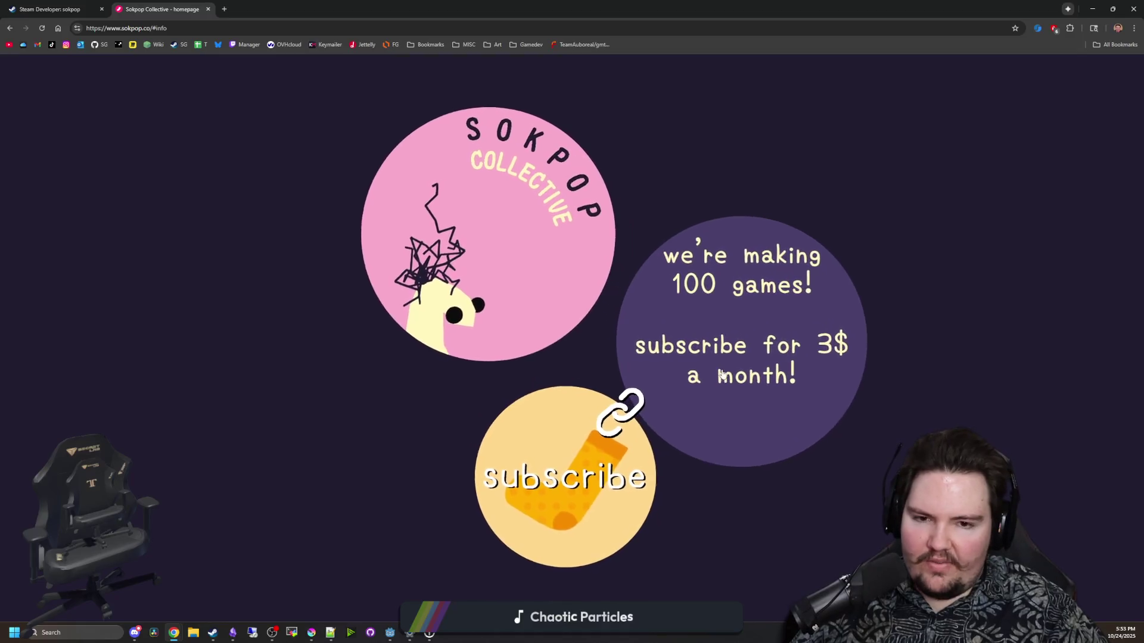
Drag the purple subscribe circle left, then search 'sokpop patreon' and open Sokpop Collective's Patreon page
mouse_move(766, 336)
left_mouse_down()
mouse_move(733, 342)
mouse_move(715, 371)
mouse_move(426, 373)
mouse_move(499, 373)
left_mouse_up()
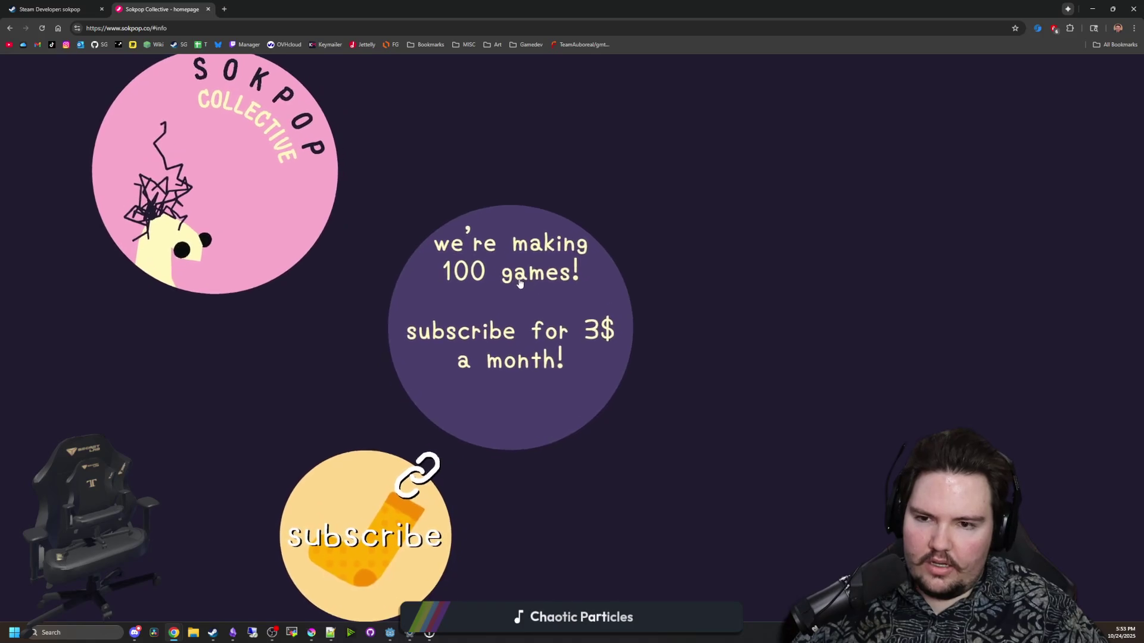
left_click(305, 34)
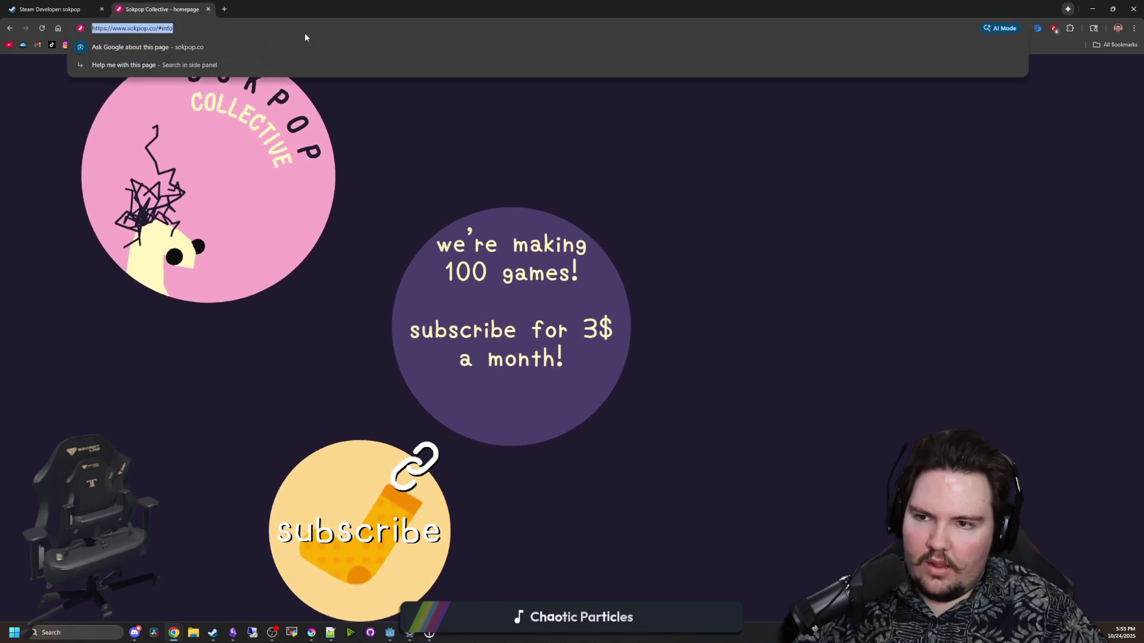
type("sokpop patreon")
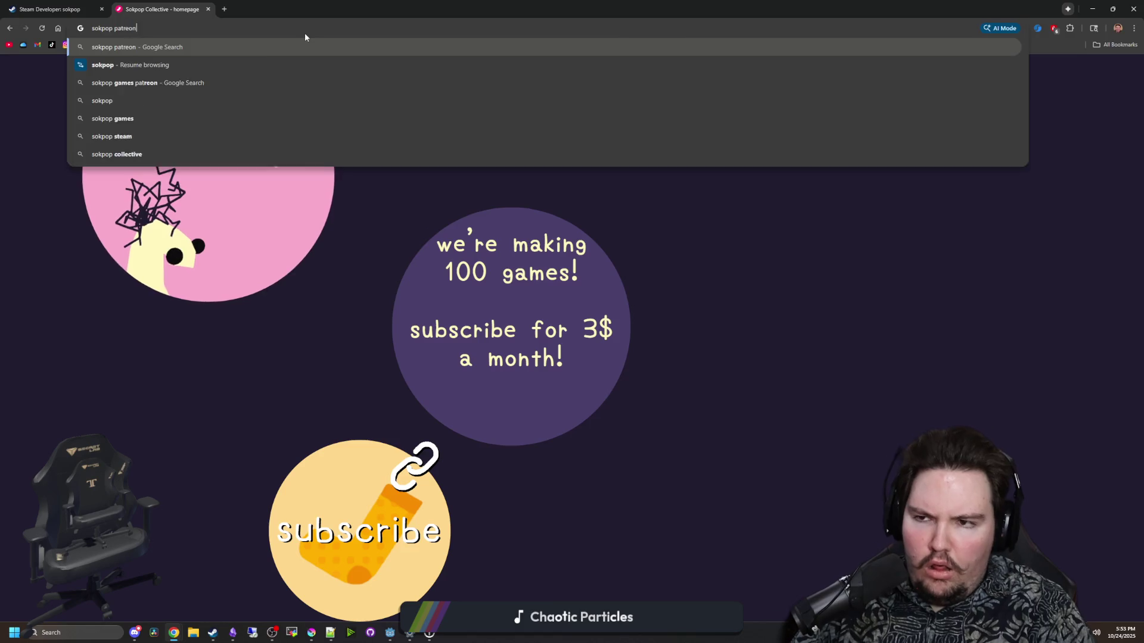
key("Return")
left_click(189, 133)
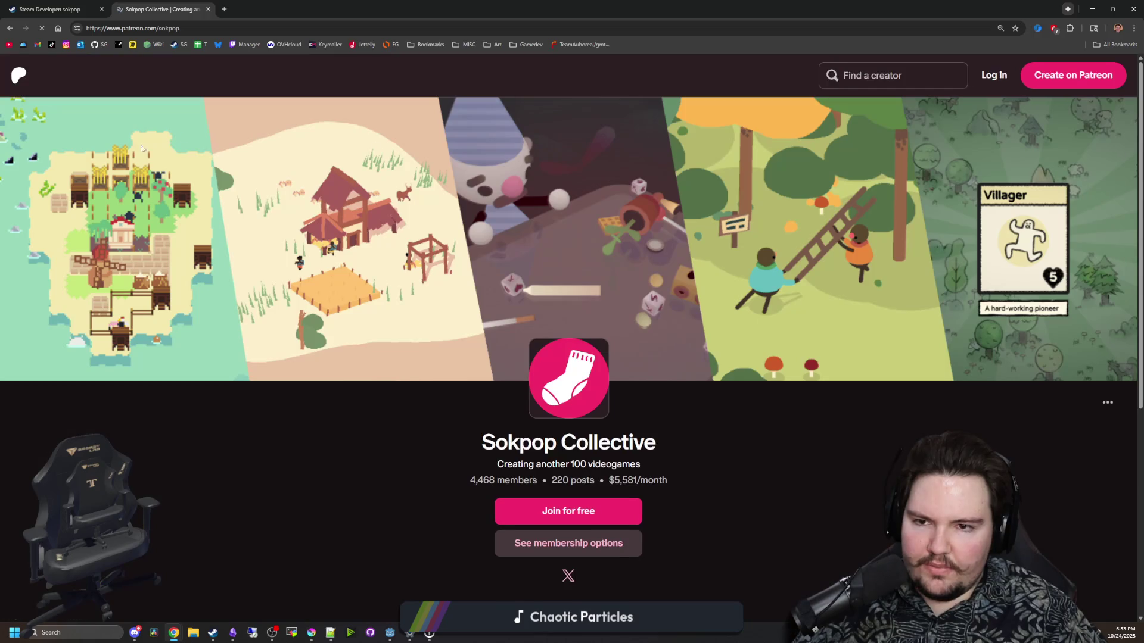
Scroll through Sokpop's Patreon posts and open the King Pins Steam link in a new tab
scroll(628, 399, "down", 1)
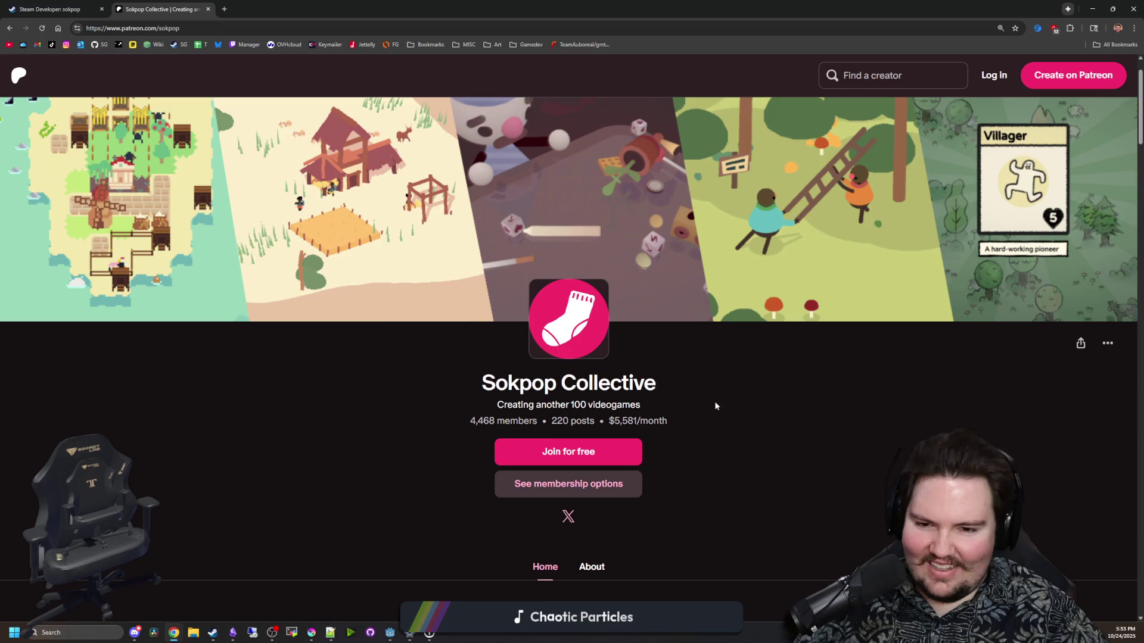
scroll(714, 406, "down", 10)
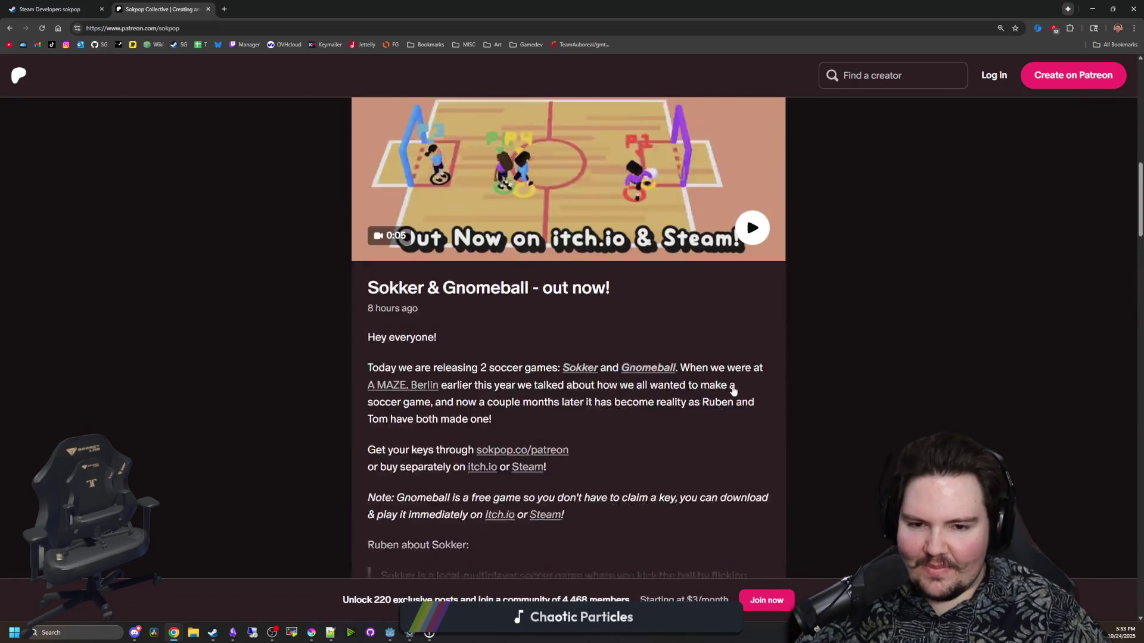
scroll(733, 390, "down", 20)
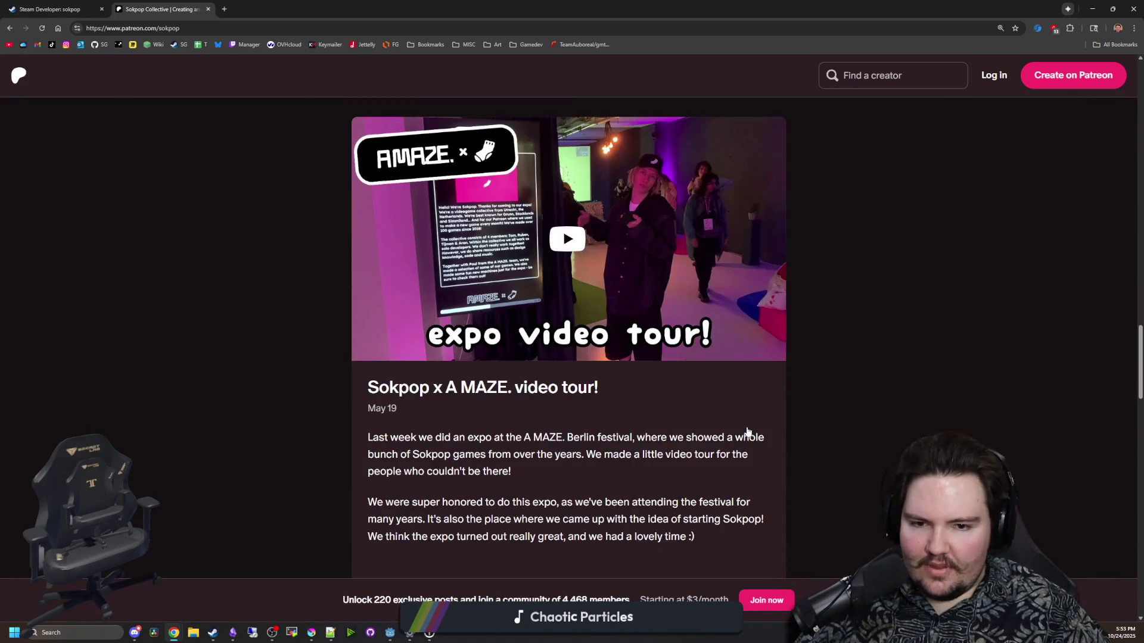
scroll(748, 432, "down", 8)
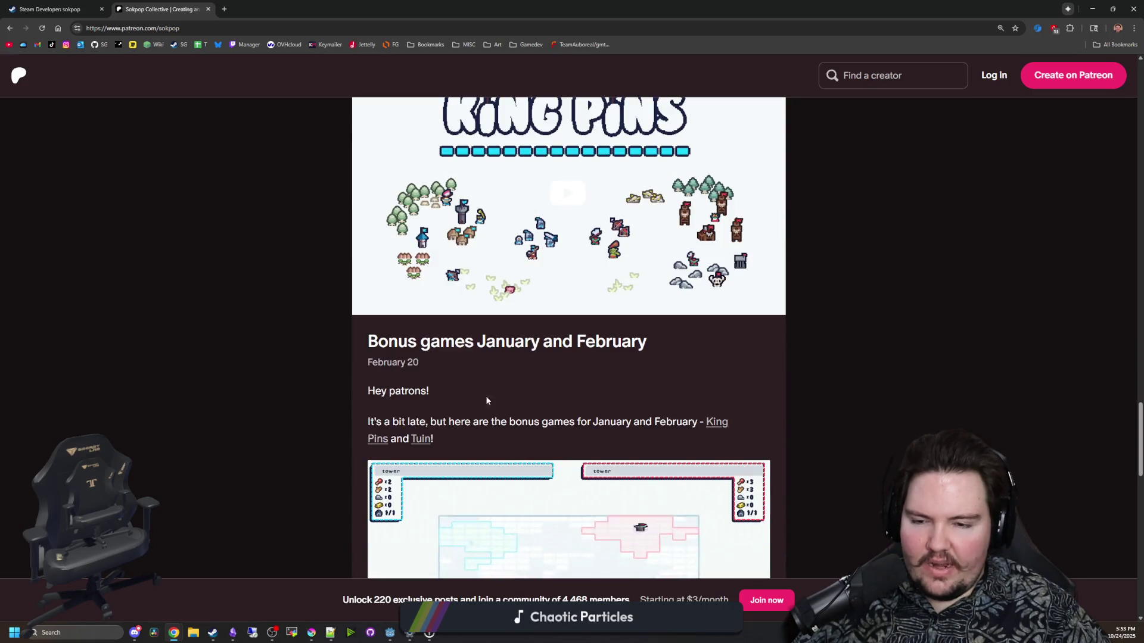
scroll(267, 405, "down", 5)
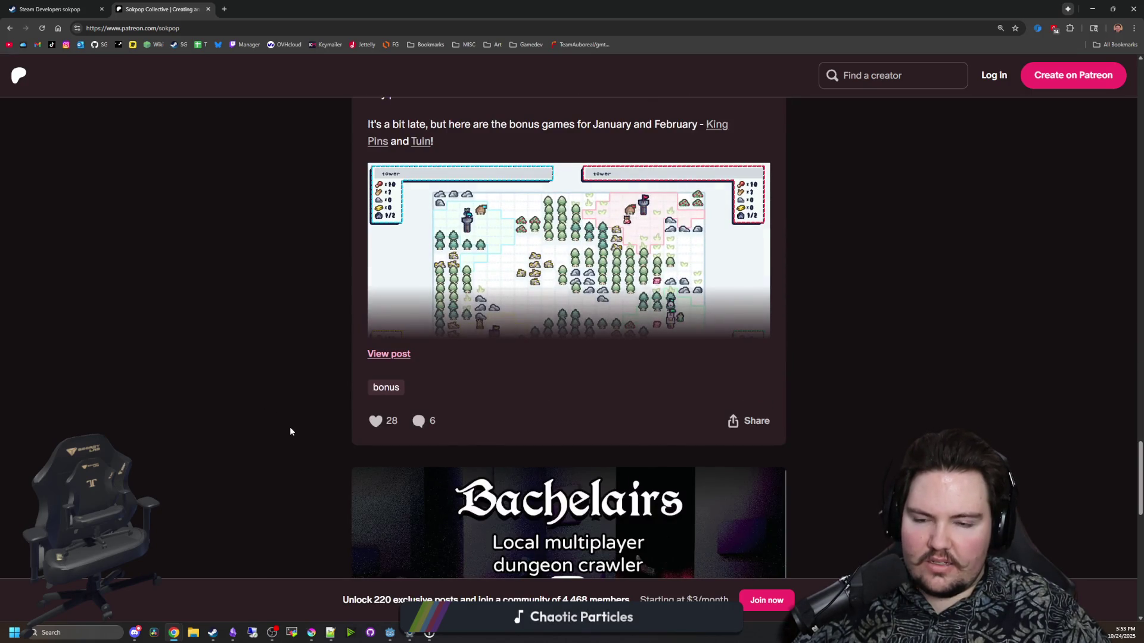
scroll(334, 423, "up", 2)
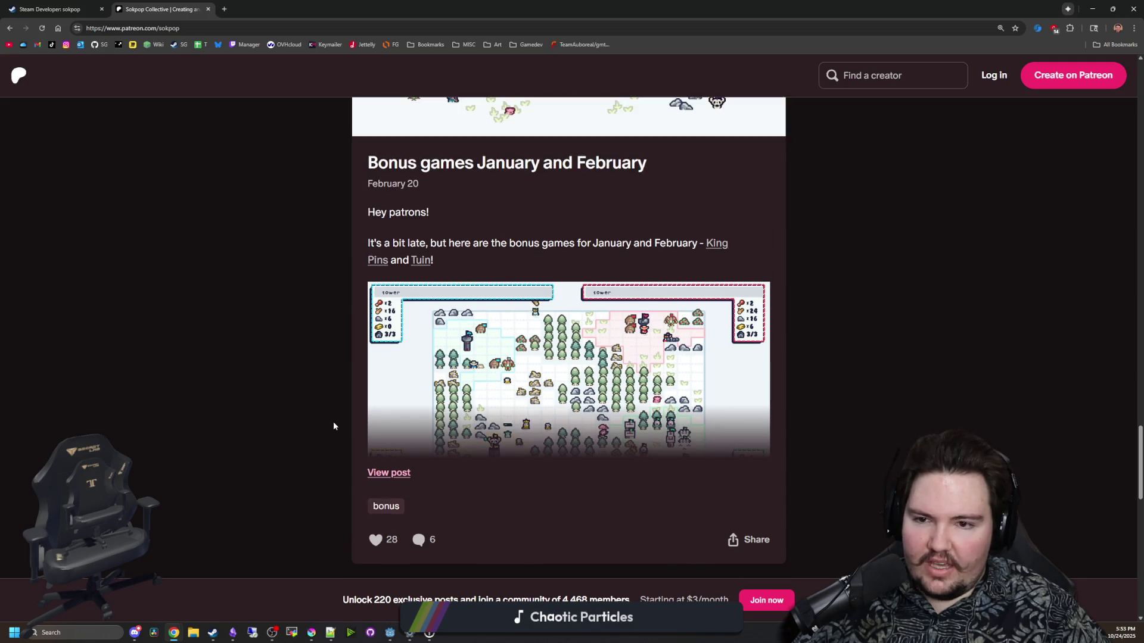
middle_click(720, 250)
Scroll back to the top of the Patreon page and switch to the King Pins tab
scroll(432, 266, "down", 5)
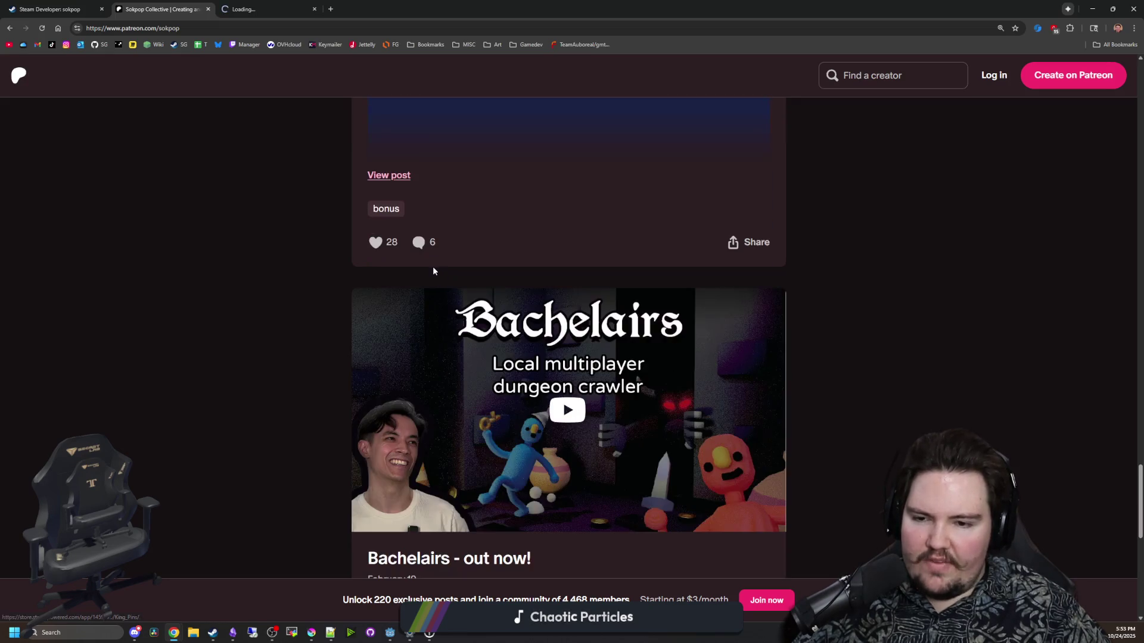
scroll(433, 268, "down", 10)
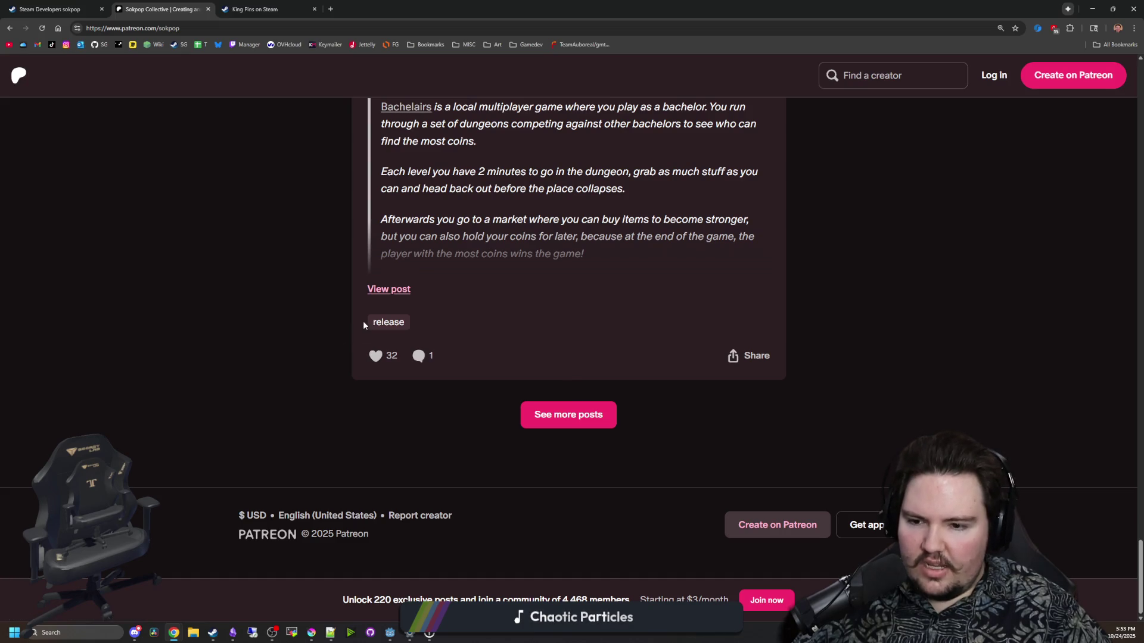
scroll(370, 330, "up", 20)
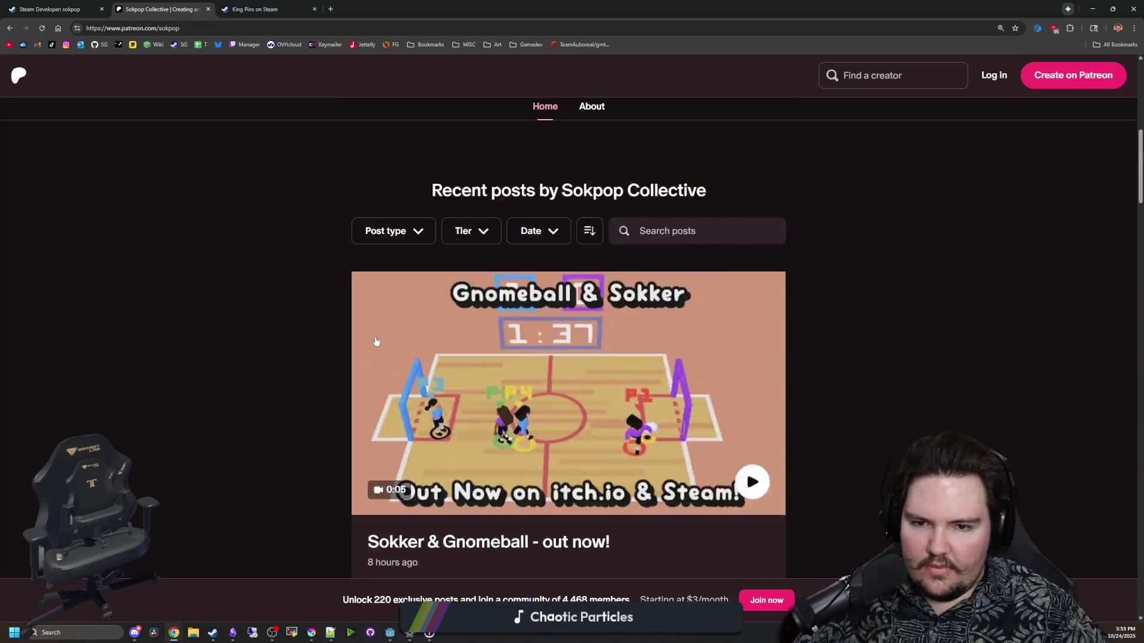
scroll(376, 341, "up", 10)
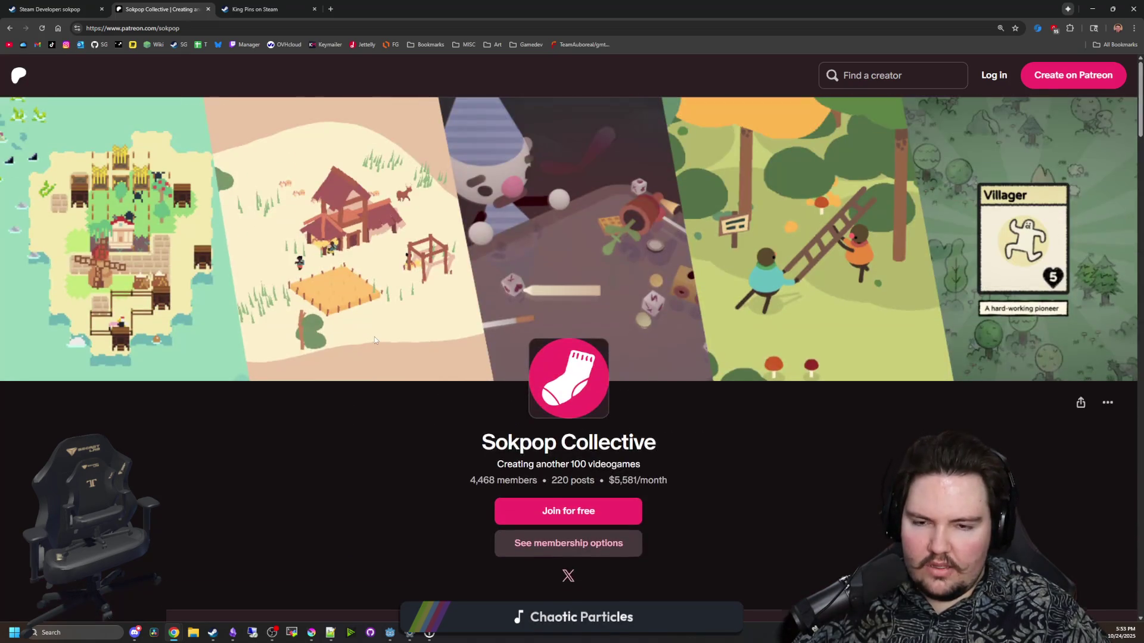
left_click(284, 4)
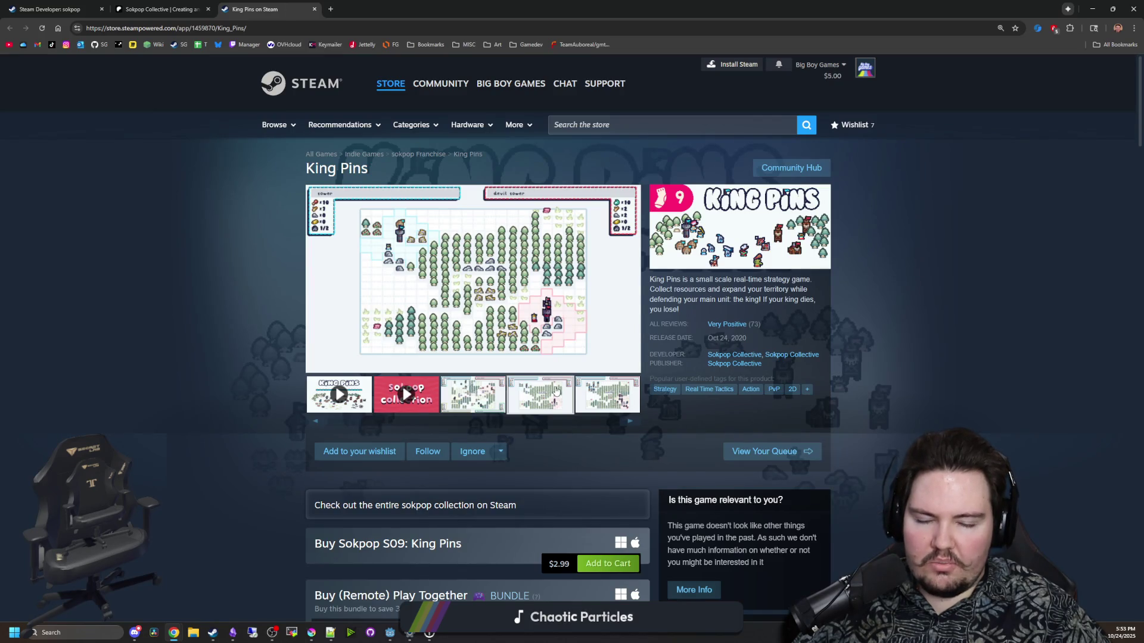
View the third King Pins screenshot full-size, advance through the next ones, then close the viewer
left_click(467, 401)
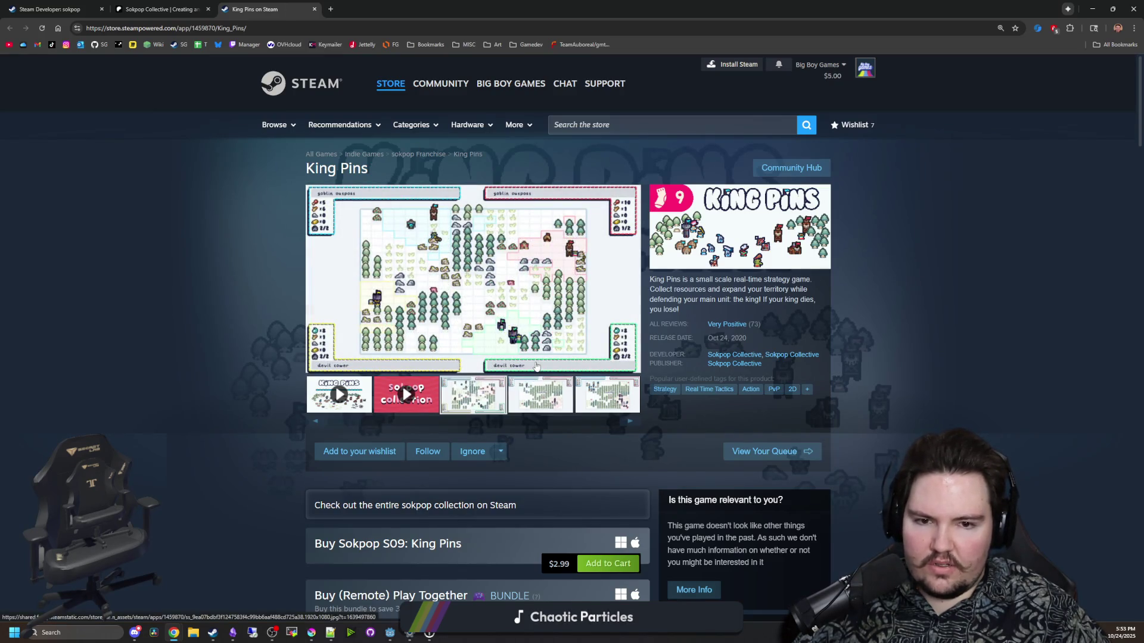
left_click(467, 401)
key("Right")
key("Right")
key("Right")
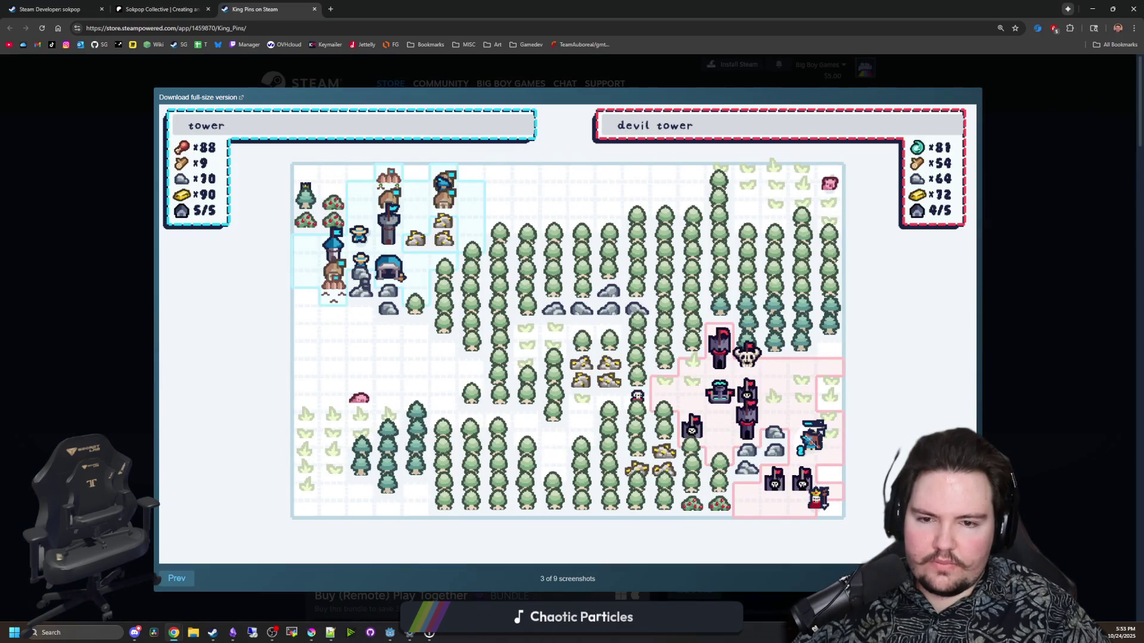
key("Right")
key("Right")
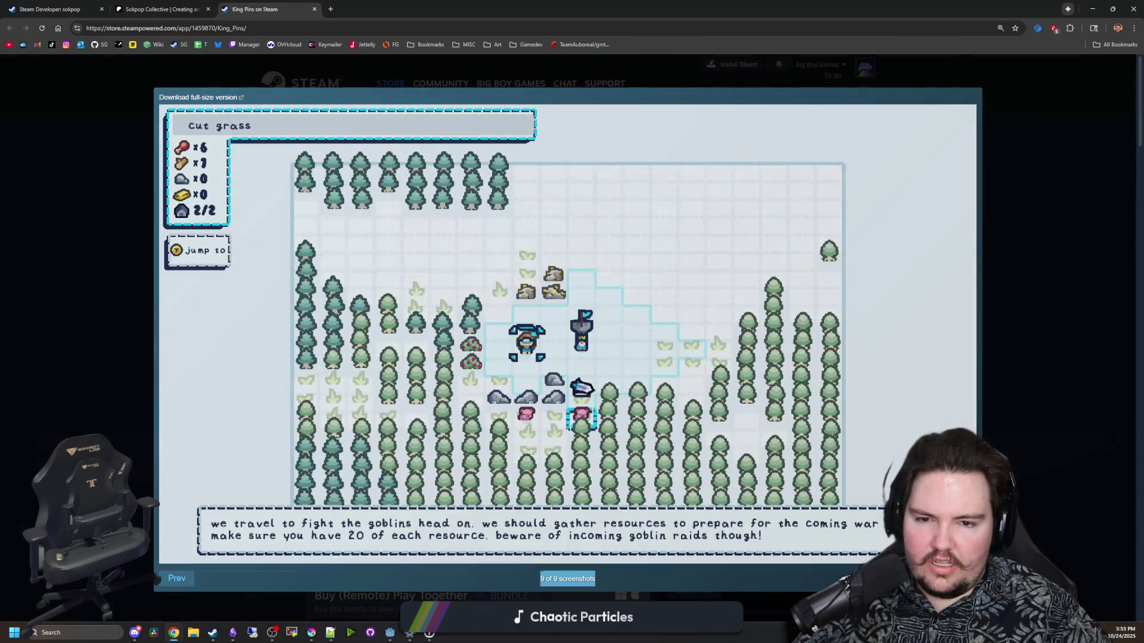
key("Escape")
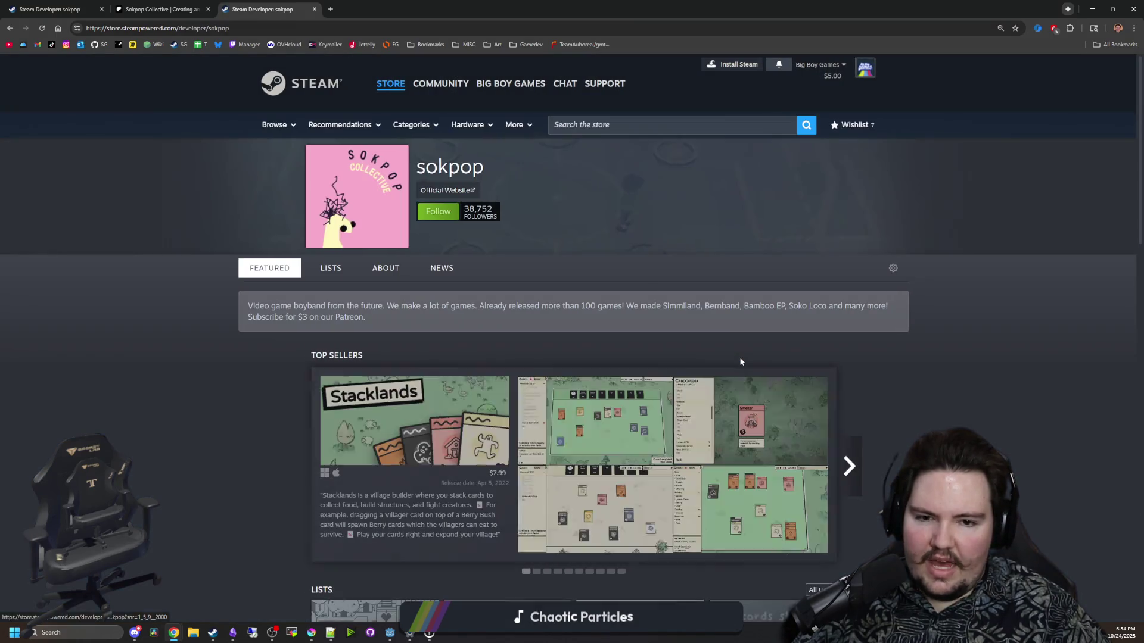
Switch sokpop's developer game list to Top Sellers, then back to New Releases
scroll(434, 355, "down", 3)
scroll(376, 357, "up", 2)
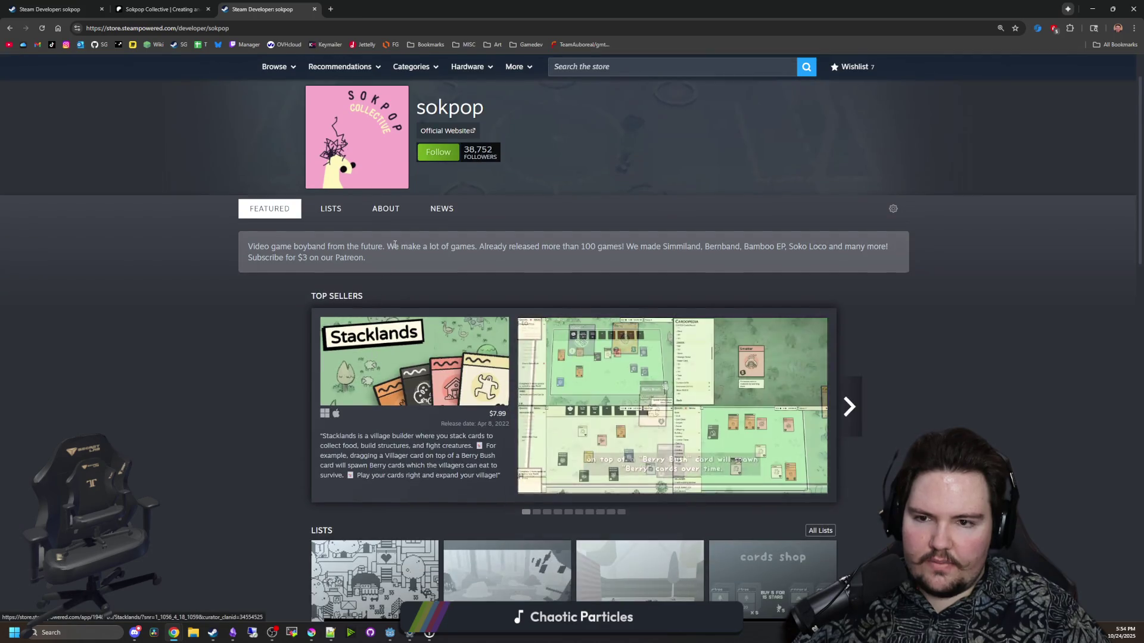
scroll(322, 251, "down", 8)
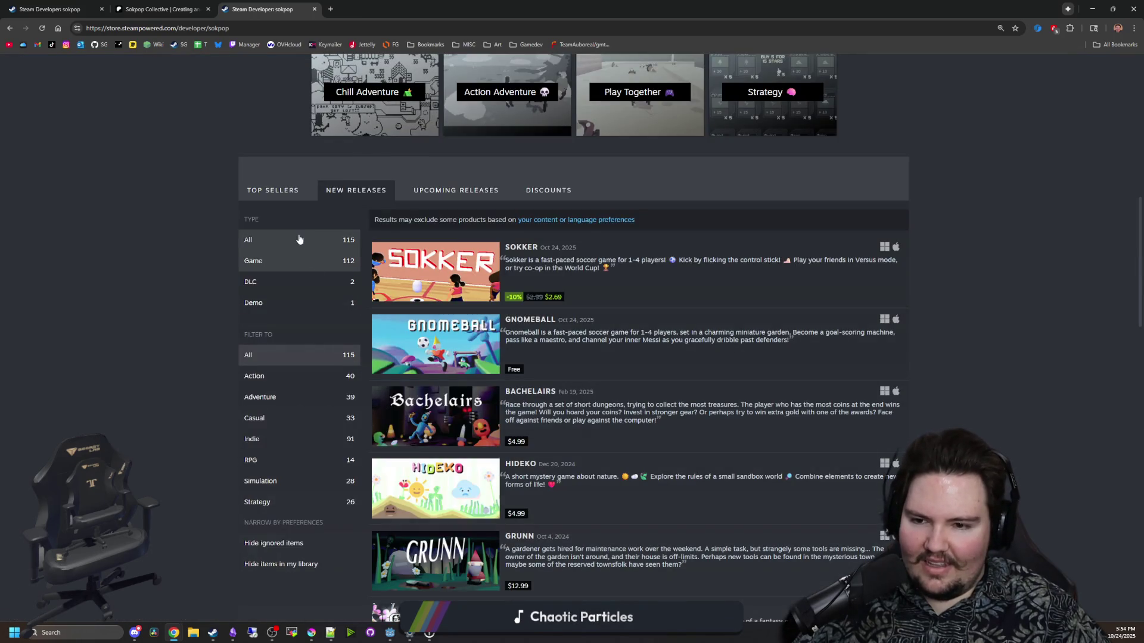
left_click(292, 189)
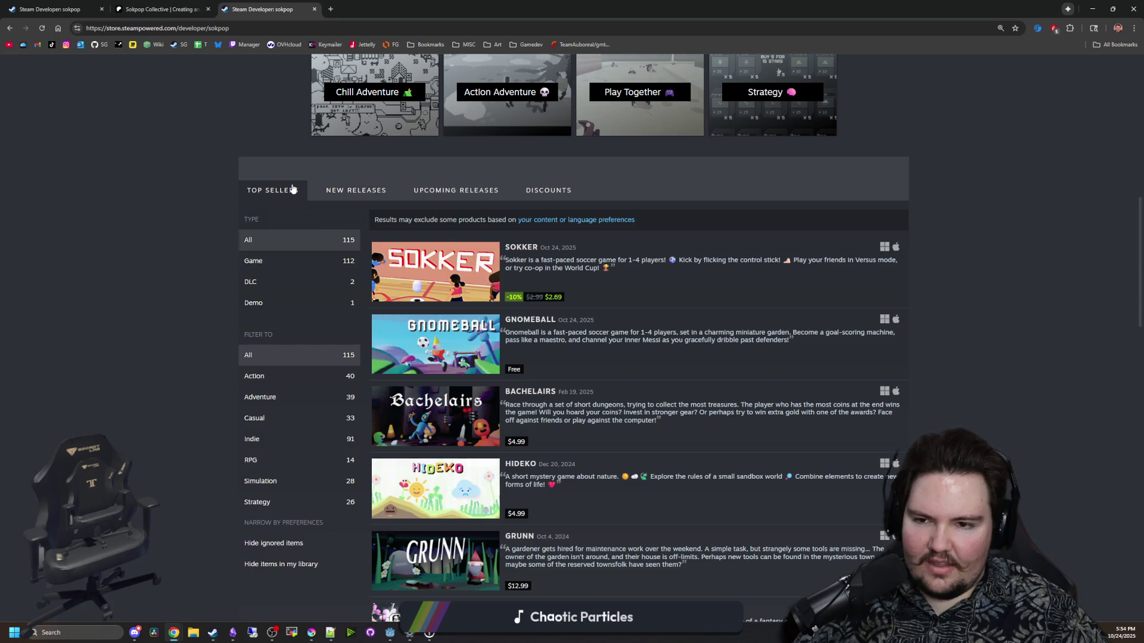
left_click(333, 190)
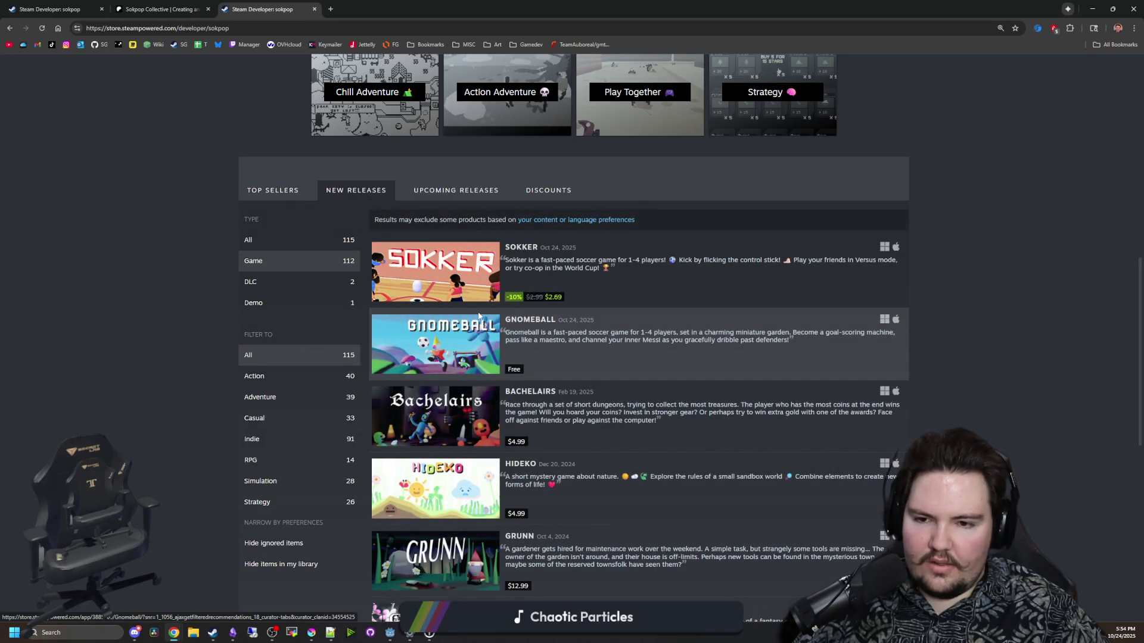
Scroll down through sokpop's released games, then jump back to the top of the page
scroll(473, 351, "down", 2)
mouse_move(434, 379)
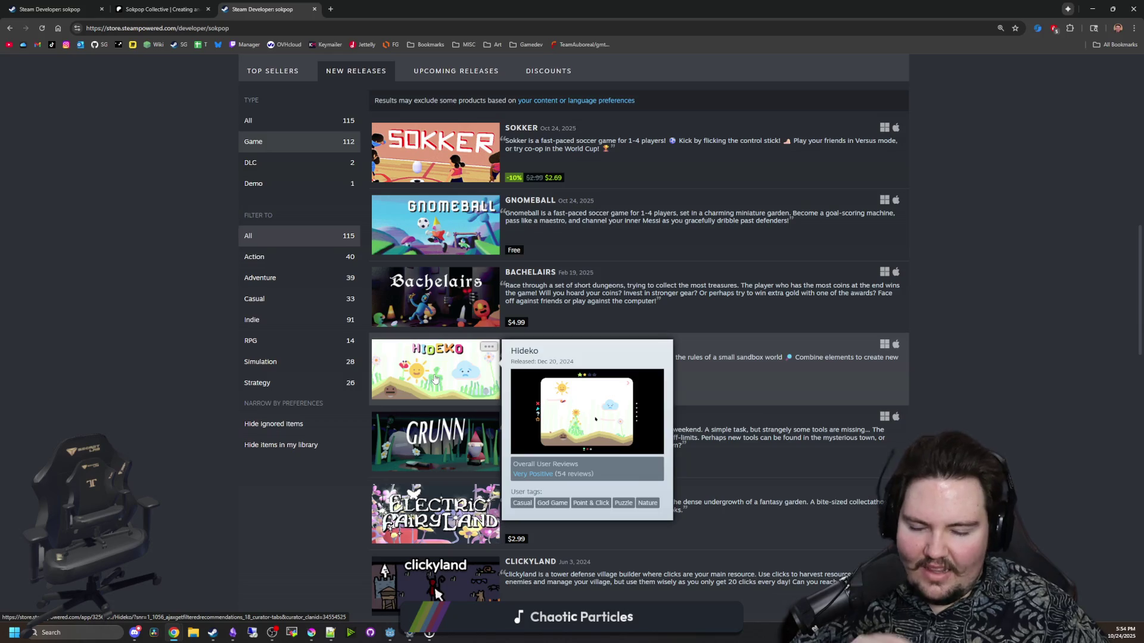
scroll(435, 378, "down", 2)
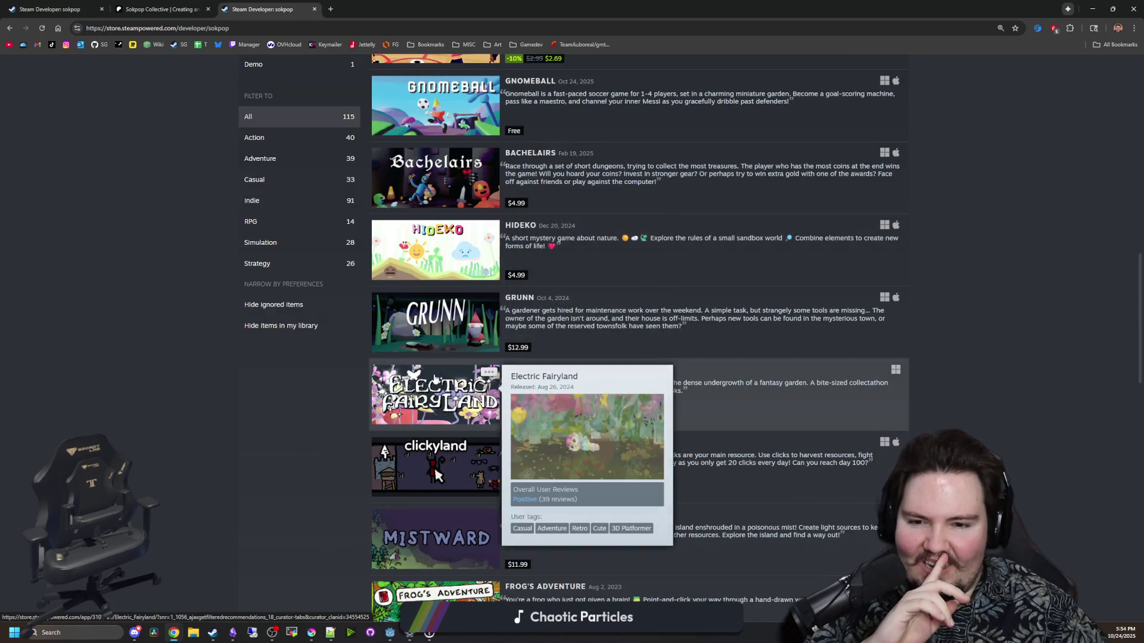
scroll(435, 378, "up", 4)
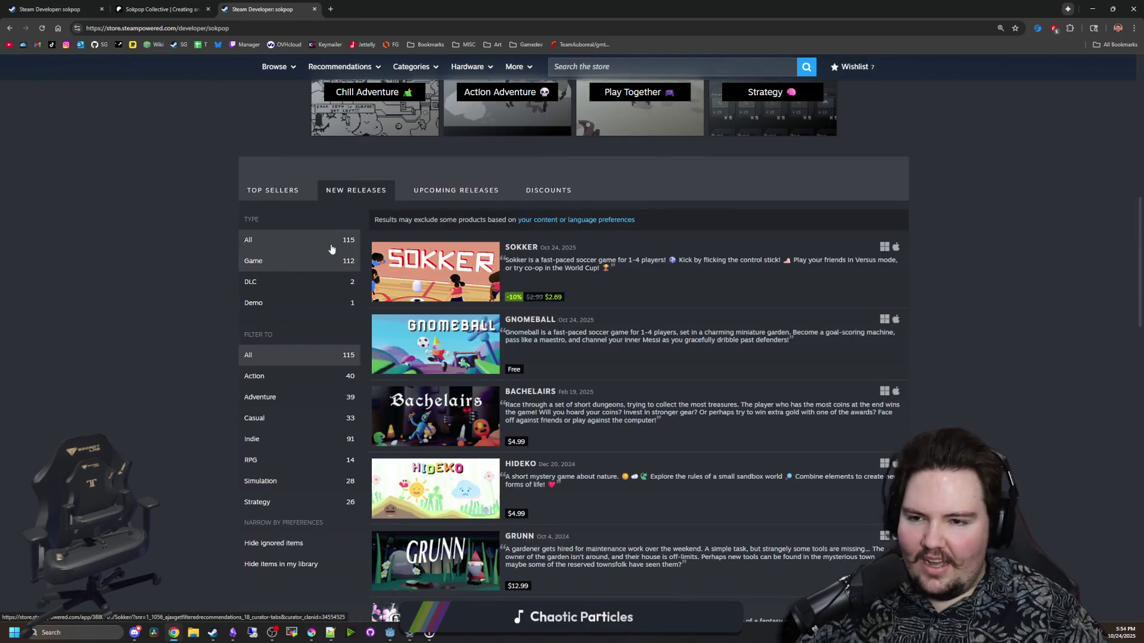
scroll(471, 339, "down", 7)
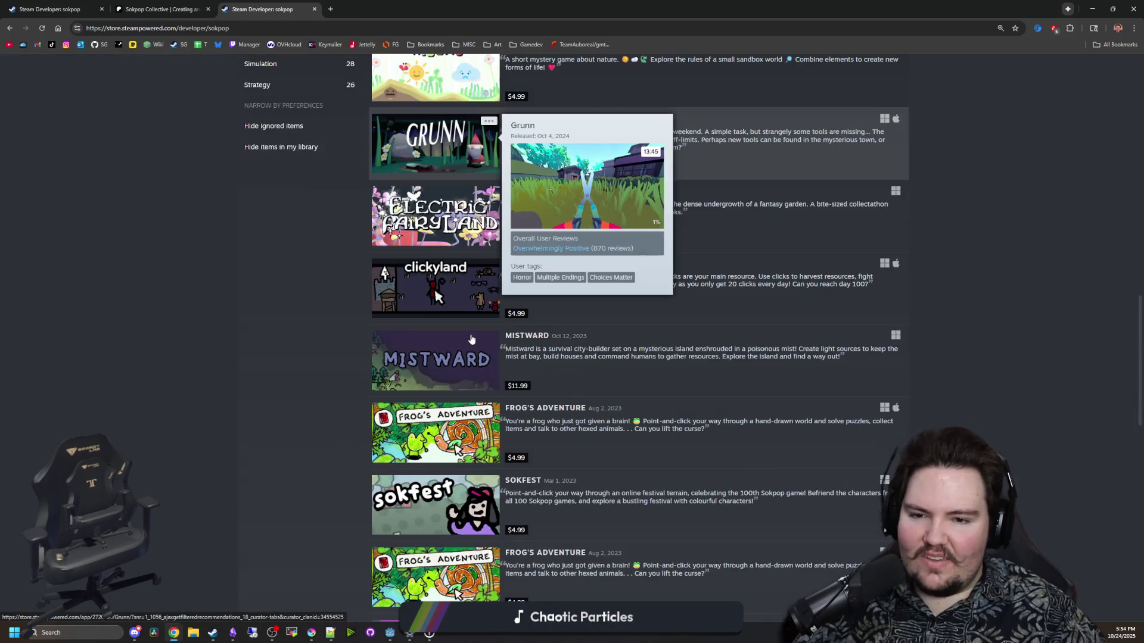
scroll(471, 339, "down", 2)
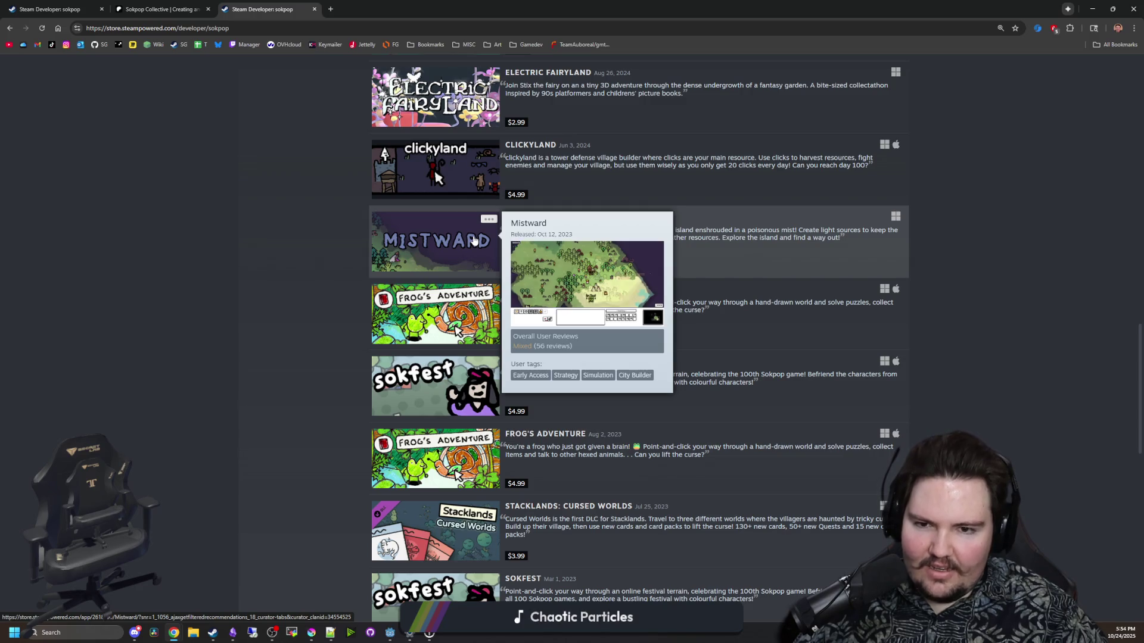
mouse_move(425, 318)
scroll(423, 322, "down", 1)
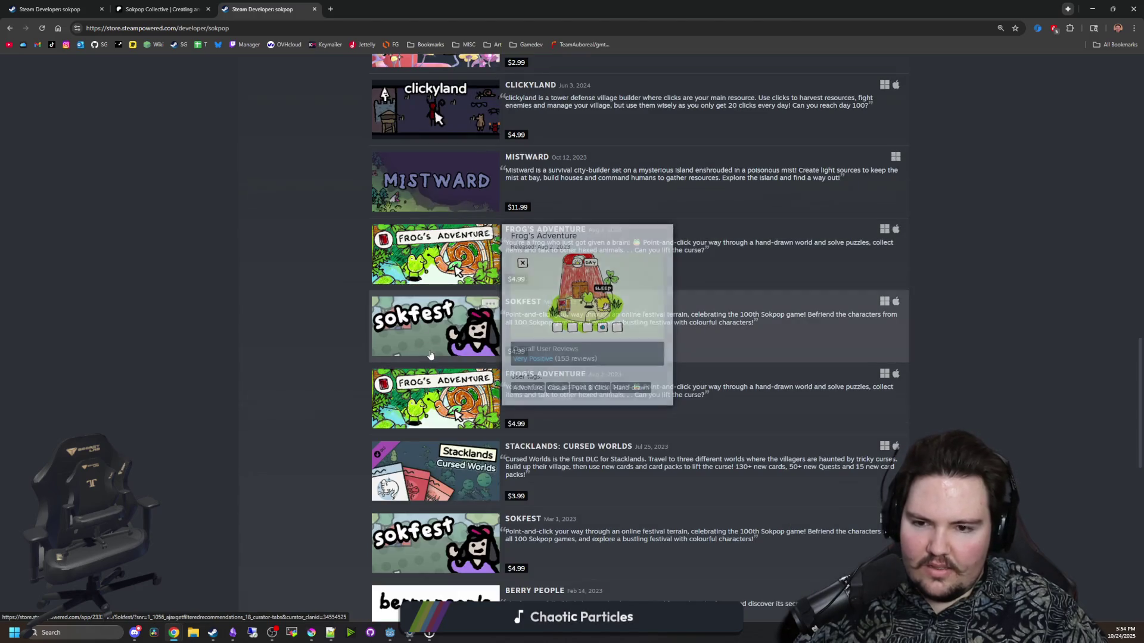
scroll(431, 333, "down", 3)
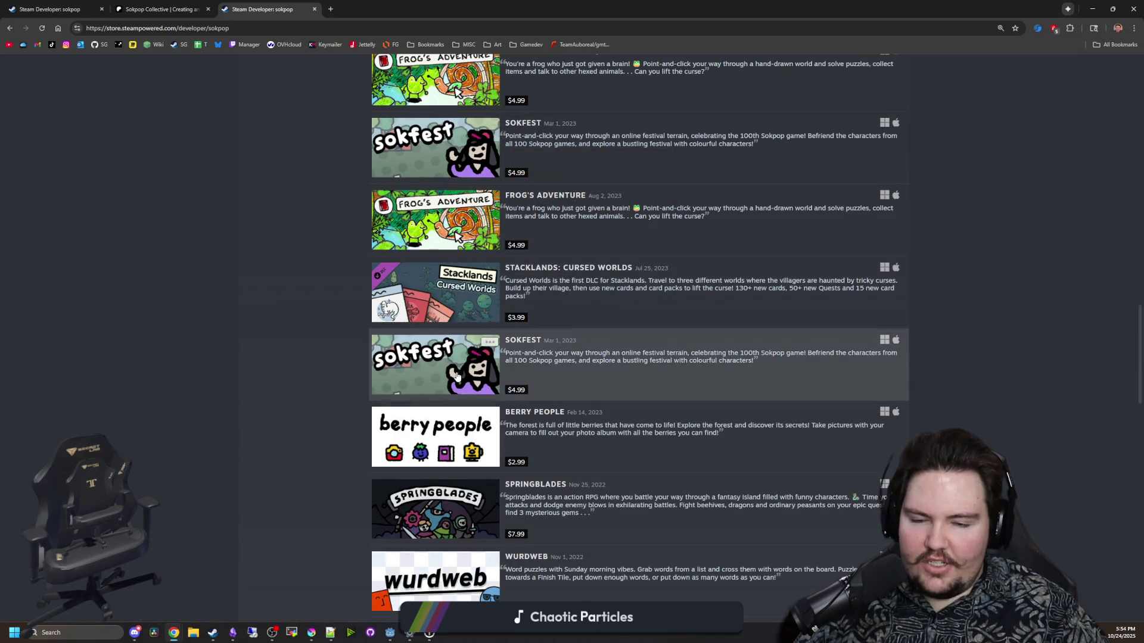
scroll(458, 376, "down", 3)
scroll(457, 377, "down", 4)
key("Home")
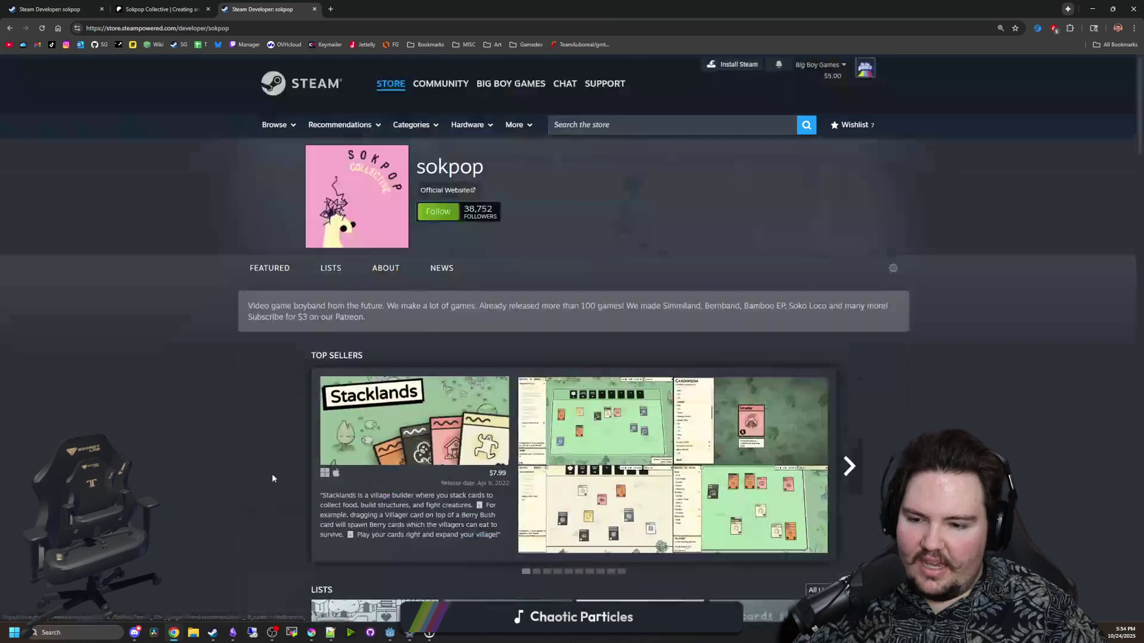
Compute 30 × 115 = 3,450 in Windows Calculator, then close it
left_click(74, 625)
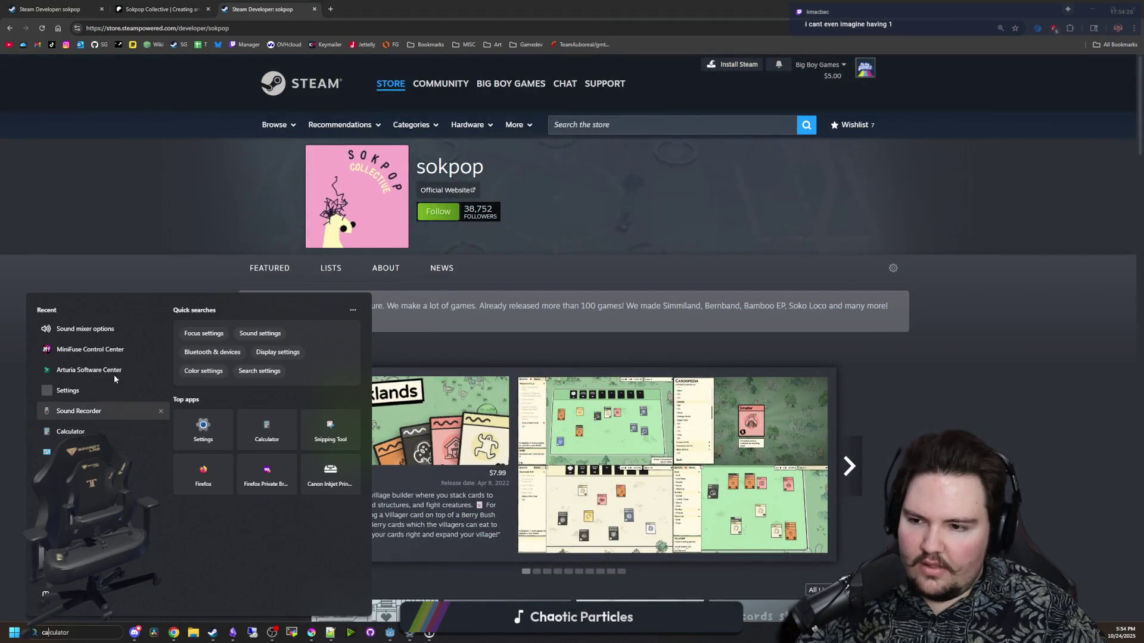
type("calculator")
left_click(102, 355)
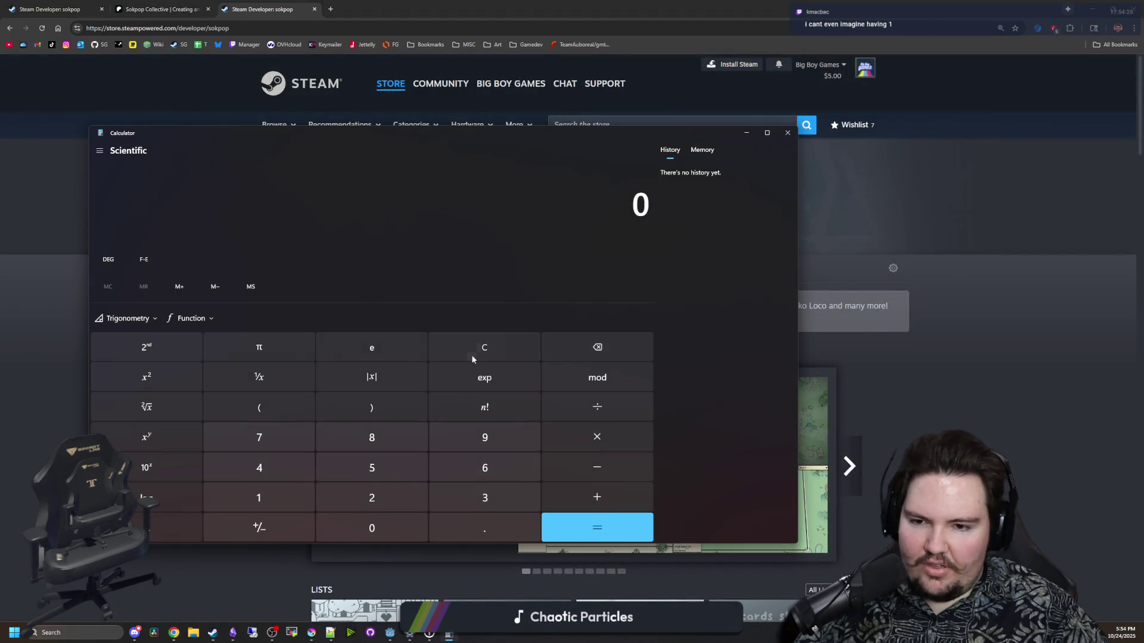
type("30*5")
key("Return")
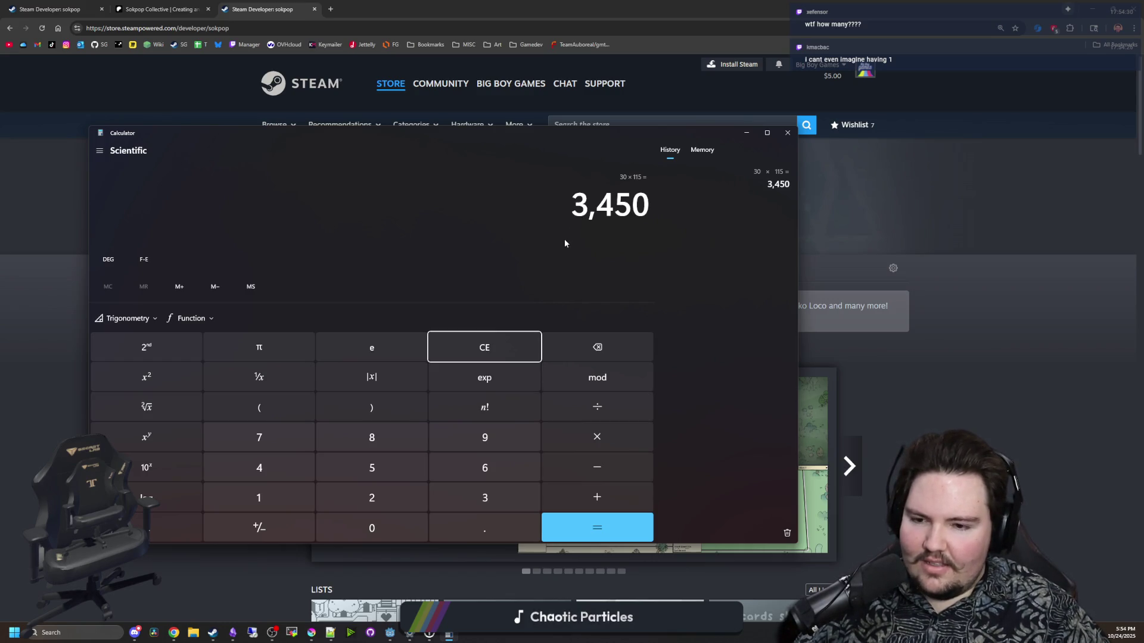
left_click(788, 133)
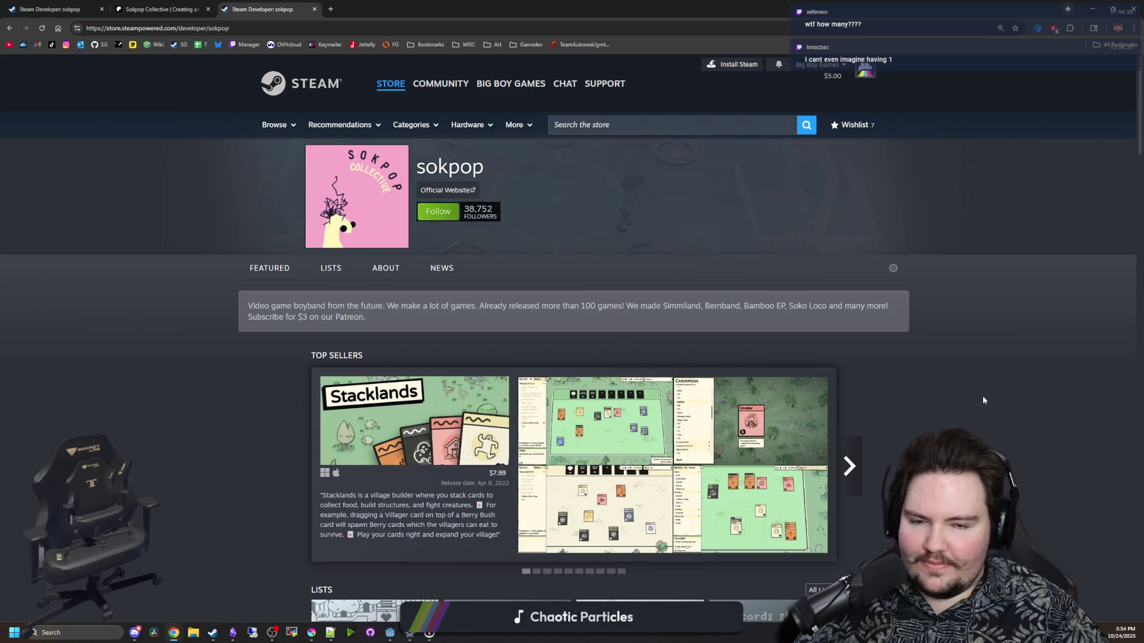
Scroll the sokpop developer list briefly, then filter it to show only games
scroll(378, 299, "down", 8)
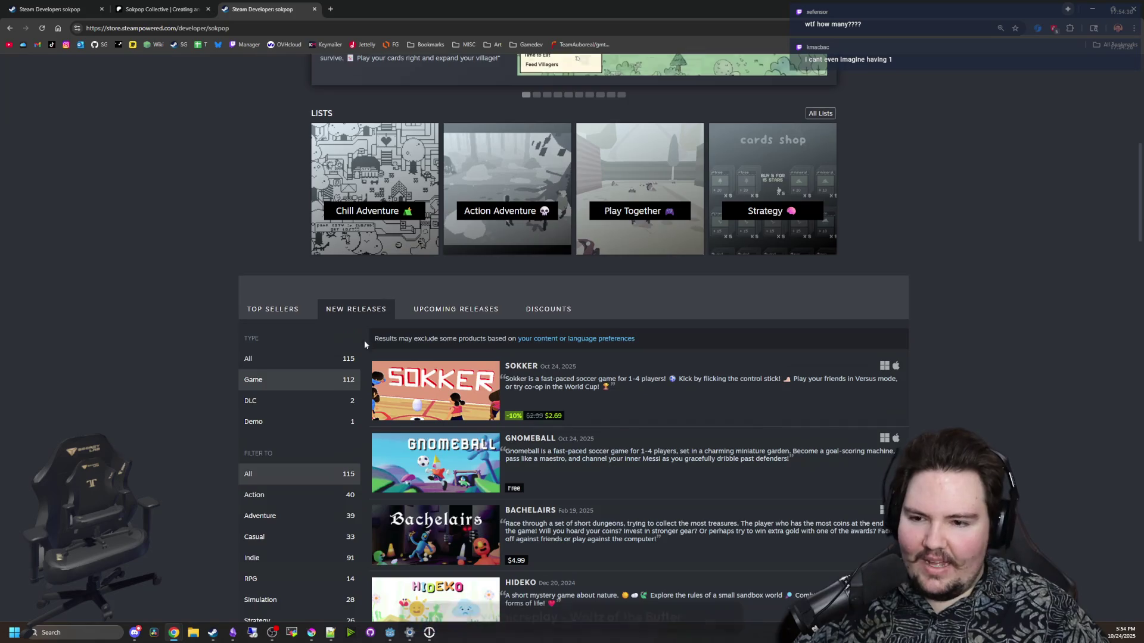
scroll(348, 359, "down", 6)
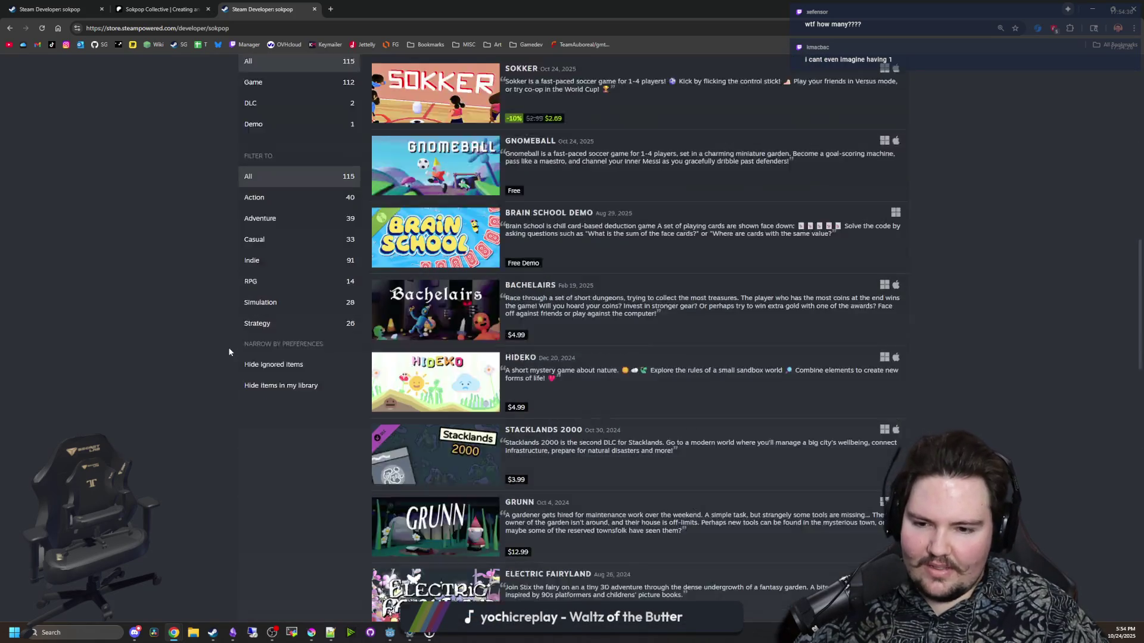
mouse_move(458, 410)
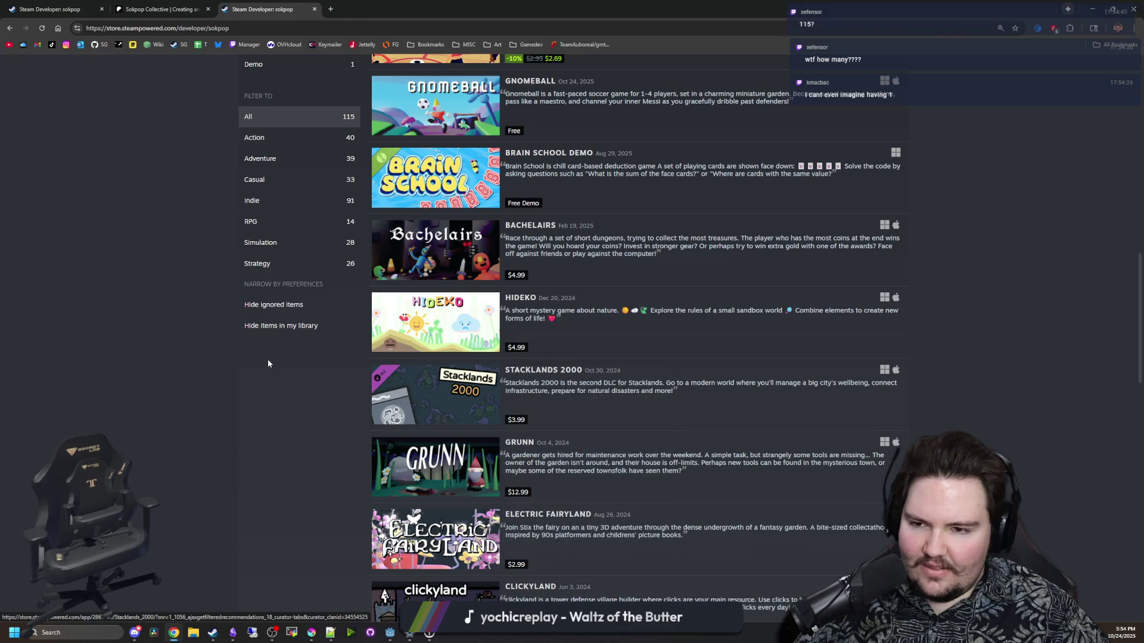
scroll(267, 359, "up", 1)
scroll(234, 220, "up", 1)
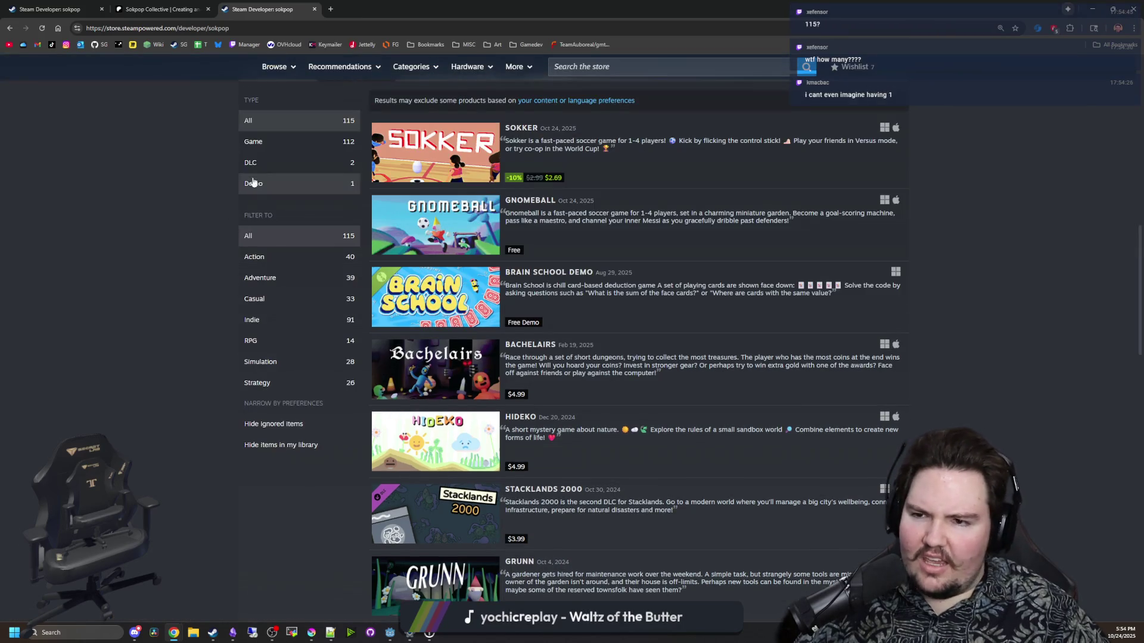
left_click(278, 143)
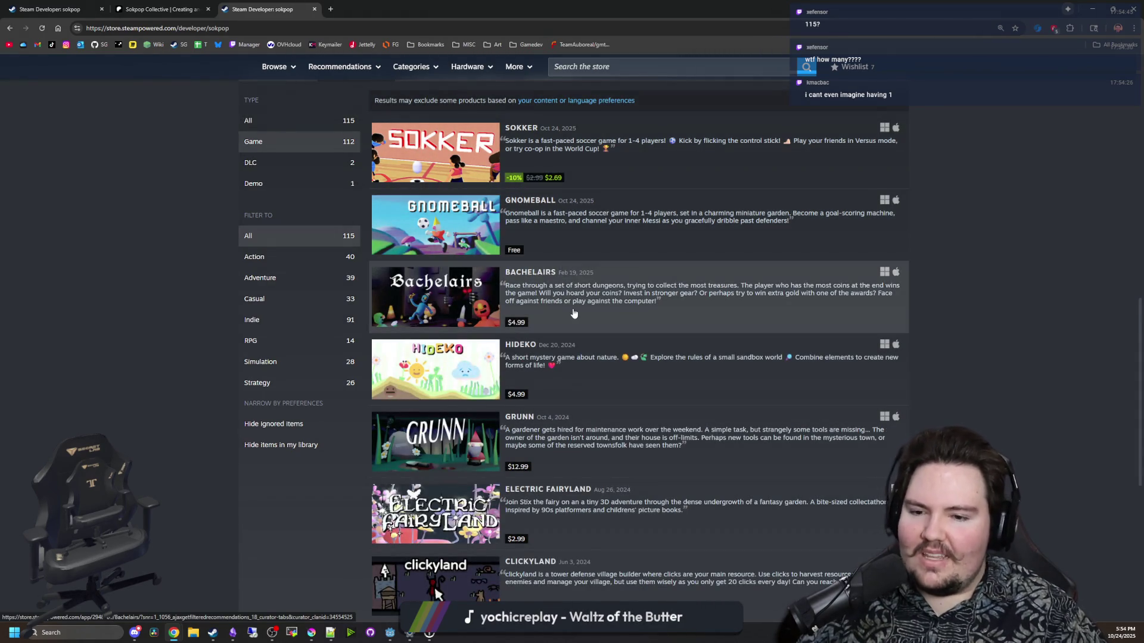
Scroll down through the games-only list of sokpop releases
scroll(574, 313, "down", 4)
mouse_move(381, 371)
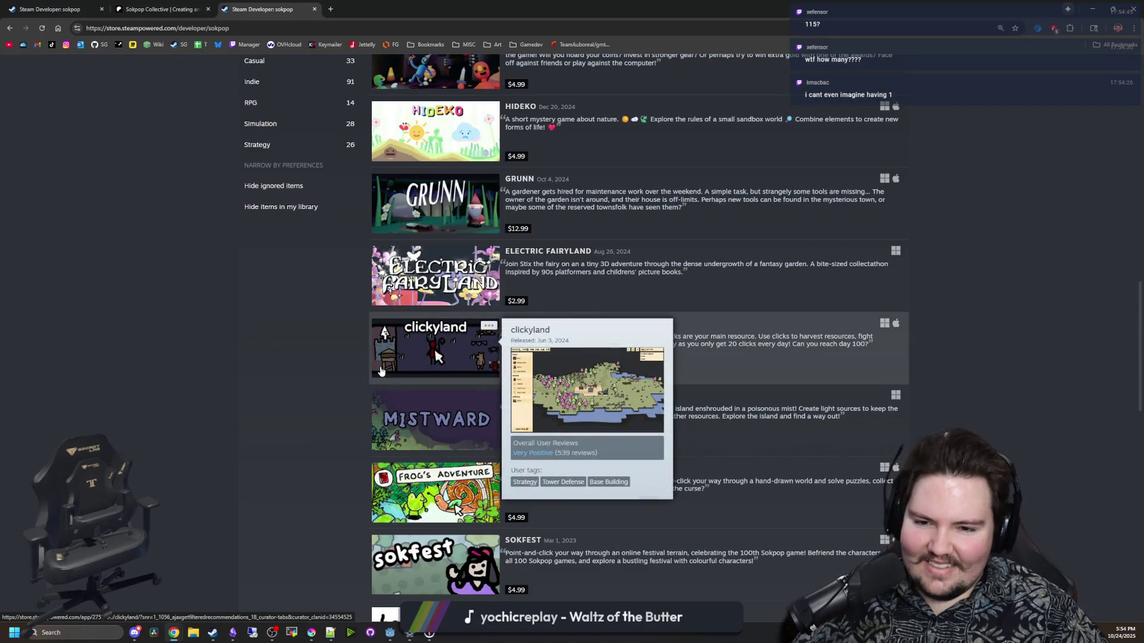
scroll(413, 320, "down", 6)
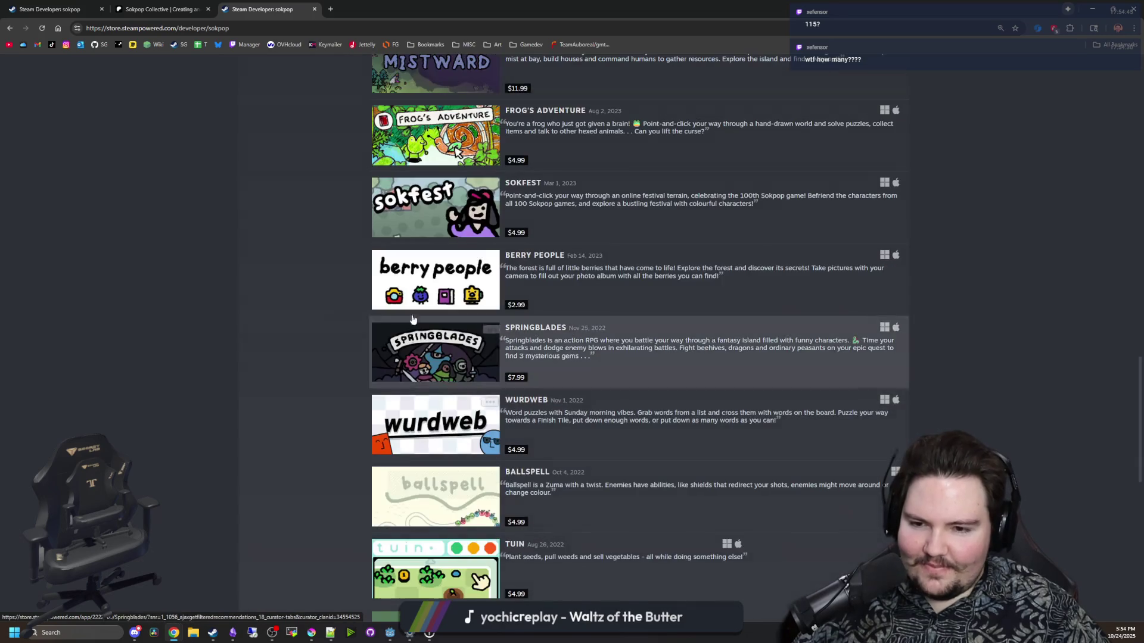
scroll(415, 309, "down", 3)
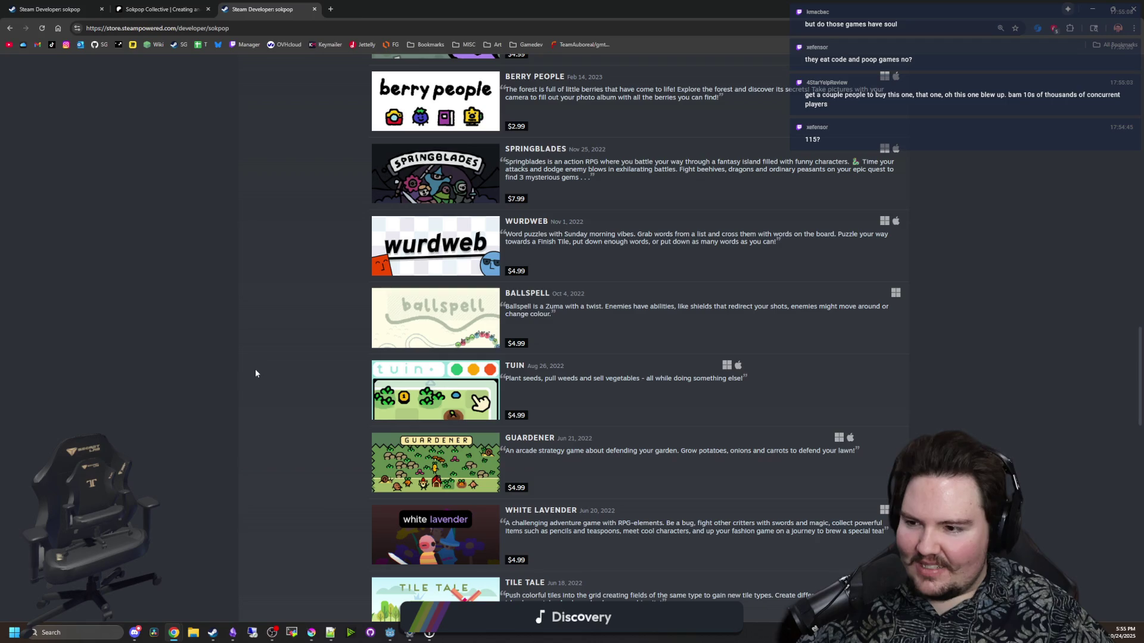
scroll(256, 373, "down", 8)
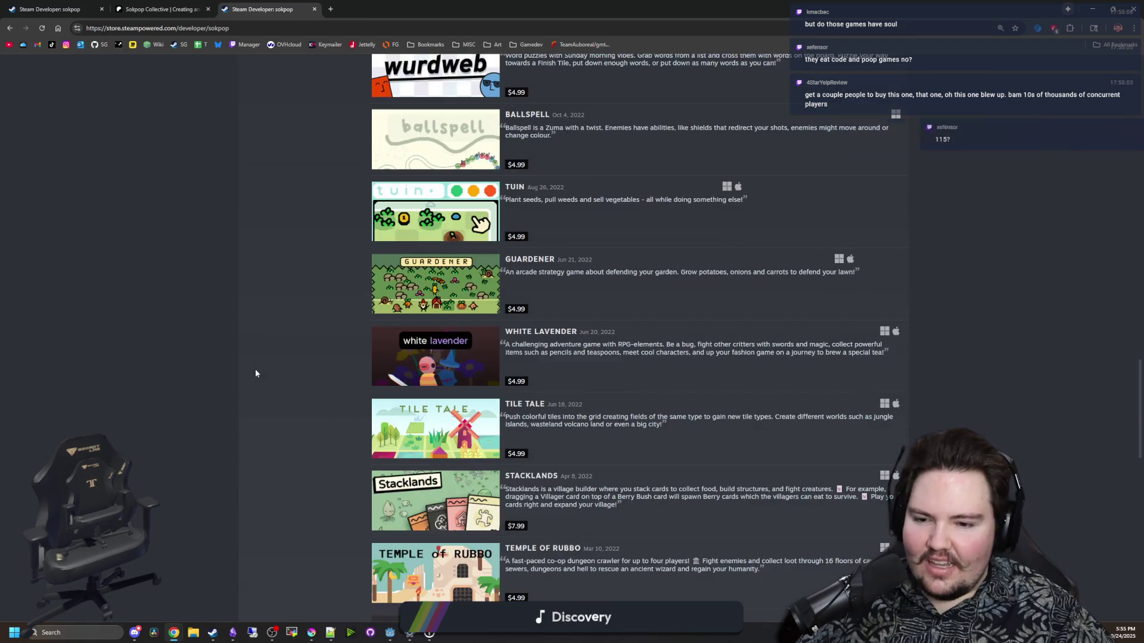
scroll(336, 371, "down", 8)
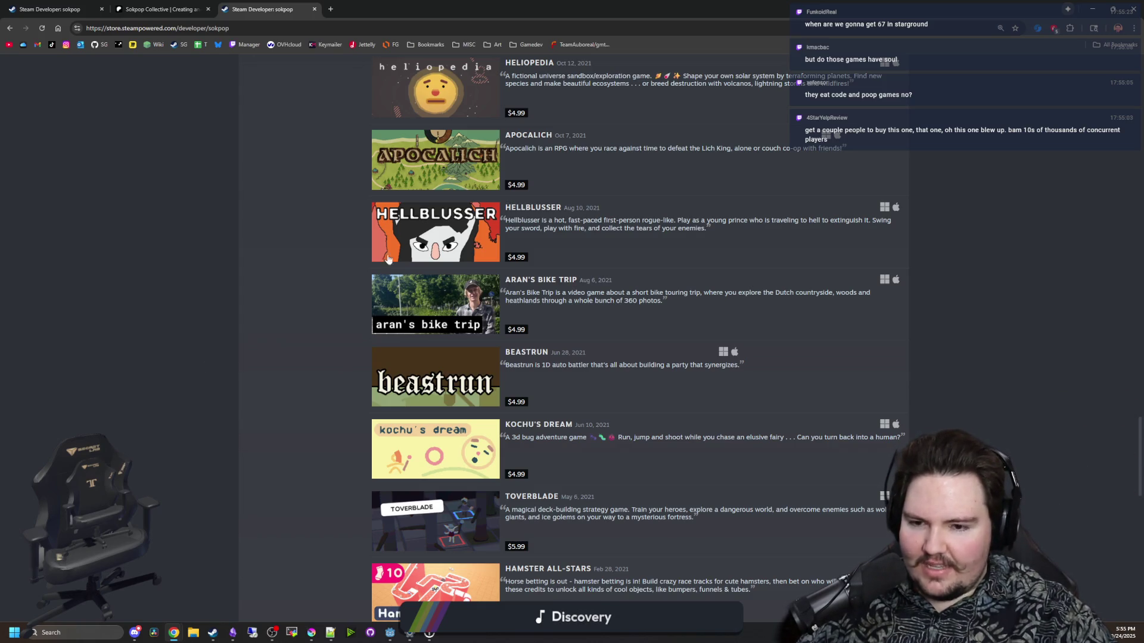
scroll(570, 227, "down", 13)
scroll(487, 534, "down", 10)
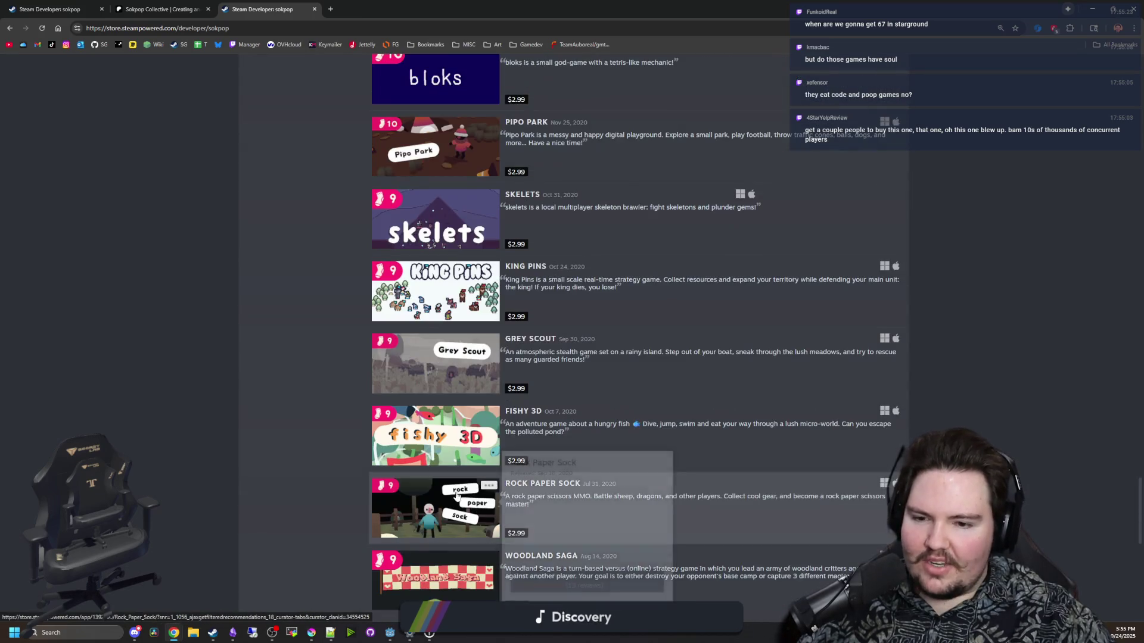
scroll(233, 397, "down", 3)
scroll(304, 199, "down", 17)
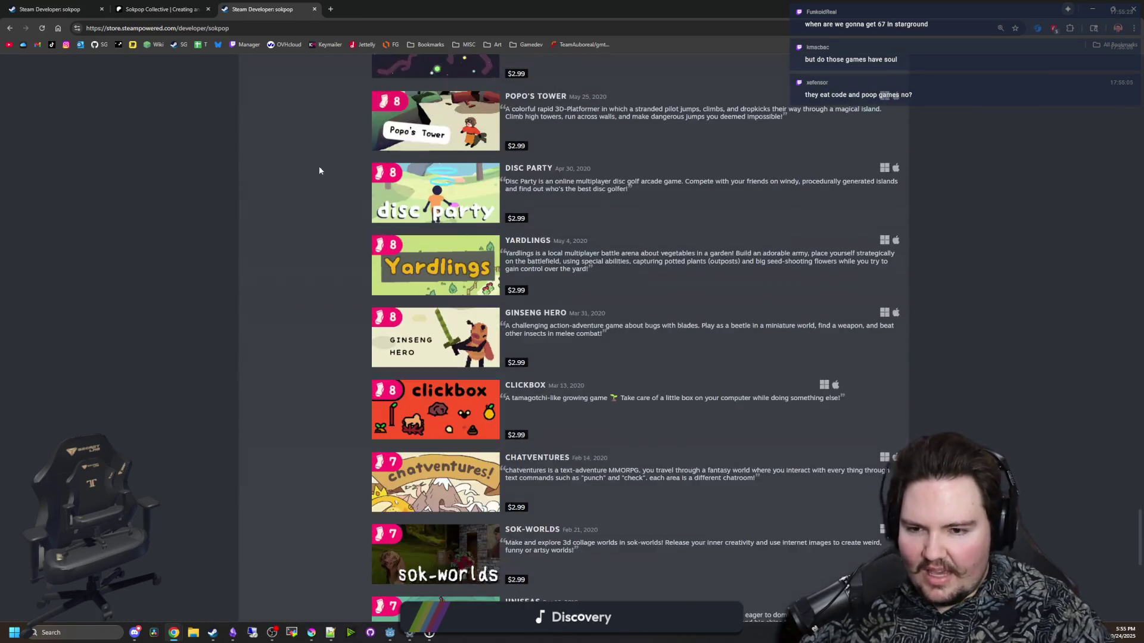
scroll(304, 199, "down", 11)
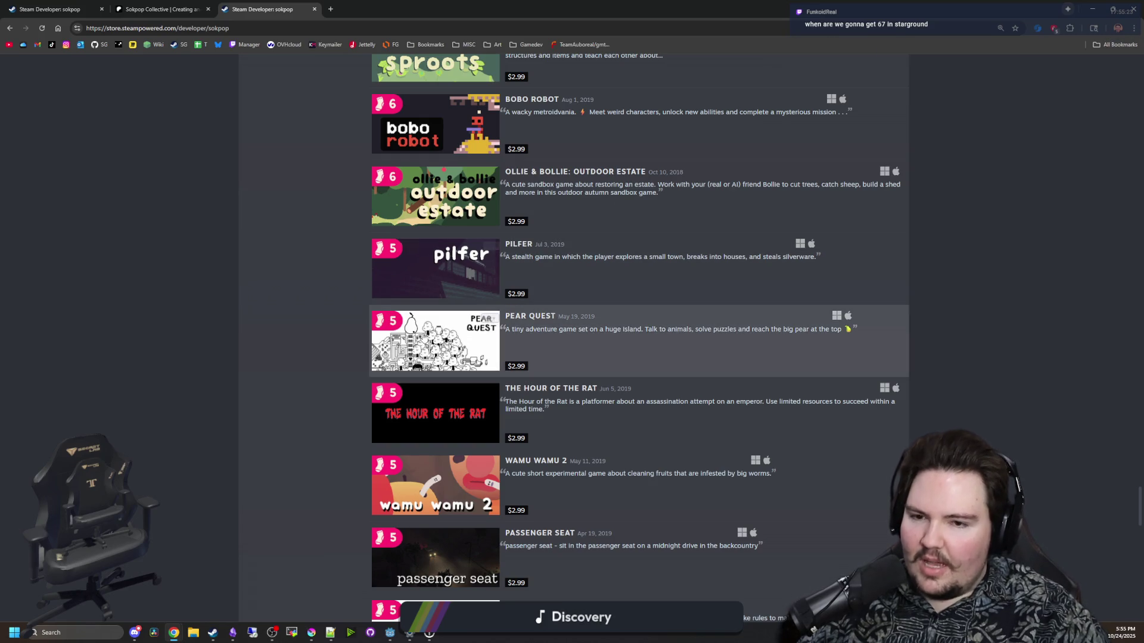
mouse_move(453, 342)
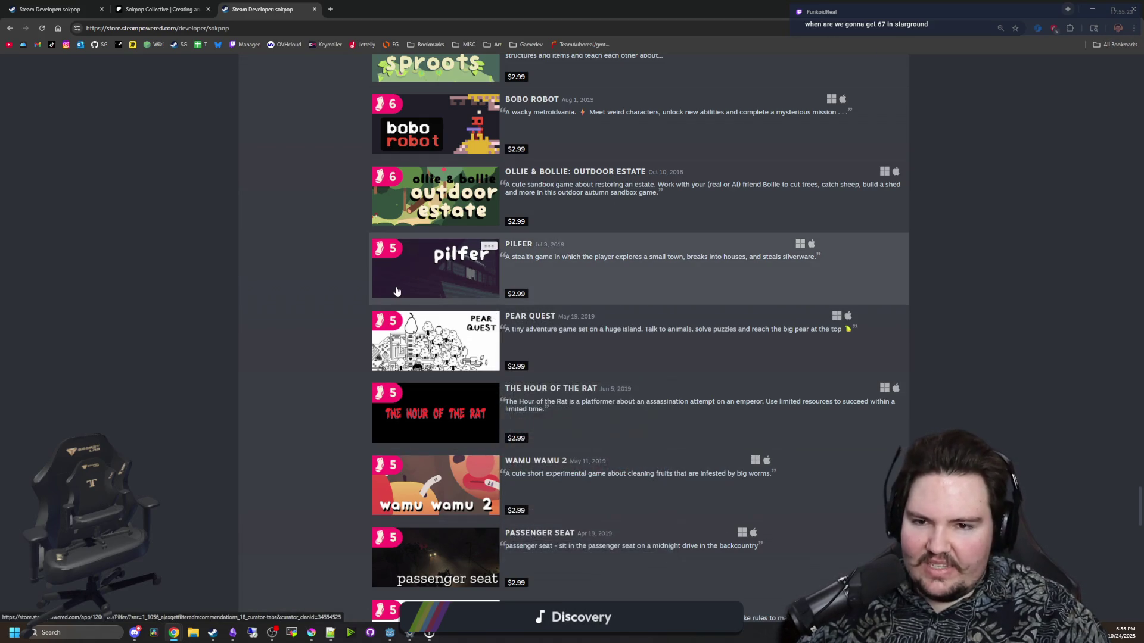
mouse_move(417, 343)
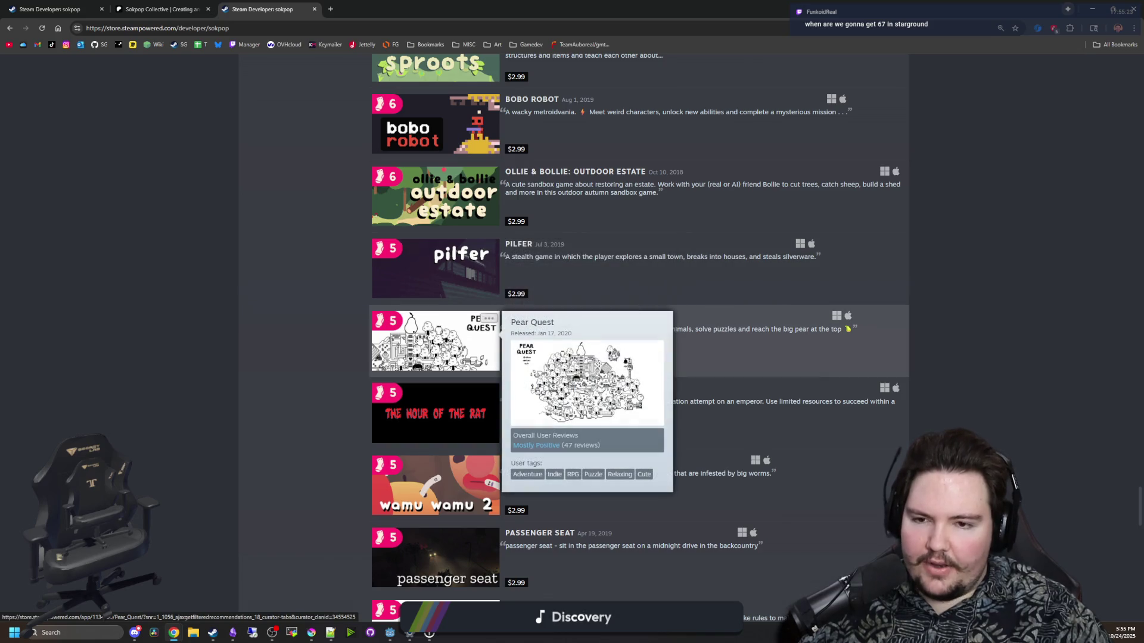
Keep scrolling to sokpop's earliest 2018 releases such as Driftwood, New Colony and Bombini
scroll(366, 184, "down", 5)
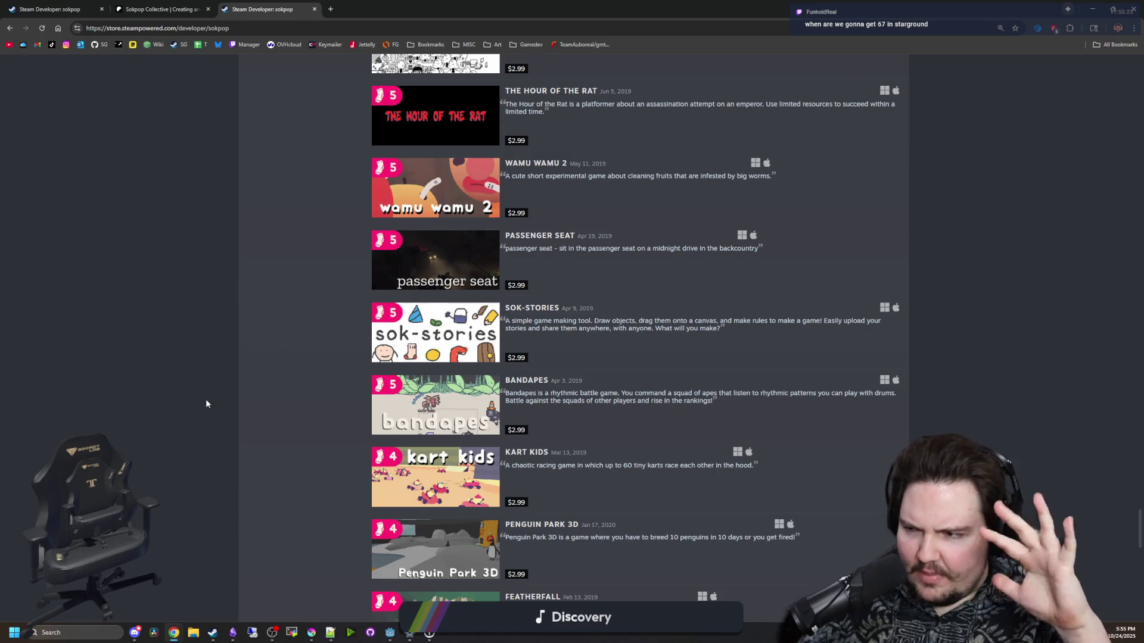
scroll(506, 441, "down", 2)
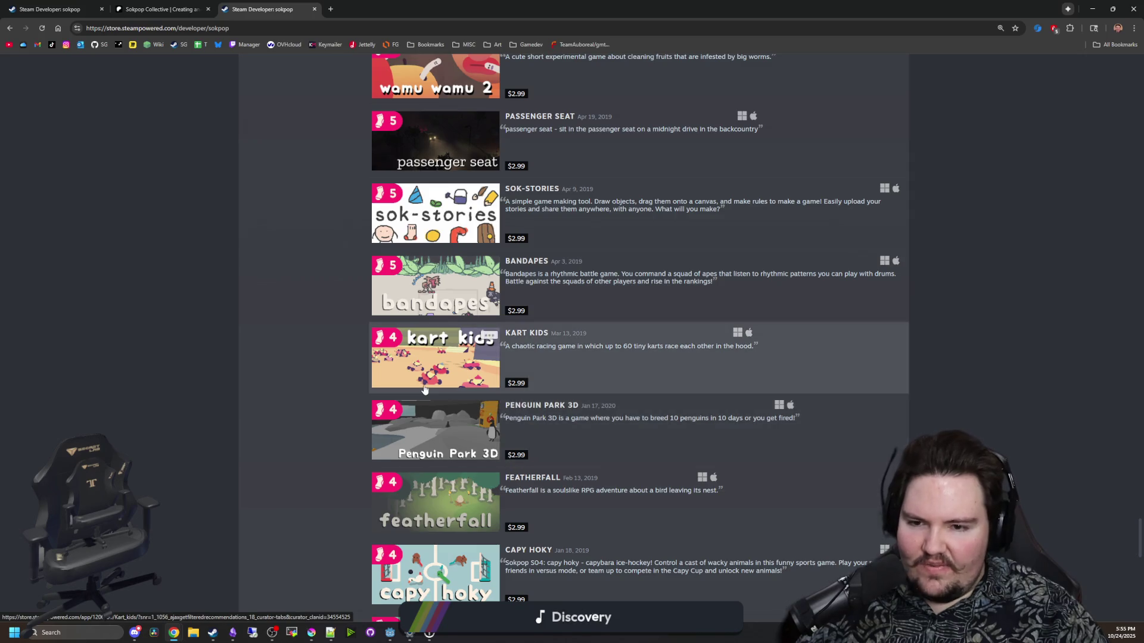
mouse_move(424, 391)
scroll(424, 390, "down", 3)
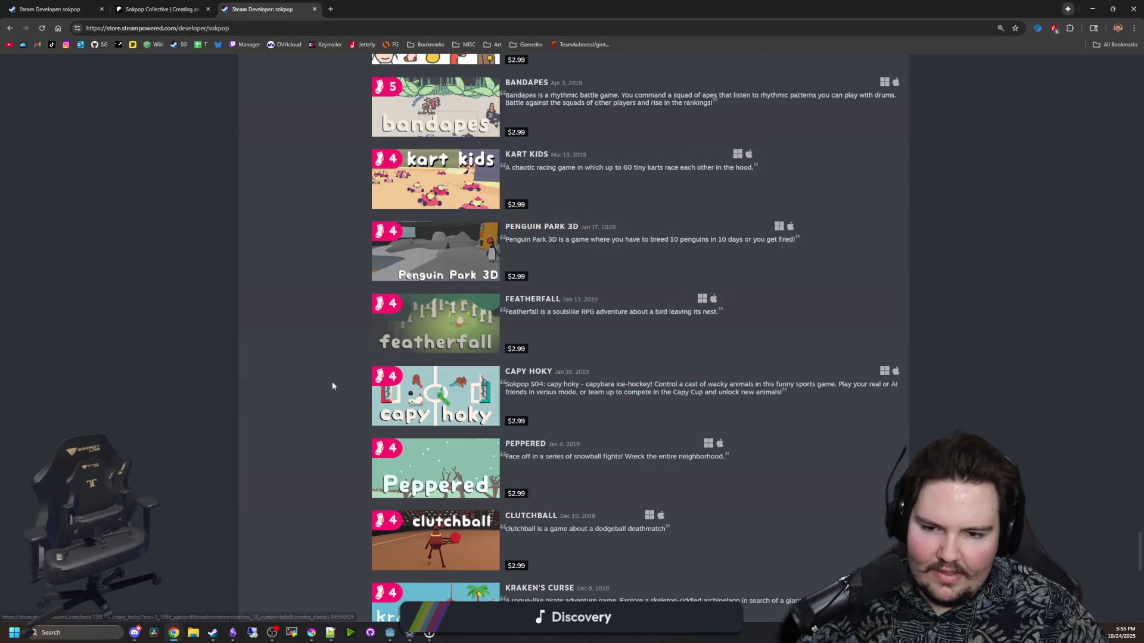
scroll(305, 384, "down", 5)
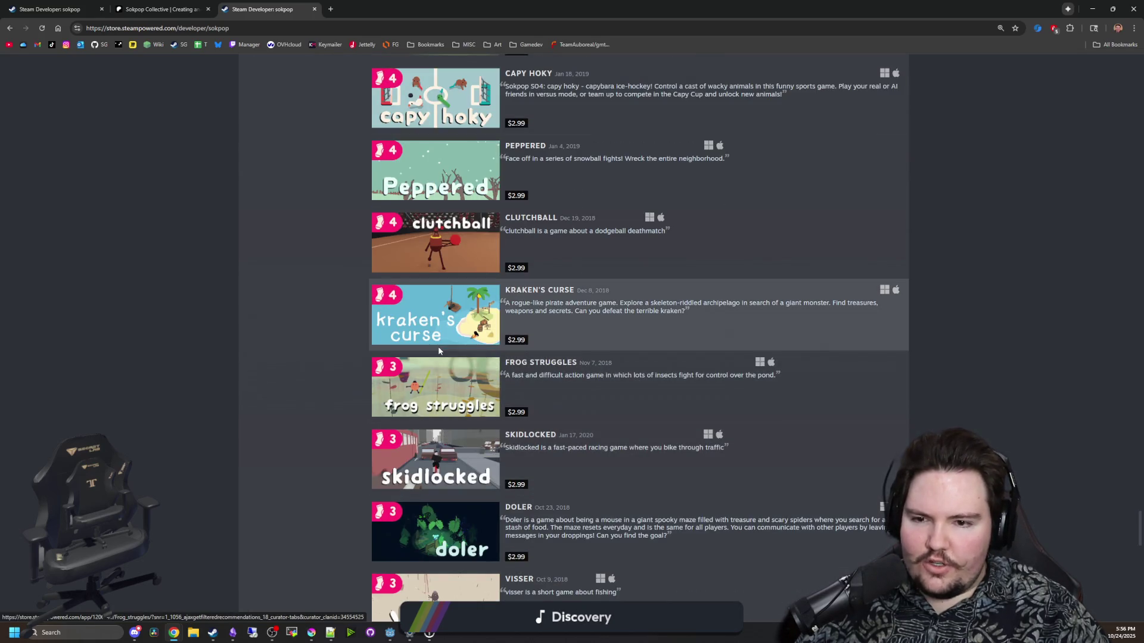
scroll(462, 417, "down", 3)
scroll(462, 418, "down", 2)
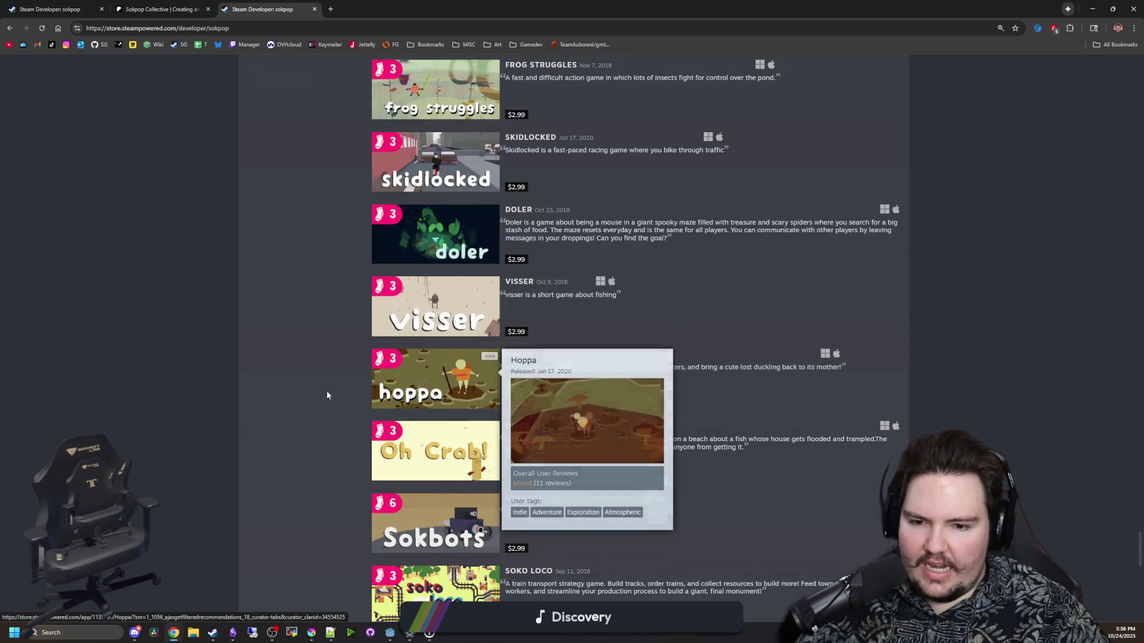
scroll(325, 391, "down", 3)
mouse_move(462, 432)
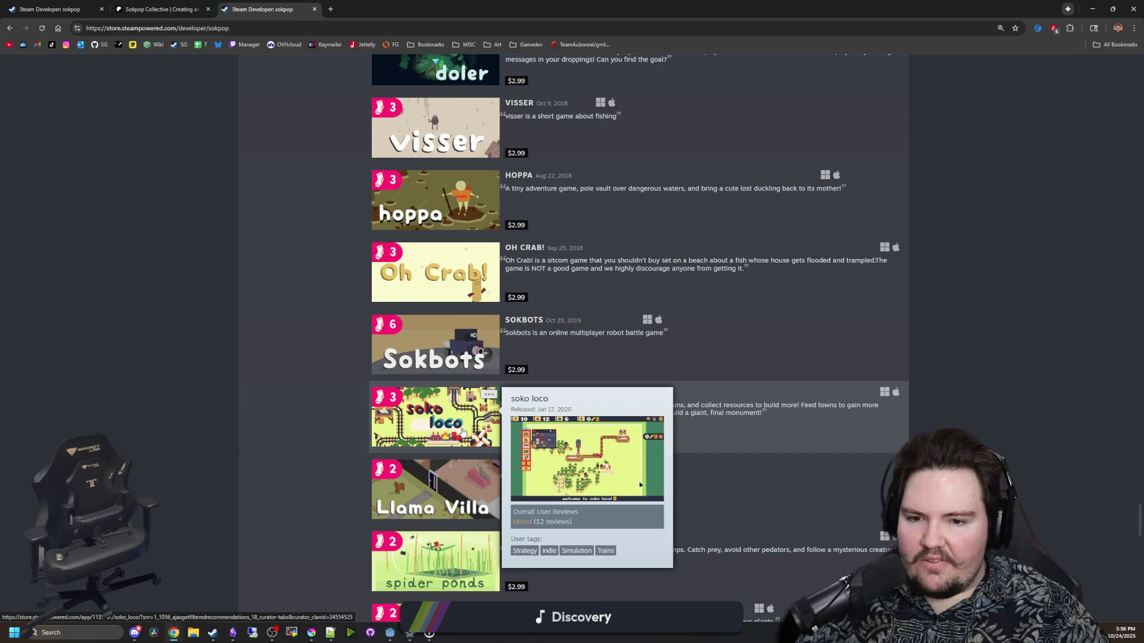
scroll(462, 432, "down", 2)
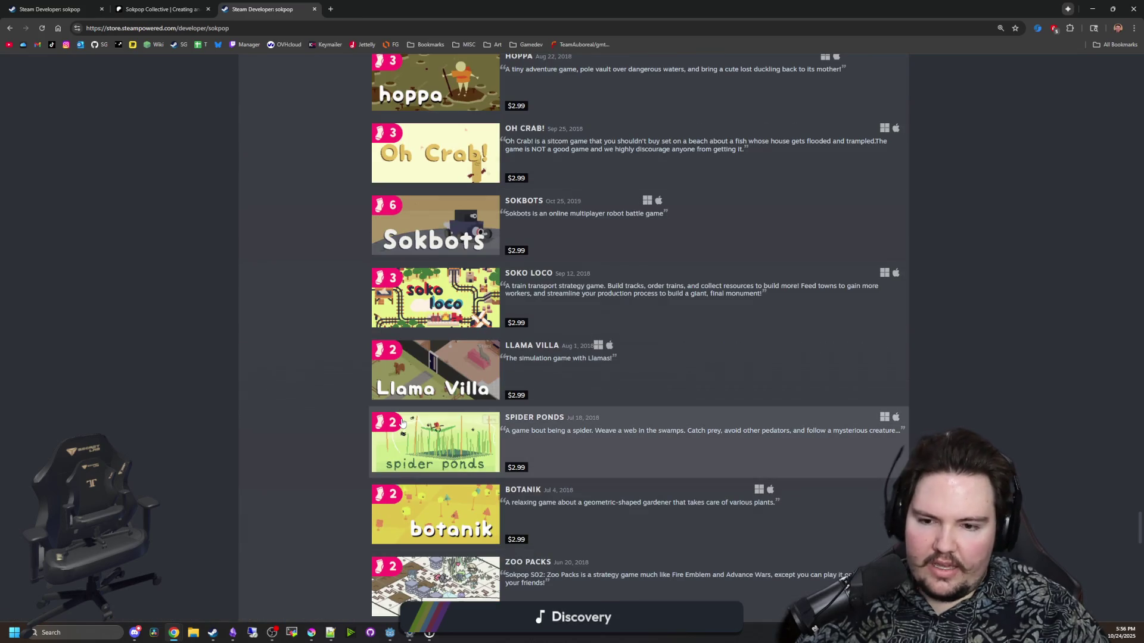
mouse_move(403, 422)
scroll(330, 404, "down", 3)
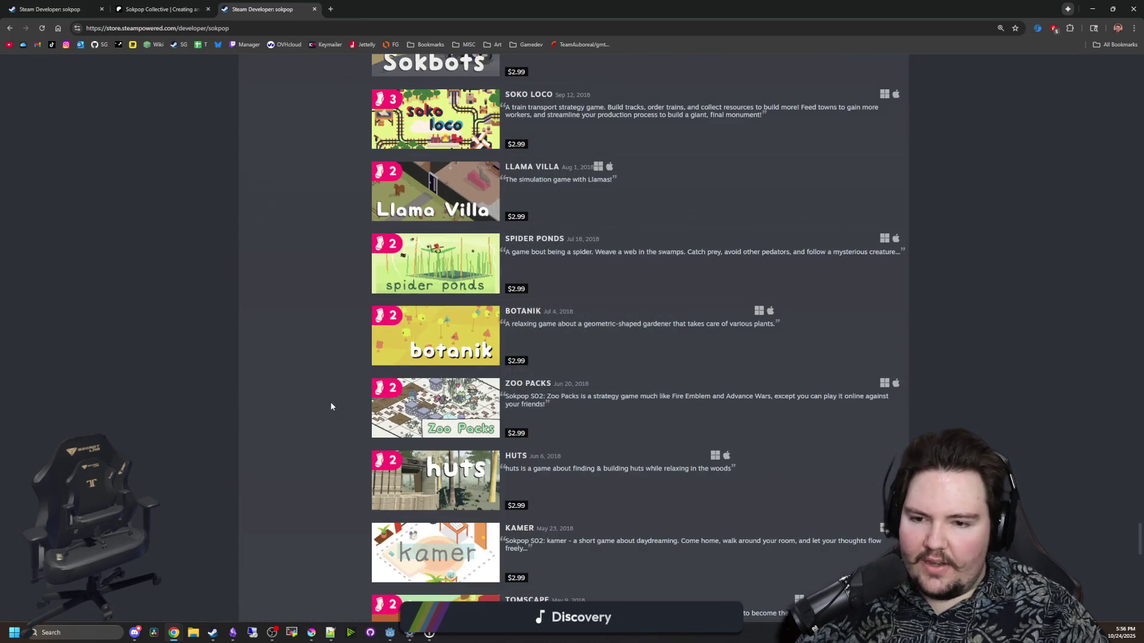
scroll(330, 404, "down", 3)
scroll(332, 406, "down", 3)
scroll(331, 406, "down", 2)
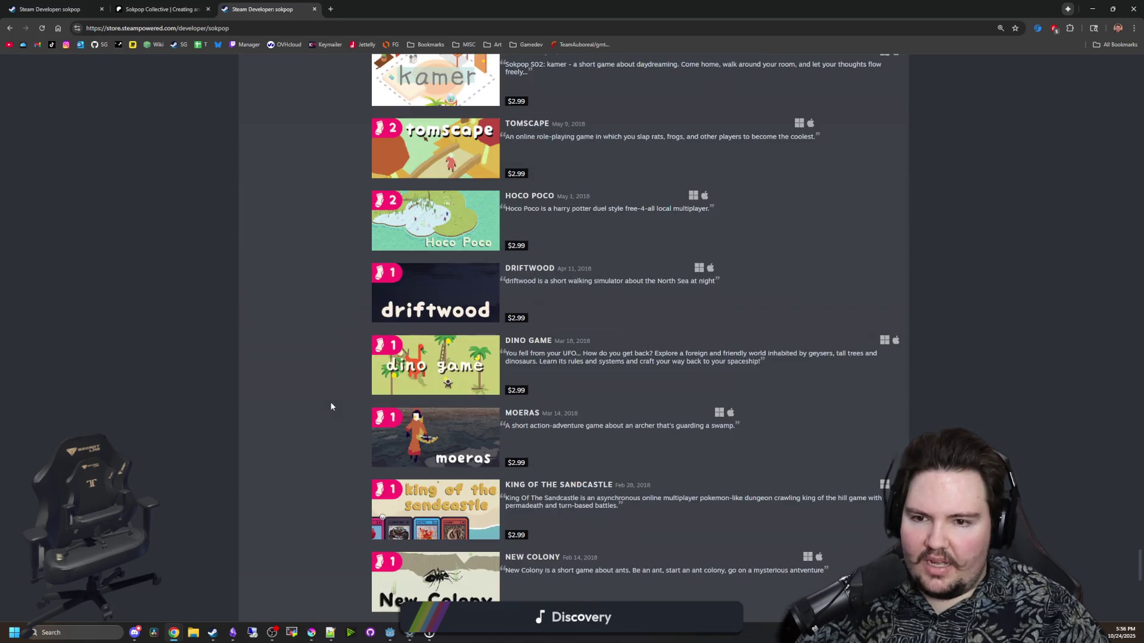
scroll(331, 406, "down", 3)
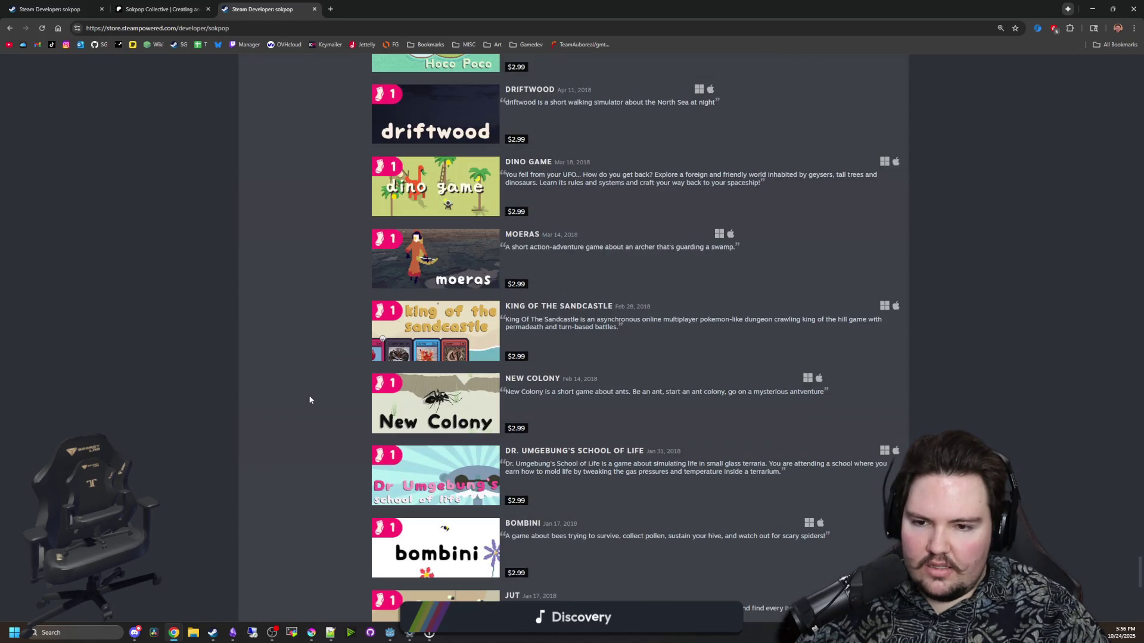
scroll(331, 406, "up", 5)
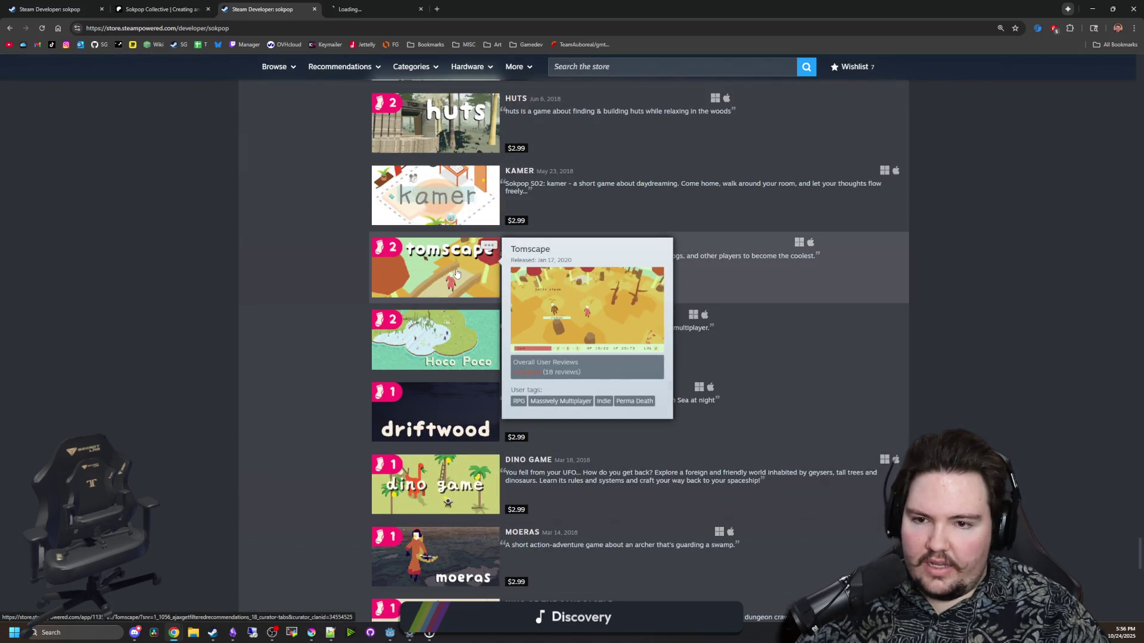
Open Tomscape's store page, browse two screenshots, and jump to its user reviews
left_click(357, 9)
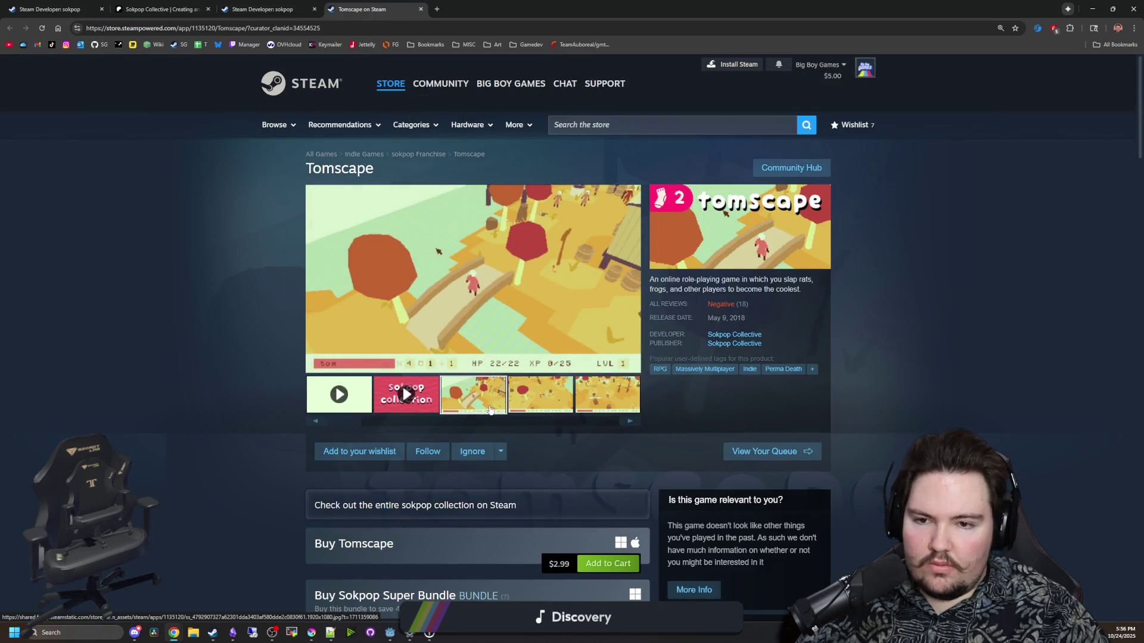
left_click(540, 395)
left_click(607, 395)
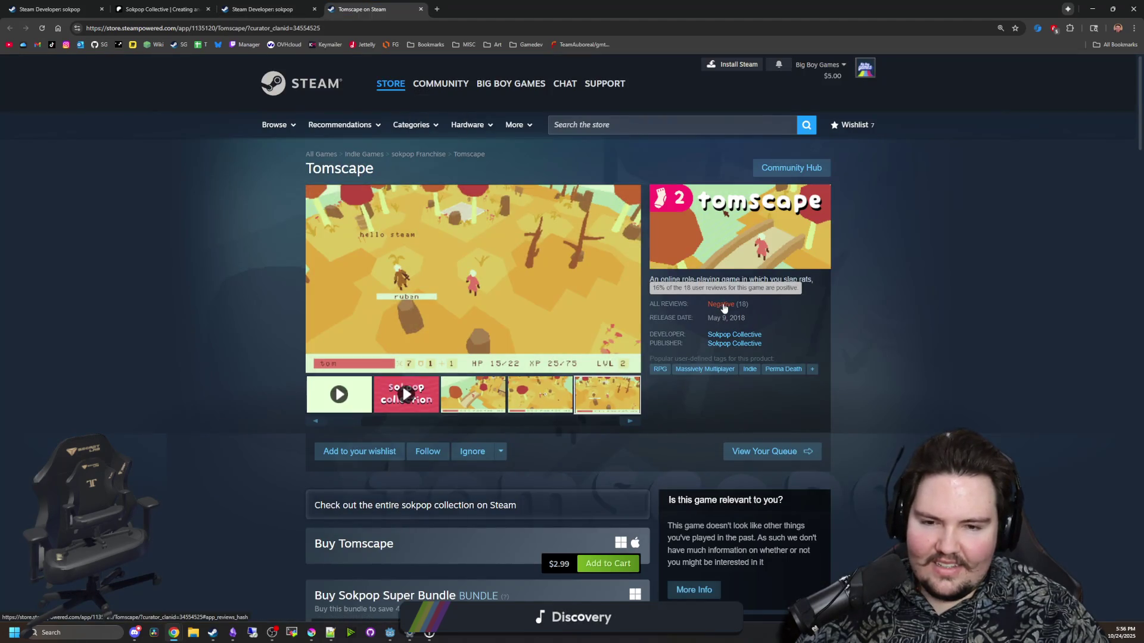
left_click(722, 305)
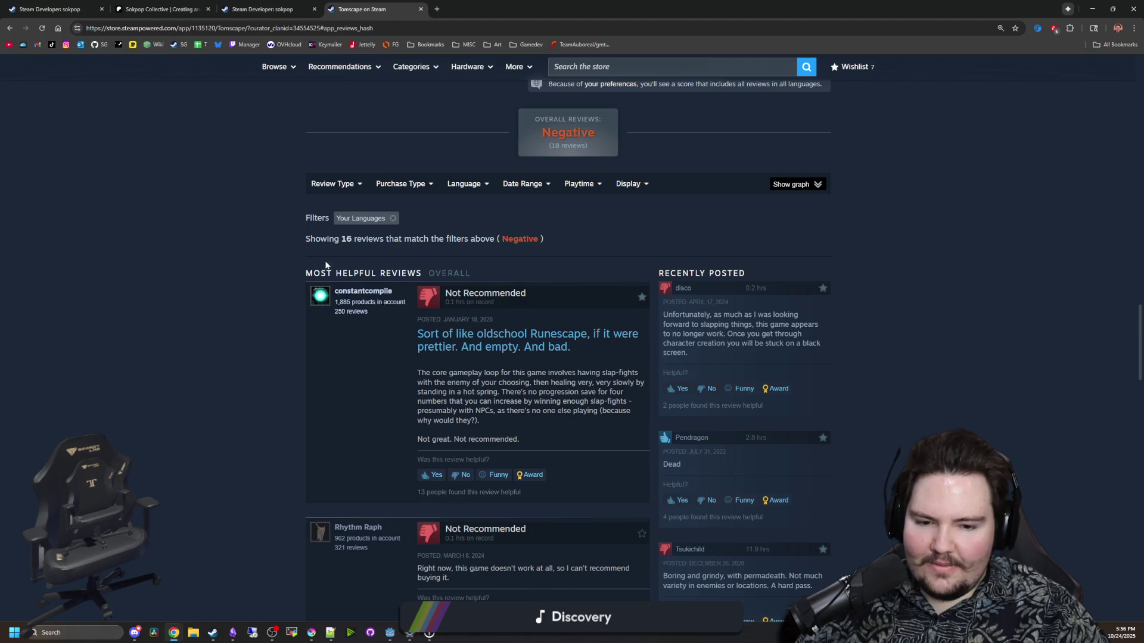
Return to the sokpop developer tab and scroll to the final entries of the game list
left_click(262, 9)
scroll(360, 383, "down", 4)
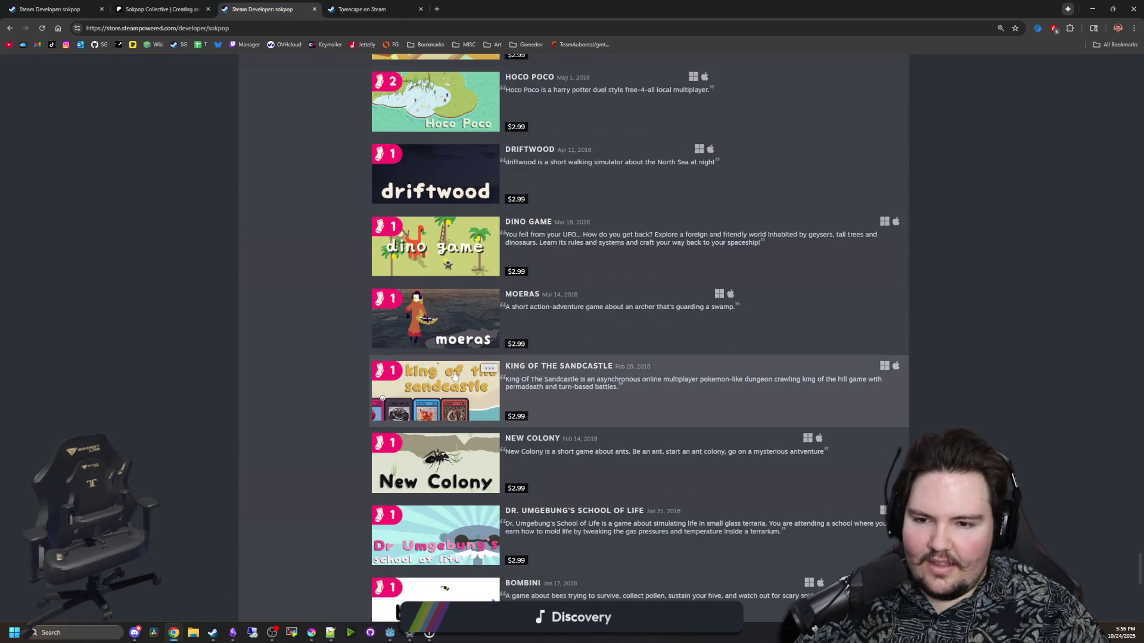
mouse_move(447, 316)
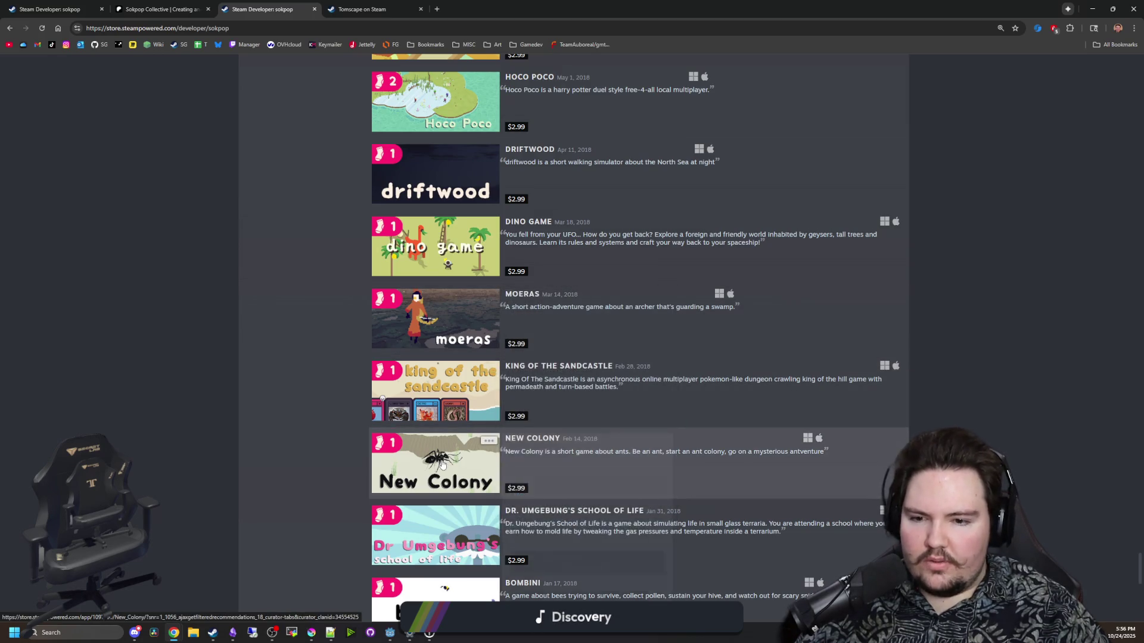
mouse_move(442, 466)
scroll(442, 465, "down", 3)
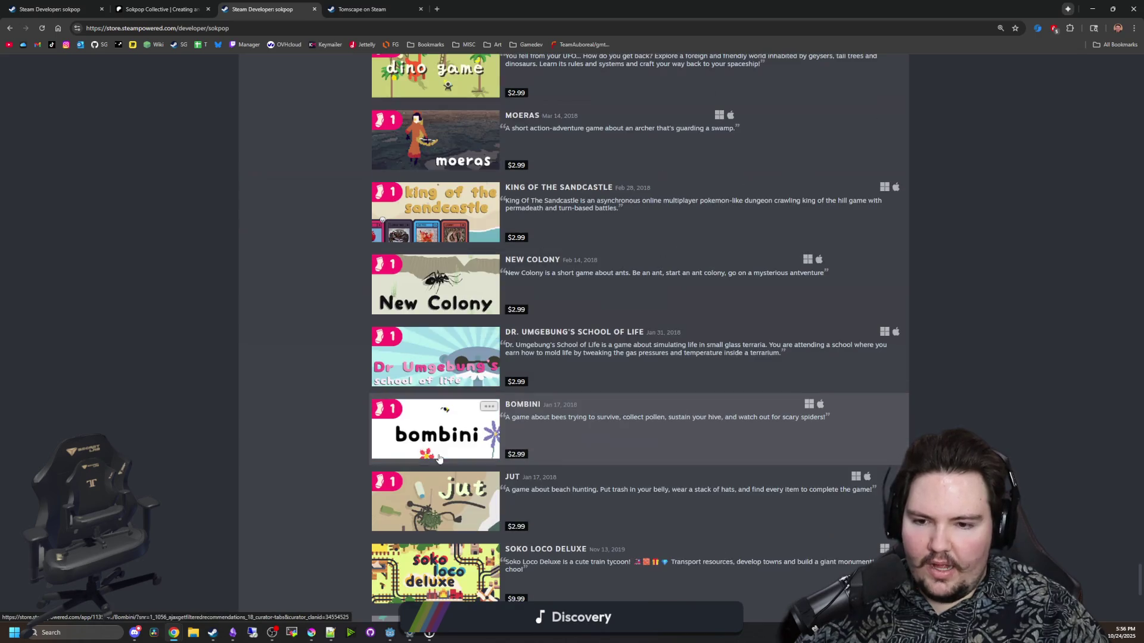
mouse_move(434, 439)
scroll(433, 439, "down", 2)
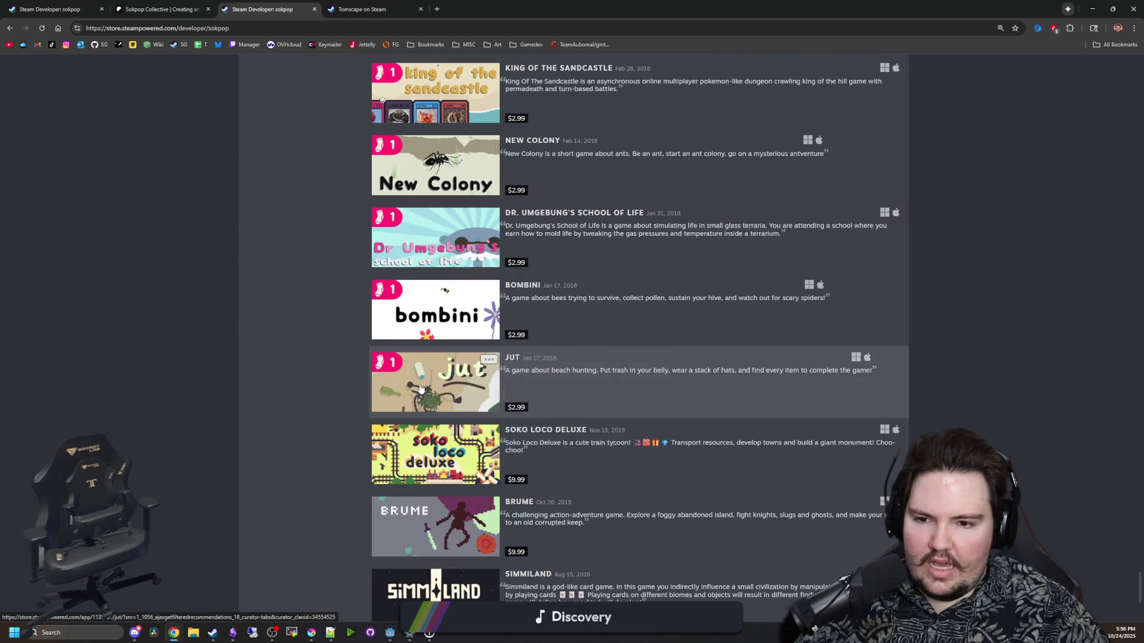
mouse_move(421, 388)
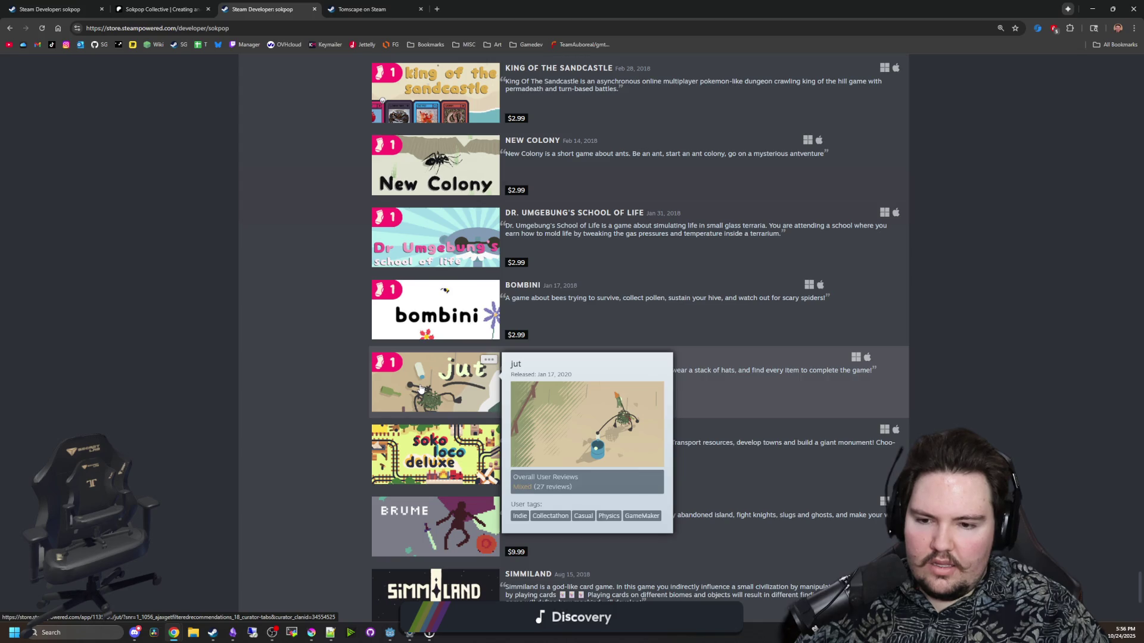
scroll(421, 389, "down", 4)
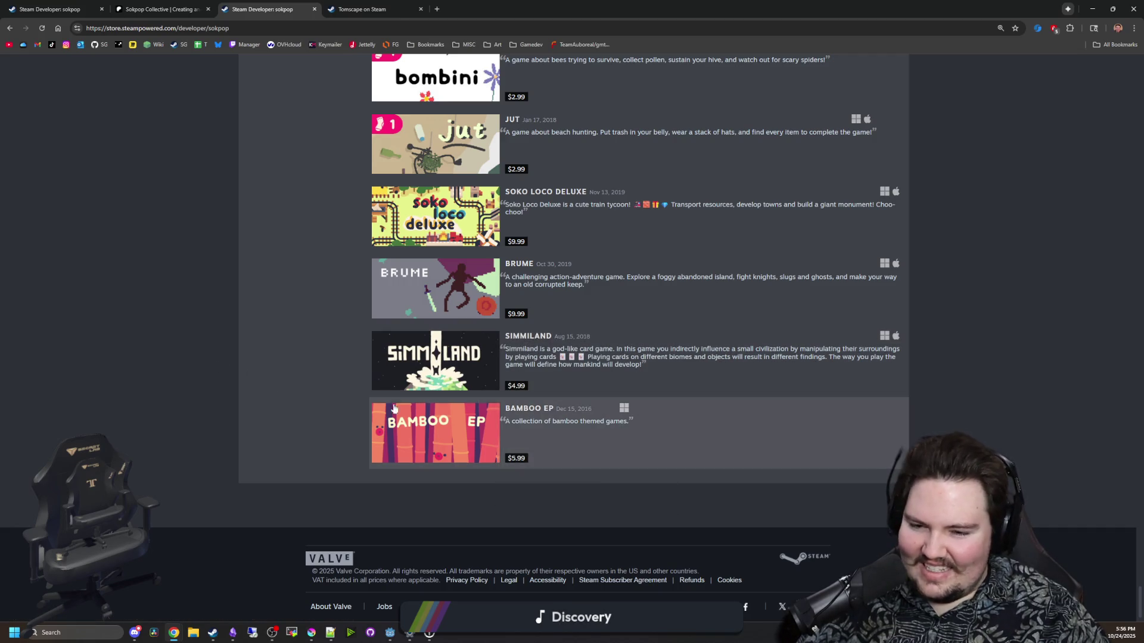
scroll(311, 430, "up", 20)
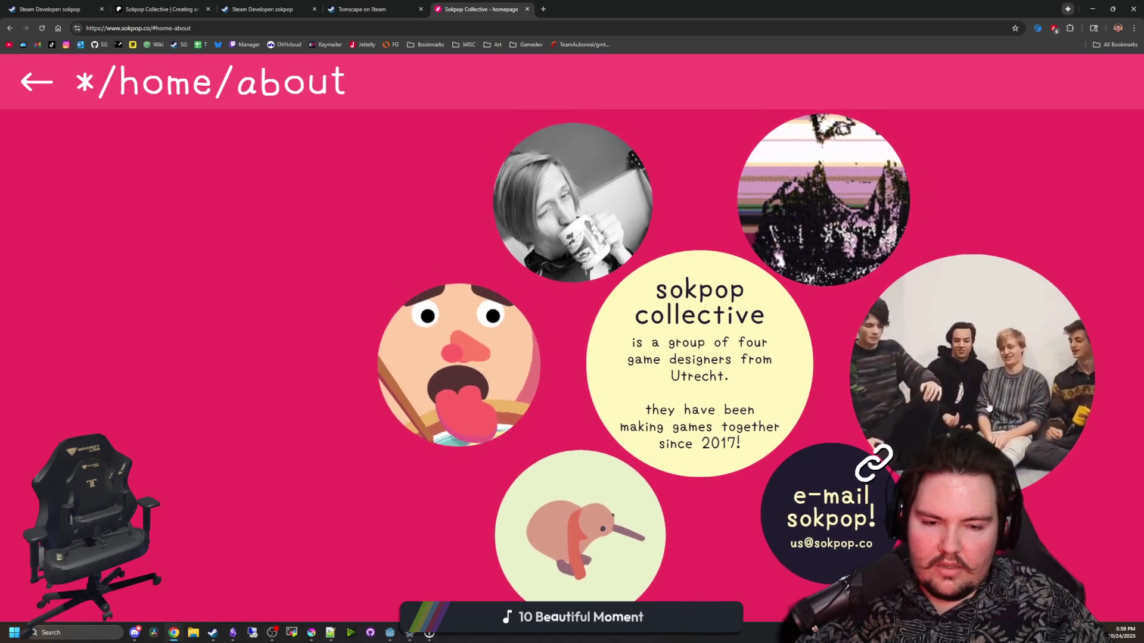
Close the Sokpop homepage and Tomscape tabs, then switch to the Godot Project Manager
left_click(527, 8)
left_click(421, 9)
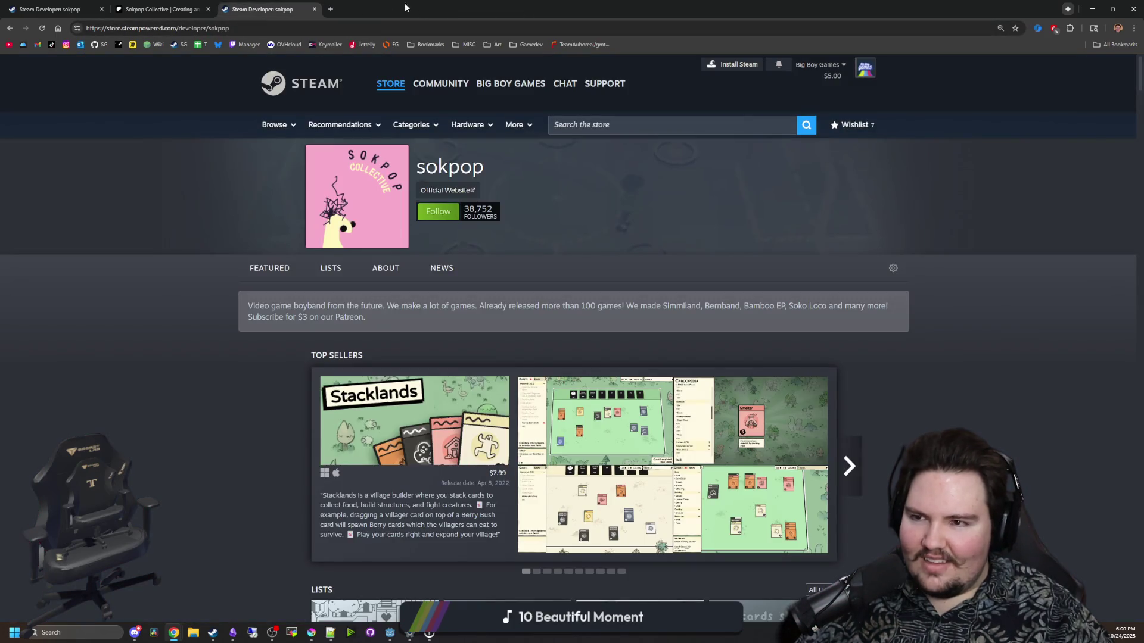
key("alt+Tab")
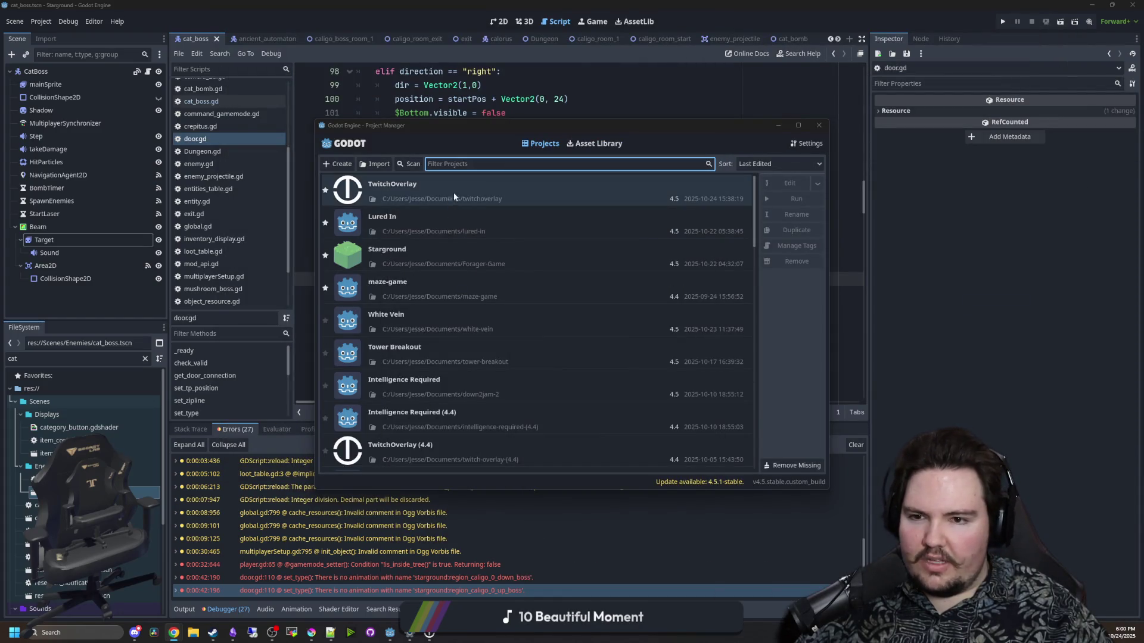
Move the Project Manager window, open maze-game, and confirm its upgrade to Godot 4.5
mouse_move(501, 127)
left_mouse_down()
mouse_move(377, 439)
mouse_move(443, 161)
left_mouse_up()
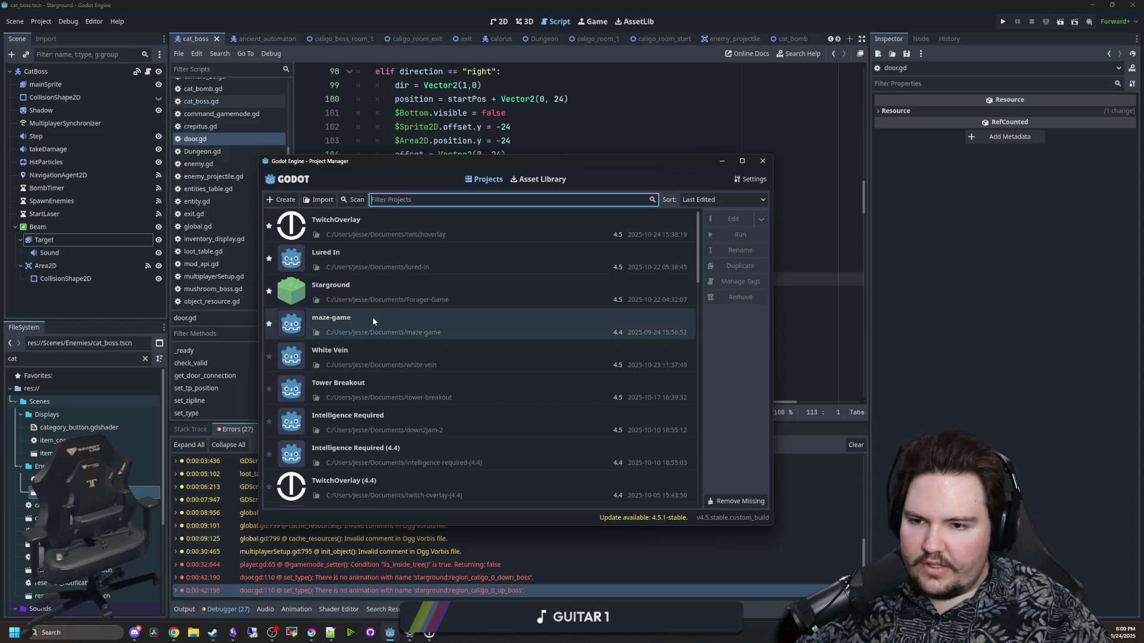
double_click(345, 327)
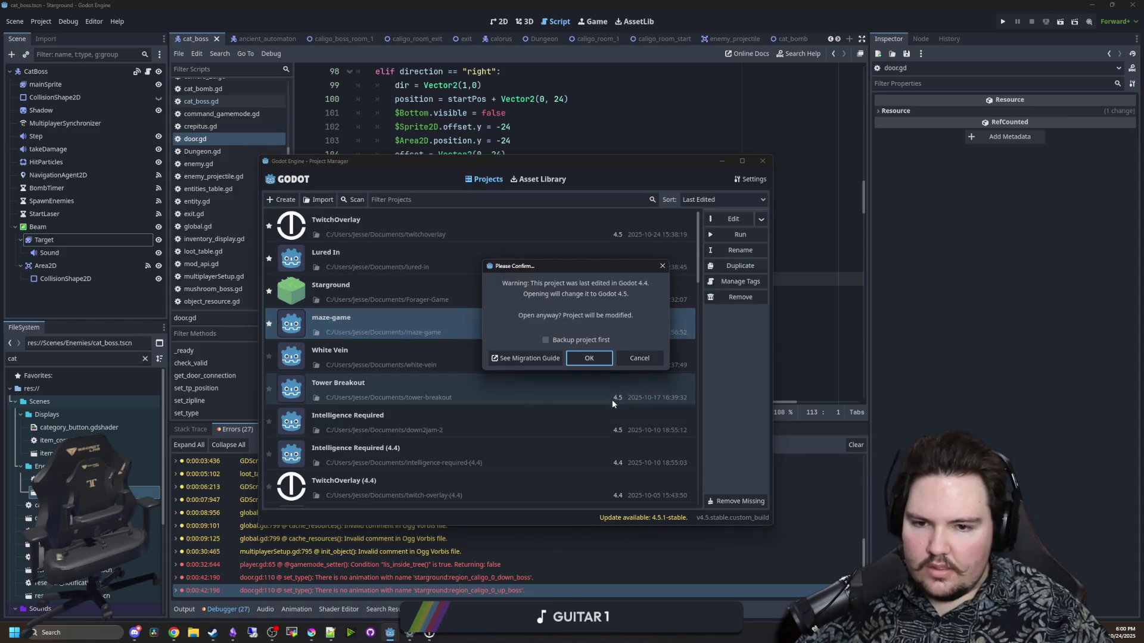
left_click(599, 358)
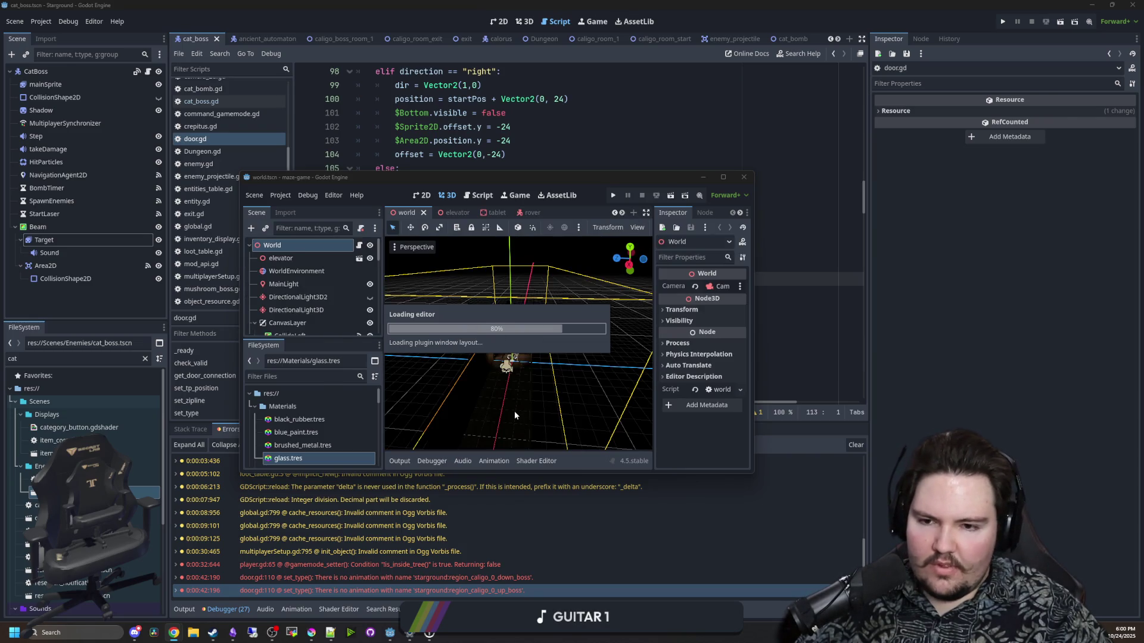
Maximize the maze-game editor, deselect World, and orbit out to an elevated view of the room
left_click(723, 176)
scroll(517, 345, "up", 10)
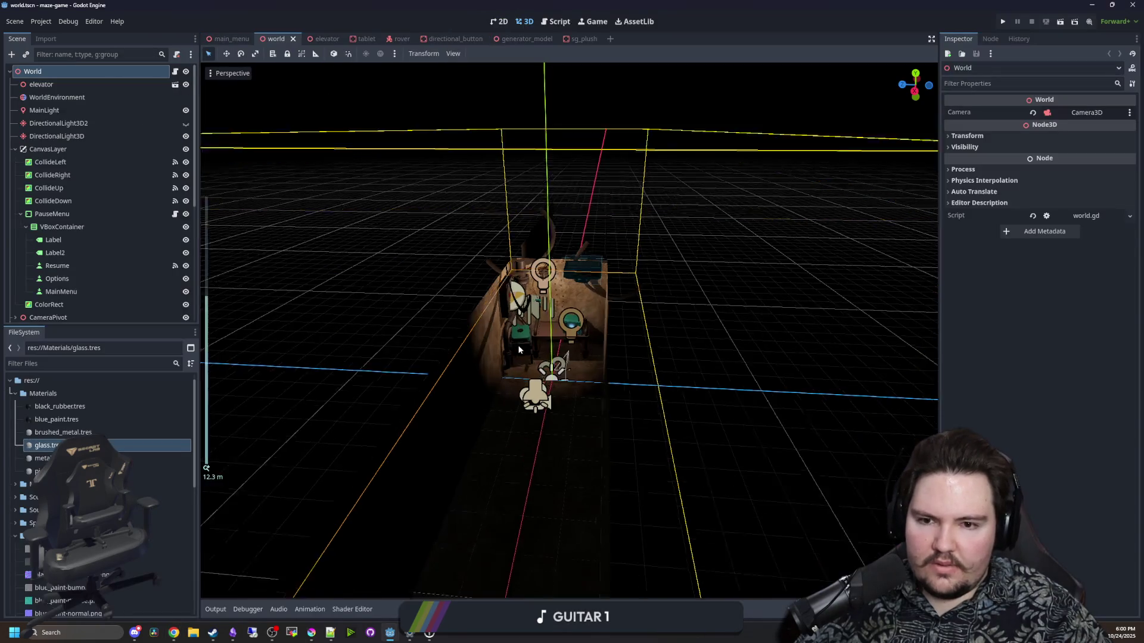
left_click(771, 298)
scroll(618, 336, "up", 3)
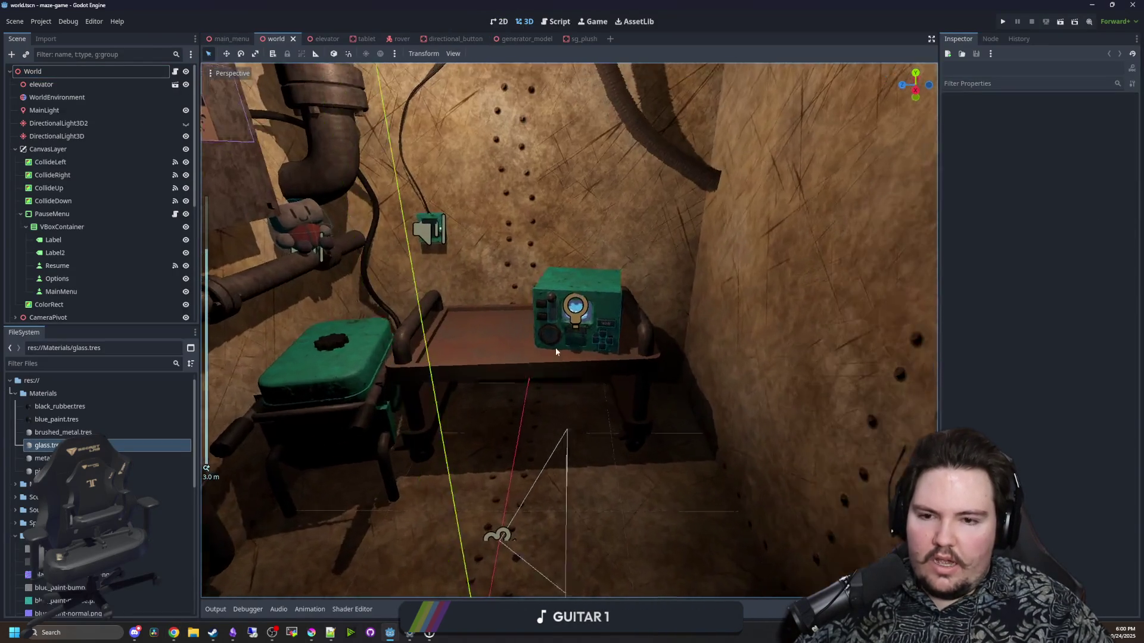
scroll(417, 298, "down", 4)
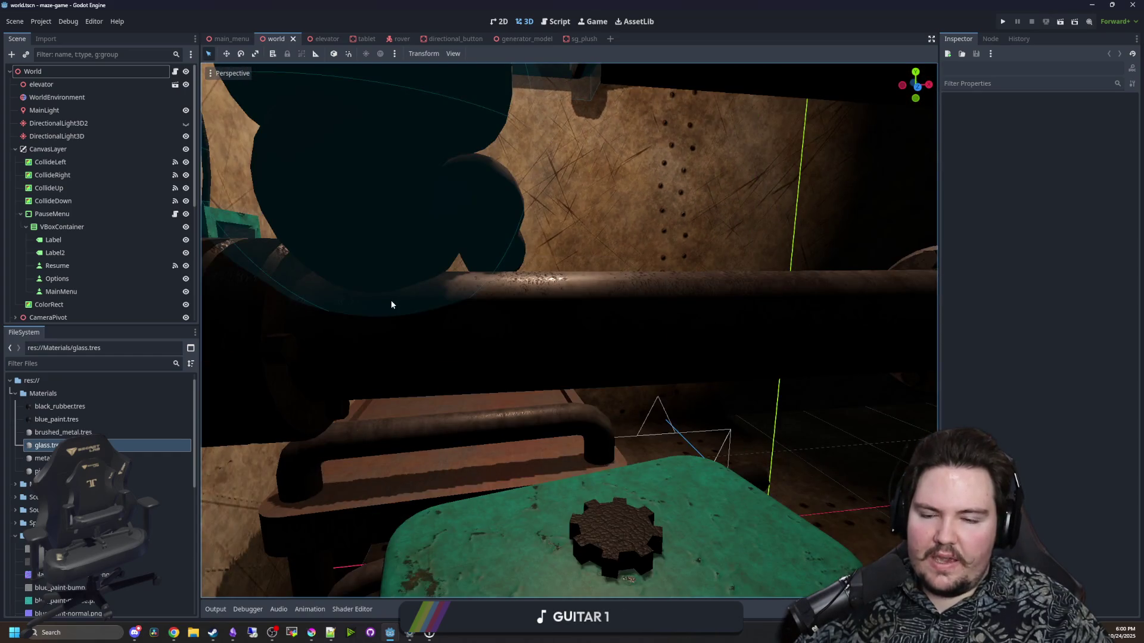
mouse_move(391, 300)
left_mouse_down()
mouse_move(473, 332)
mouse_move(586, 322)
mouse_move(468, 286)
mouse_move(455, 339)
left_mouse_up()
scroll(630, 340, "up", 4)
scroll(468, 286, "up", 3)
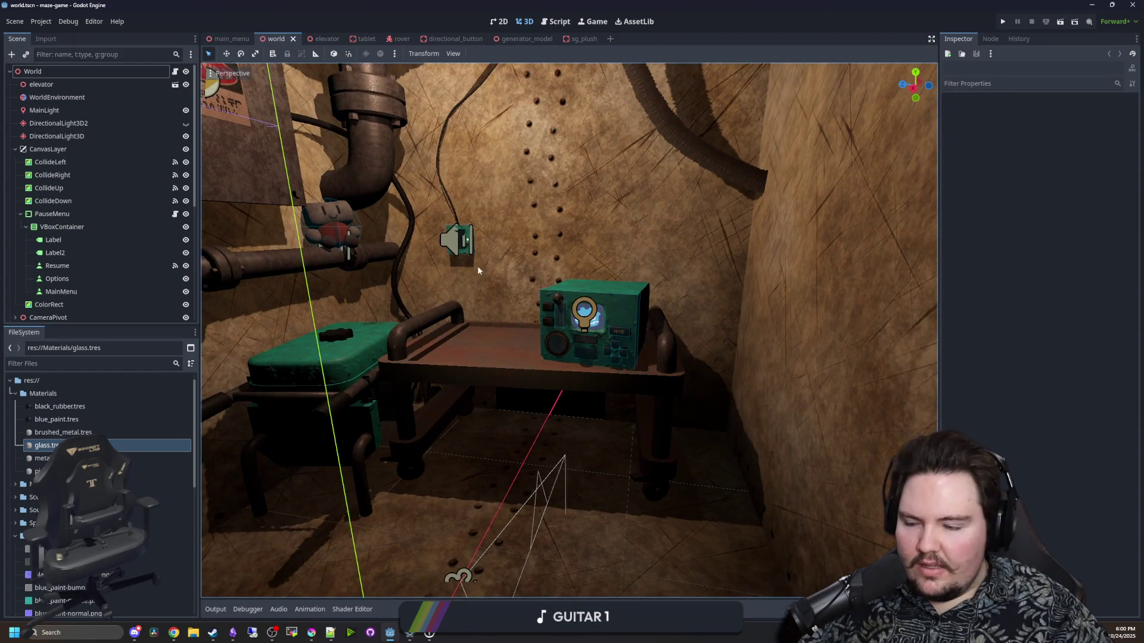
scroll(477, 319, "down", 3)
View the ceiling lamp, the room from above and the box, then make DirectionalLight3D2 visible
left_click_drag(477, 320, 470, 300)
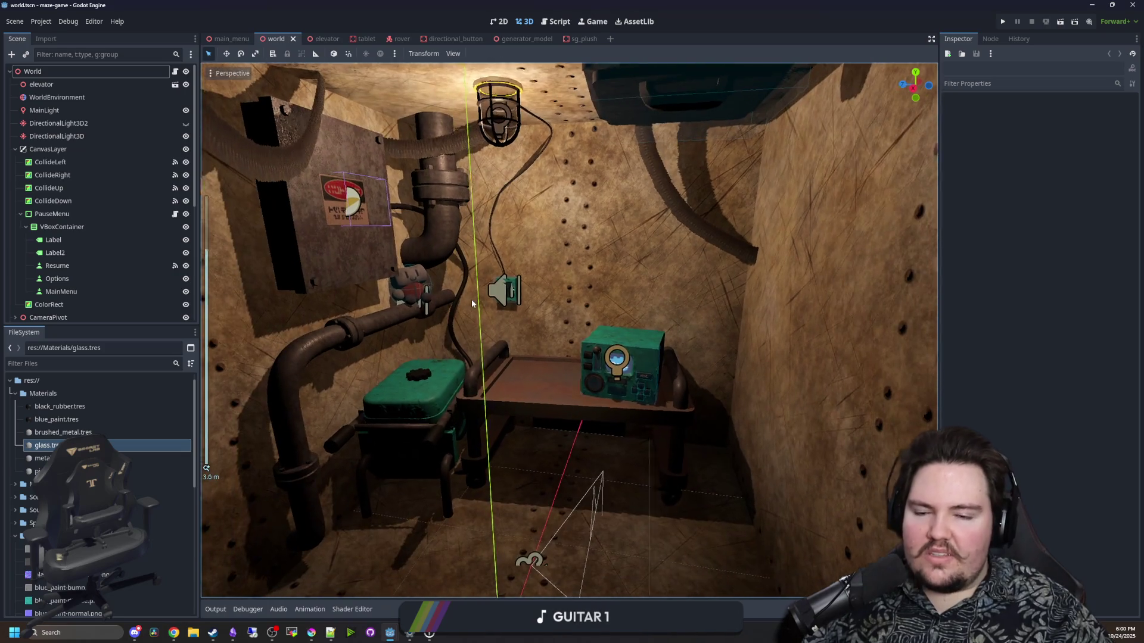
scroll(470, 299, "down", 8)
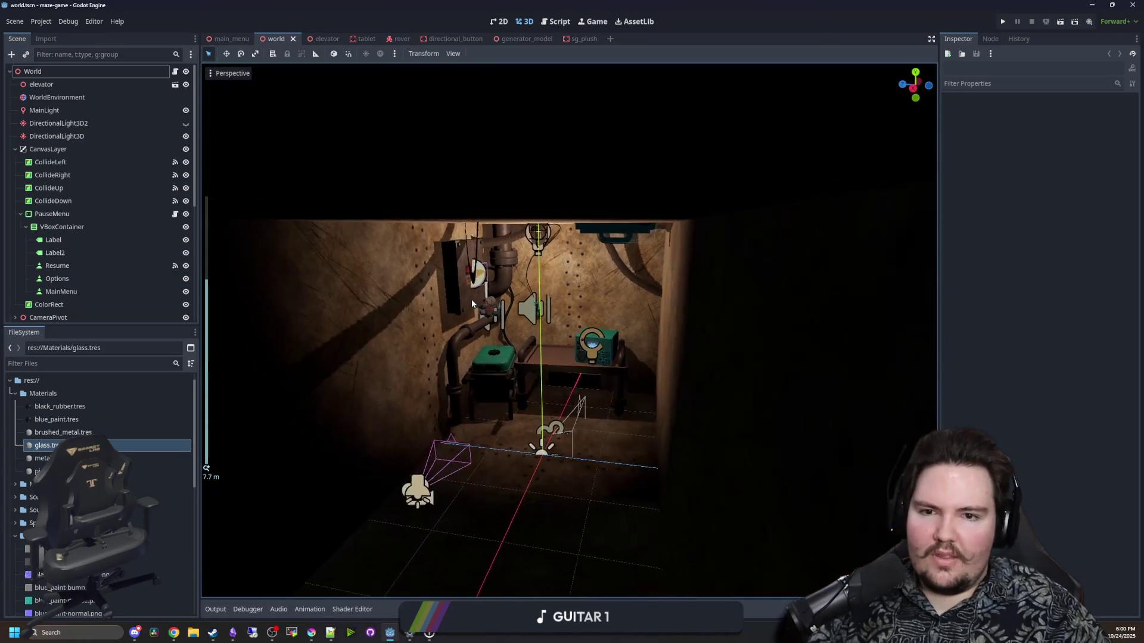
left_click_drag(470, 299, 699, 386)
scroll(587, 331, "up", 5)
mouse_move(496, 363)
left_mouse_down()
mouse_move(588, 331)
mouse_move(546, 414)
mouse_move(518, 373)
mouse_move(478, 435)
mouse_move(615, 401)
mouse_move(516, 414)
mouse_move(638, 400)
mouse_move(590, 417)
mouse_move(695, 353)
mouse_move(626, 435)
mouse_move(577, 391)
mouse_move(596, 406)
mouse_move(544, 447)
mouse_move(472, 416)
mouse_move(531, 419)
mouse_move(552, 310)
mouse_move(524, 268)
left_mouse_up()
scroll(602, 403, "up", 3)
scroll(581, 384, "down", 5)
scroll(545, 445, "down", 3)
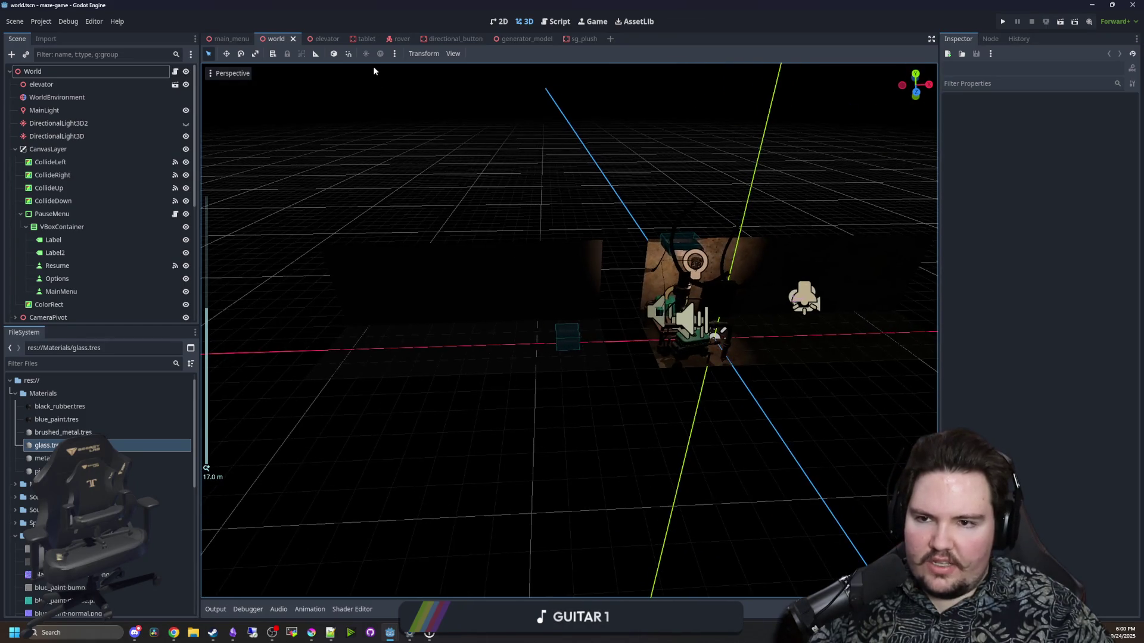
scroll(160, 157, "down", 5)
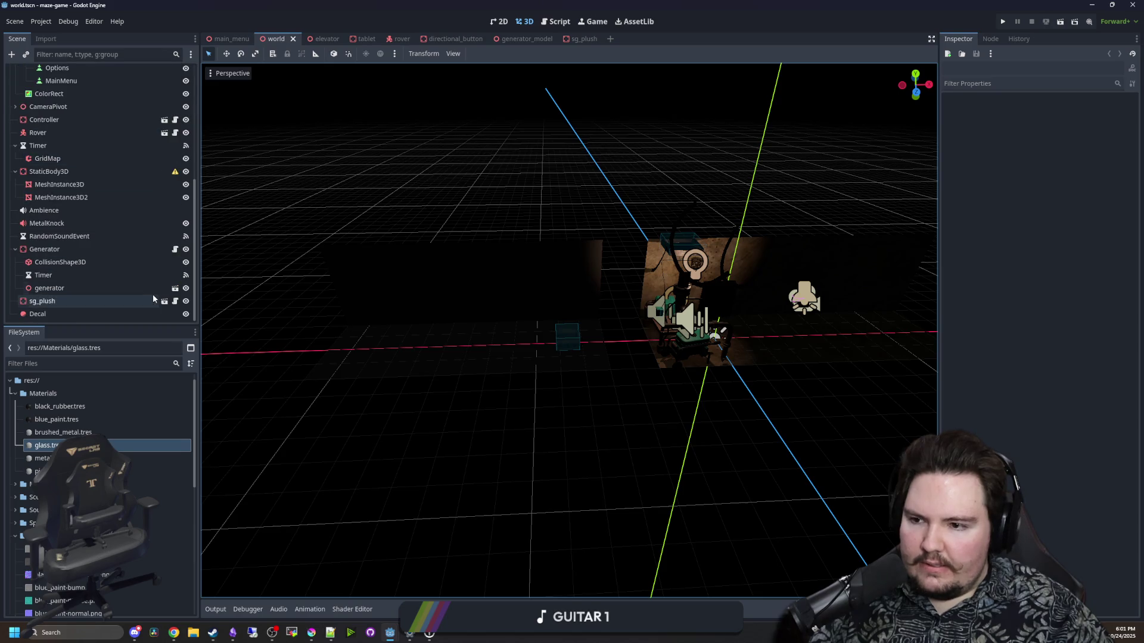
scroll(161, 265, "up", 5)
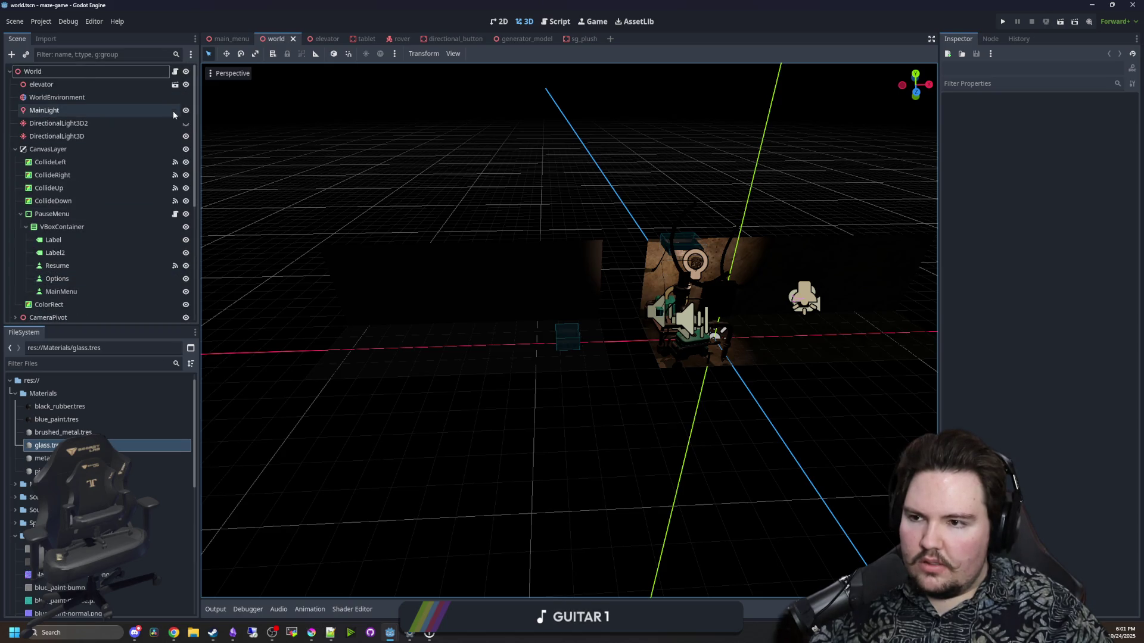
left_click(186, 124)
Orbit and zoom around the now-lit white corridor walls to see the whole corridor layout
left_click_drag(356, 181, 627, 332)
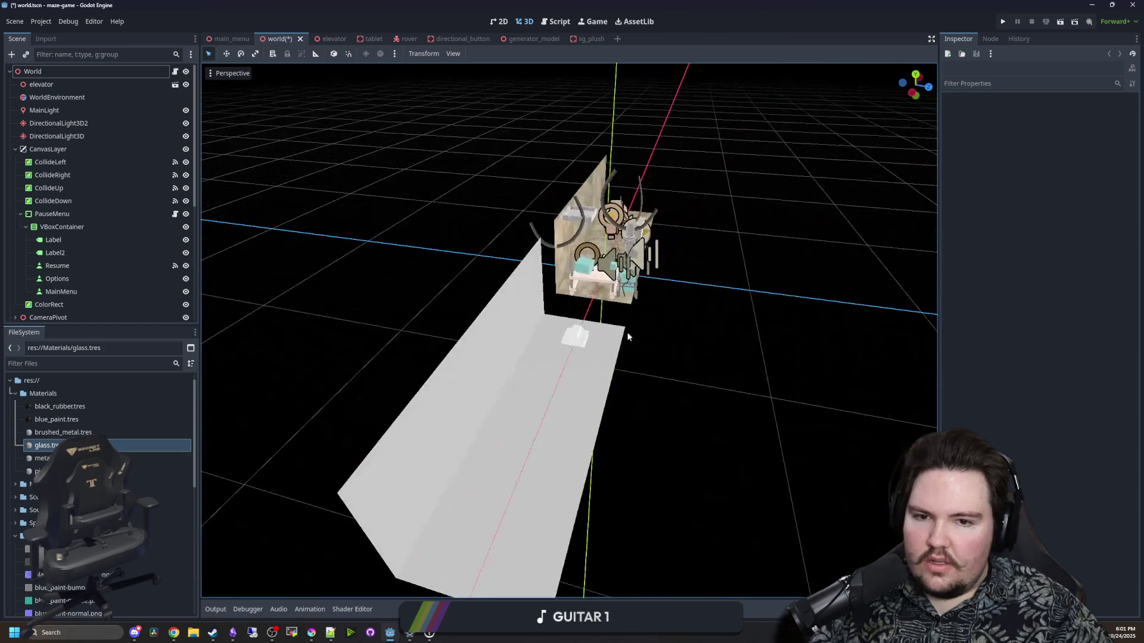
scroll(656, 441, "up", 5)
scroll(656, 440, "down", 10)
left_click(627, 381)
mouse_move(627, 381)
left_mouse_down()
mouse_move(703, 387)
mouse_move(613, 431)
mouse_move(515, 295)
left_mouse_up()
left_click(515, 295)
left_click(700, 231)
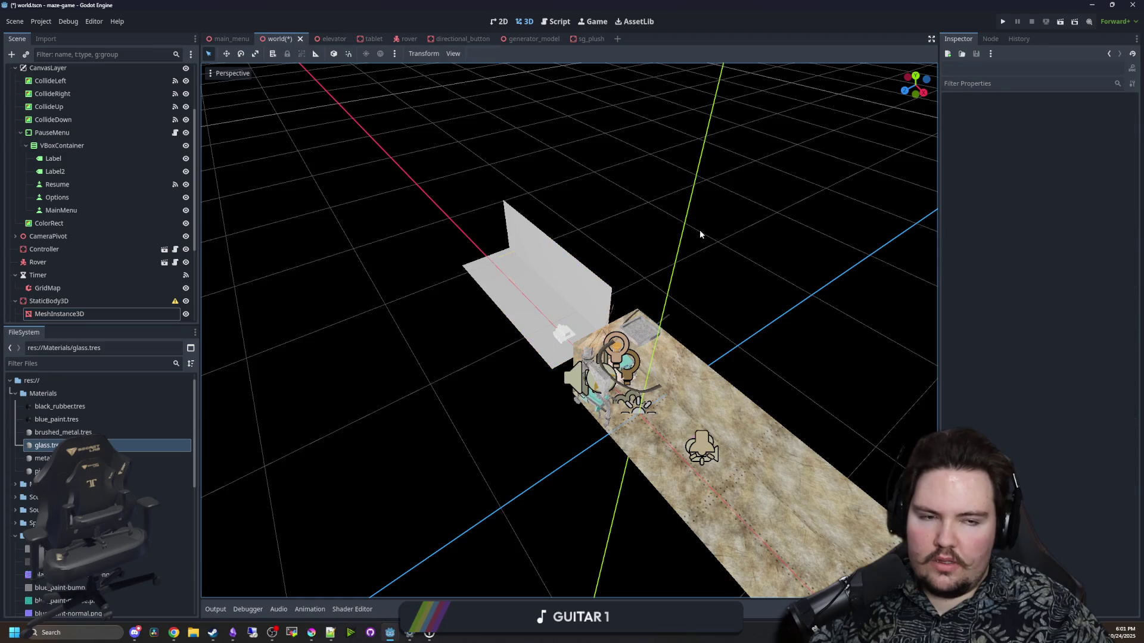
Select MeshInstance3D and MeshInstance3D2 to compare their positions (−8 m and −14 m), then select GridMap
left_click(552, 241)
left_click_drag(523, 198, 567, 215)
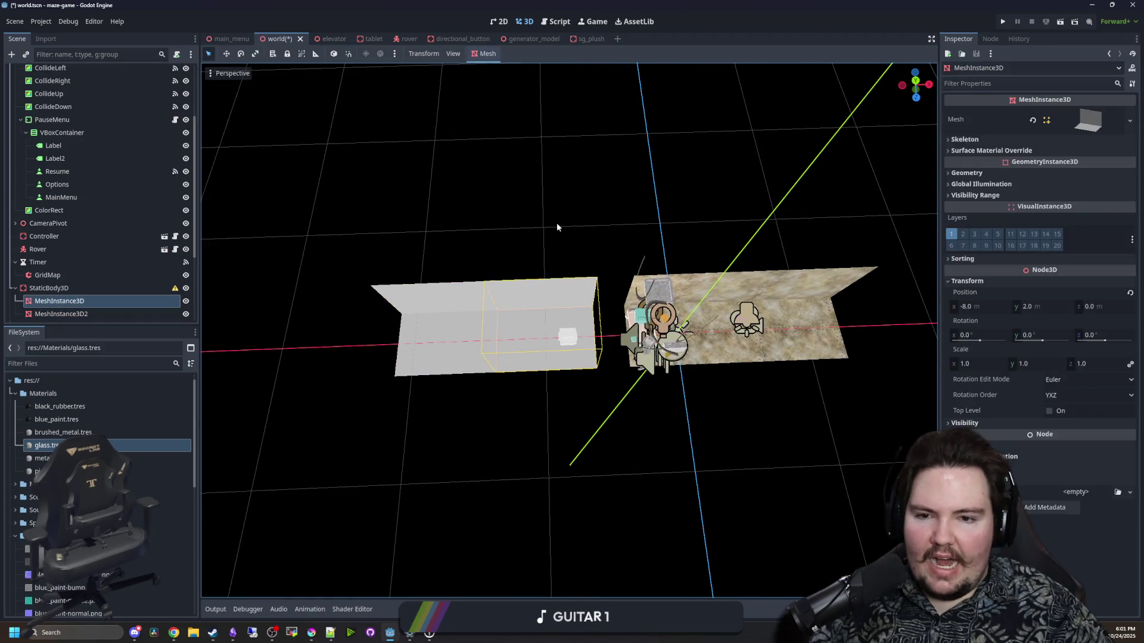
left_click(532, 274)
left_click(530, 324)
left_click(487, 270)
left_click(526, 292)
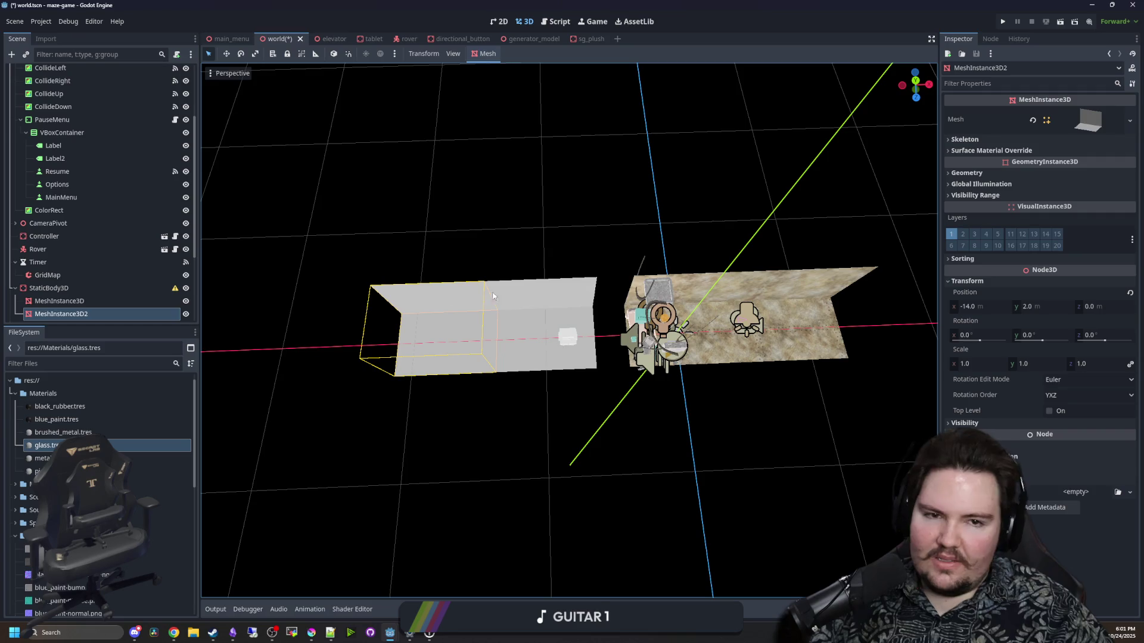
left_click(519, 251)
mouse_move(559, 256)
left_mouse_down()
mouse_move(409, 177)
mouse_move(438, 207)
mouse_move(396, 203)
mouse_move(220, 281)
left_mouse_up()
scroll(409, 177, "up", 3)
left_click(59, 275)
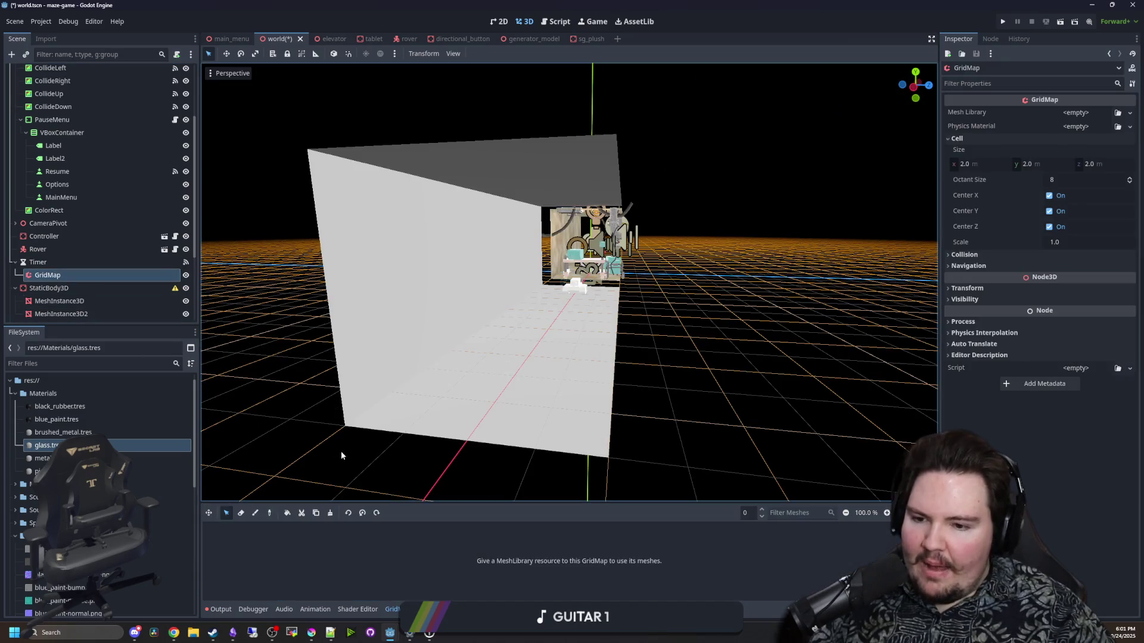
Enlarge the GridMap panel, glance at its Collision settings, and open the GridMap class reference
left_click_drag(411, 503, 494, 434)
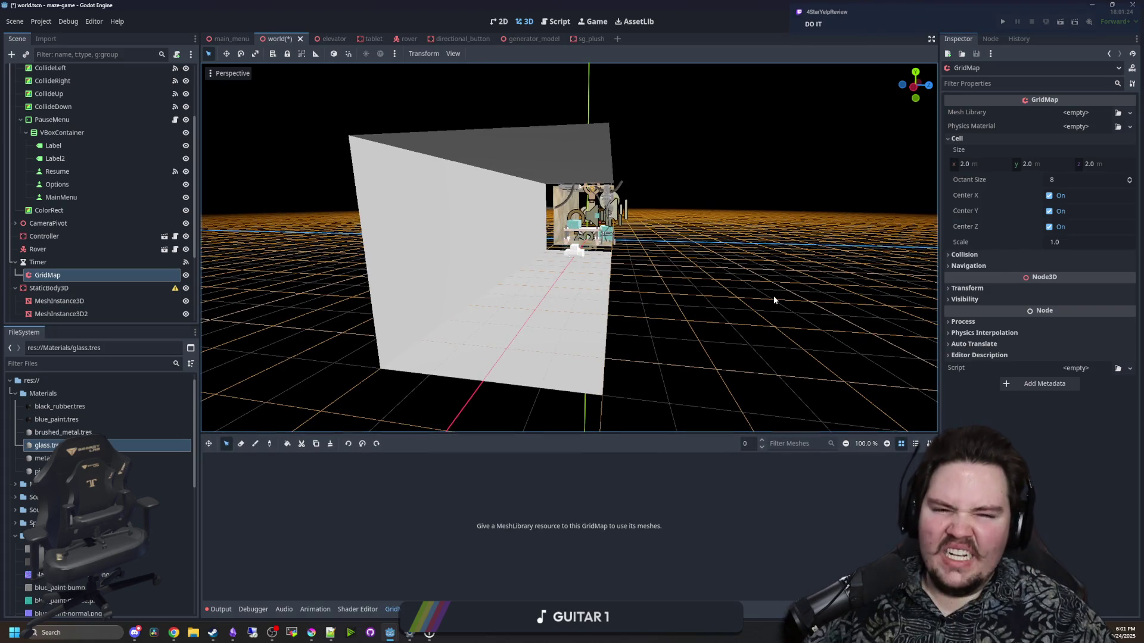
left_click(964, 254)
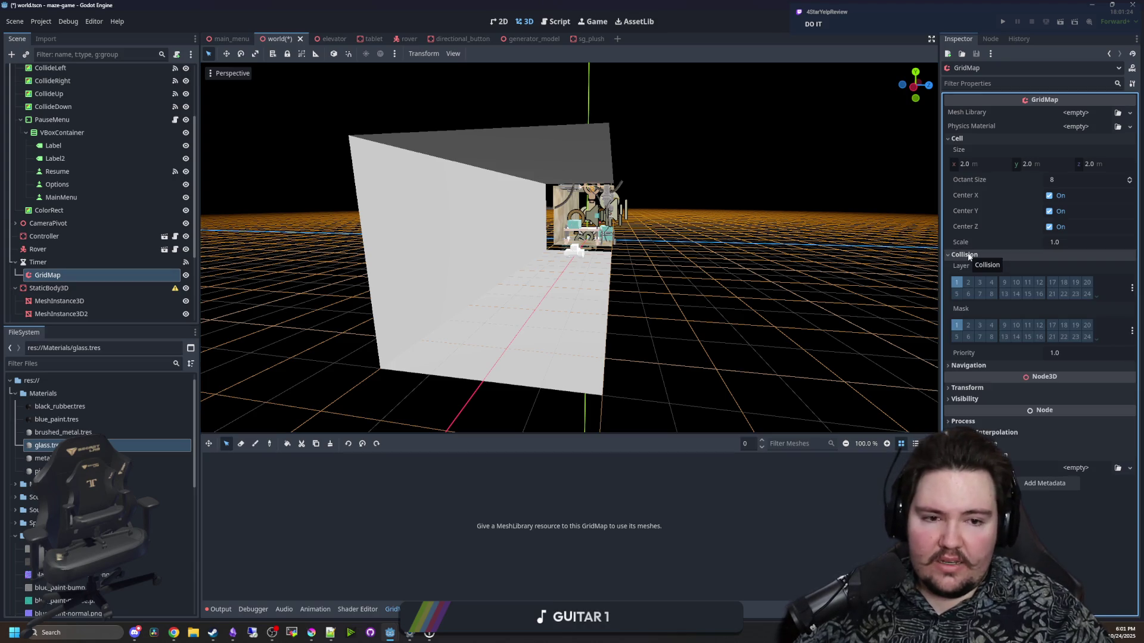
left_click(968, 255)
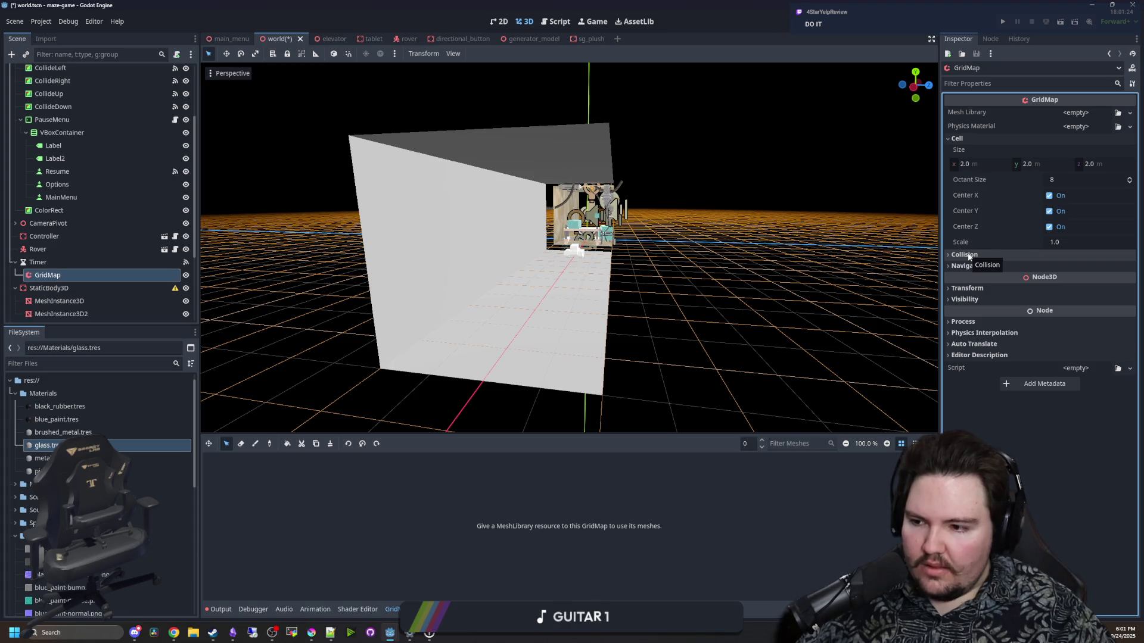
left_click(1132, 68)
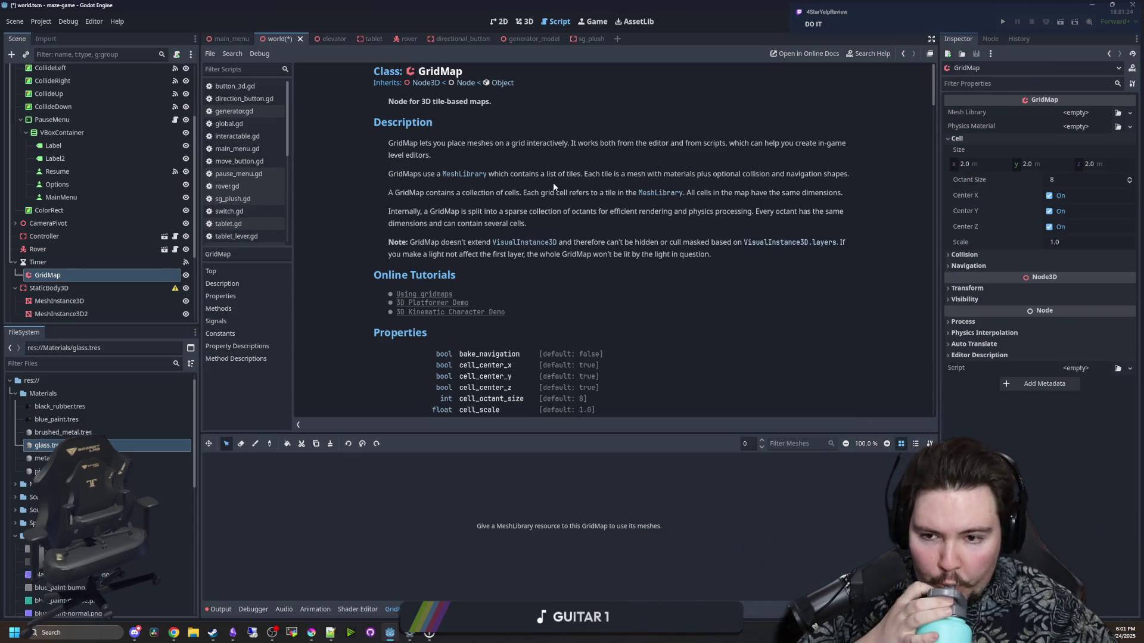
scroll(554, 186, "down", 5)
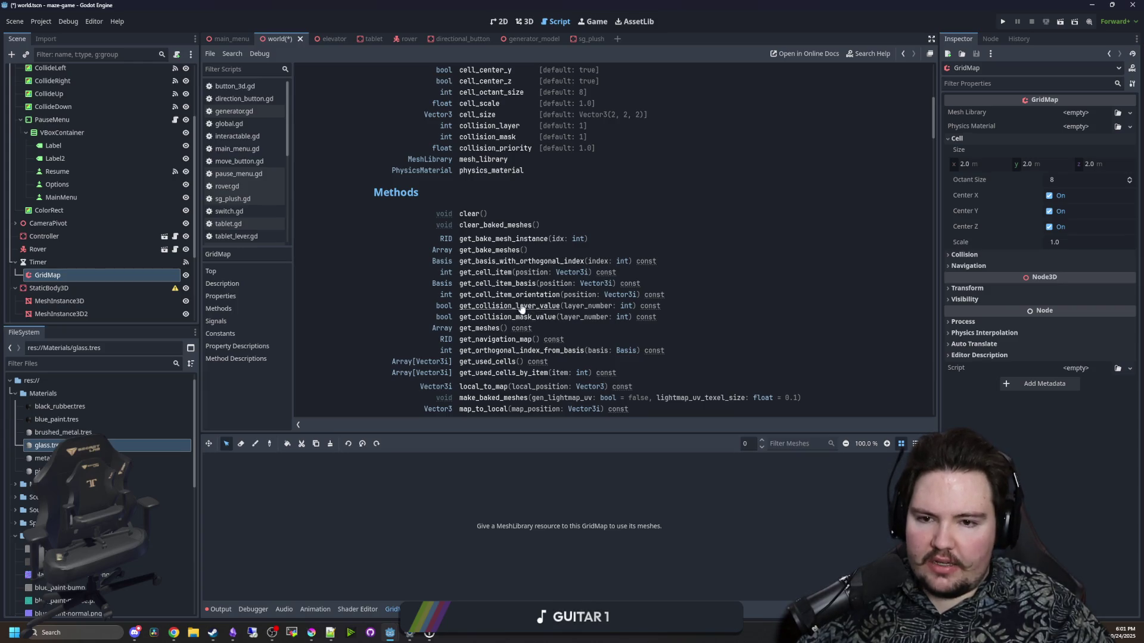
scroll(529, 310, "down", 5)
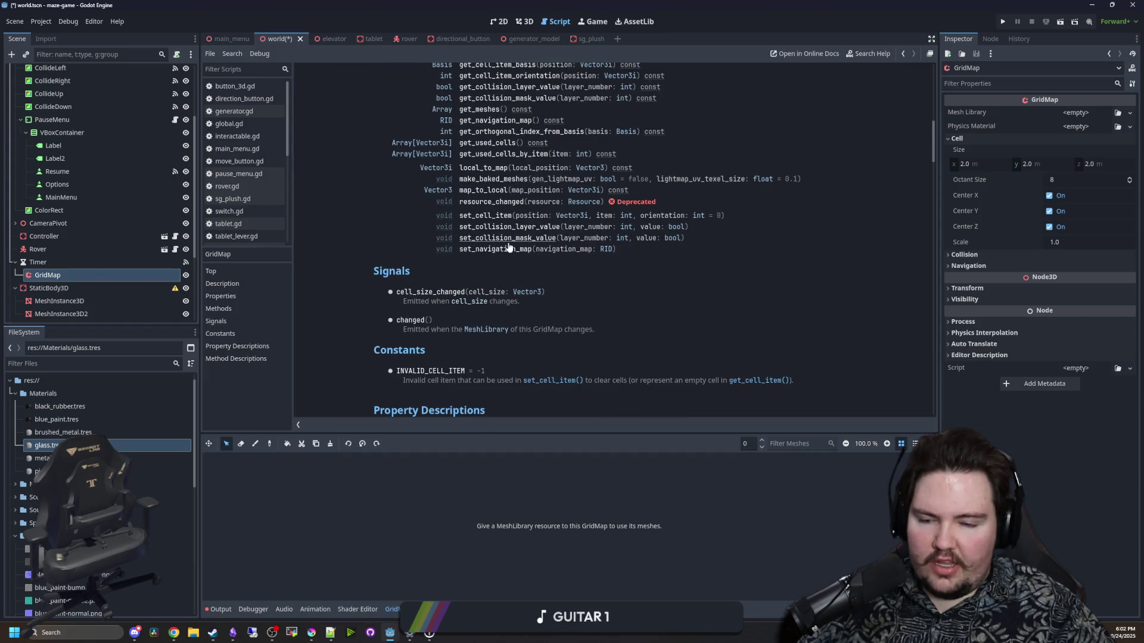
scroll(481, 240, "down", 7)
scroll(481, 240, "up", 20)
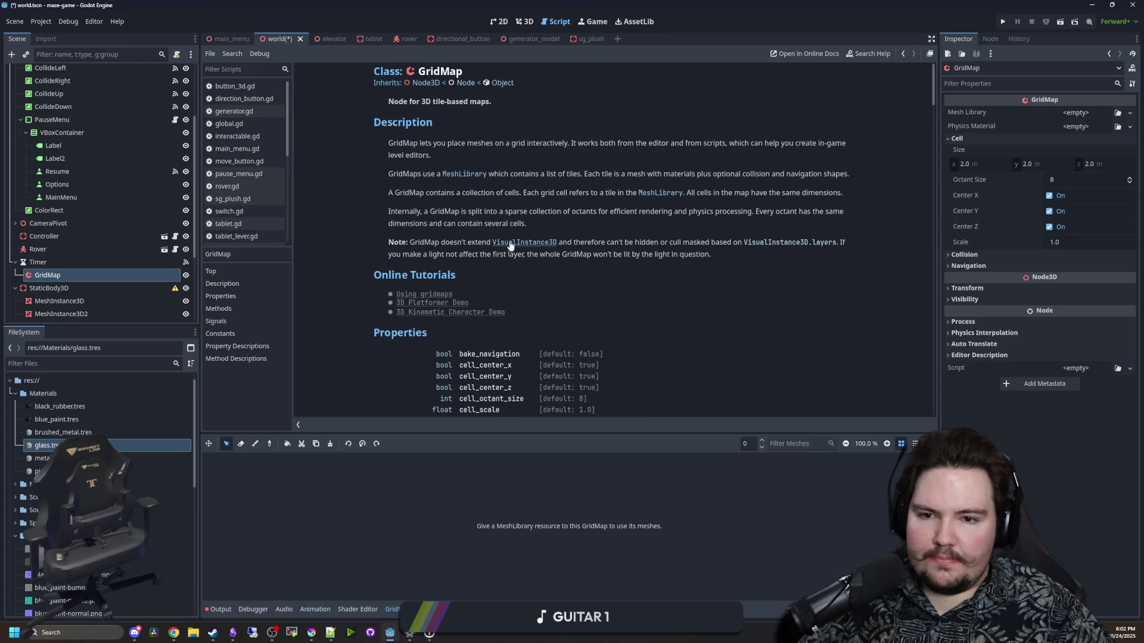
left_click(421, 295)
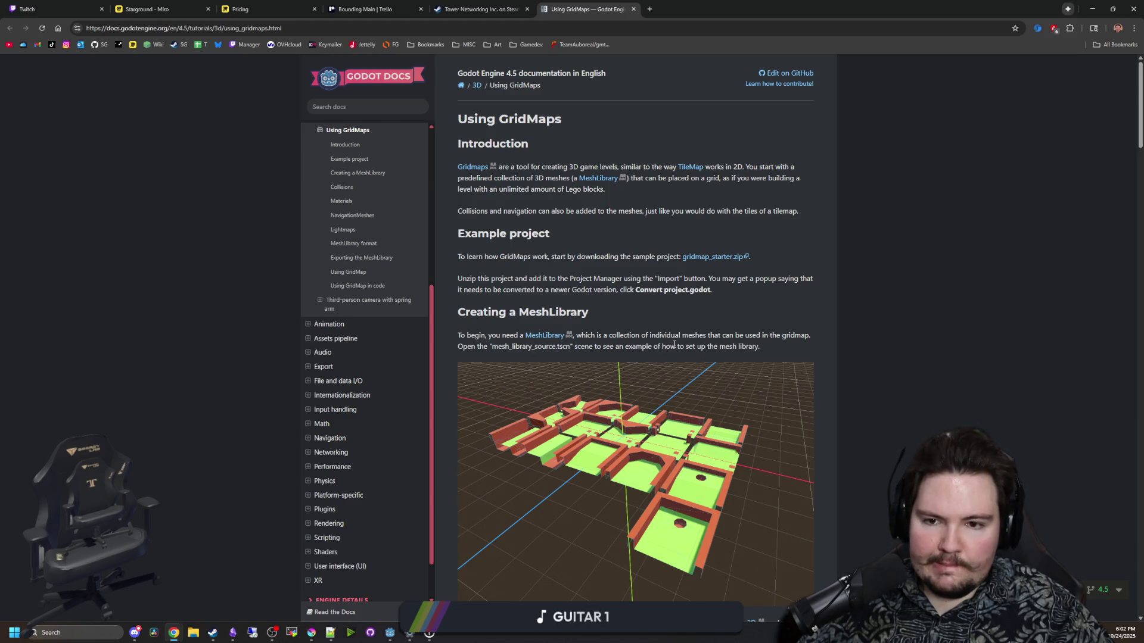
Scroll the Using GridMaps tutorial past Collisions and NavigationMeshes down to the MeshLibrary format section
scroll(615, 289, "down", 4)
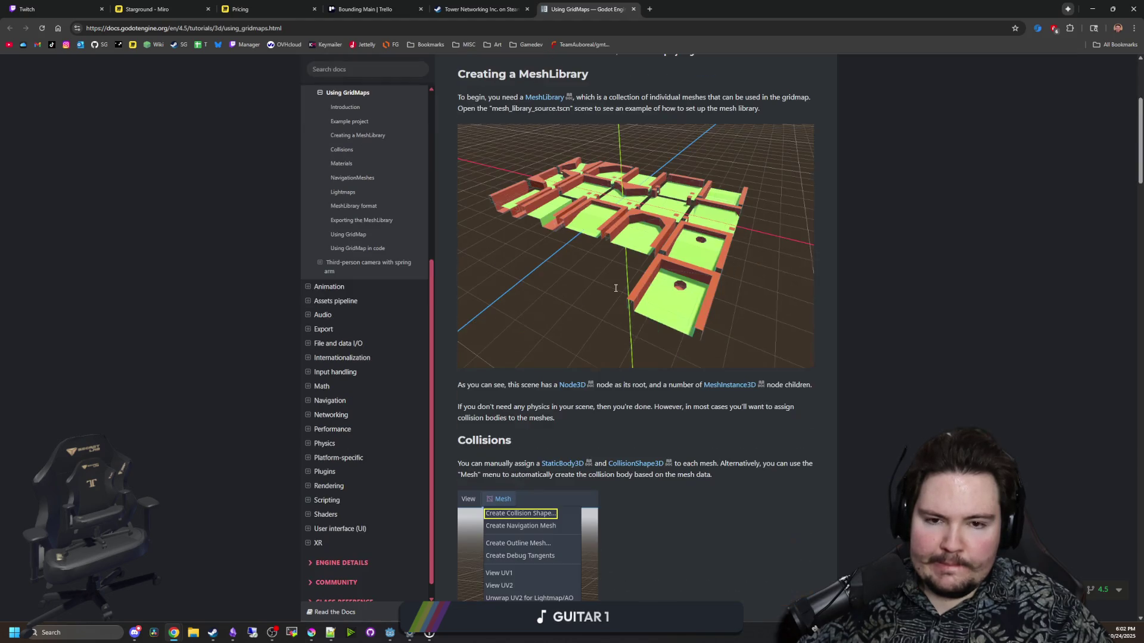
scroll(615, 291, "down", 3)
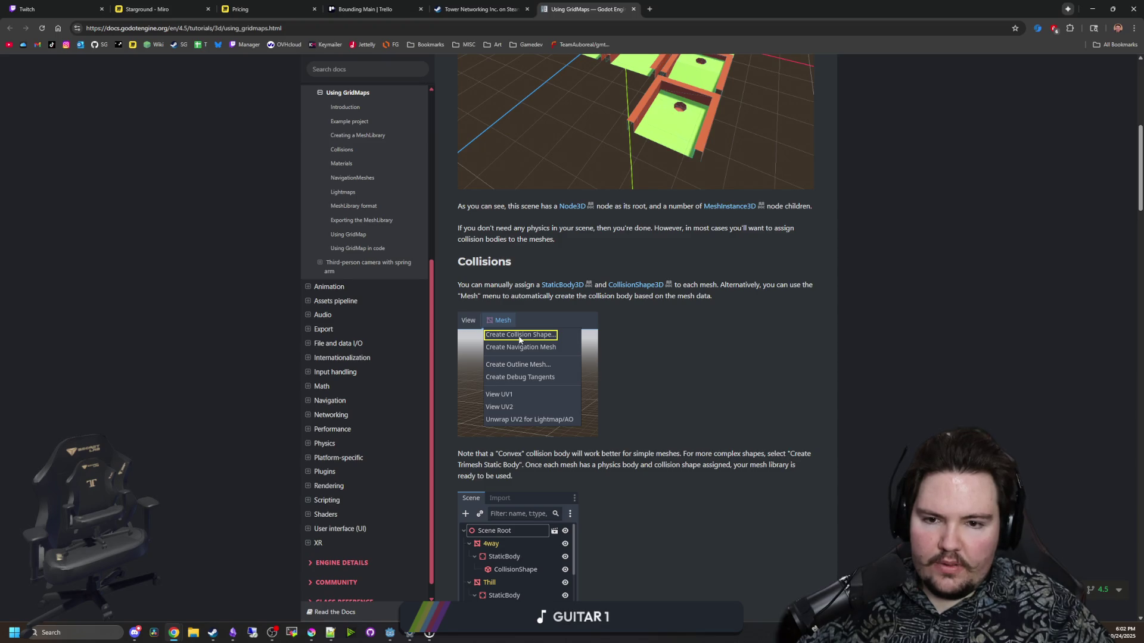
scroll(519, 340, "down", 2)
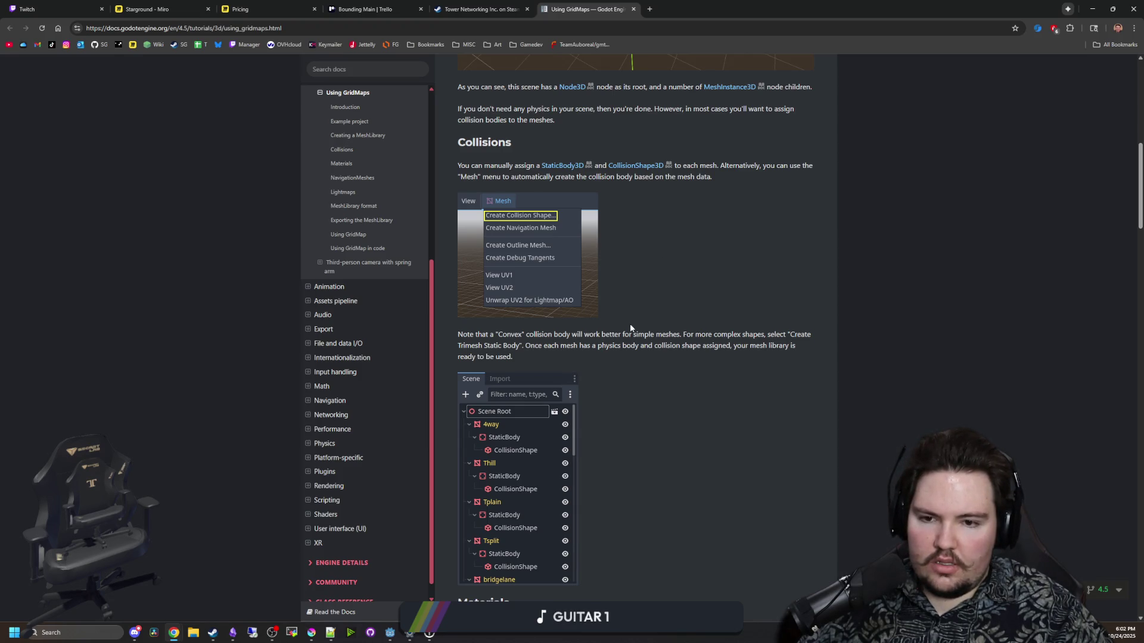
scroll(599, 311, "down", 4)
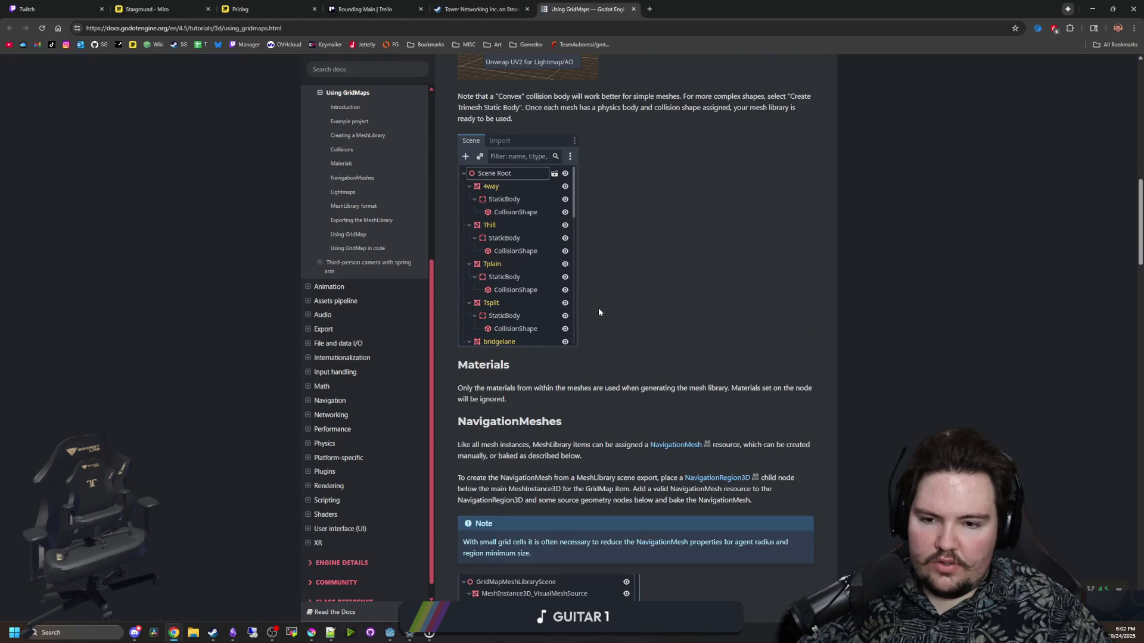
scroll(599, 310, "down", 2)
key("Home")
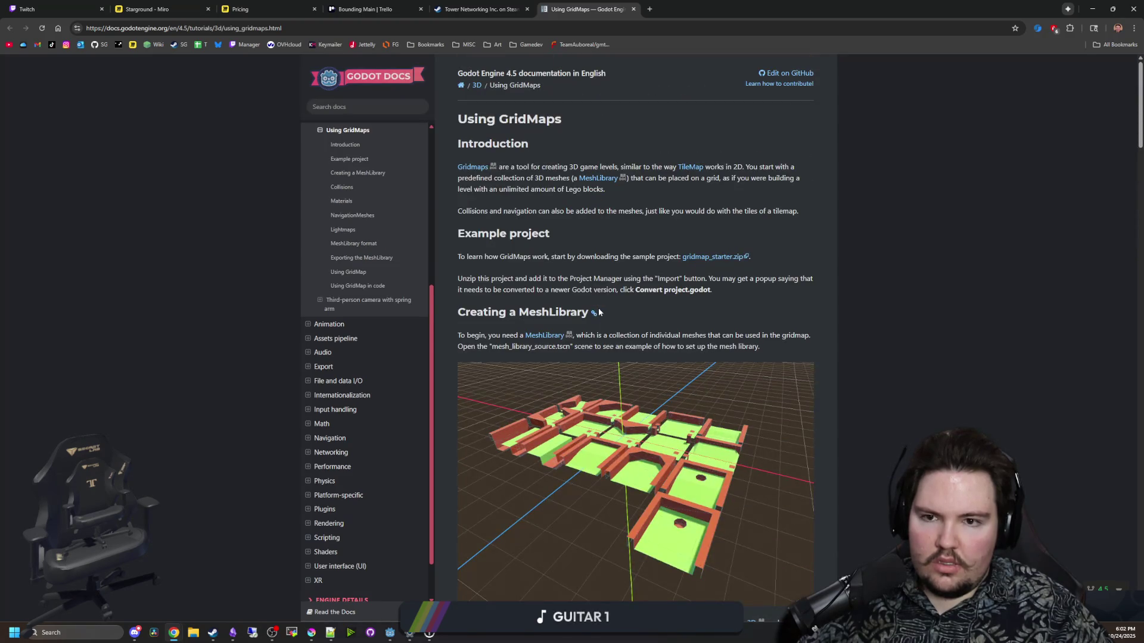
scroll(516, 286, "down", 10)
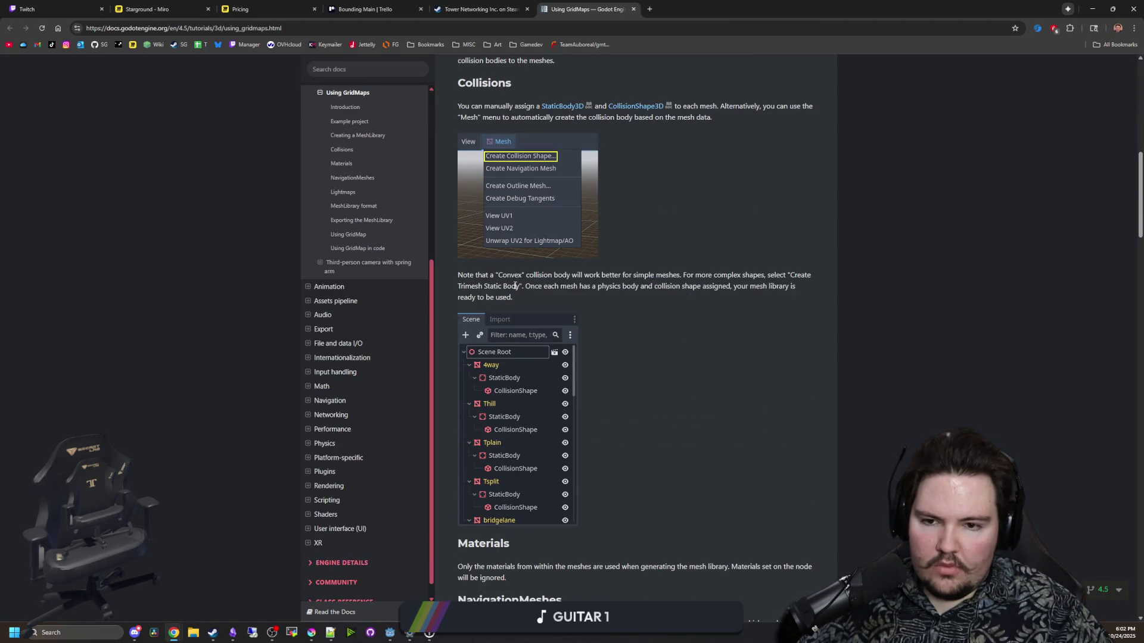
scroll(515, 287, "down", 7)
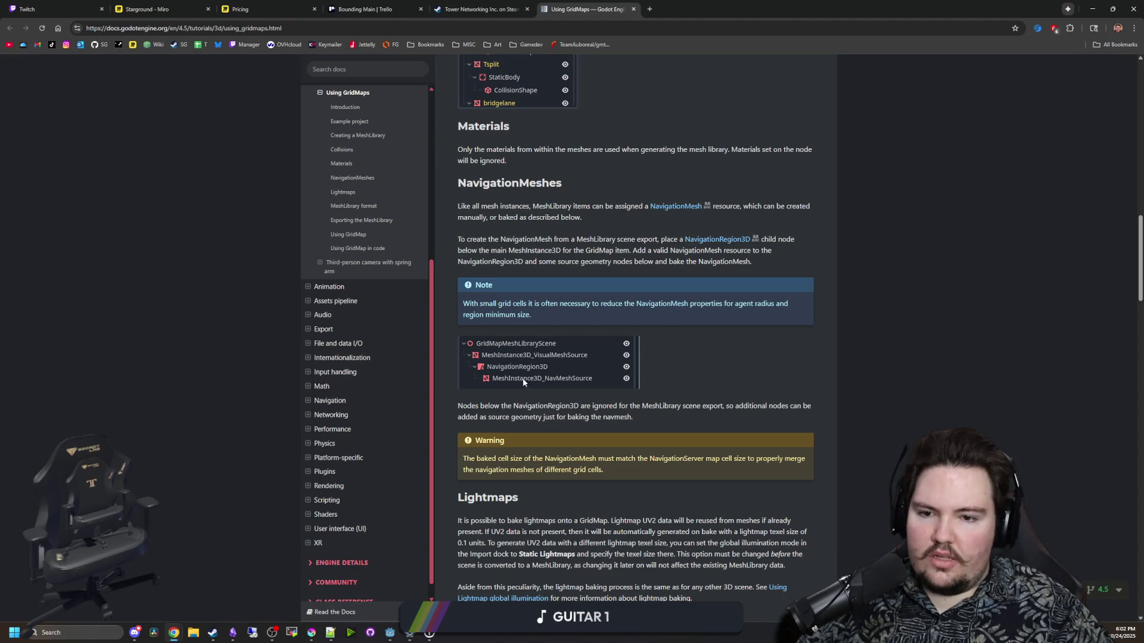
scroll(539, 373, "down", 9)
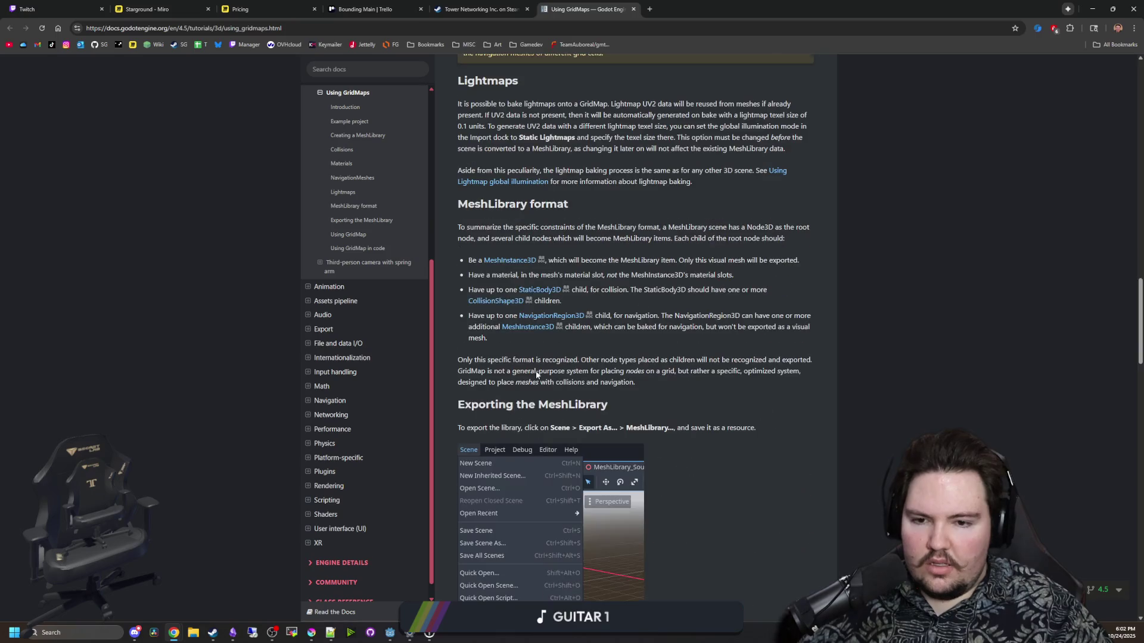
scroll(536, 372, "down", 6)
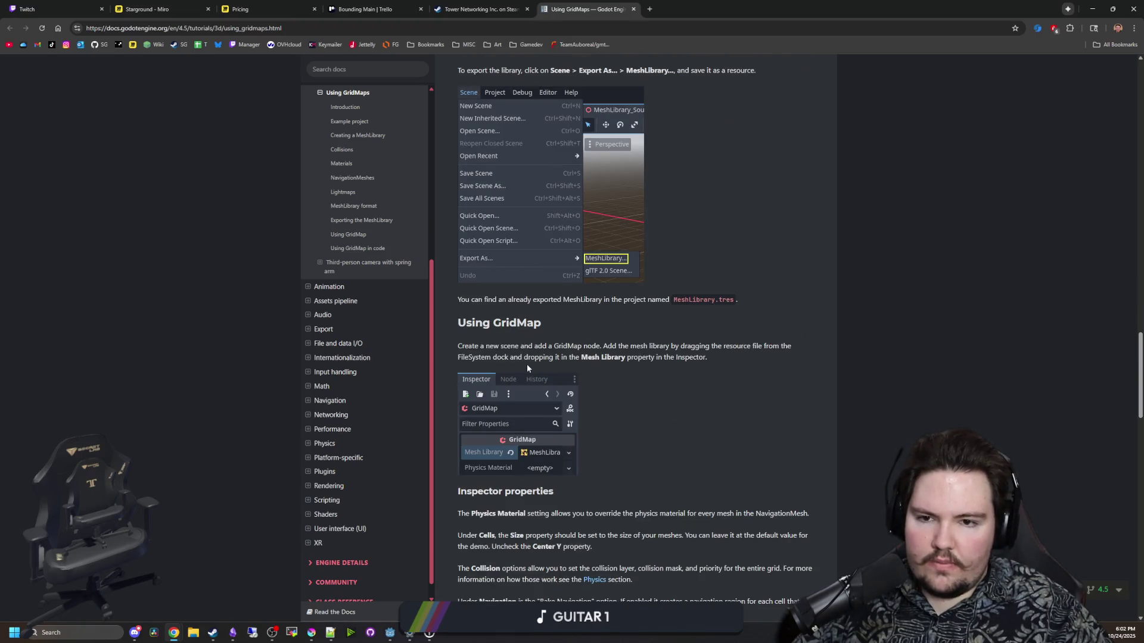
scroll(523, 370, "up", 4)
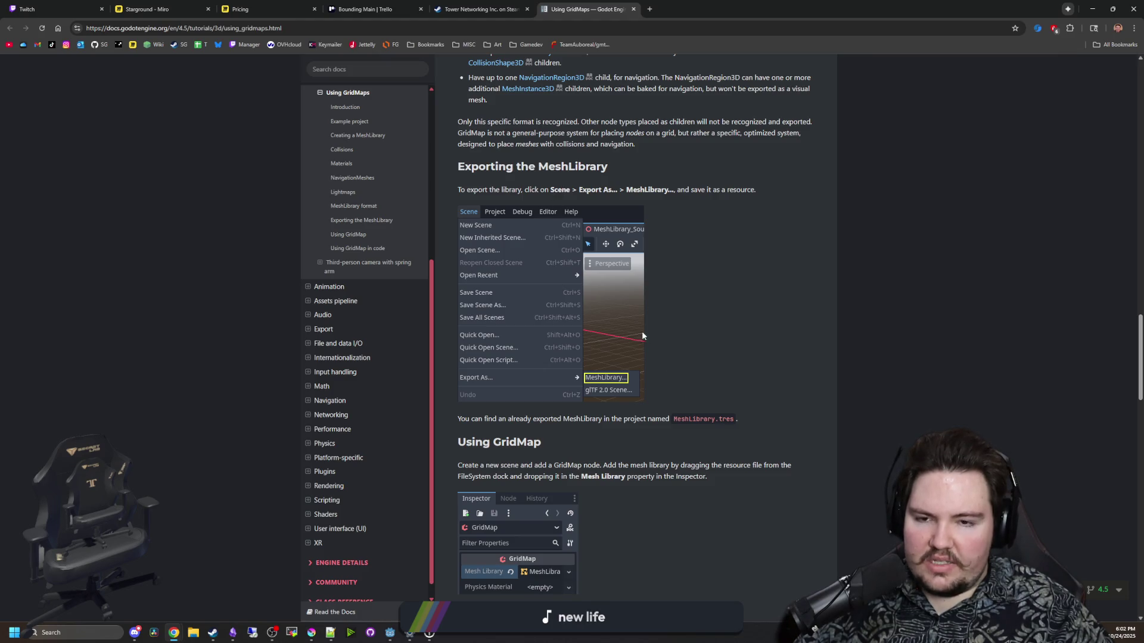
scroll(642, 335, "up", 4)
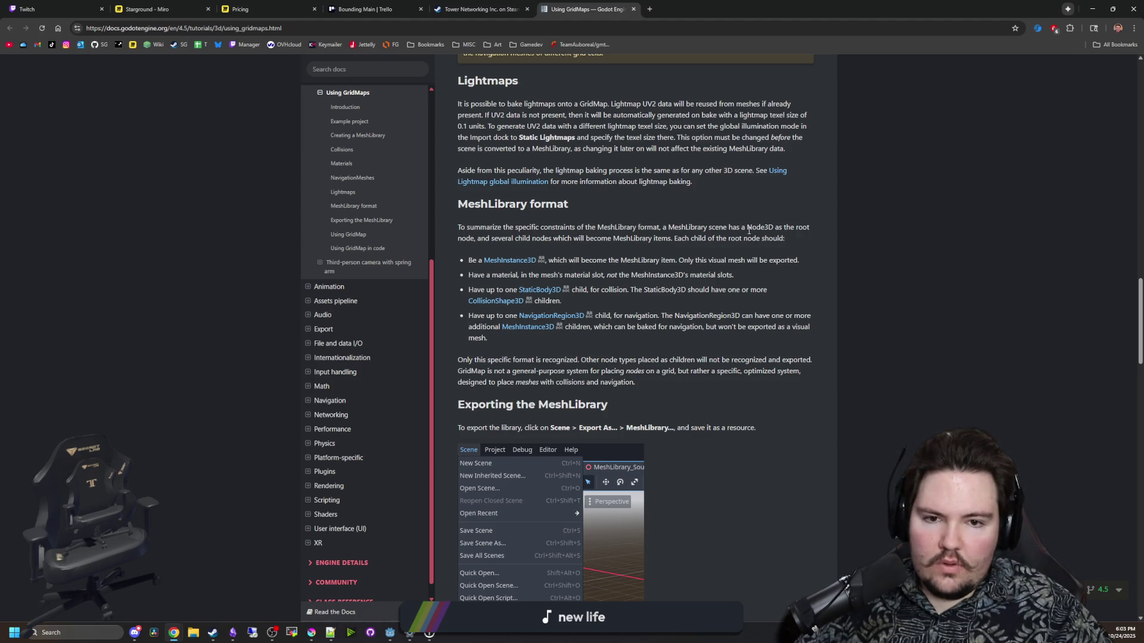
Read the MeshLibrary requirements (Node3D root, child items, materials, StaticBody3D collision), then return to Godot
left_click_drag(797, 229, 813, 232)
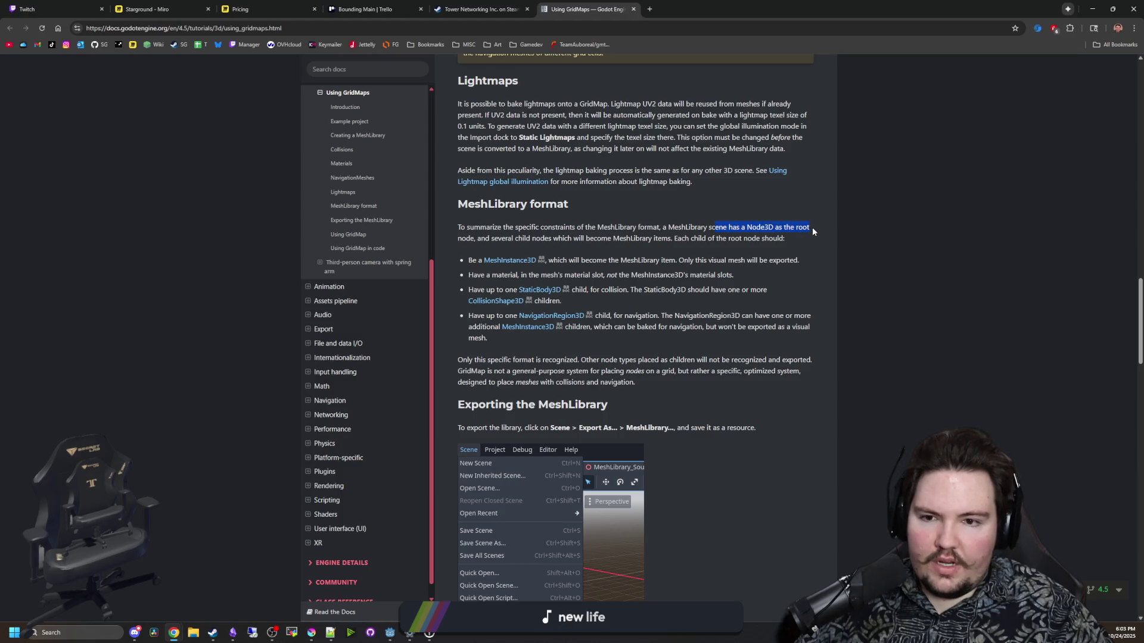
left_click_drag(491, 238, 769, 238)
left_click(770, 237)
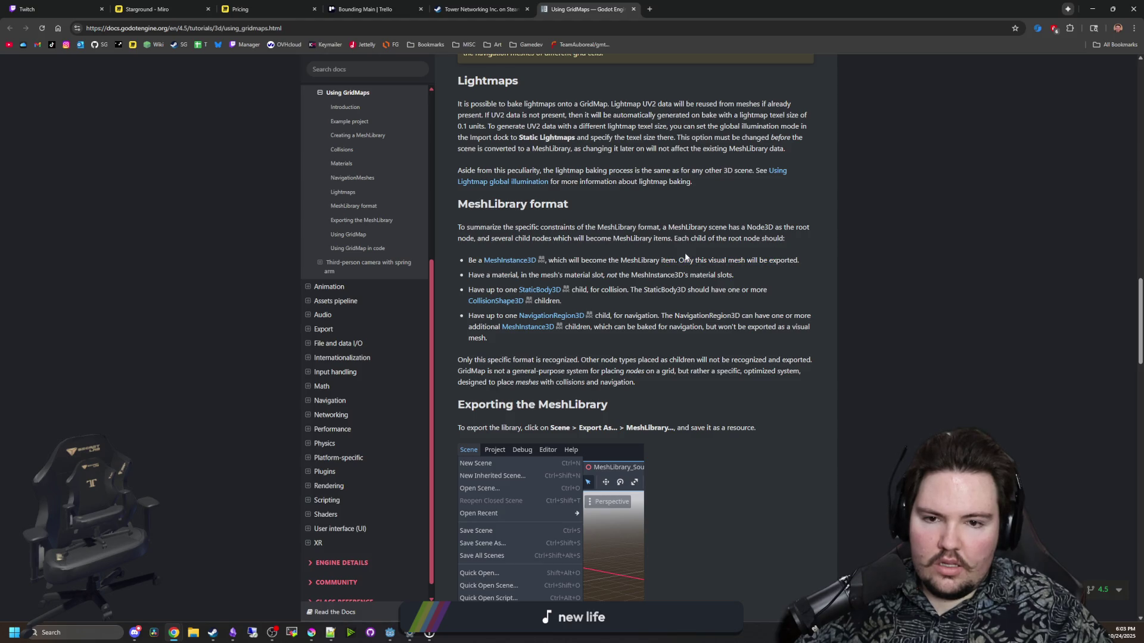
left_click_drag(492, 277, 694, 273)
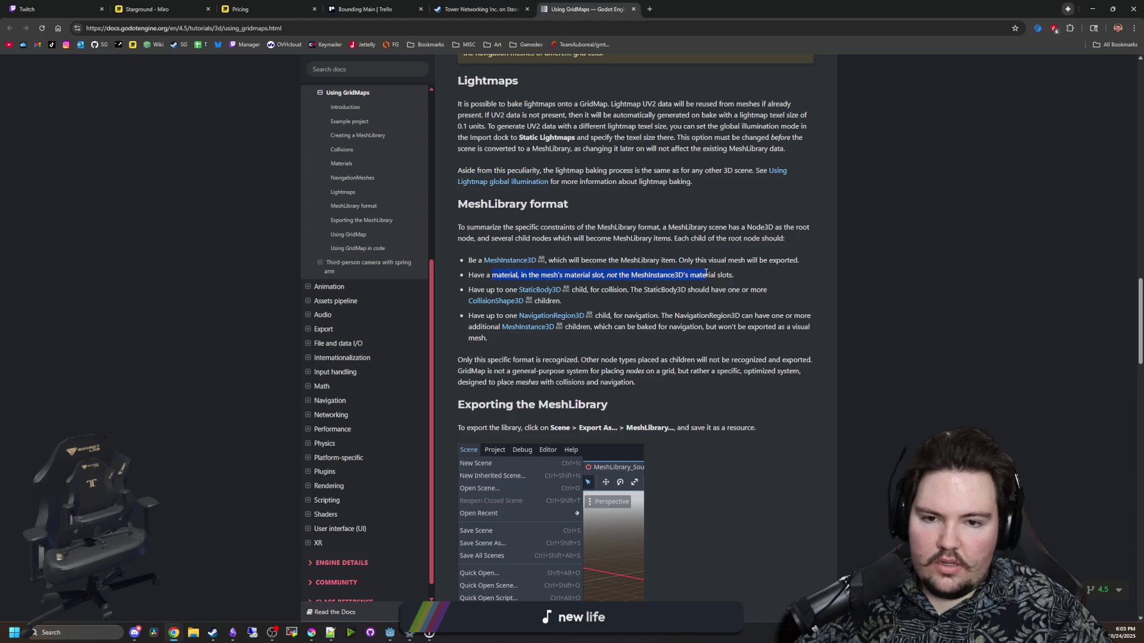
left_click(694, 273)
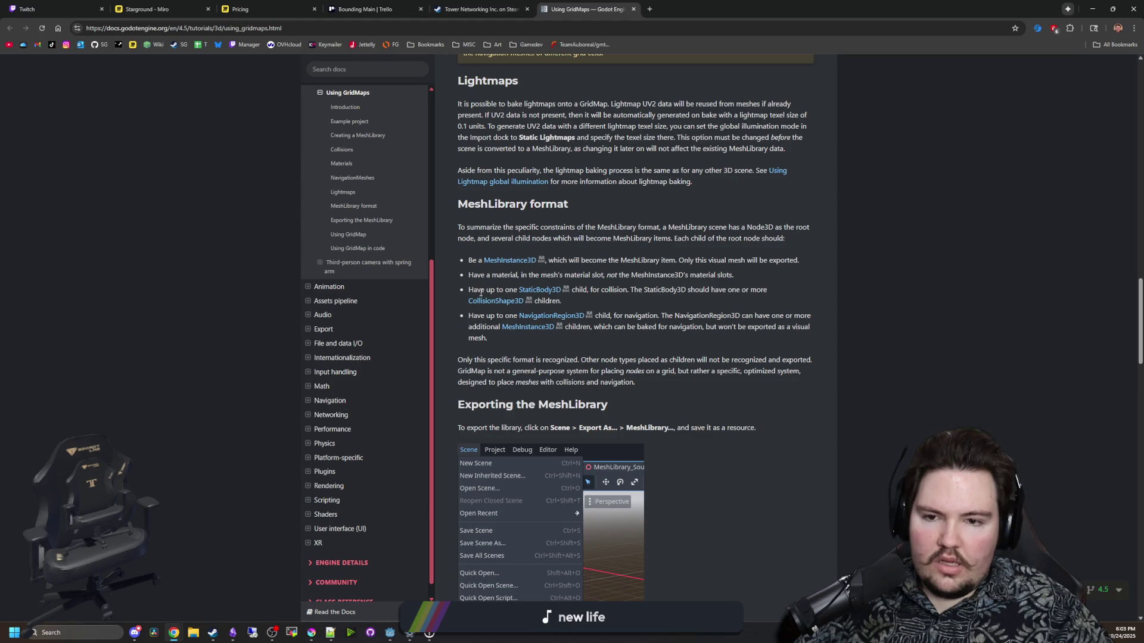
left_click_drag(480, 292, 747, 292)
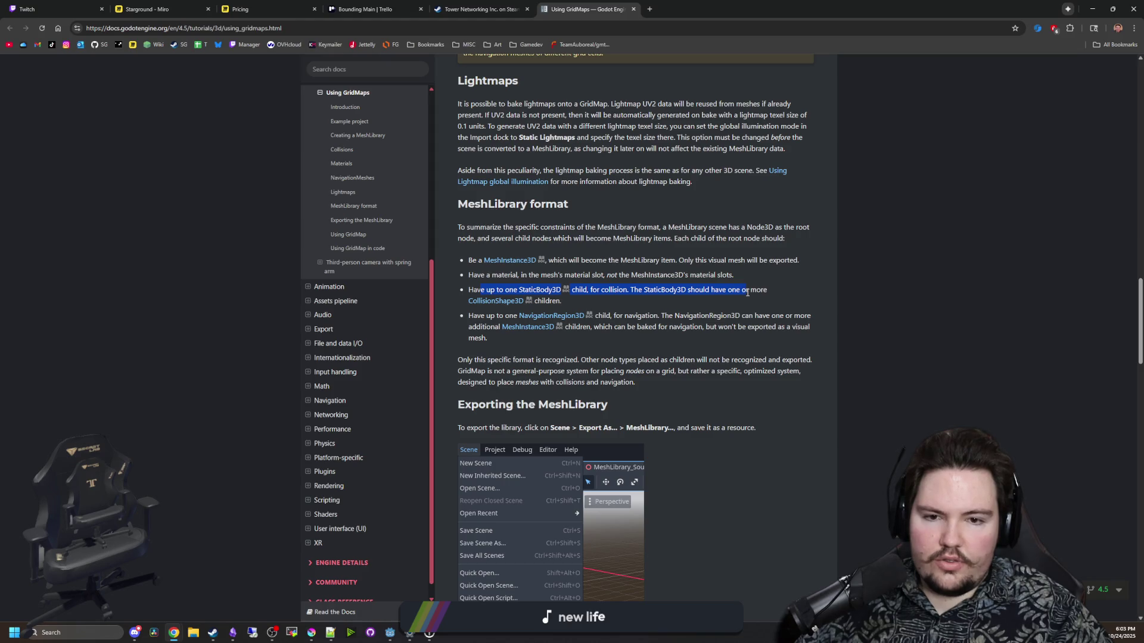
left_click(747, 292)
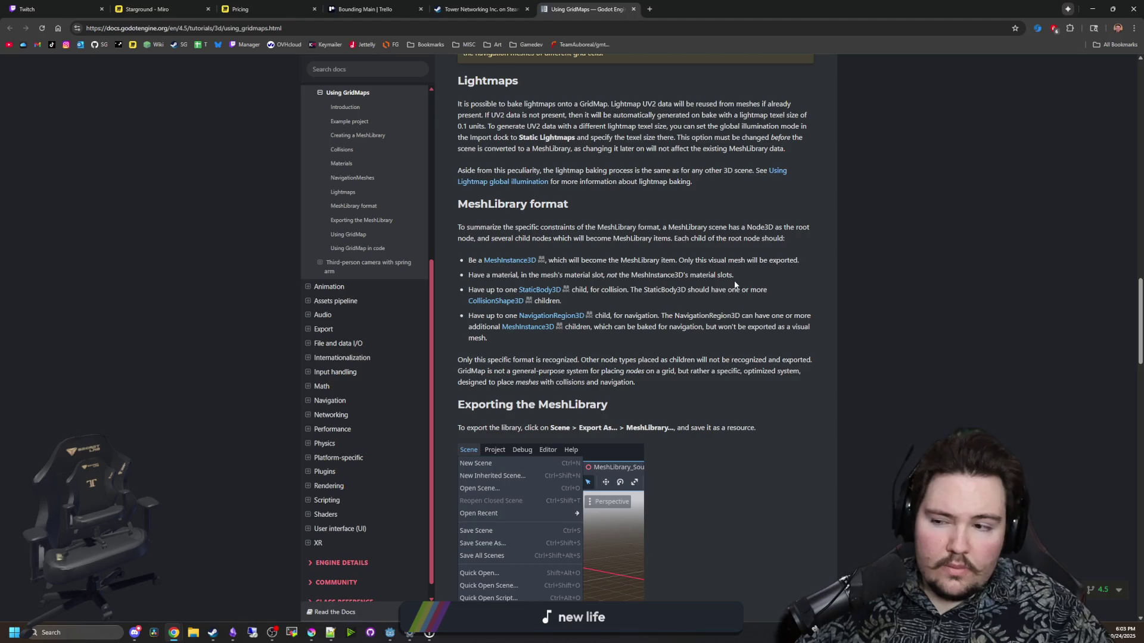
key("alt+Tab")
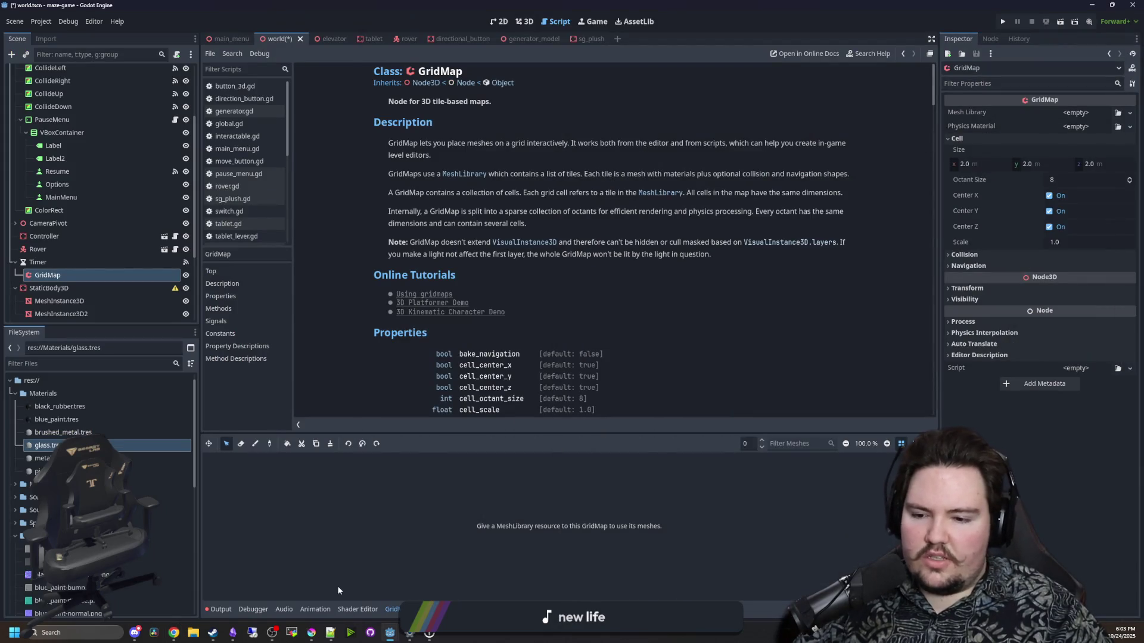
Bring the Steam store window to the front, then switch back to the Godot editor
mouse_move(213, 632)
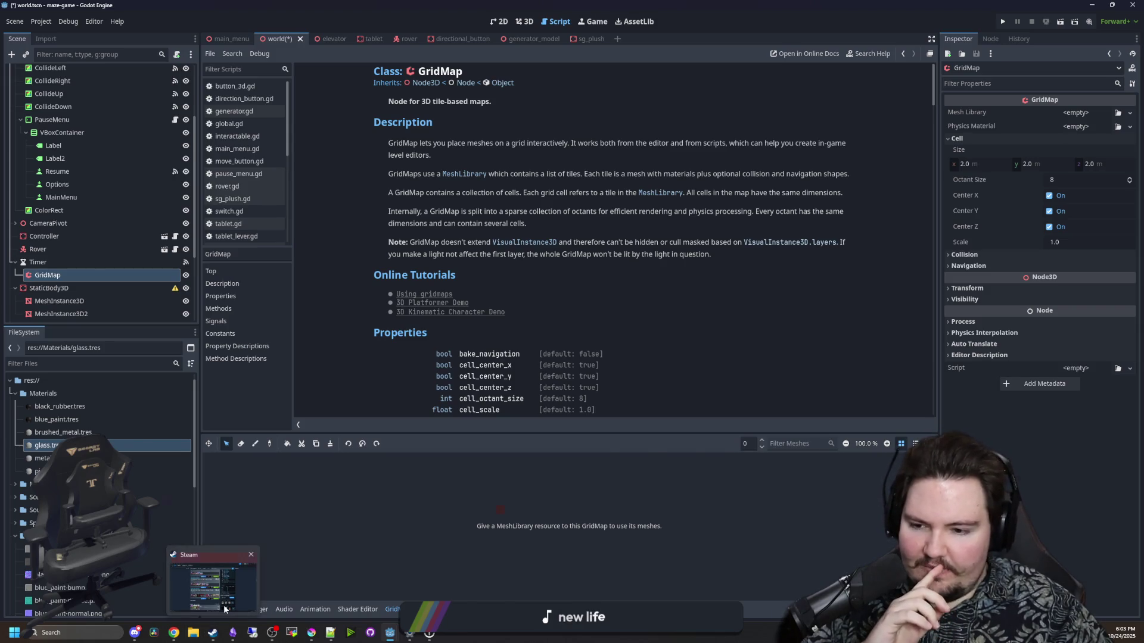
mouse_move(225, 609)
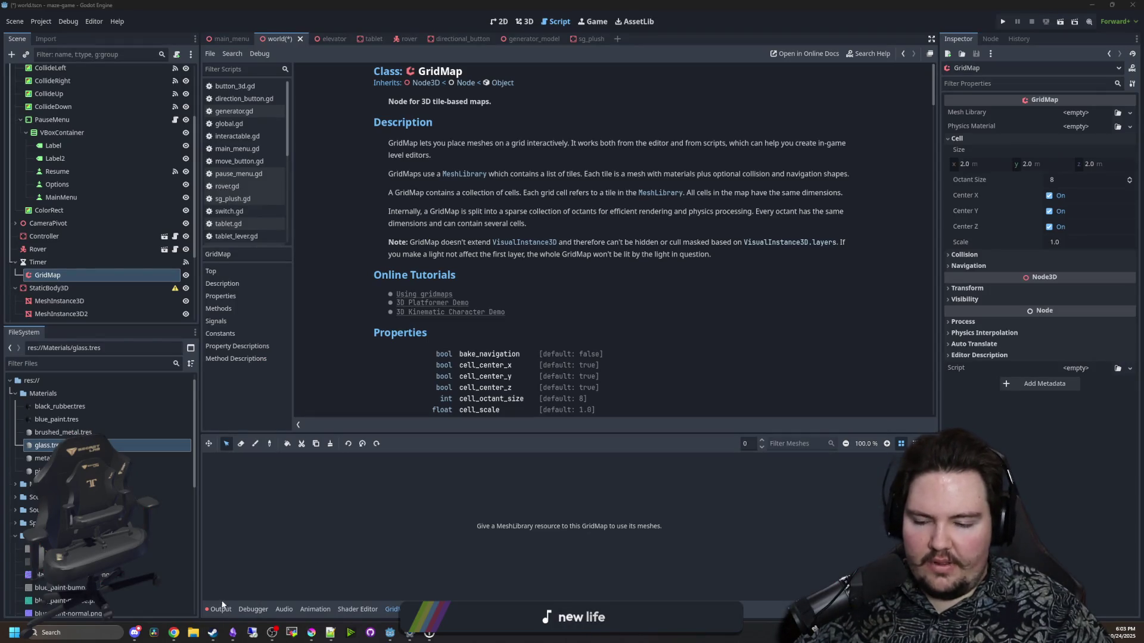
left_click(213, 633)
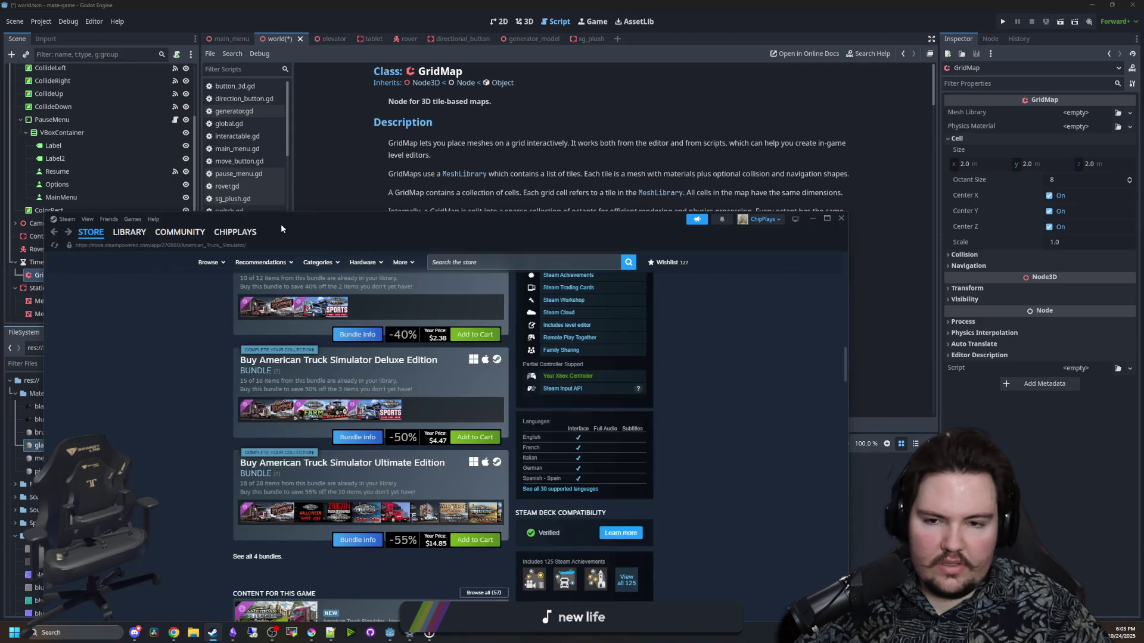
key("alt+Tab")
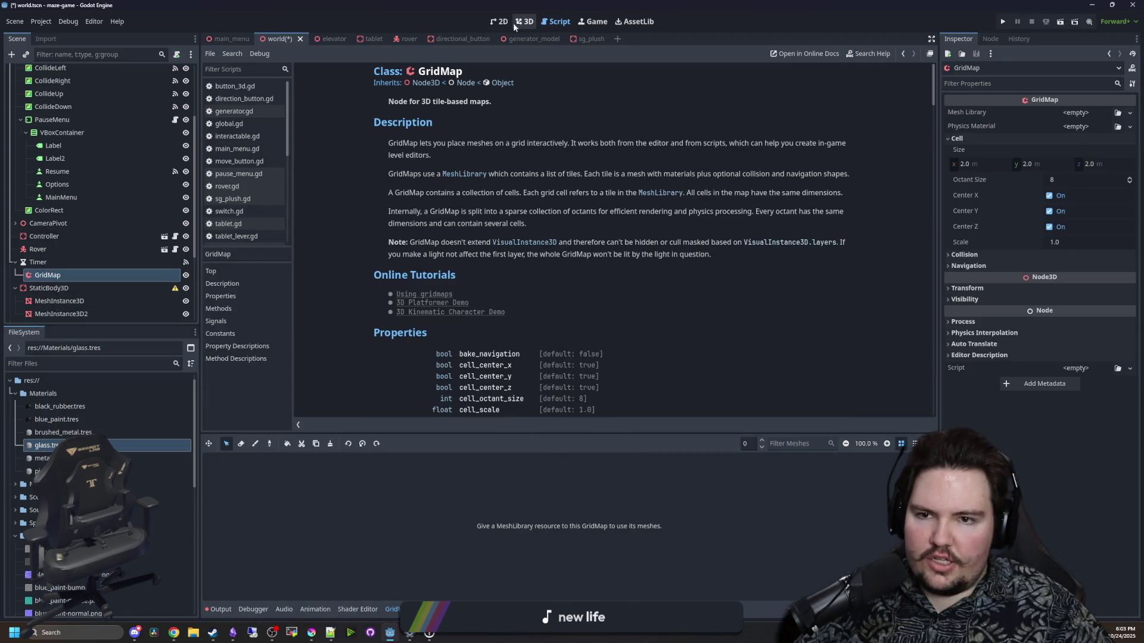
Switch Godot to the 2D view, then scroll the Using GridMaps docs through the GridMap panel toolbar list
left_click(500, 23)
scroll(549, 304, "down", 3)
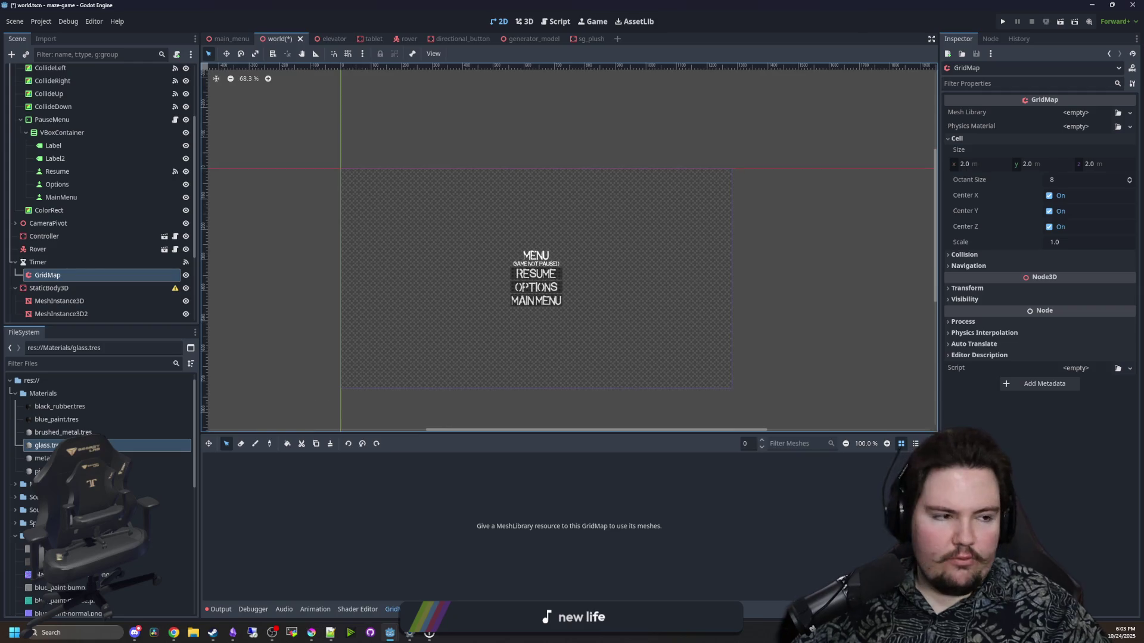
left_click(173, 633)
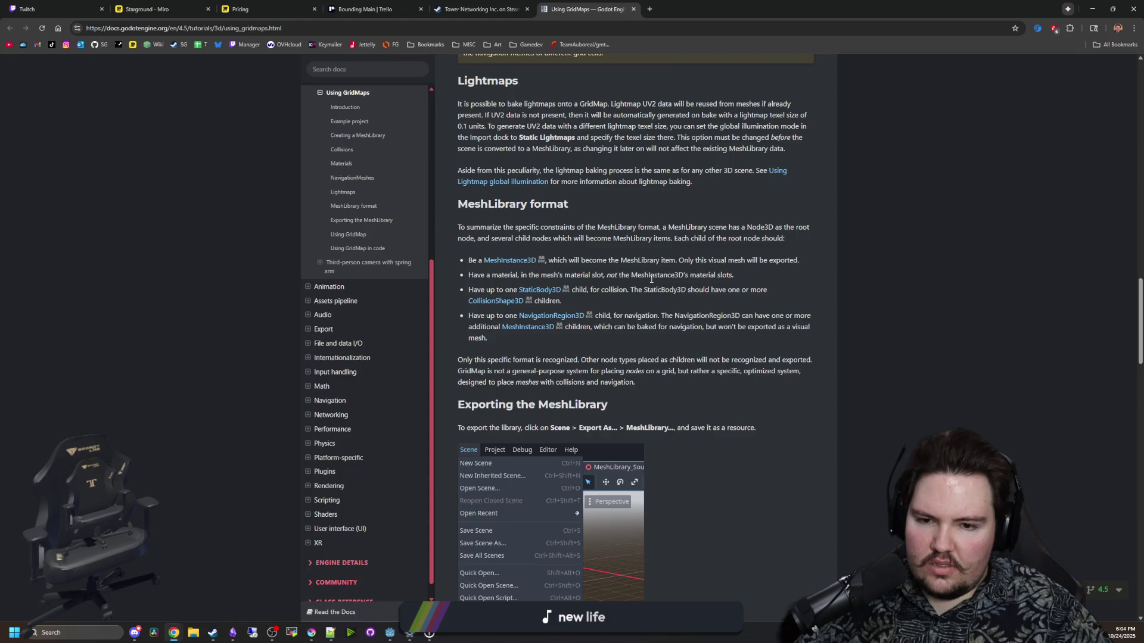
scroll(651, 278, "down", 8)
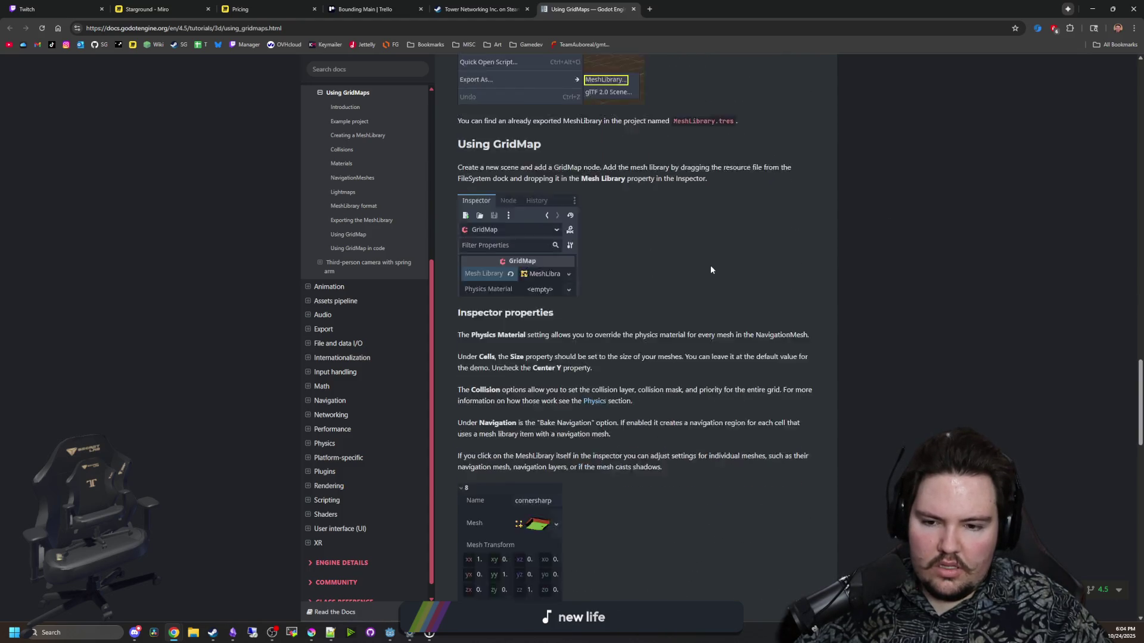
scroll(710, 266, "down", 6)
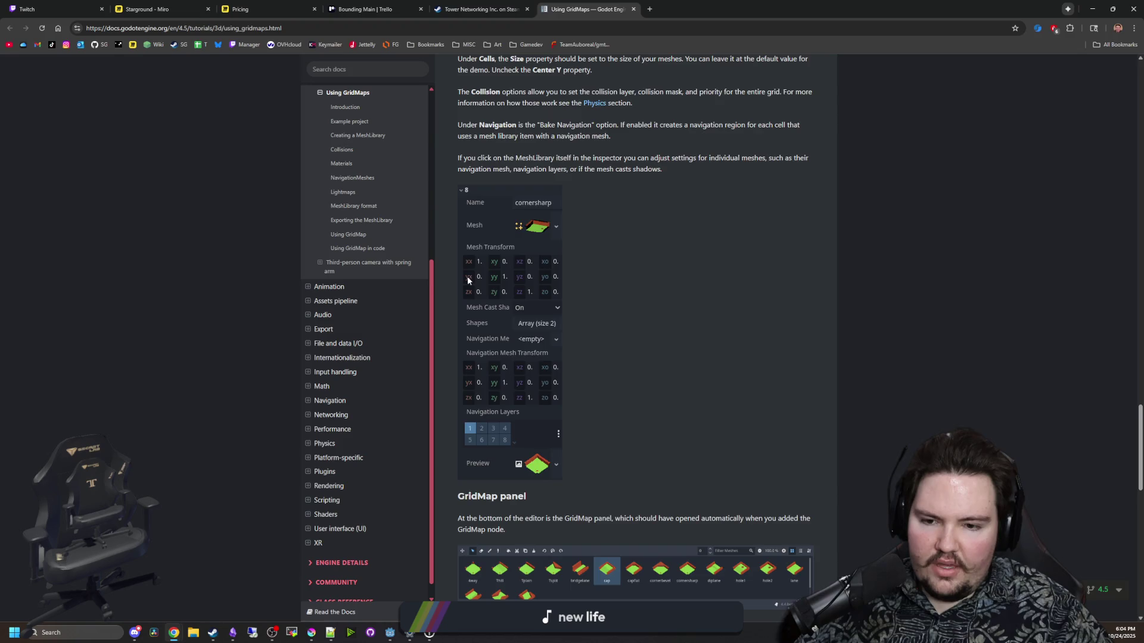
scroll(468, 276, "down", 3)
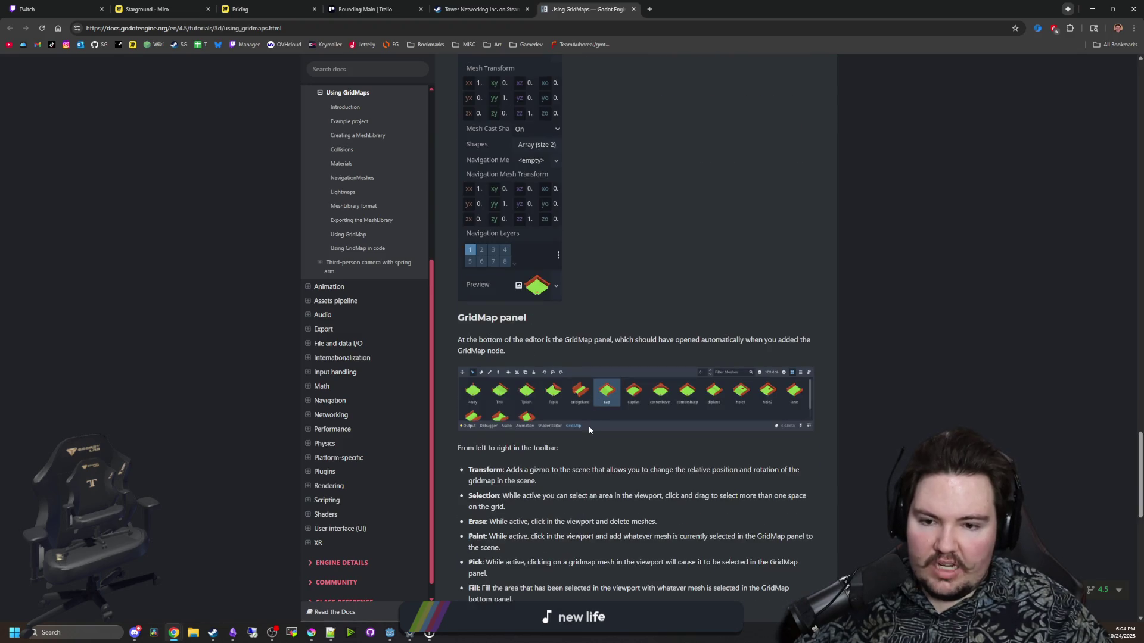
scroll(550, 386, "down", 1)
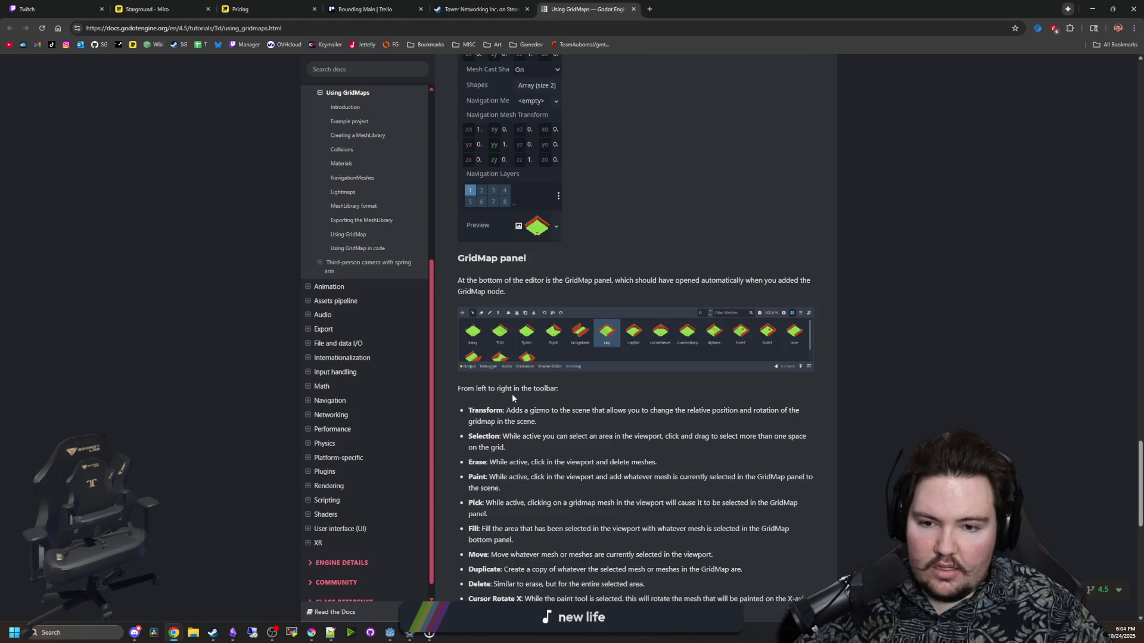
scroll(524, 411, "down", 3)
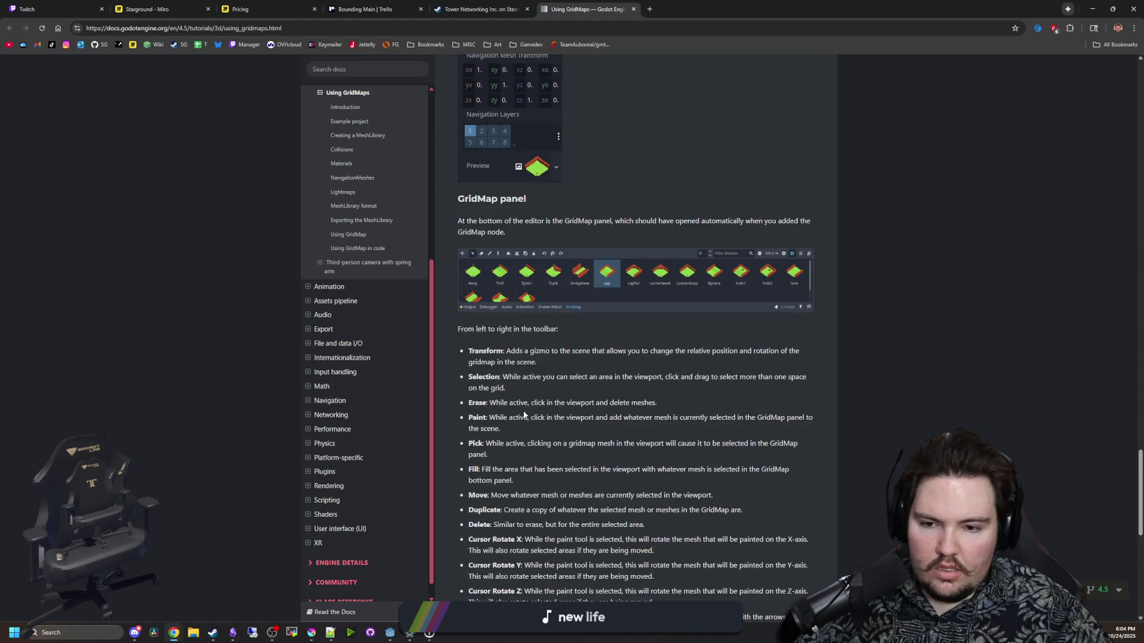
scroll(525, 411, "down", 2)
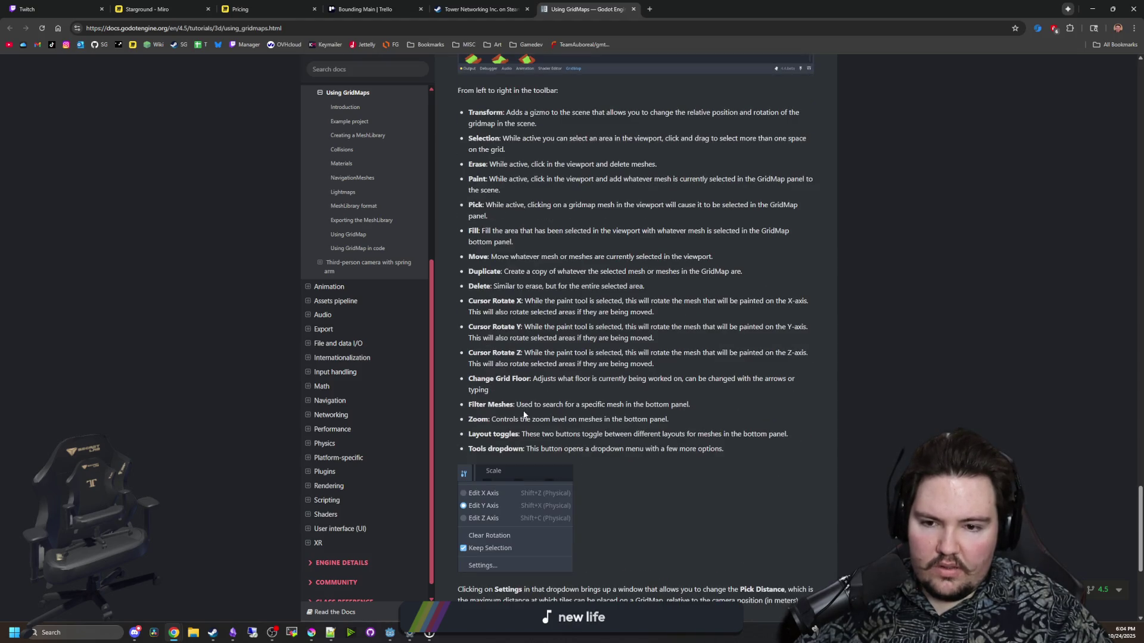
left_click_drag(484, 353, 674, 363)
left_click(673, 362)
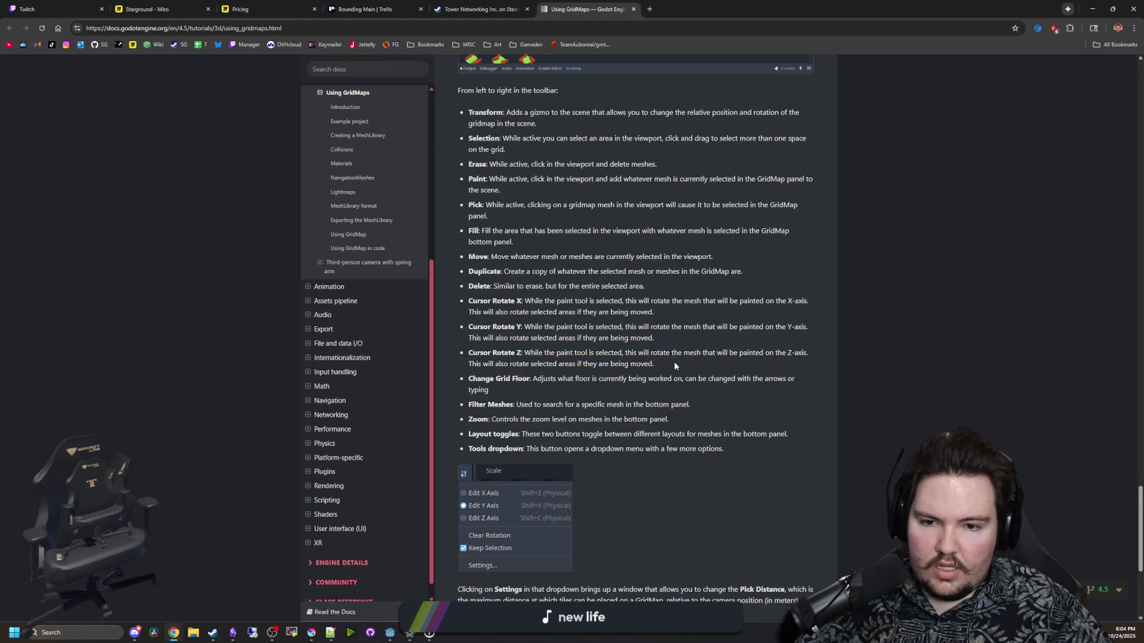
scroll(685, 352, "down", 4)
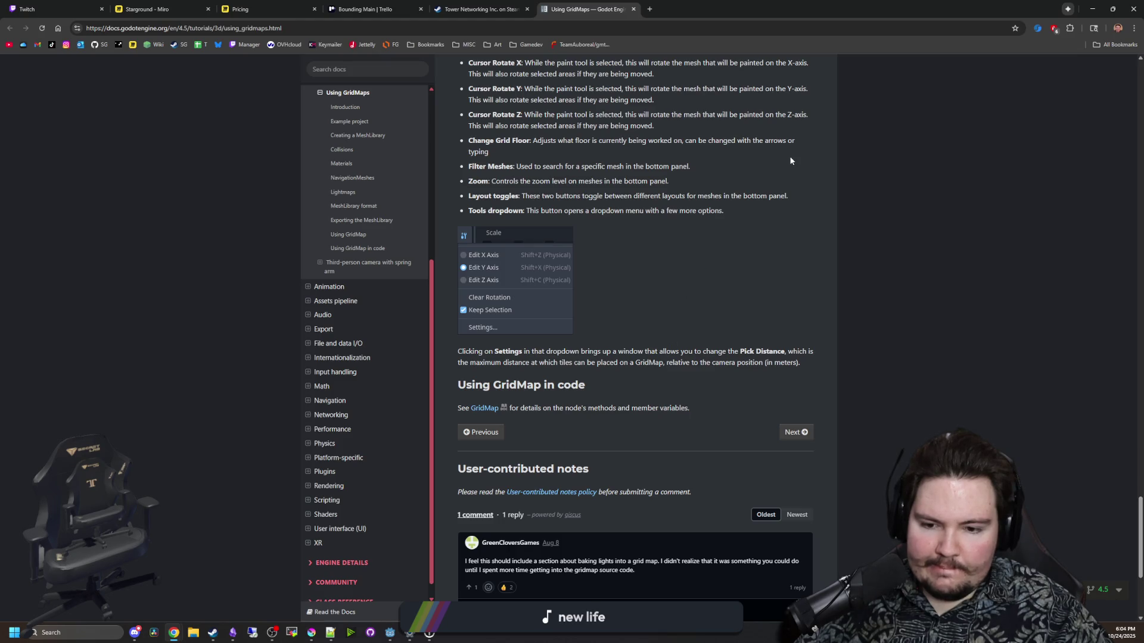
key("alt+Tab")
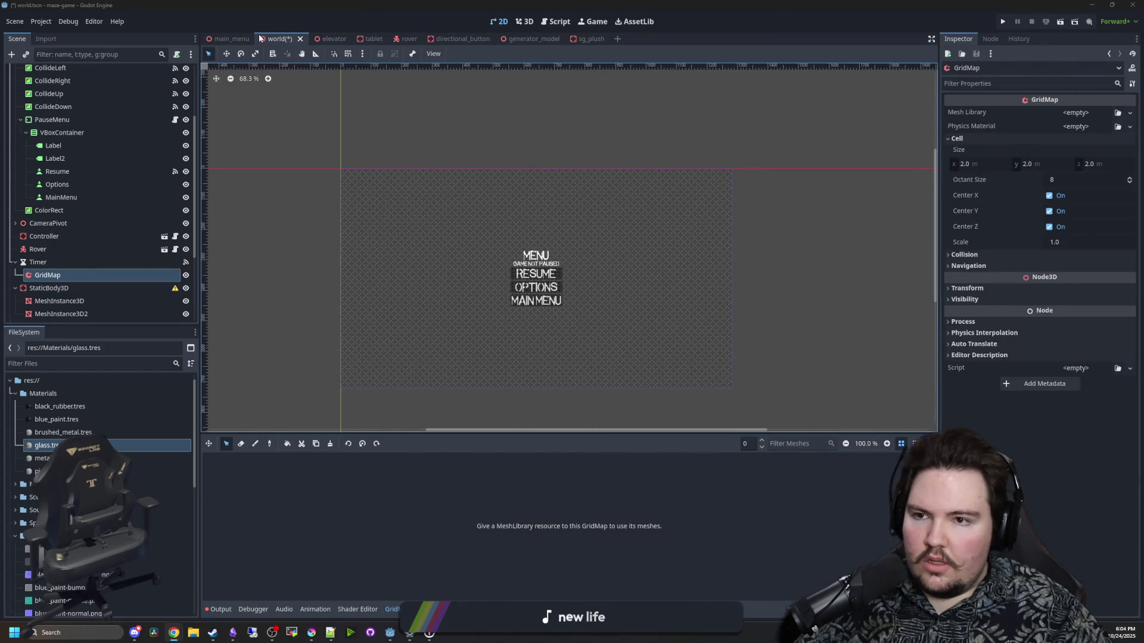
Switch to the 3D view, select GridMap, orbit down over the corridor walls, and open its class documentation
left_click(525, 21)
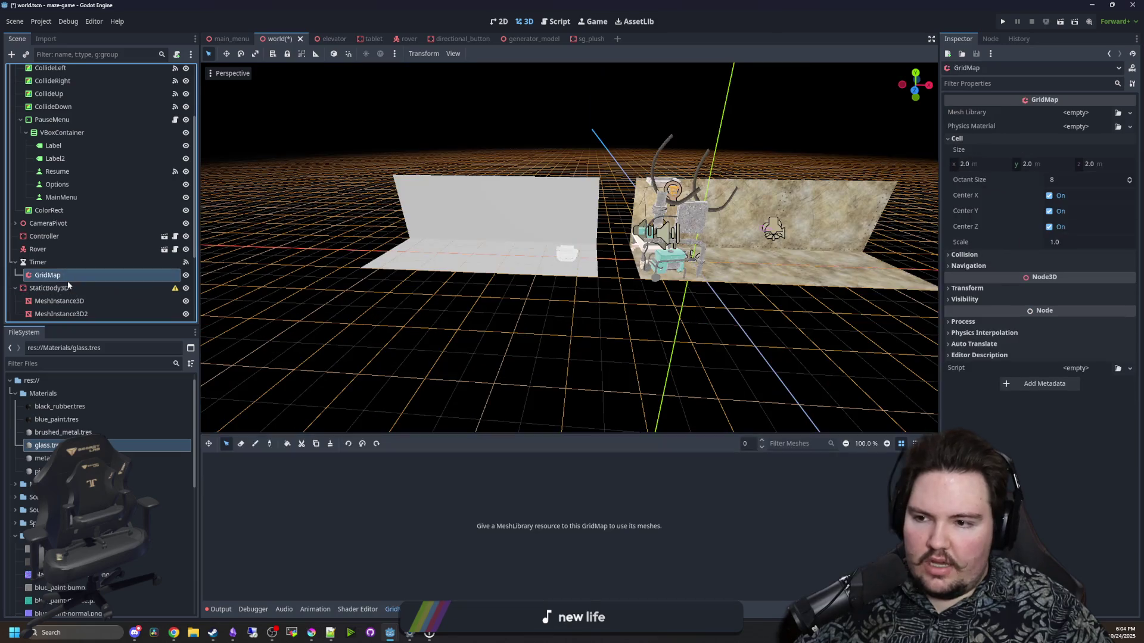
left_click(383, 352)
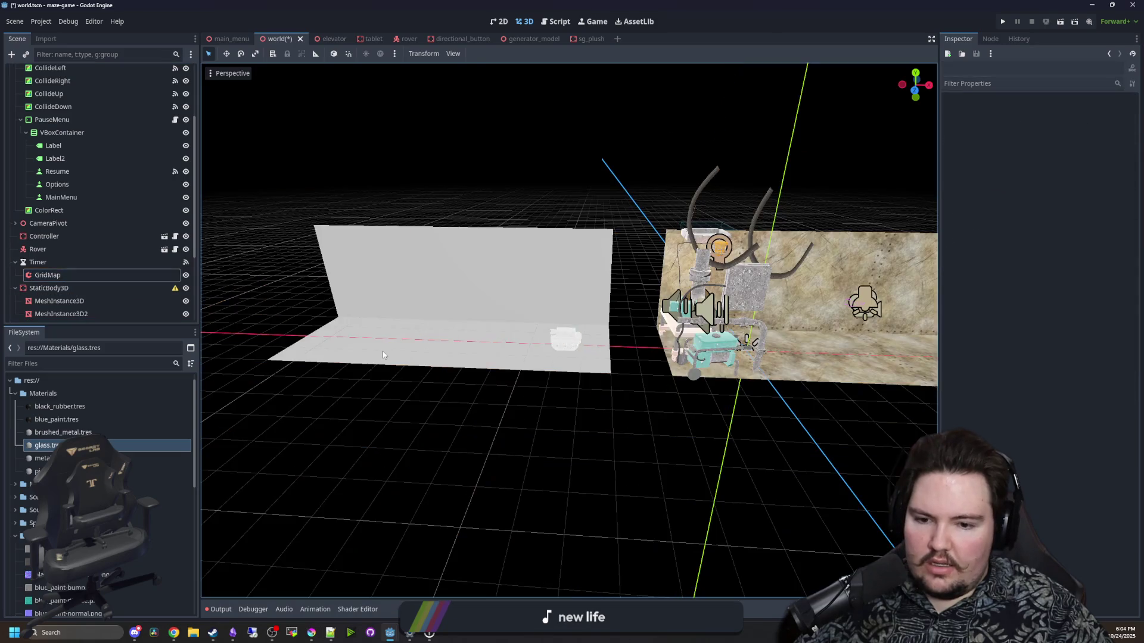
left_click(36, 275)
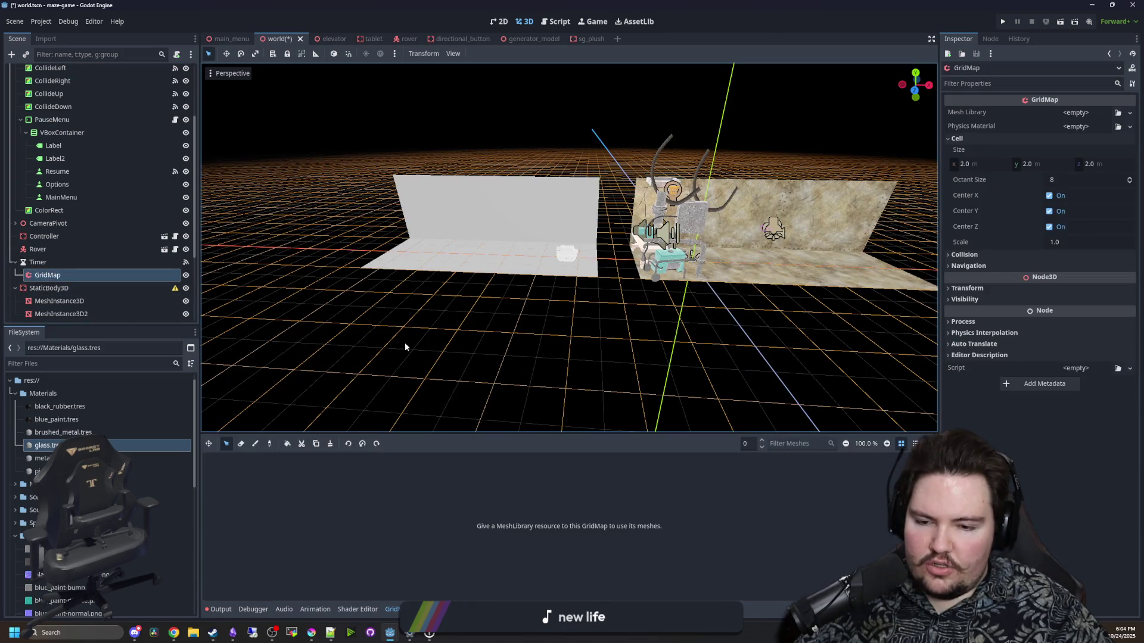
left_click_drag(405, 347, 539, 384)
left_click_drag(762, 352, 742, 276)
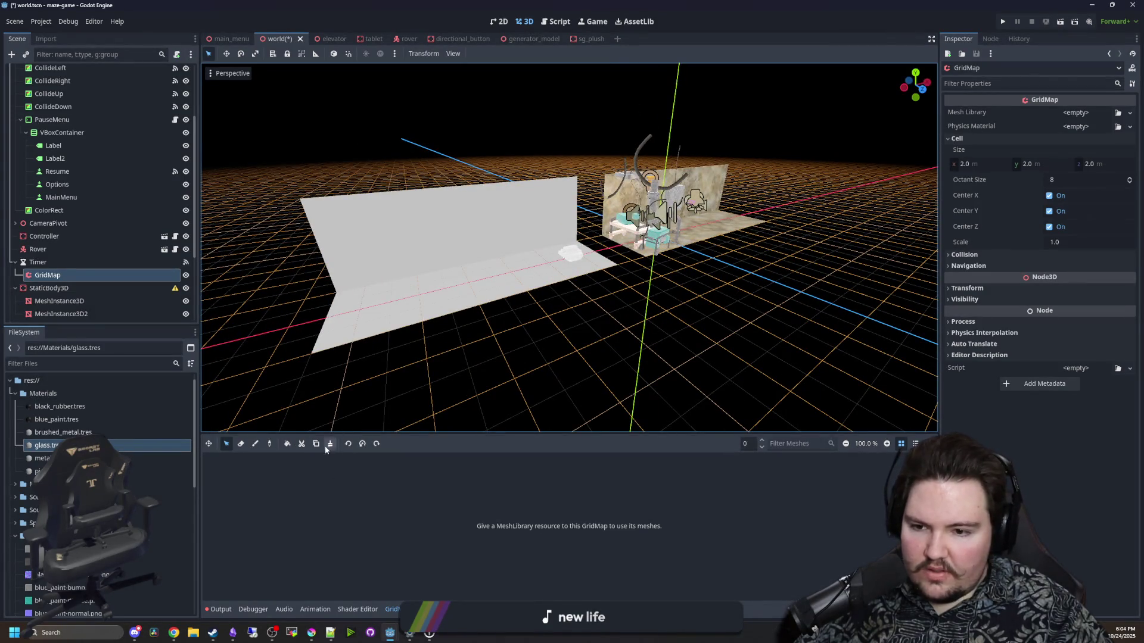
left_click(1045, 68)
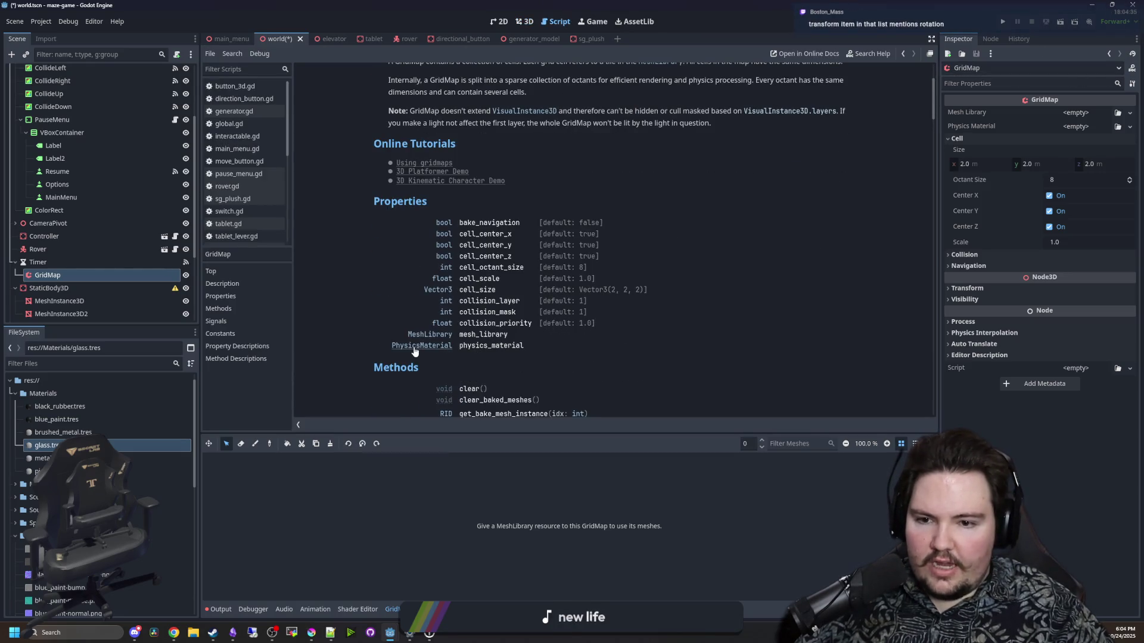
scroll(415, 351, "down", 5)
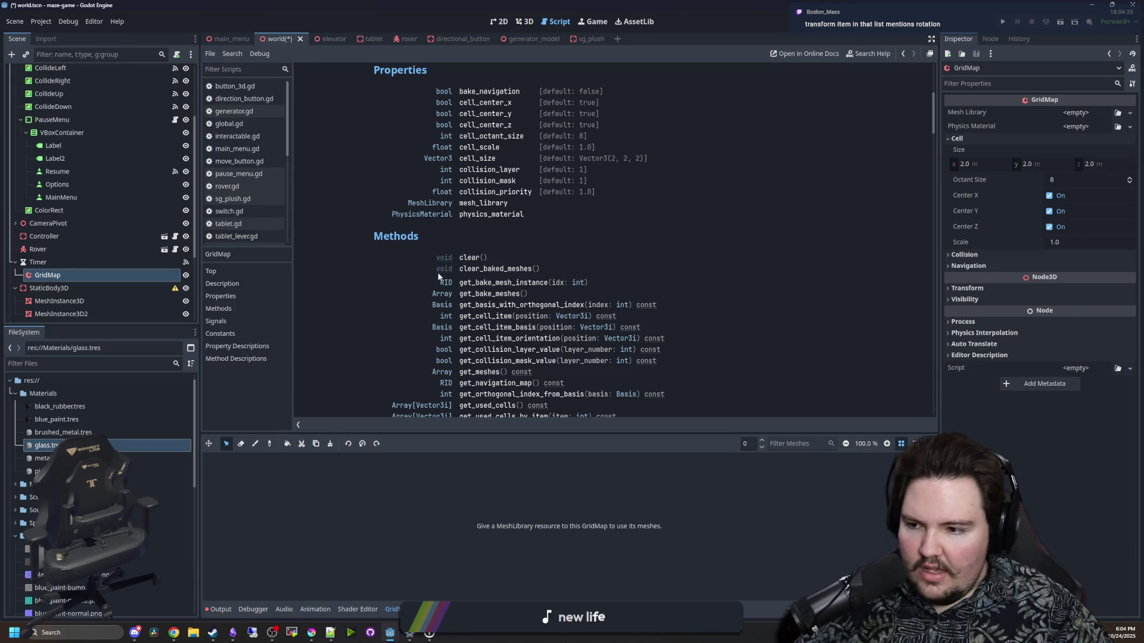
scroll(438, 276, "down", 5)
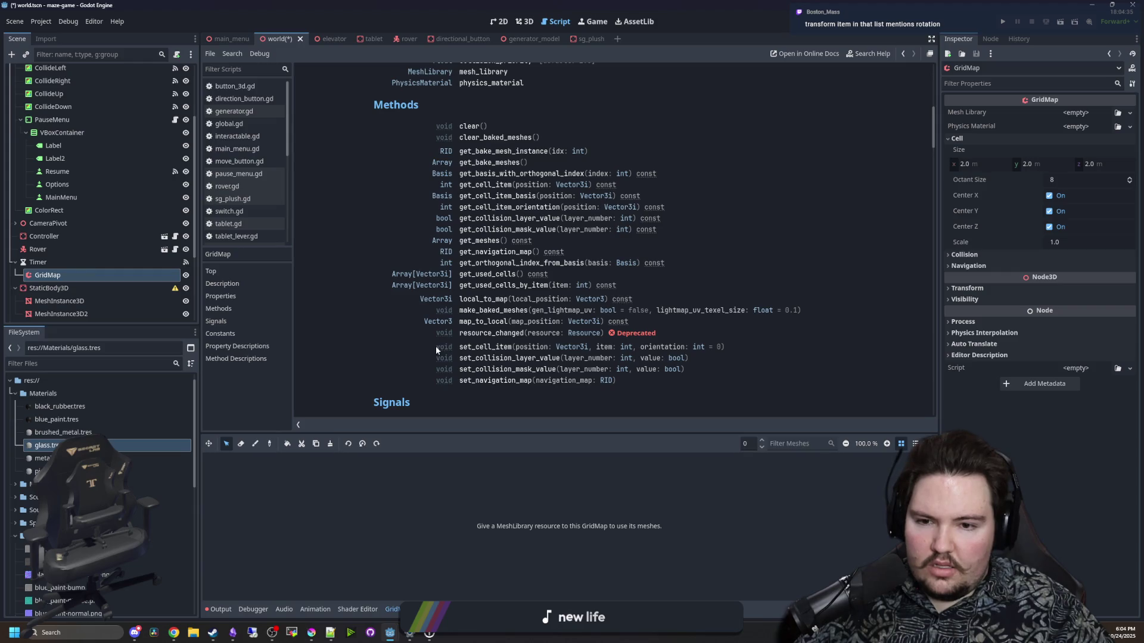
left_click(484, 347)
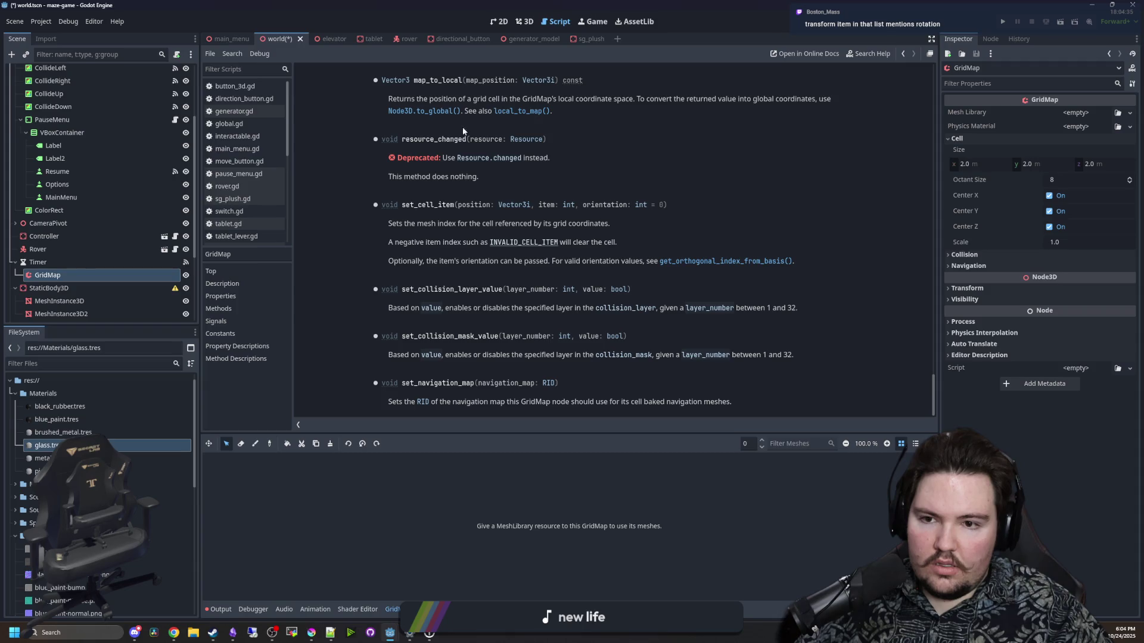
mouse_move(610, 224)
left_mouse_down()
mouse_move(388, 223)
mouse_move(591, 221)
mouse_move(388, 224)
mouse_move(408, 223)
left_mouse_up()
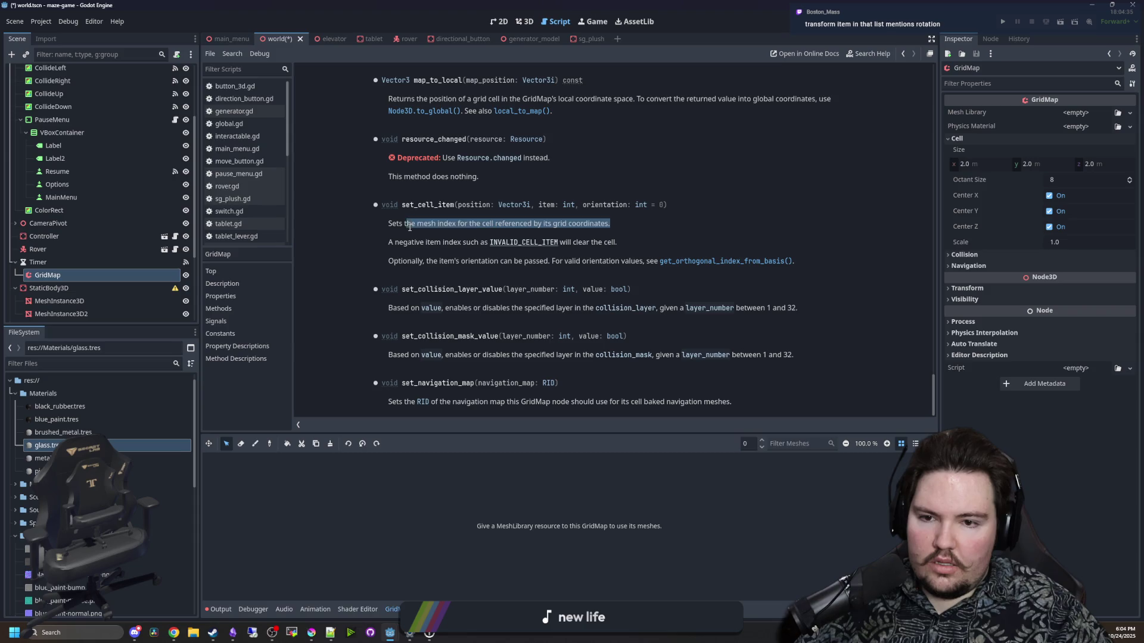
left_click(402, 231)
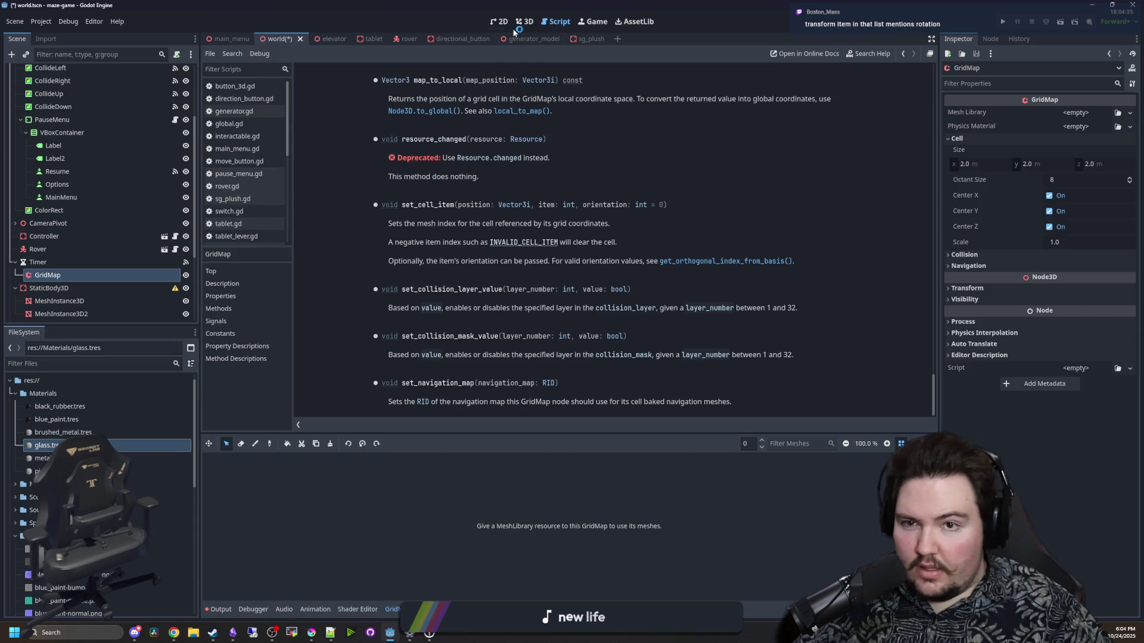
left_click(499, 22)
left_click(525, 21)
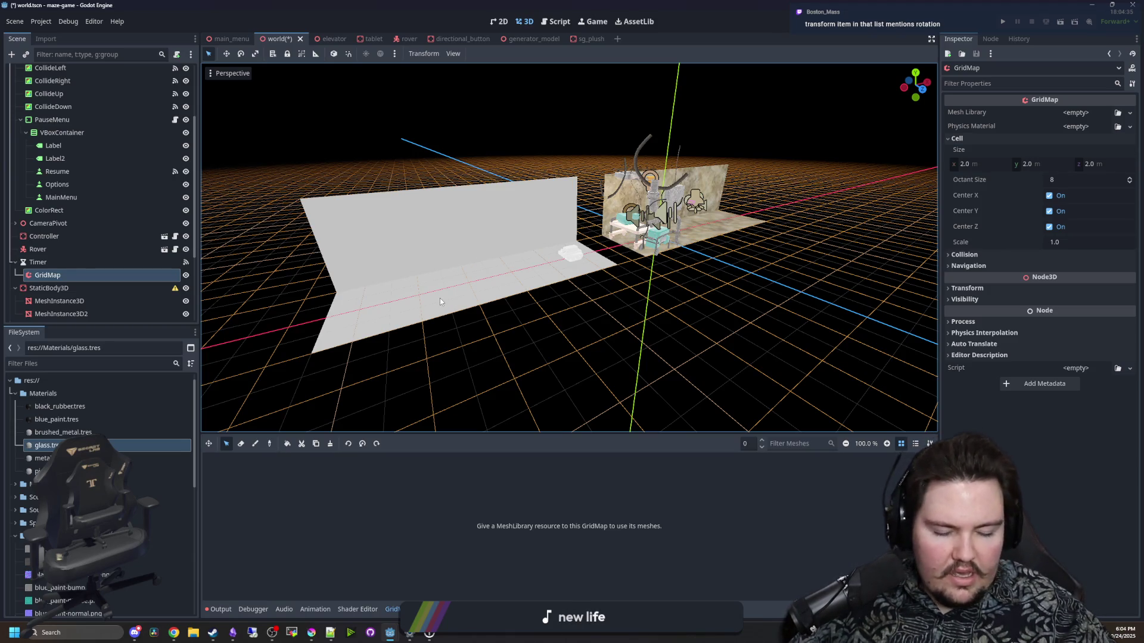
scroll(520, 307, "down", 3)
left_click_drag(519, 307, 537, 273)
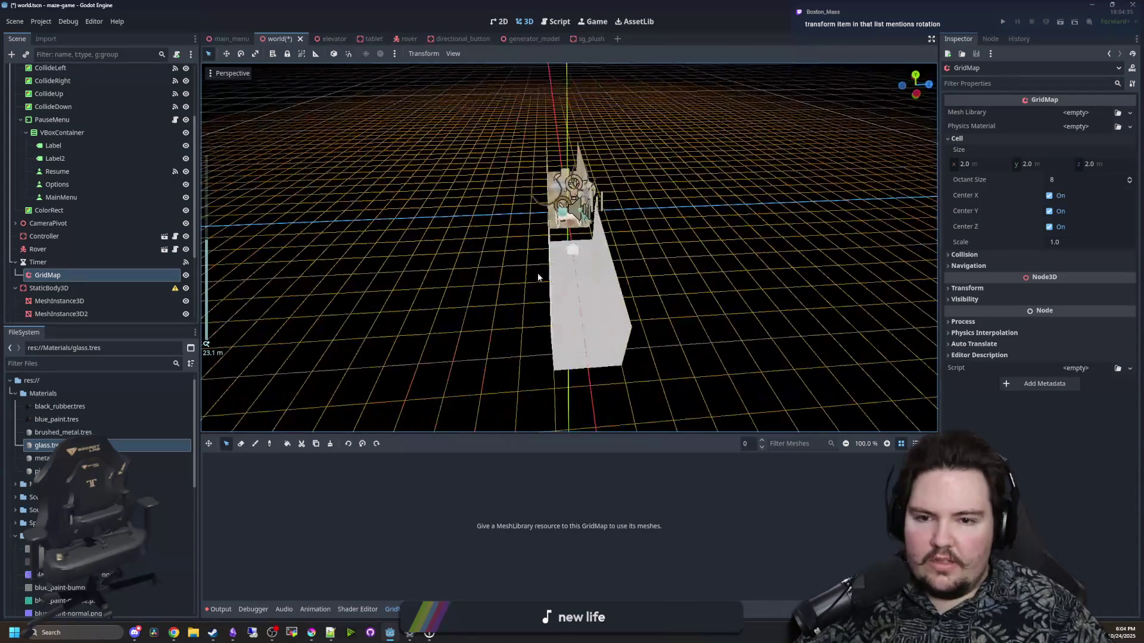
left_click(41, 263)
left_click(43, 275)
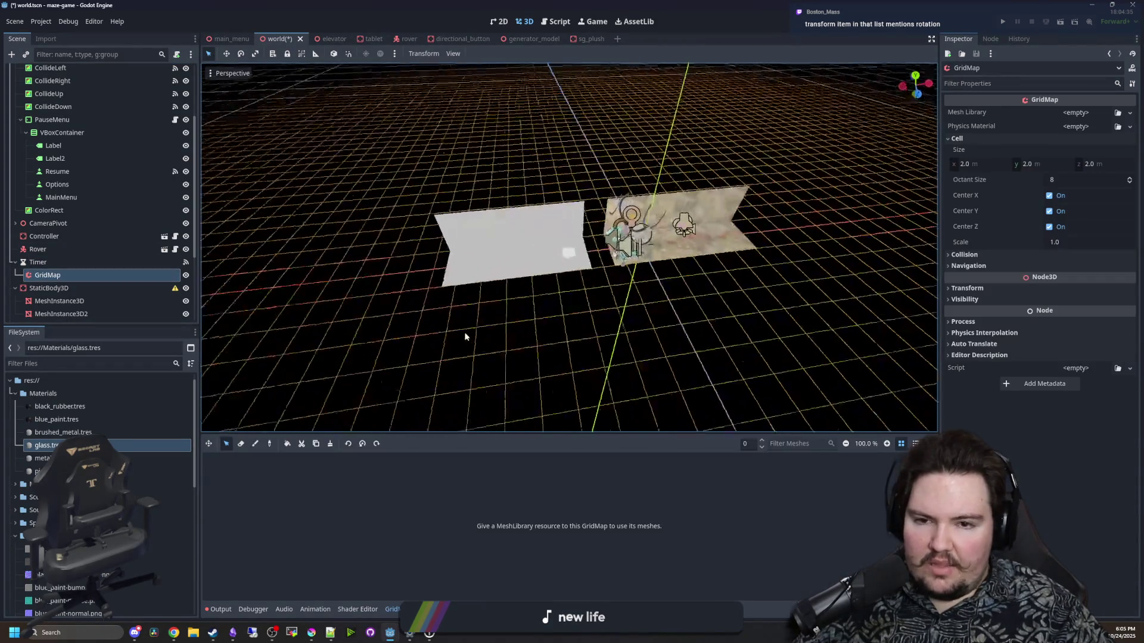
scroll(464, 332, "up", 4)
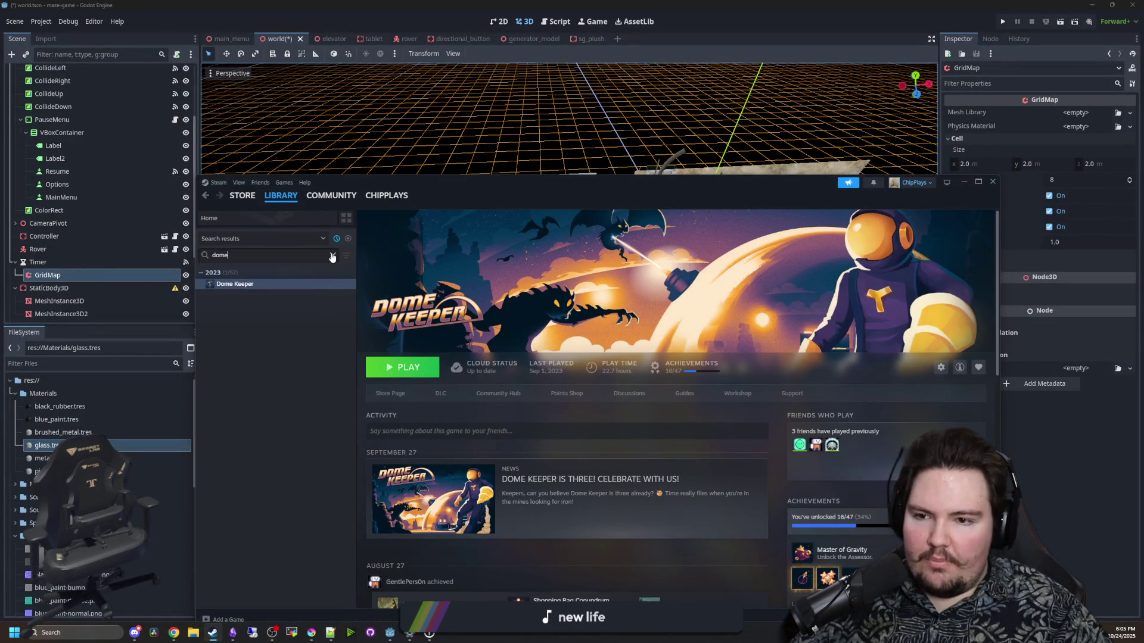
Search the Steam library for 'blend', open Blender's page, and launch it
left_click(303, 256)
type("blend")
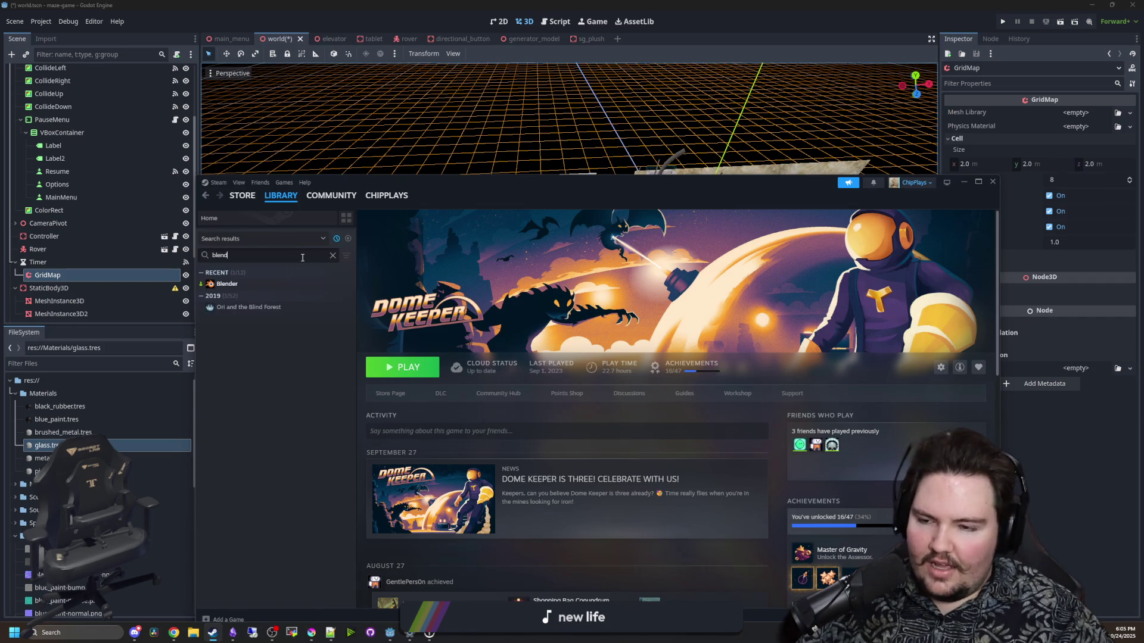
left_click(295, 284)
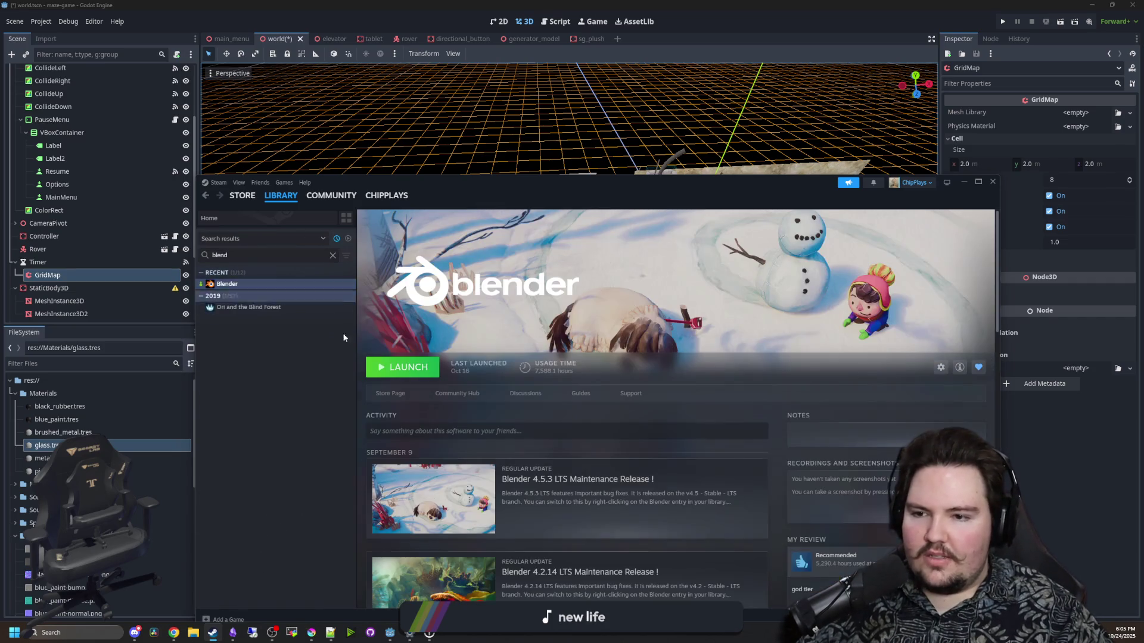
left_click(408, 370)
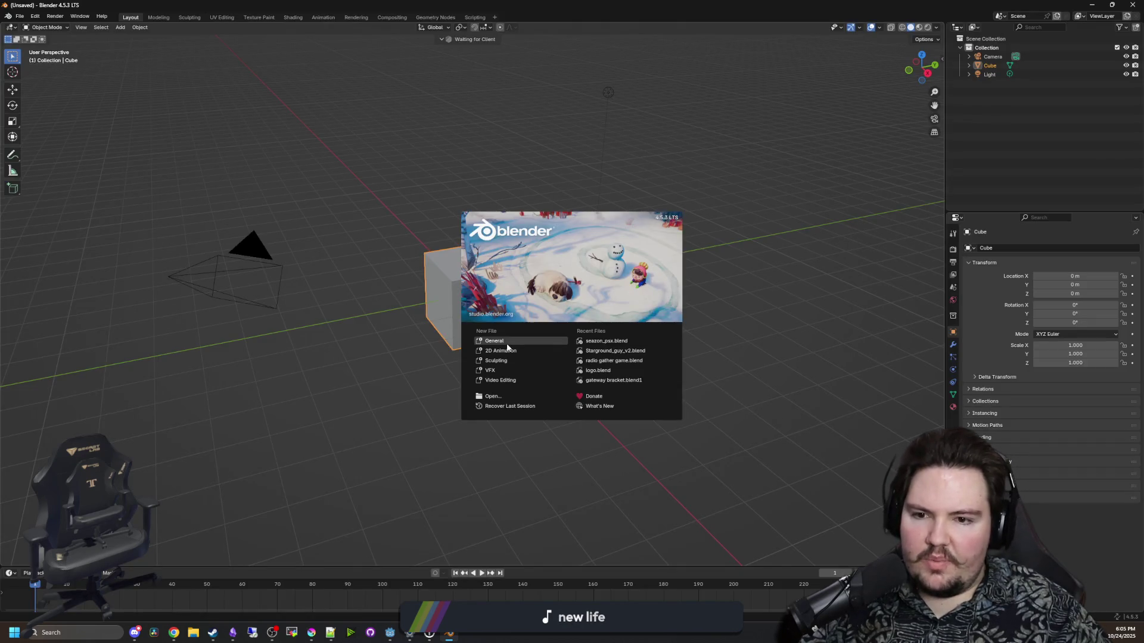
Restore the Blender window, then Quick Load corridor_straight into MeshInstance3D's Mesh property
double_click(624, 4)
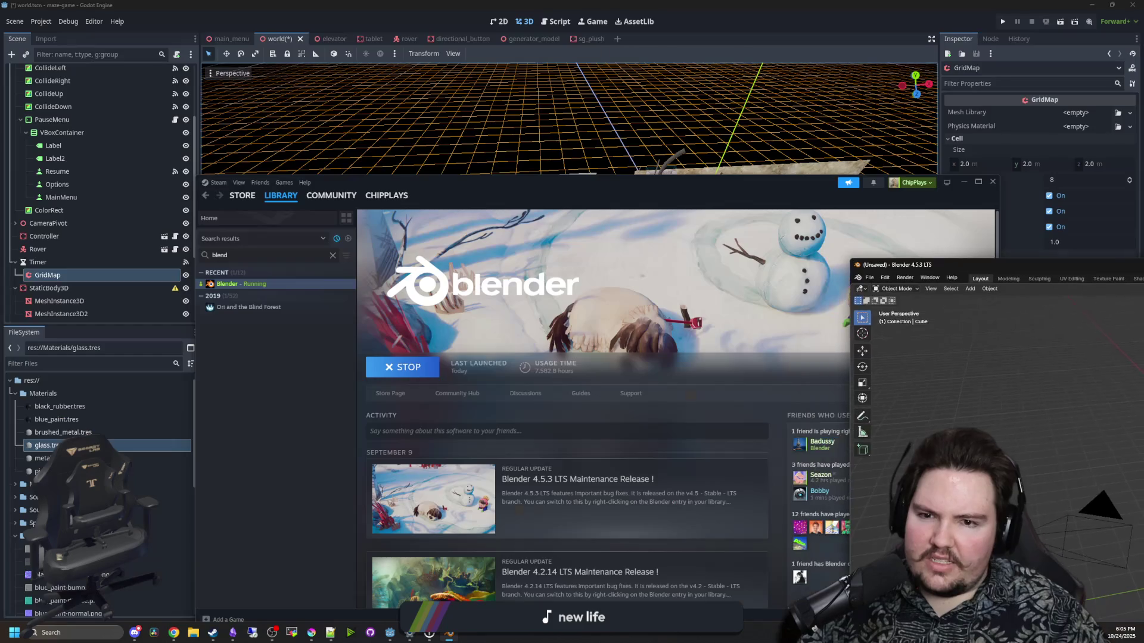
left_click(964, 182)
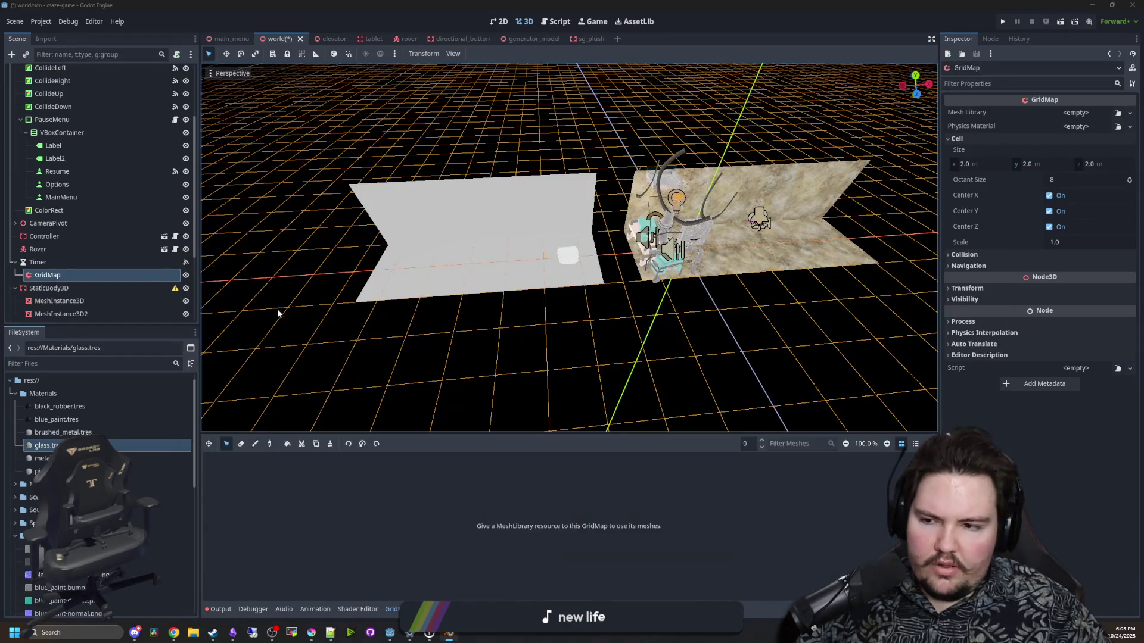
double_click(59, 301)
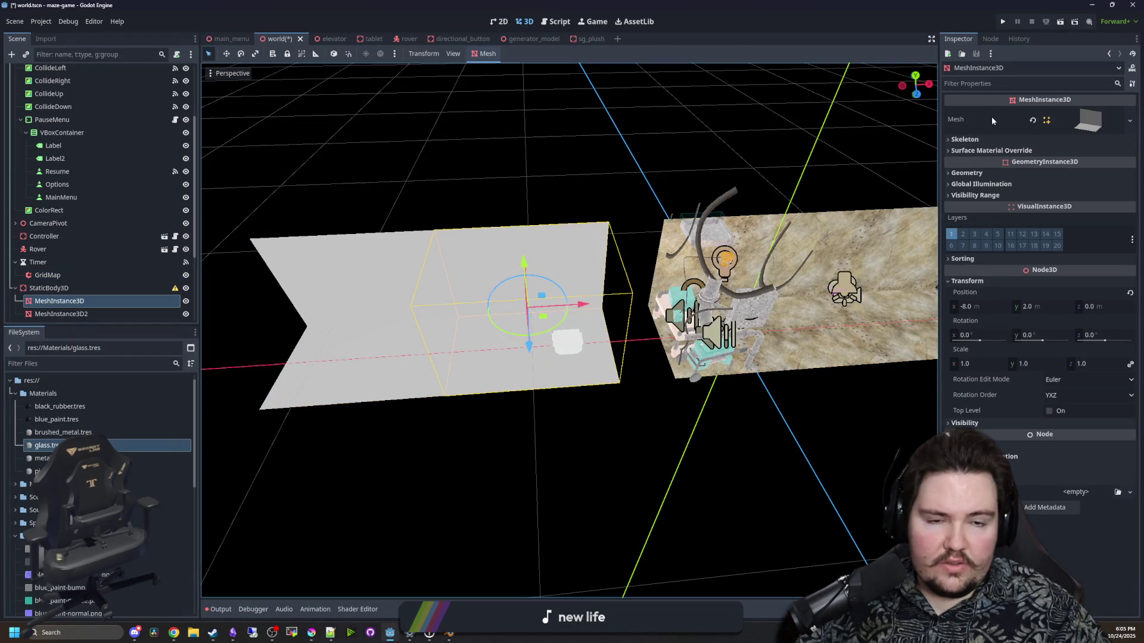
left_click(1086, 120)
right_click(1078, 113)
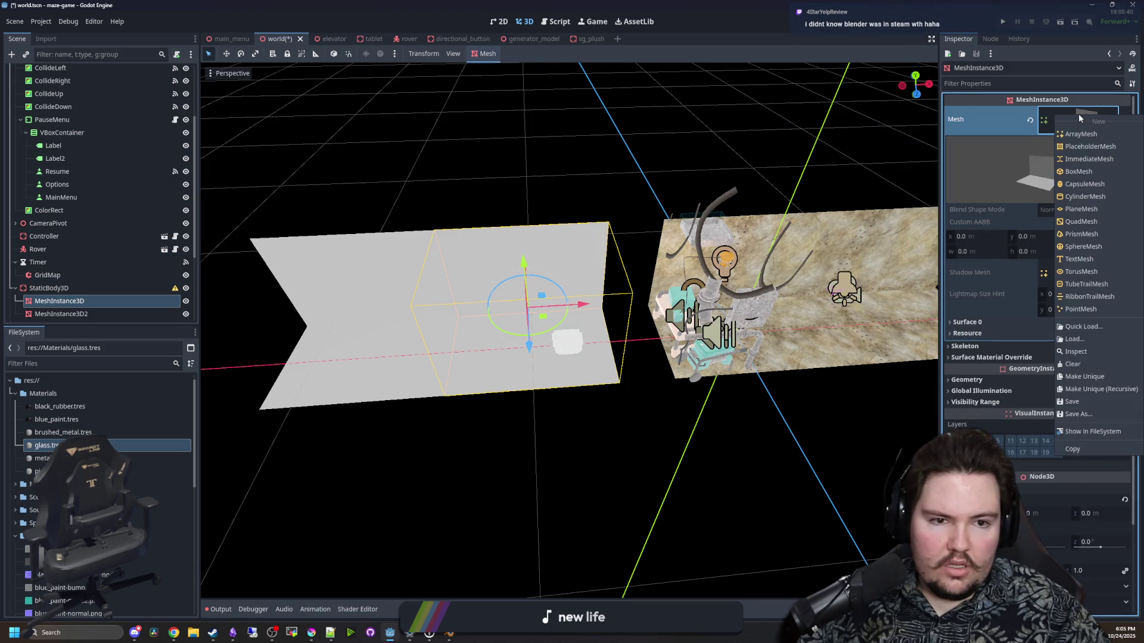
left_click(1084, 327)
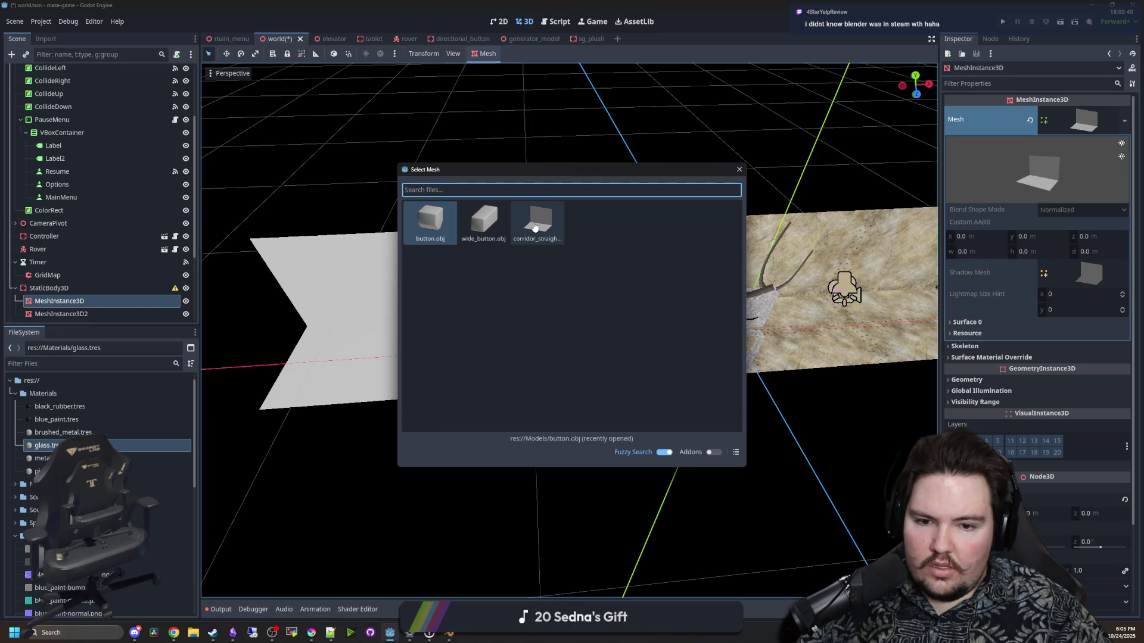
double_click(535, 227)
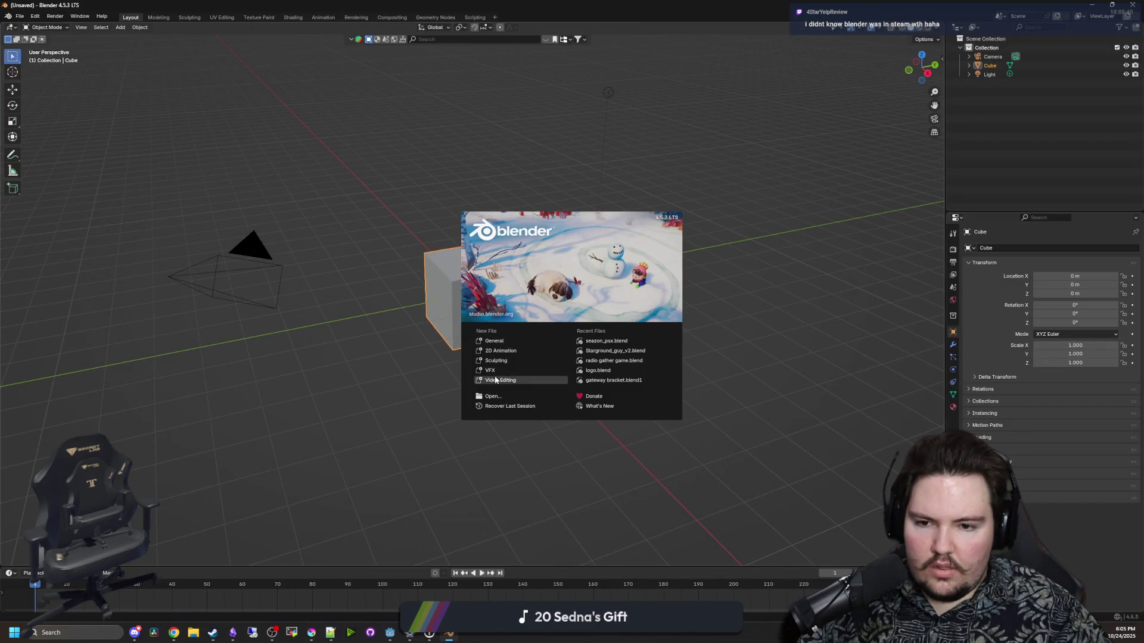
Open corridors.blend from Documents > maze-game > Models and orbit to view its red-topped Cube
left_click(495, 397)
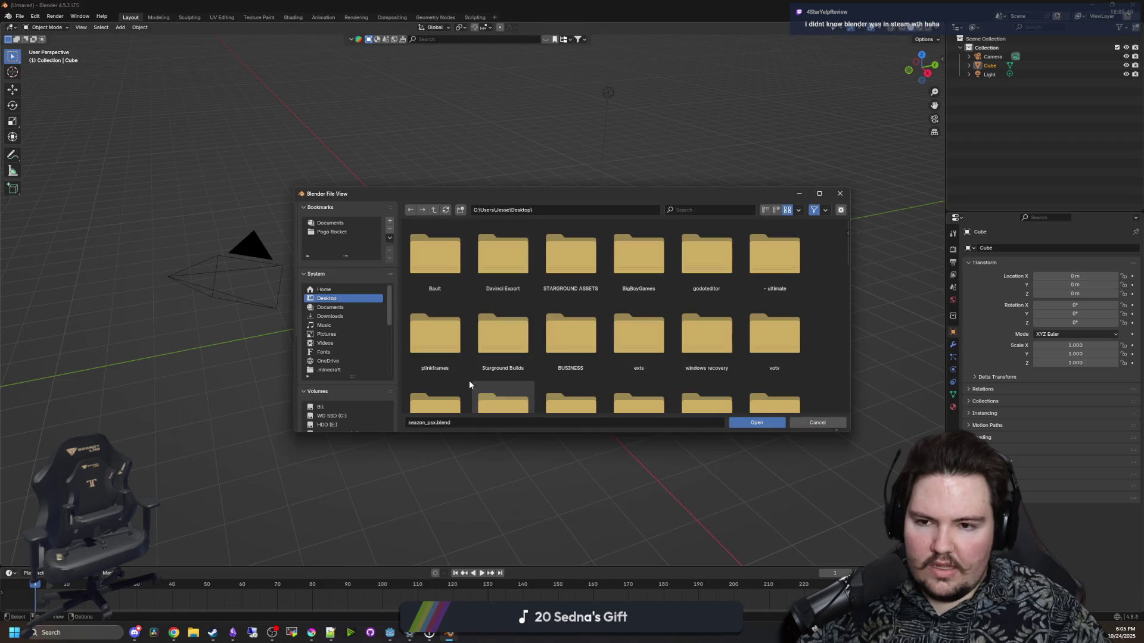
left_click(328, 307)
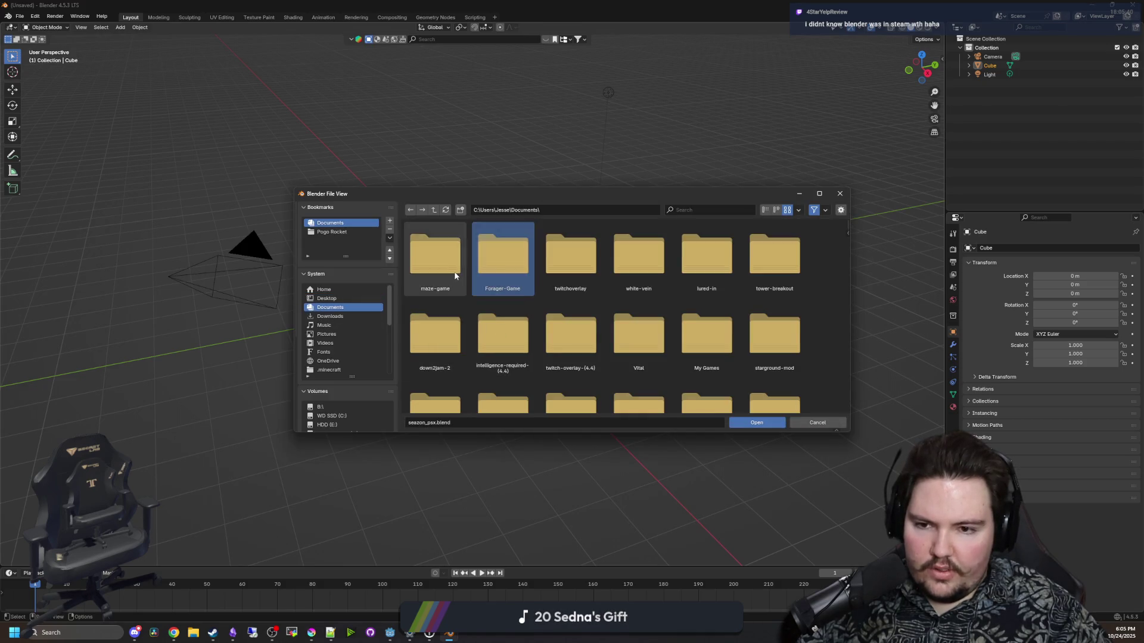
double_click(456, 265)
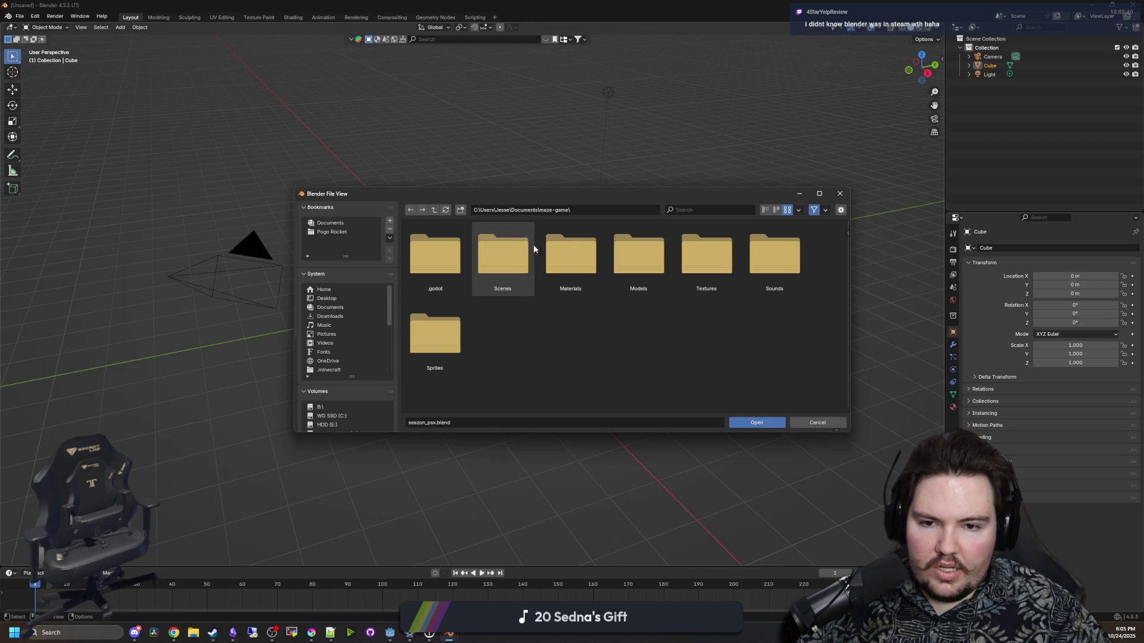
double_click(635, 255)
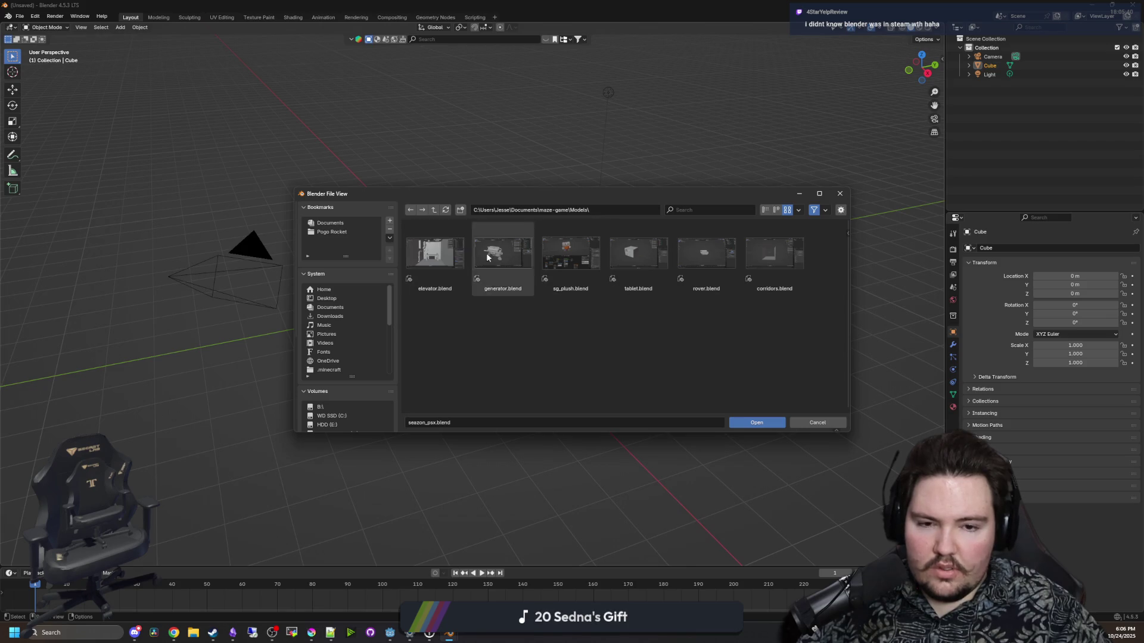
double_click(773, 255)
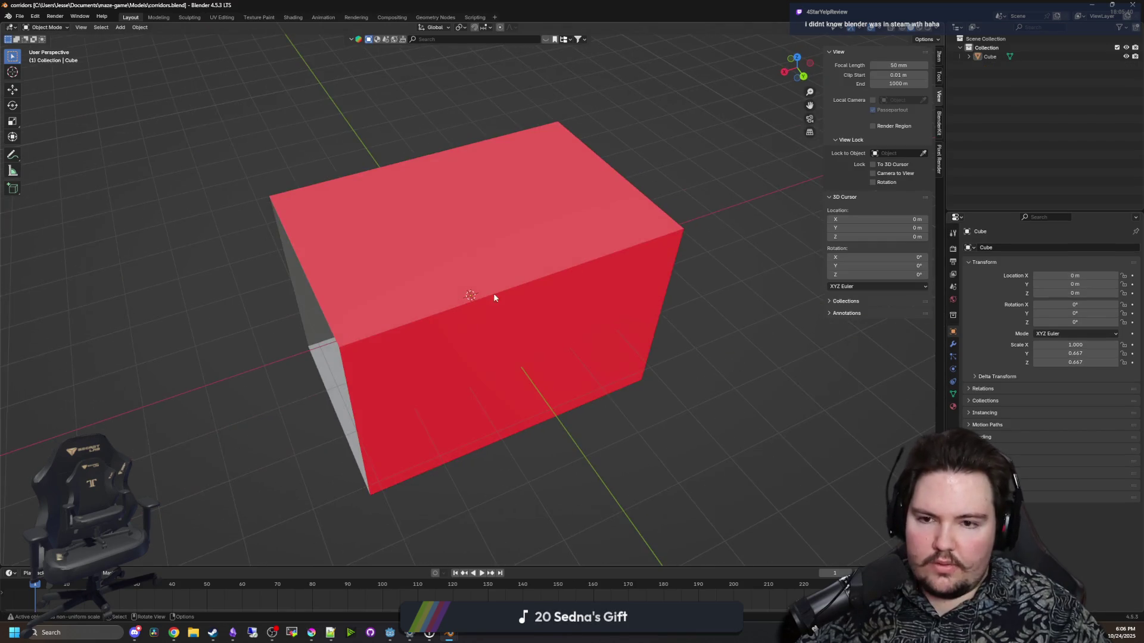
left_click(552, 286)
left_click_drag(868, 363, 685, 325)
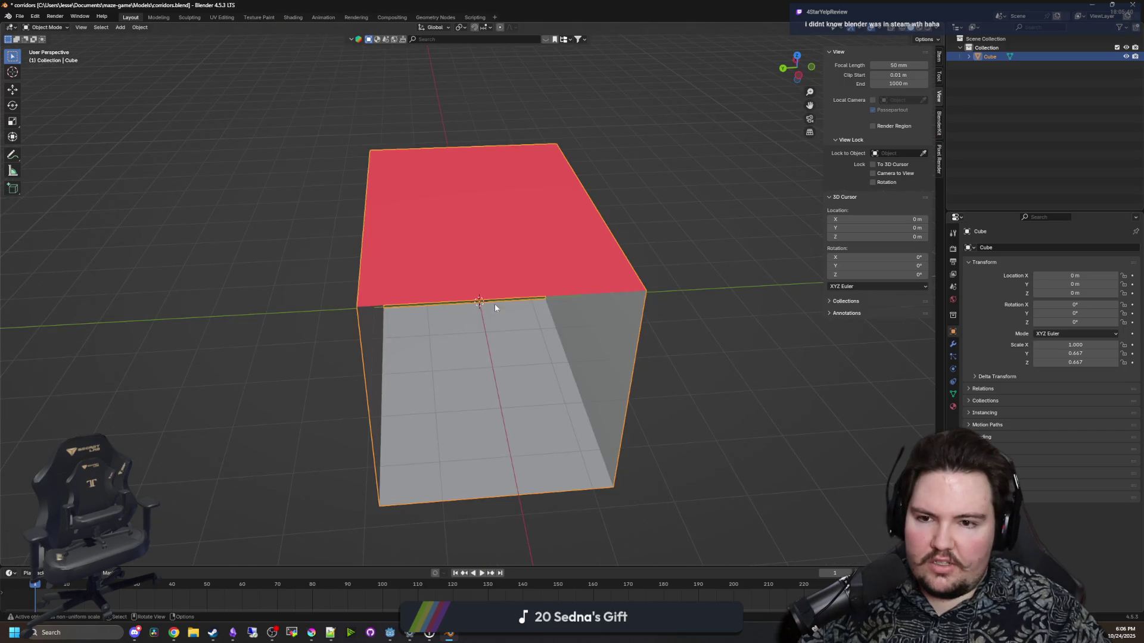
Measure the corridor cube with rulers: 6 m across its top edge and 4 m up its right edge
mouse_move(94, 222)
left_mouse_down()
mouse_move(209, 249)
mouse_move(334, 396)
left_mouse_up()
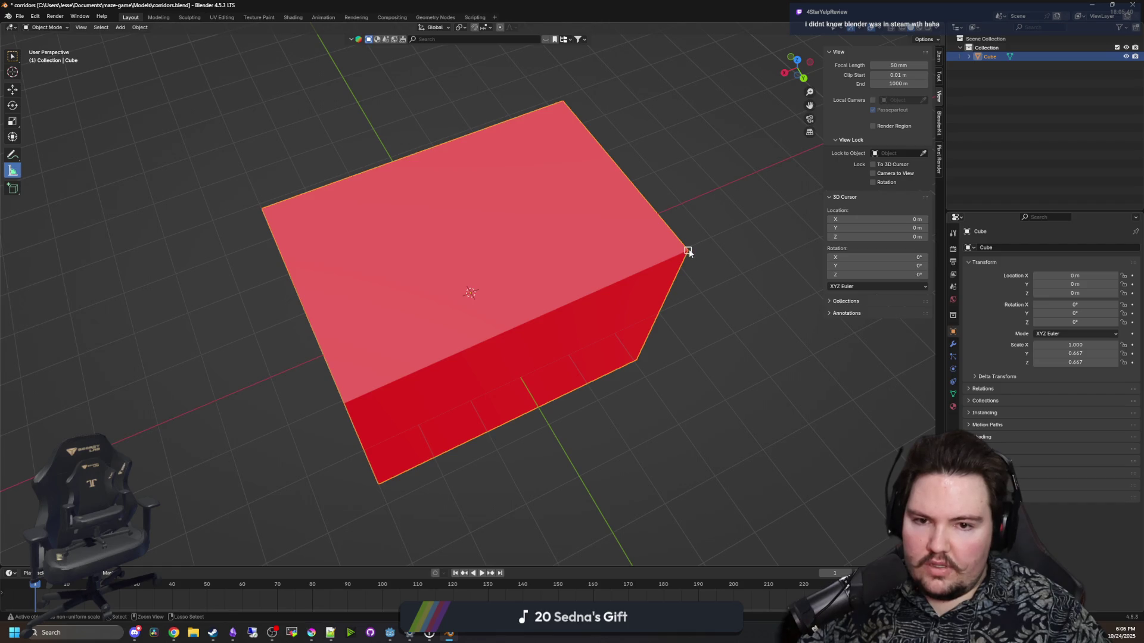
mouse_move(689, 249)
left_mouse_down()
mouse_move(339, 406)
mouse_move(387, 397)
mouse_move(381, 364)
mouse_move(448, 332)
left_mouse_up()
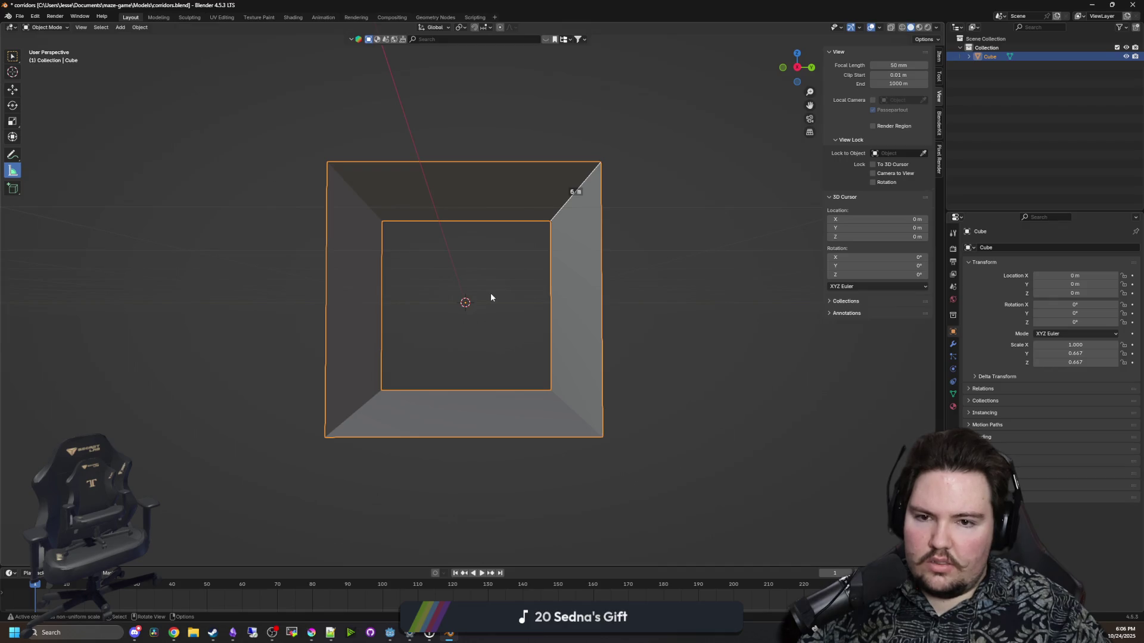
mouse_move(491, 298)
left_mouse_down()
mouse_move(525, 307)
mouse_move(489, 312)
left_mouse_up()
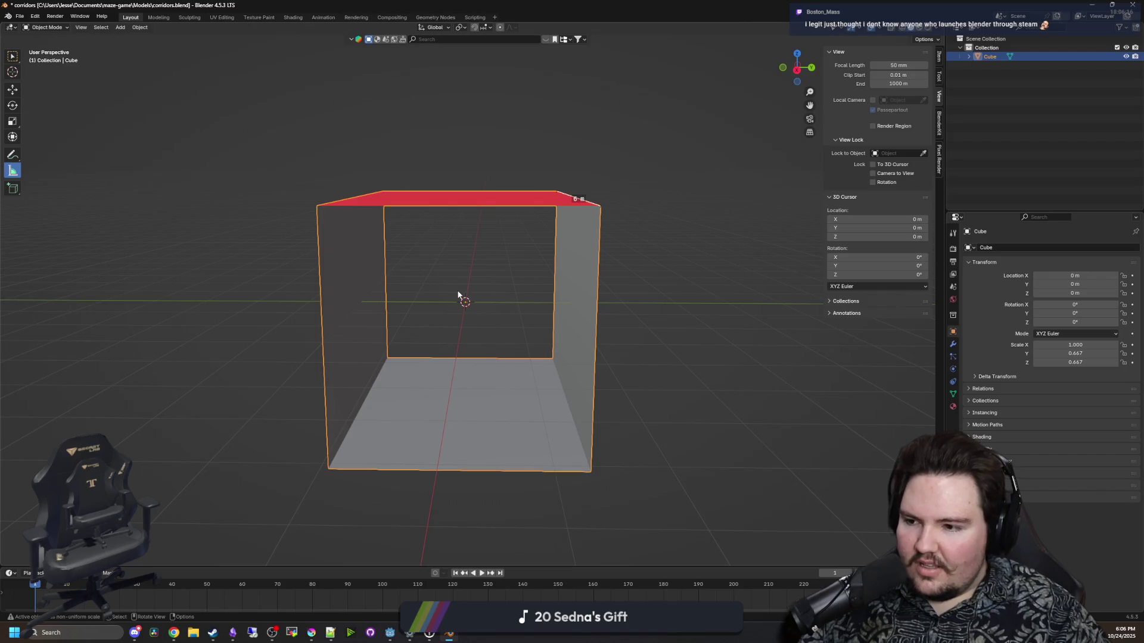
mouse_move(458, 294)
left_mouse_down()
mouse_move(405, 305)
mouse_move(473, 305)
mouse_move(459, 298)
mouse_move(503, 338)
mouse_move(511, 228)
left_mouse_up()
scroll(518, 219, "up", 3)
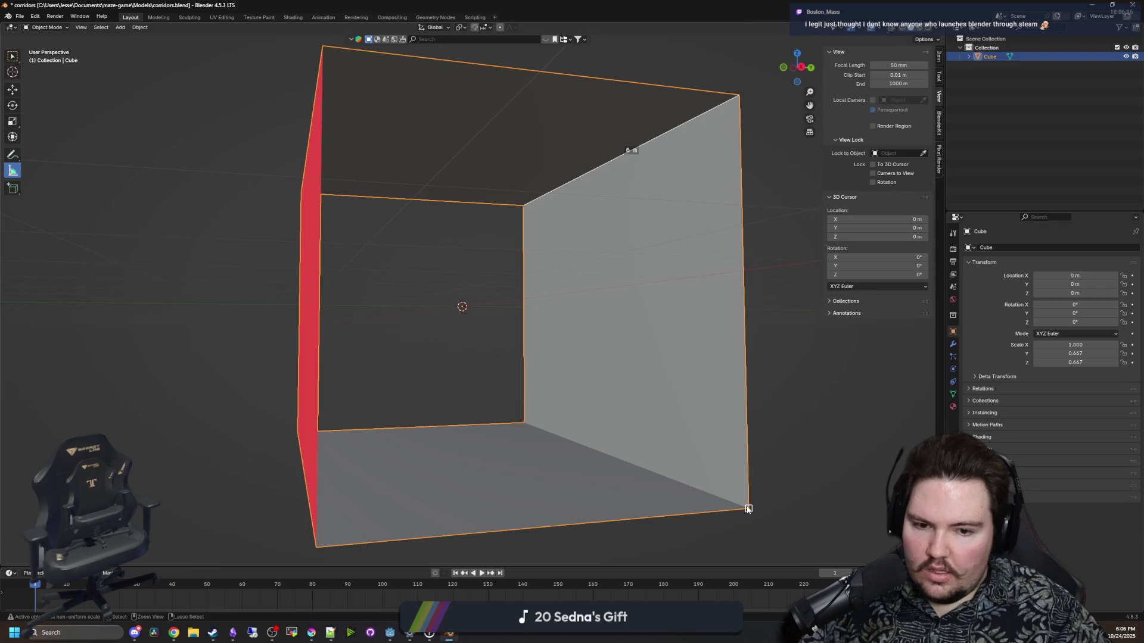
left_click_drag(748, 509, 742, 95)
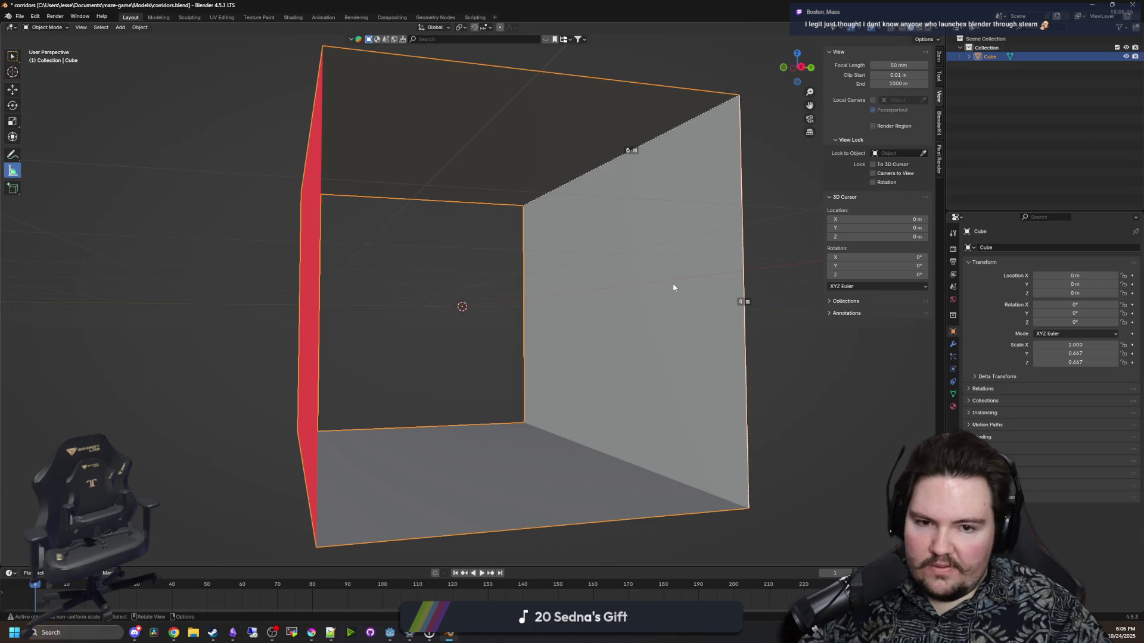
left_click_drag(674, 288, 587, 300)
scroll(609, 292, "down", 3)
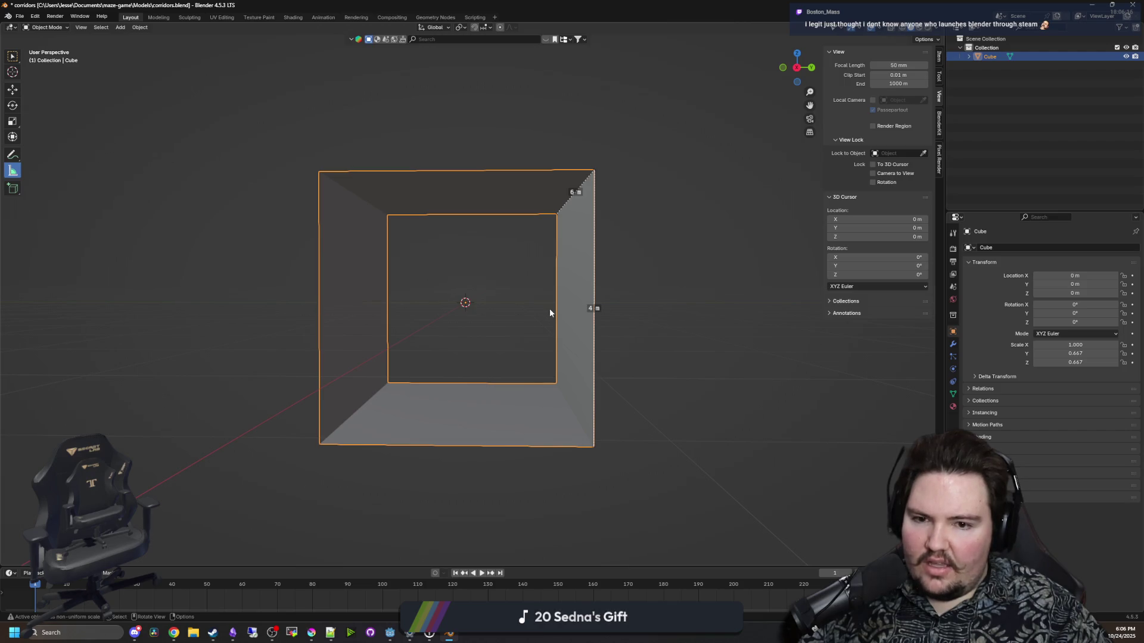
key("alt+Tab")
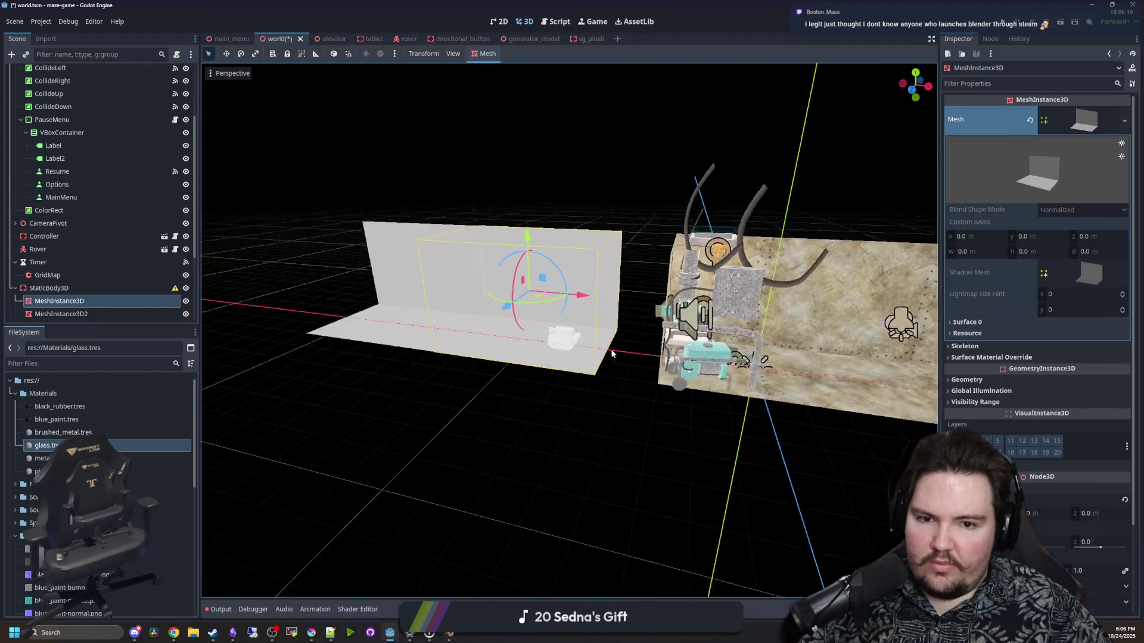
Collapse the Generator and StaticBody3D branches and add a CSGCylinder3D child to World
mouse_move(520, 345)
left_mouse_down()
mouse_move(514, 387)
mouse_move(432, 395)
left_mouse_up()
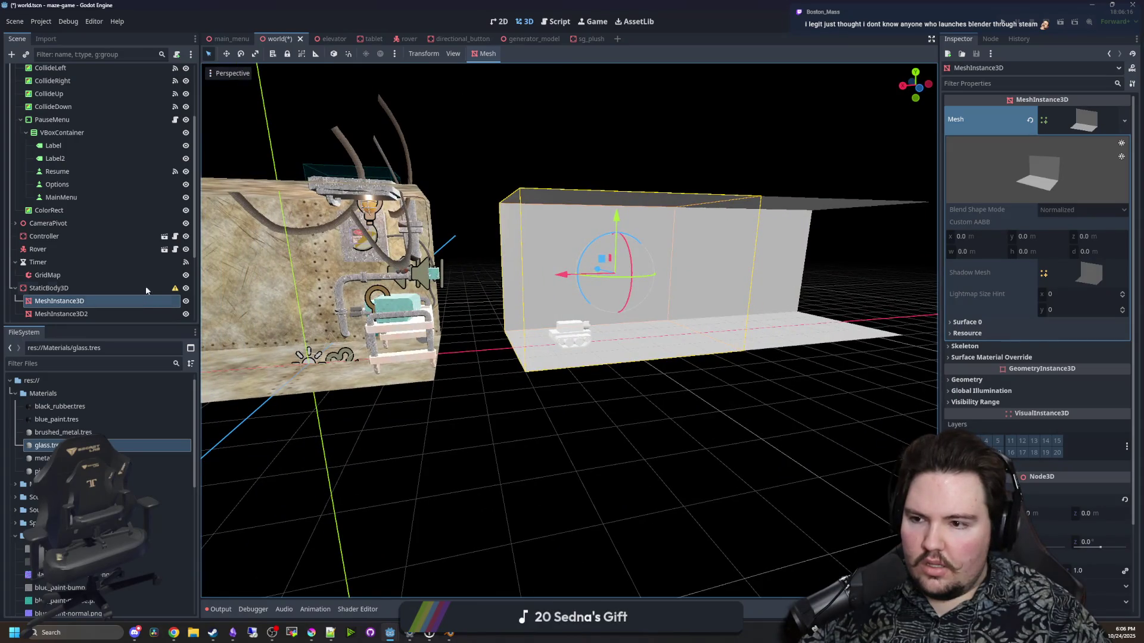
scroll(124, 252, "down", 5)
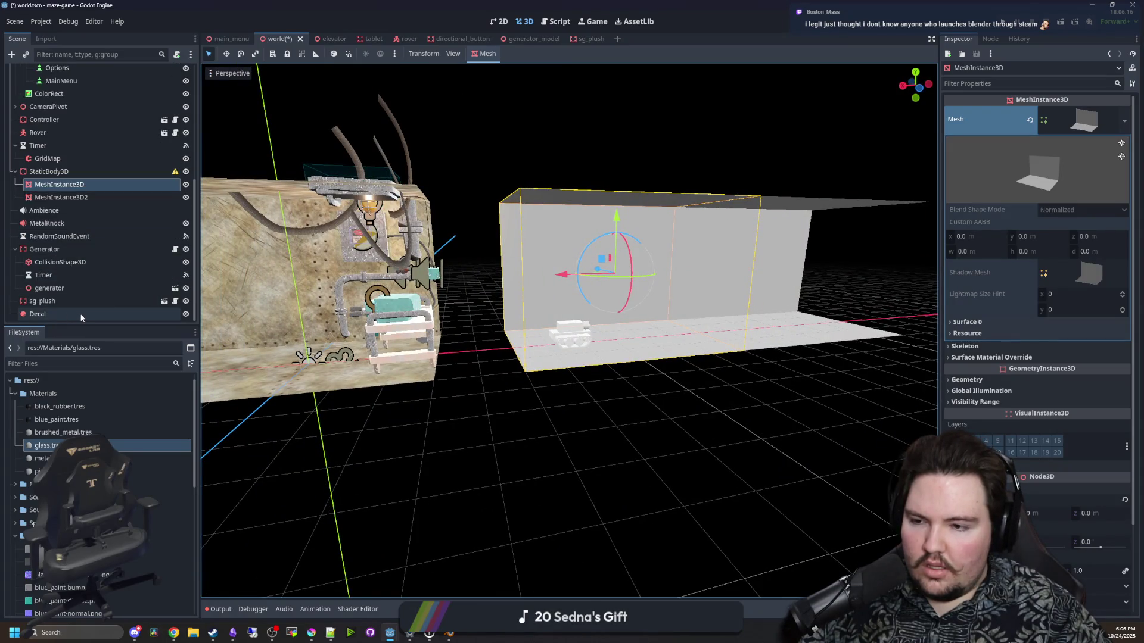
left_click(15, 249)
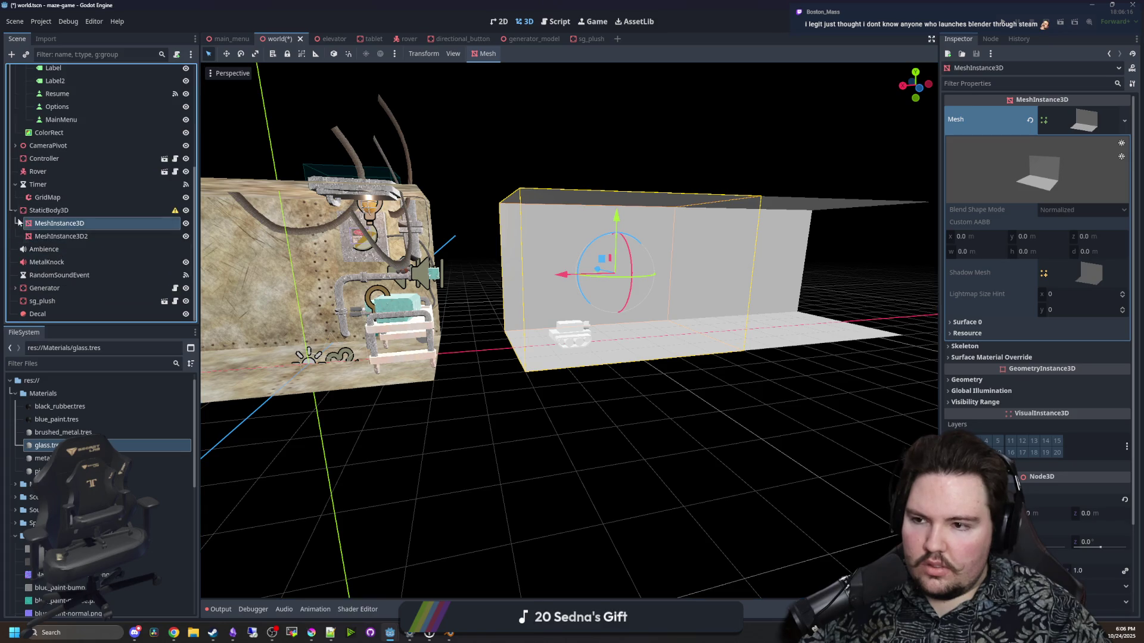
left_click(15, 210)
scroll(27, 200, "up", 6)
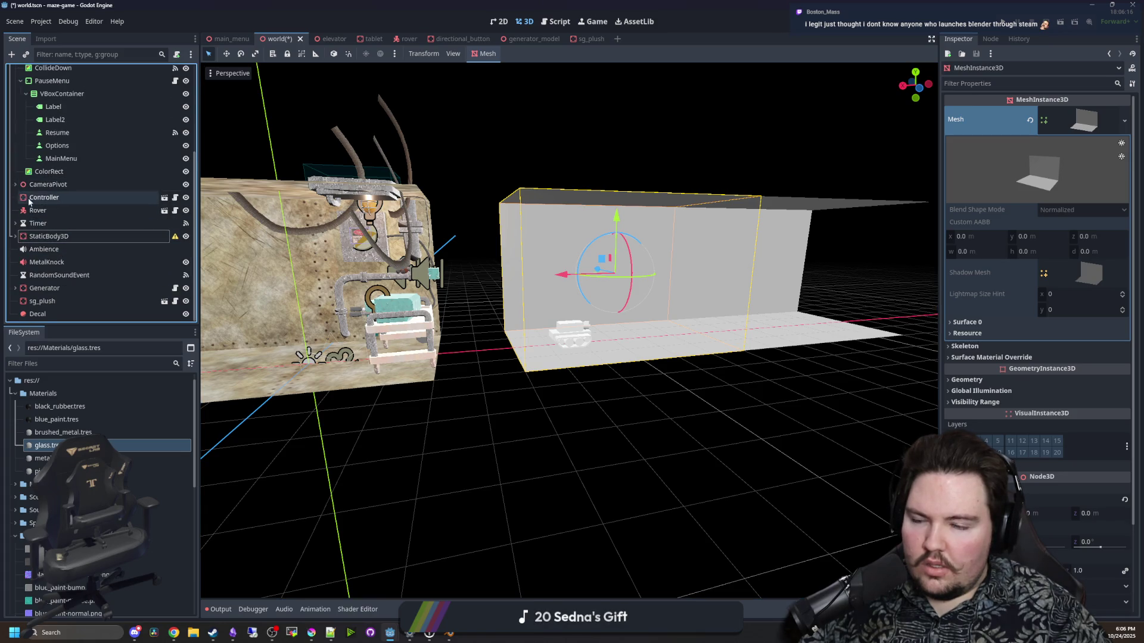
left_click(15, 144)
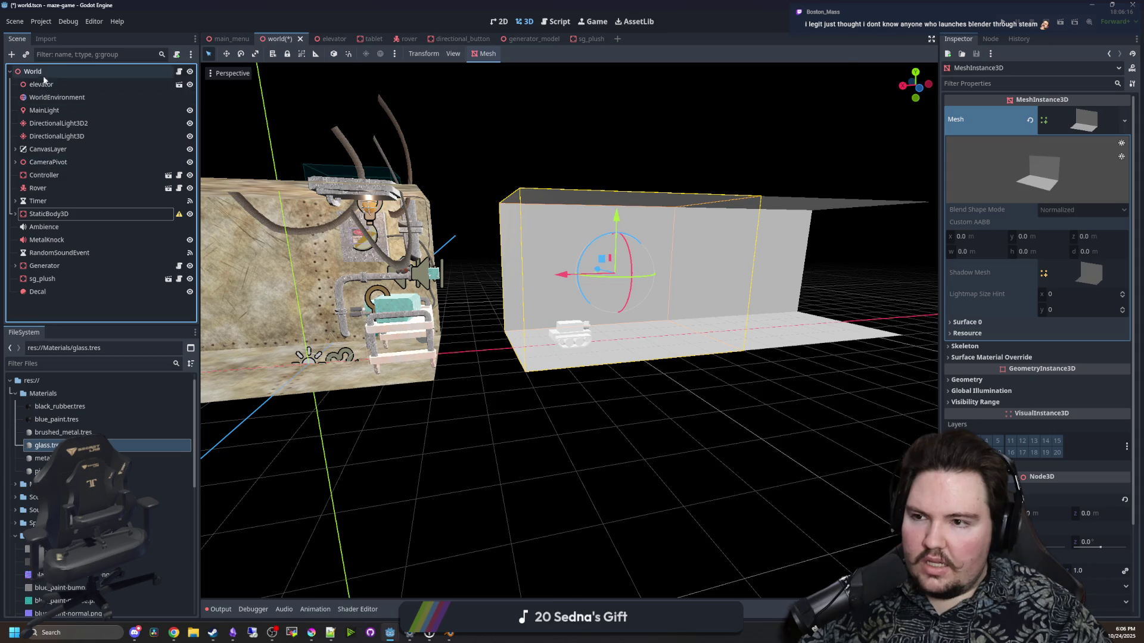
right_click(47, 72)
left_click(74, 95)
type("cyl")
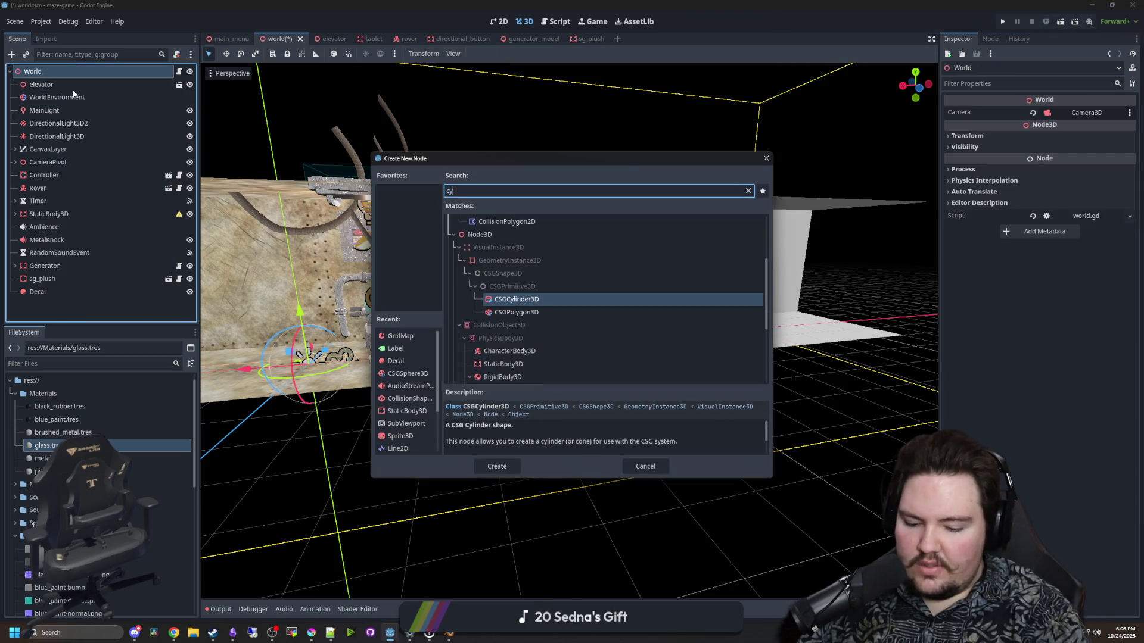
key("Return")
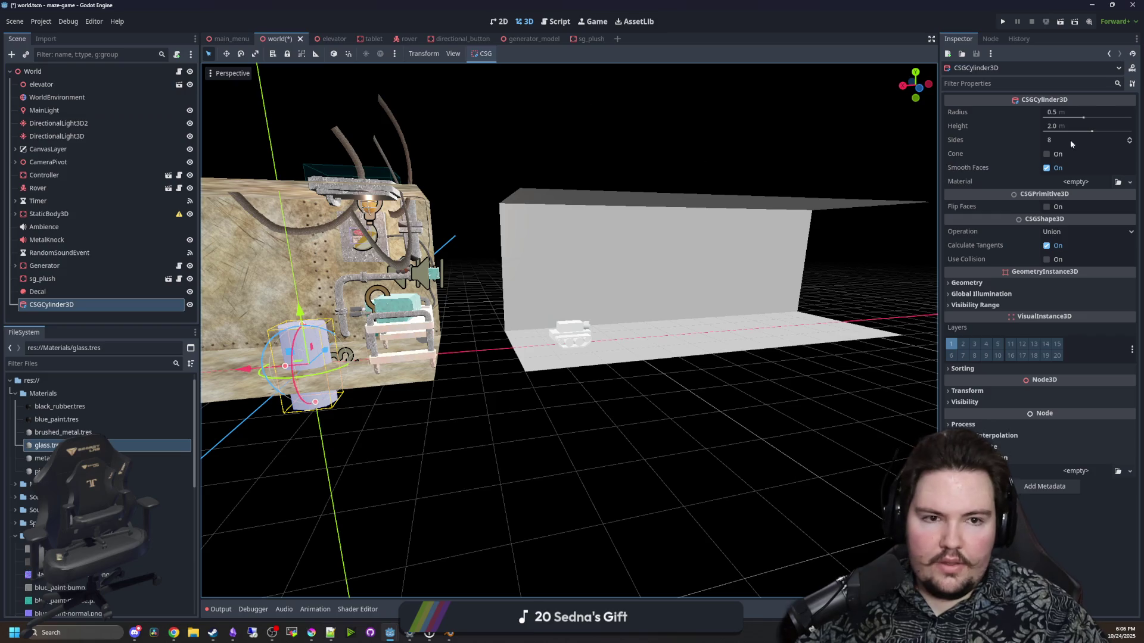
Keep the cylinder standing beside the textured box and frame it in the viewport
left_click_drag(299, 311, 287, 273)
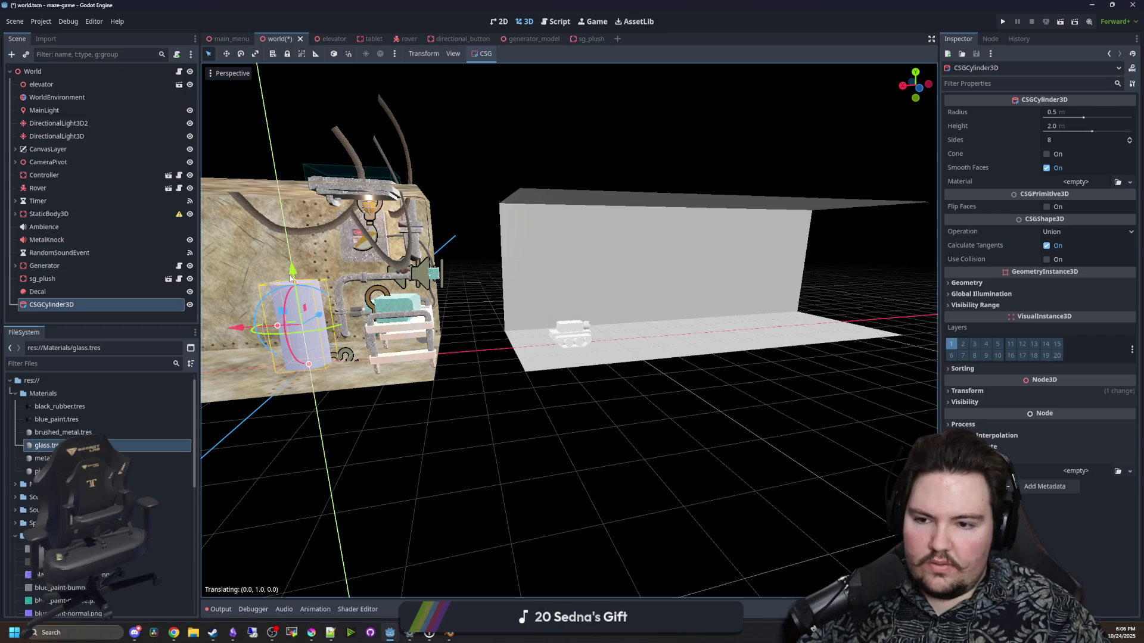
mouse_move(363, 317)
left_mouse_down()
mouse_move(286, 319)
mouse_move(601, 309)
mouse_move(229, 307)
left_mouse_up()
key("ctrl+z")
key("f")
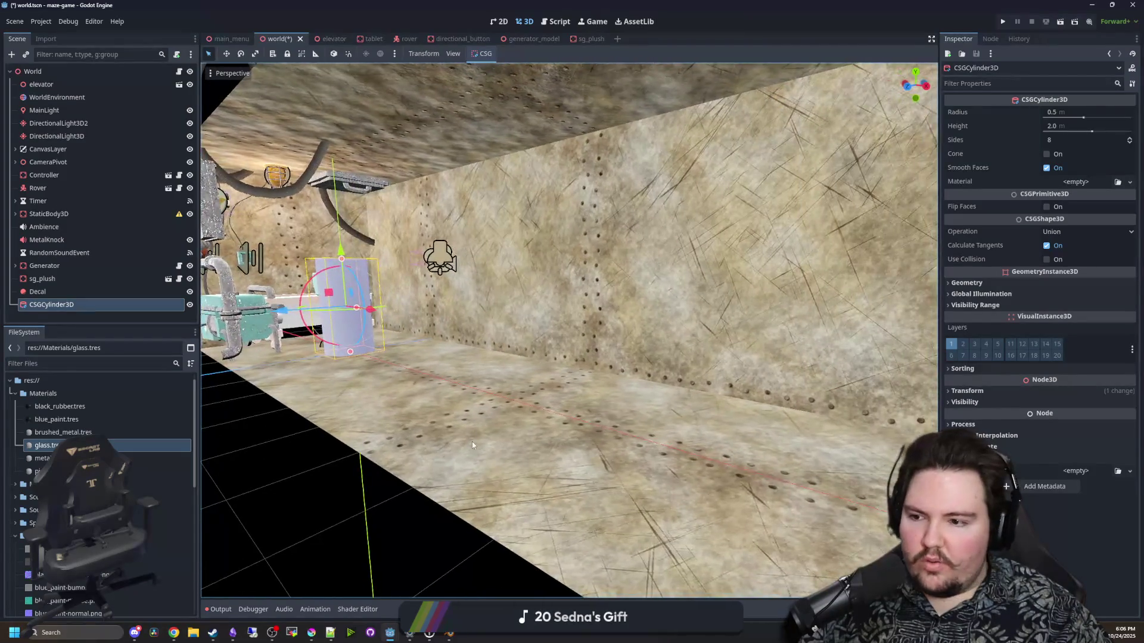
scroll(508, 456, "down", 5)
left_click(370, 428)
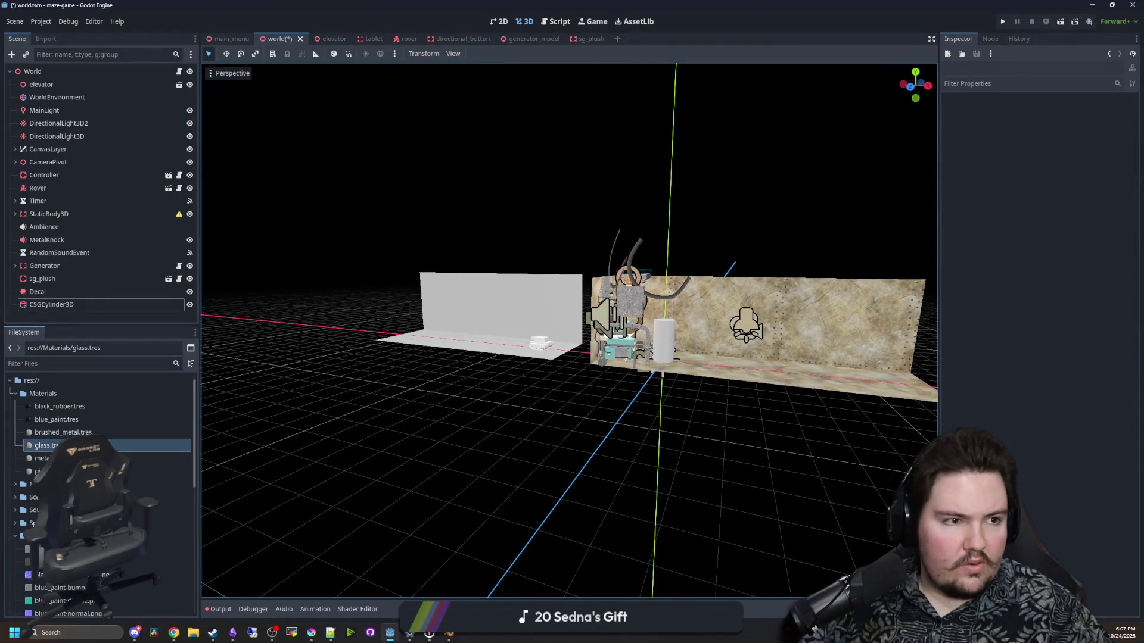
key("alt+Tab")
Enter Edit Mode on the cube, start extruding its end, then cancel the extrusion
left_click_drag(459, 306, 357, 345)
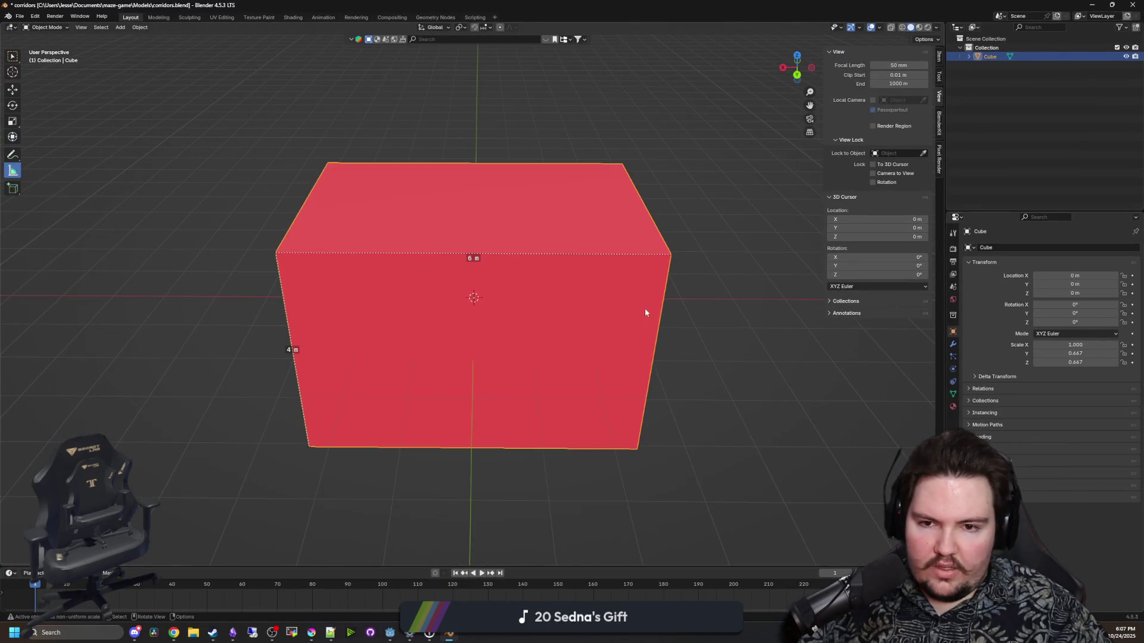
key("Tab")
left_click(70, 28)
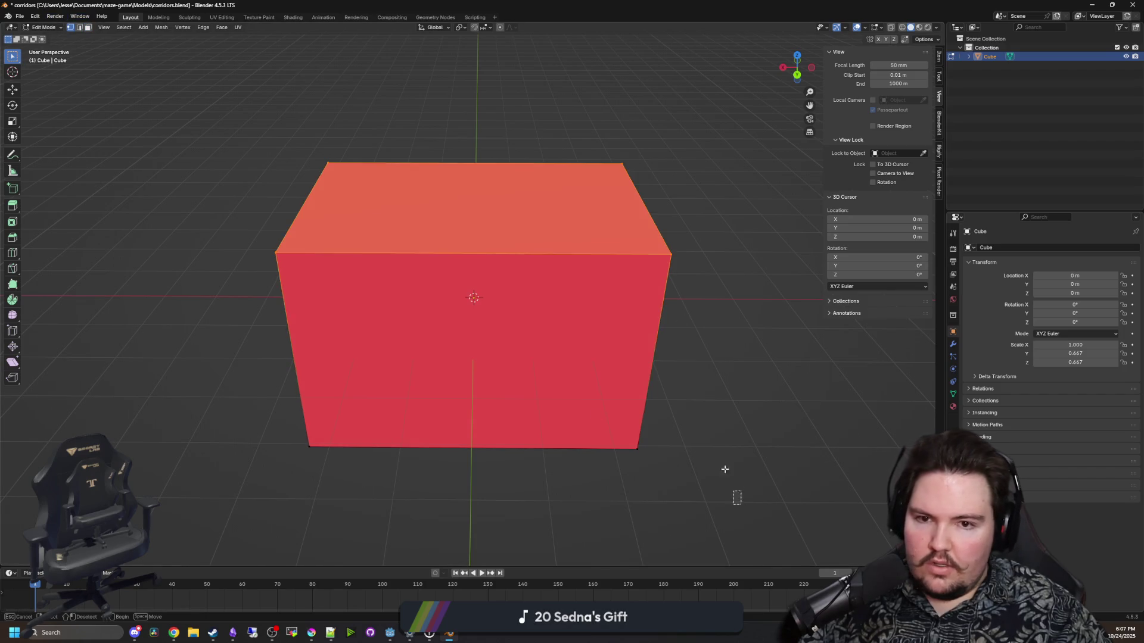
mouse_move(730, 467)
left_mouse_down()
mouse_move(613, 294)
mouse_move(718, 496)
left_mouse_up()
left_click_drag(648, 386, 674, 422)
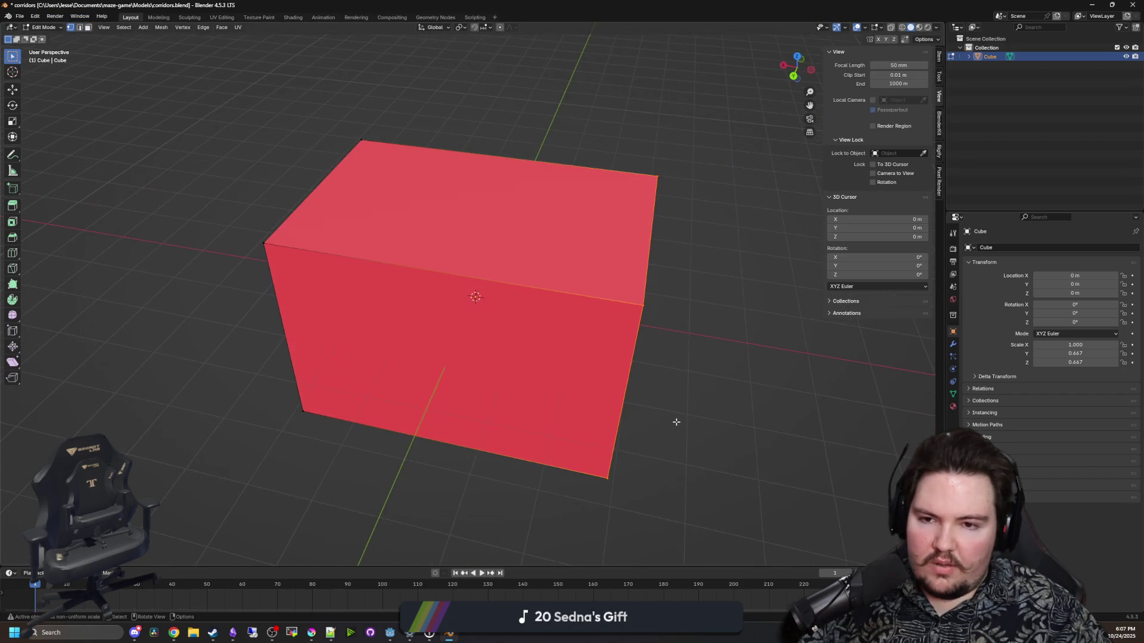
key("e")
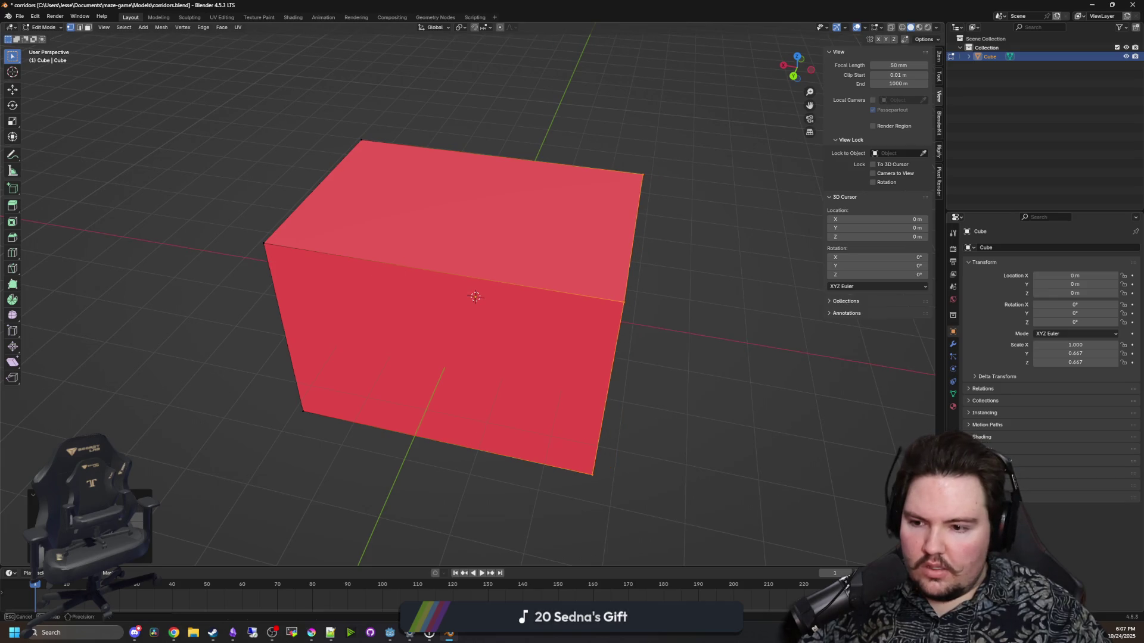
left_click(421, 528)
mouse_move(421, 528)
left_mouse_down()
mouse_move(243, 171)
mouse_move(395, 388)
left_mouse_up()
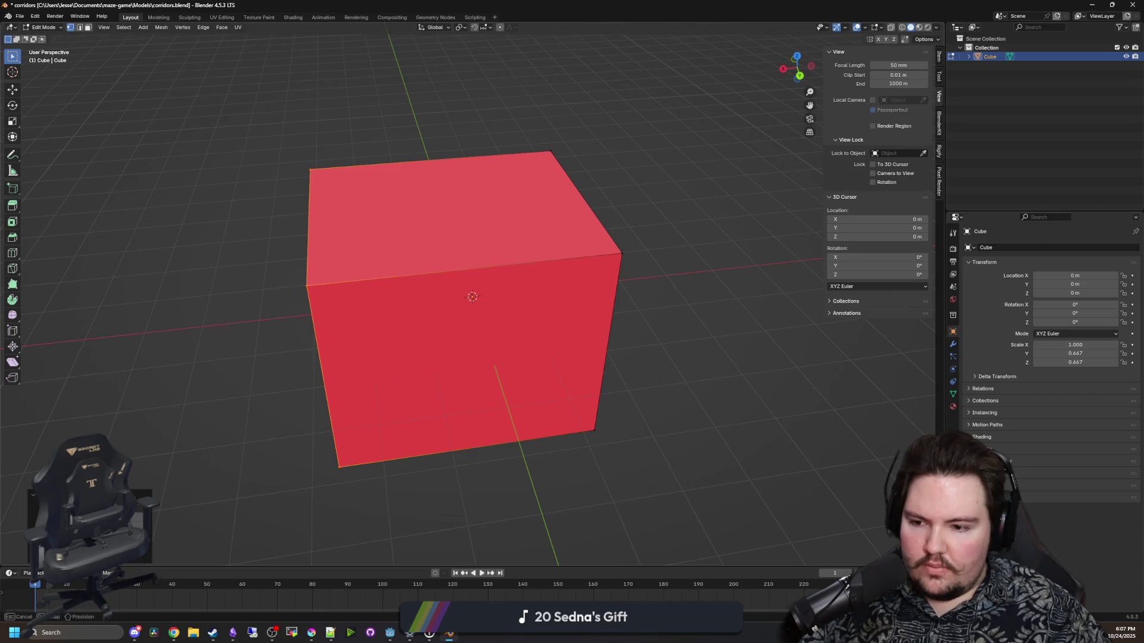
key("Return")
Return to Object Mode, deselect the cube, and reframe the view on the 6 m by 4 m rulers
key("Tab")
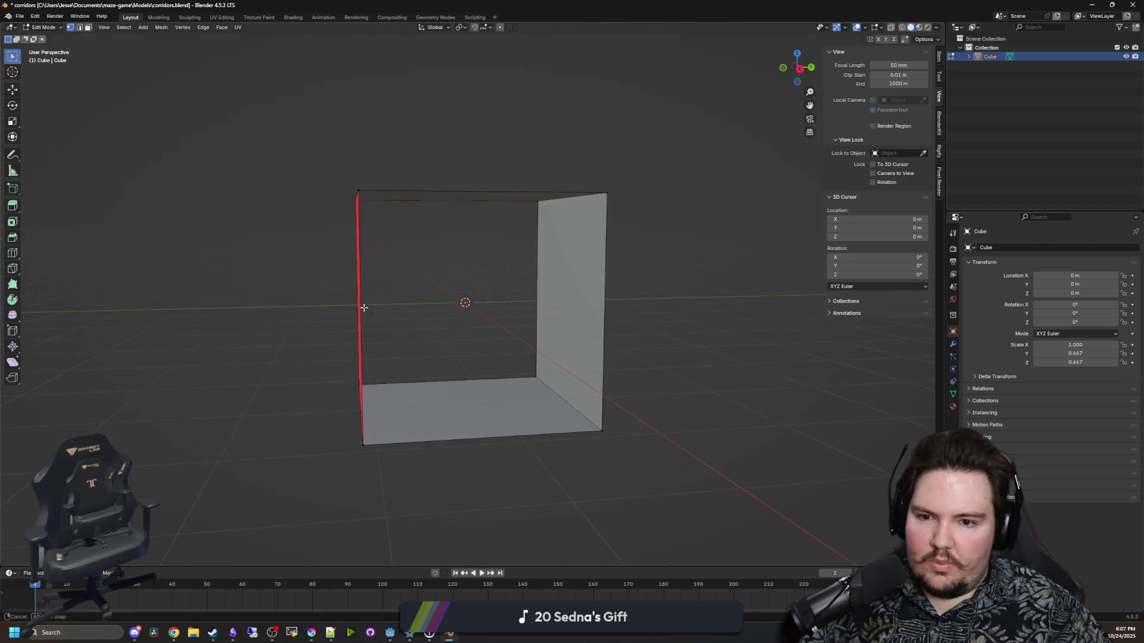
left_click(731, 377)
mouse_move(596, 378)
left_mouse_down()
mouse_move(683, 409)
mouse_move(510, 432)
mouse_move(455, 392)
mouse_move(497, 400)
mouse_move(494, 449)
mouse_move(499, 437)
left_mouse_up()
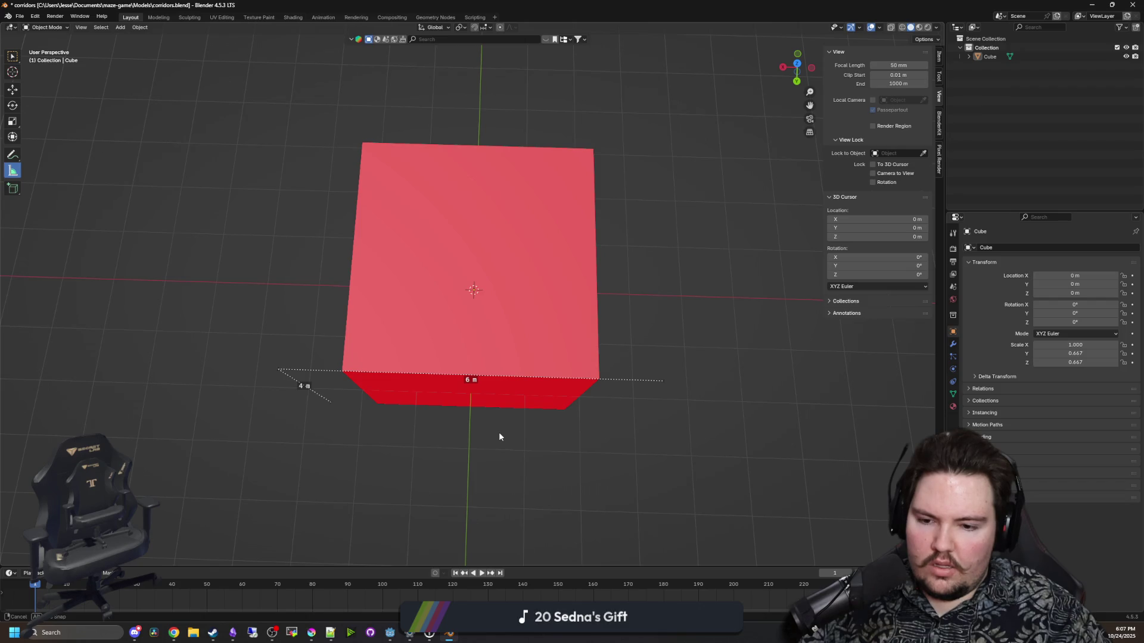
left_click_drag(499, 436, 499, 436)
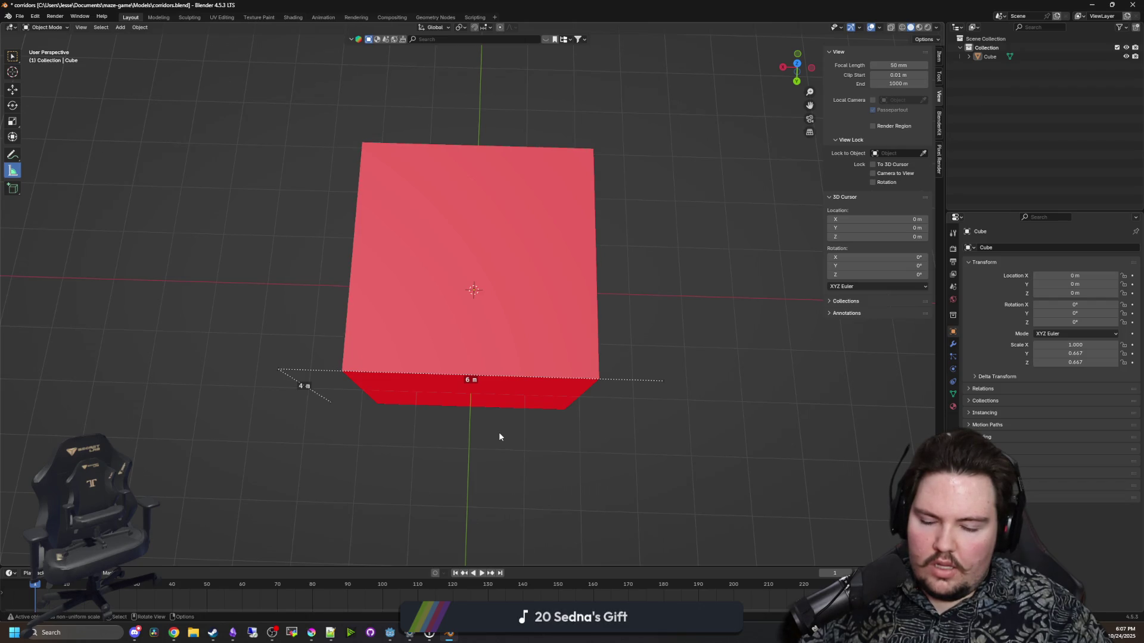
scroll(499, 436, "down", 4)
scroll(499, 437, "up", 2)
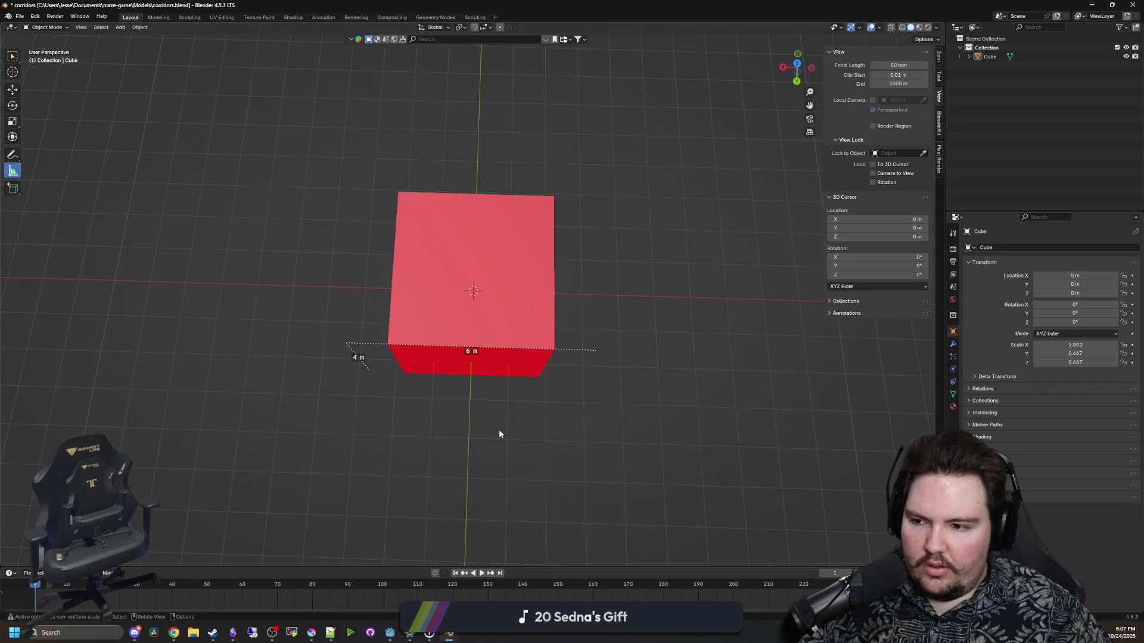
mouse_move(499, 434)
left_mouse_down()
mouse_move(496, 410)
mouse_move(526, 387)
mouse_move(488, 375)
mouse_move(464, 330)
mouse_move(443, 318)
left_mouse_up()
In Edit Mode, extrude the open-side edge loop along the X axis
key("Tab")
key("e")
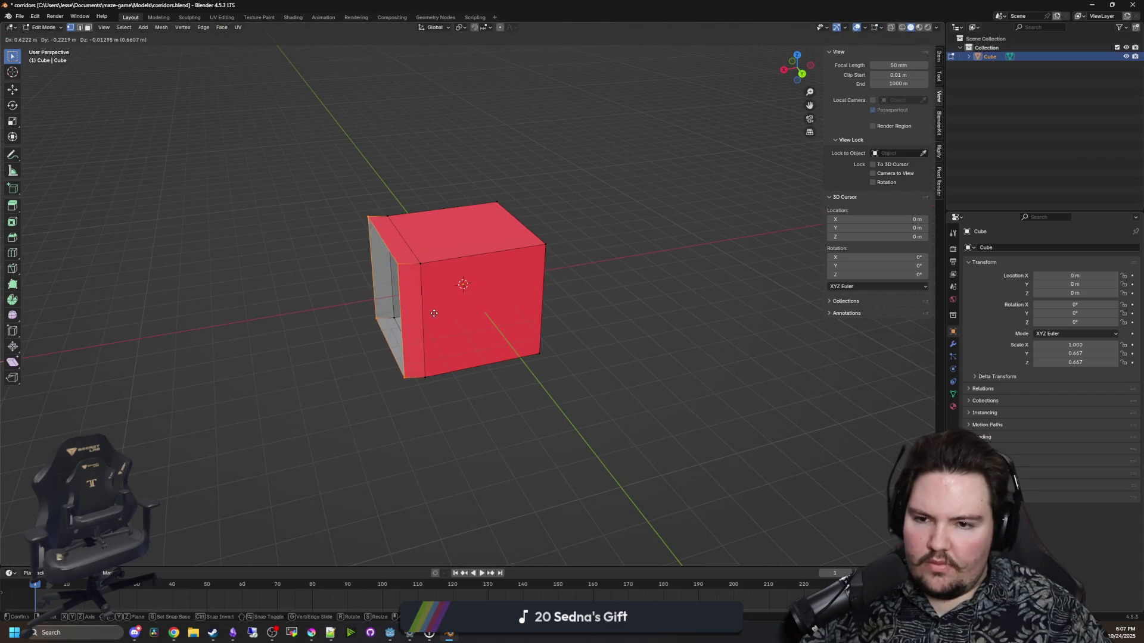
key("x")
scroll(452, 328, "up", 2)
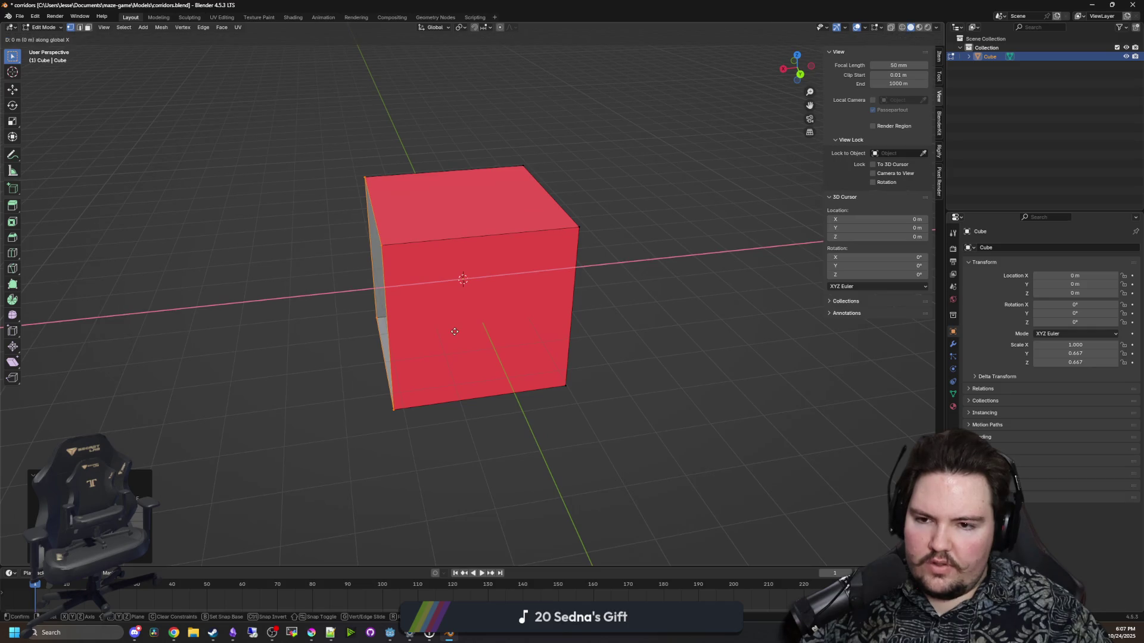
left_click(404, 335)
Select the cube's right-end vertices and move them along X to lengthen the box
left_click_drag(381, 358, 518, 401)
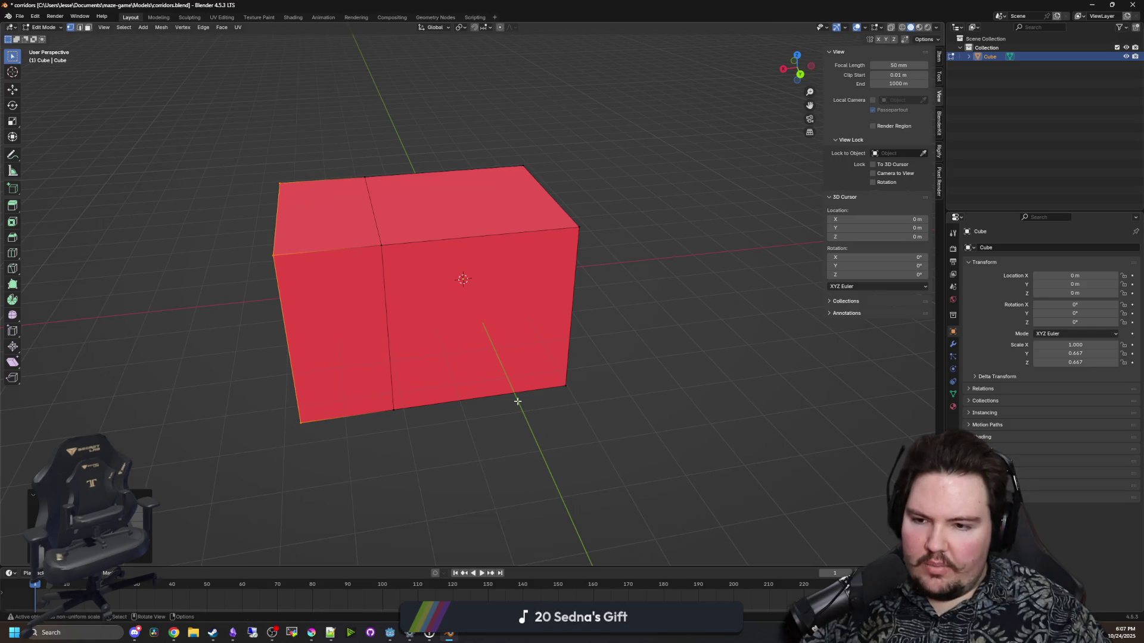
mouse_move(671, 521)
left_mouse_down()
mouse_move(540, 238)
mouse_move(536, 179)
left_mouse_up()
key("g")
key("x")
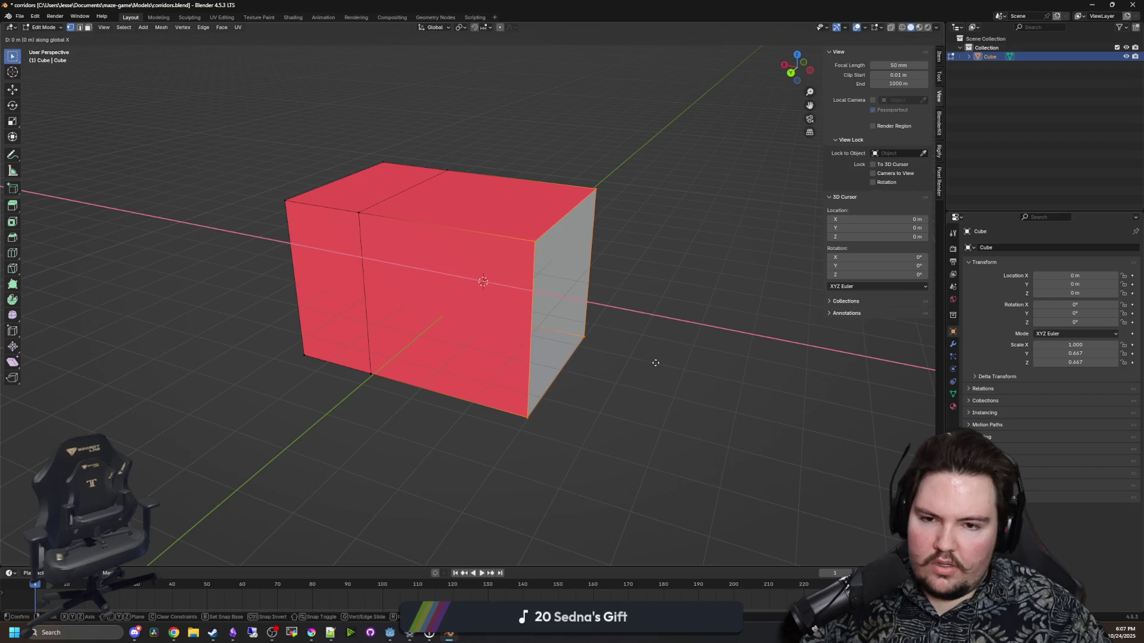
left_click(576, 421)
key("g")
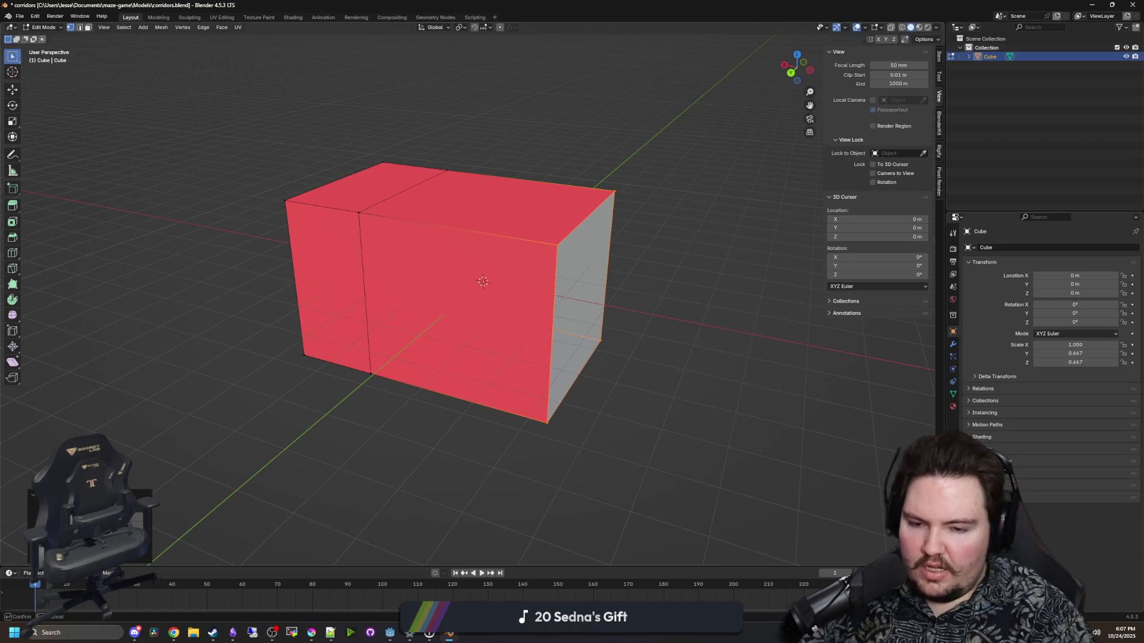
key("Return")
Merge the selected vertices At Last from the vertex context menu
mouse_move(310, 203)
left_mouse_down()
mouse_move(378, 234)
mouse_move(368, 221)
left_mouse_up()
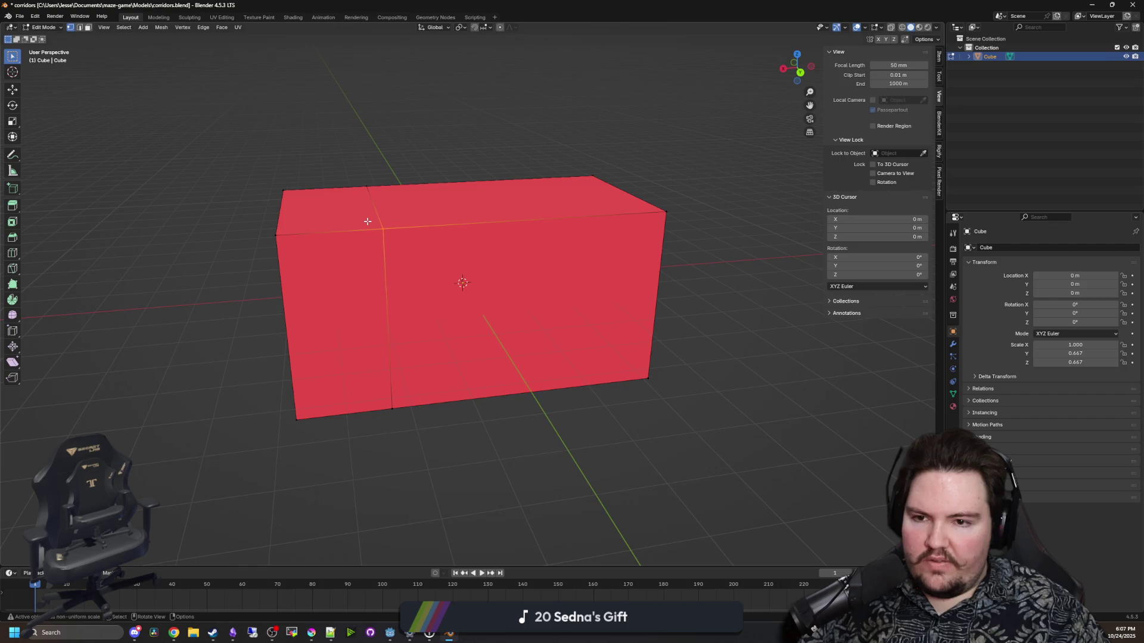
right_click(286, 242)
mouse_move(286, 400)
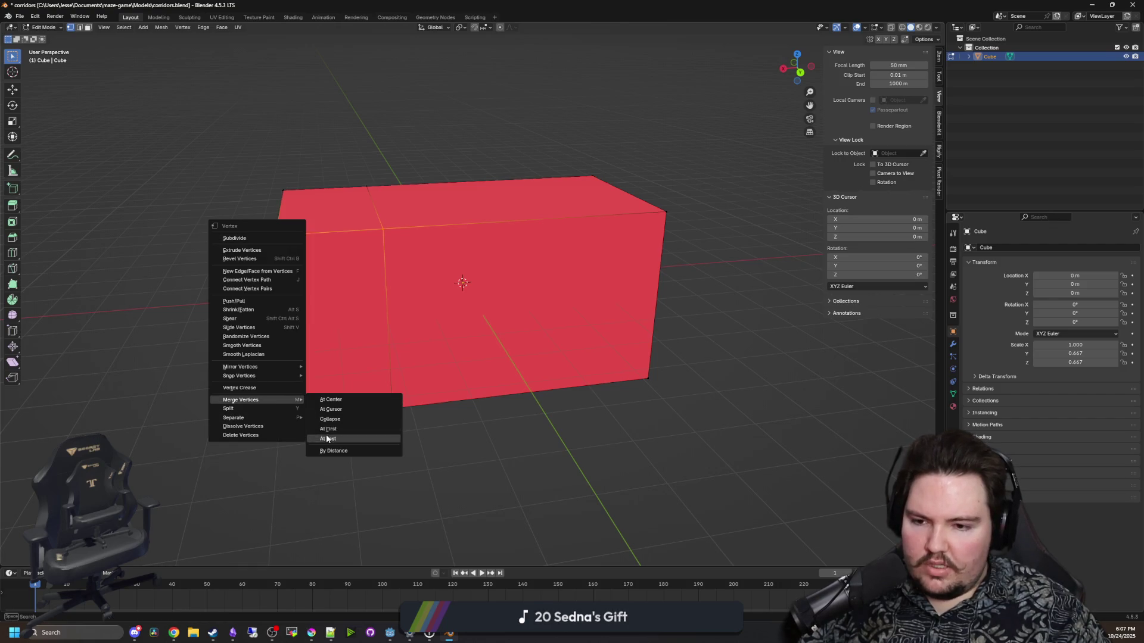
left_click(327, 440)
left_click_drag(321, 424, 465, 352)
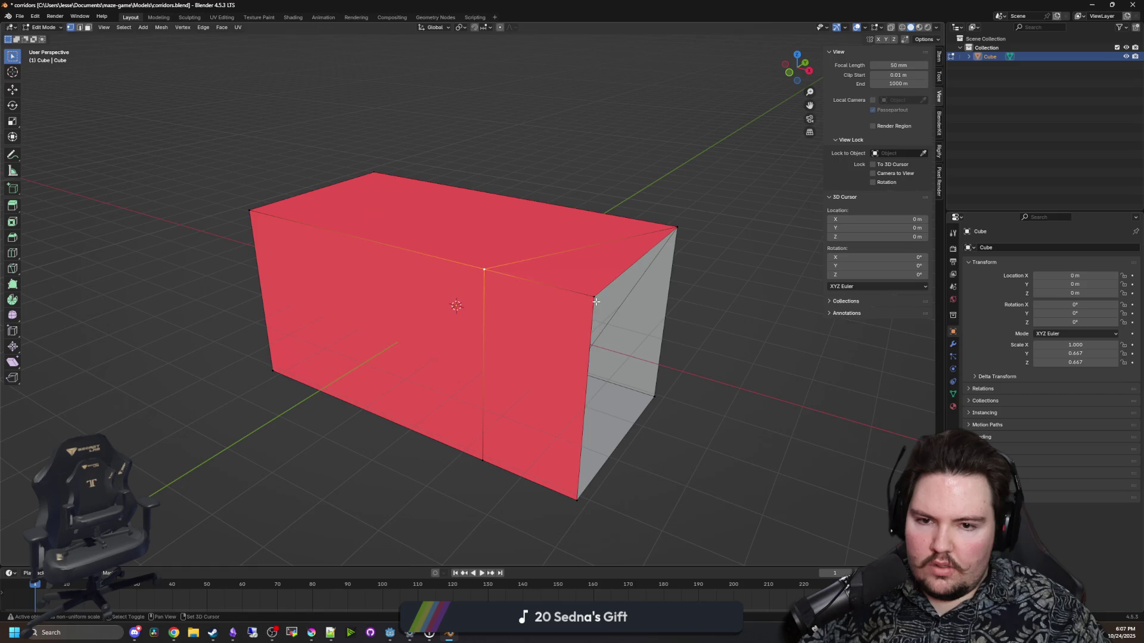
right_click(595, 302)
mouse_move(560, 322)
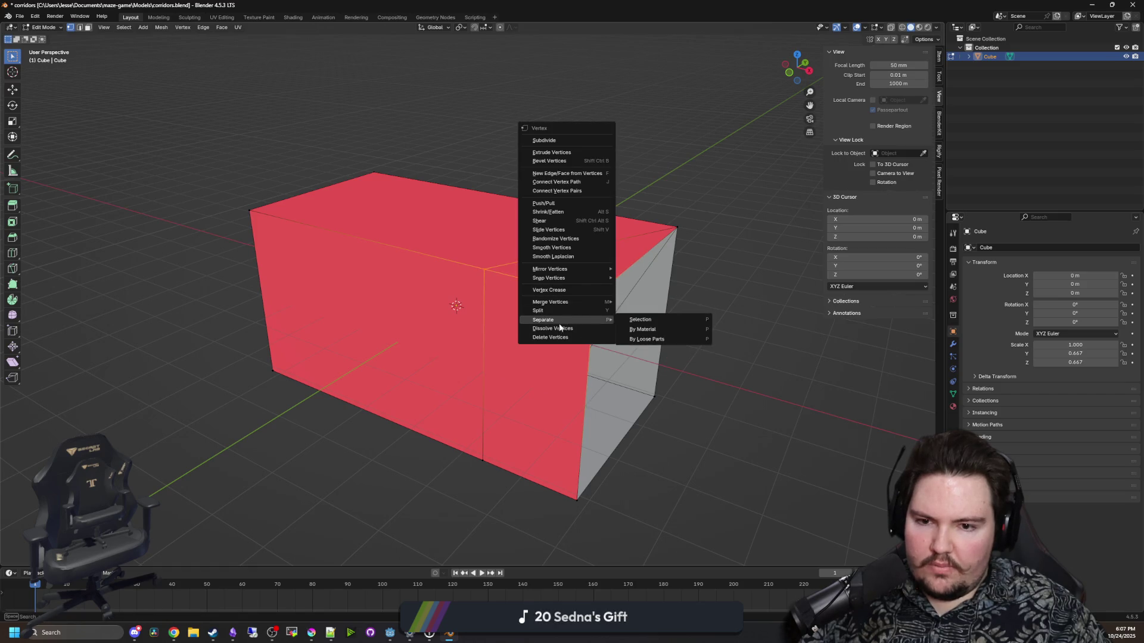
mouse_move(519, 416)
left_mouse_down()
mouse_move(474, 425)
mouse_move(474, 311)
left_mouse_up()
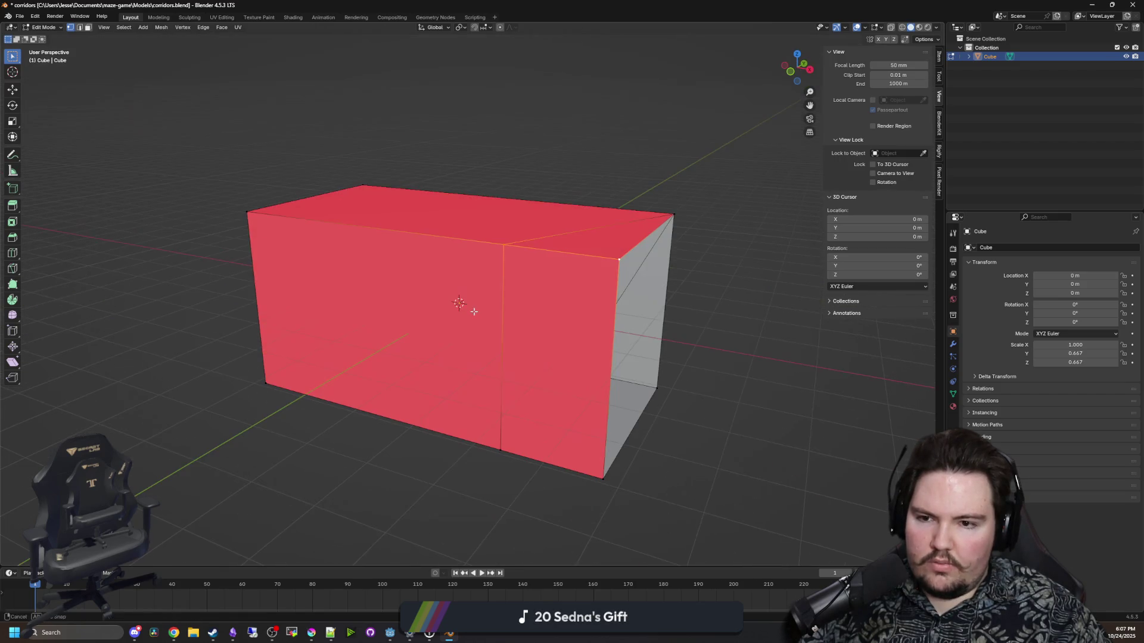
Collapse the selected vertices, undo that, and merge them At Last instead
right_click(505, 246)
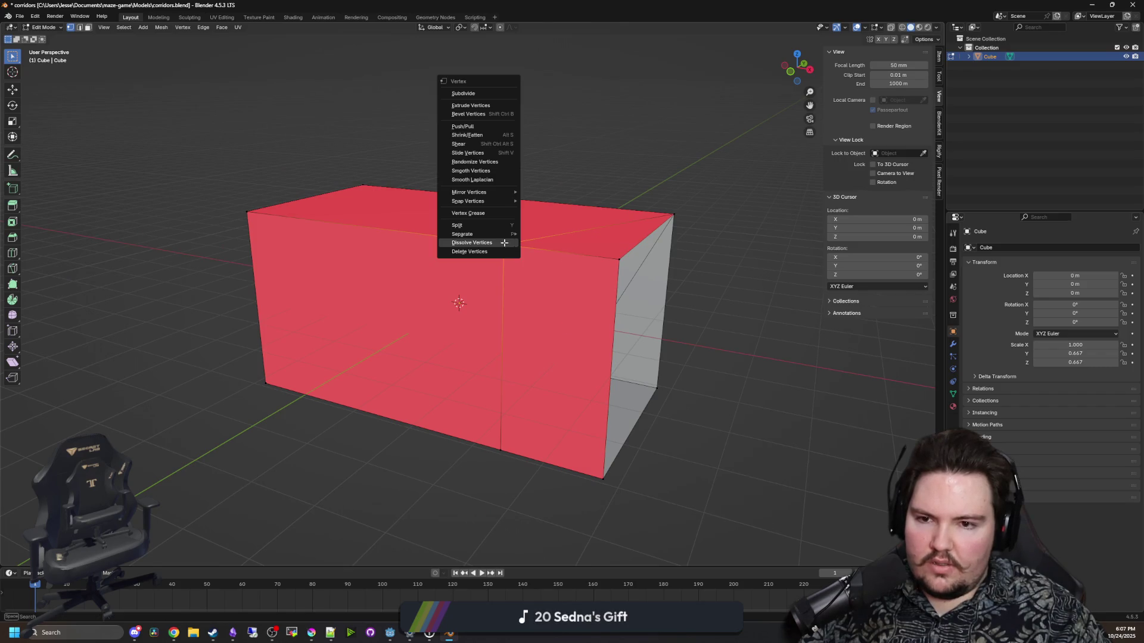
left_click_drag(549, 358, 504, 311)
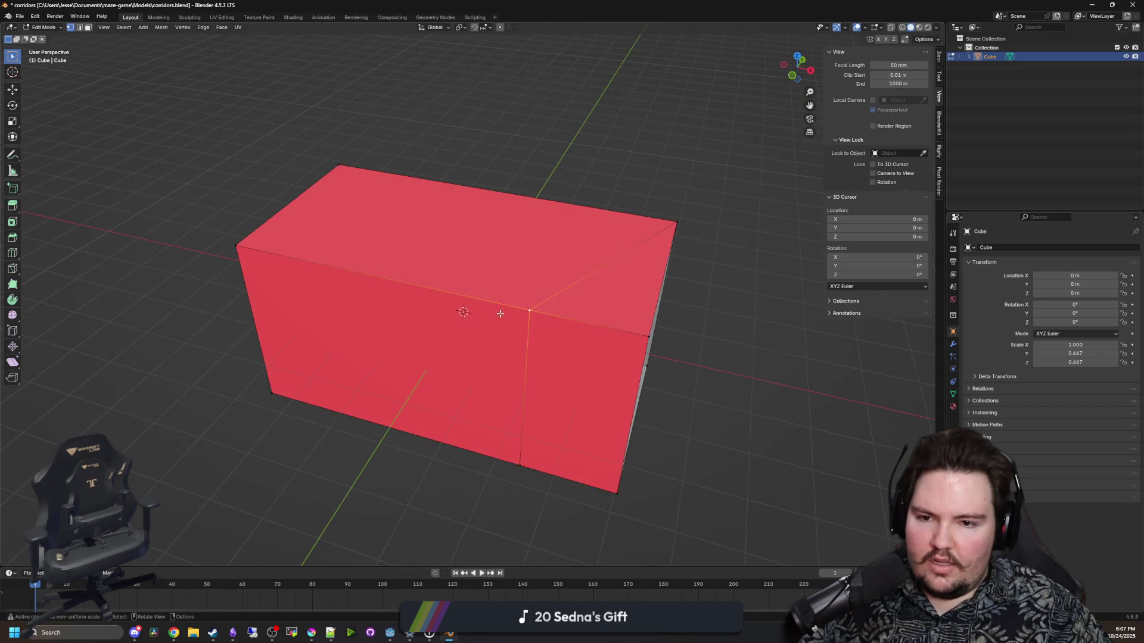
right_click(636, 332)
mouse_move(626, 304)
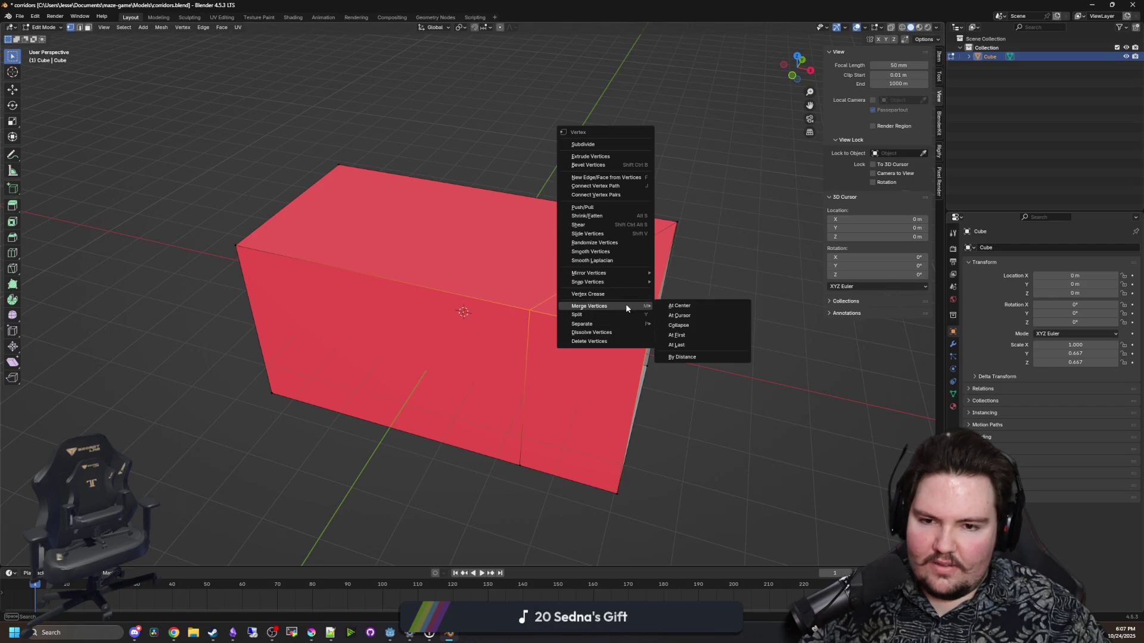
left_click(690, 331)
key("ctrl+z")
right_click(651, 338)
mouse_move(663, 345)
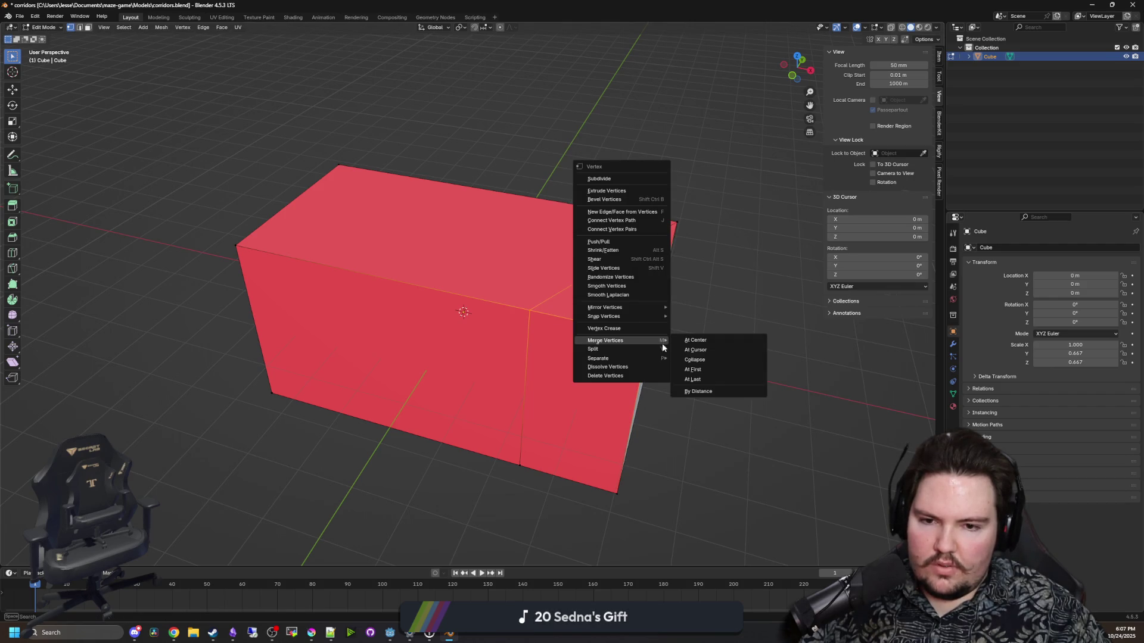
left_click(694, 380)
Merge more vertices, including the left vertex, At Last, then undo back to the earlier mesh
left_click_drag(562, 498, 518, 413)
left_click_drag(460, 298, 401, 302)
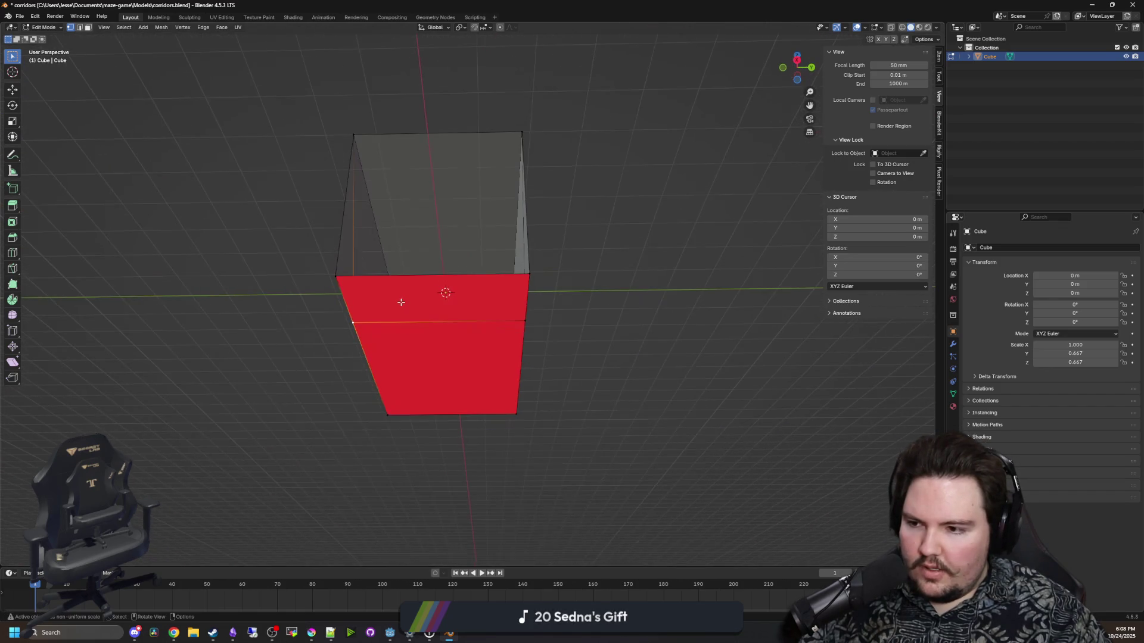
scroll(298, 279, "up", 1)
mouse_move(318, 304)
left_mouse_down()
mouse_move(248, 301)
mouse_move(262, 385)
left_mouse_up()
right_click(309, 430)
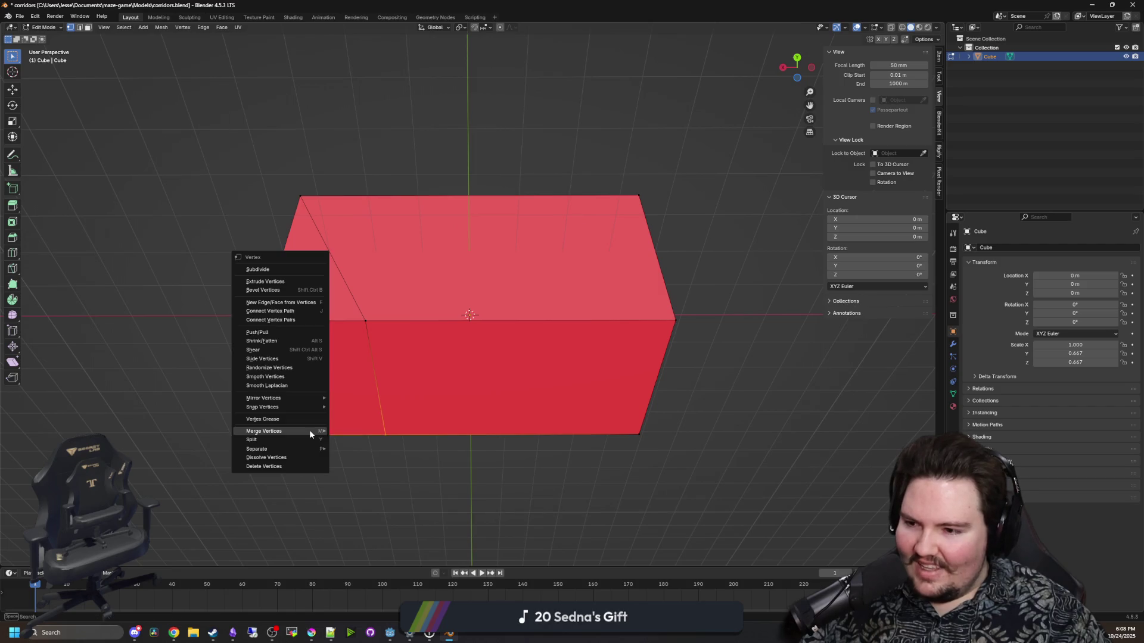
mouse_move(309, 430)
left_click(367, 470)
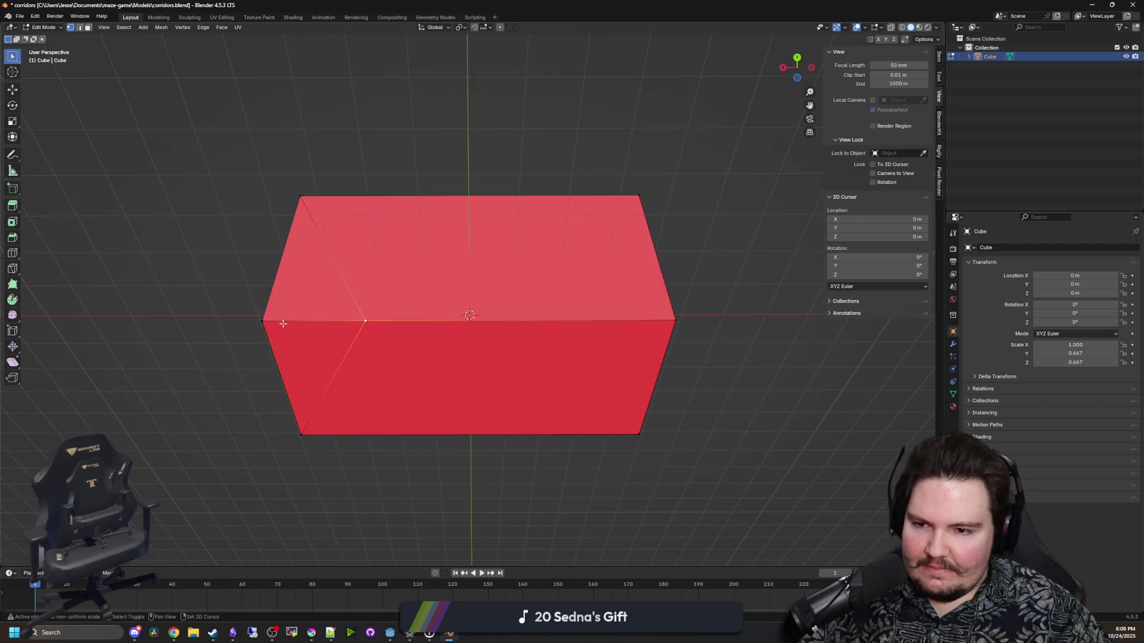
left_click(263, 322, "shift")
right_click(268, 324)
mouse_move(269, 325)
left_click(339, 359)
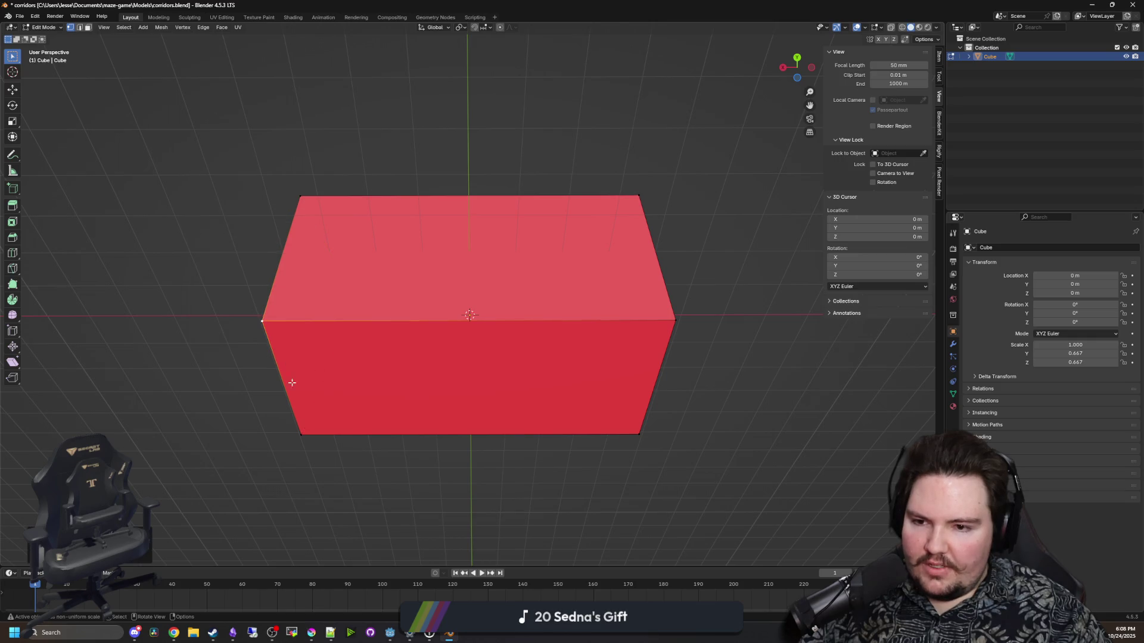
key("ctrl+z")
key("ctrl+z")
key("ctrl+z")
View the box's red front face, then bring the Steam library window forward
left_click_drag(425, 492, 407, 477)
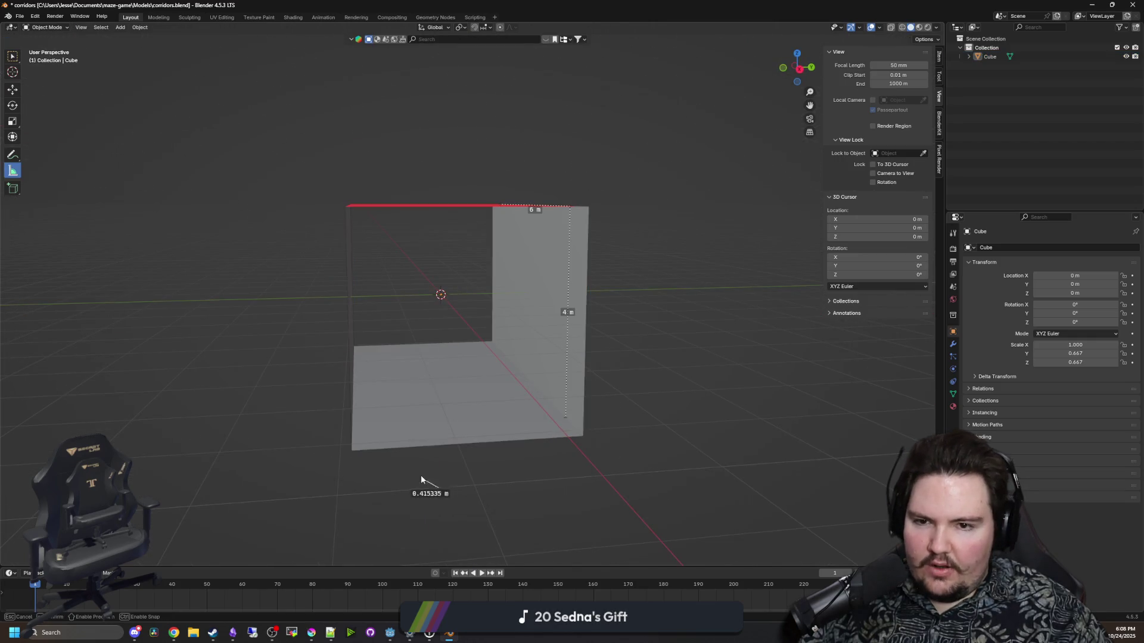
left_click_drag(307, 434, 355, 463)
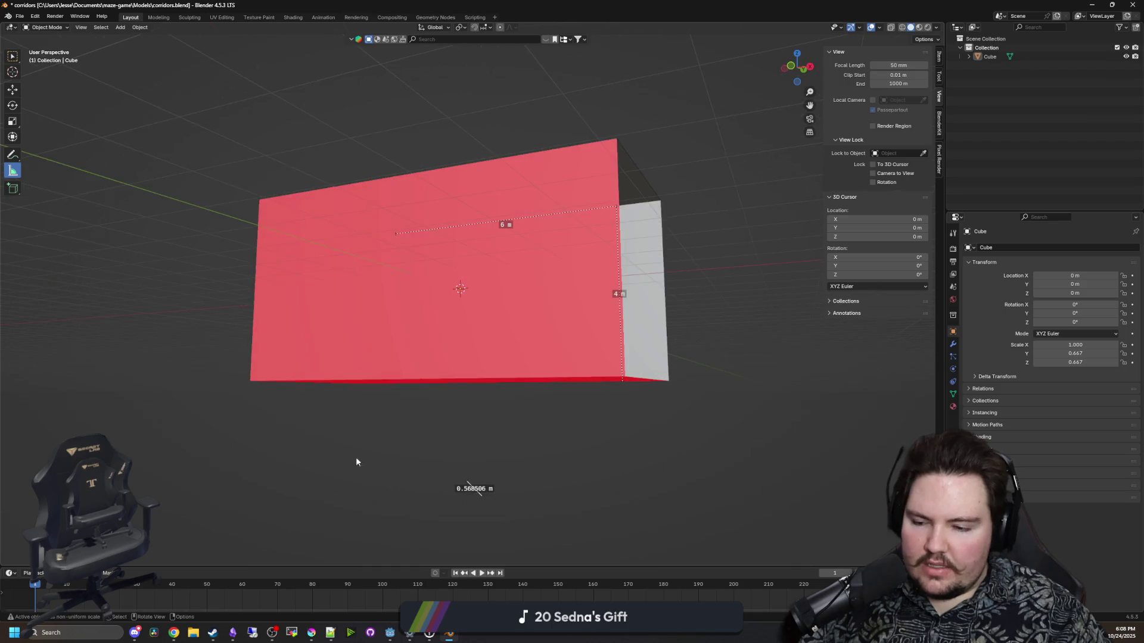
mouse_move(213, 633)
left_click(211, 608)
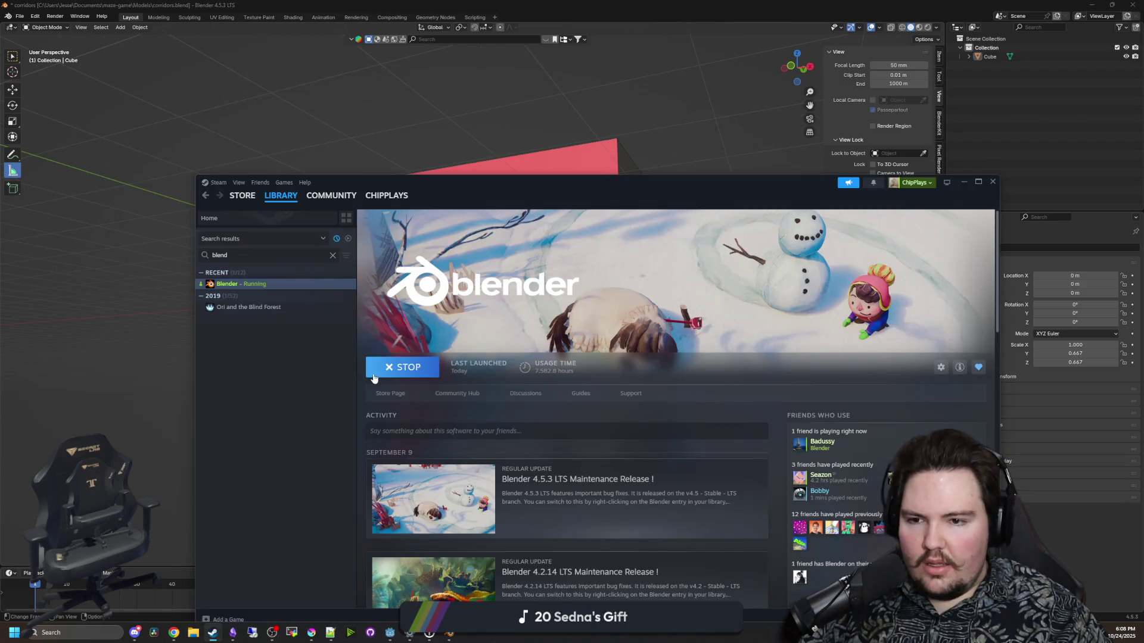
left_click(316, 258)
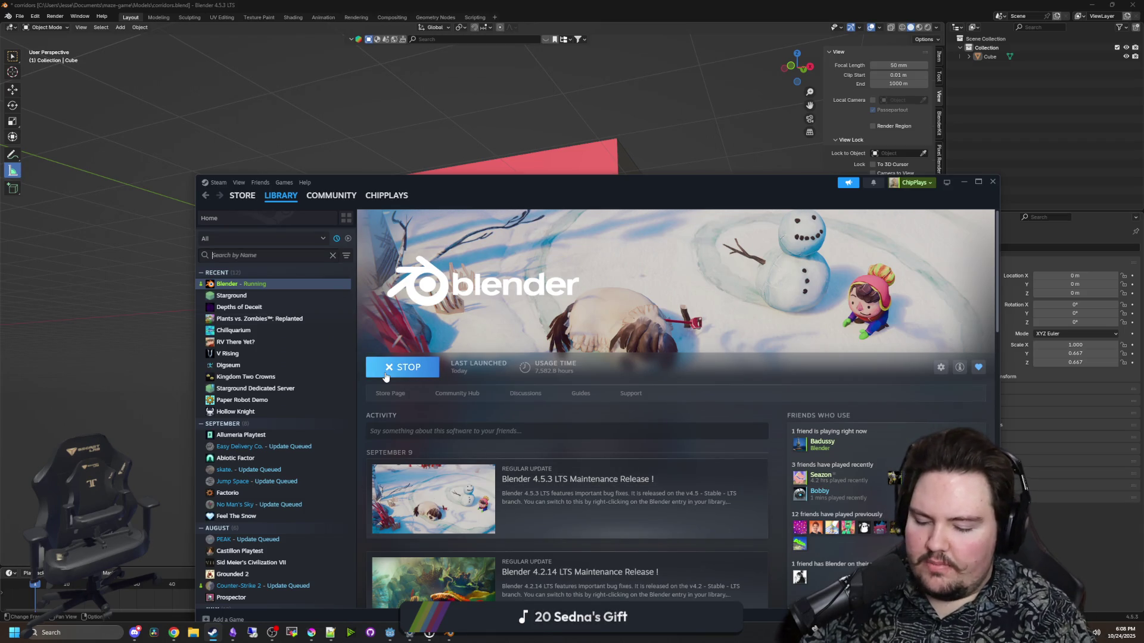
type("godo")
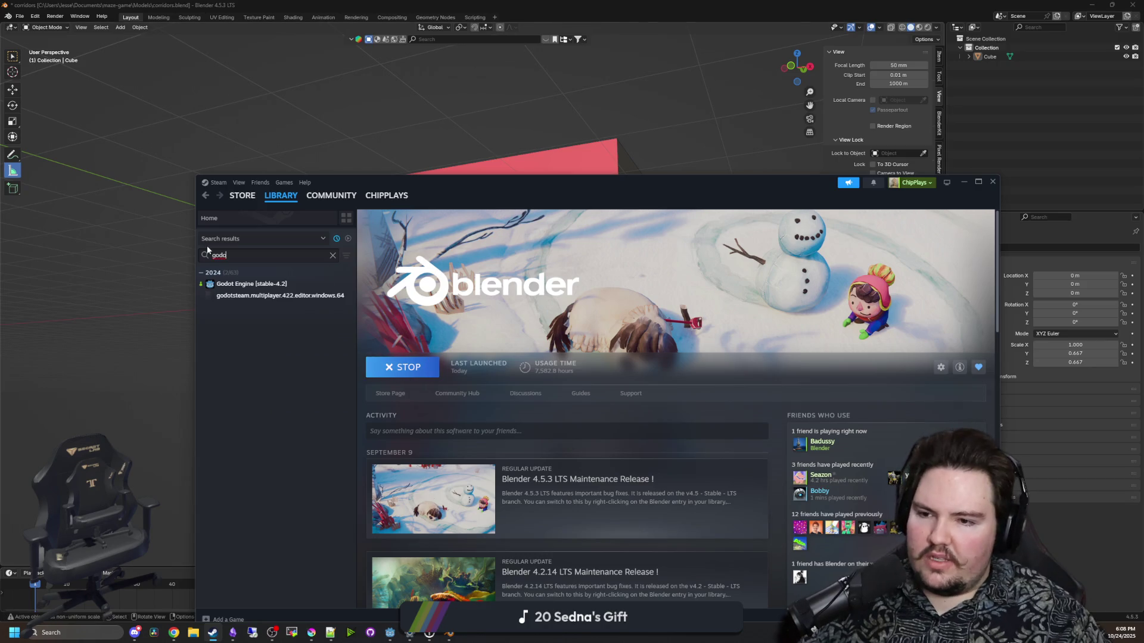
left_click(266, 284)
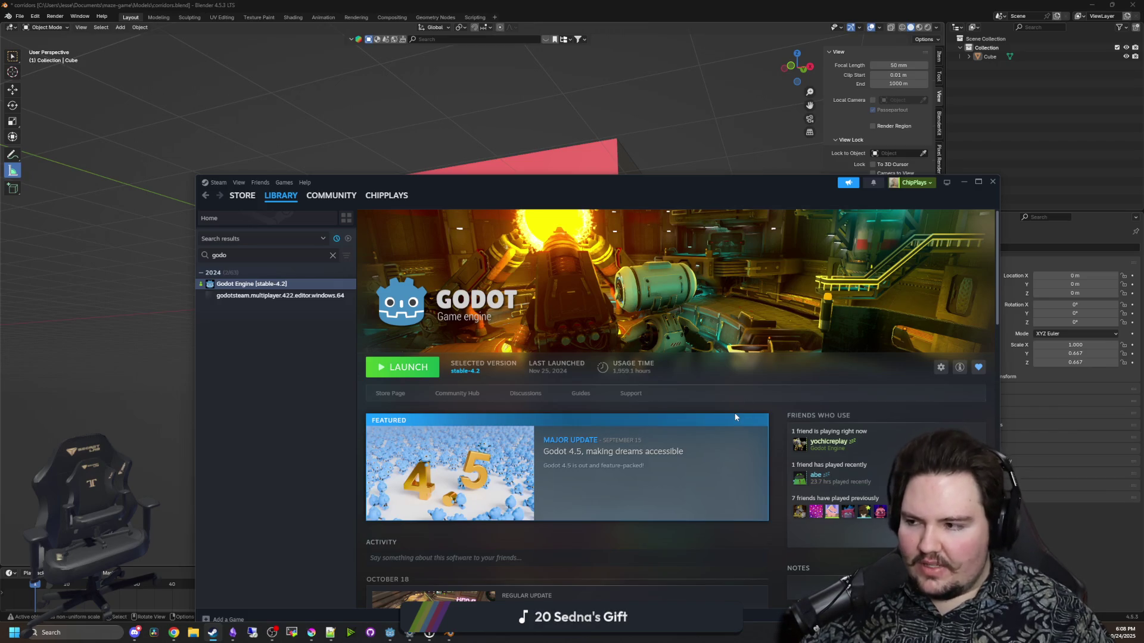
scroll(607, 467, "down", 2)
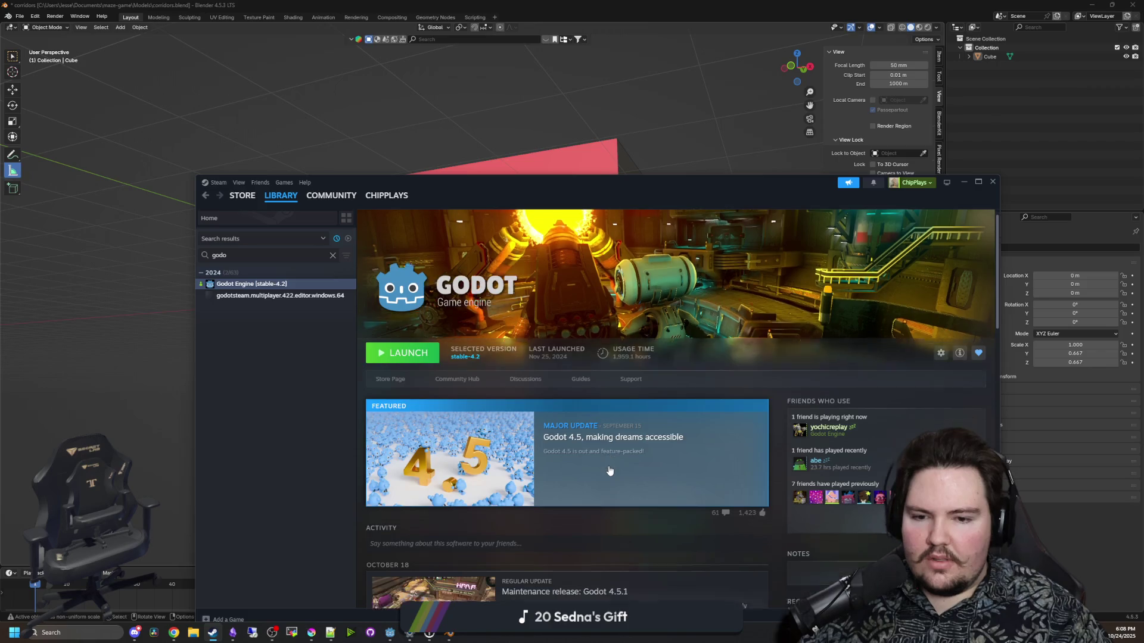
scroll(606, 455, "down", 2)
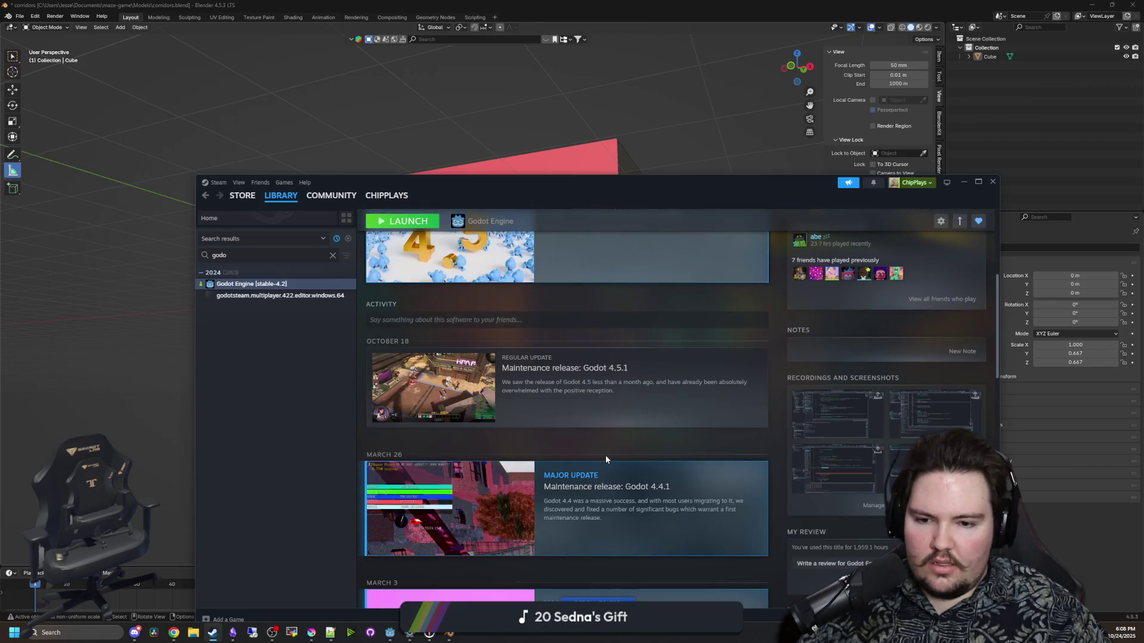
scroll(606, 455, "down", 3)
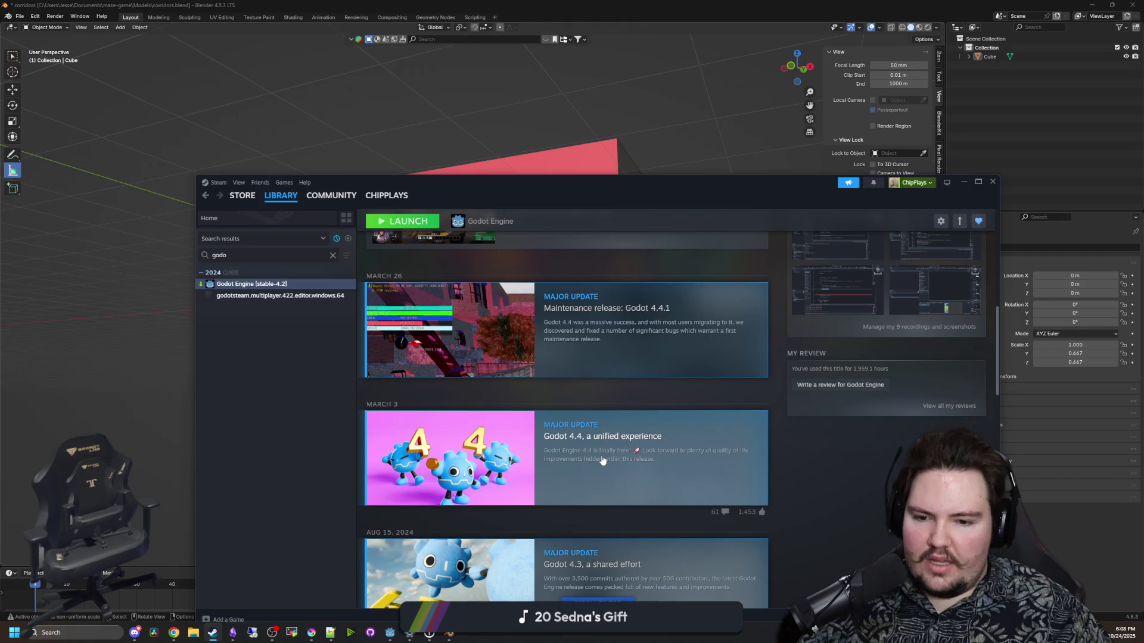
scroll(600, 457, "up", 7)
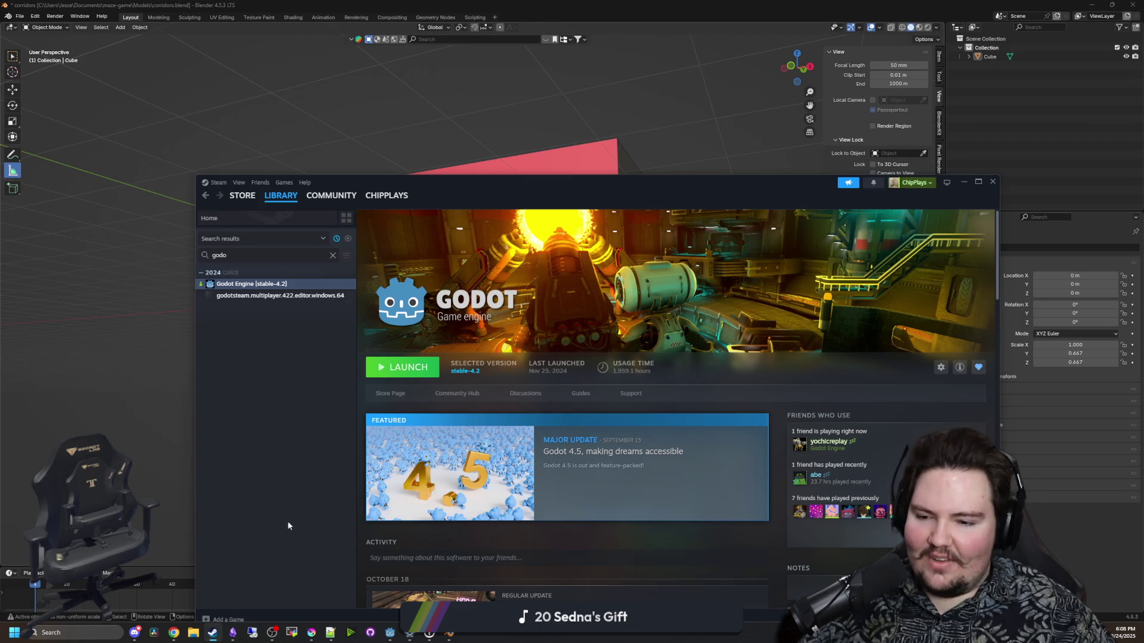
Launch Windows Calculator from the Start search and move its window aside
left_click(57, 633)
type("ca")
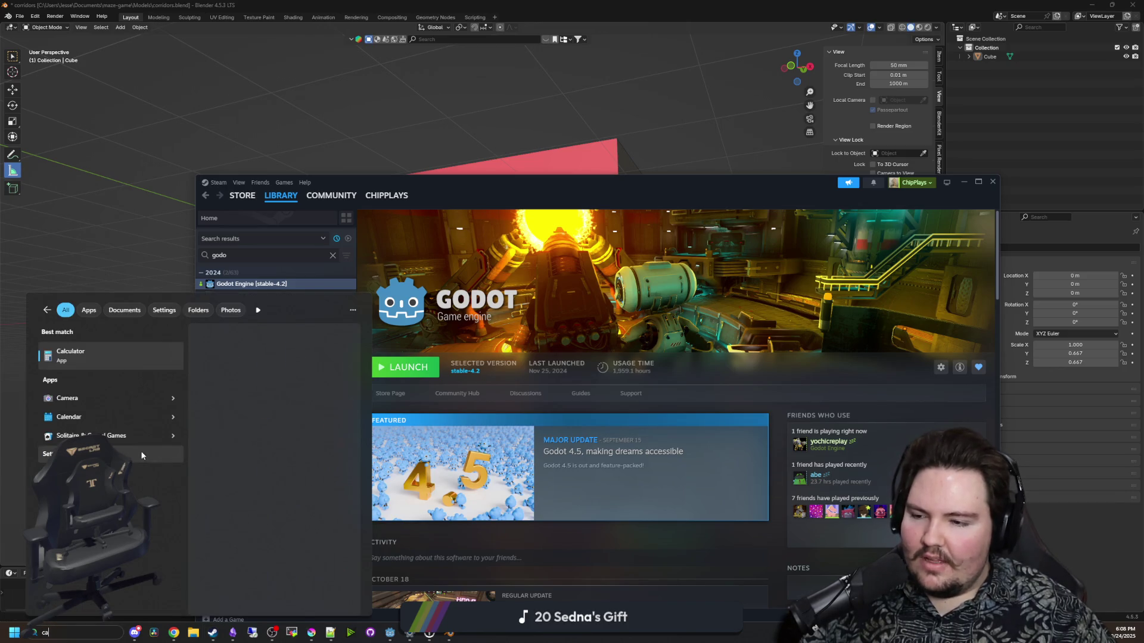
left_click(119, 352)
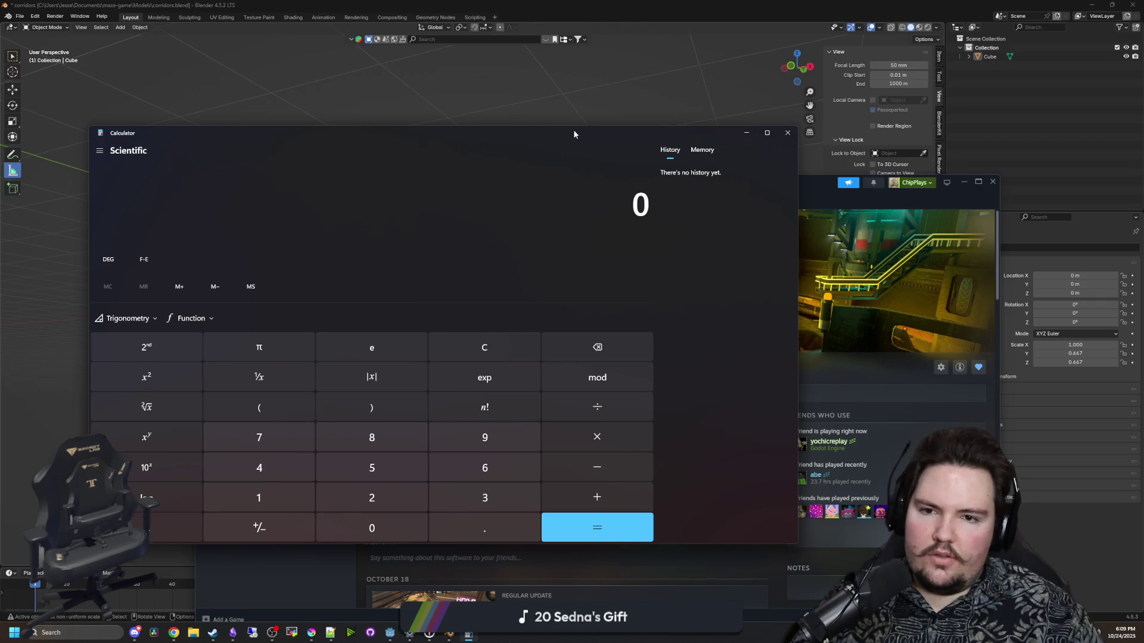
left_click_drag(573, 130, 380, 394)
Compute 2000 ÷ 3, multiply by 12 to get 8,000, and close Calculator
type("2000")
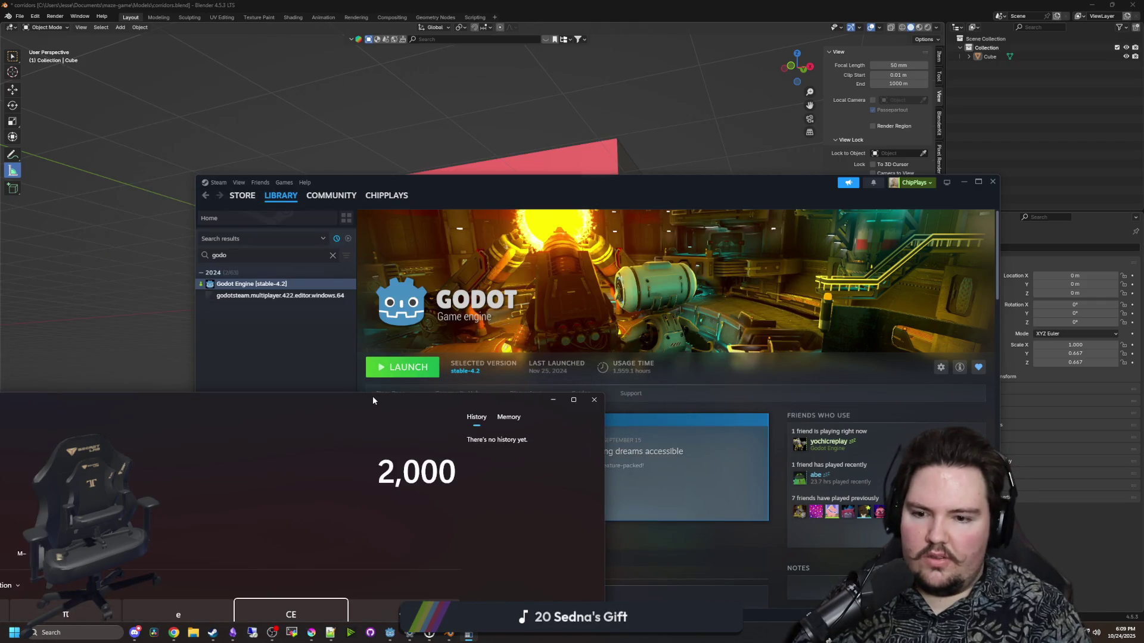
type("/3")
key("Return")
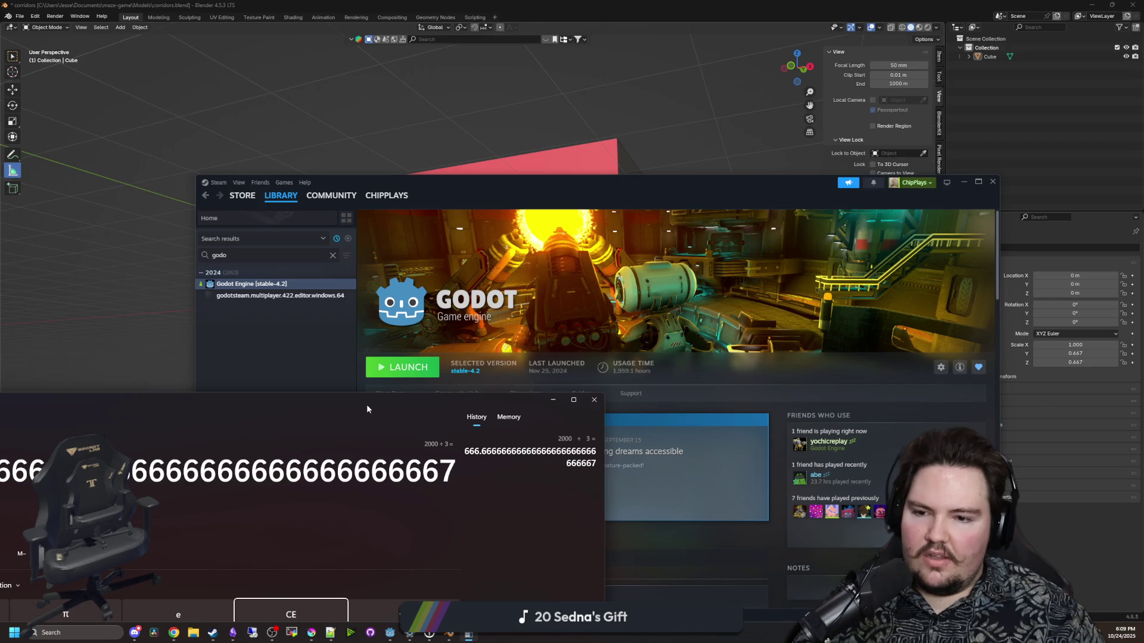
left_click_drag(366, 409, 664, 148)
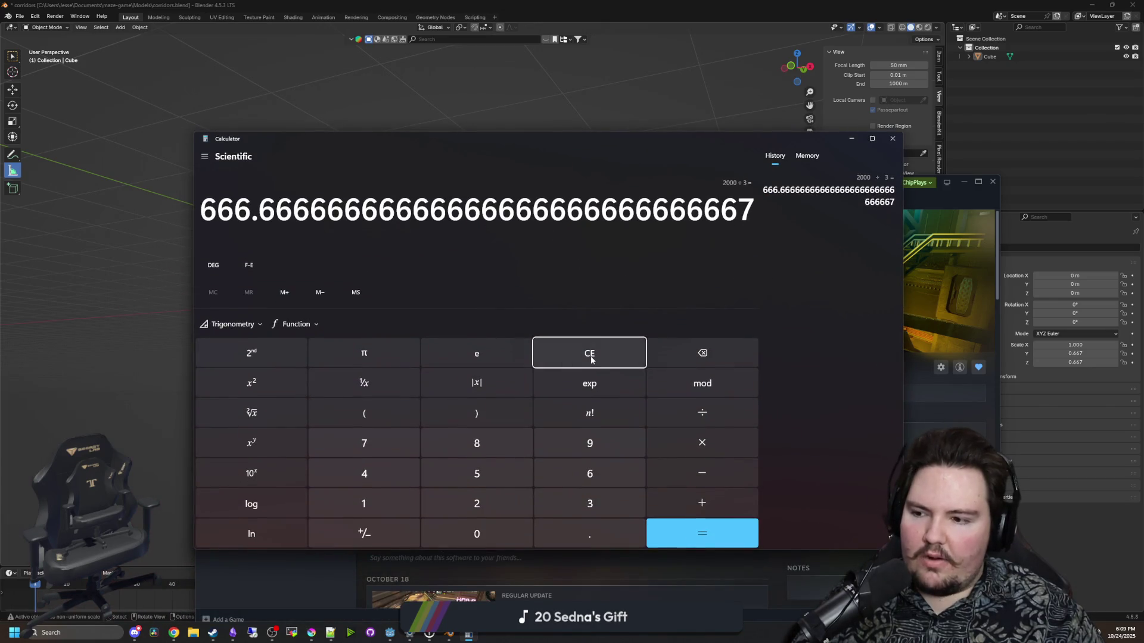
type("*12")
key("Return")
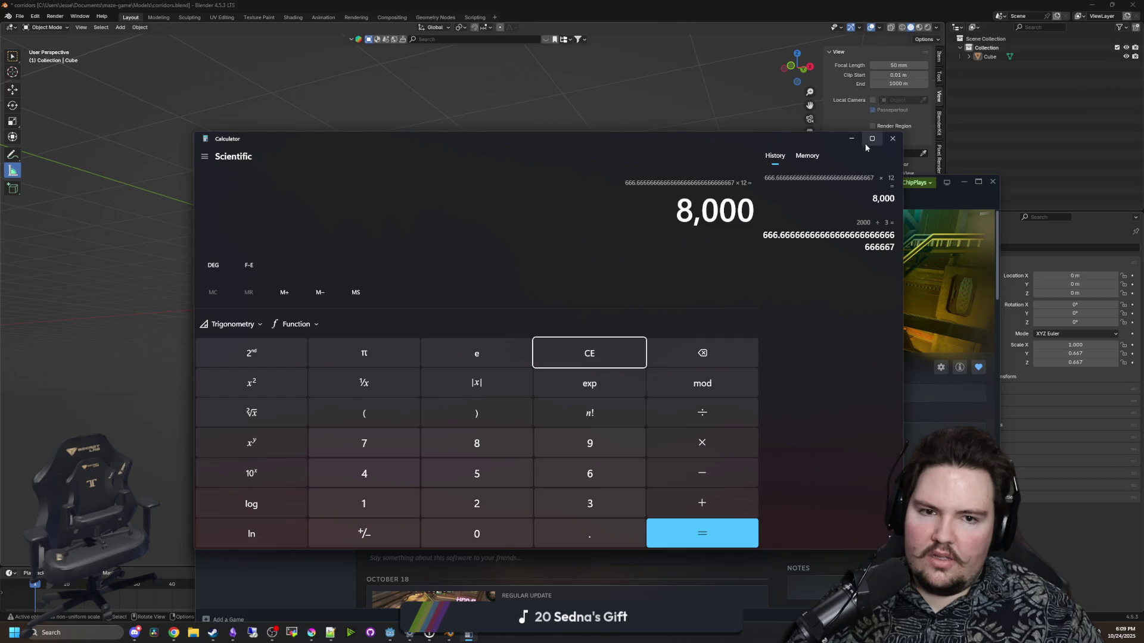
left_click(892, 138)
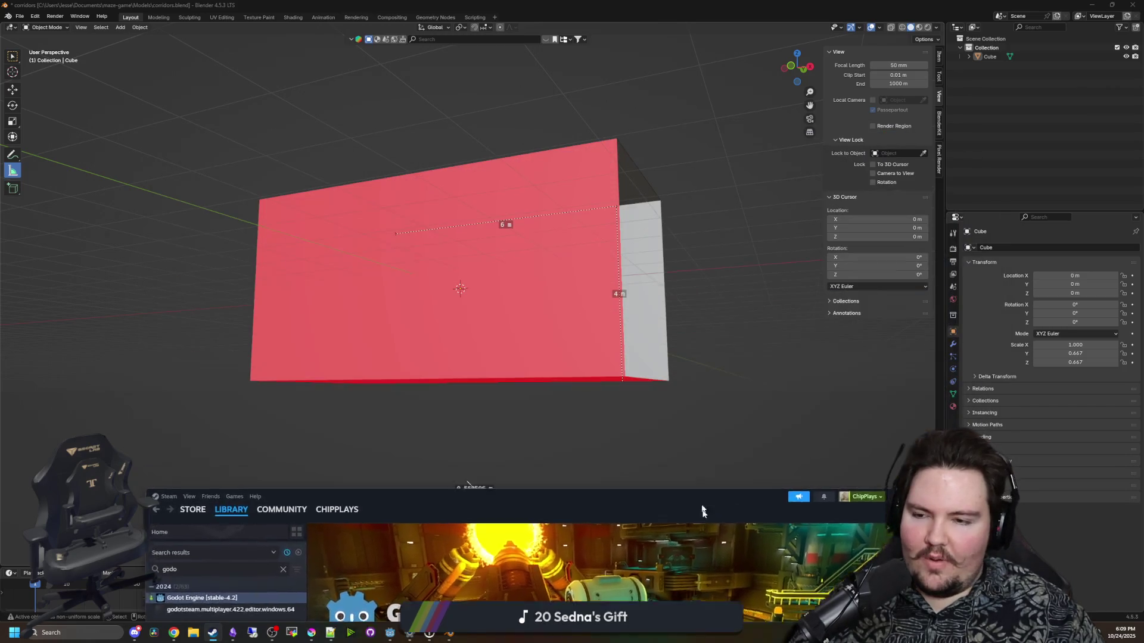
Switch from the Measure tool to Select Box with W while orbiting the corridor box
left_click_drag(586, 413, 480, 403)
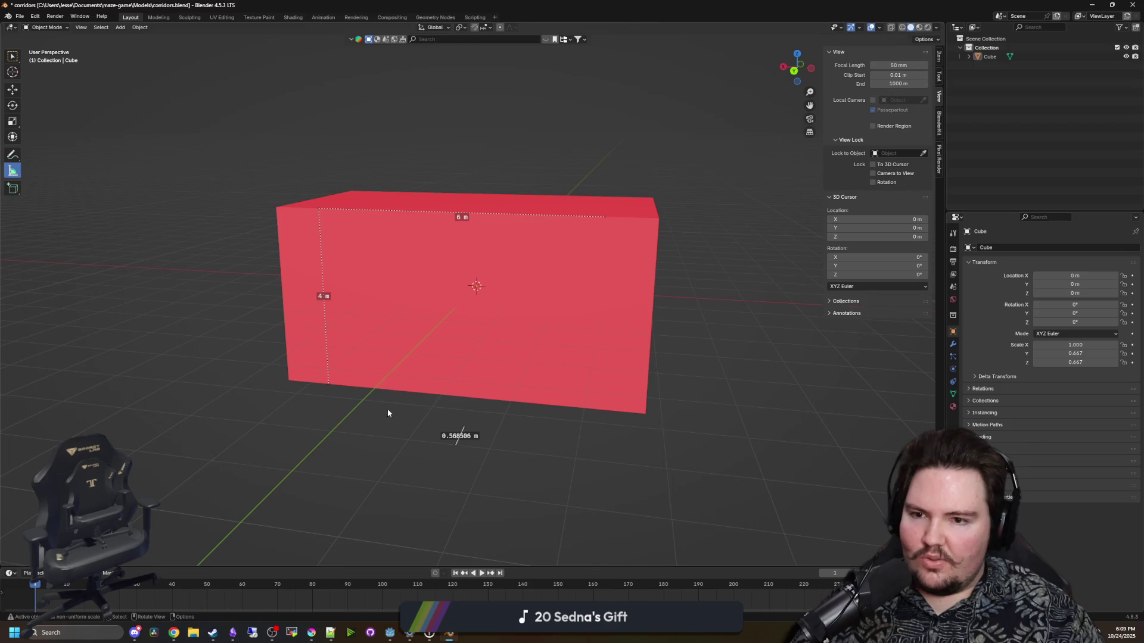
left_click_drag(387, 405, 446, 314)
key("w")
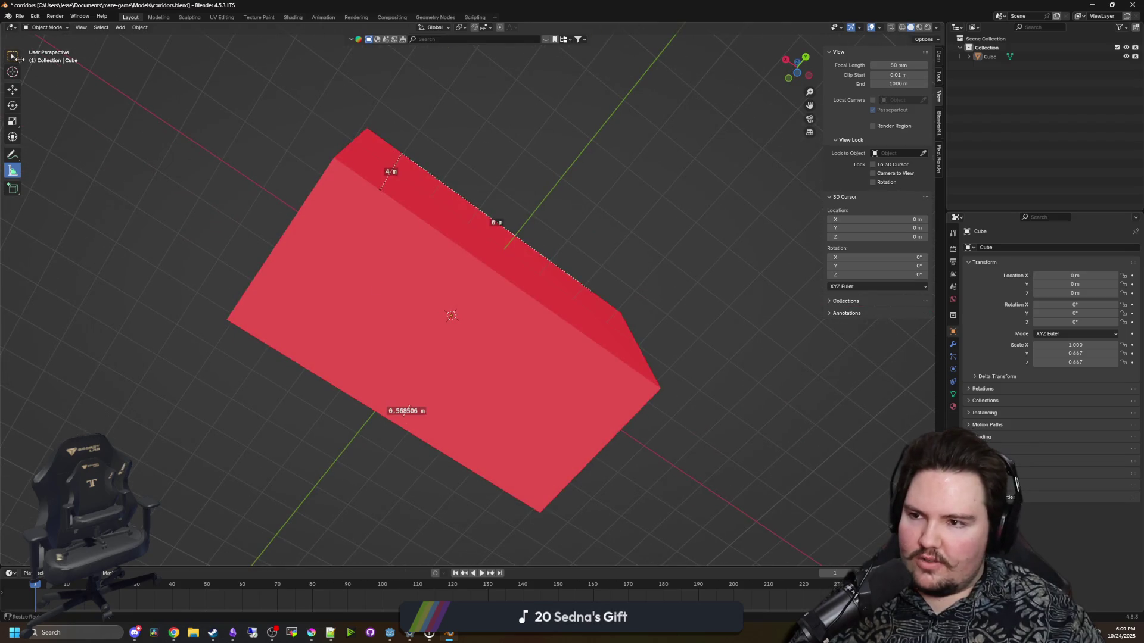
left_click_drag(176, 137, 292, 289)
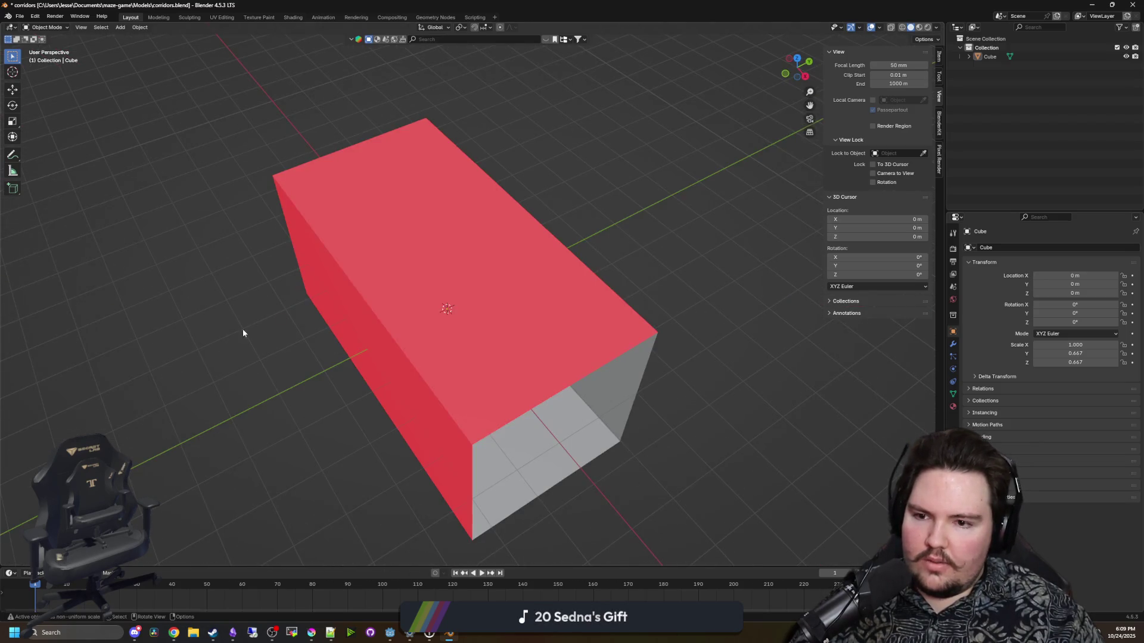
mouse_move(242, 329)
left_mouse_down()
mouse_move(476, 271)
mouse_move(610, 342)
mouse_move(624, 380)
left_mouse_up()
scroll(624, 380, "down", 4)
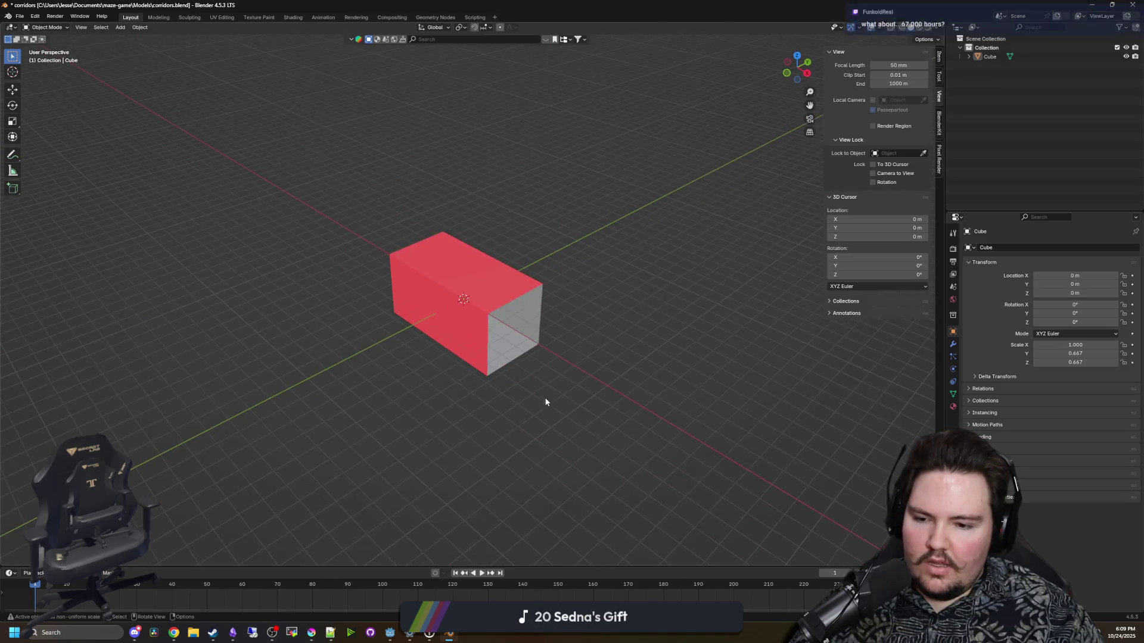
Orbit to look down into the box's open ends and select the corridor box
mouse_move(311, 632)
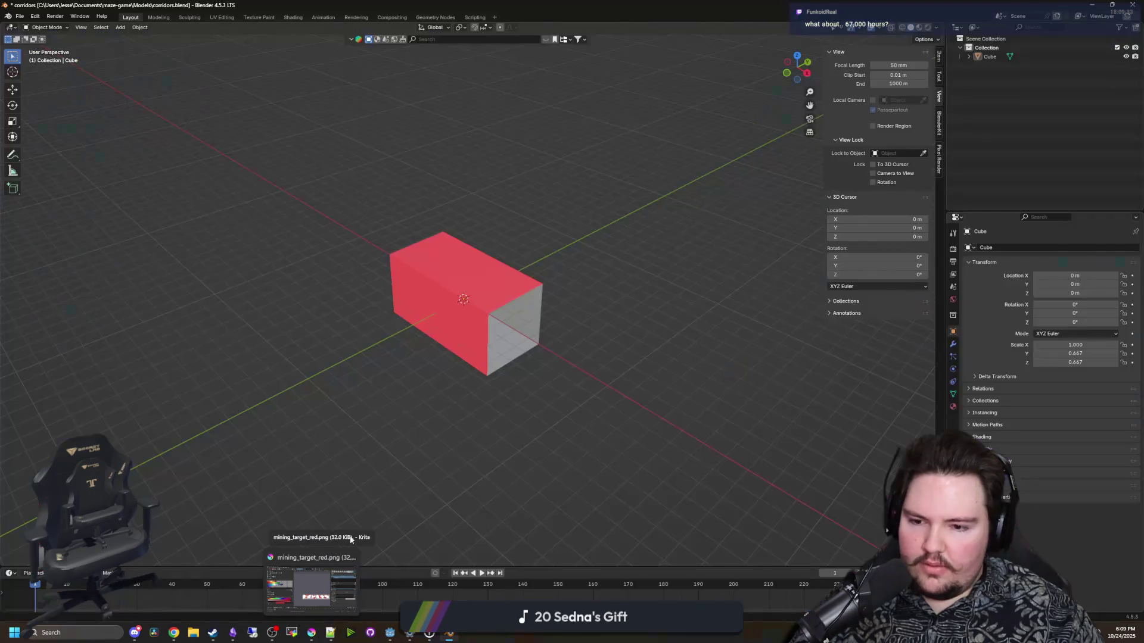
left_click_drag(627, 348, 470, 292)
scroll(481, 319, "up", 2)
scroll(479, 319, "up", 3)
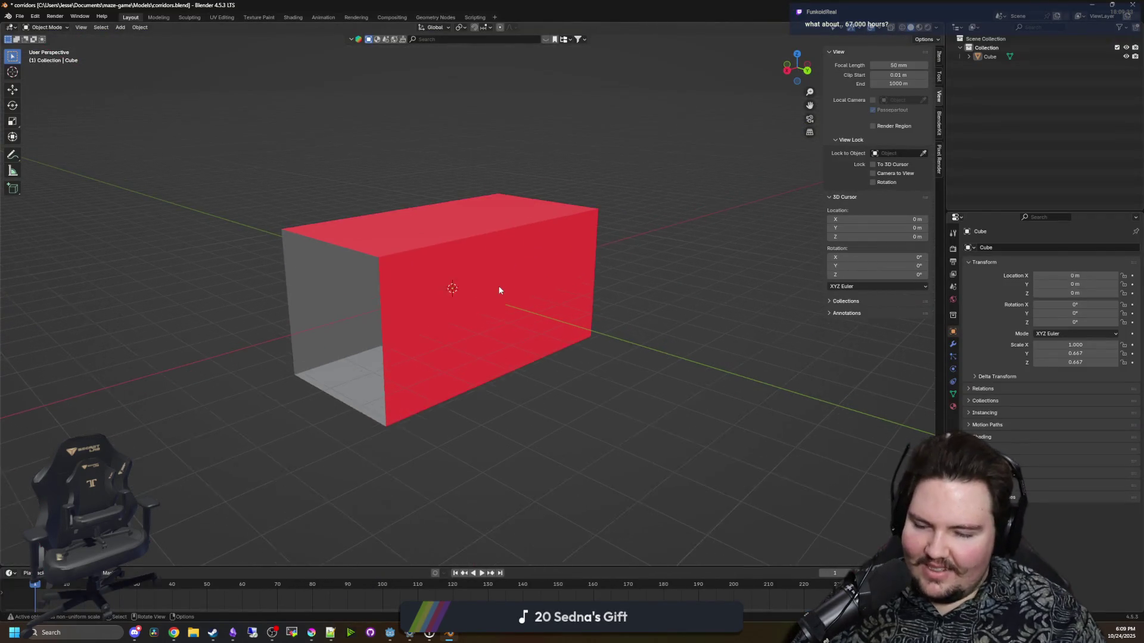
left_click(431, 363)
left_click(317, 206)
left_click_drag(317, 207, 276, 209)
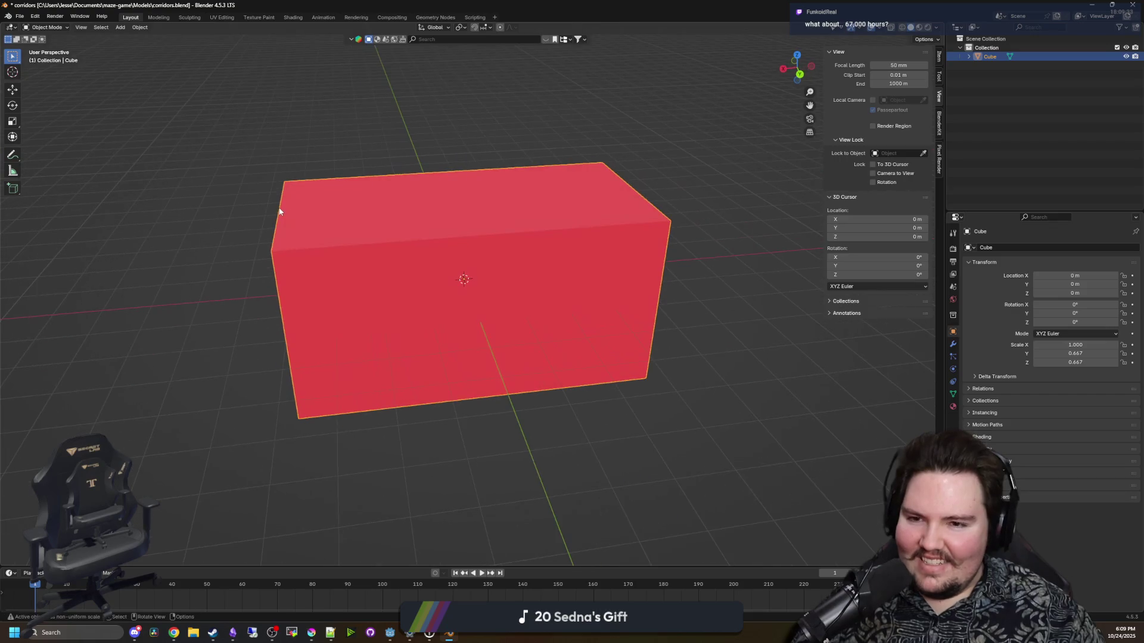
mouse_move(510, 370)
left_mouse_down()
mouse_move(605, 399)
mouse_move(545, 287)
left_mouse_up()
left_click(544, 287)
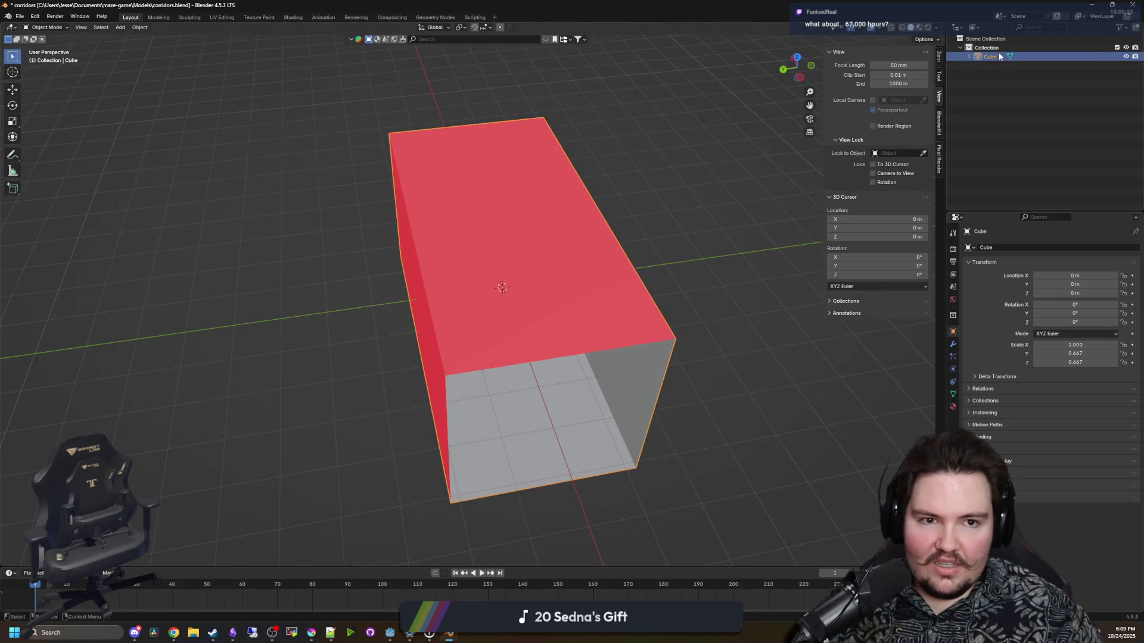
Rename the Cube object to corridor_straight and save the blend file
double_click(993, 56)
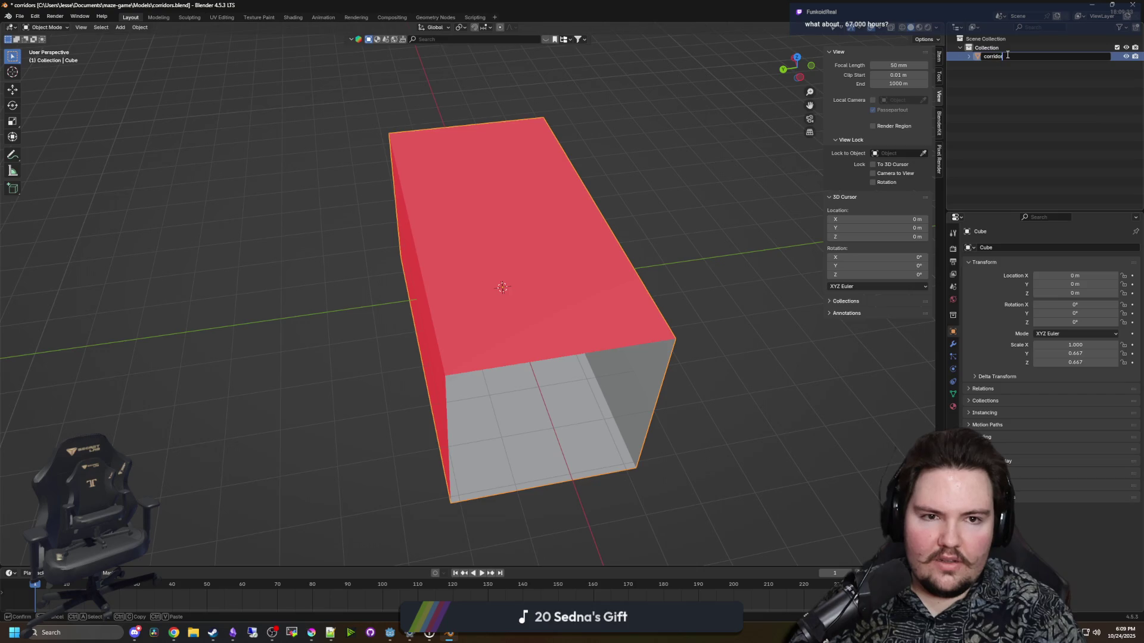
type("traigh")
key("Return")
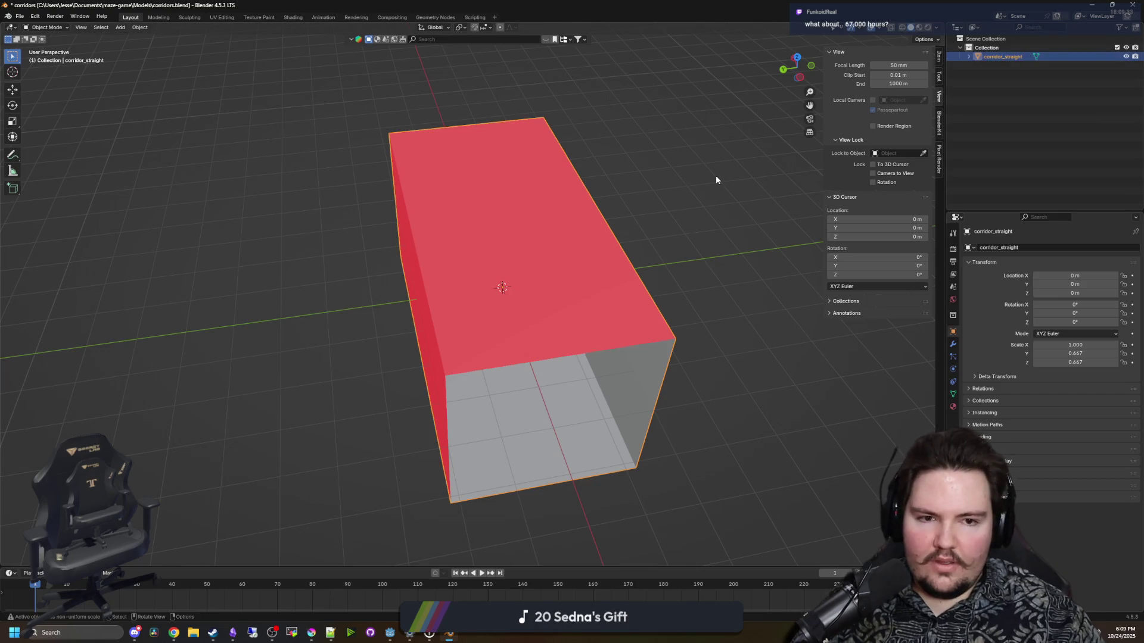
left_click_drag(716, 175, 649, 191)
key("ctrl+s")
Copy corridor_straight, paste a duplicate, and rename it corridor_t
left_click(969, 56)
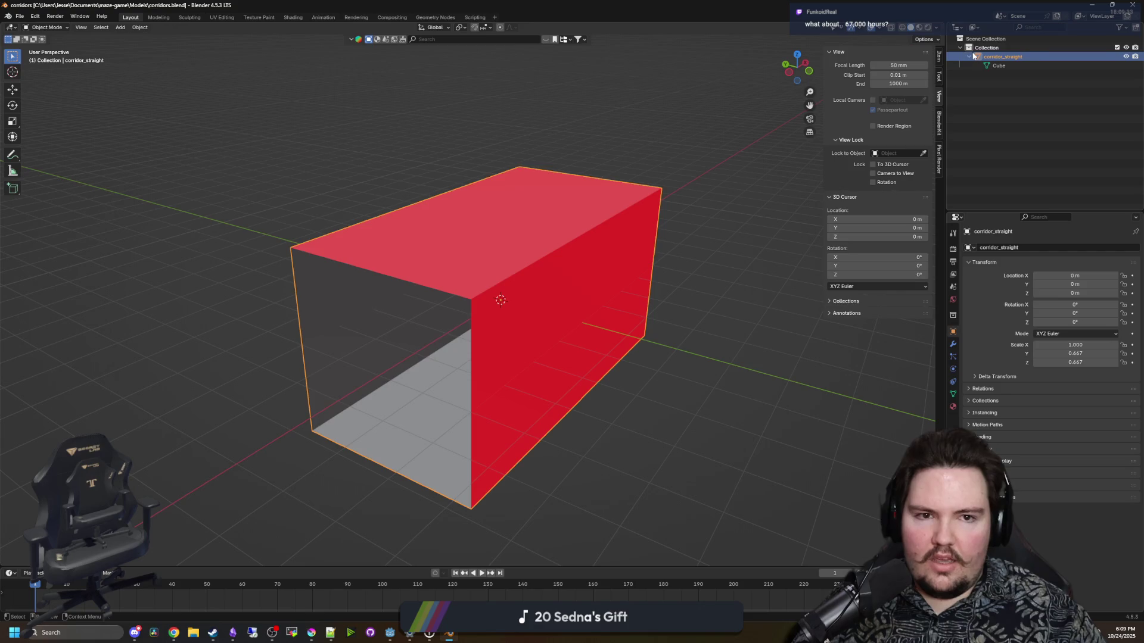
right_click(970, 57)
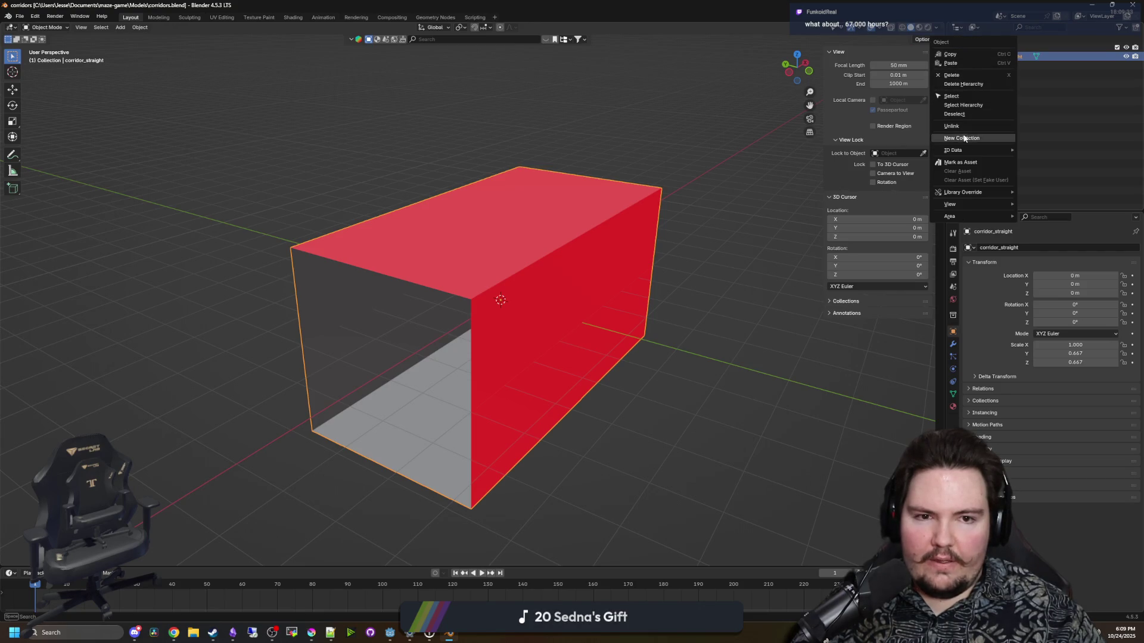
left_click(958, 54)
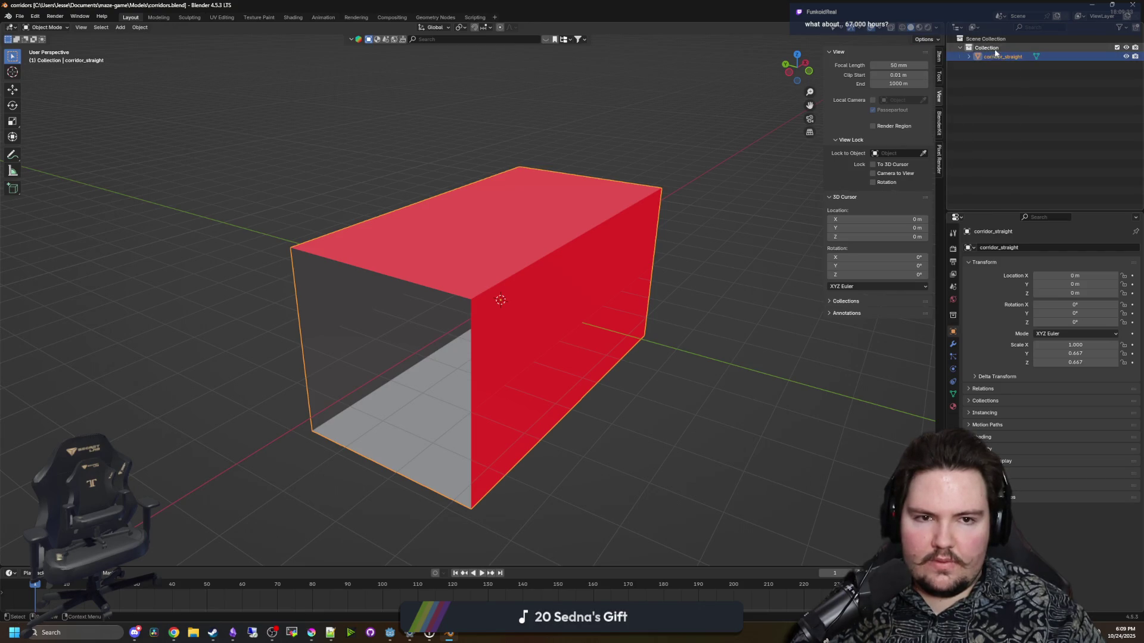
key("ctrl+v")
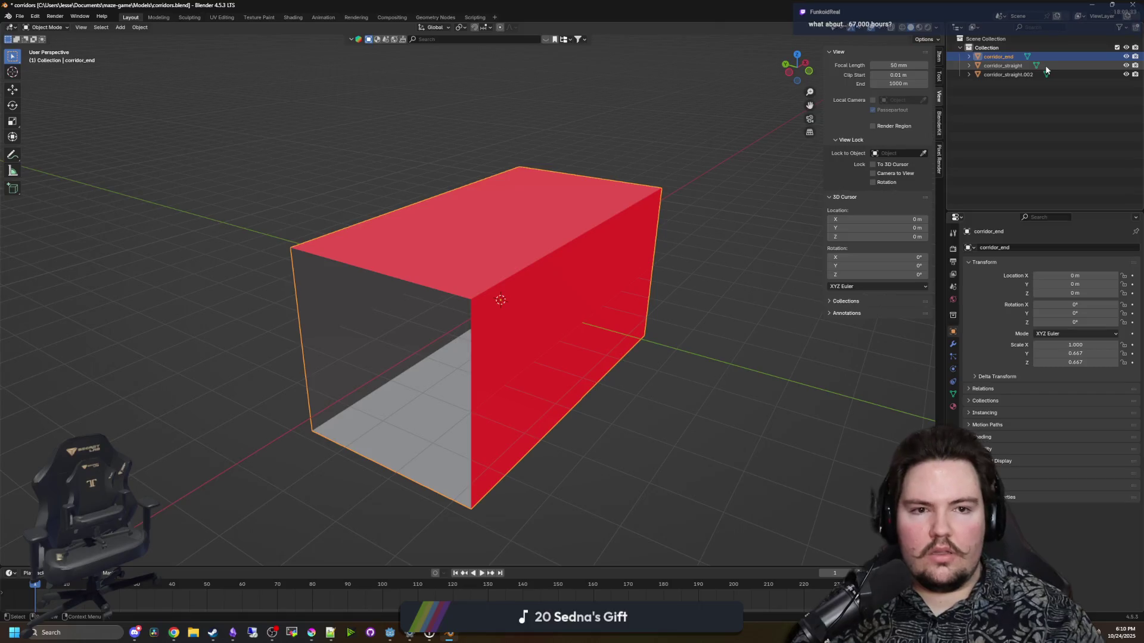
double_click(1017, 75)
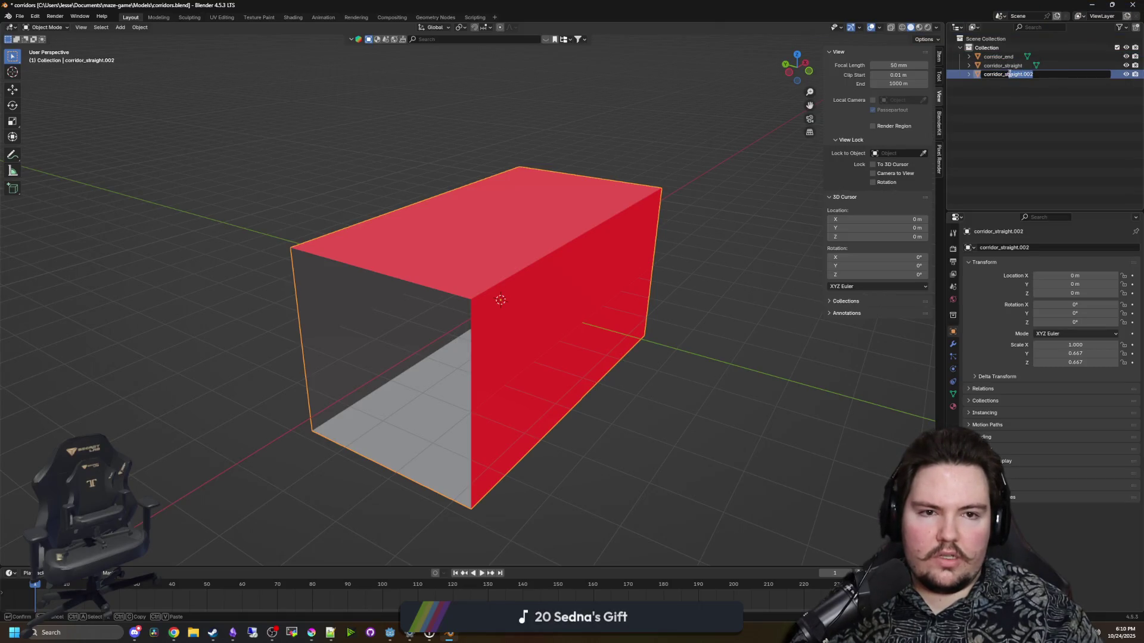
type("t")
key("Return")
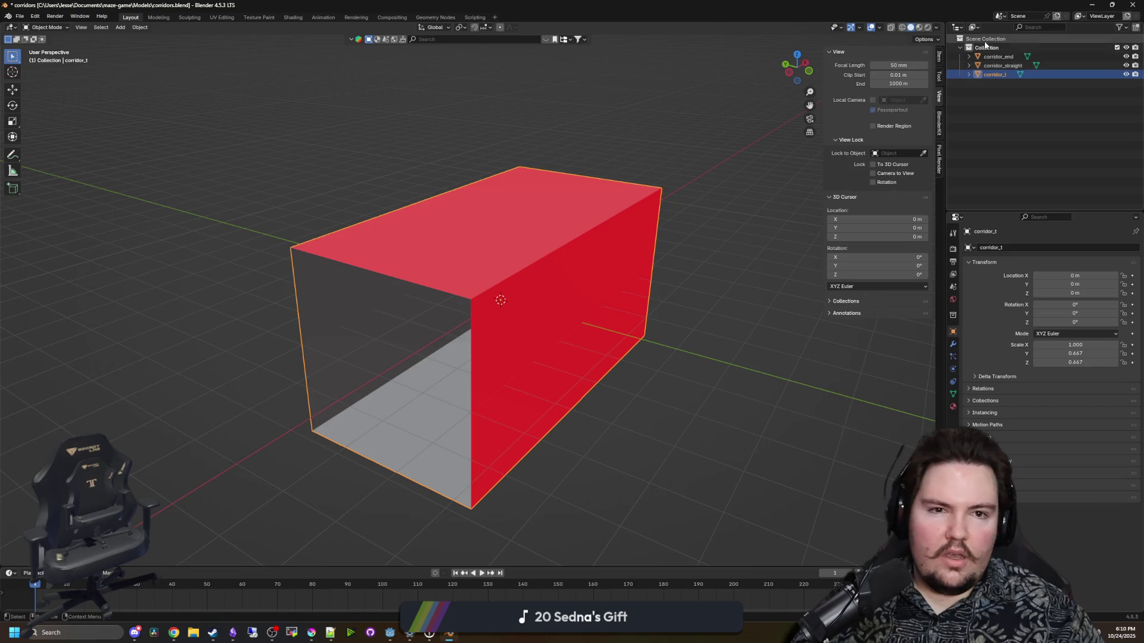
Undo the stray Collection.001, then paste another corridor copy into the Collection for renaming
left_click(987, 49)
key("ctrl+z")
key("ctrl+z")
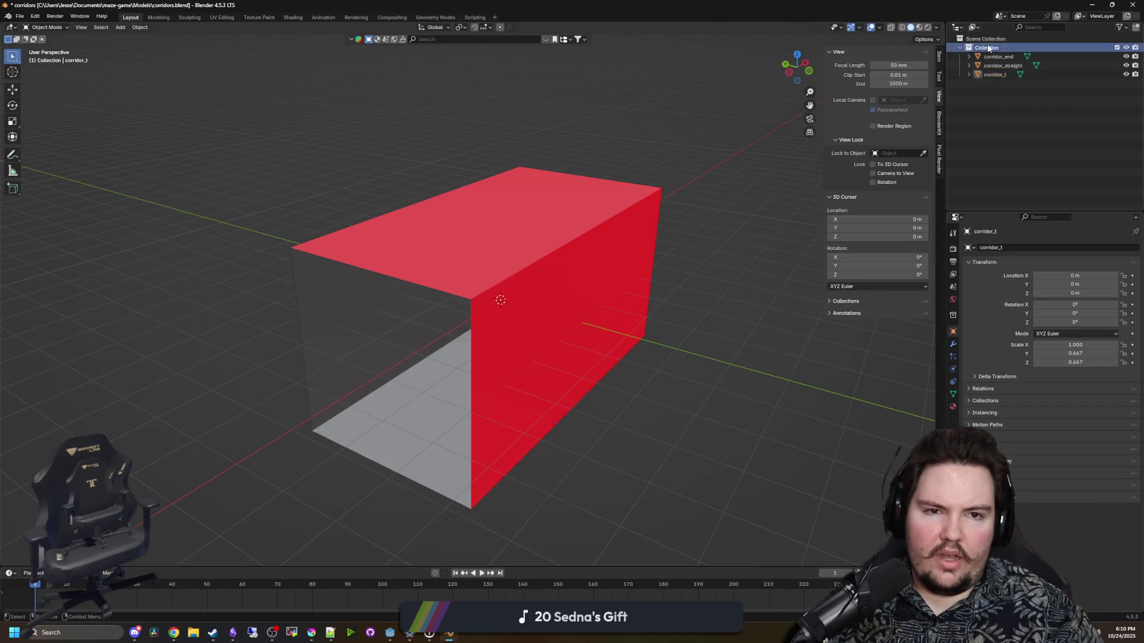
right_click(965, 47)
left_click(928, 70)
double_click(1023, 74)
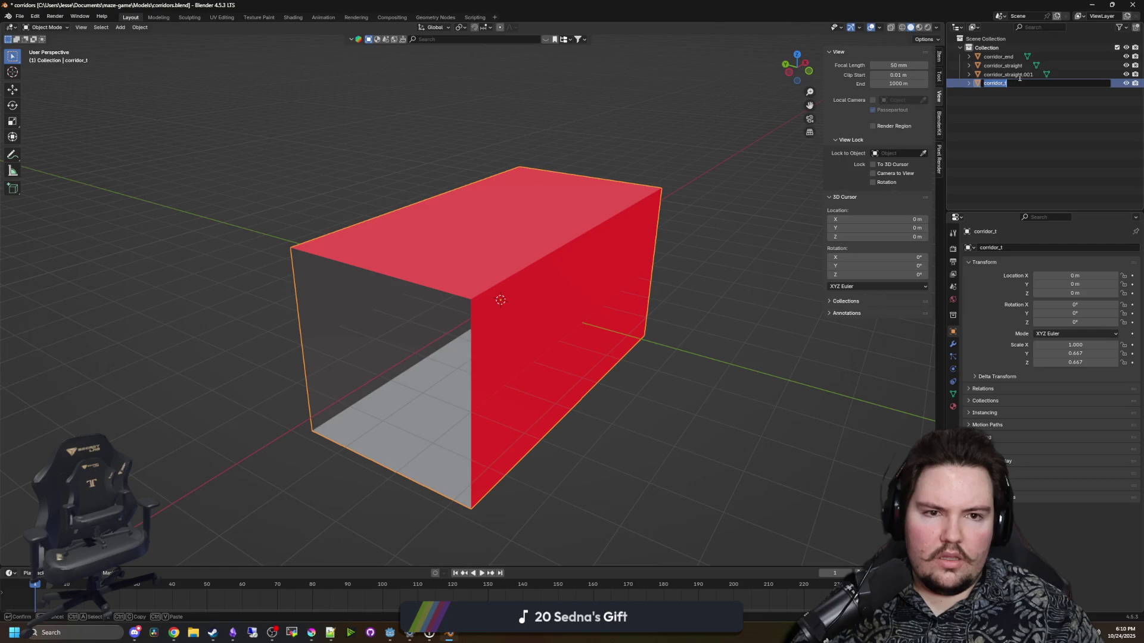
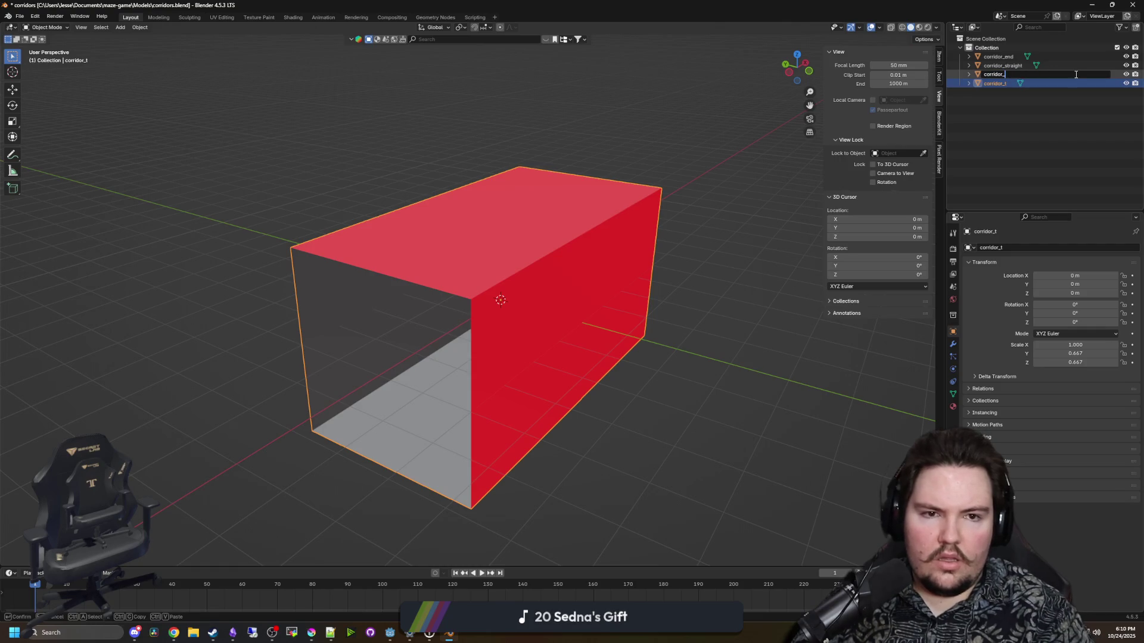
type("cross")
Rename the corridor_cross object in the Outliner to corridor_4way
key("Return")
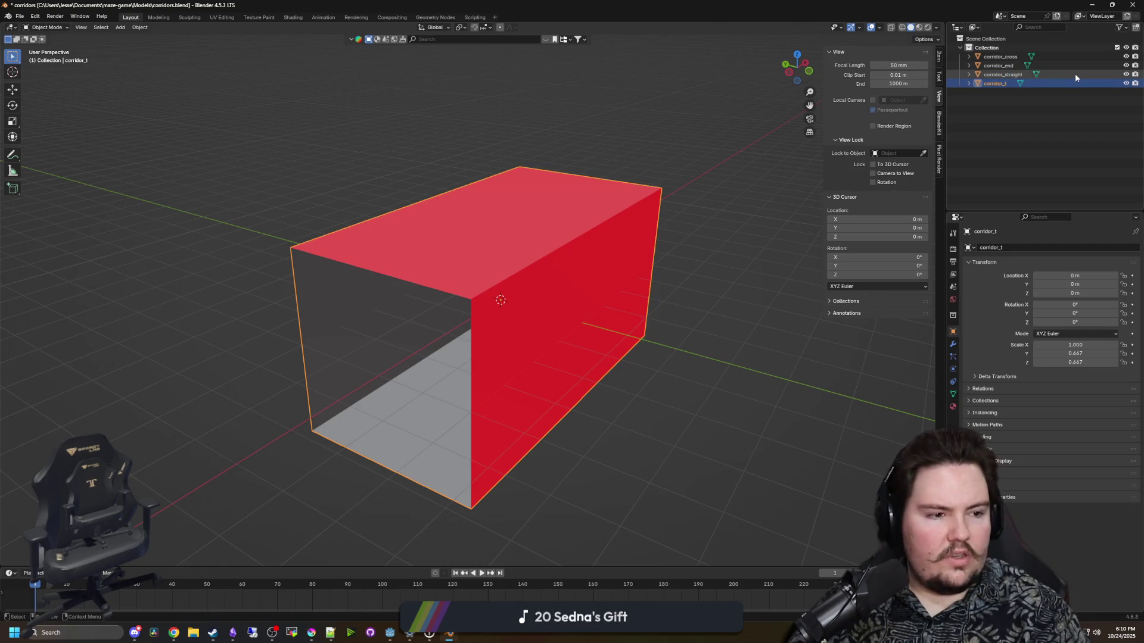
left_click(1028, 125)
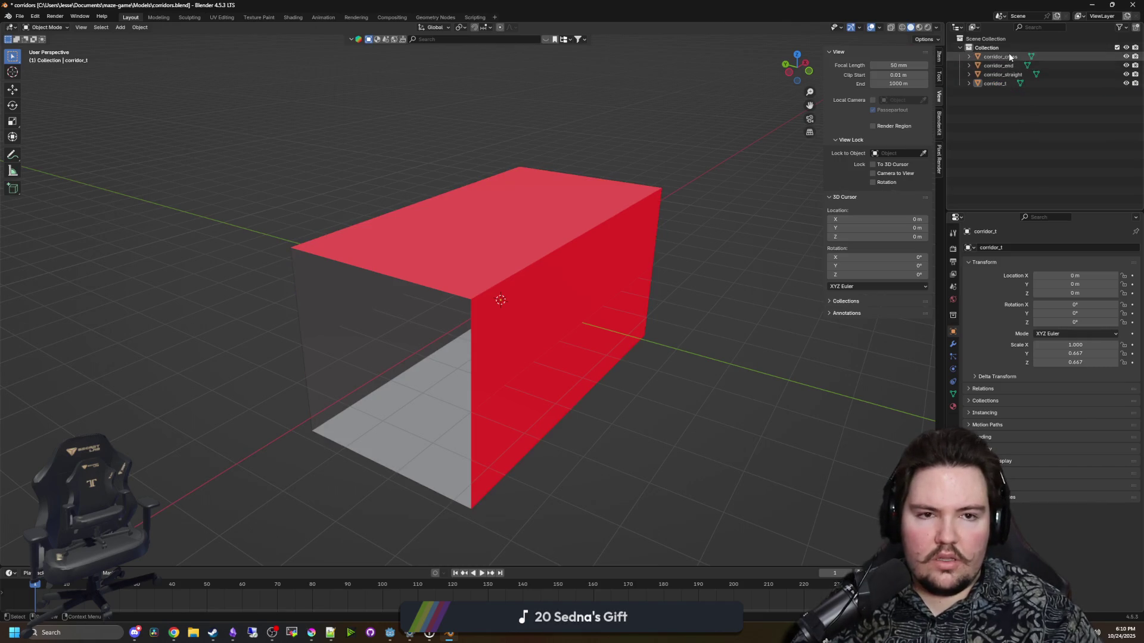
double_click(1027, 57)
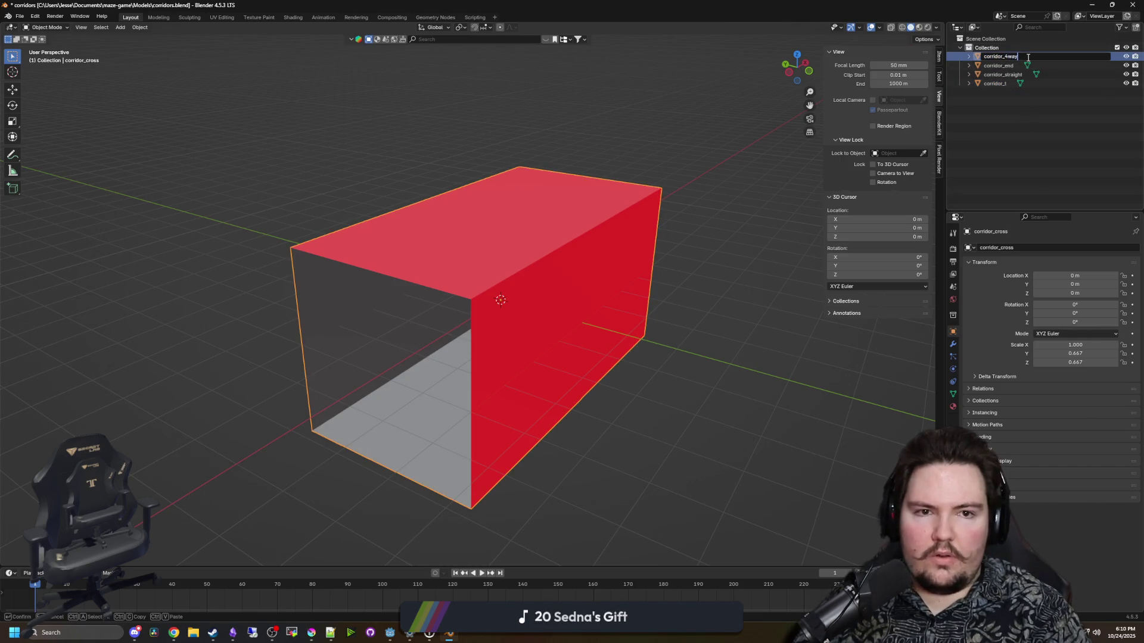
key("Return")
Hide corridor_end, corridor_straight and corridor_t, leaving corridor_4way visible and selected
left_click(685, 66)
left_click_drag(685, 66, 655, 92)
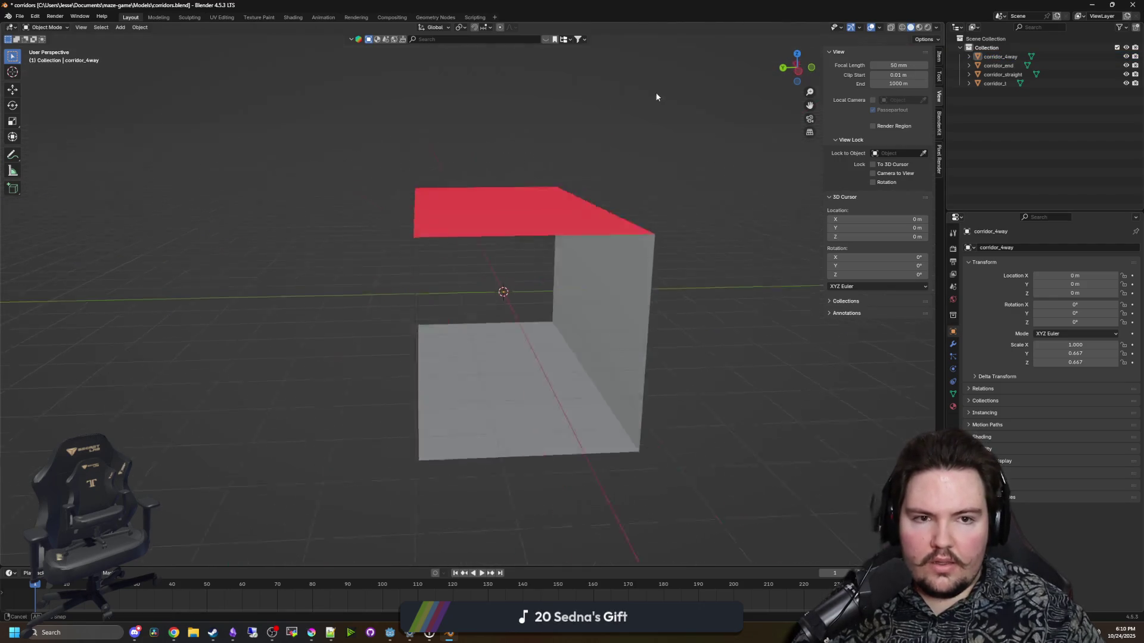
left_click(552, 280)
left_click(821, 142)
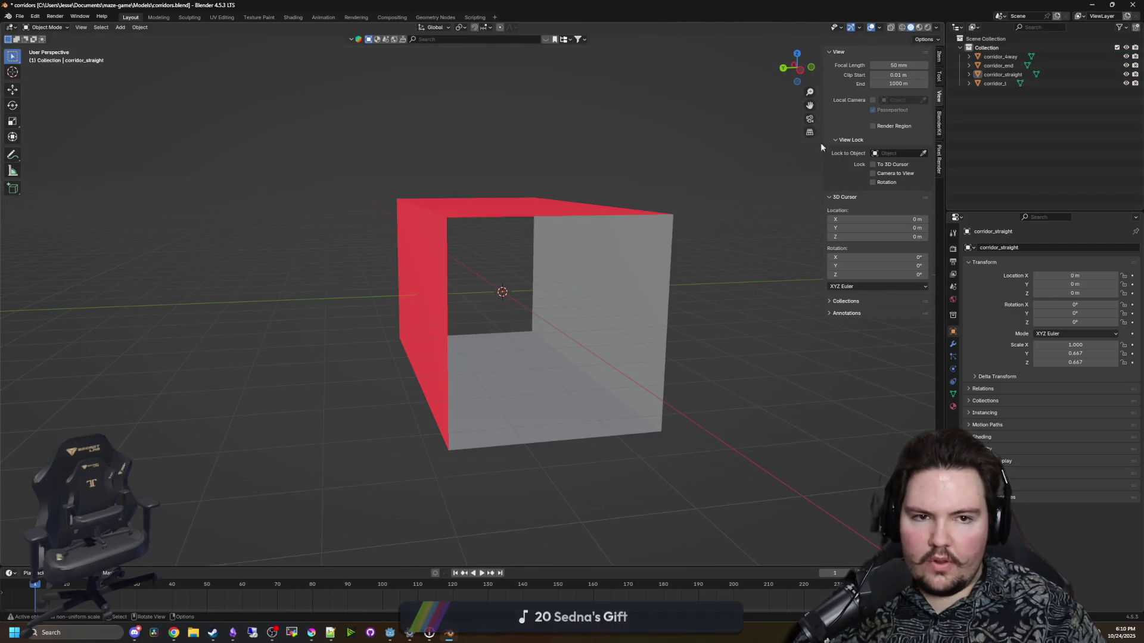
left_click(1007, 57)
left_click_drag(613, 197, 506, 196)
left_click(1126, 57)
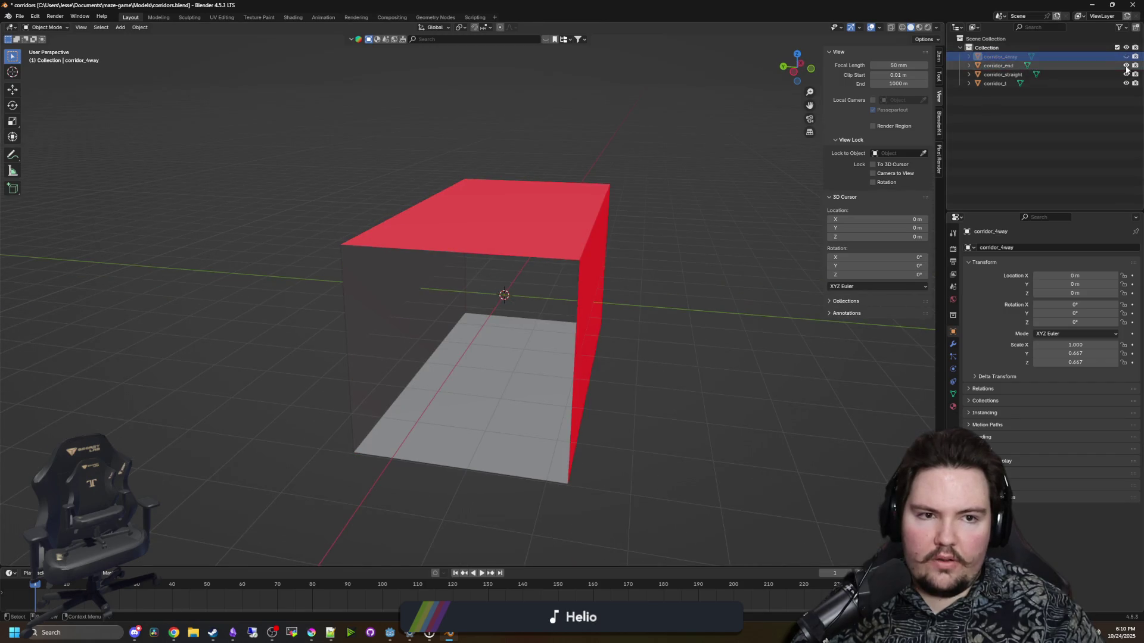
left_click_drag(1126, 83, 1126, 66)
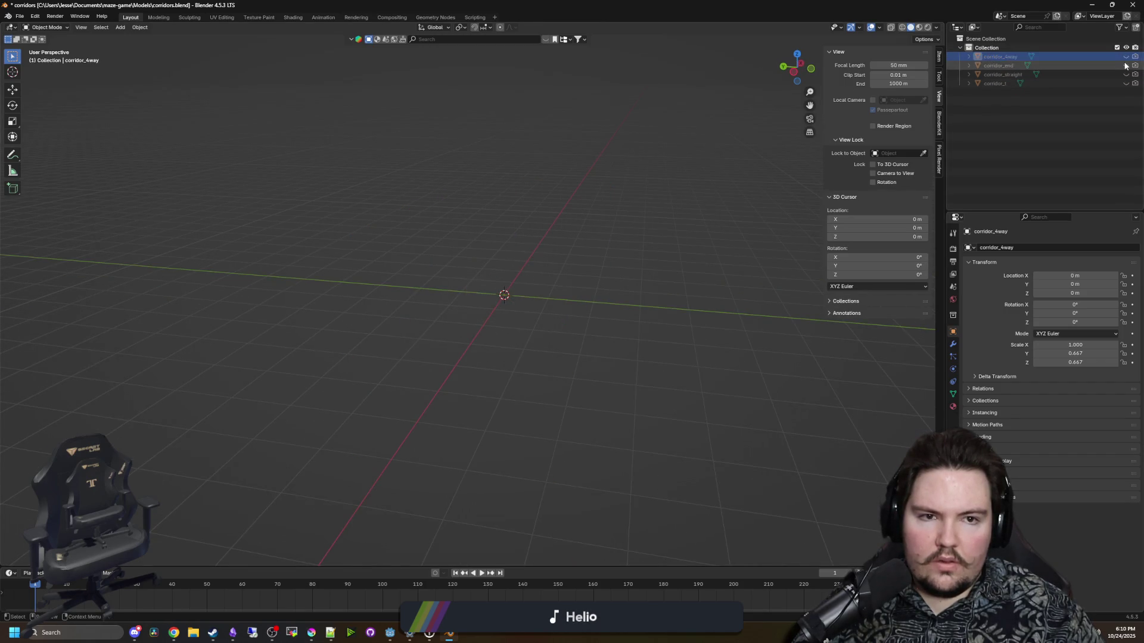
left_click(1126, 57)
left_click(1001, 56)
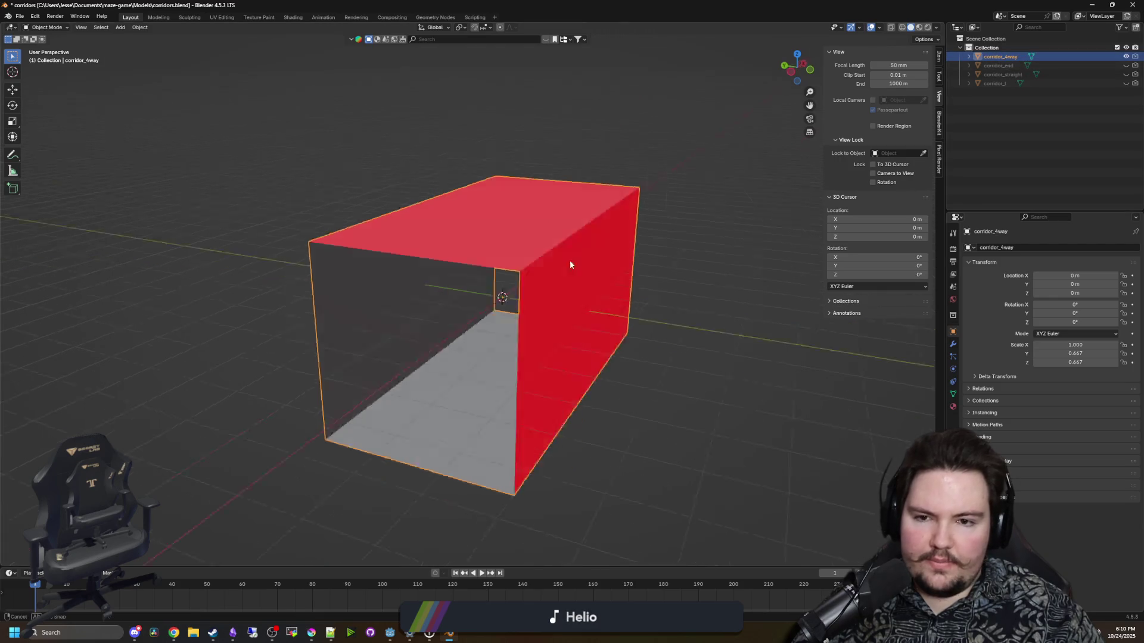
In Edit Mode, add three loop cuts across the box: centre, left and right
key("Tab")
left_click(13, 253)
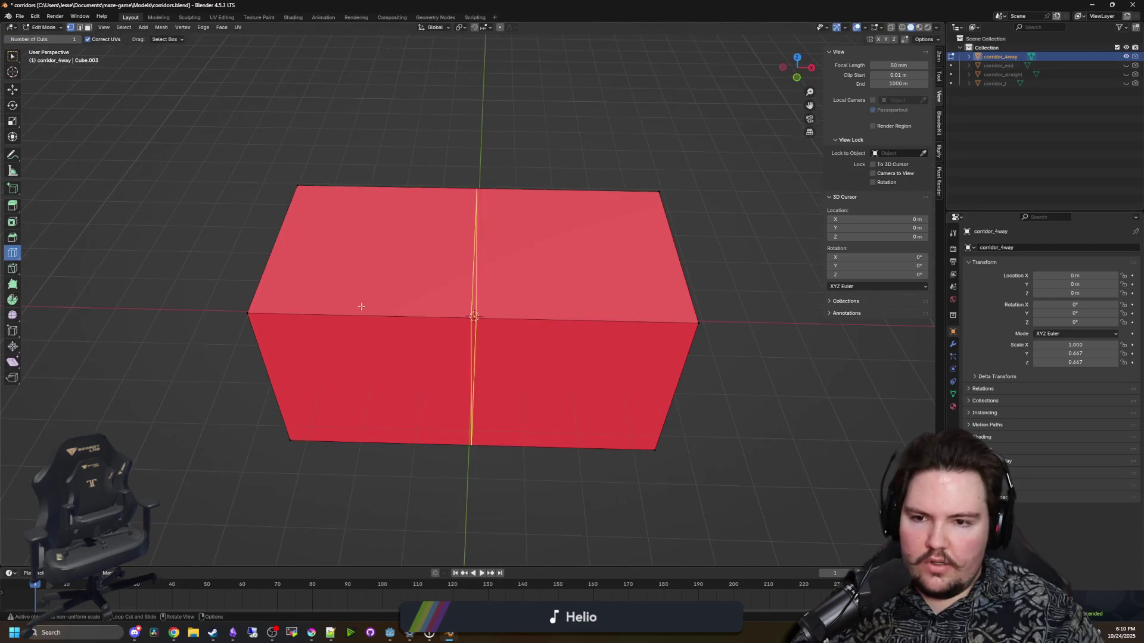
left_click(463, 322)
left_click(463, 324)
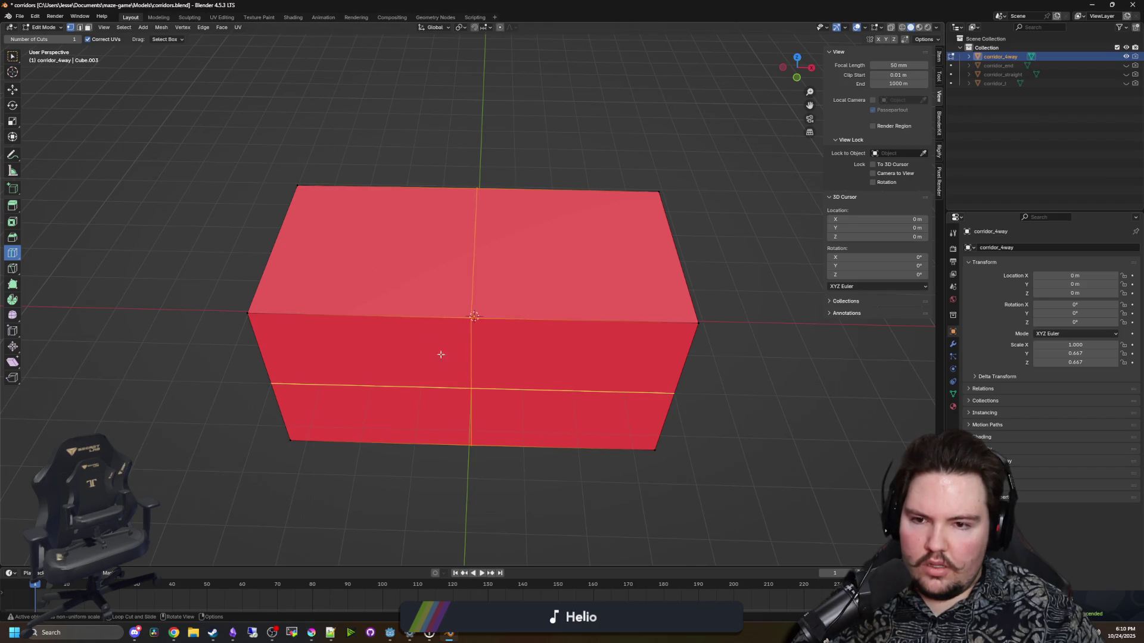
left_click(409, 302)
left_click(575, 329)
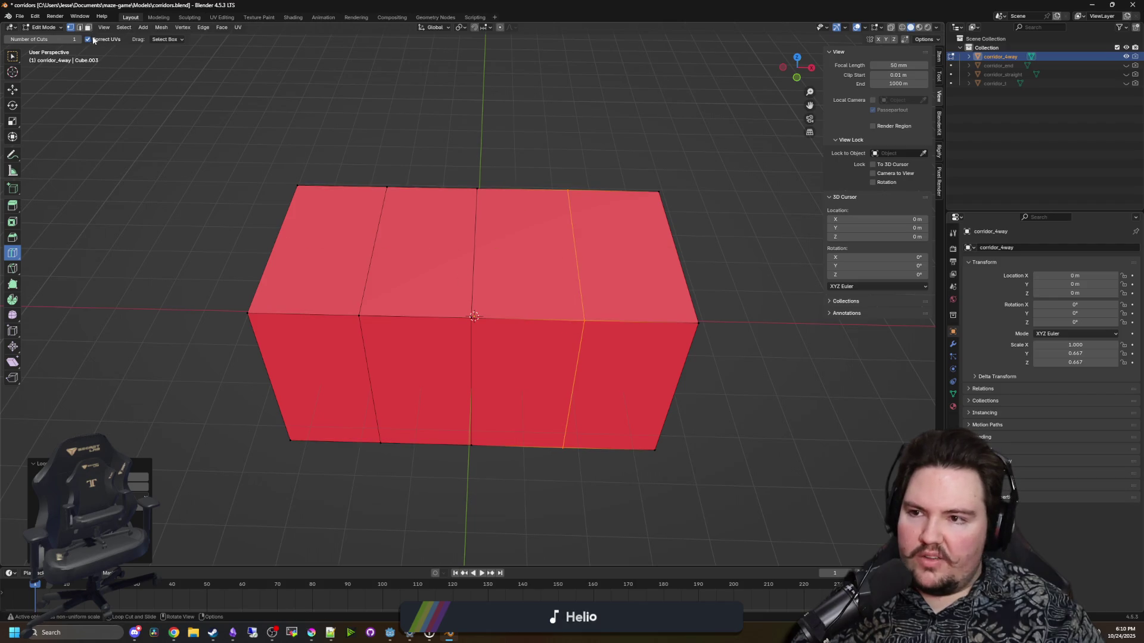
key("alt+a")
key("w")
Extrude a side face and the two front faces outward to form the junction's arms
left_click(473, 359)
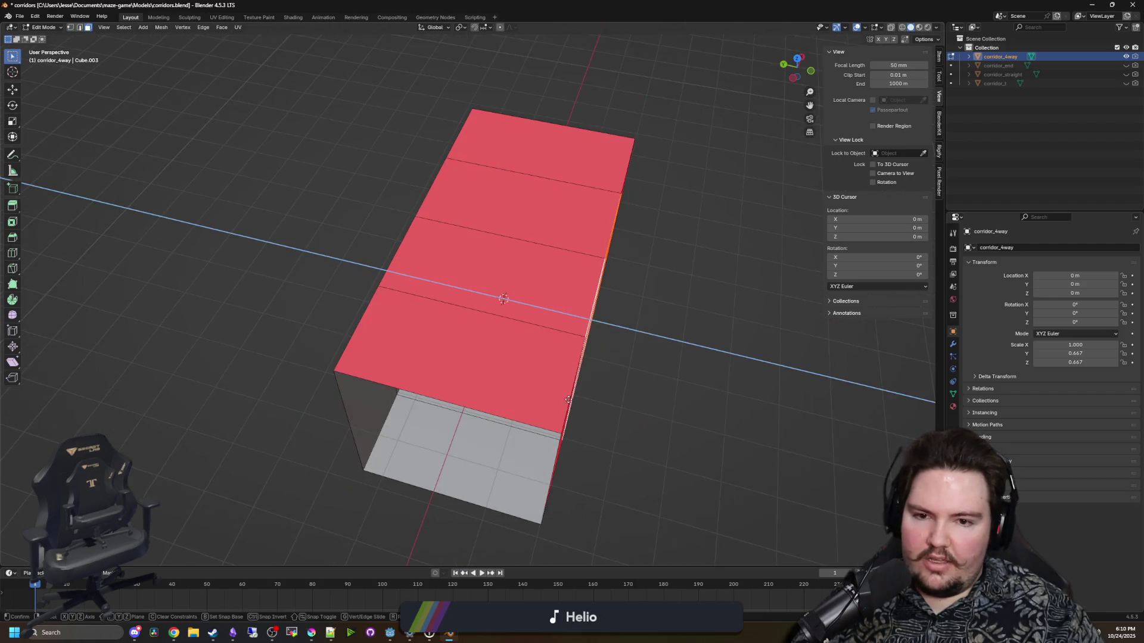
key("e")
left_click(200, 495)
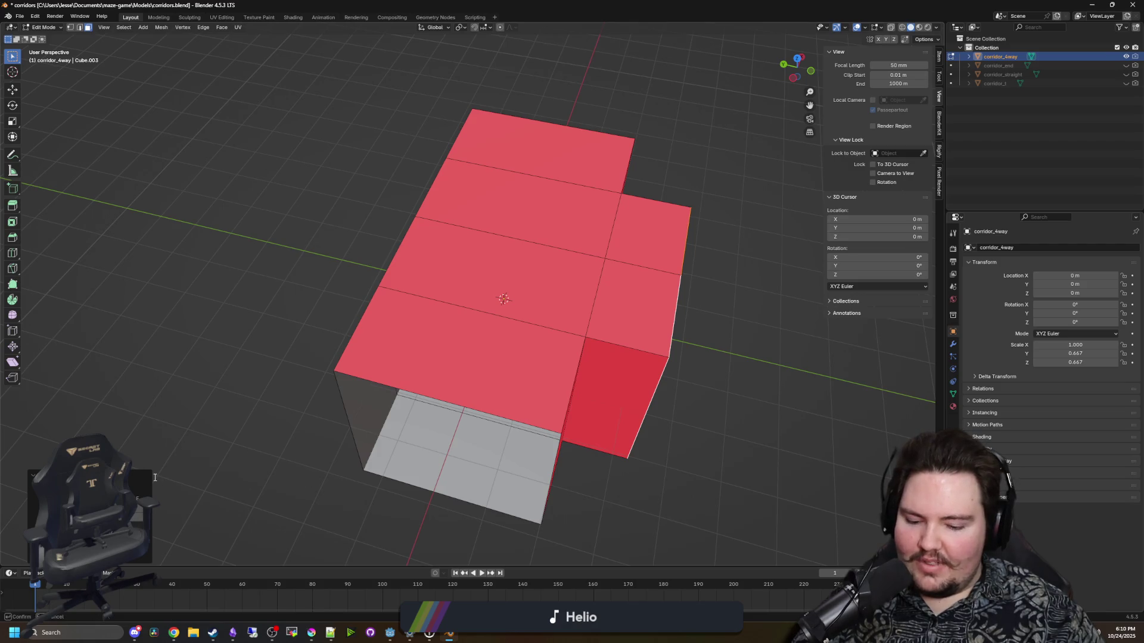
left_click_drag(132, 522, 154, 477)
left_click(519, 336)
left_click(423, 337, "shift")
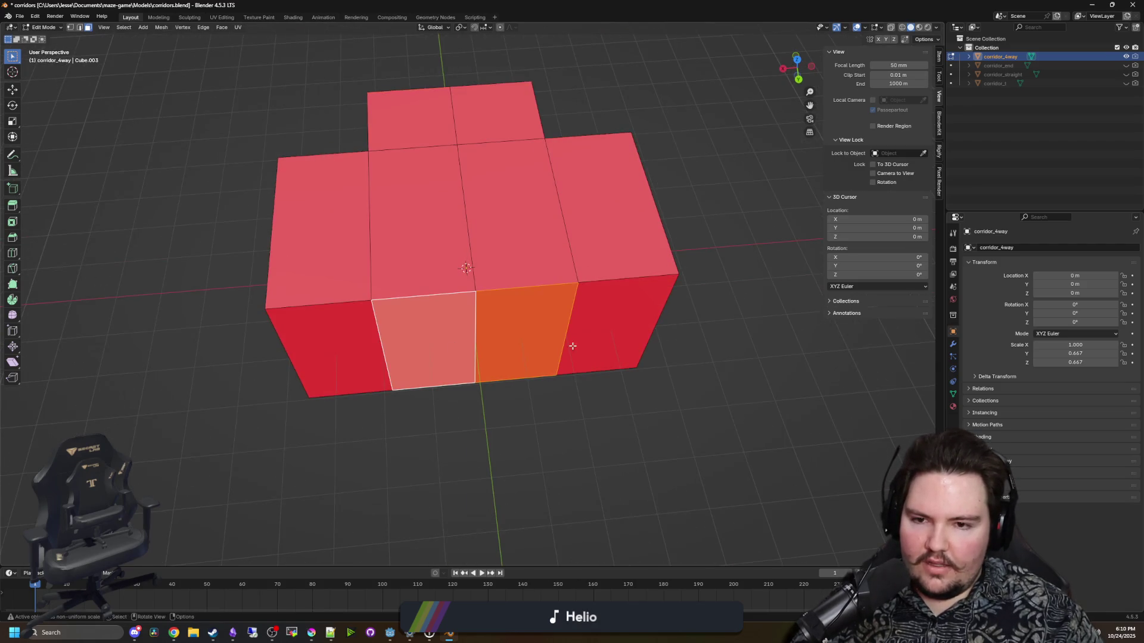
key("e")
left_click(165, 467)
left_click(227, 416)
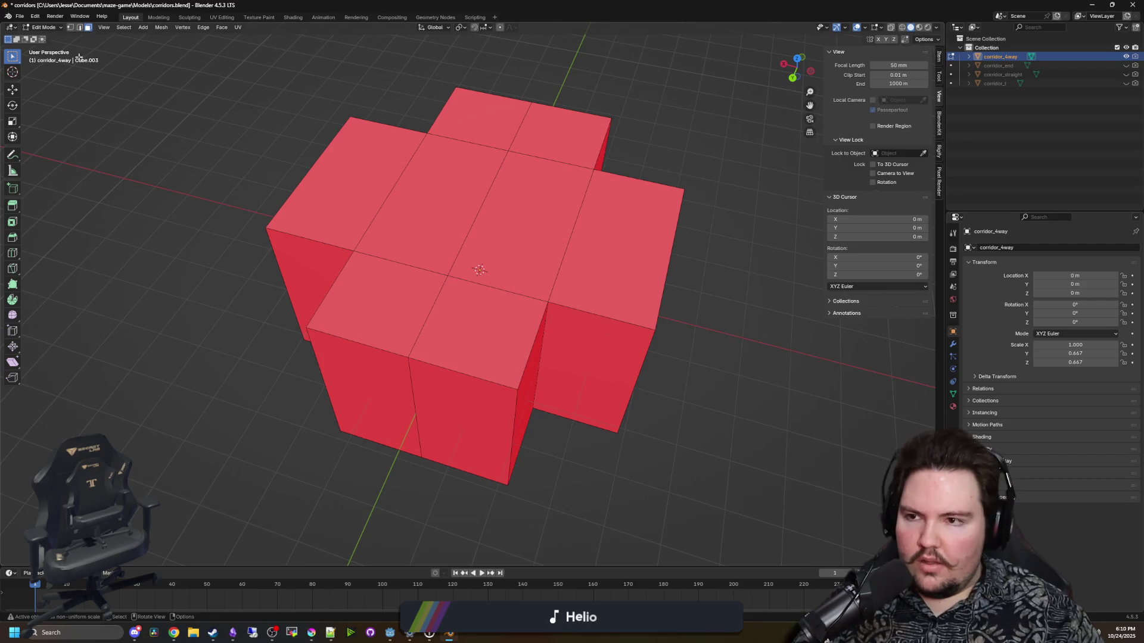
Delete the arms' end faces with X > Faces to open the corridor arms
left_click(400, 400)
left_click(428, 407, "shift")
key("x")
left_click(435, 338)
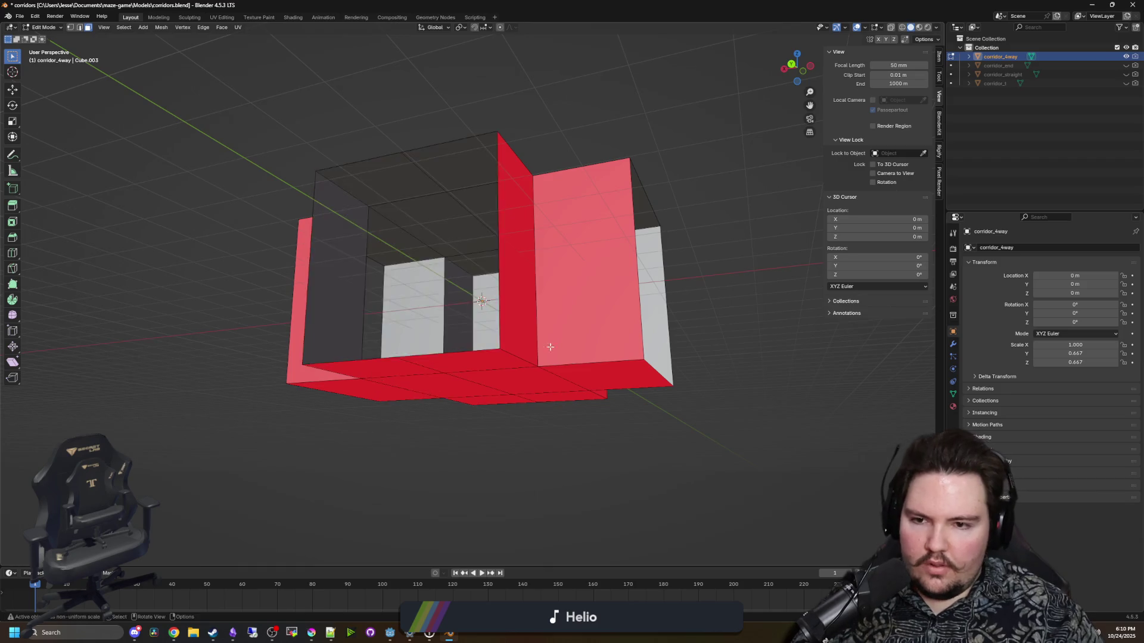
left_click(539, 299)
left_click(600, 294, "shift")
key("x")
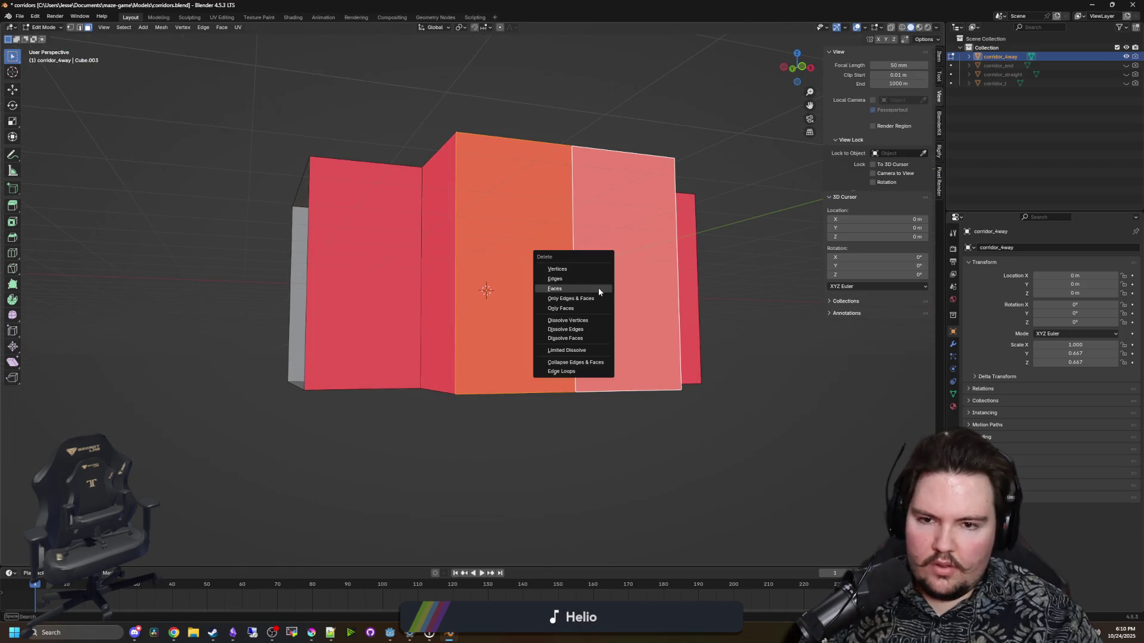
left_click(598, 288)
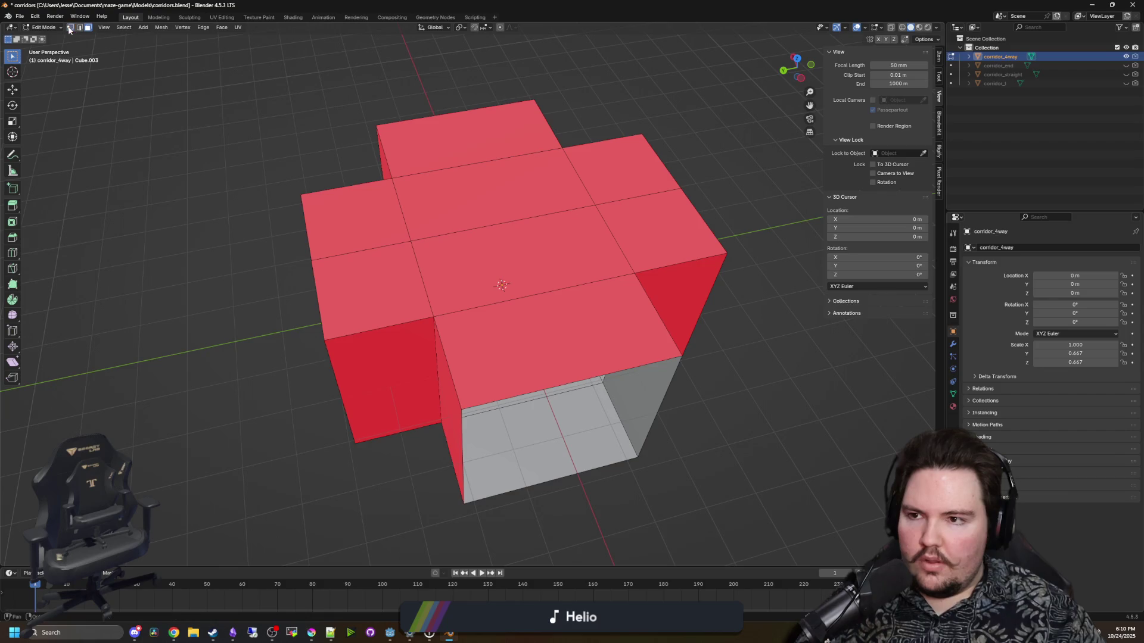
In vertex select mode, merge the stray left and top corner vertices using Merge Vertices
left_click(70, 27)
right_click(374, 303)
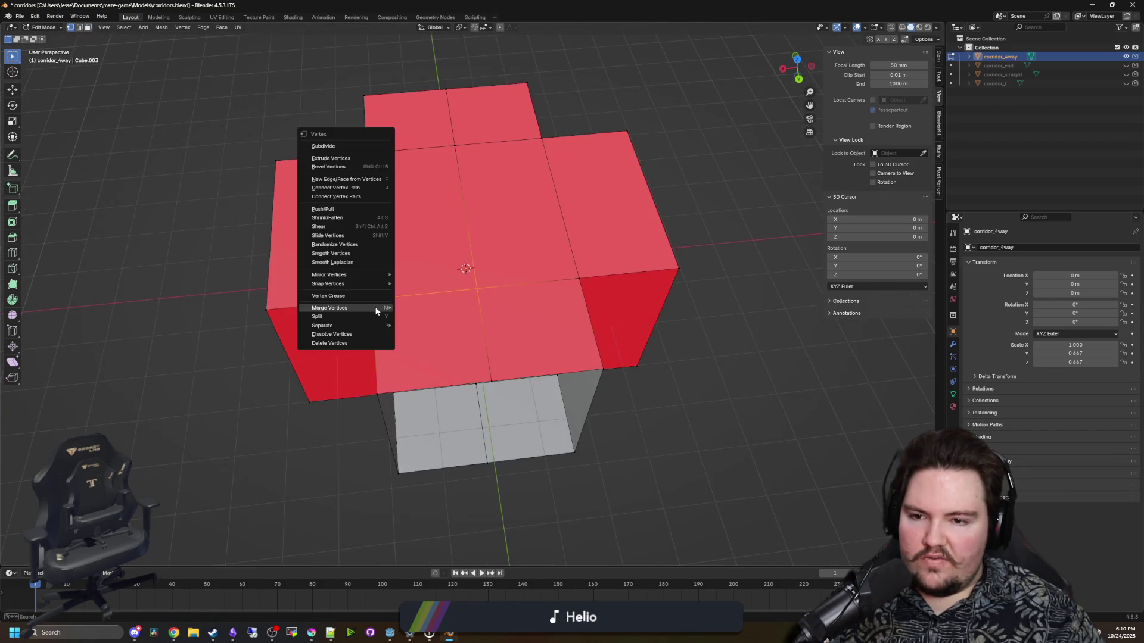
mouse_move(374, 307)
left_click(444, 346)
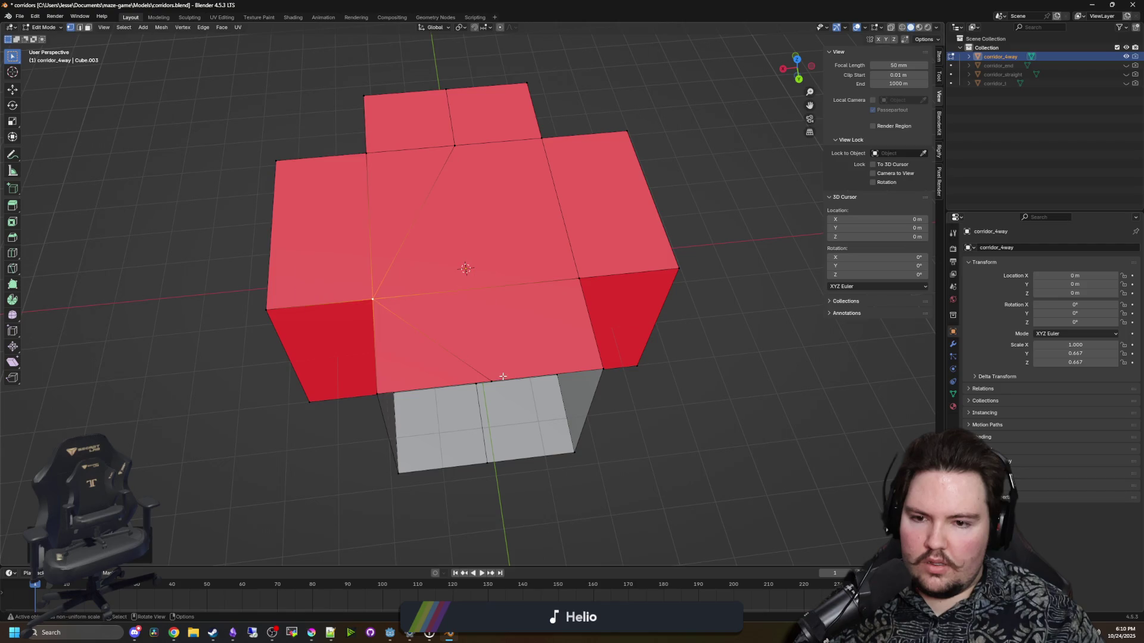
right_click(353, 347)
mouse_move(353, 347)
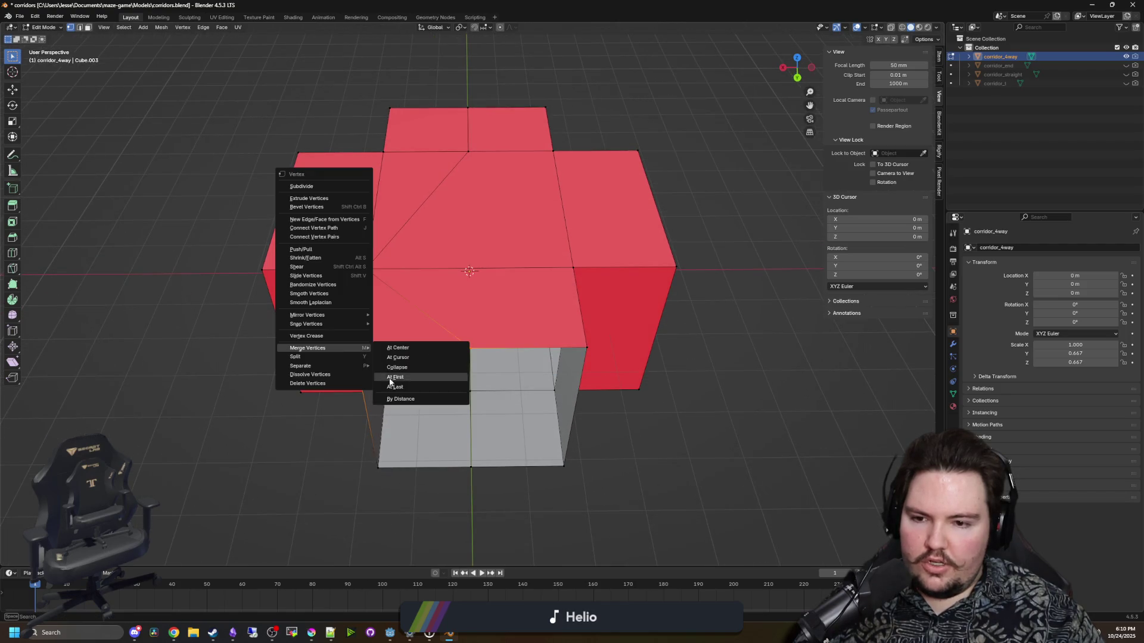
left_click(417, 382)
left_click(464, 152)
right_click(385, 148)
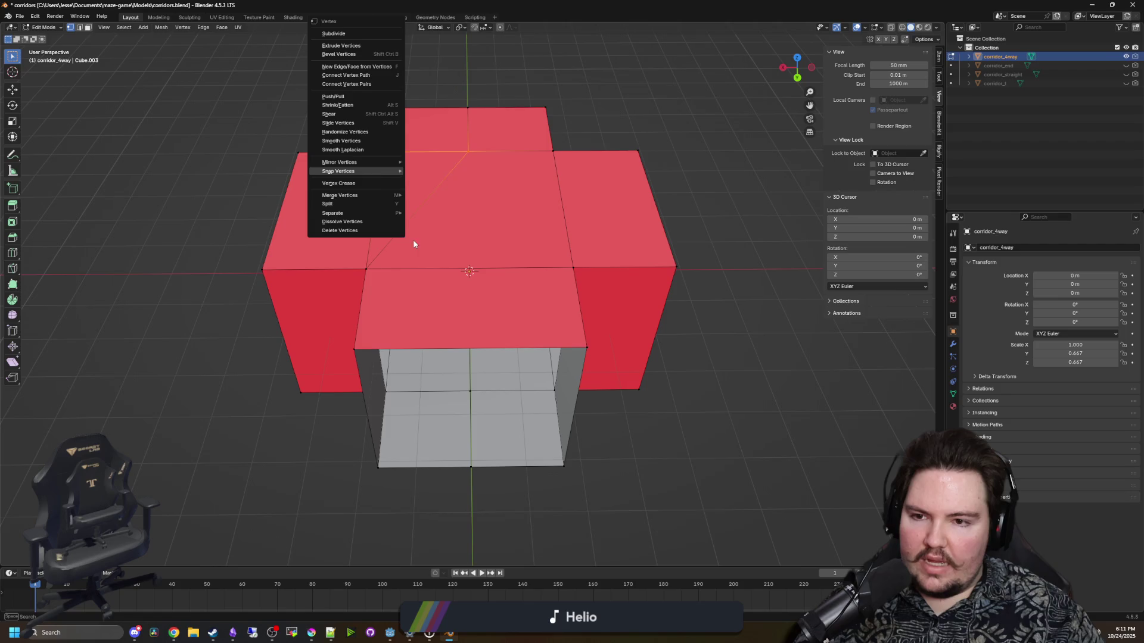
mouse_move(388, 195)
left_click(434, 232)
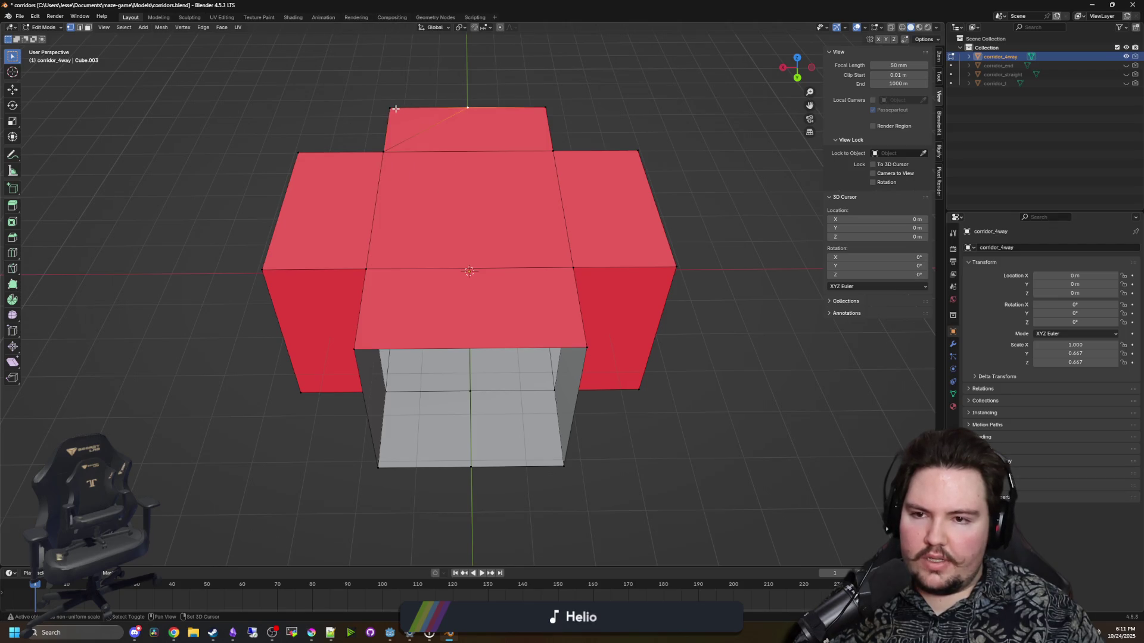
left_click(466, 107, "shift")
right_click(466, 107)
mouse_move(388, 195)
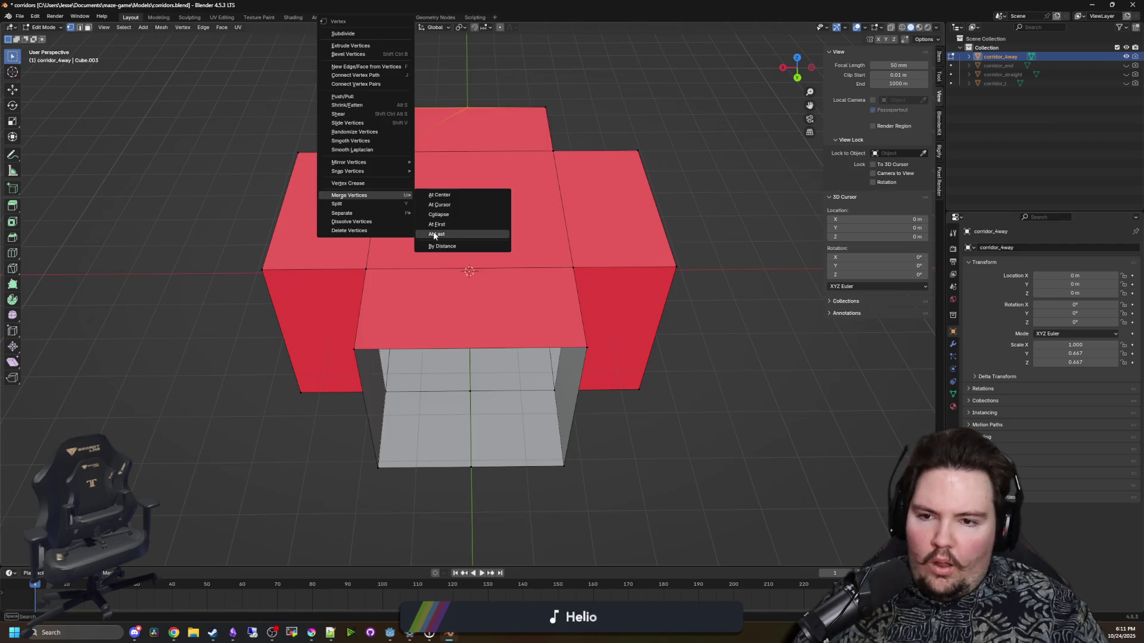
left_click(435, 224)
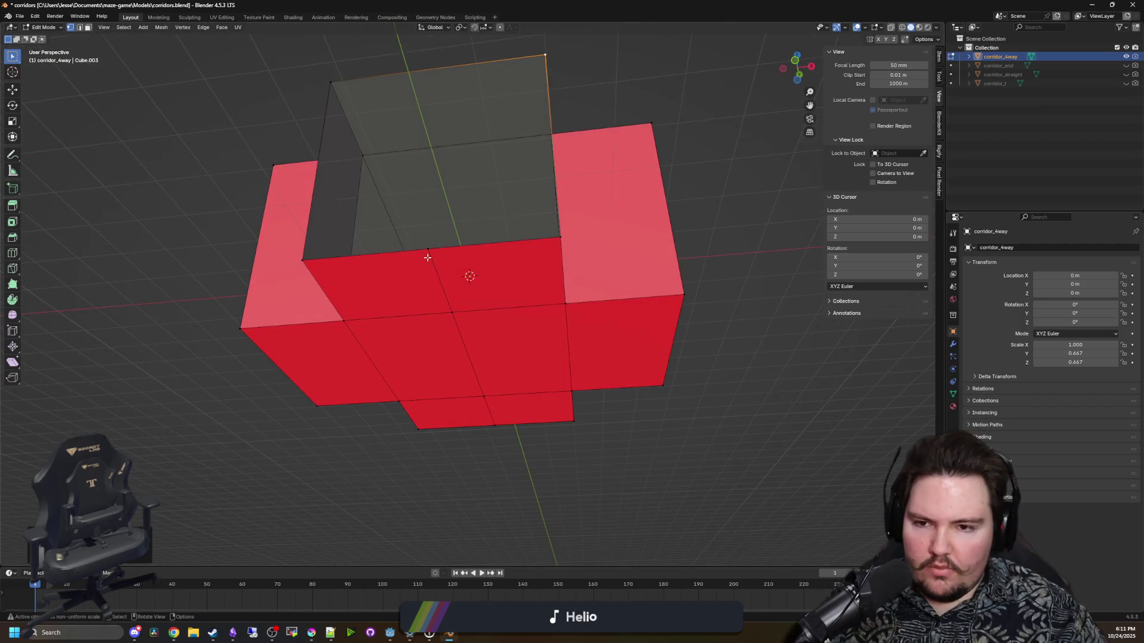
Merge the right-side and bottom corner vertices, then return to Object Mode
left_click(428, 249)
left_click(556, 237, "shift")
right_click(556, 235)
mouse_move(556, 235)
left_click(608, 265)
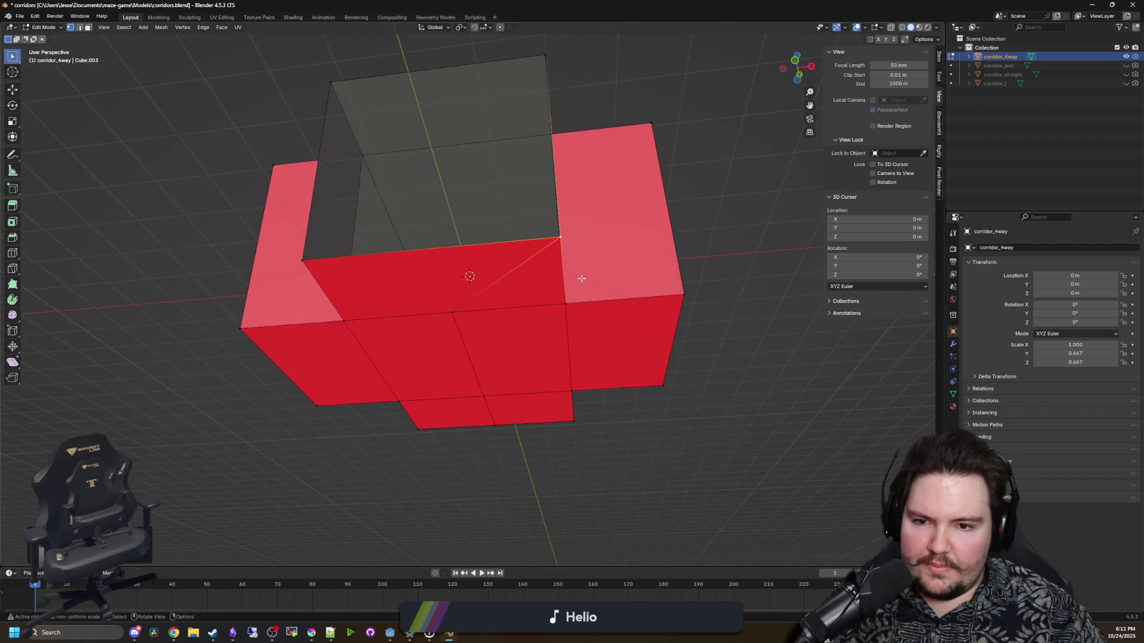
right_click(557, 305)
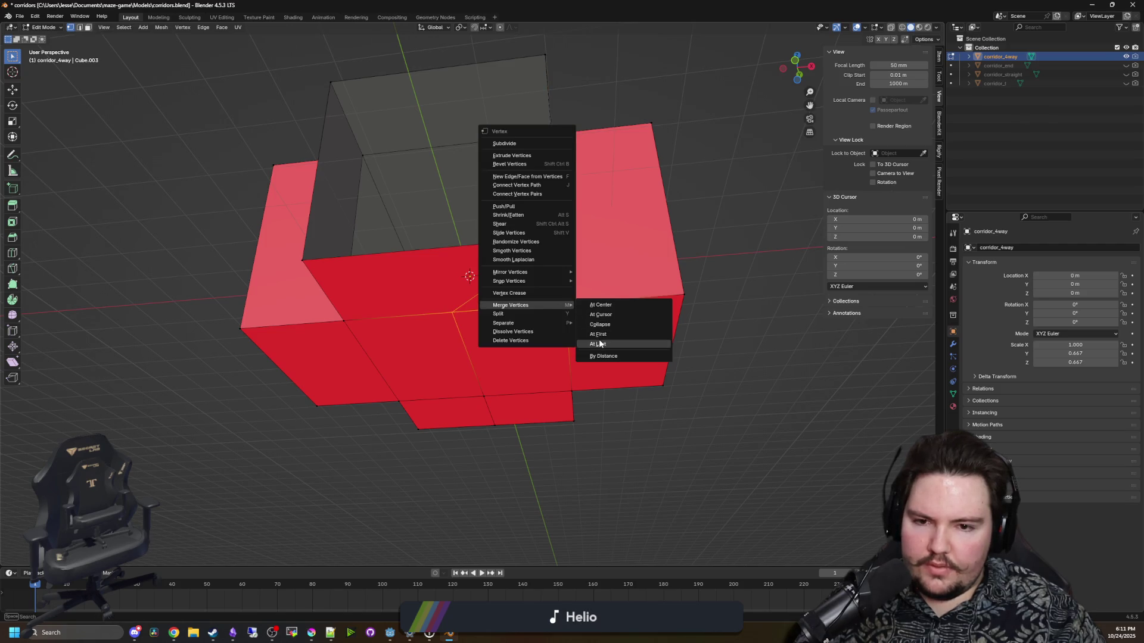
left_click(622, 345)
left_click(483, 397)
right_click(571, 388)
mouse_move(571, 388)
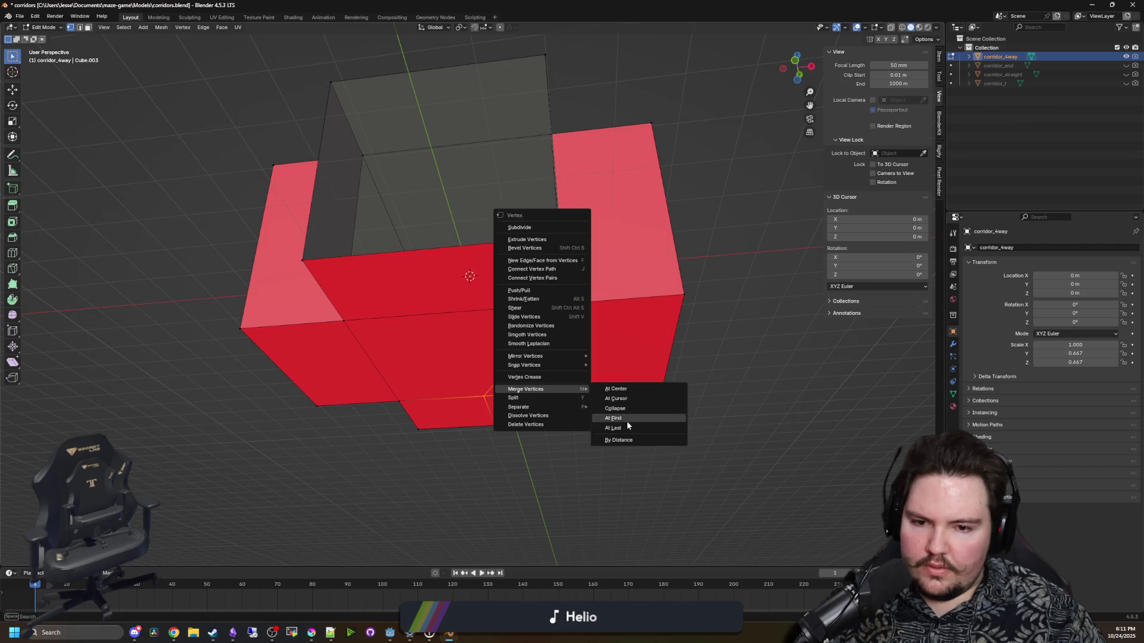
left_click(626, 422)
right_click(572, 430)
mouse_move(575, 423)
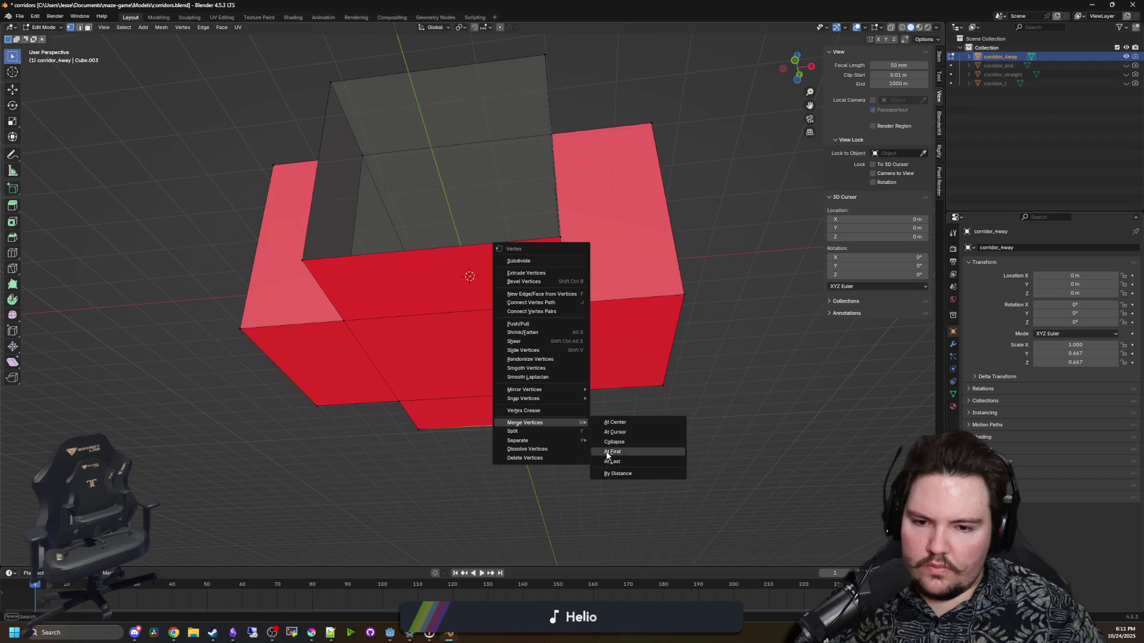
left_click(622, 467)
key("Tab")
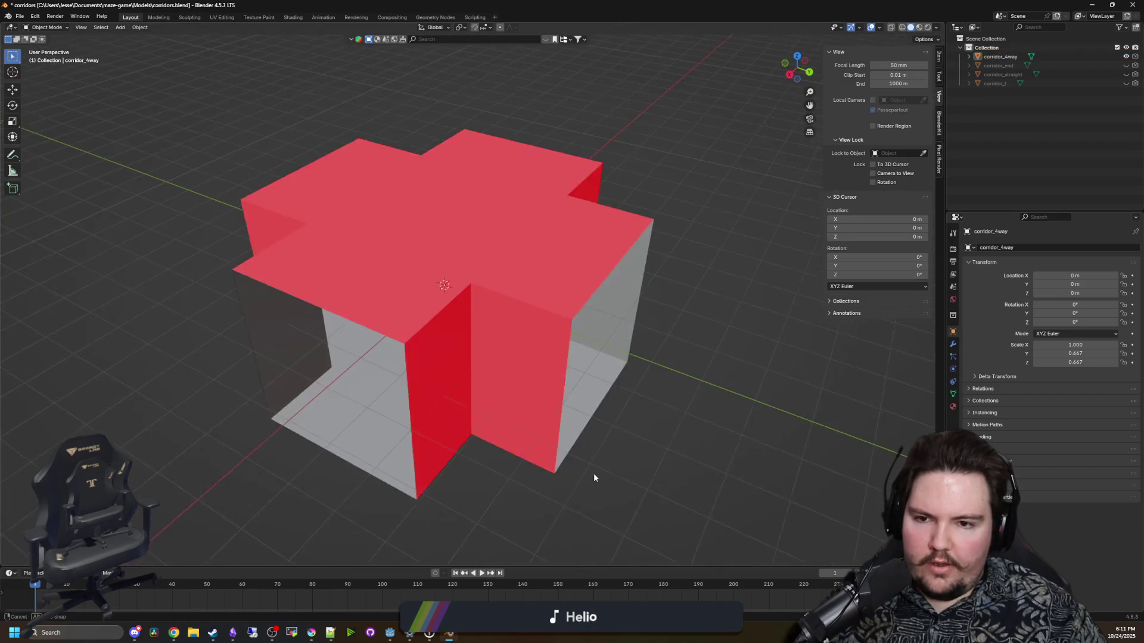
Hide corridor_4way, show and select corridor_end, and inspect its mesh in Edit Mode
scroll(594, 473, "down", 3)
left_click(543, 394)
scroll(572, 363, "up", 2)
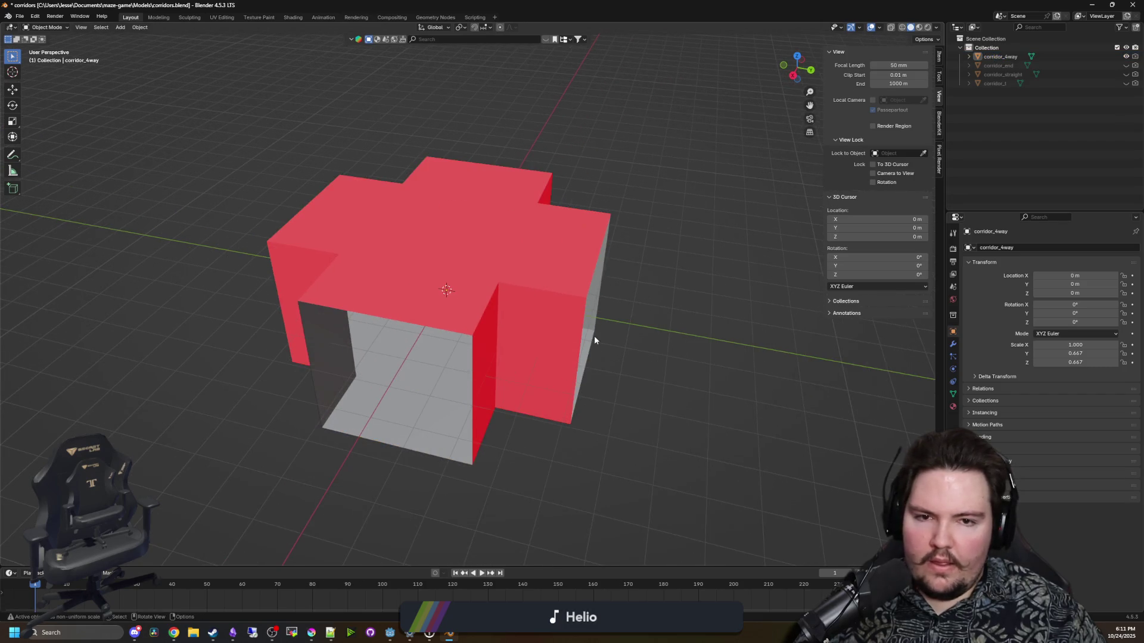
left_click(1126, 56)
left_click(1126, 66)
left_click(998, 65)
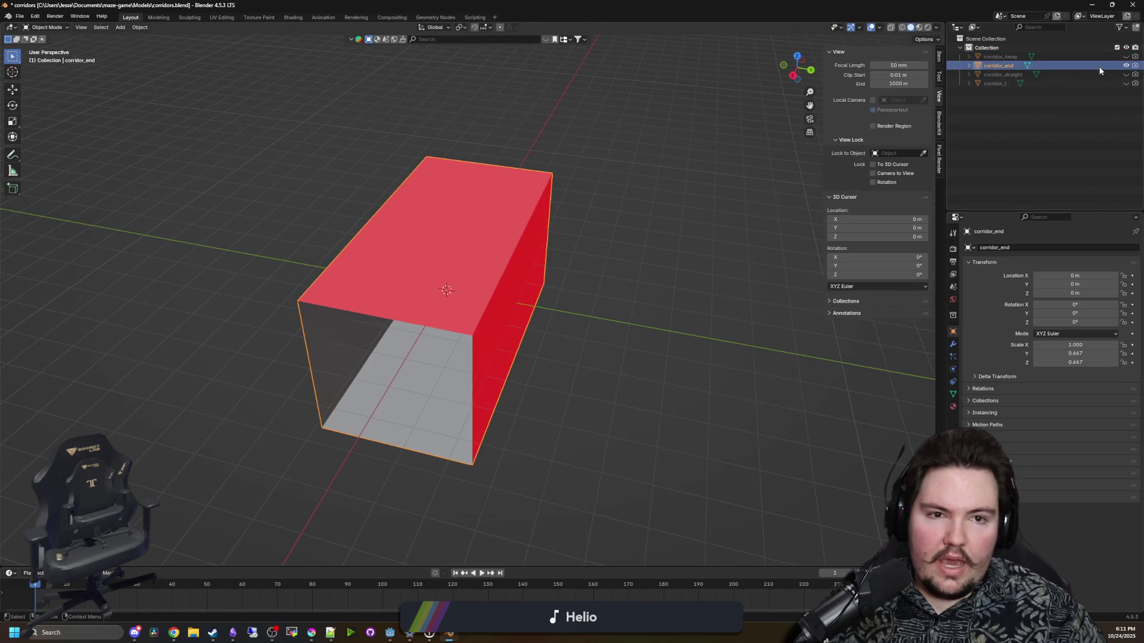
left_click_drag(655, 226, 433, 218)
key("Tab")
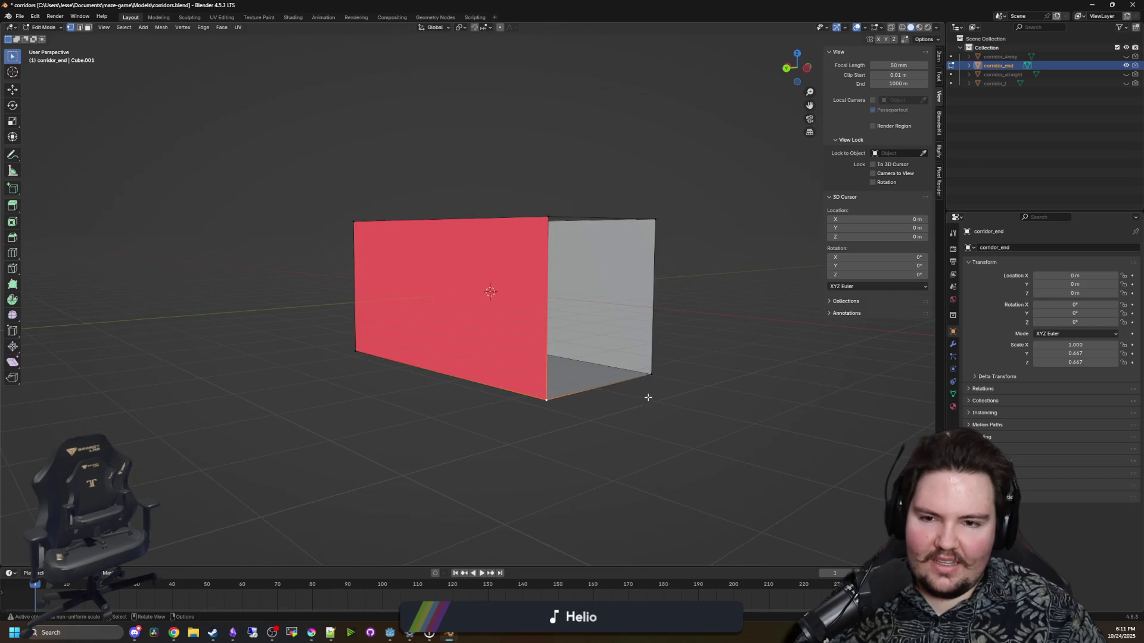
mouse_move(531, 151)
left_mouse_down()
mouse_move(539, 245)
mouse_move(597, 322)
mouse_move(655, 288)
left_mouse_up()
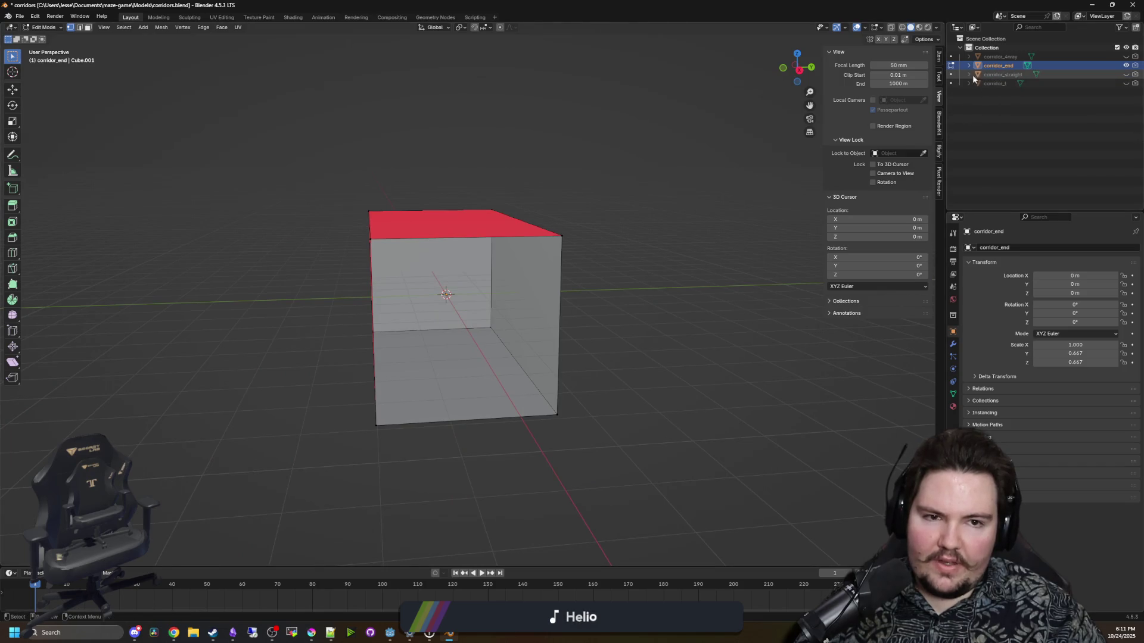
Toggle Outliner visibility until only the corridor_t piece is shown
mouse_move(1128, 76)
left_mouse_down()
mouse_move(1127, 66)
mouse_move(1126, 79)
left_mouse_up()
left_click(1127, 75)
left_click(1126, 74)
left_click(1126, 65)
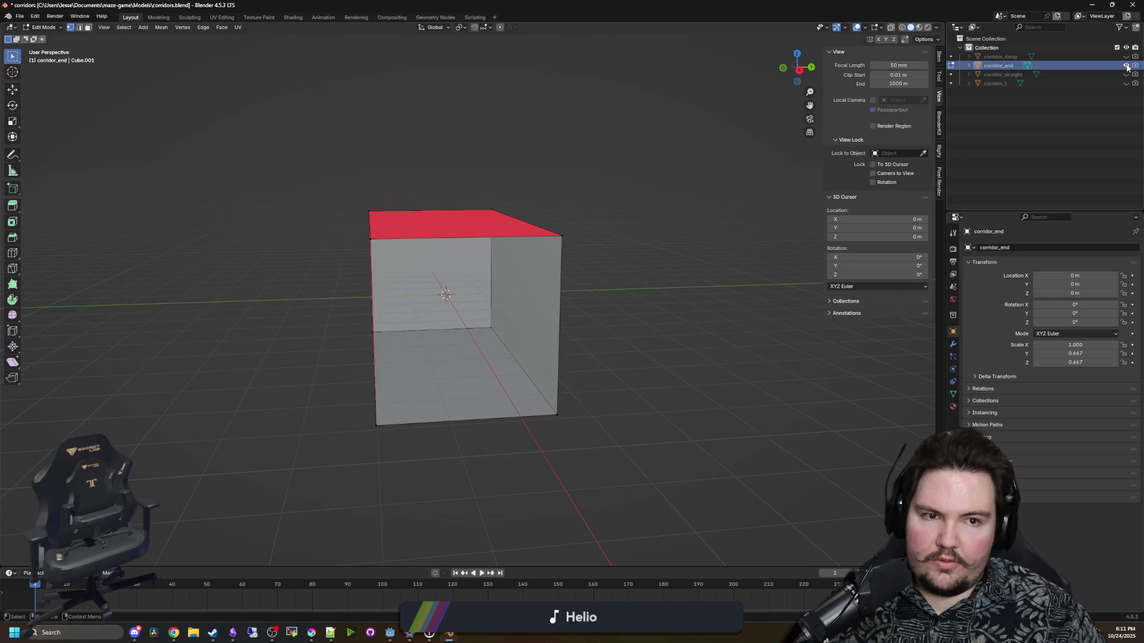
left_click(1127, 66)
left_click(1127, 57)
left_click(1126, 56)
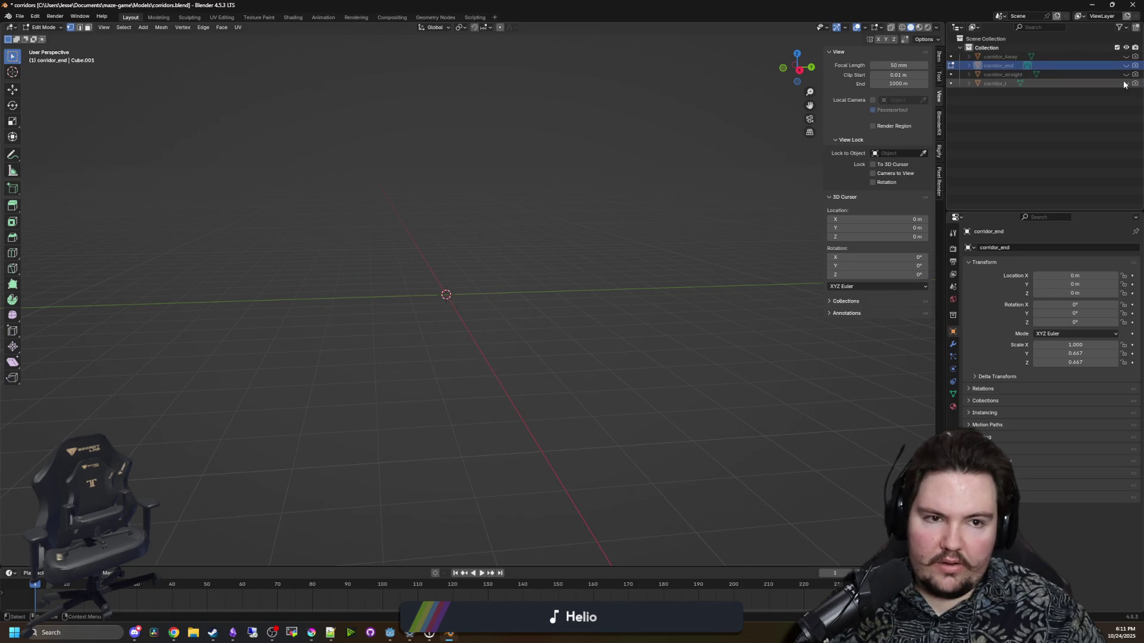
left_click(1127, 83)
mouse_move(797, 67)
left_mouse_down()
mouse_move(650, 225)
mouse_move(528, 287)
mouse_move(411, 260)
left_mouse_up()
Select corridor_t and add three vertical loop cuts across it in Edit Mode
key("Tab")
left_click(430, 258)
key("Tab")
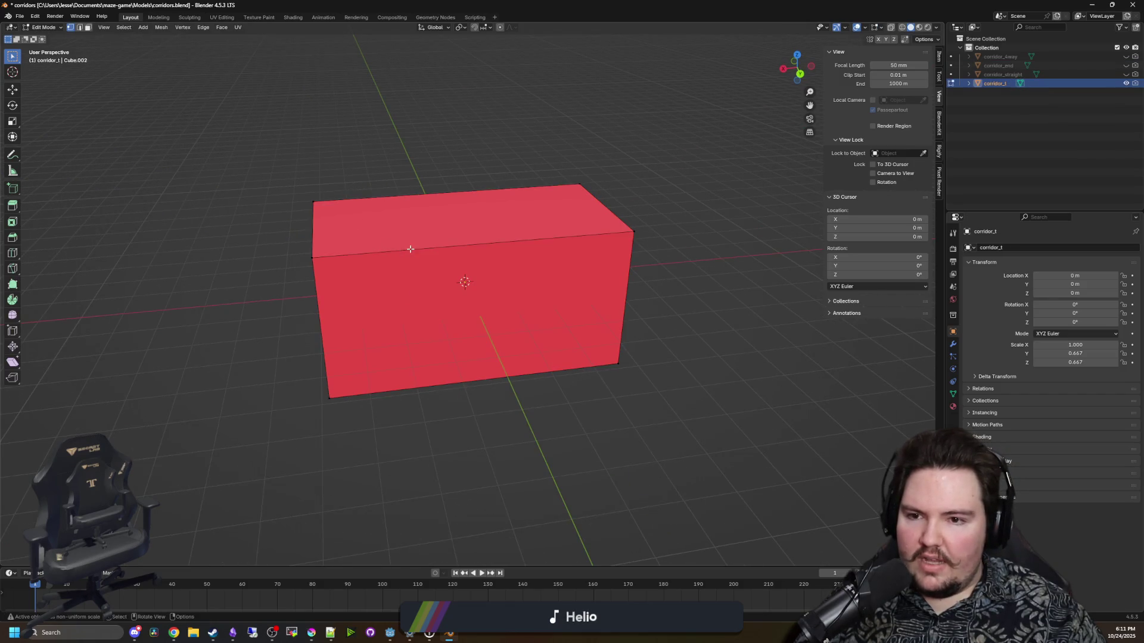
left_click(12, 253)
left_click(396, 280)
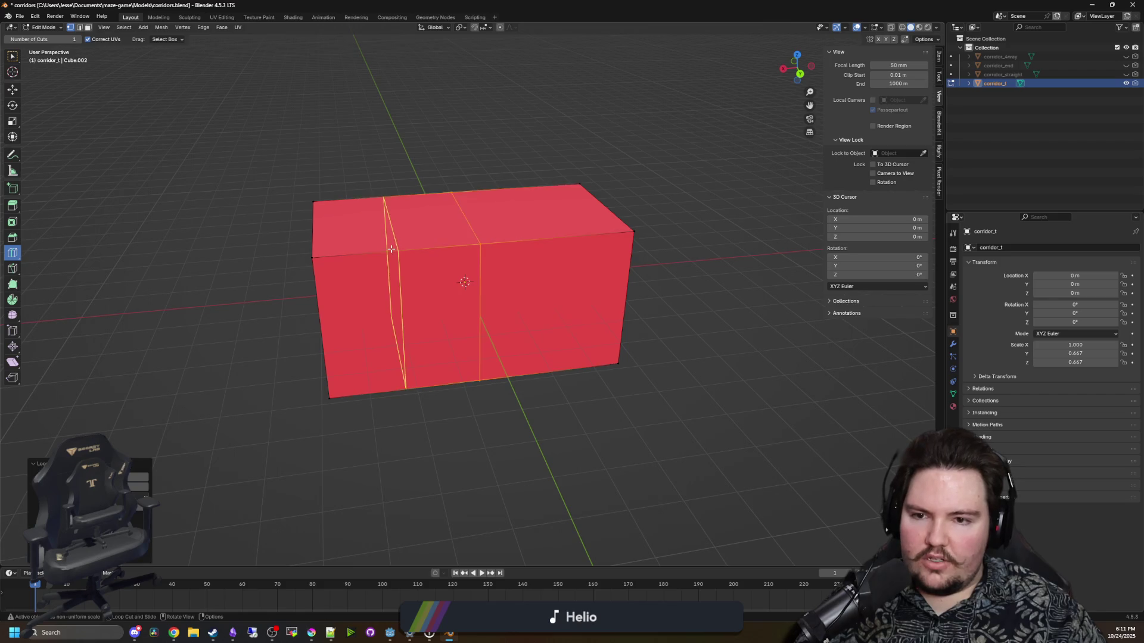
left_click(481, 280)
left_click(554, 280)
Extrude the middle side face into a branch and delete its two end faces to open it
left_click(87, 27)
key("w")
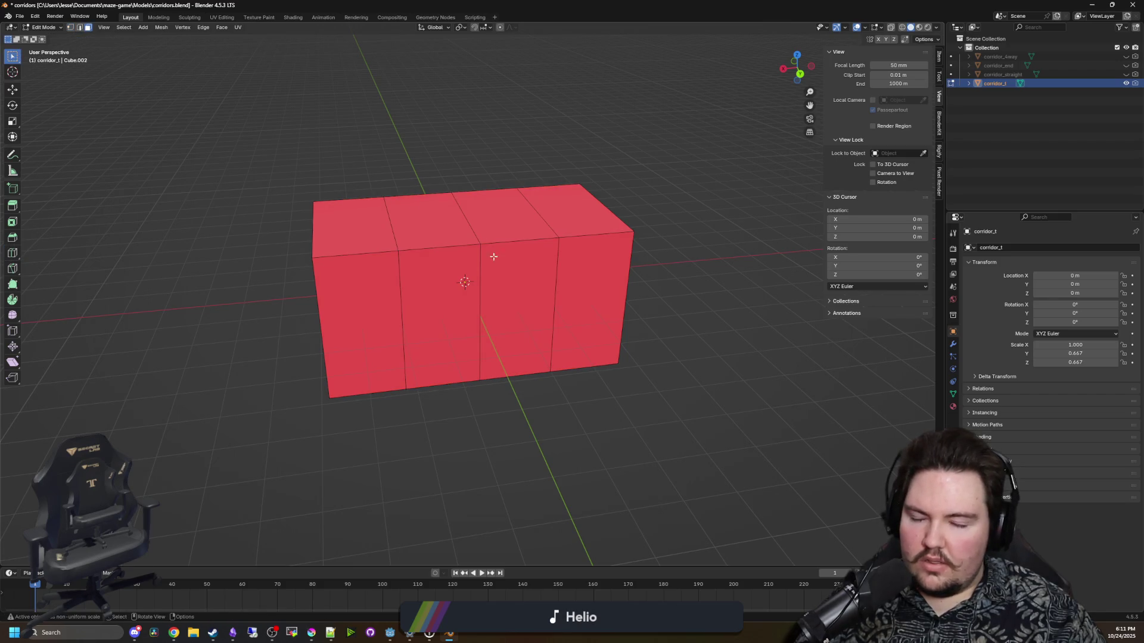
left_click(517, 310)
key("e")
left_click(594, 385)
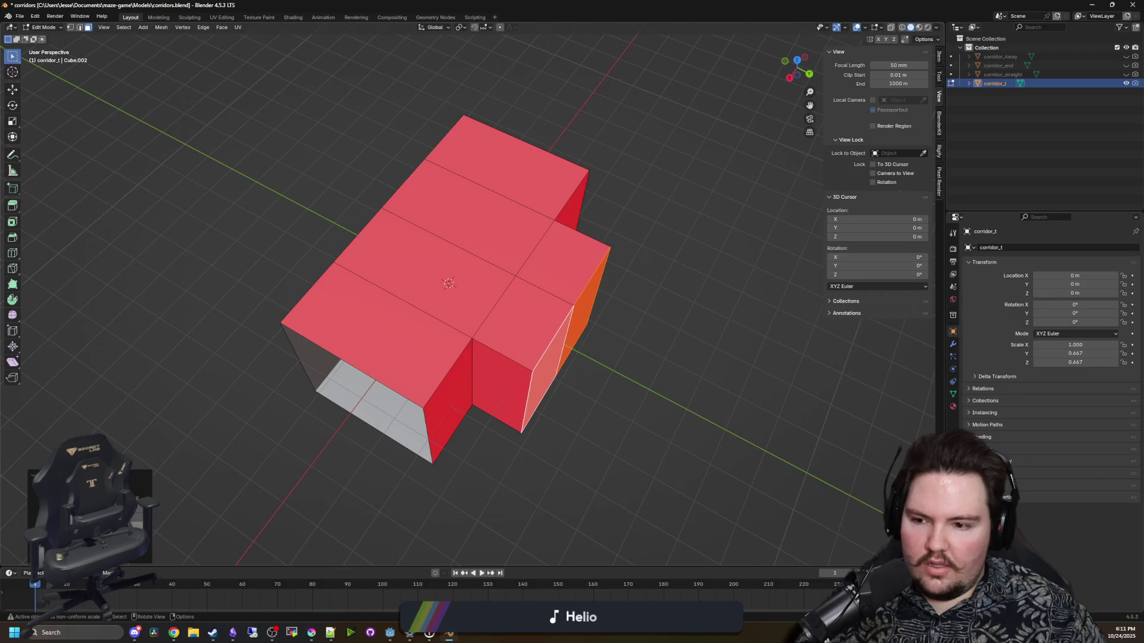
key("Return")
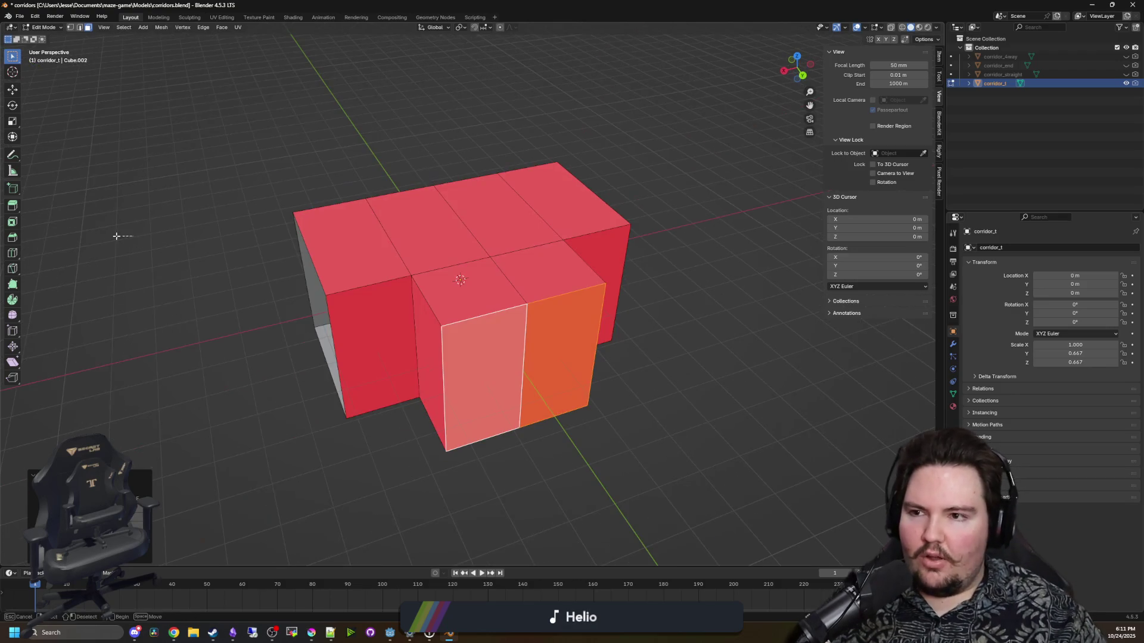
left_click(543, 380, "shift")
key("x")
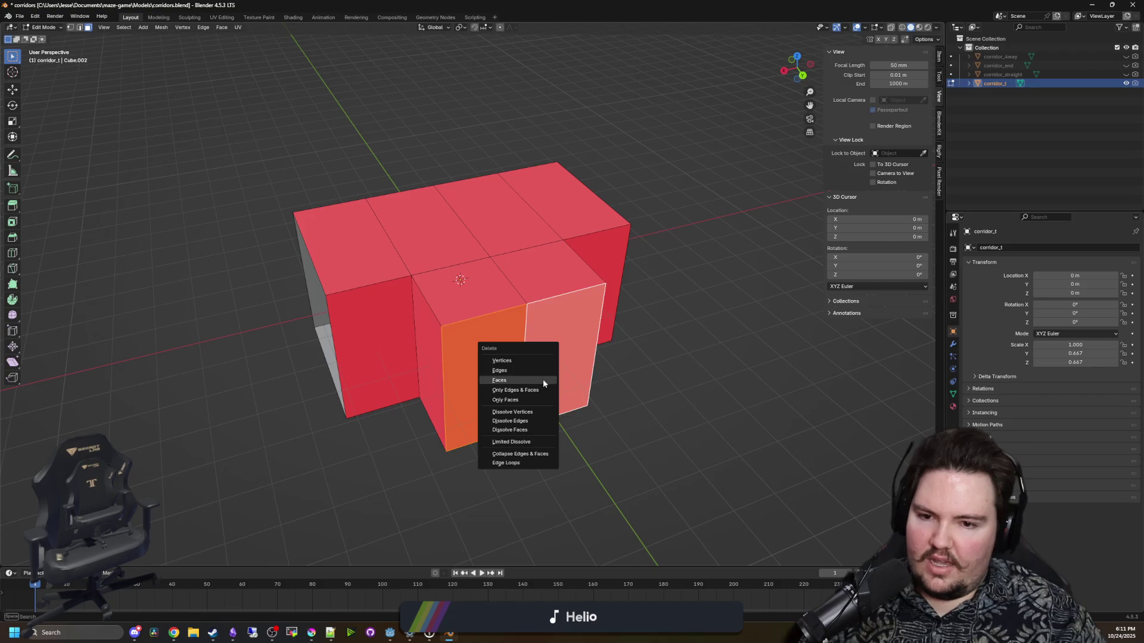
left_click(542, 379)
Merge the stray top corner vertices of the T-junction using Merge Vertices At Last
key("1")
scroll(510, 294, "up", 1)
left_click(542, 307)
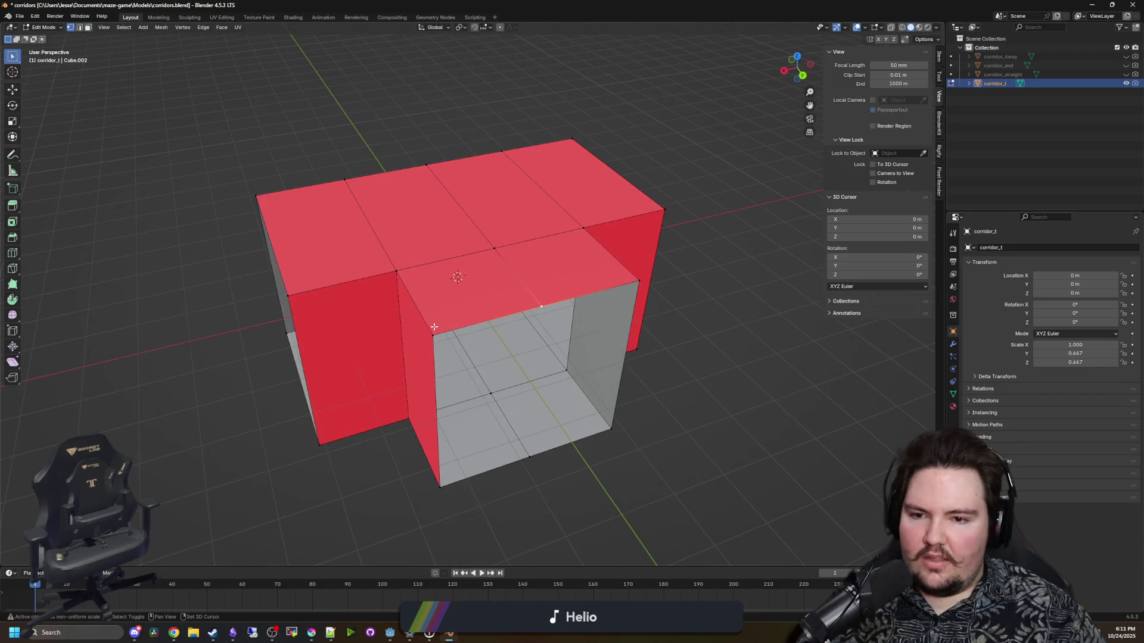
left_click(433, 336, "shift")
right_click(433, 335)
mouse_move(440, 328)
left_click(501, 373)
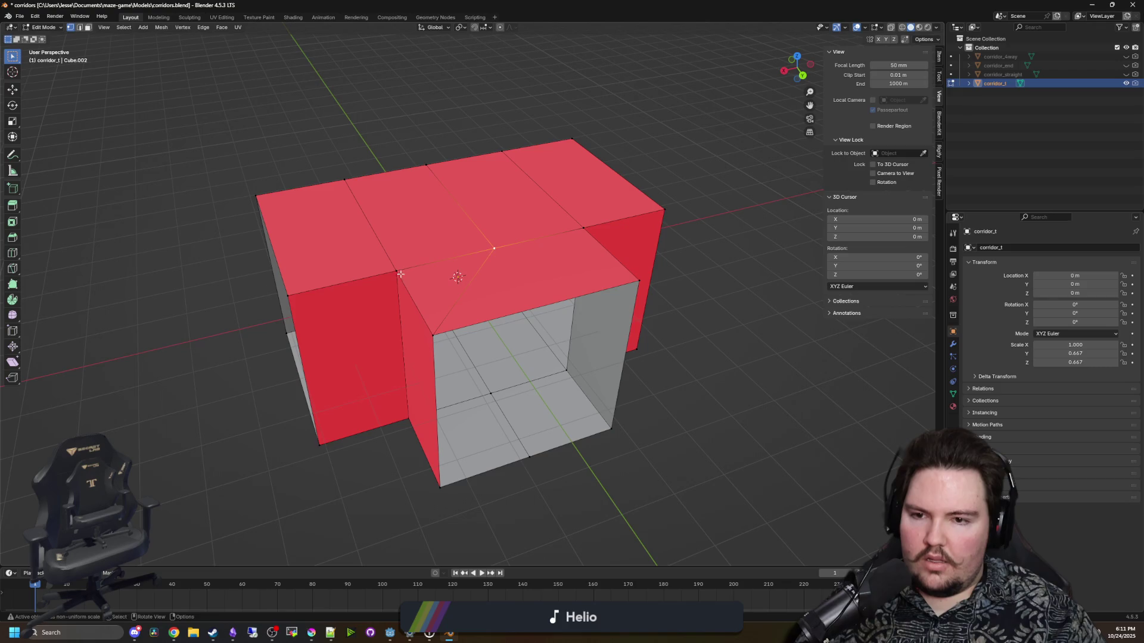
left_click(494, 248, "shift")
right_click(392, 270)
mouse_move(398, 278)
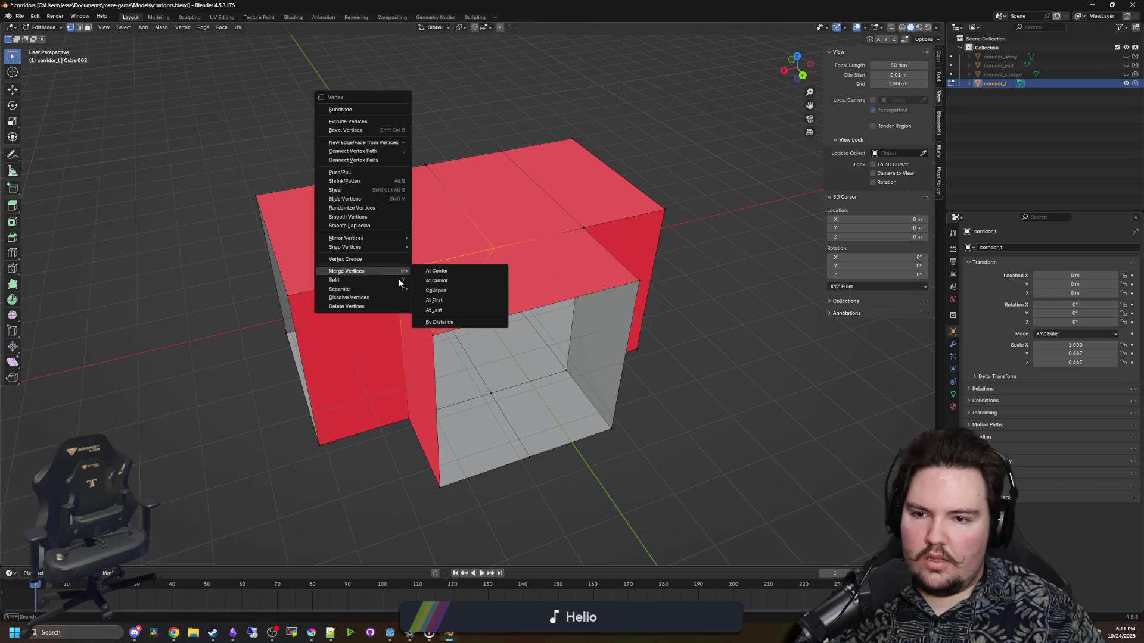
left_click(443, 311)
right_click(342, 180)
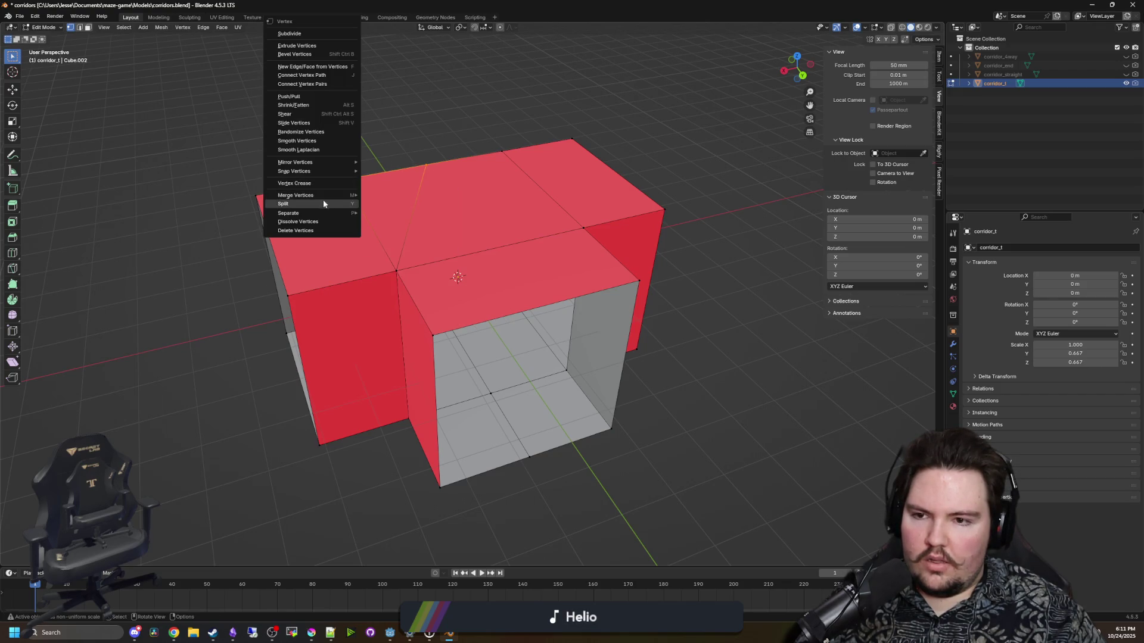
mouse_move(333, 190)
left_click(374, 258)
Merge the three pairs of underside corner vertices, then return to Object Mode and deselect
left_click_drag(375, 259, 538, 155)
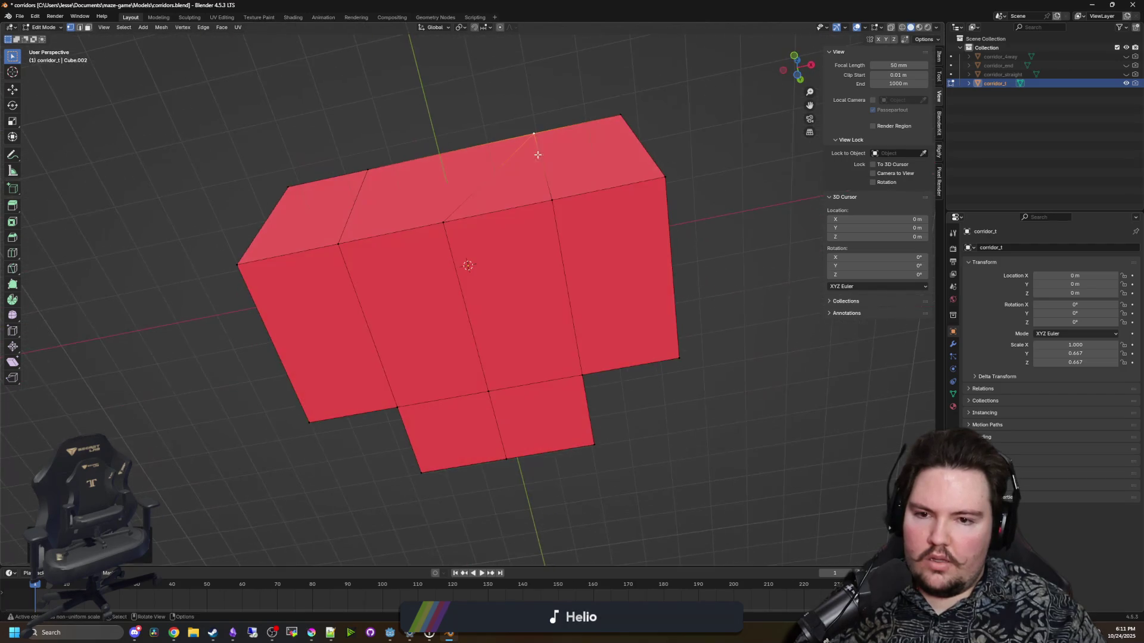
left_click(443, 222, "shift")
right_click(518, 197)
mouse_move(536, 197)
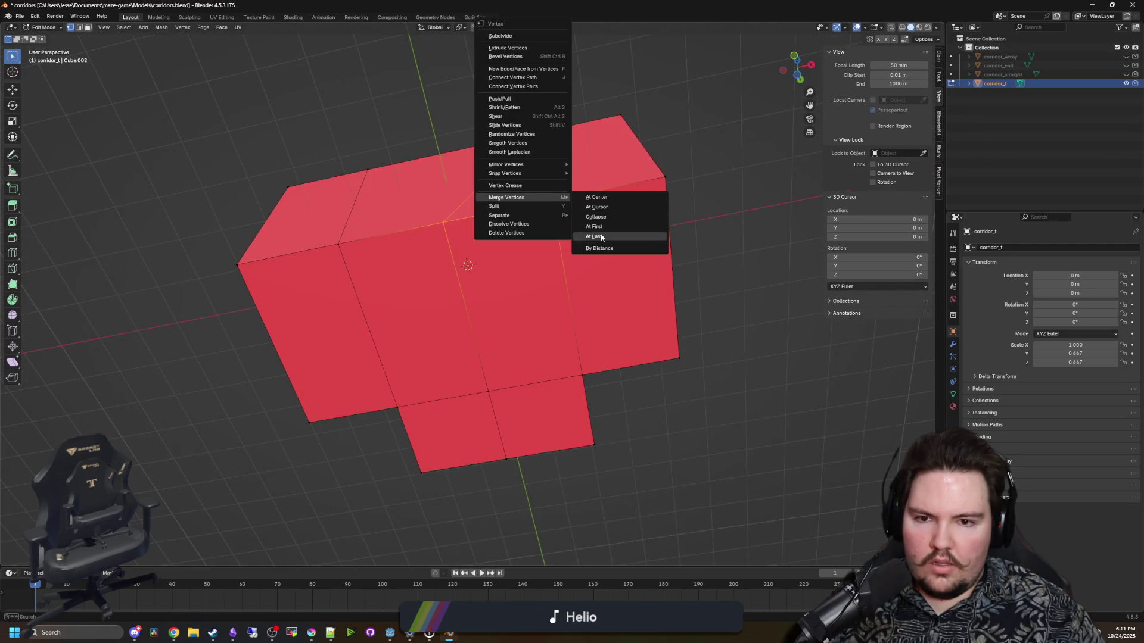
left_click(602, 237)
left_click(488, 391)
right_click(536, 377)
mouse_move(574, 377)
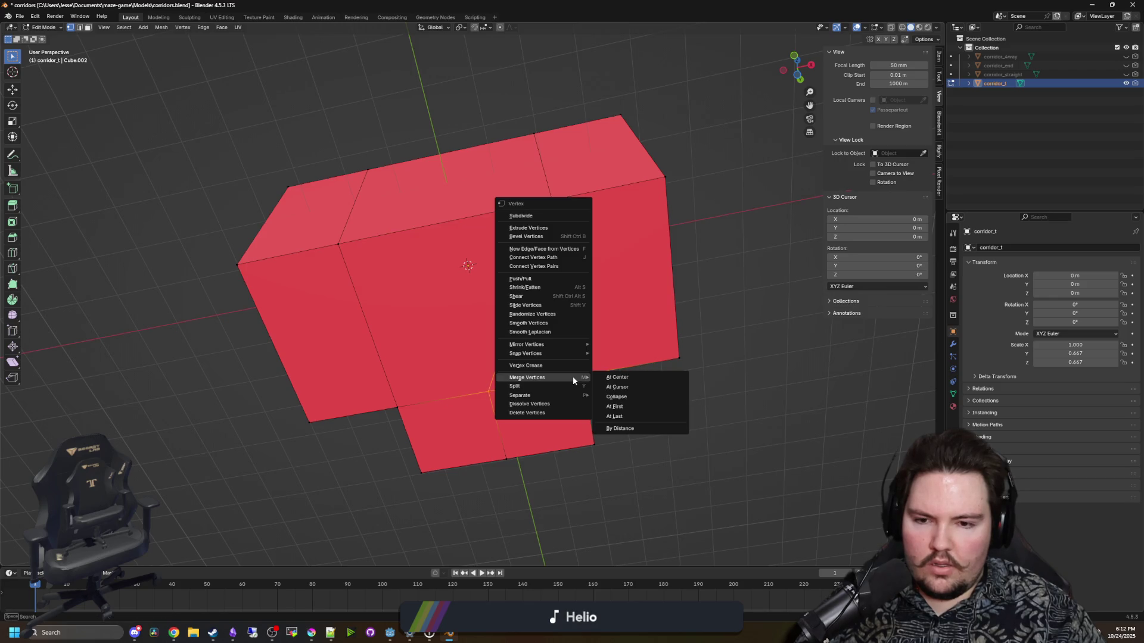
left_click(627, 421)
left_click(506, 458)
right_click(587, 446)
mouse_move(588, 446)
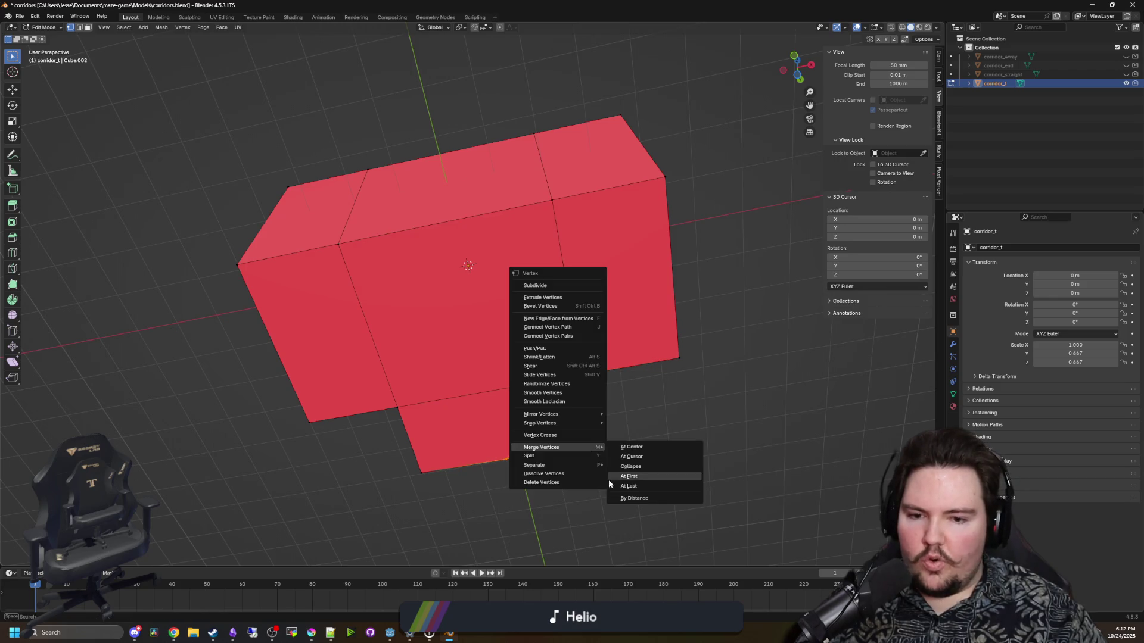
left_click(628, 486)
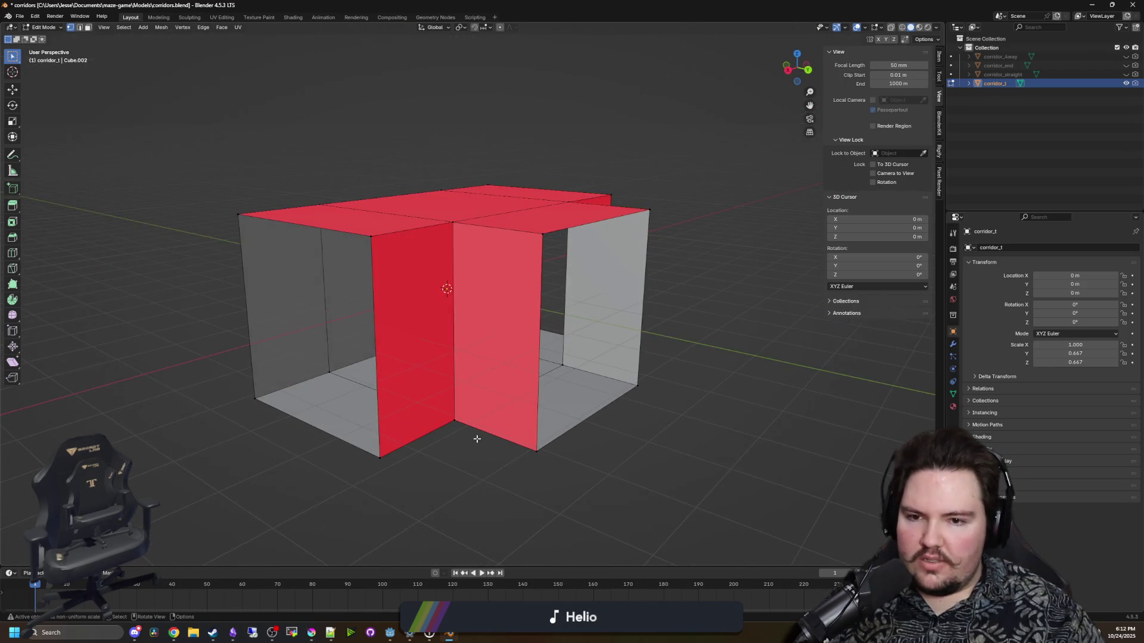
key("Tab")
left_click(519, 456)
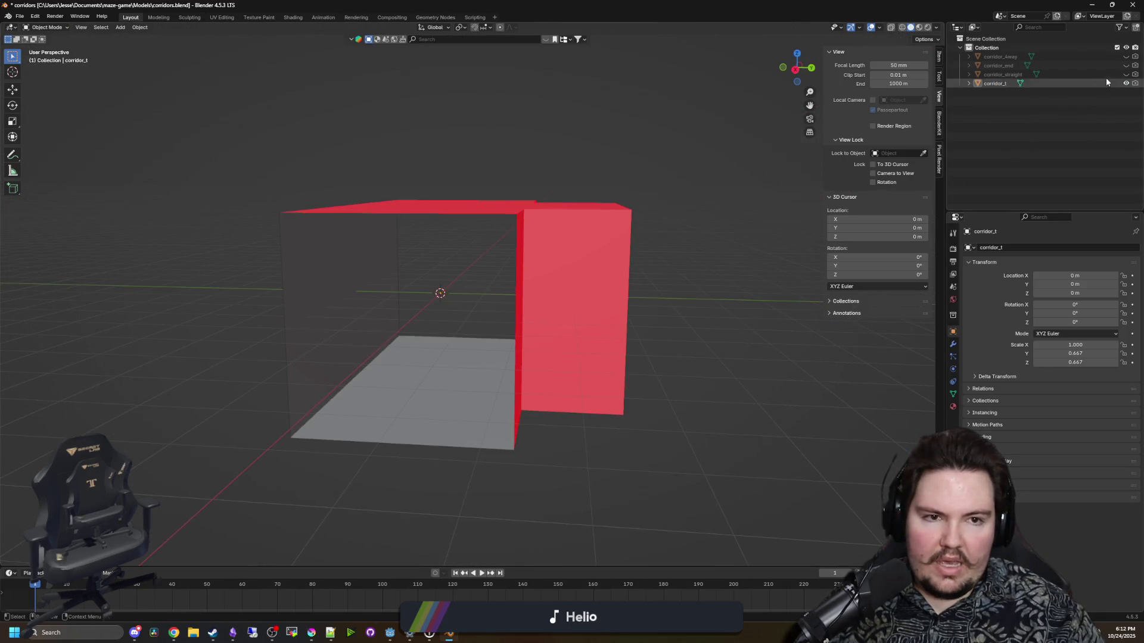
Export the selected T corridor piece as corridor_straight.obj with Materials turned off
left_click(538, 233)
left_click(24, 18)
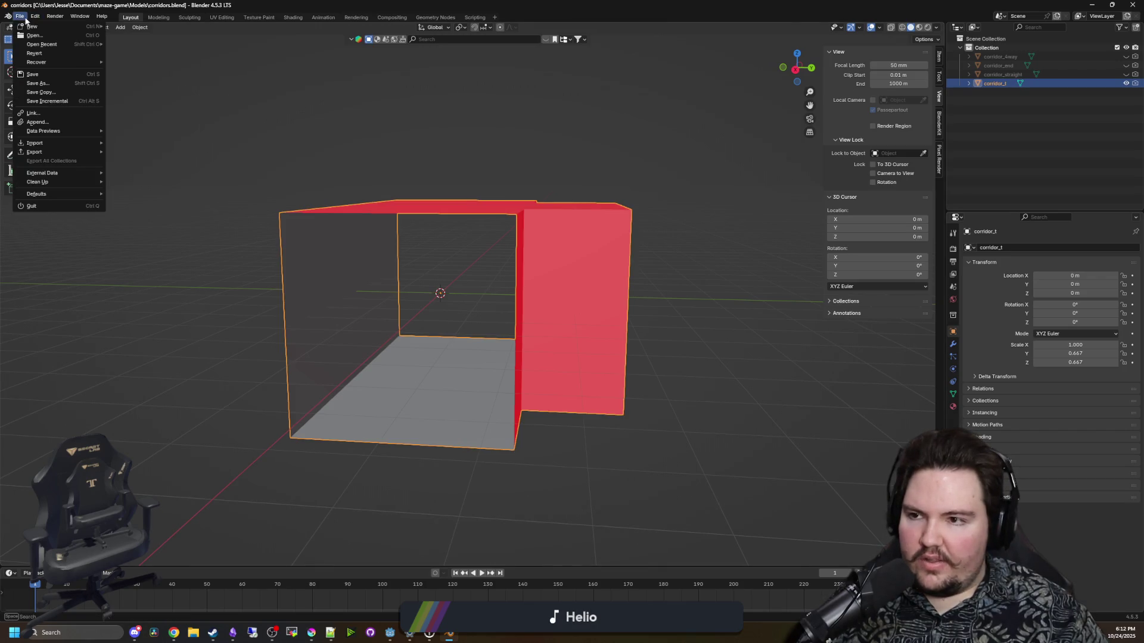
mouse_move(79, 153)
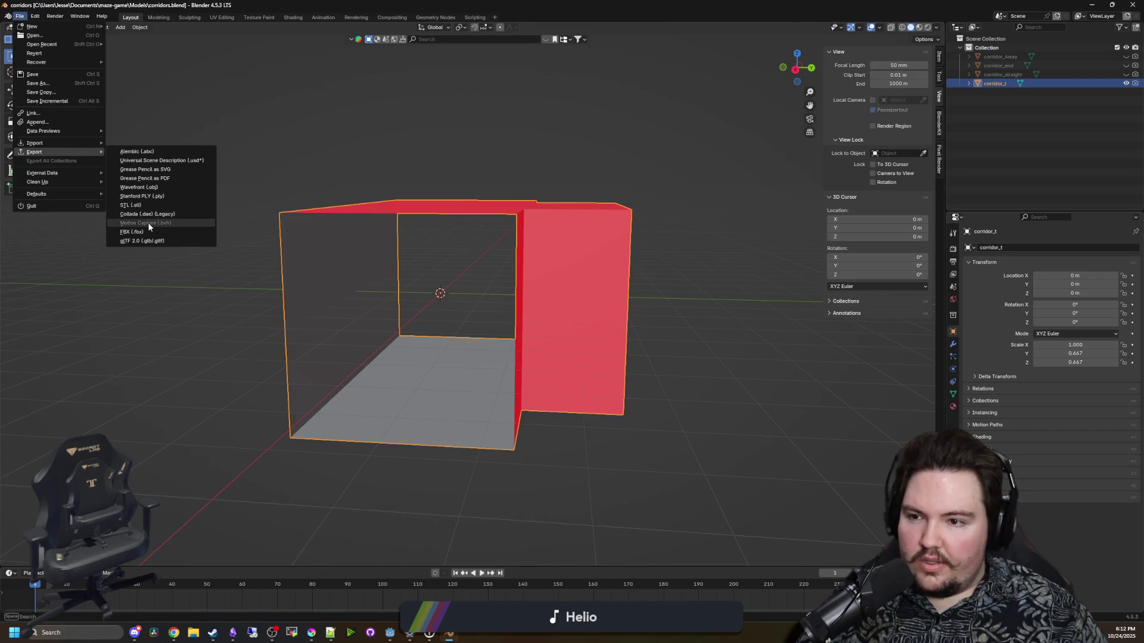
left_click(169, 186)
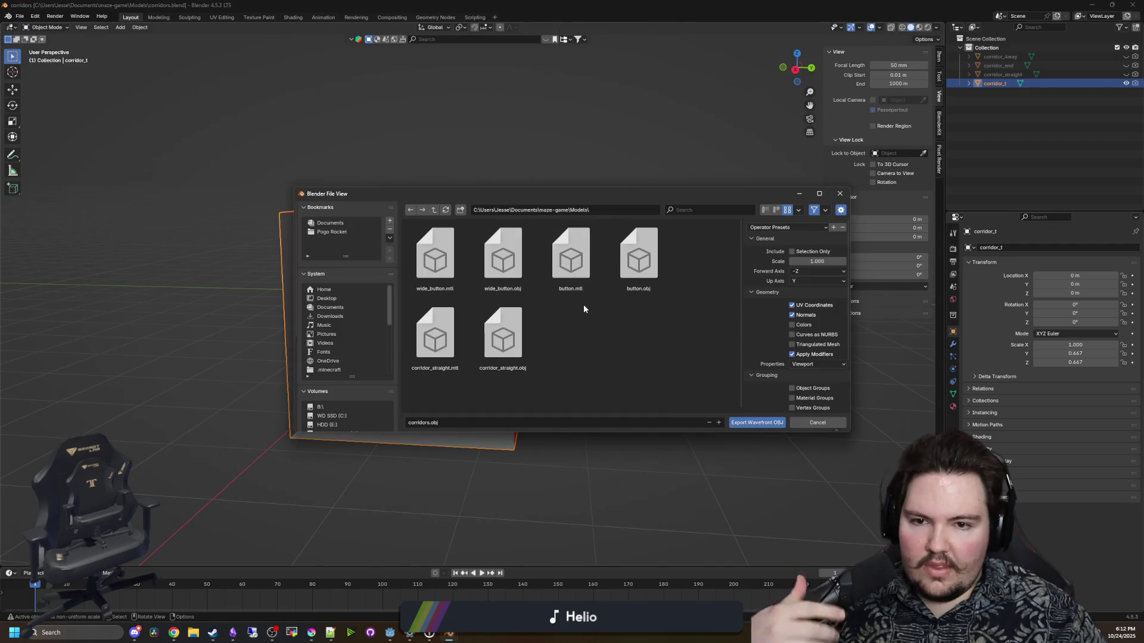
left_click(461, 423)
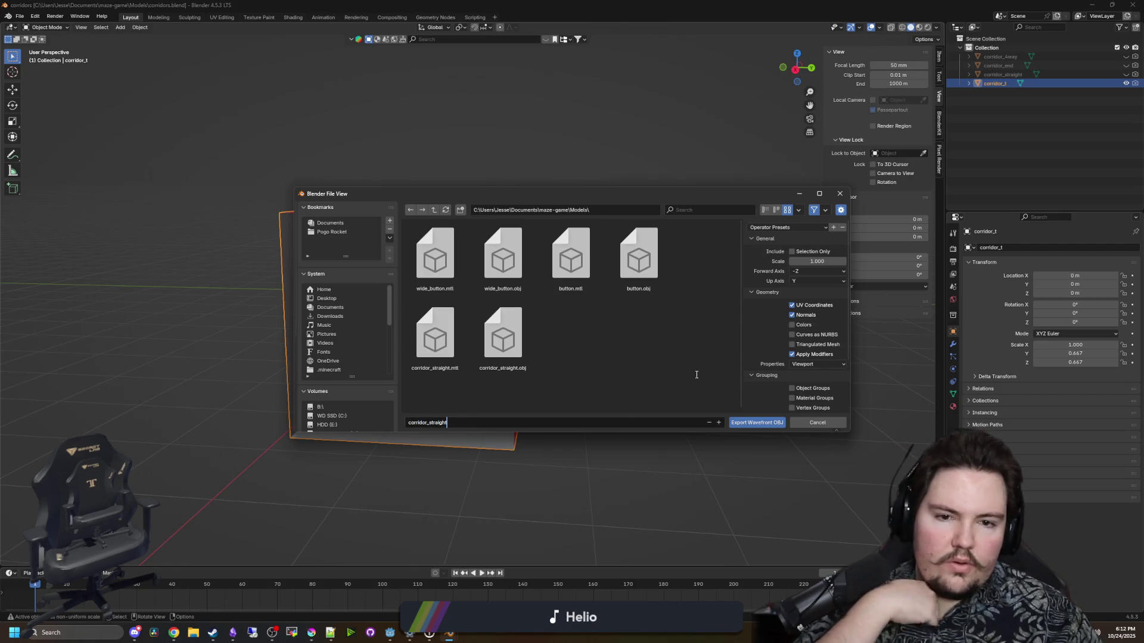
key("Return")
scroll(771, 349, "down", 3)
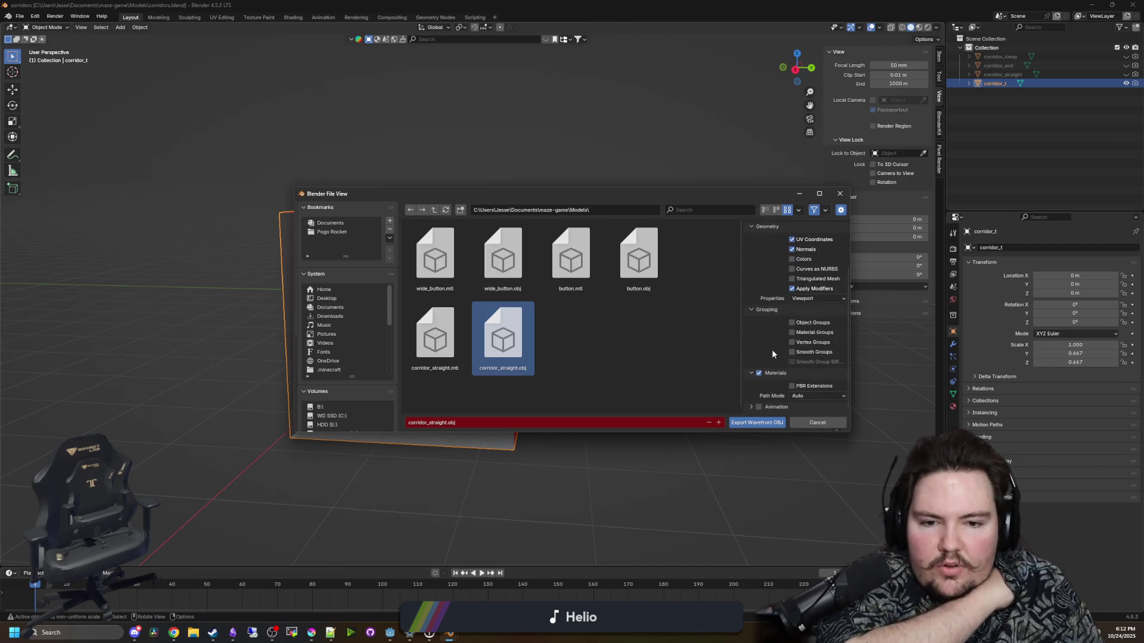
left_click(761, 374)
left_click(753, 373)
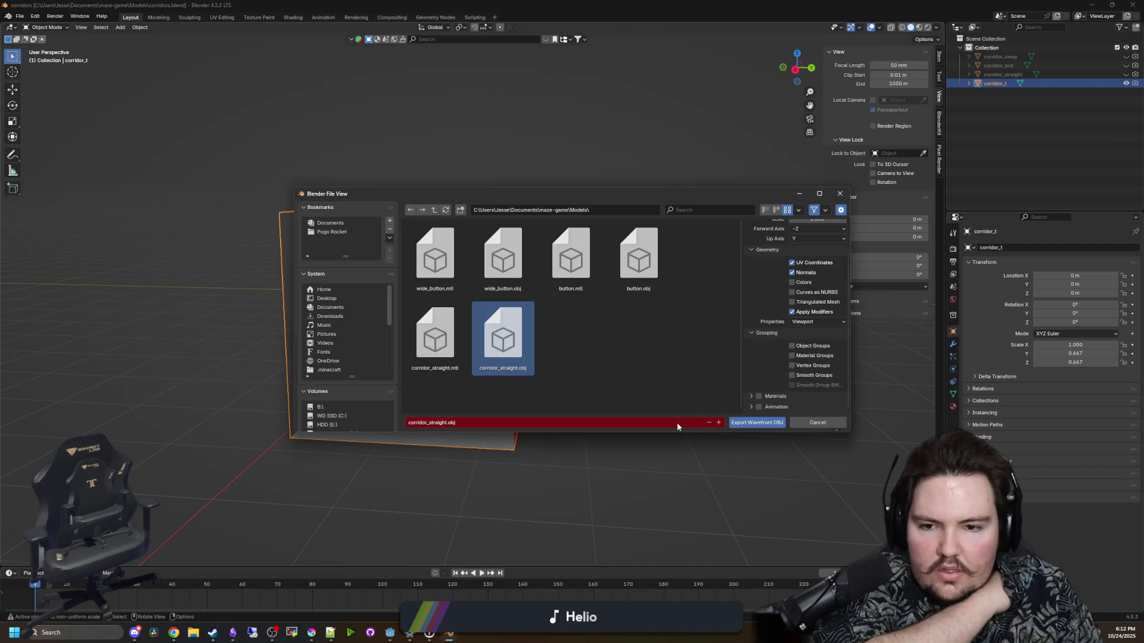
left_click(752, 424)
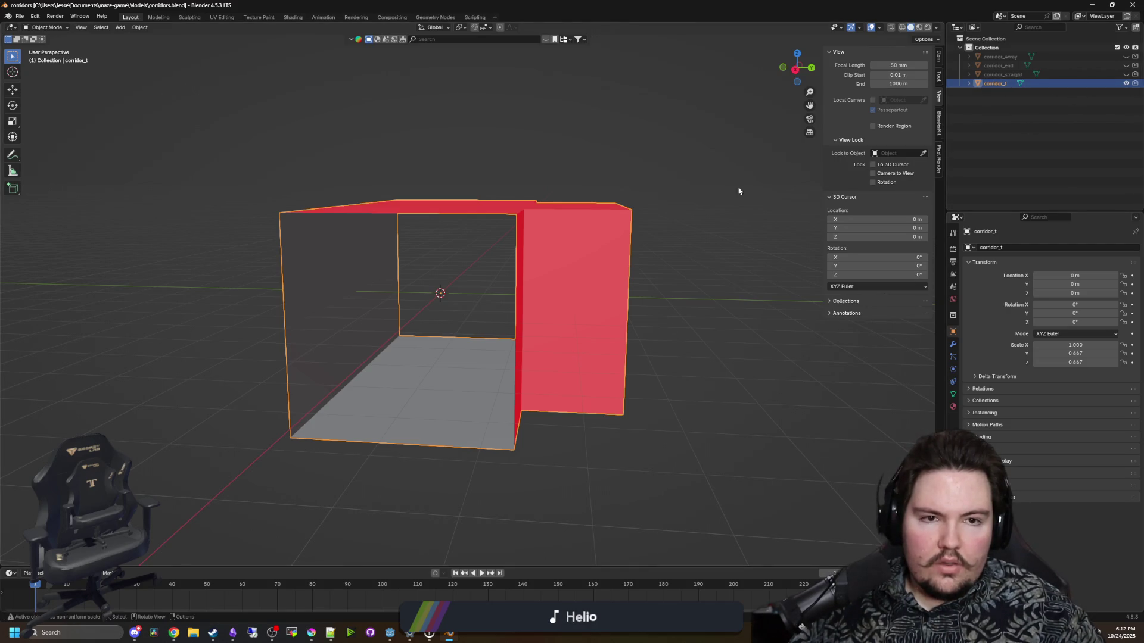
Hide the T corridor piece and select the straight corridor piece
key("KP_Decimal")
key("h")
left_click(1106, 73)
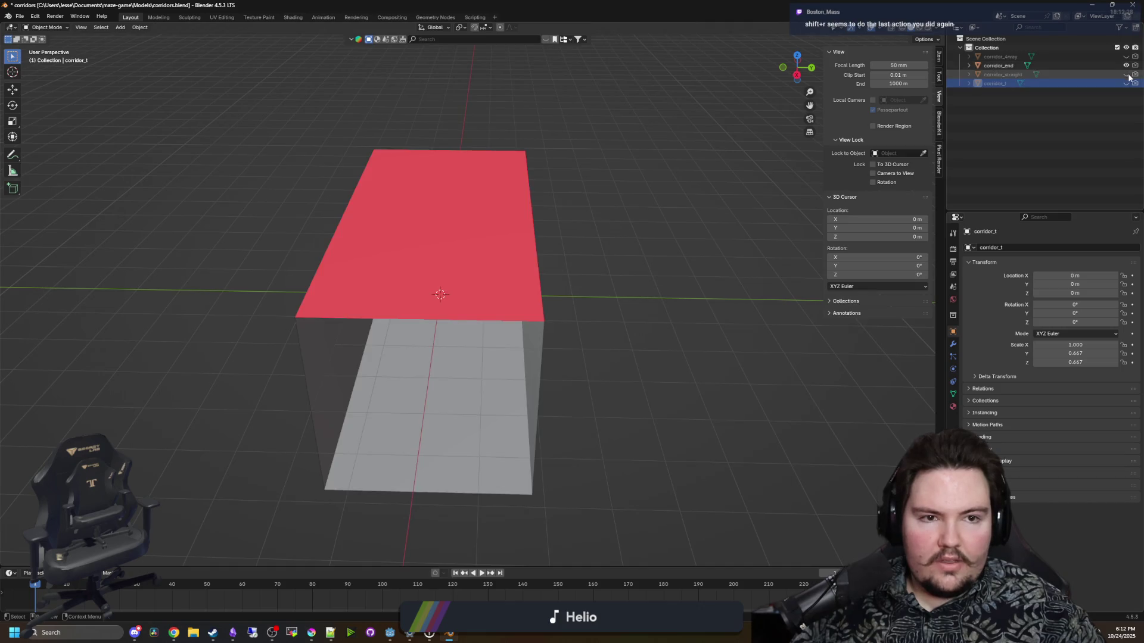
Save the corridors blend file and export the straight corridor as corridor_straight.obj
key("ctrl+s")
left_click(19, 17)
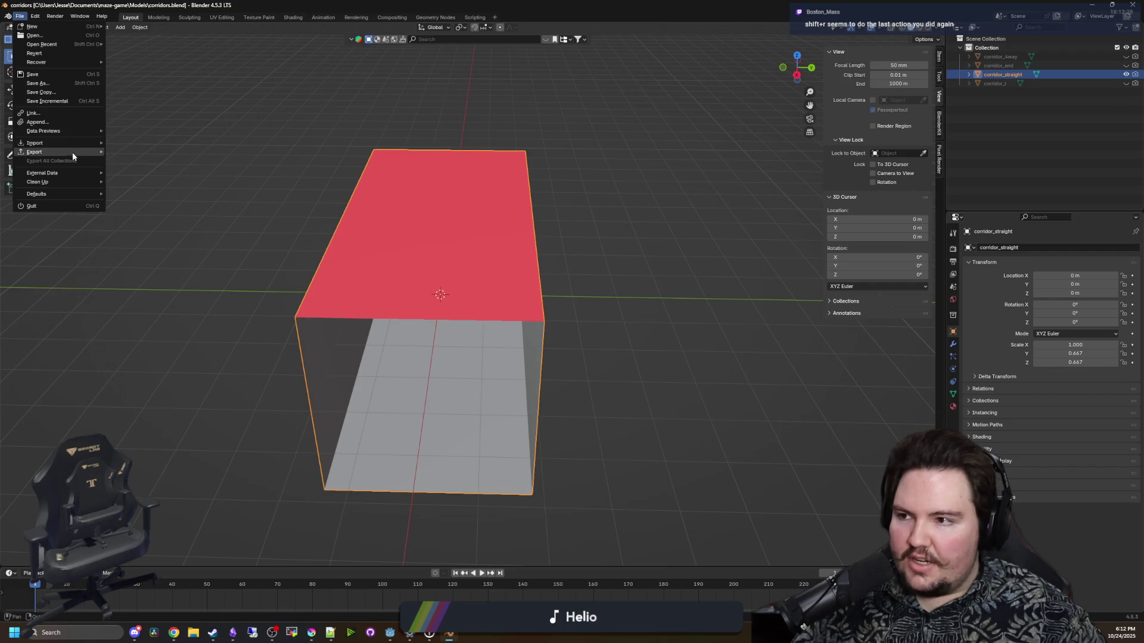
mouse_move(81, 152)
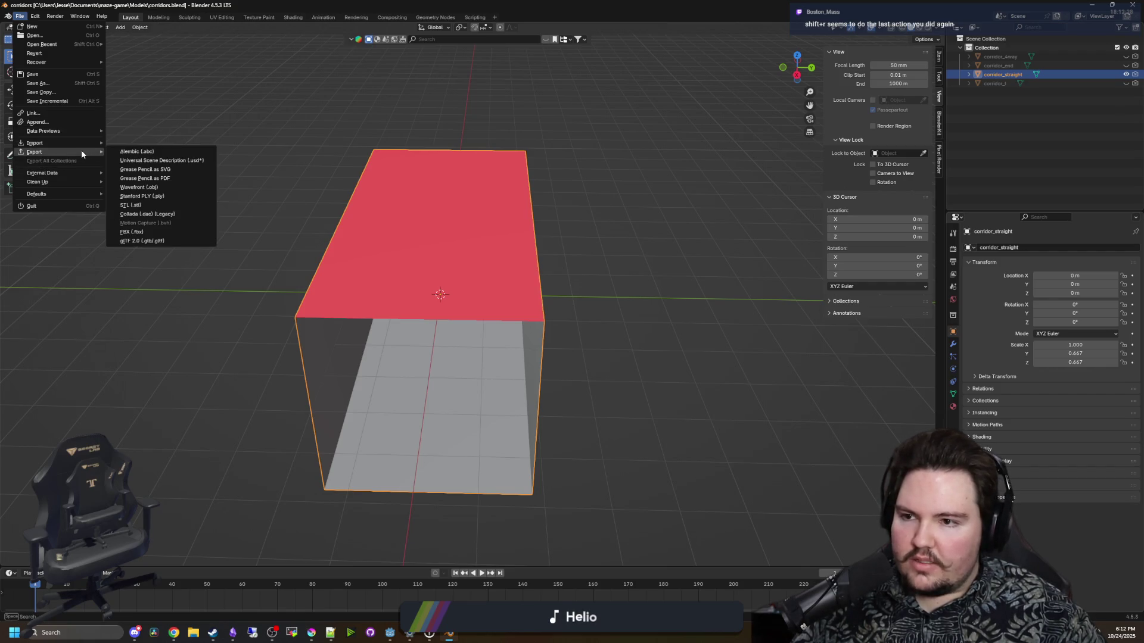
left_click(153, 189)
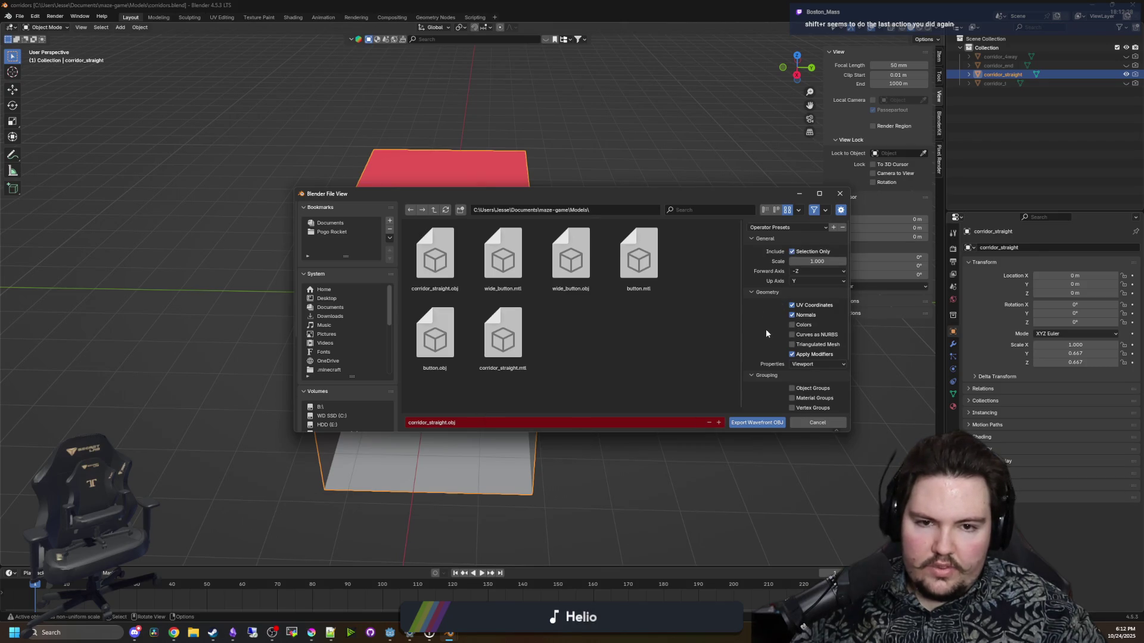
left_click(761, 423)
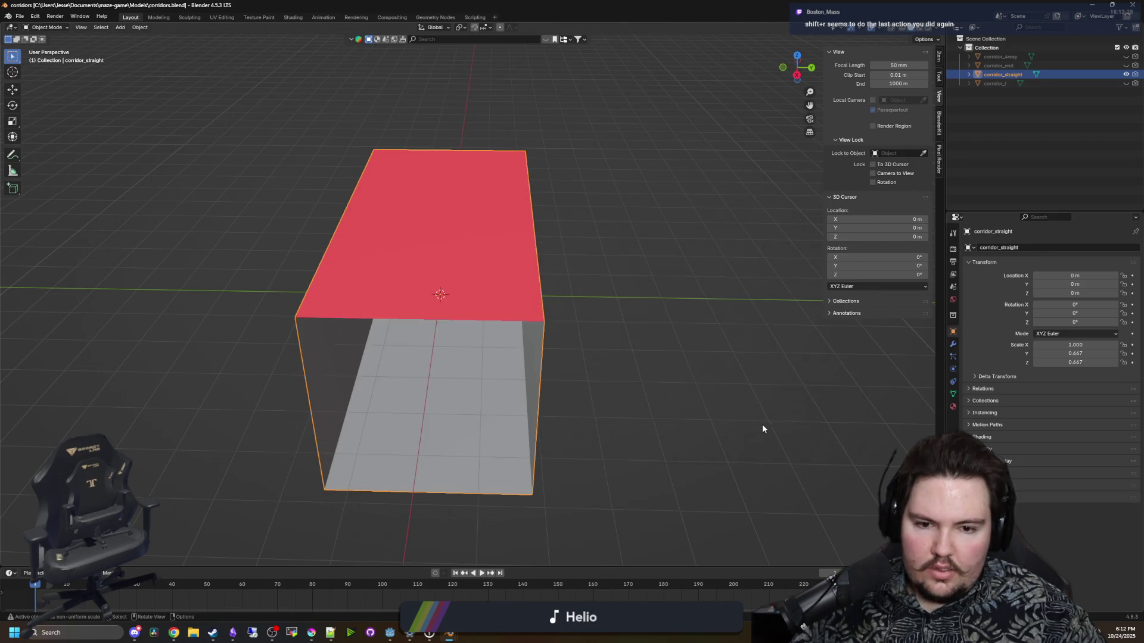
Hide the straight piece, select corridor_t, and export it as corridor_t.obj
left_click(1126, 74)
left_click(1126, 84)
left_click(995, 83)
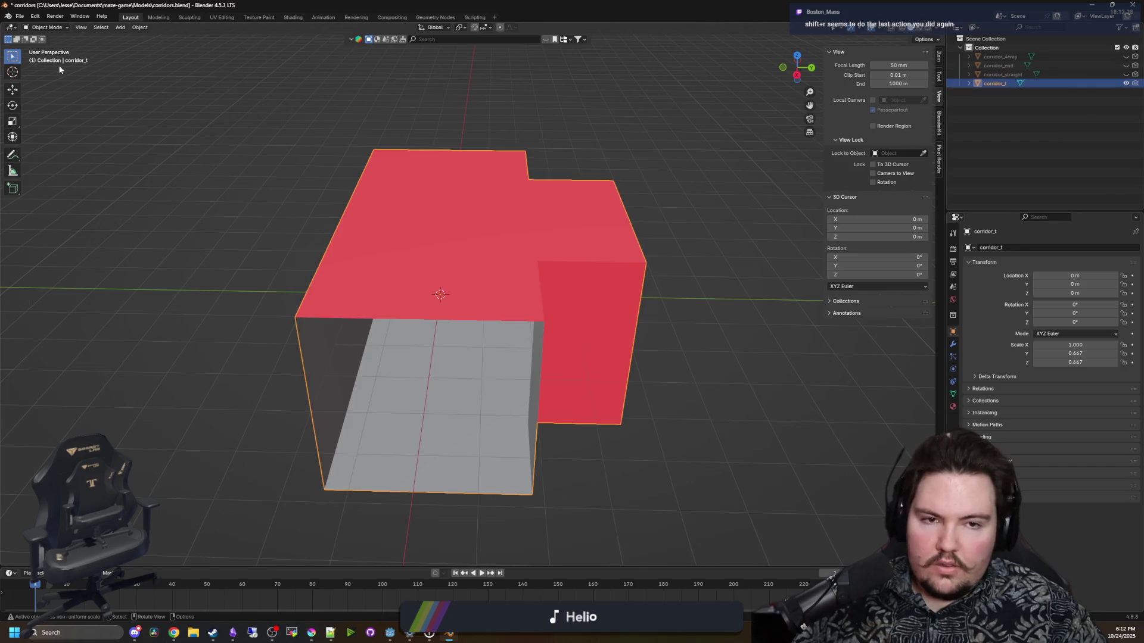
left_click(19, 17)
mouse_move(90, 153)
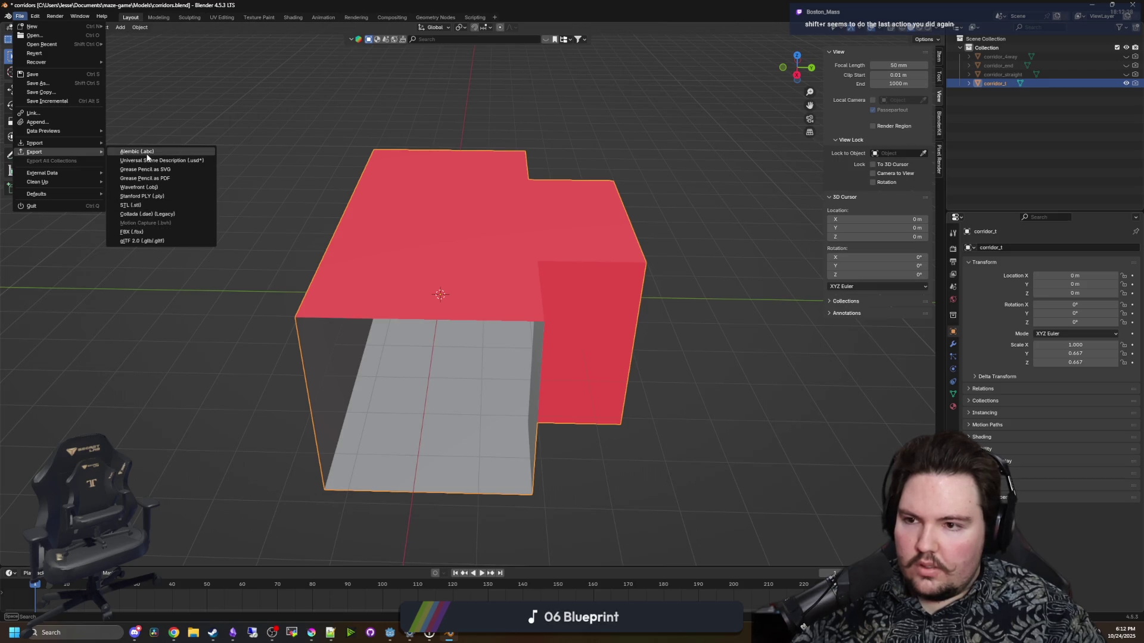
left_click(149, 186)
type("corridor_")
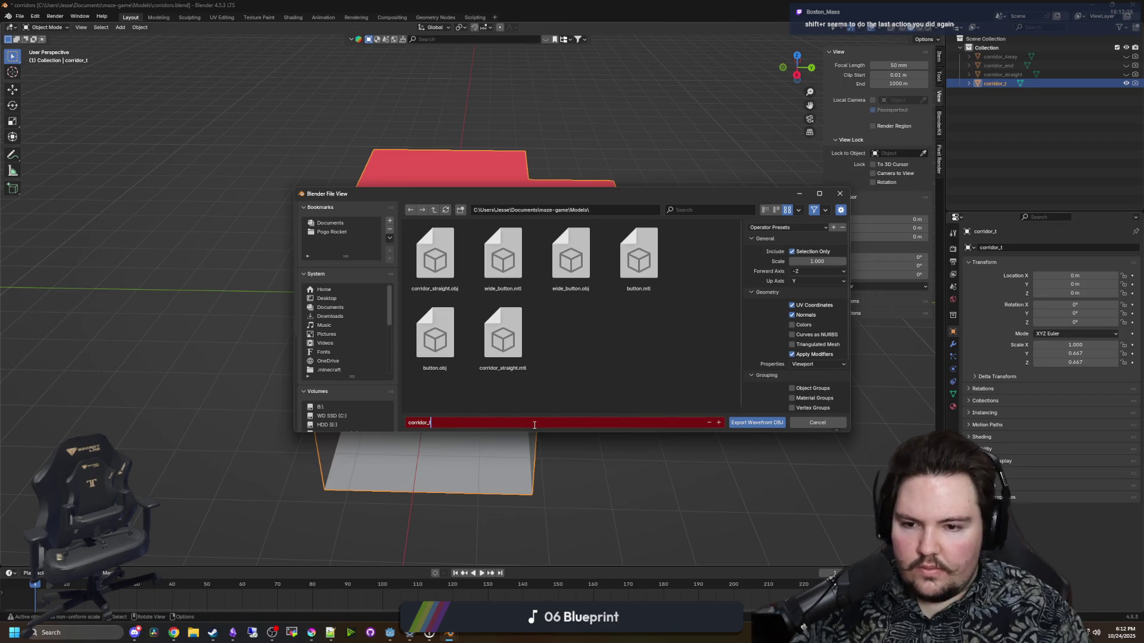
key("Return")
left_click(766, 422)
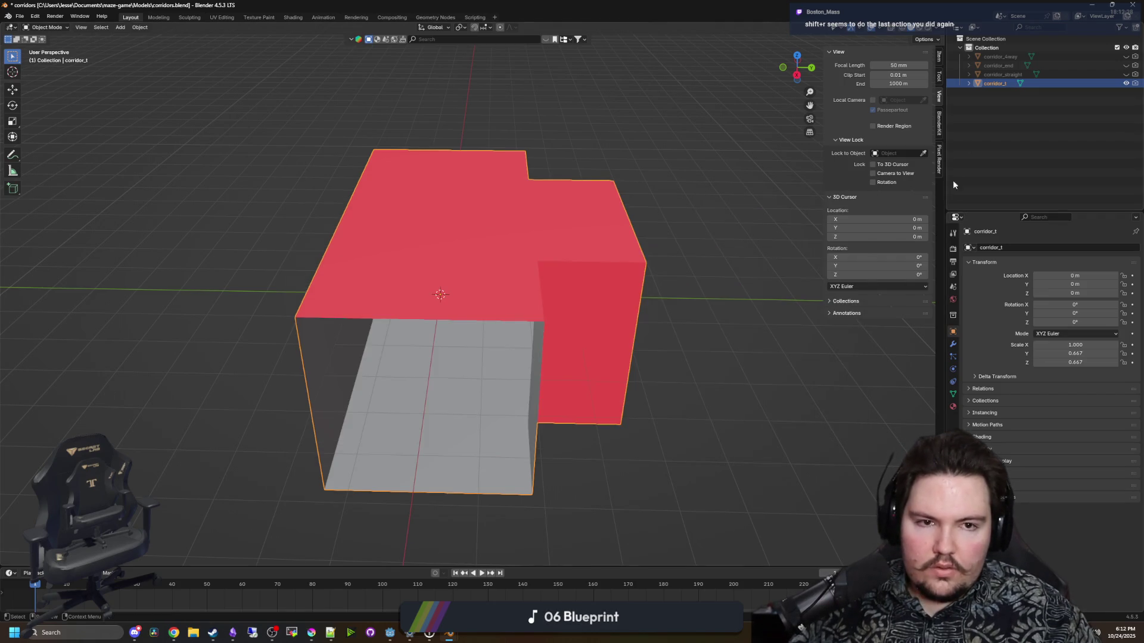
Hide corridor_t, then show and select the corridor_end piece
left_click(1127, 83)
left_click(1126, 65)
left_click(998, 66)
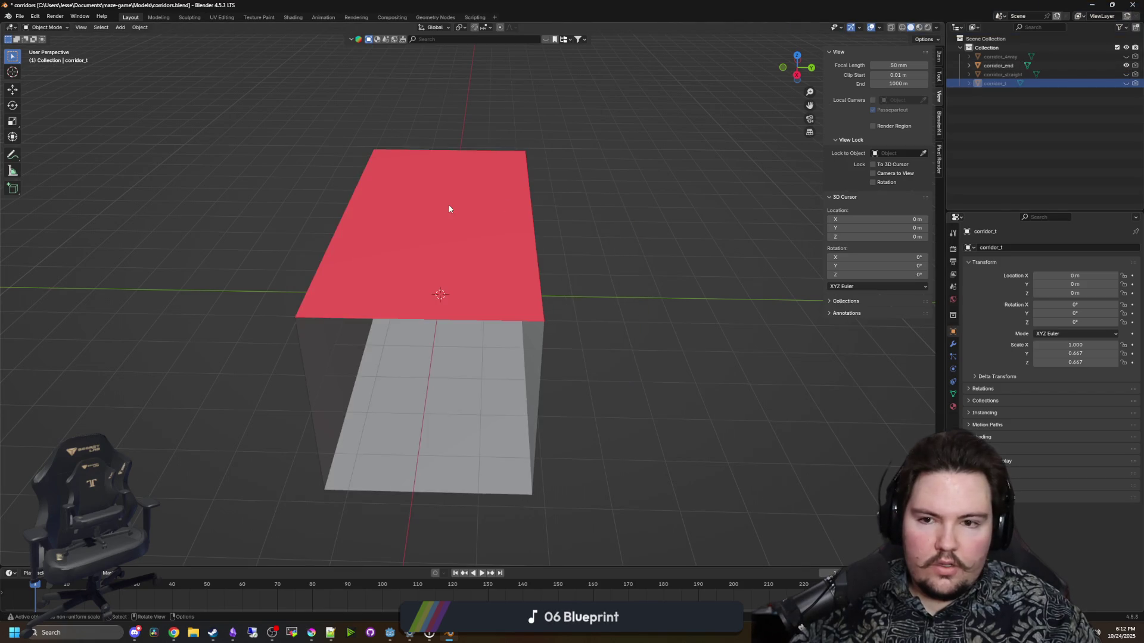
Export the corridor_end piece as corridor_end.obj
key("KP_3")
left_click(18, 17)
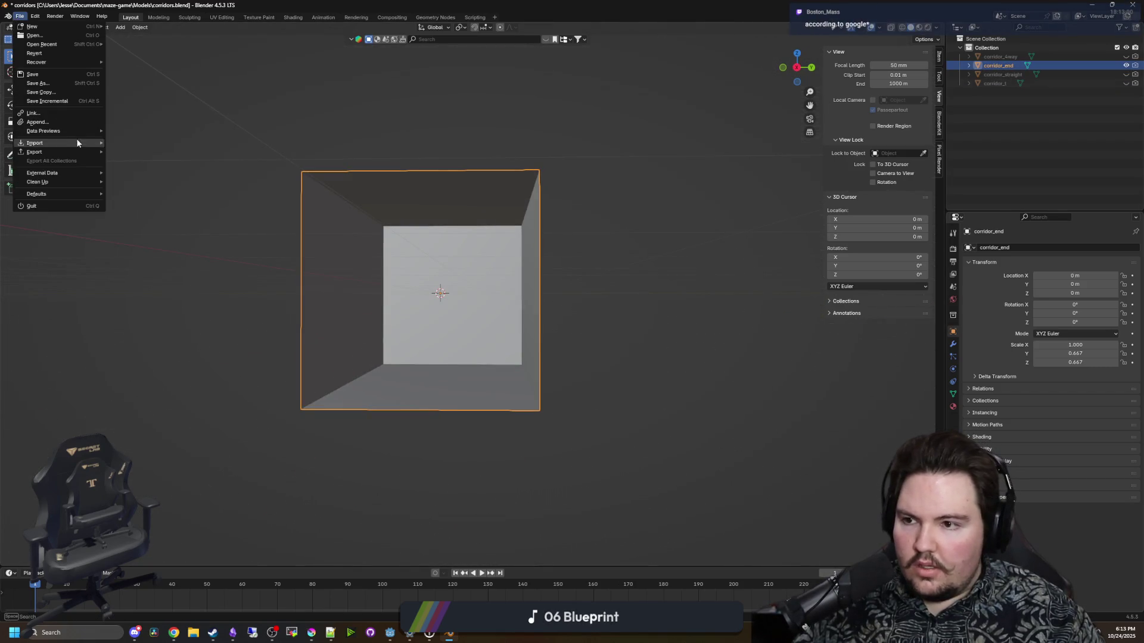
mouse_move(83, 154)
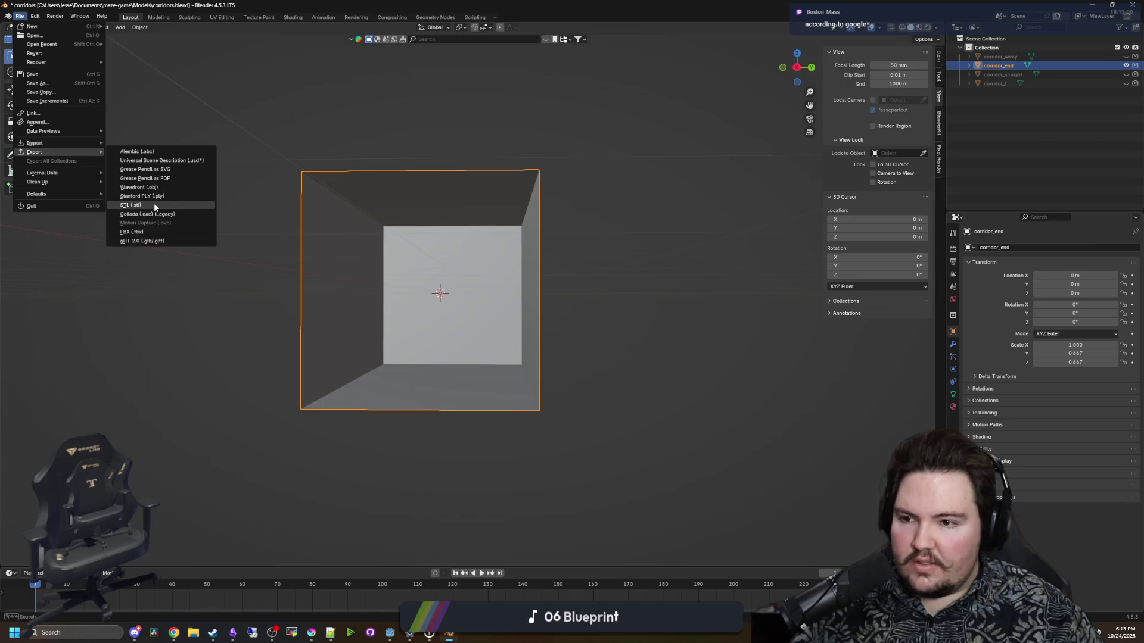
left_click(148, 188)
type("corridor_end")
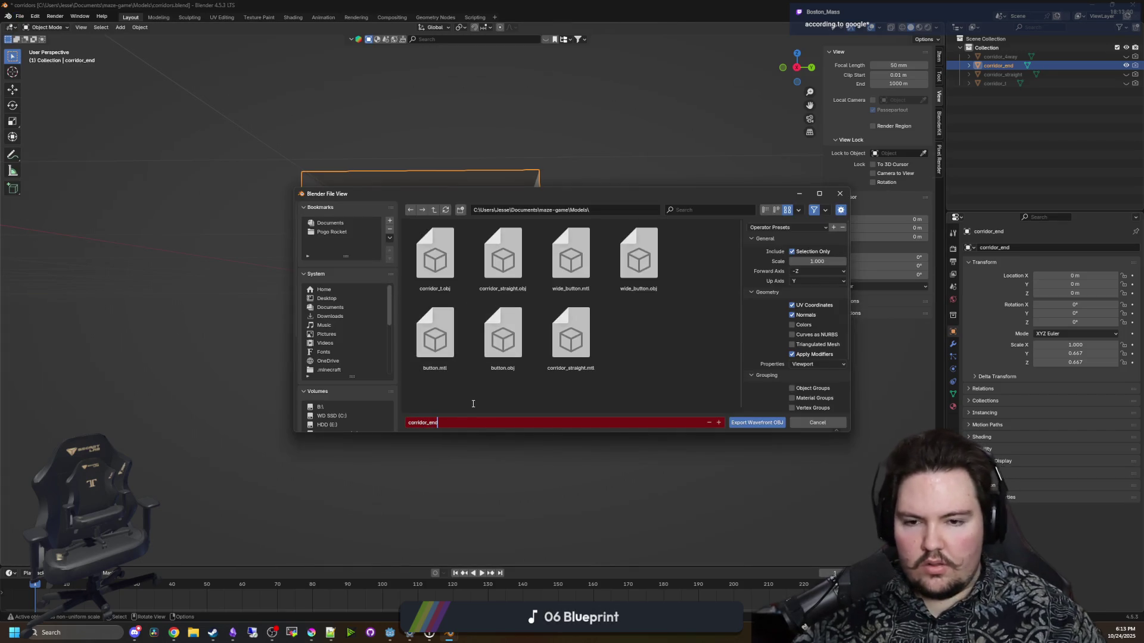
key("Return")
left_click(768, 422)
Swap to the corridor_4way piece and export it as corridor_4way.obj, then return to Godot
left_click(1000, 56)
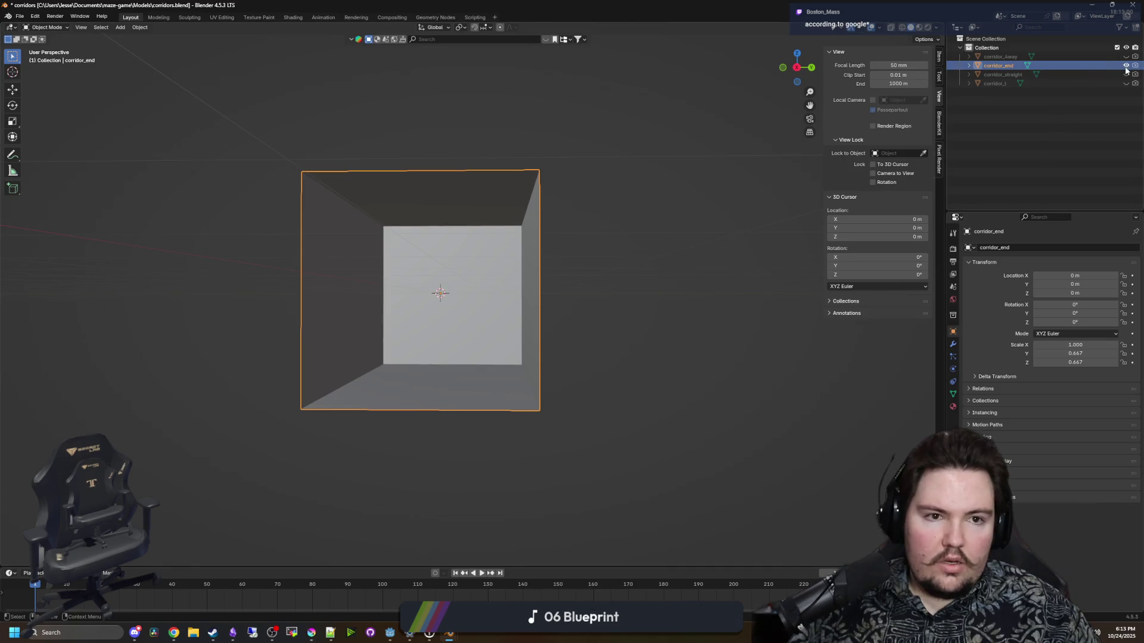
left_click(1126, 65)
left_click(1126, 56)
left_click_drag(797, 67, 798, 83)
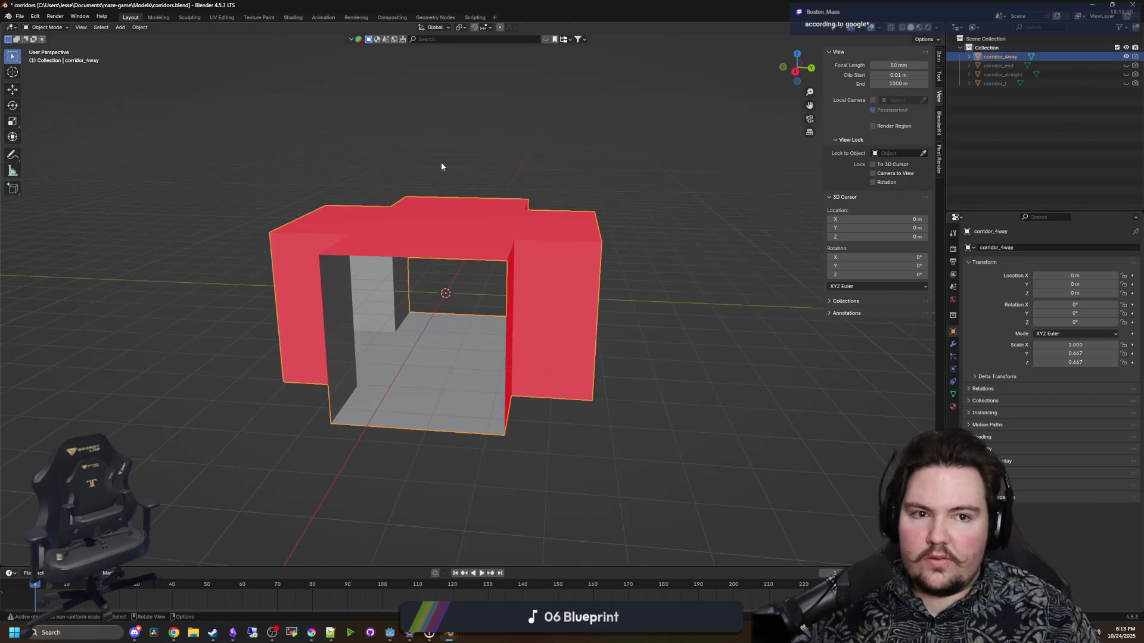
left_click(20, 17)
mouse_move(77, 152)
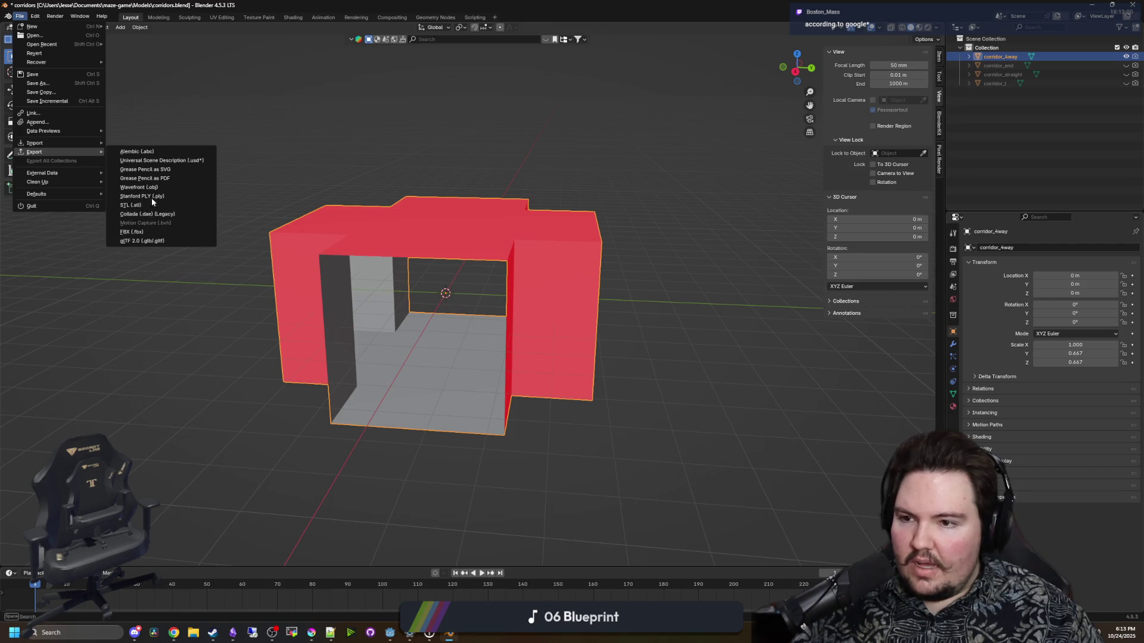
left_click(176, 188)
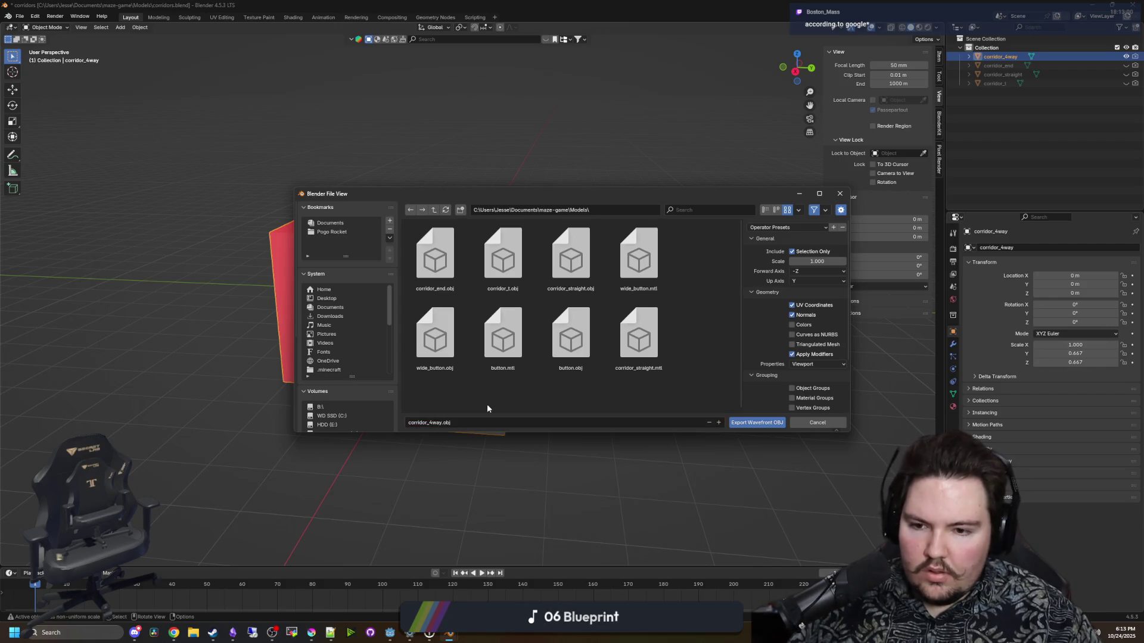
key("Return")
left_click(741, 422)
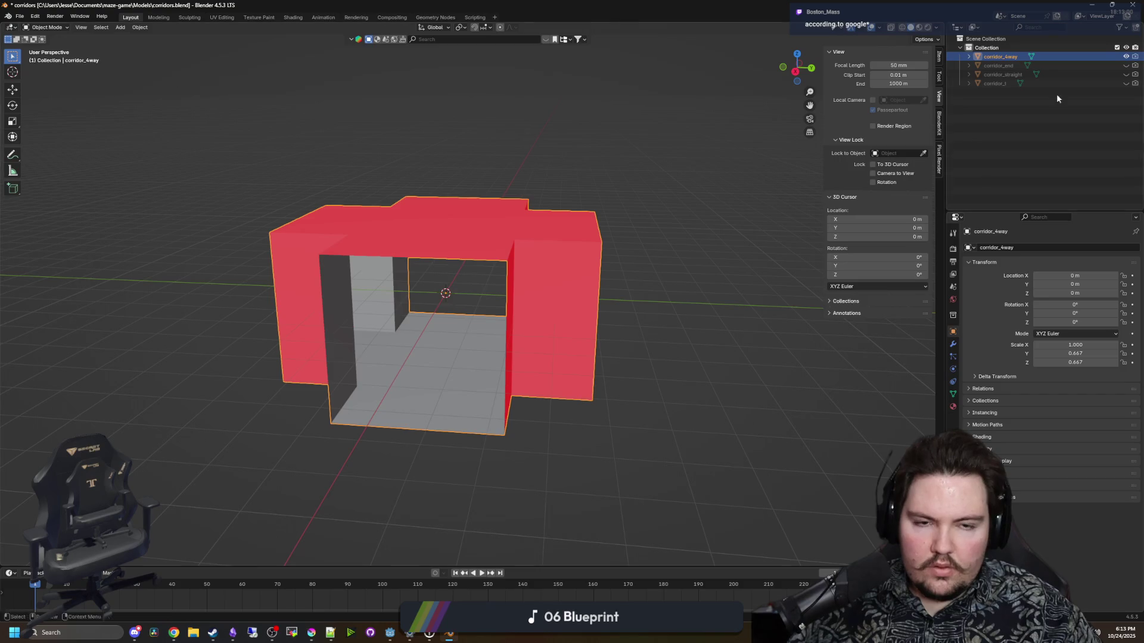
left_click(1093, 4)
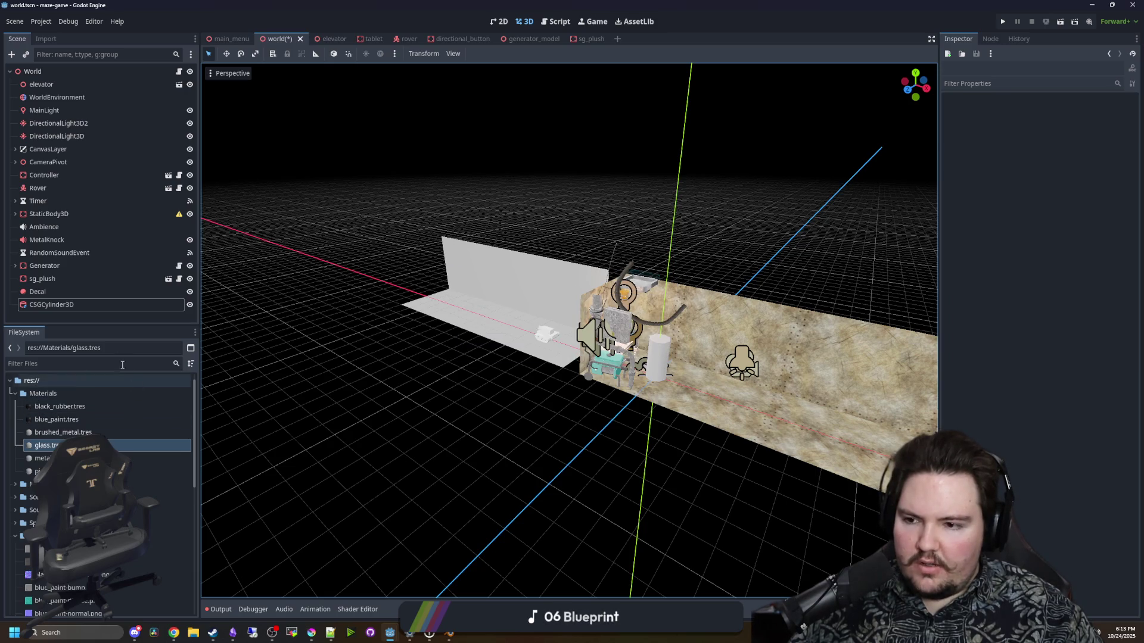
Open the MeshLibrary class reference from the GridMaps docs in a new tab, then return to Godot
key("alt+Tab")
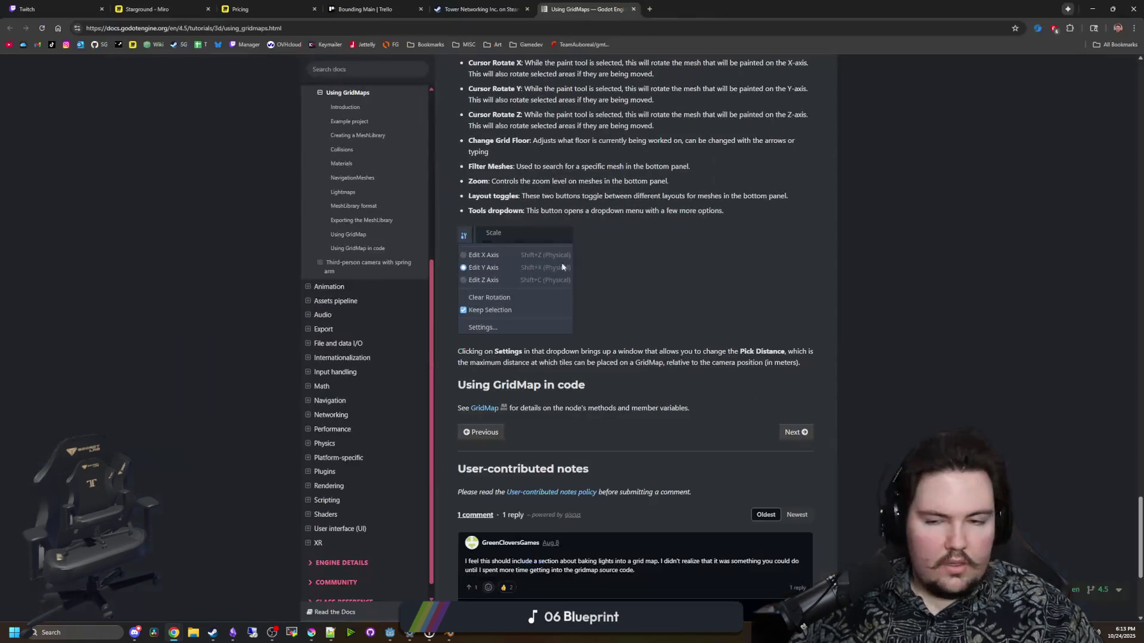
scroll(615, 363, "up", 20)
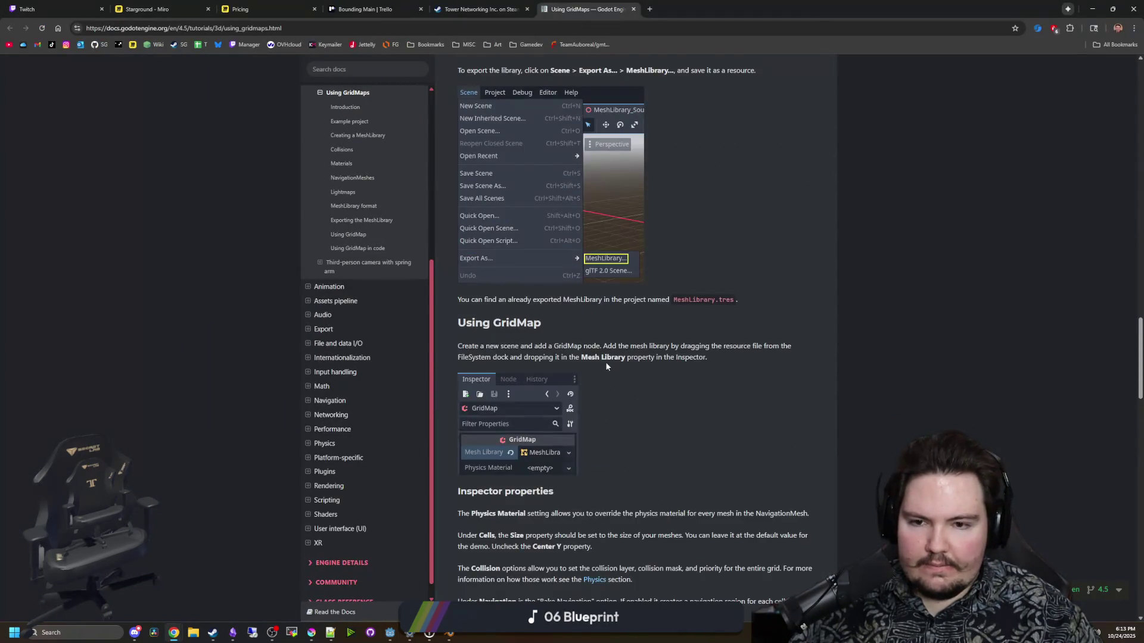
scroll(605, 357, "down", 4)
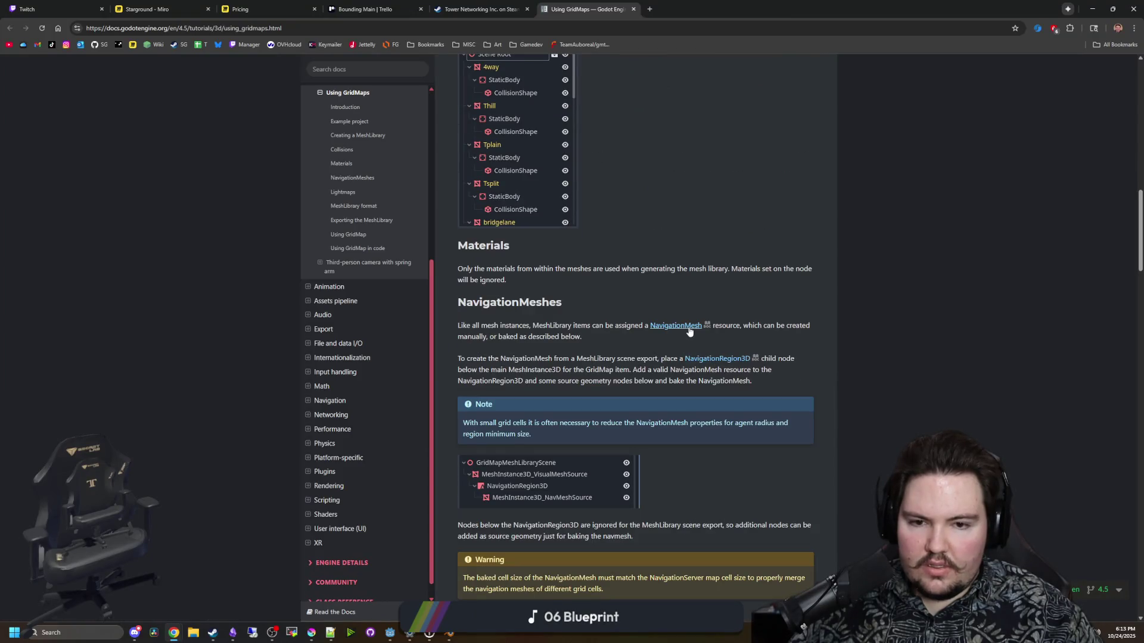
scroll(518, 287, "up", 18)
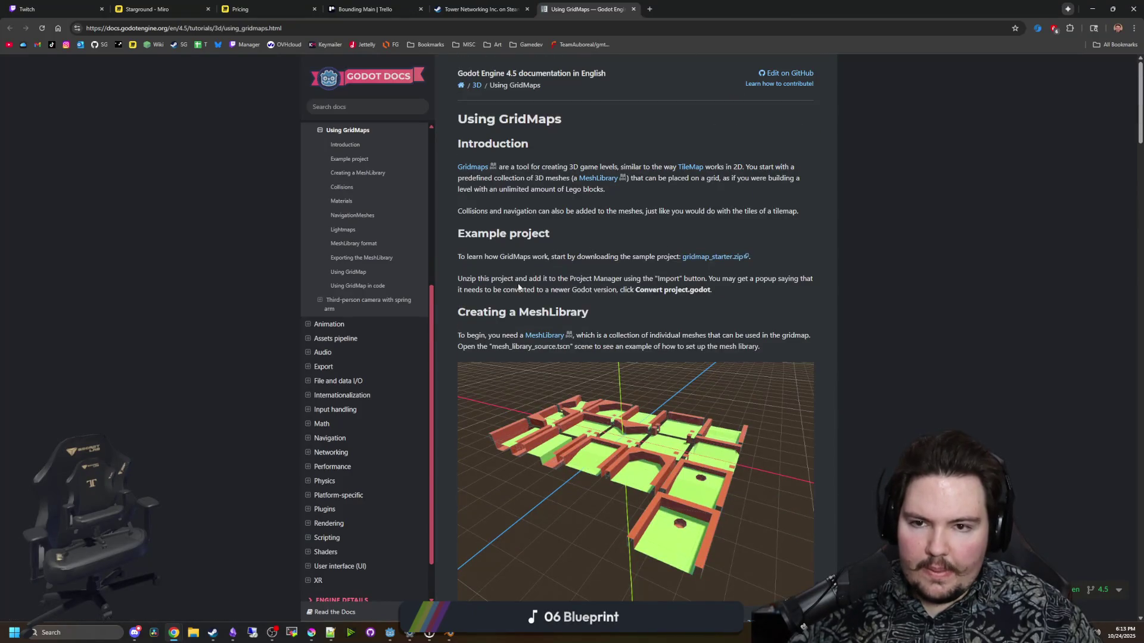
middle_click(544, 336)
left_click(705, 5)
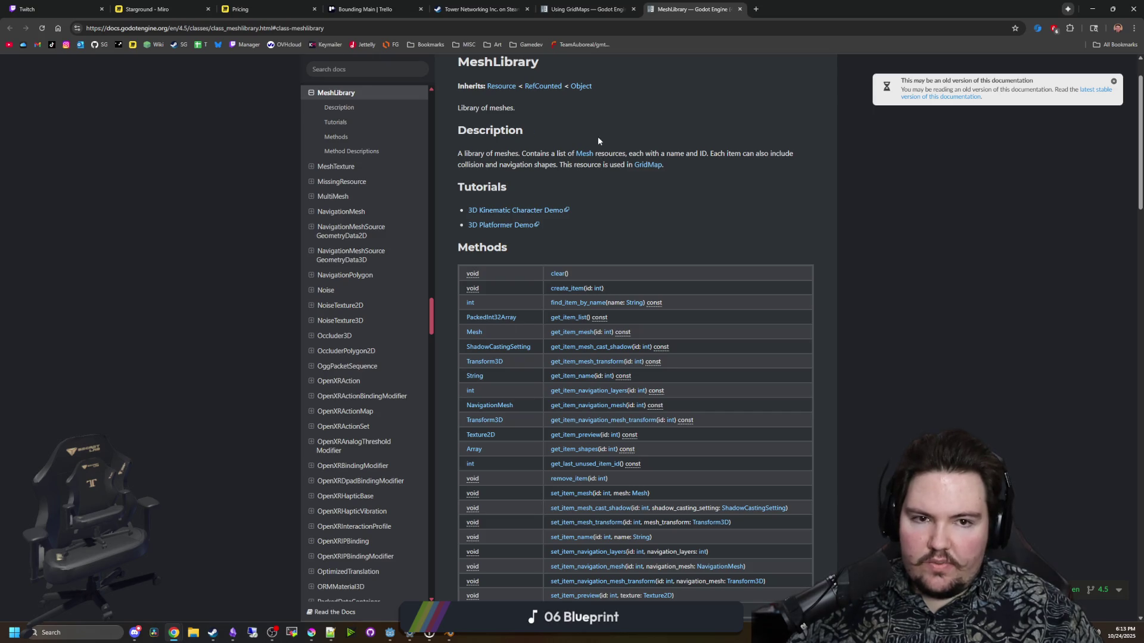
scroll(587, 130, "down", 20)
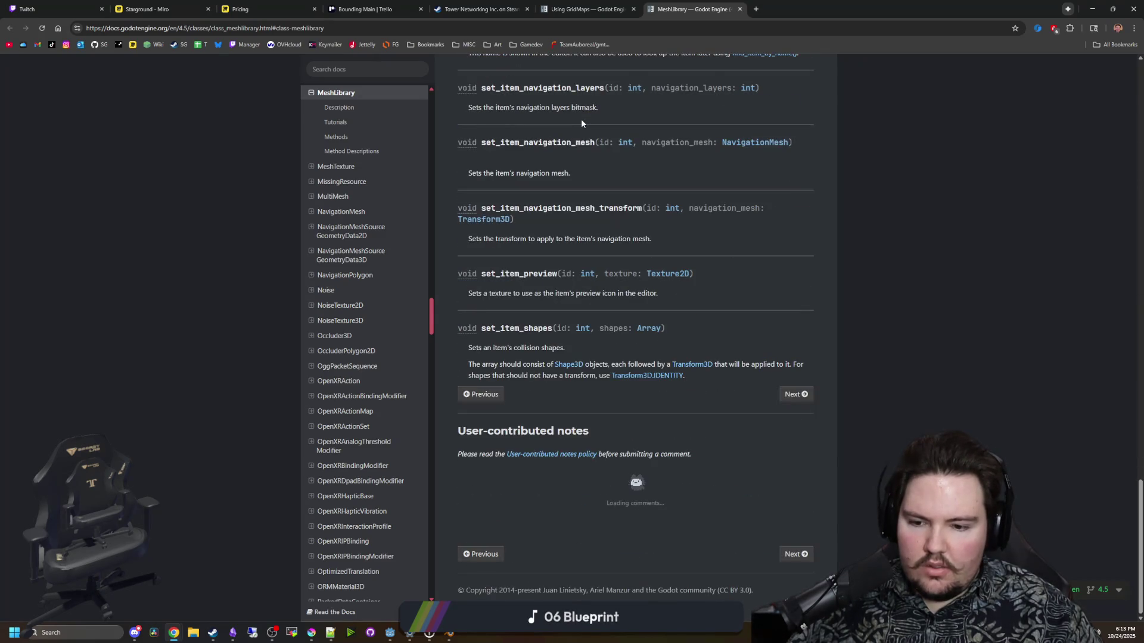
scroll(610, 121, "up", 15)
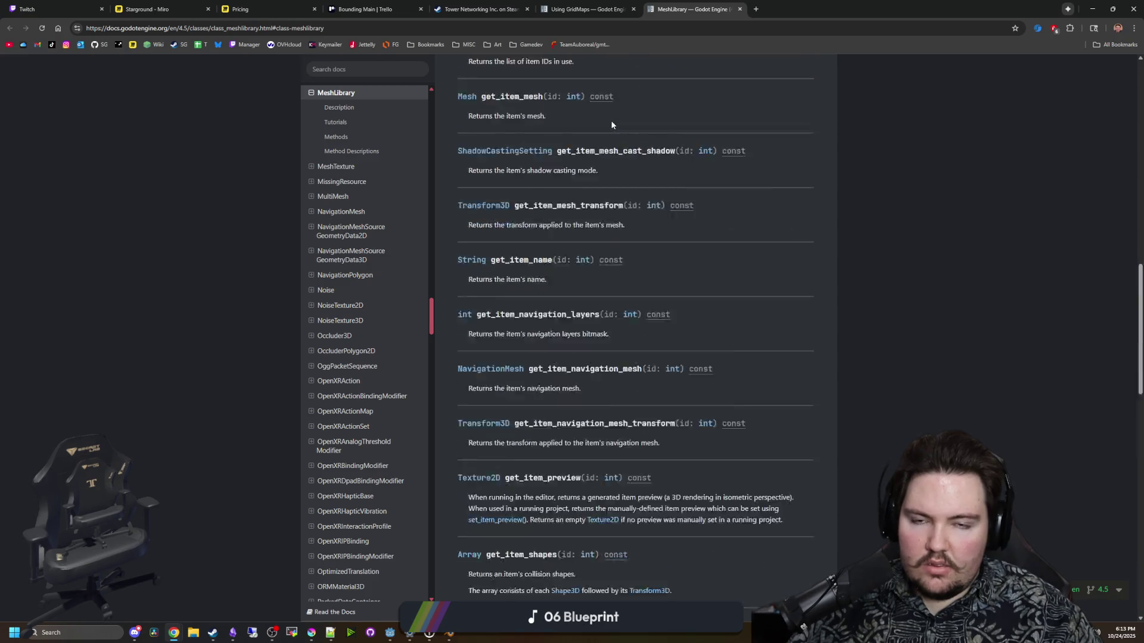
key("alt+Tab")
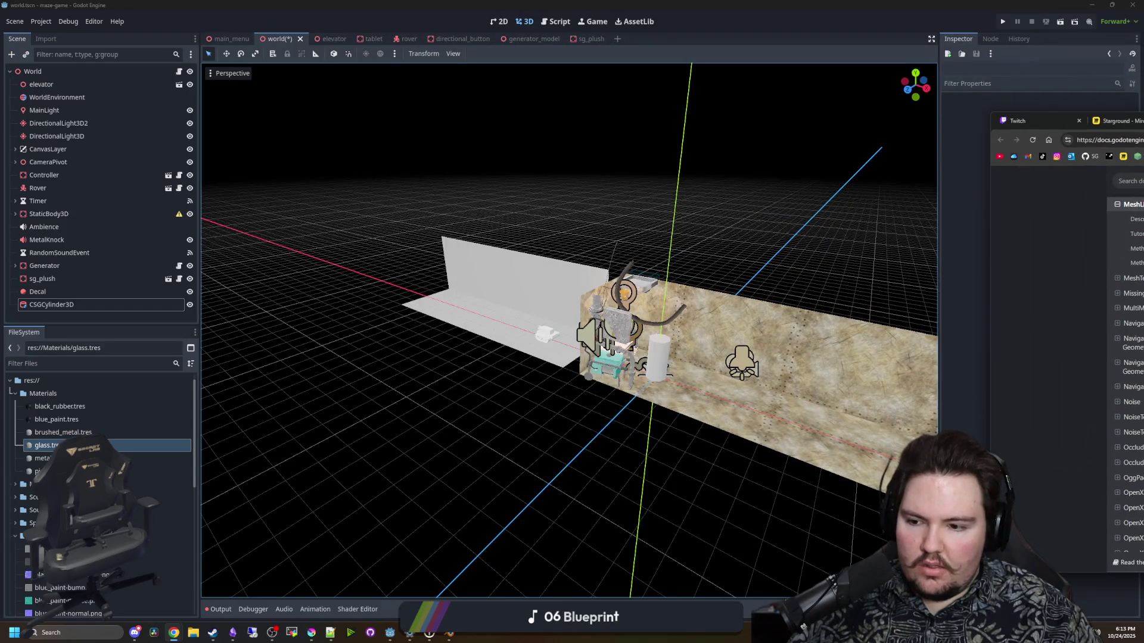
Inspect corridors.blend's import settings, previewing the corridors_Cube meshes and the materials list
left_click(14, 484)
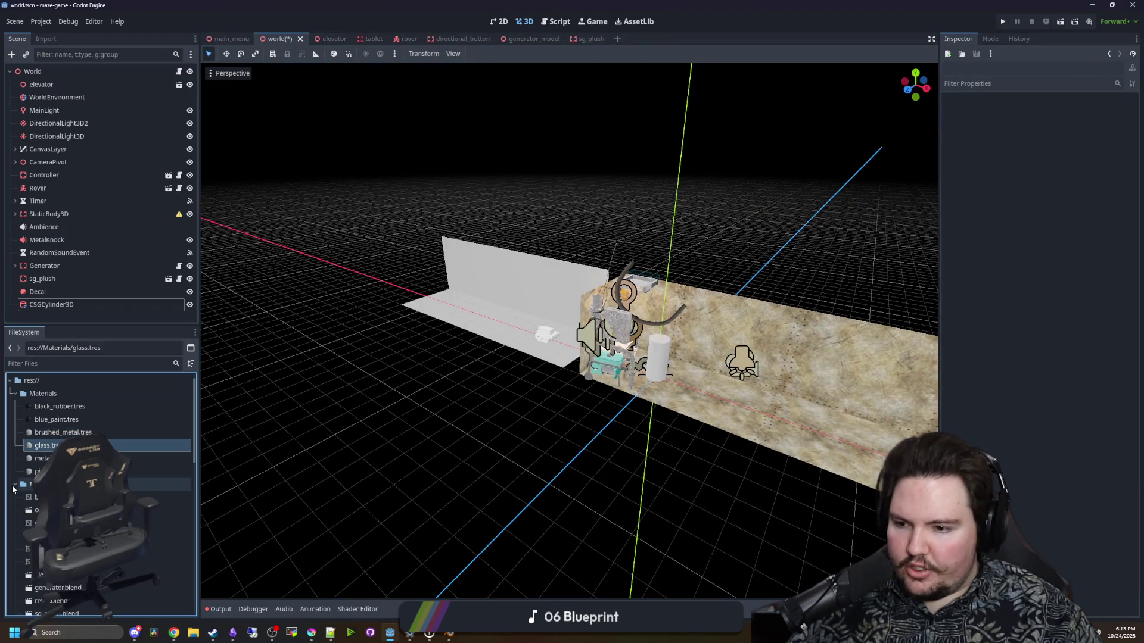
left_click(54, 510)
double_click(54, 510)
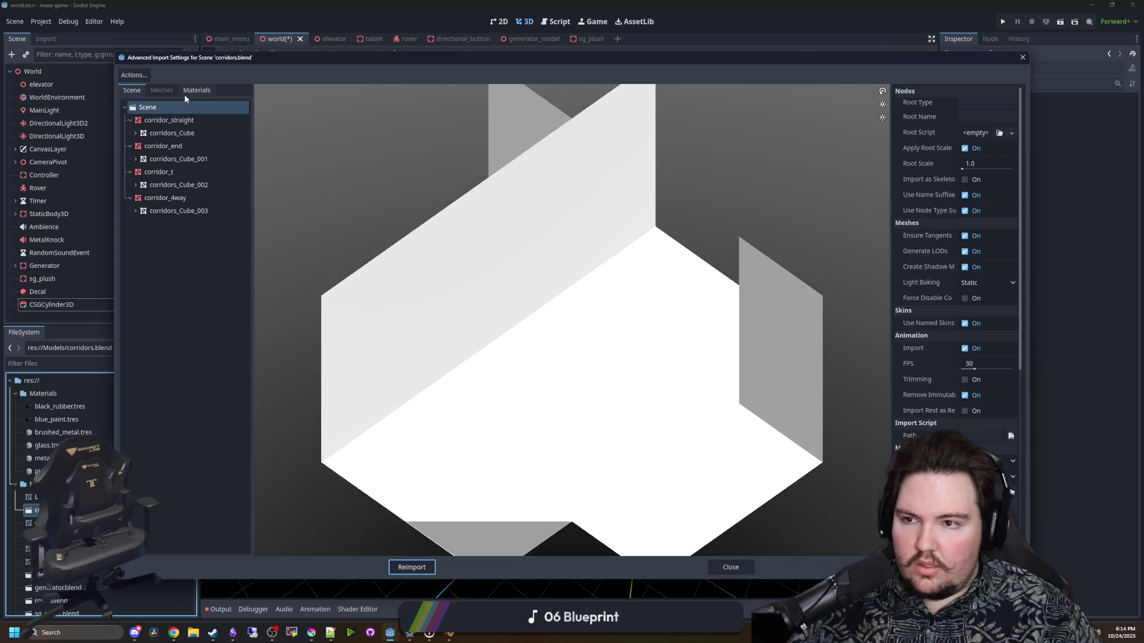
left_click(139, 78)
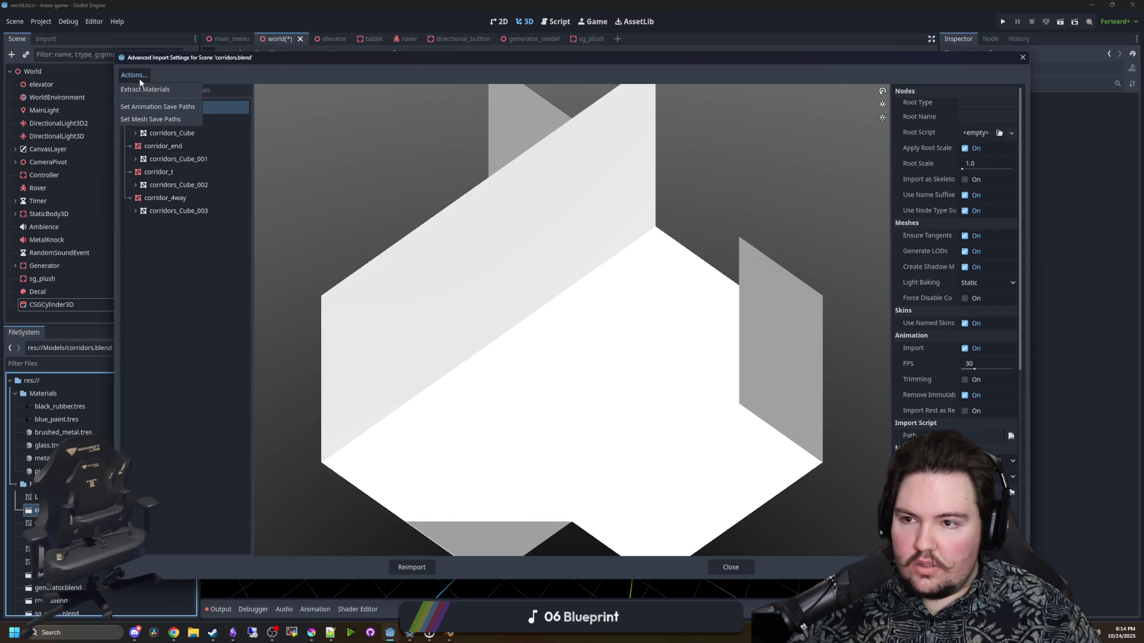
left_click(140, 76)
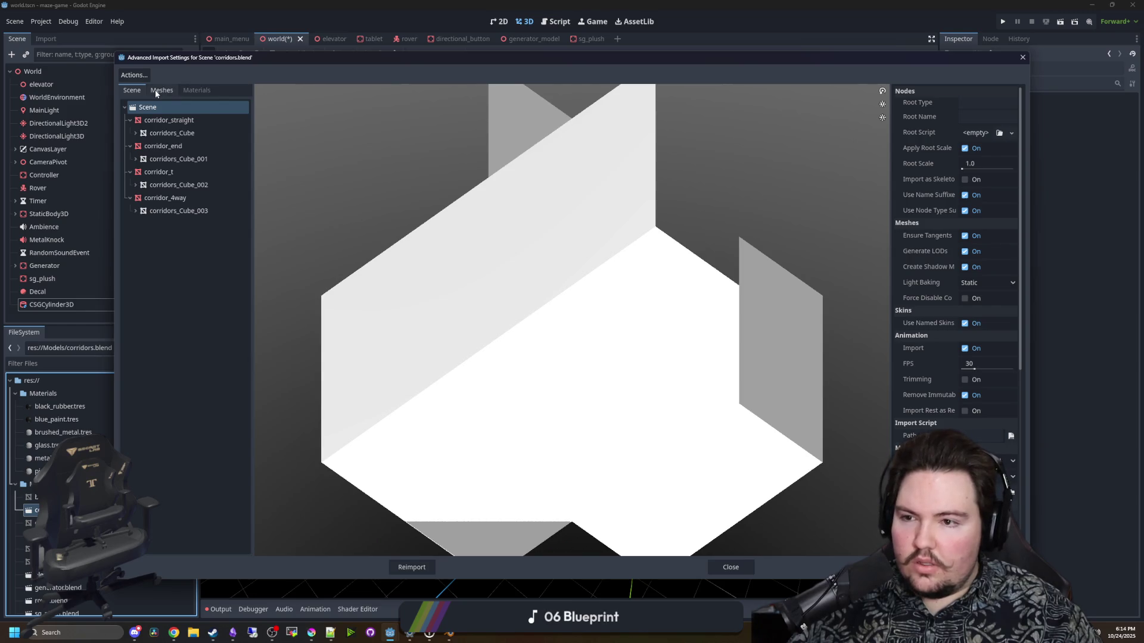
left_click(157, 92)
left_click(161, 108)
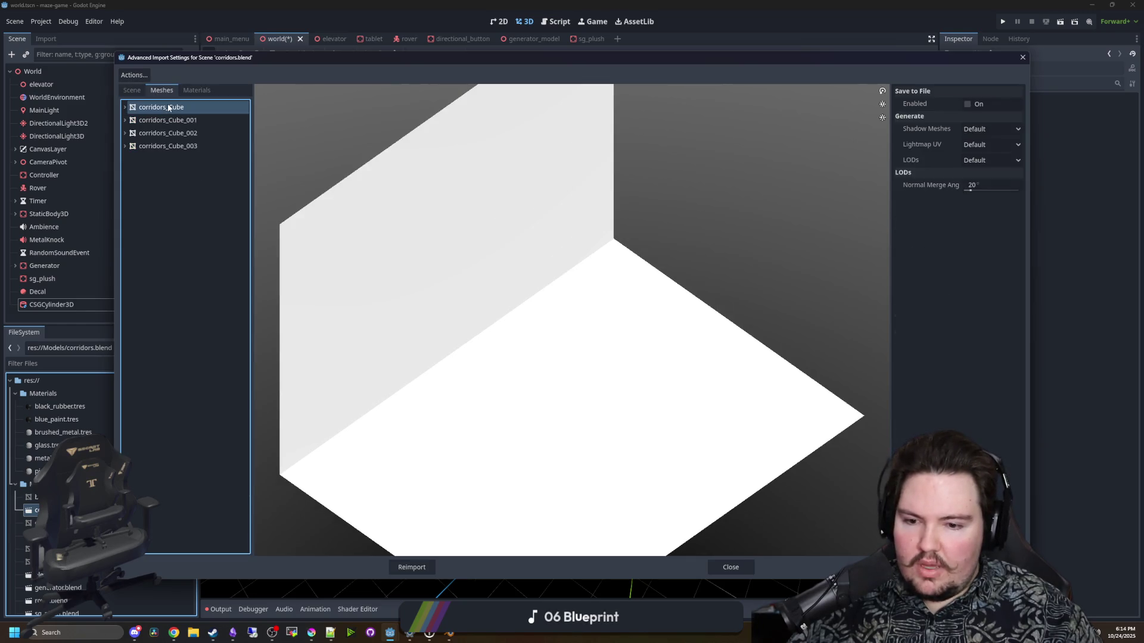
left_click(169, 121)
left_click(168, 133)
left_click(197, 90)
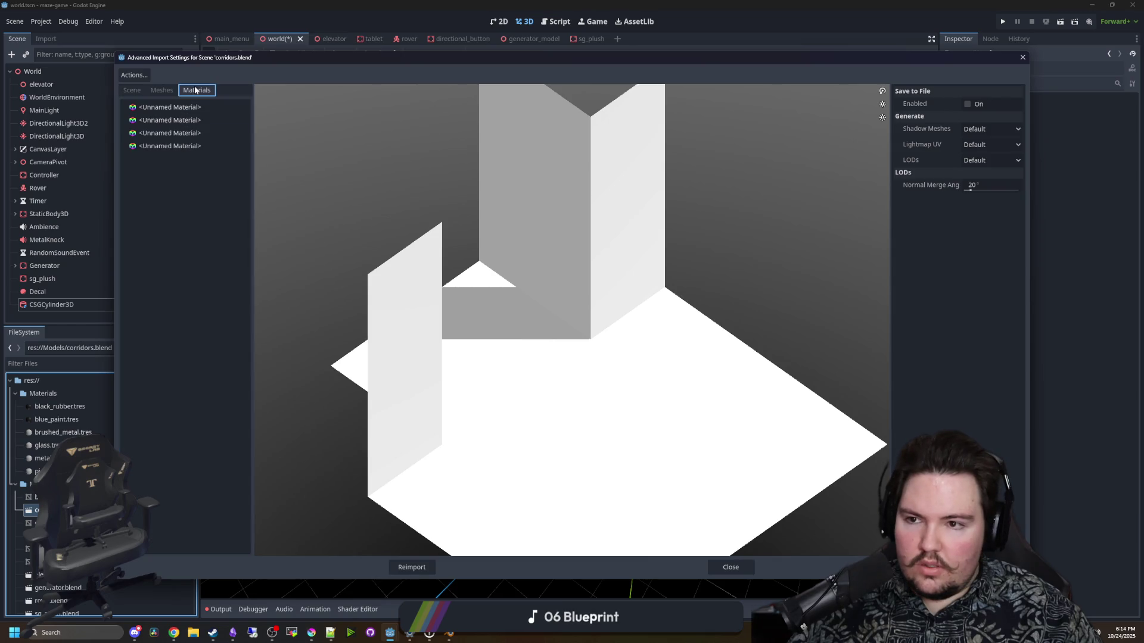
left_click(1022, 57)
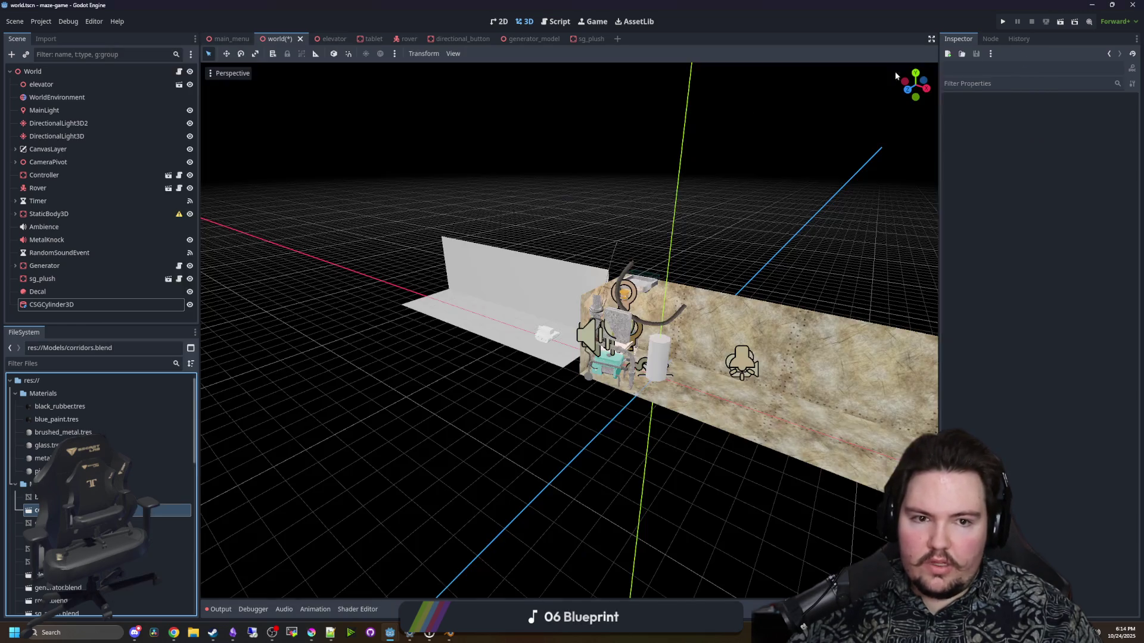
right_click(31, 381)
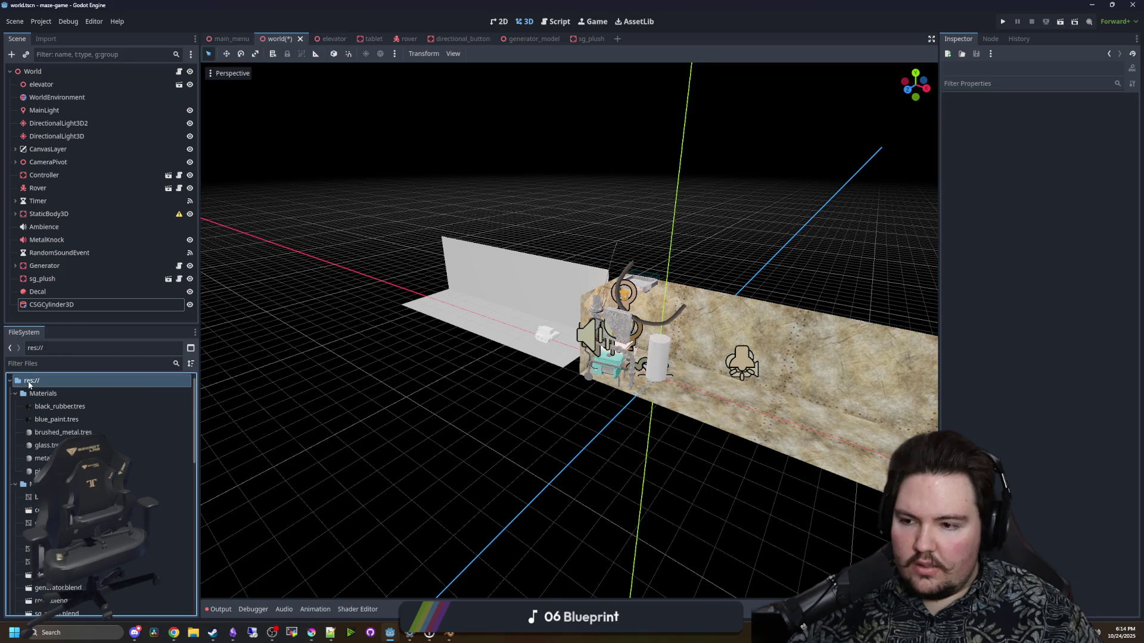
mouse_move(132, 388)
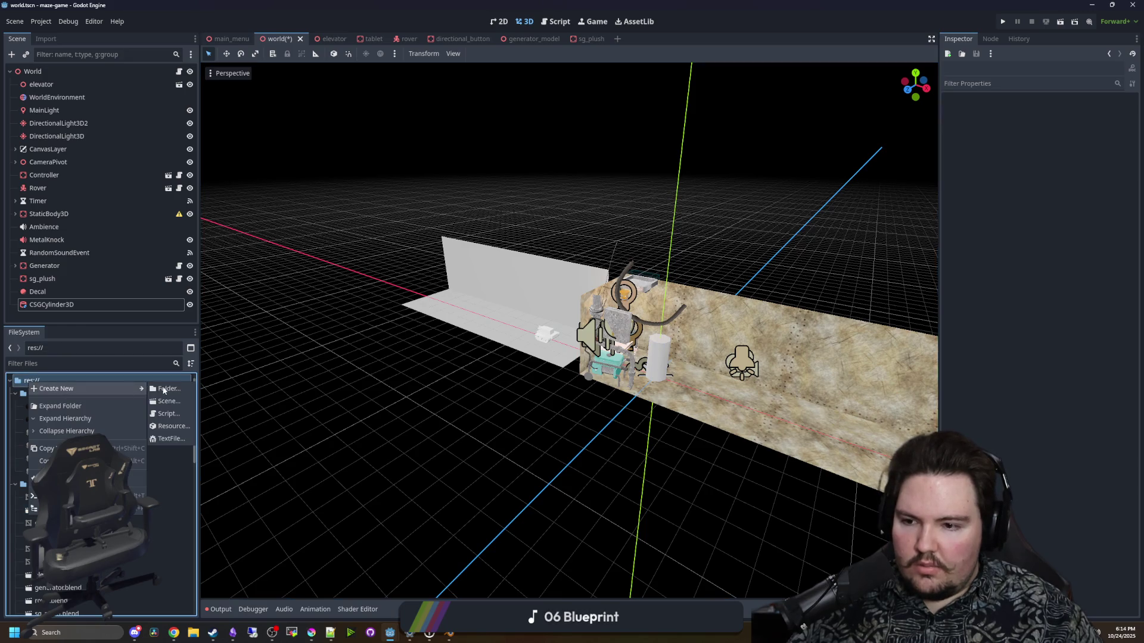
left_click(171, 428)
type("mesh")
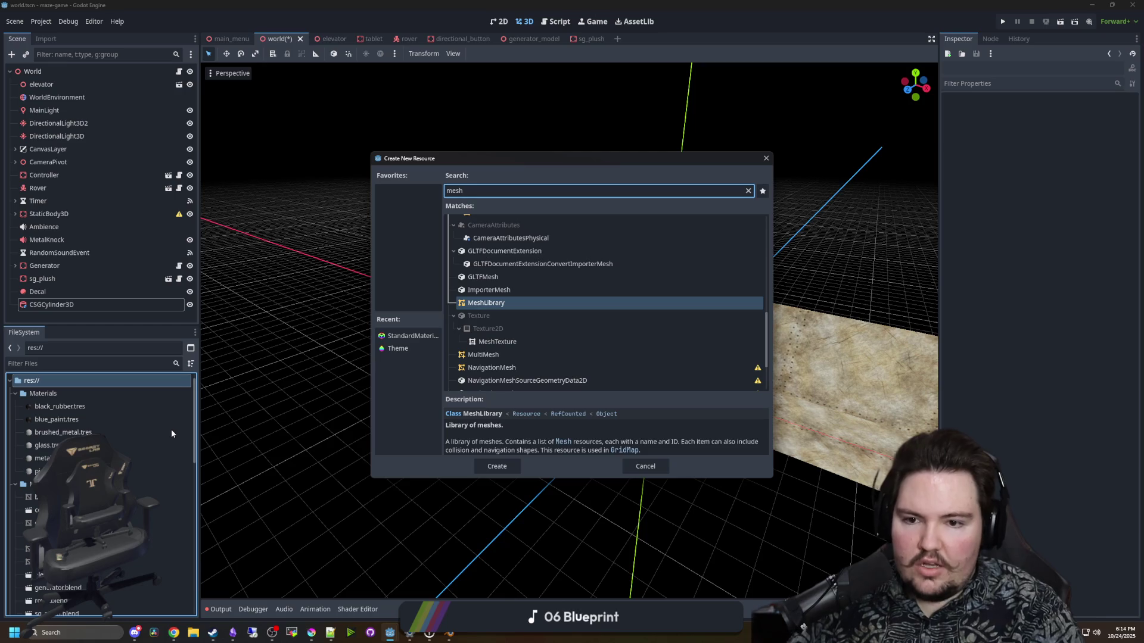
key("Return")
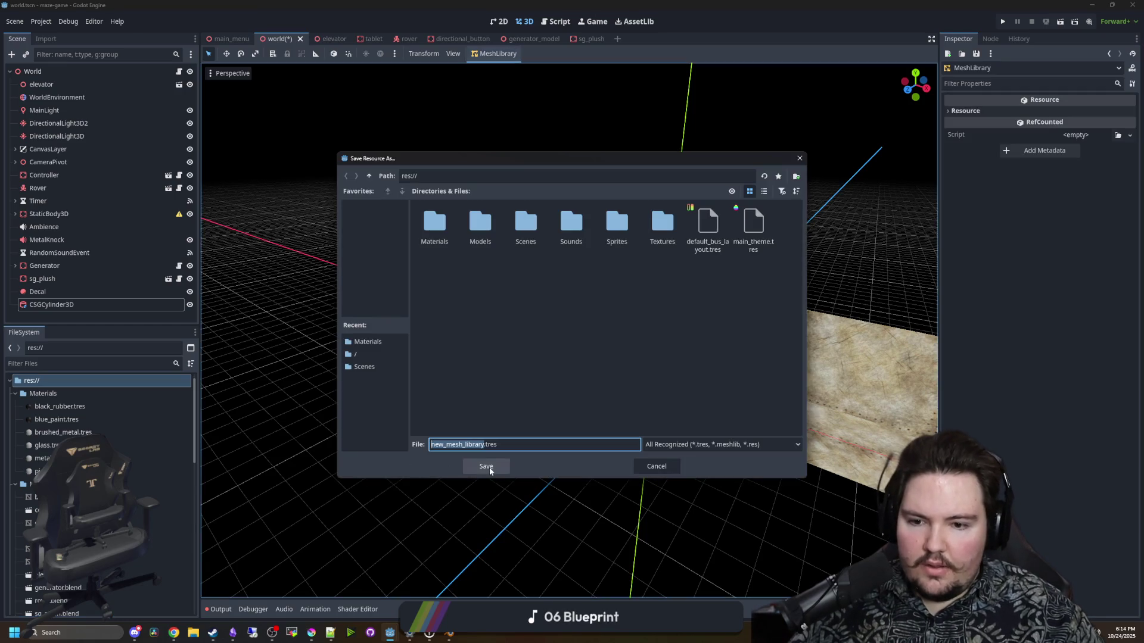
left_click(490, 471)
scroll(96, 393, "down", 15)
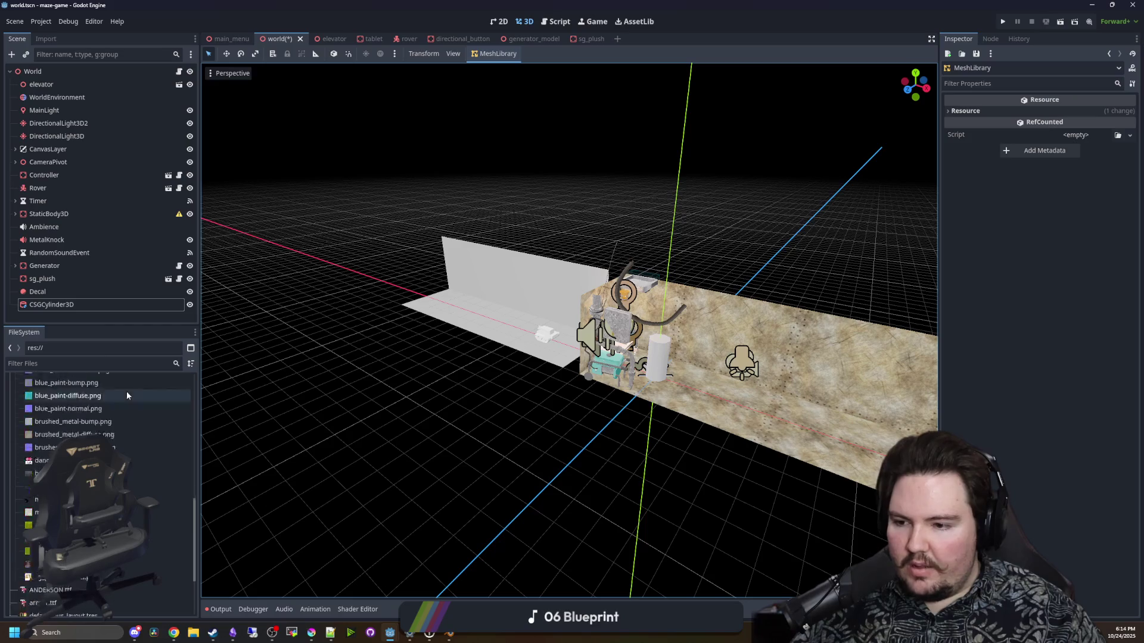
left_click(70, 583)
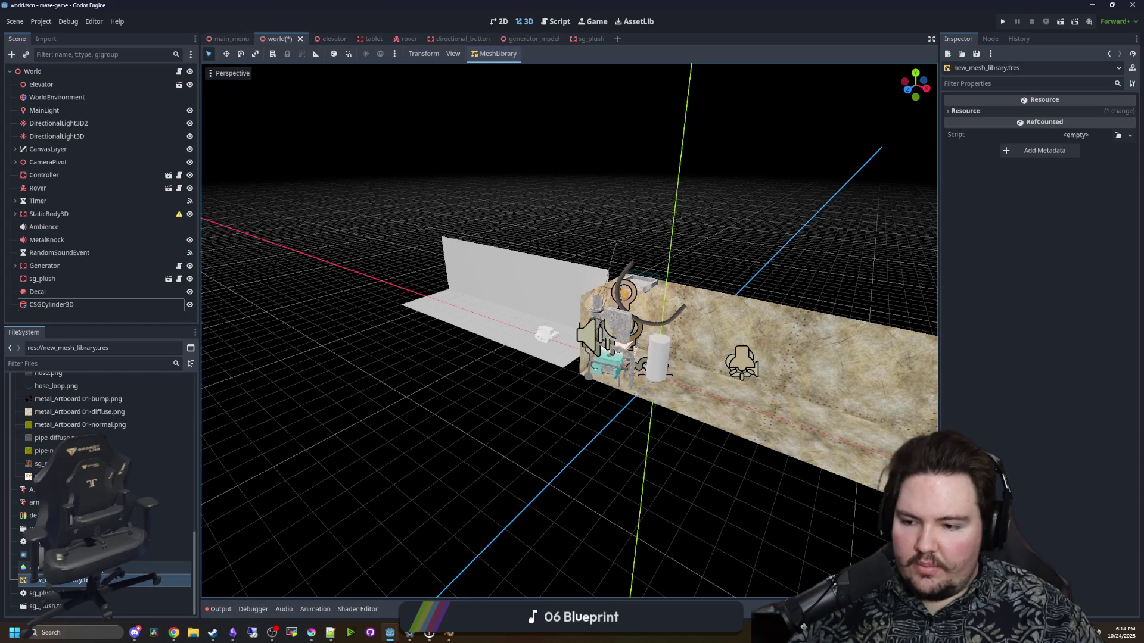
left_click(78, 583)
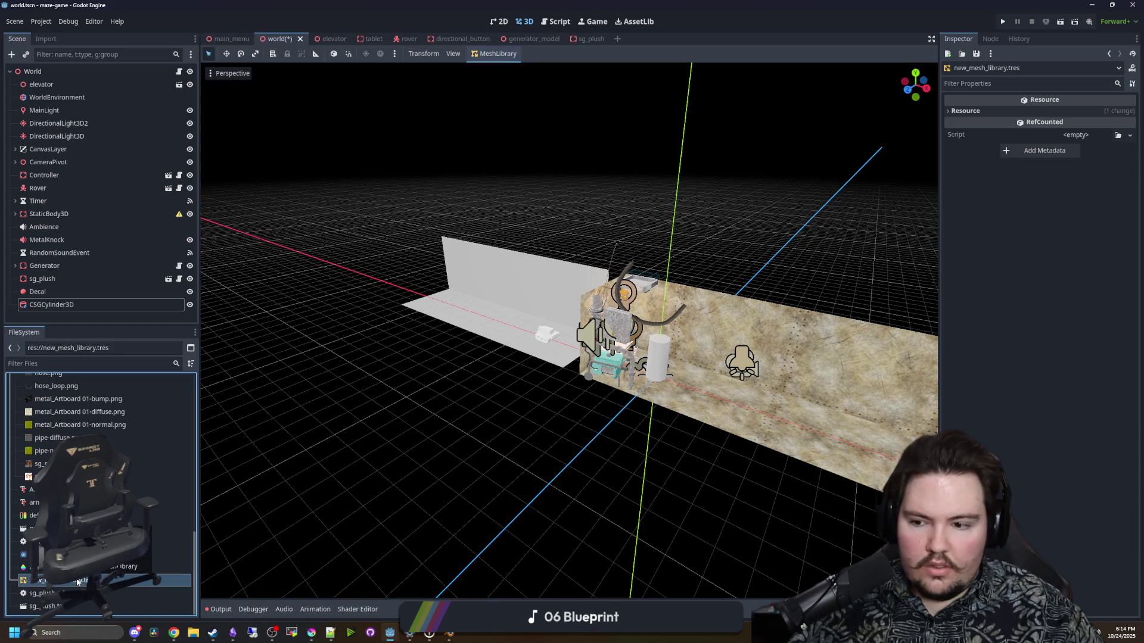
left_click(1013, 110)
left_click(1013, 111)
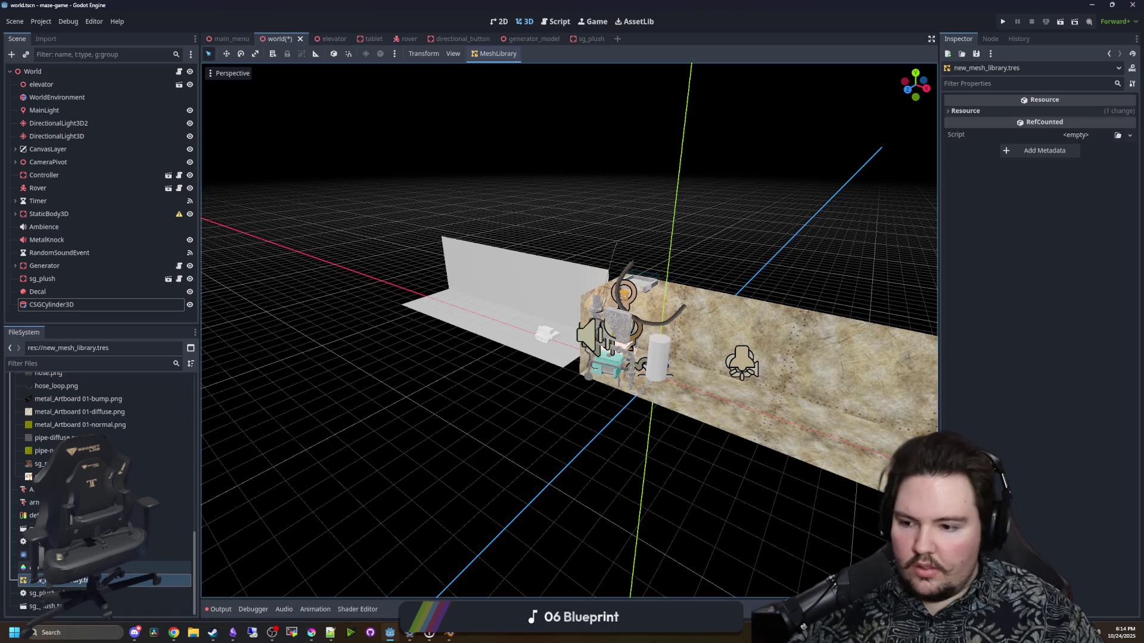
right_click(63, 580)
left_click(95, 518)
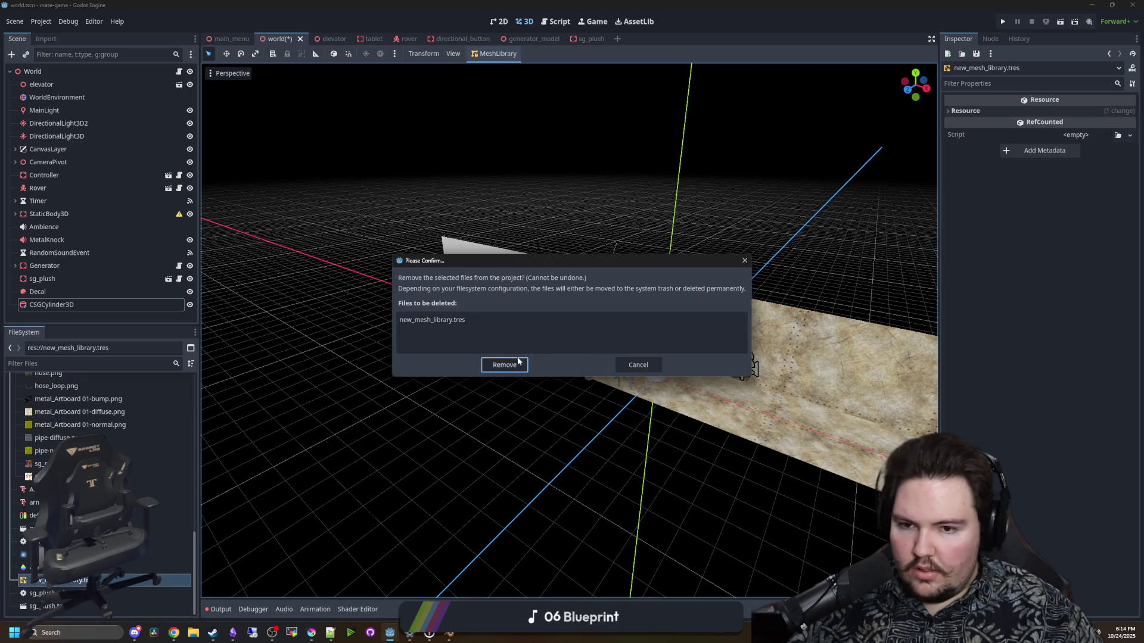
left_click(501, 363)
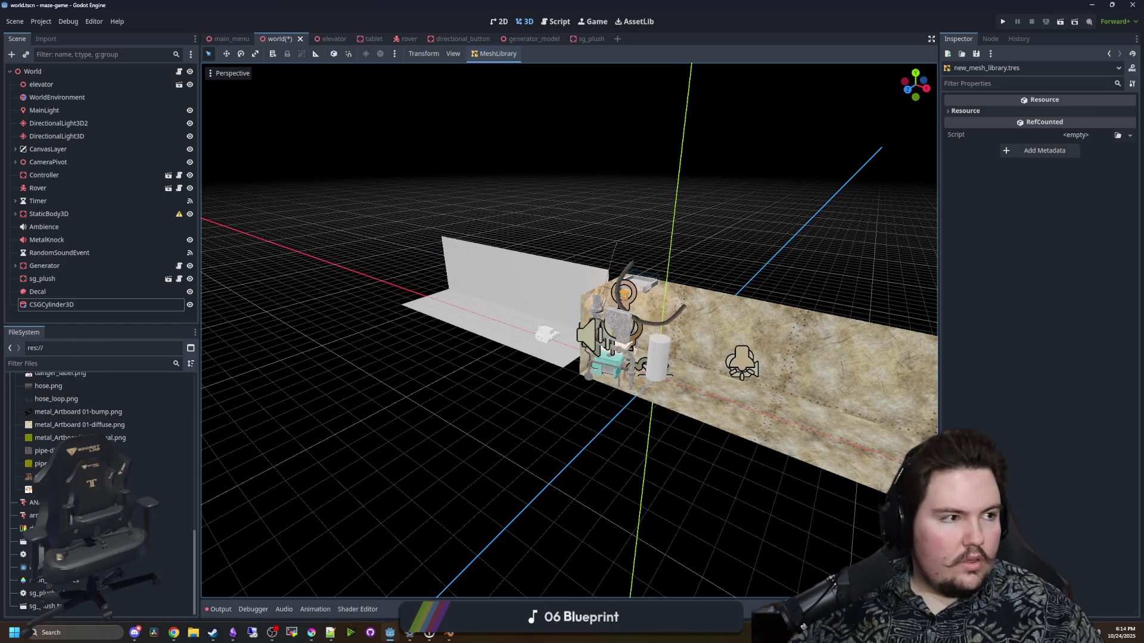
key("alt+Tab")
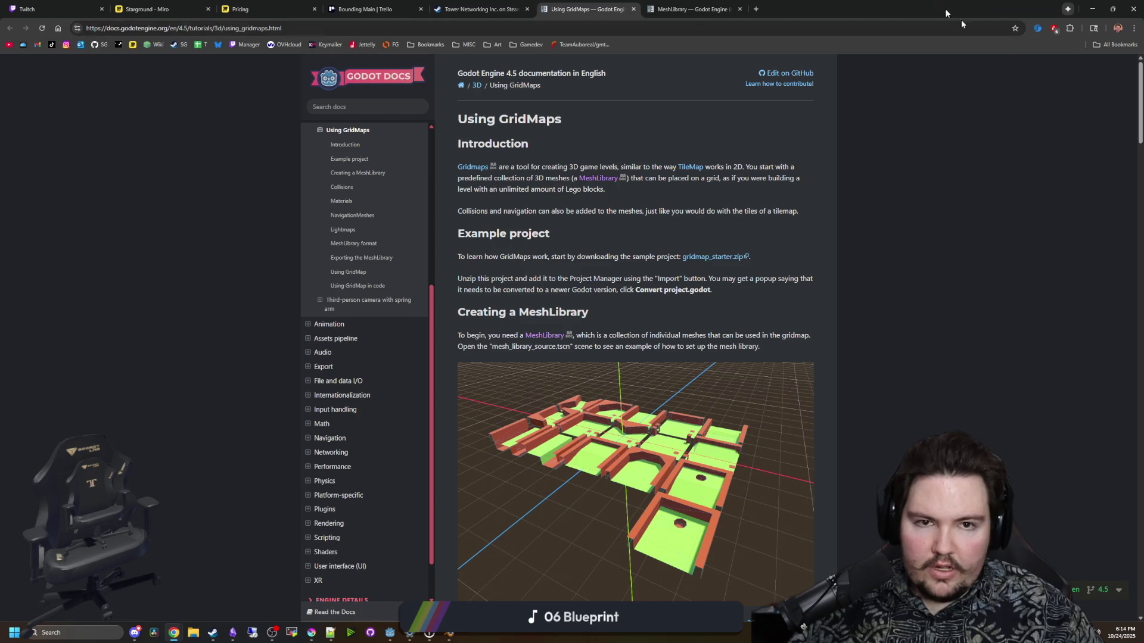
key("alt+Tab")
right_click(33, 497)
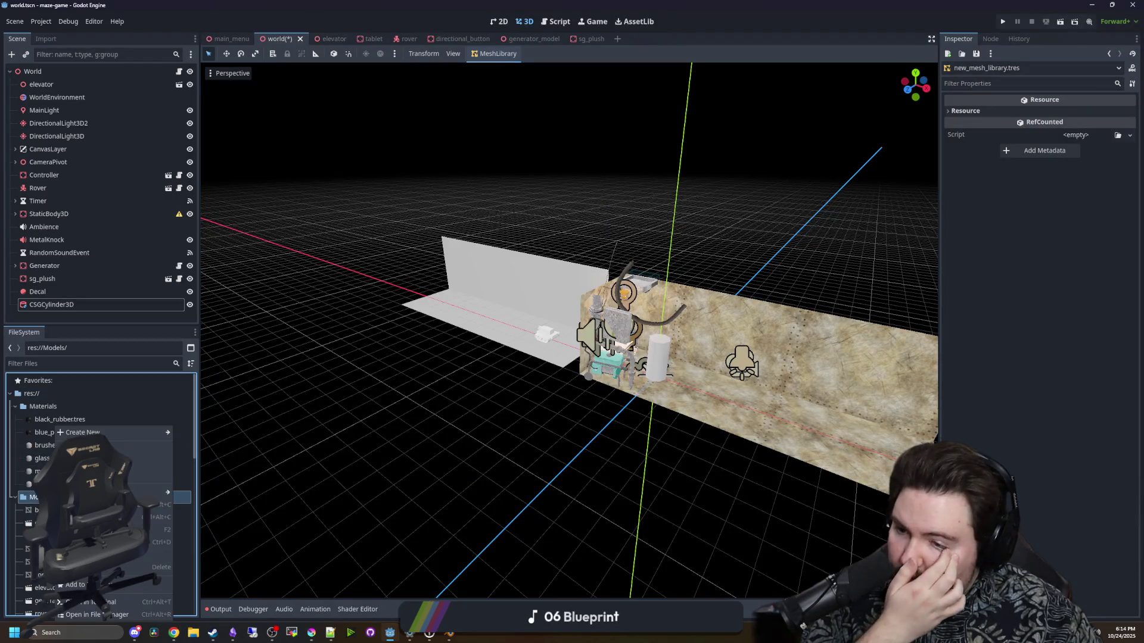
Create a new 3D scene named corridor_library_source in the Models folder
mouse_move(116, 429)
left_click(194, 449)
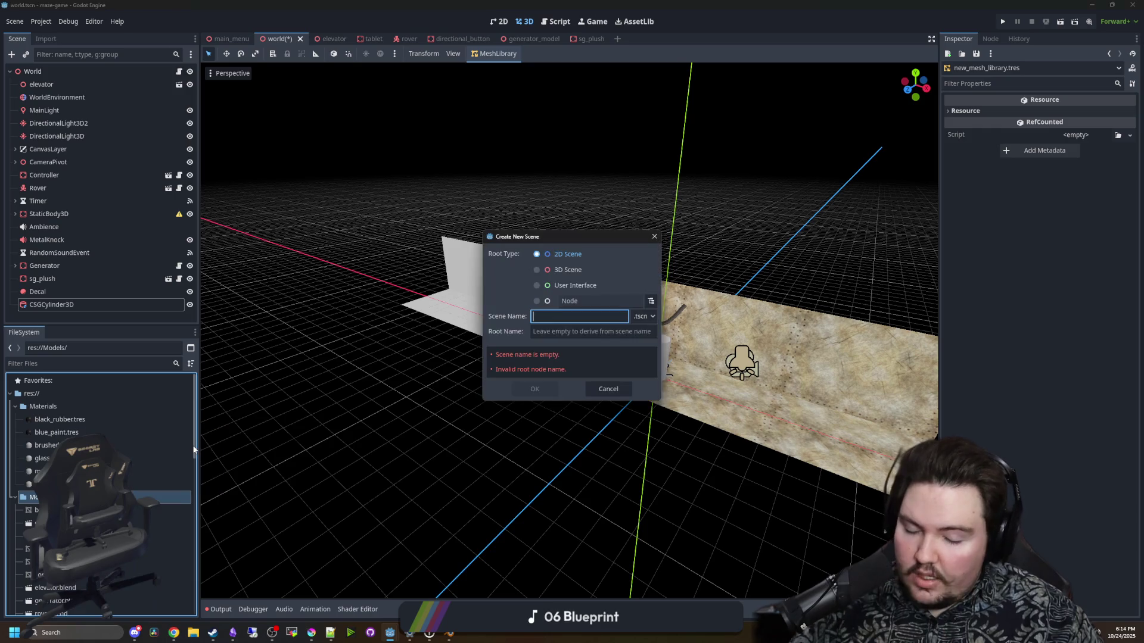
type("corridor_library_source")
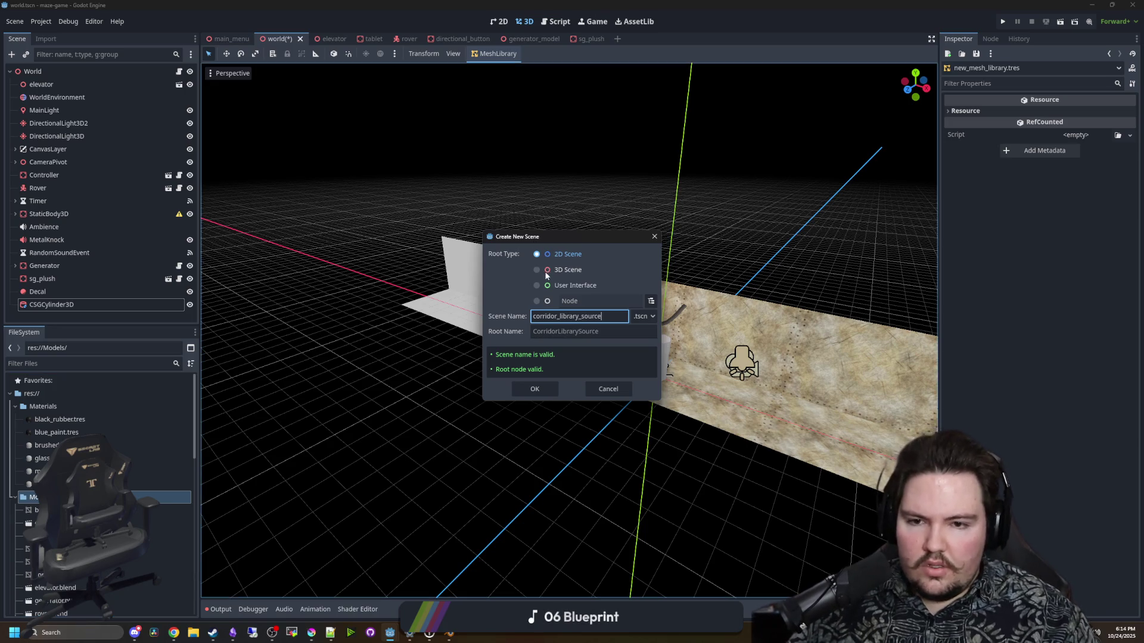
left_click(546, 270)
left_click(535, 388)
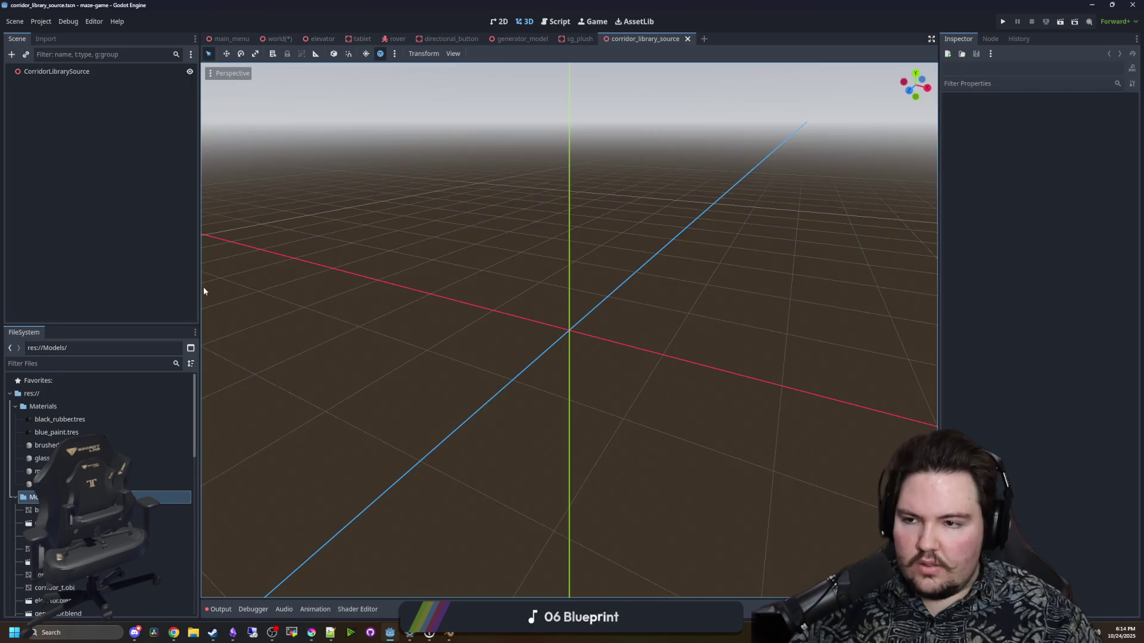
Add the four corridor models as children of the CorridorLibrarySource root
left_click(70, 74)
scroll(101, 476, "down", 3)
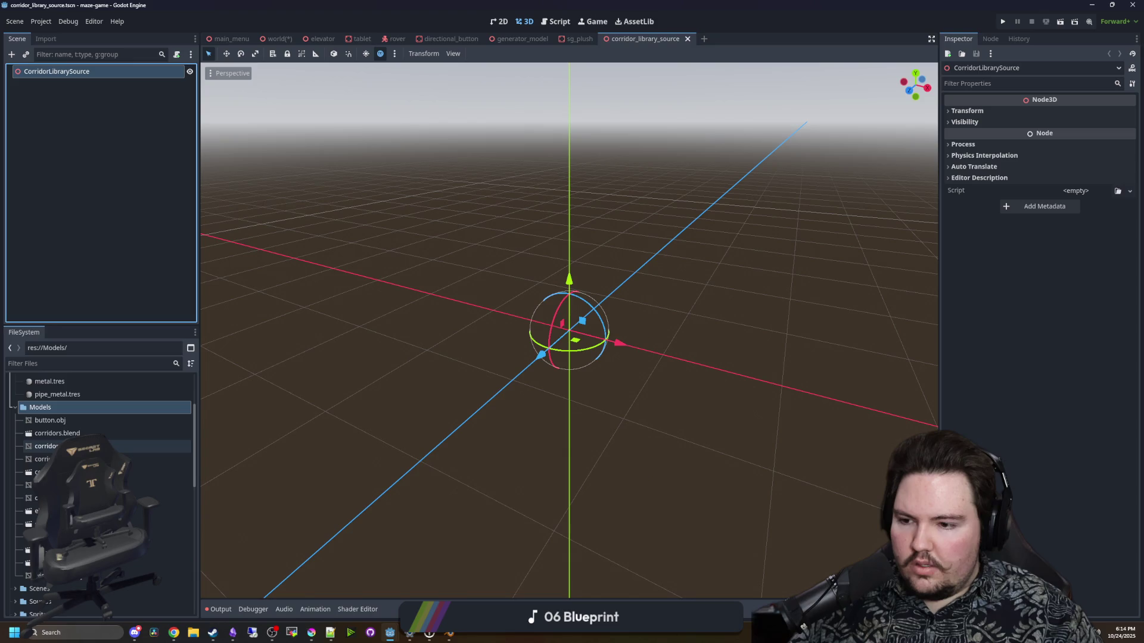
left_click(149, 446)
left_click(149, 460, "ctrl")
left_click(149, 485, "ctrl")
left_click(149, 498, "ctrl")
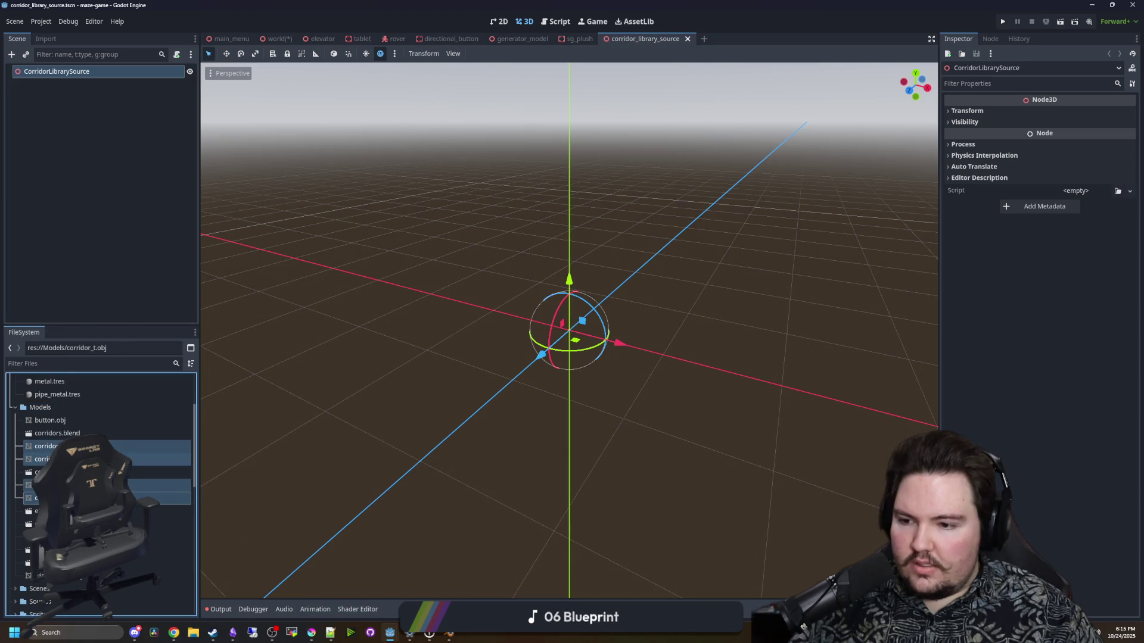
mouse_move(149, 499)
left_mouse_down()
mouse_move(89, 74)
mouse_move(149, 442)
mouse_move(582, 319)
mouse_move(577, 309)
left_mouse_up()
Reset the four corridor pieces' position to the origin
scroll(686, 280, "down", 5)
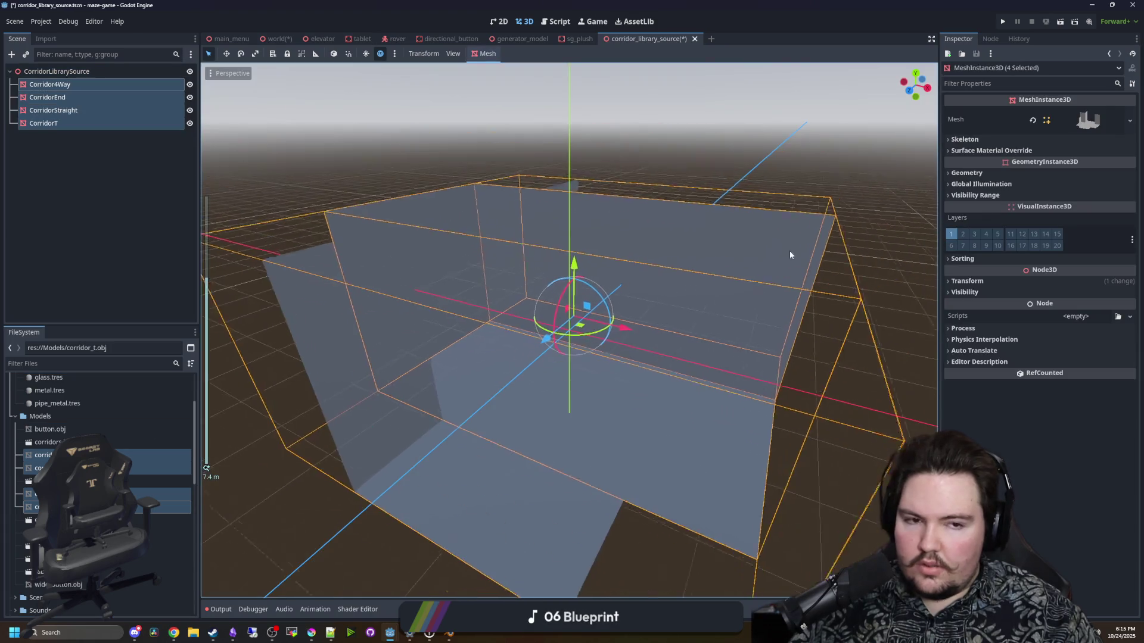
left_click(964, 281)
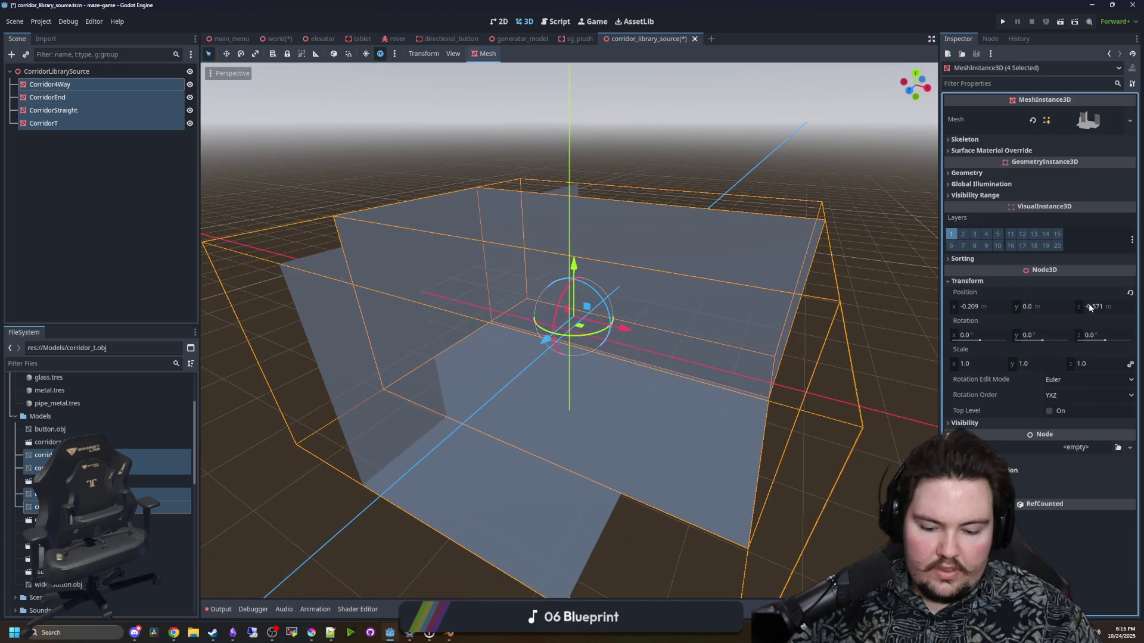
left_click(1130, 293)
scroll(701, 251, "down", 2)
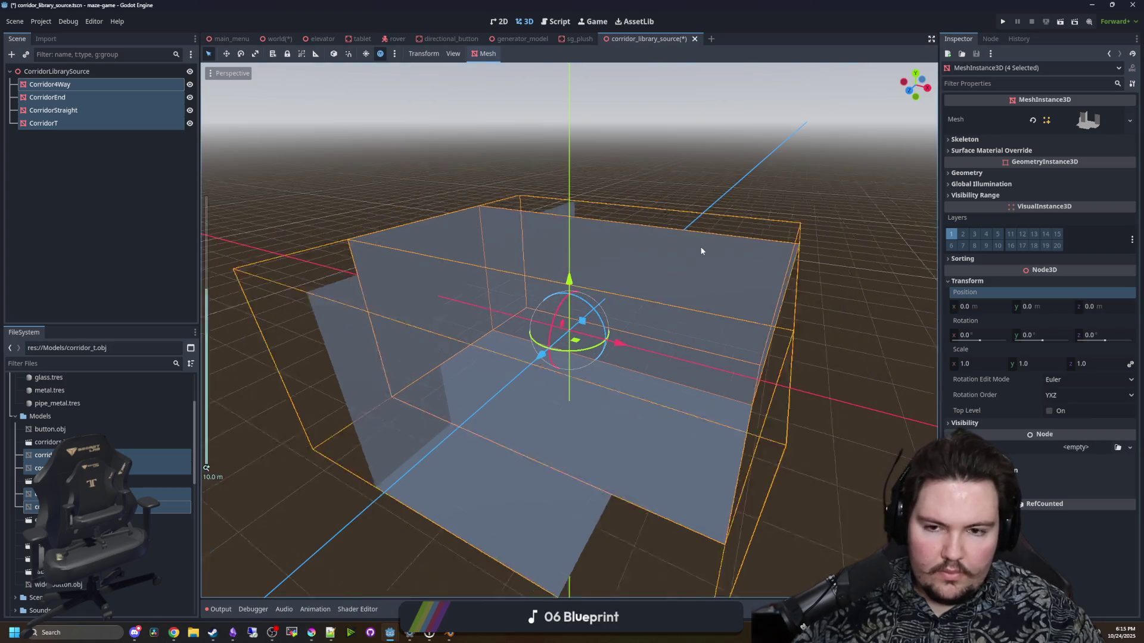
left_click(631, 173)
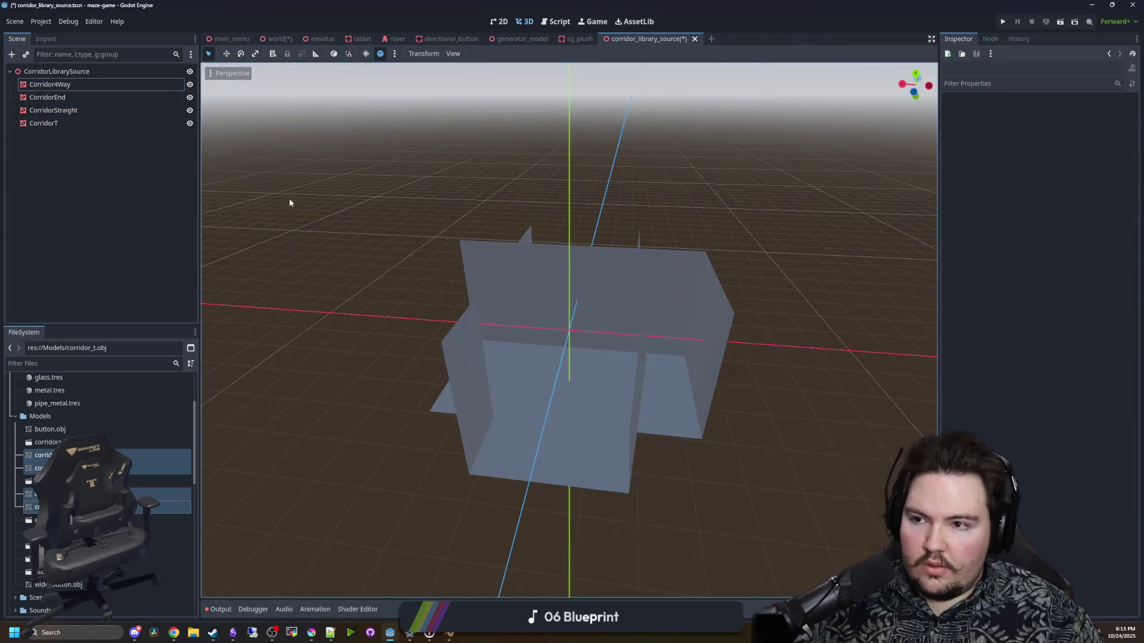
Browse the root node options and viewport environment and view menus, closing each unchanged
left_click(141, 71)
right_click(184, 72)
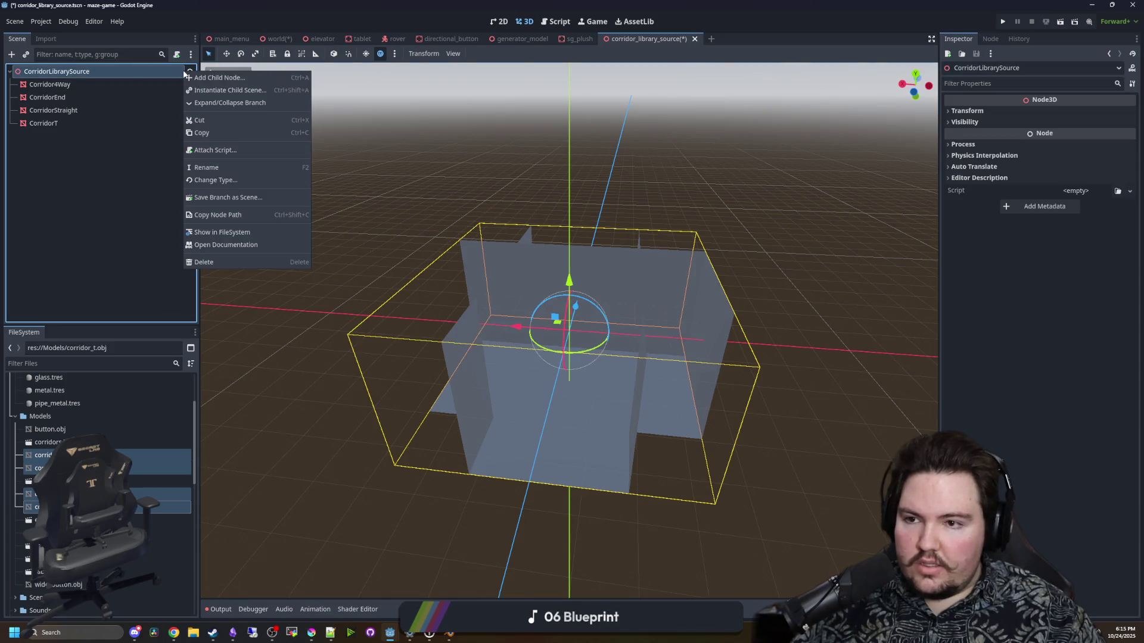
left_click(326, 119)
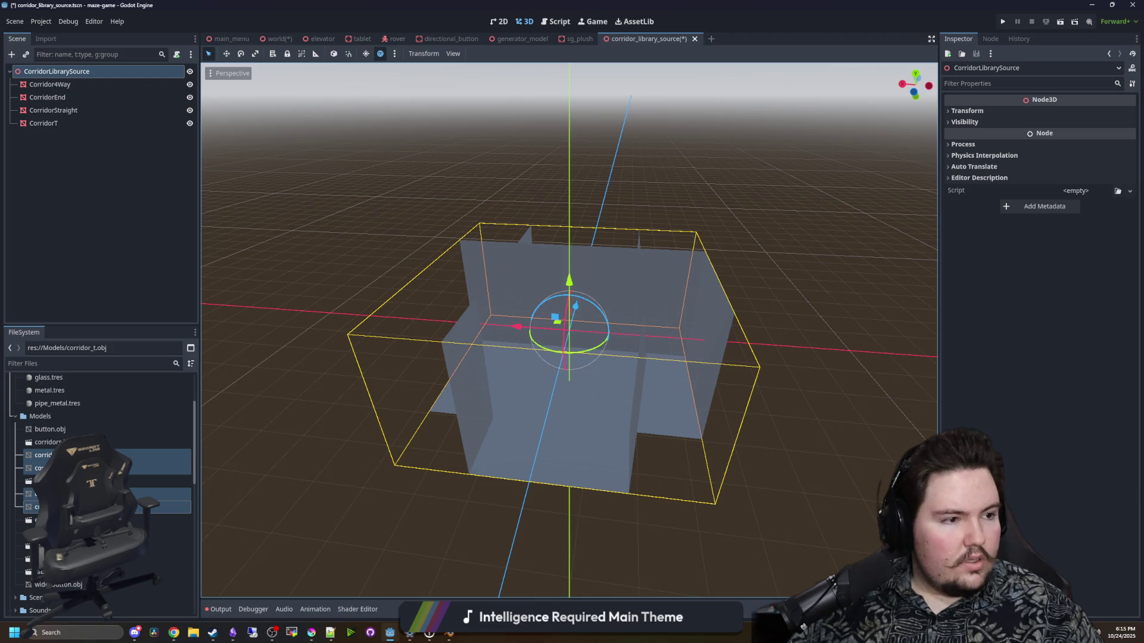
key("alt+Tab")
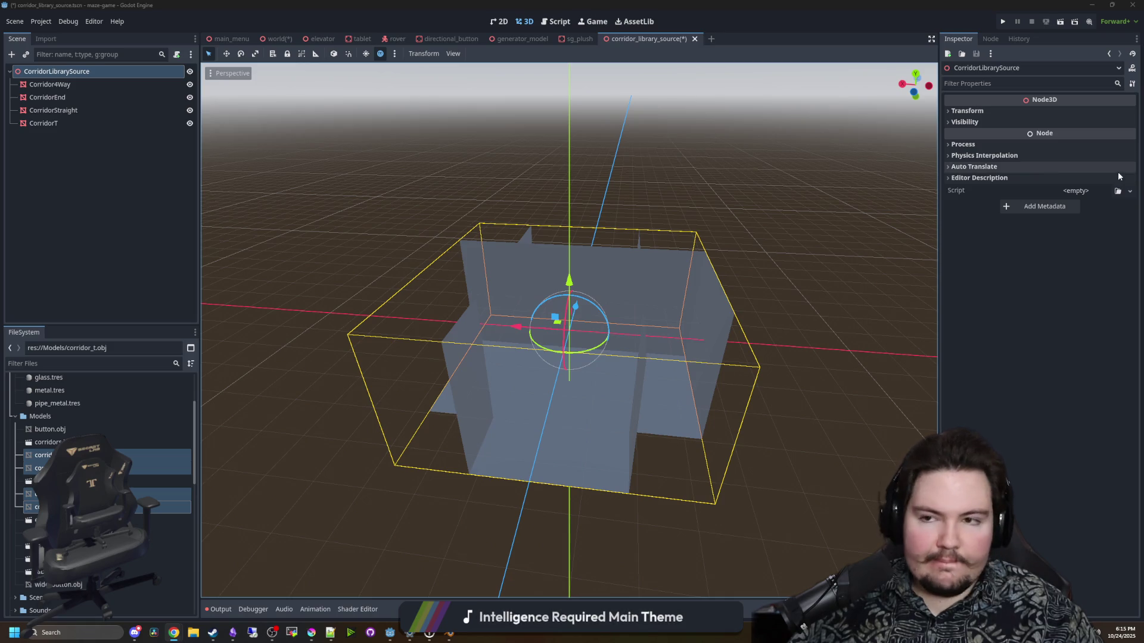
left_click(438, 66)
left_click(395, 54)
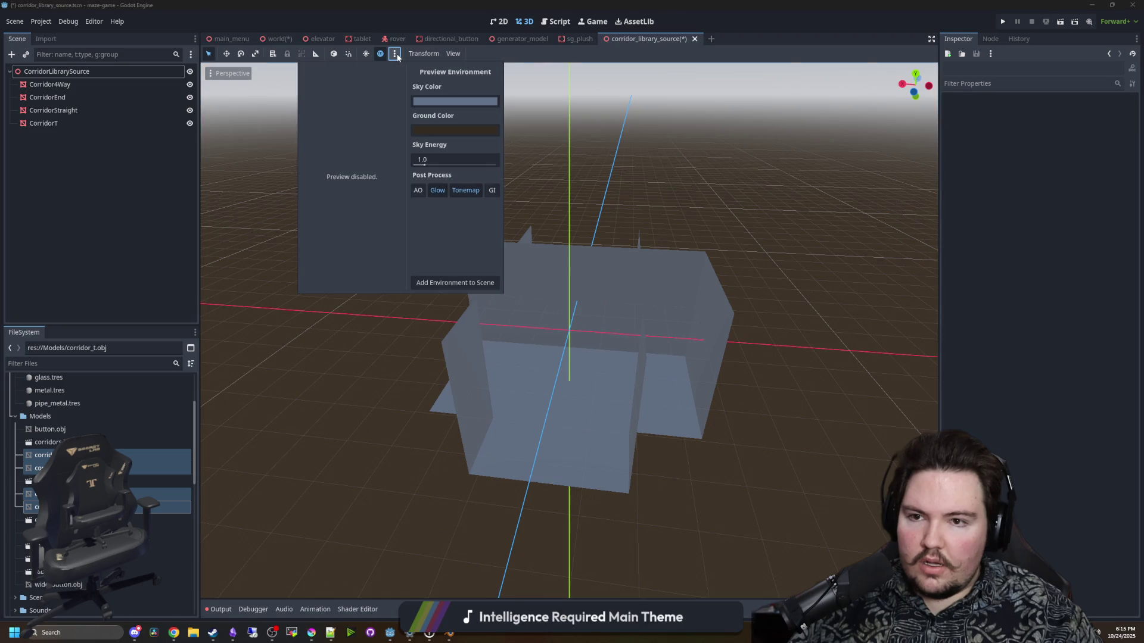
left_click(395, 54)
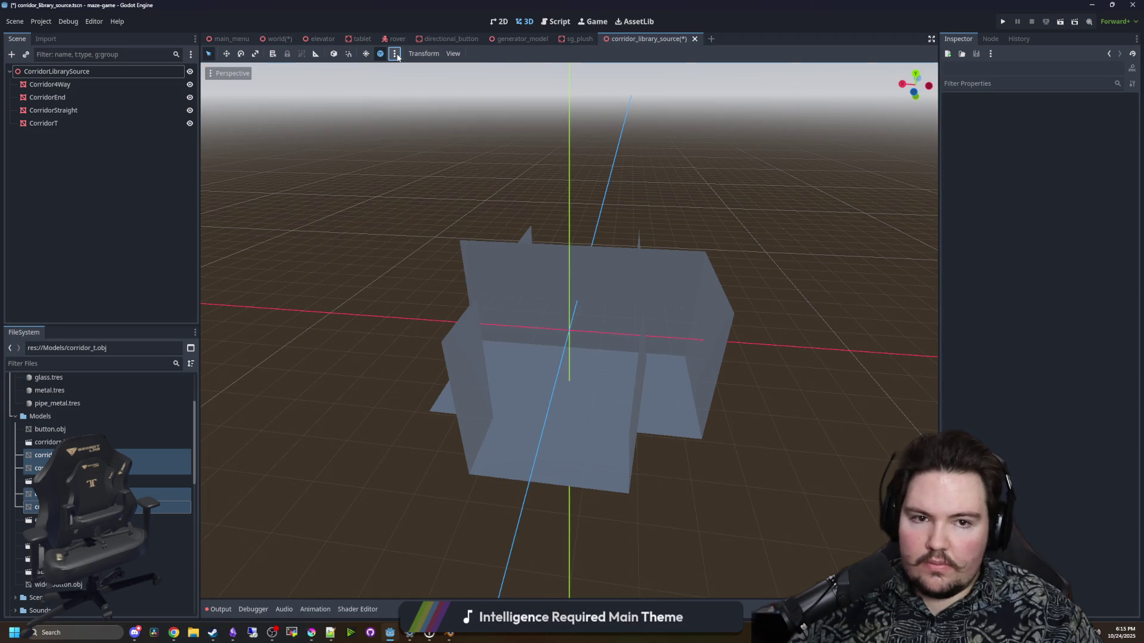
left_click(451, 53)
mouse_move(429, 57)
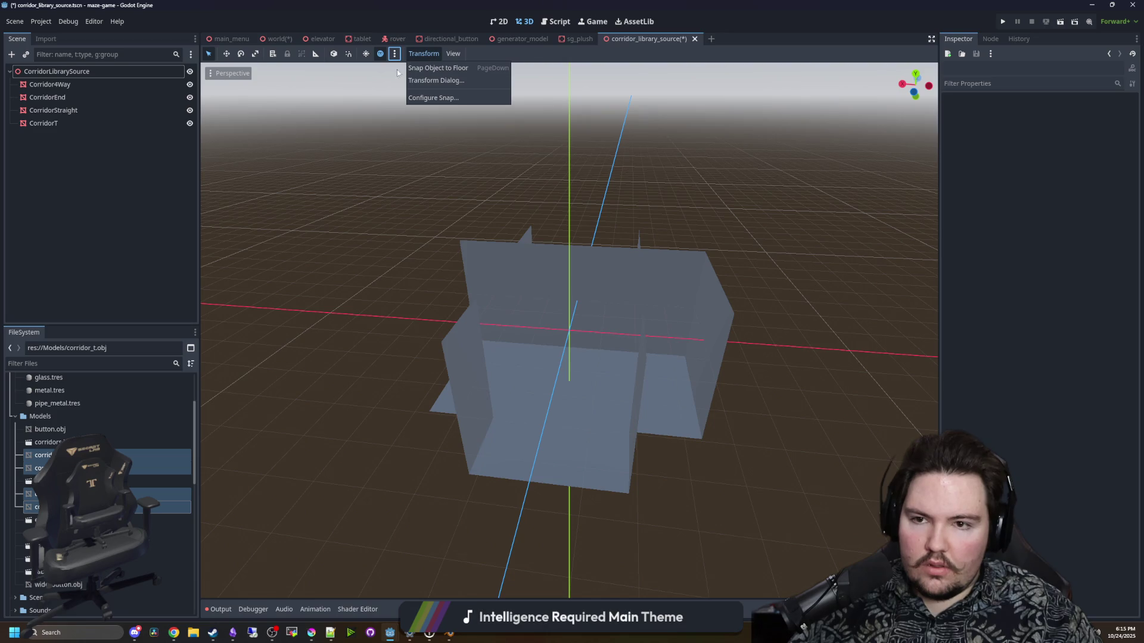
left_click(119, 223)
left_click(119, 224)
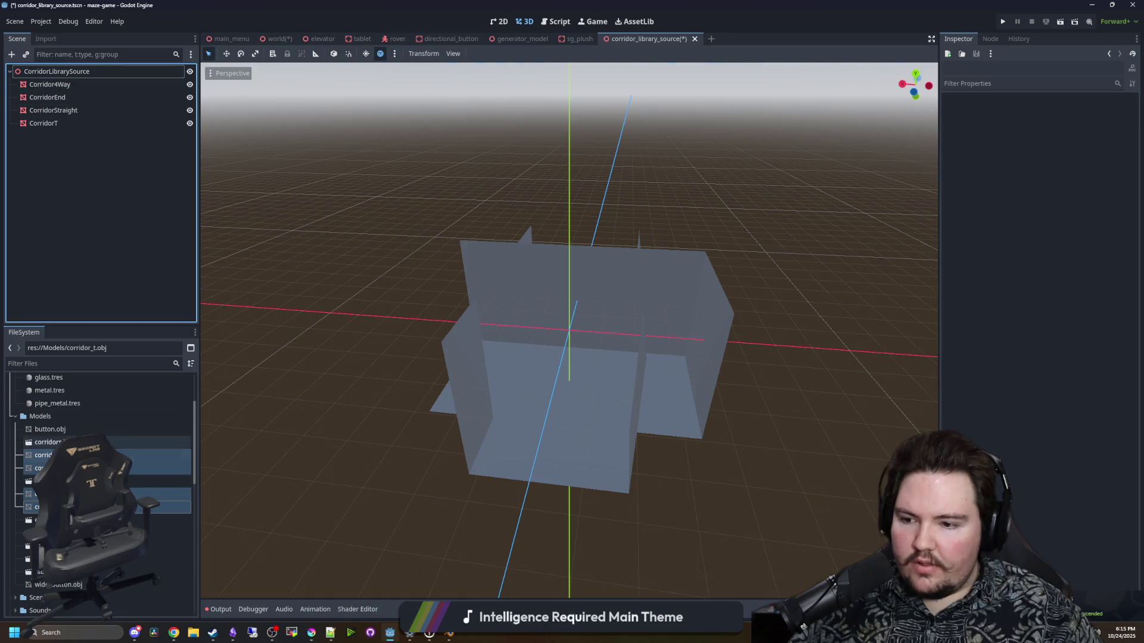
Dismiss the scene file's actions and search 'godot create meshlibrary' in a new browser tab
left_click(89, 481)
right_click(89, 481)
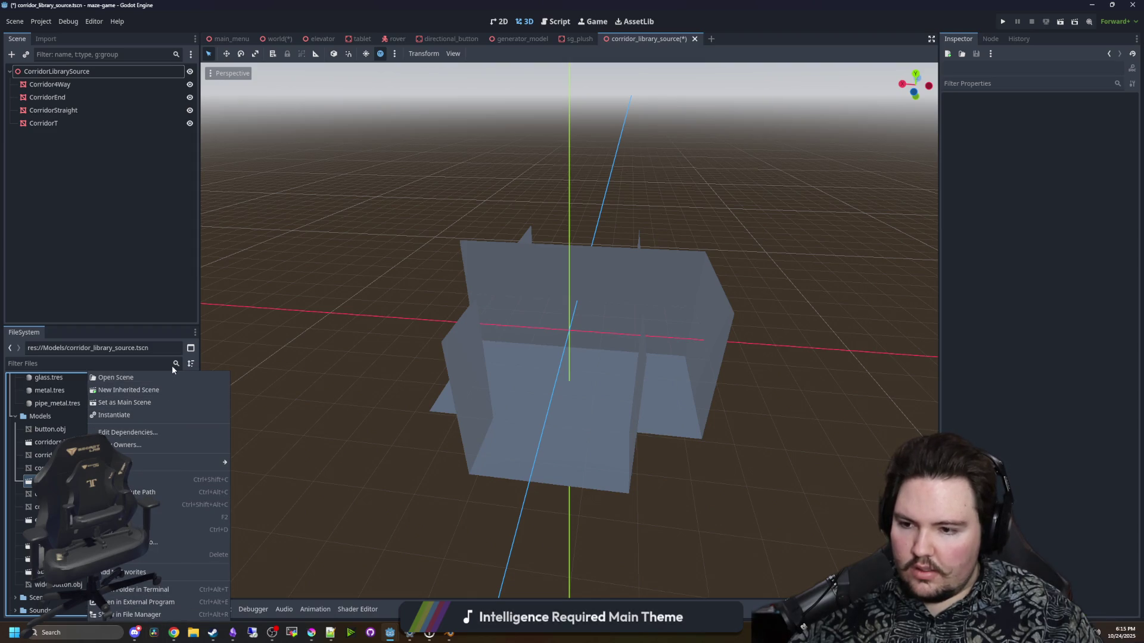
key("Escape")
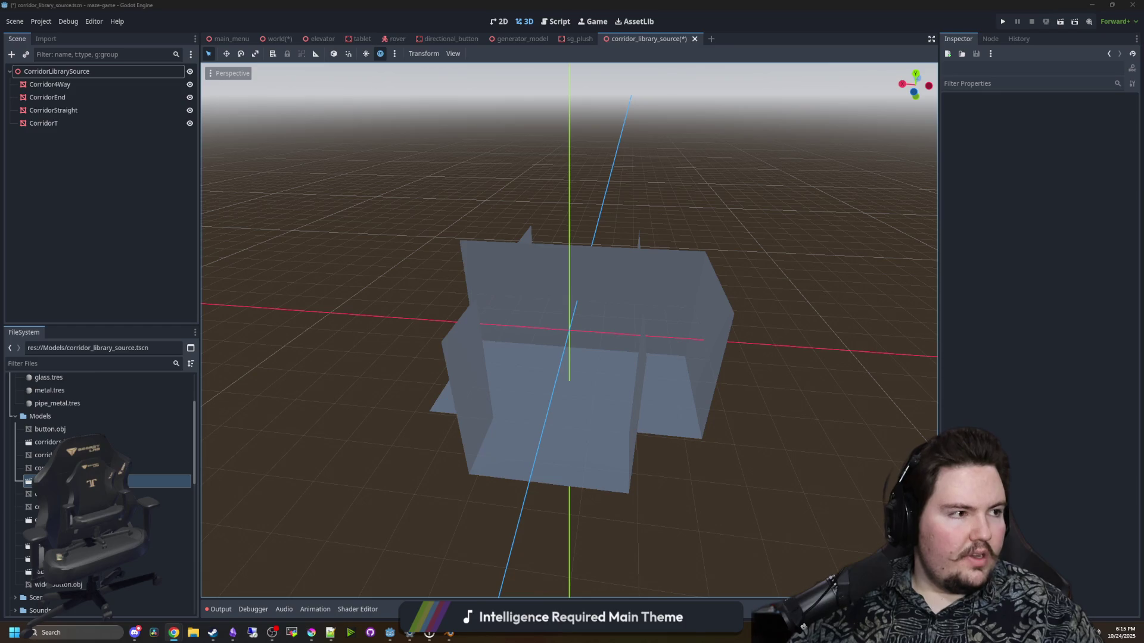
key("alt+Tab")
type("godot creat")
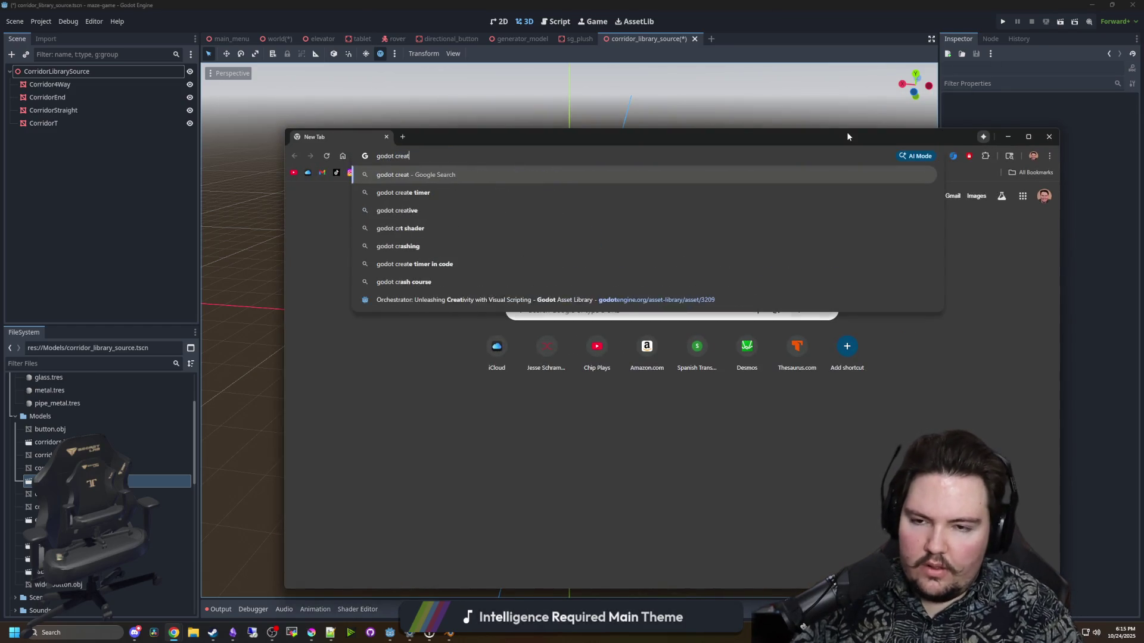
type("e mesh")
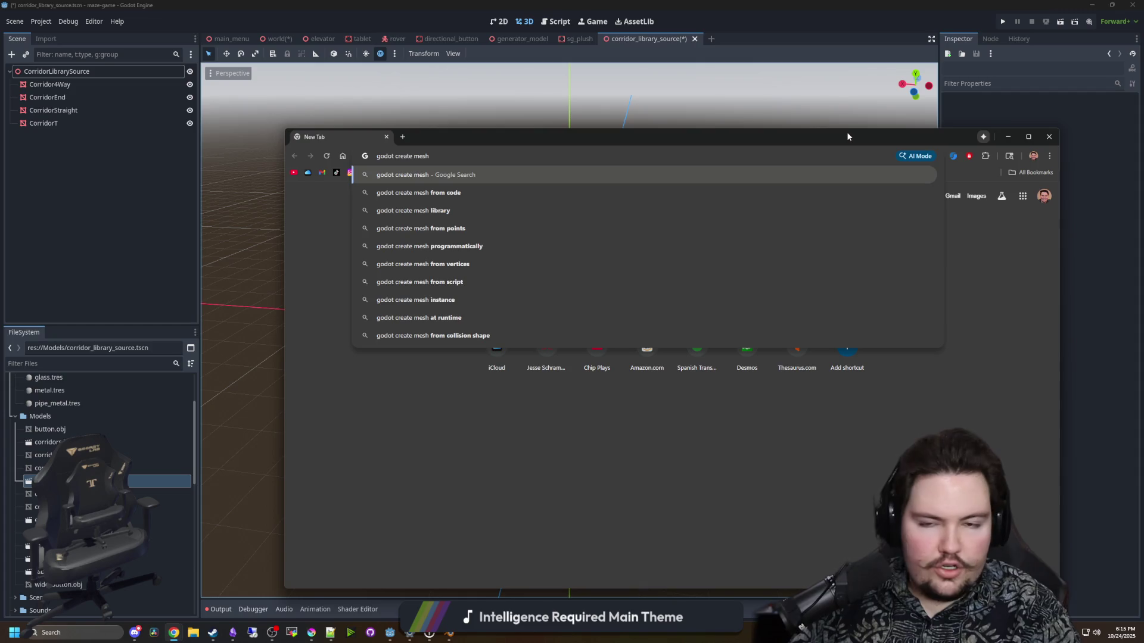
type("library")
Play the first YouTube meshlibrary tutorial result full screen with the sound up
key("Return")
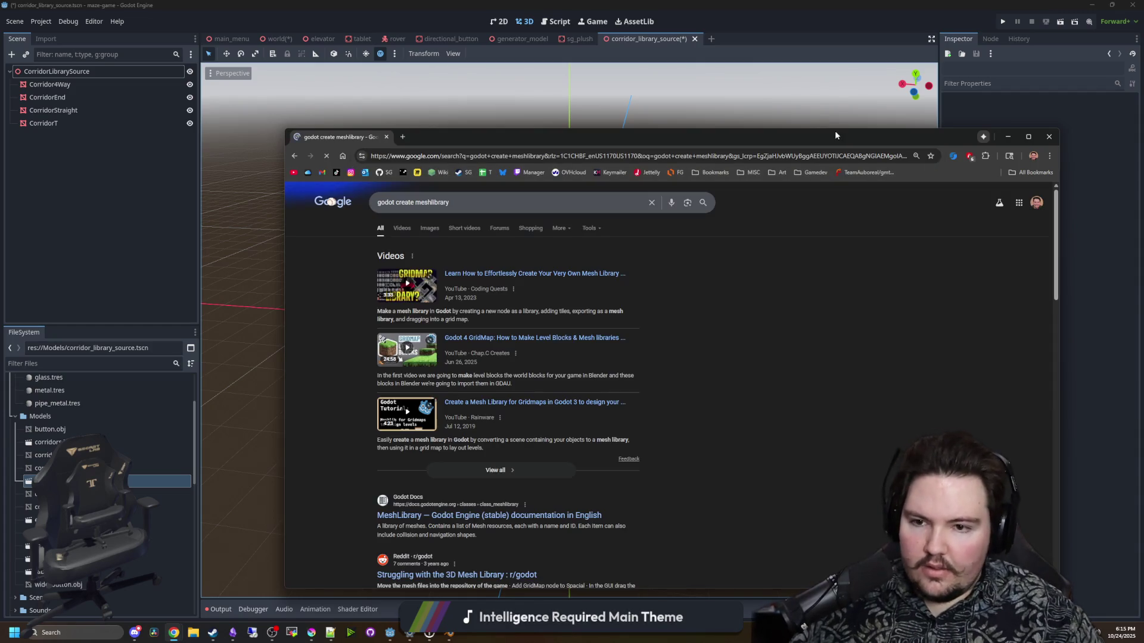
left_click(550, 274)
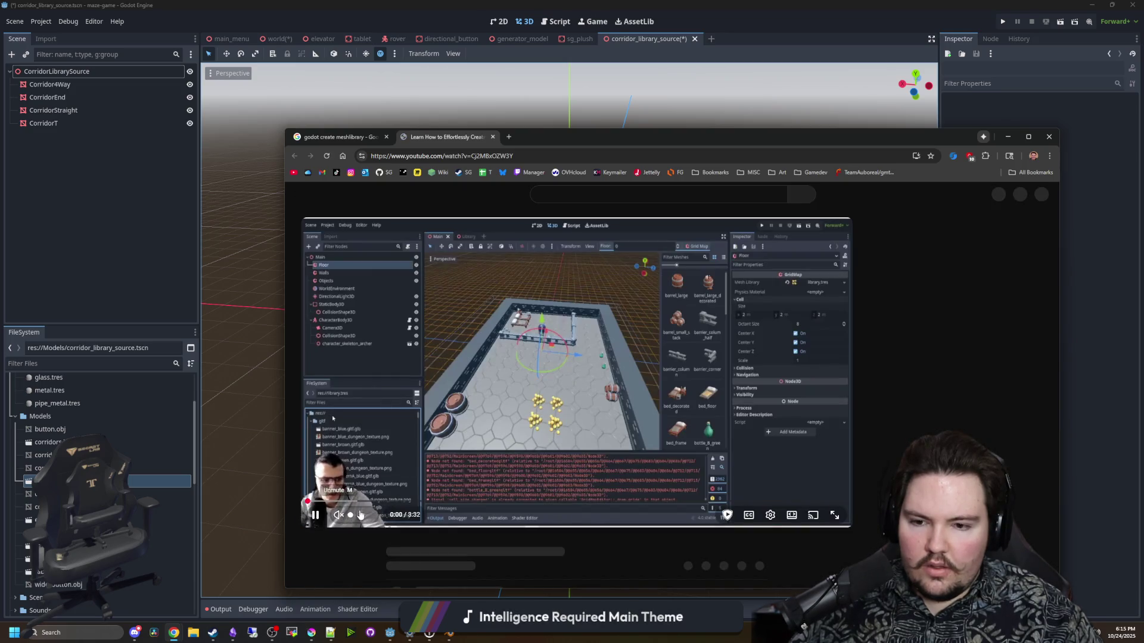
left_click(834, 514)
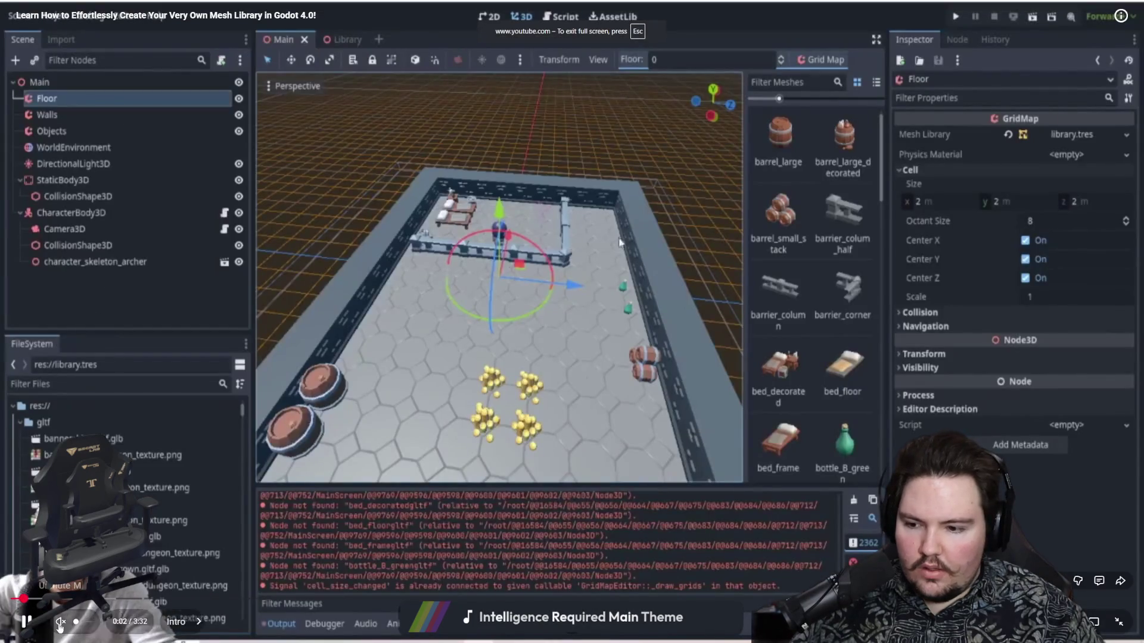
left_click(82, 623)
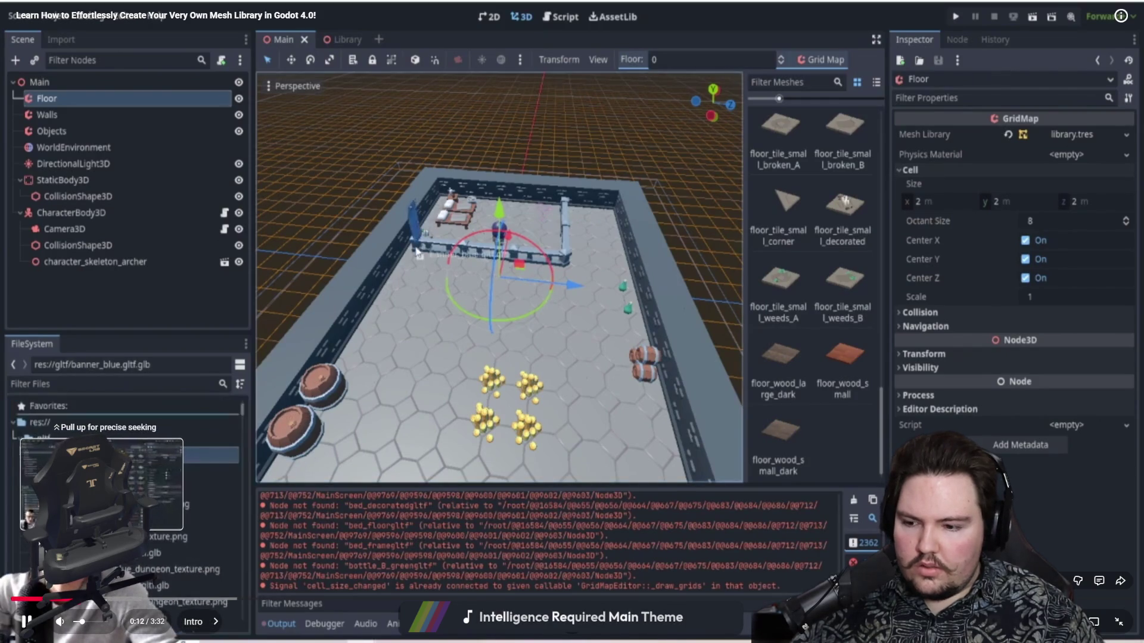
Skip the video ahead to about 1:47, pause it, and leave full screen
left_click_drag(102, 599, 327, 599)
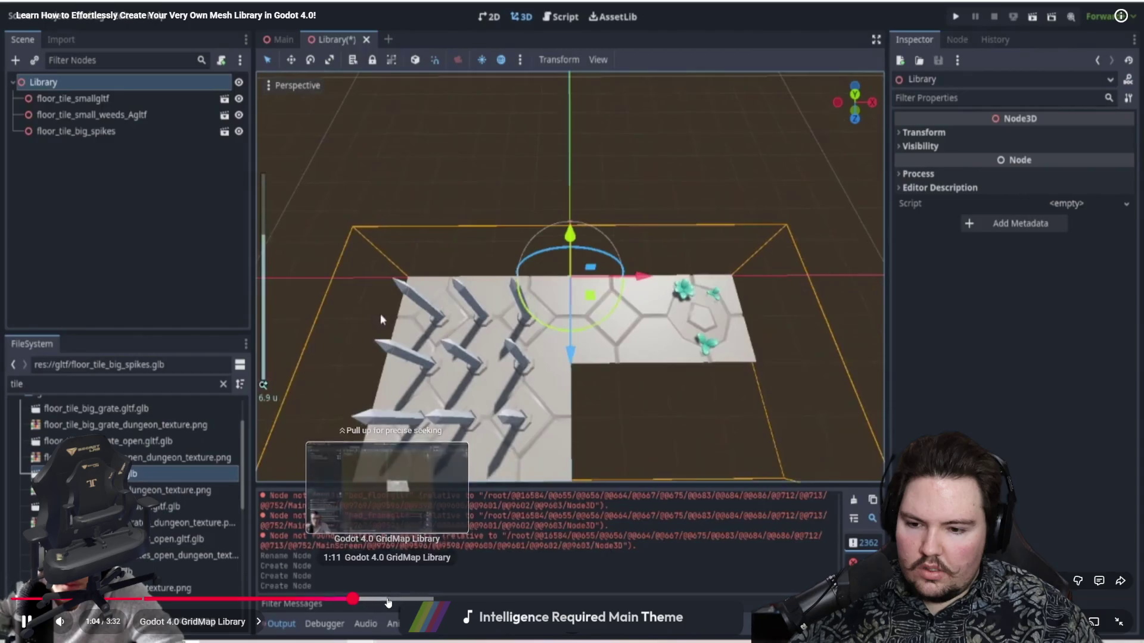
left_click(388, 599)
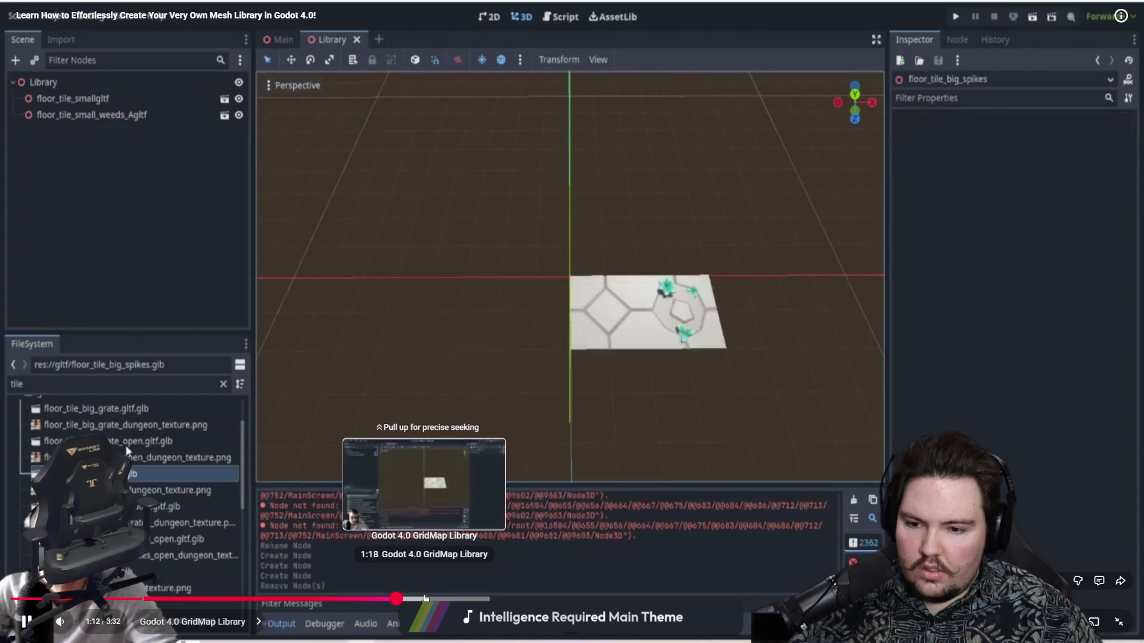
left_click(474, 598)
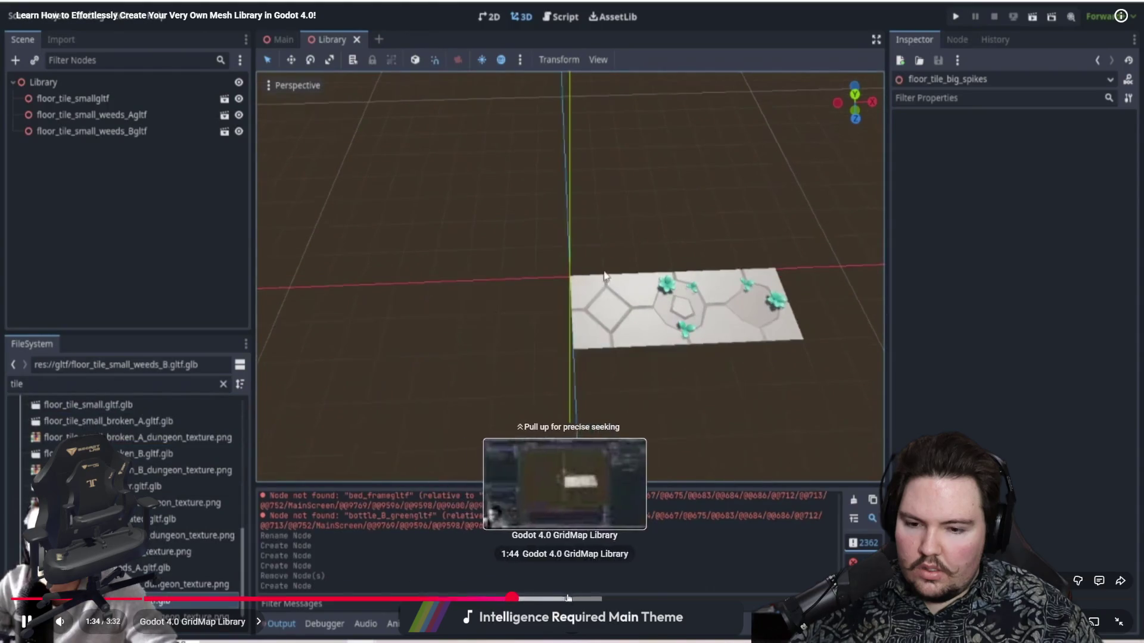
left_click(578, 597)
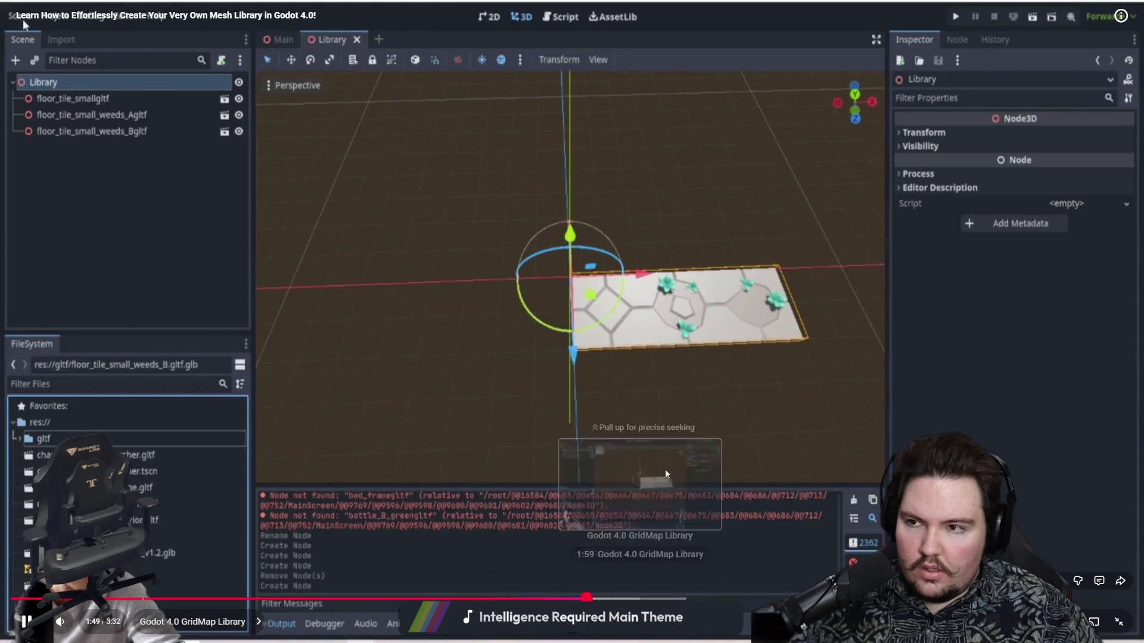
key("space")
key("Escape")
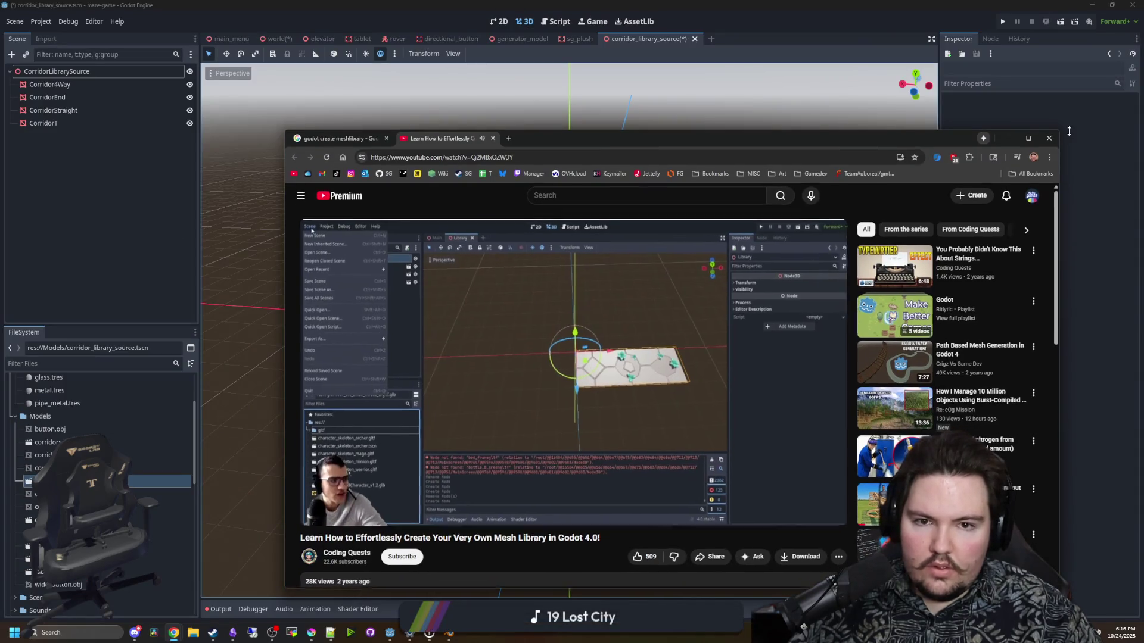
left_click(1007, 136)
Try Save Scene As, check the file types, then cancel after pausing the tutorial
left_click(13, 23)
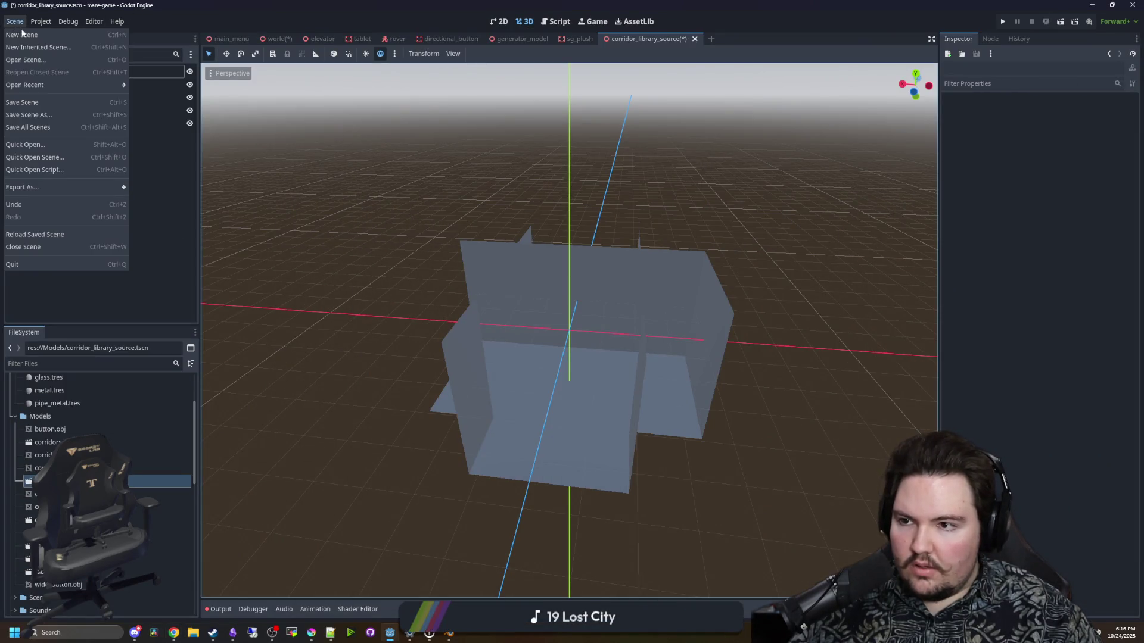
left_click(54, 117)
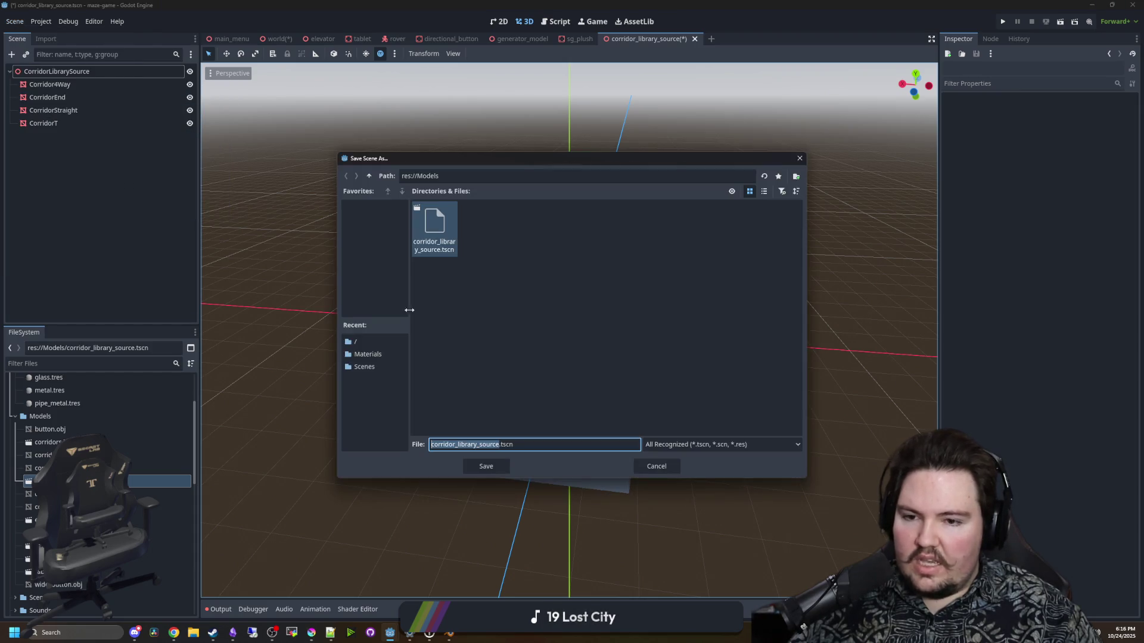
left_click(717, 444)
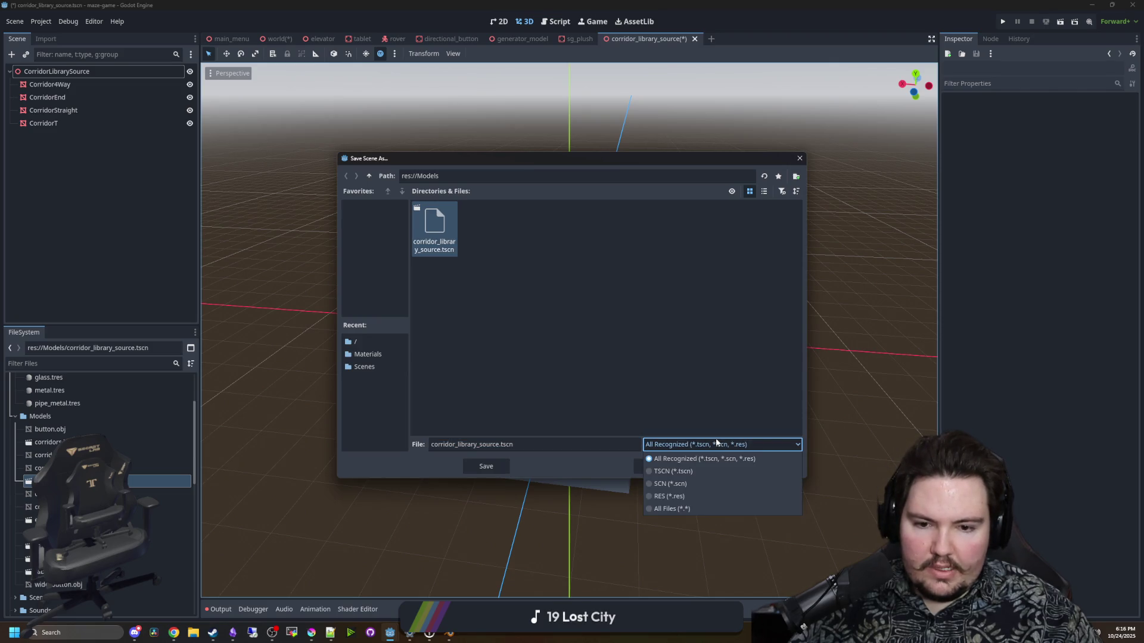
left_click(754, 393)
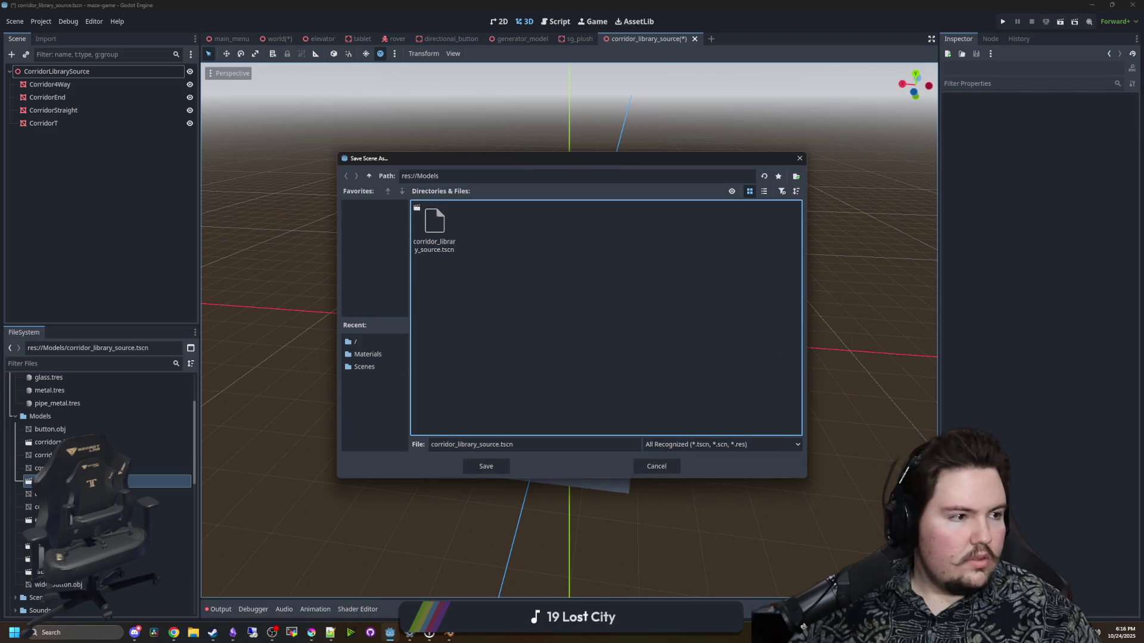
key("alt+Tab")
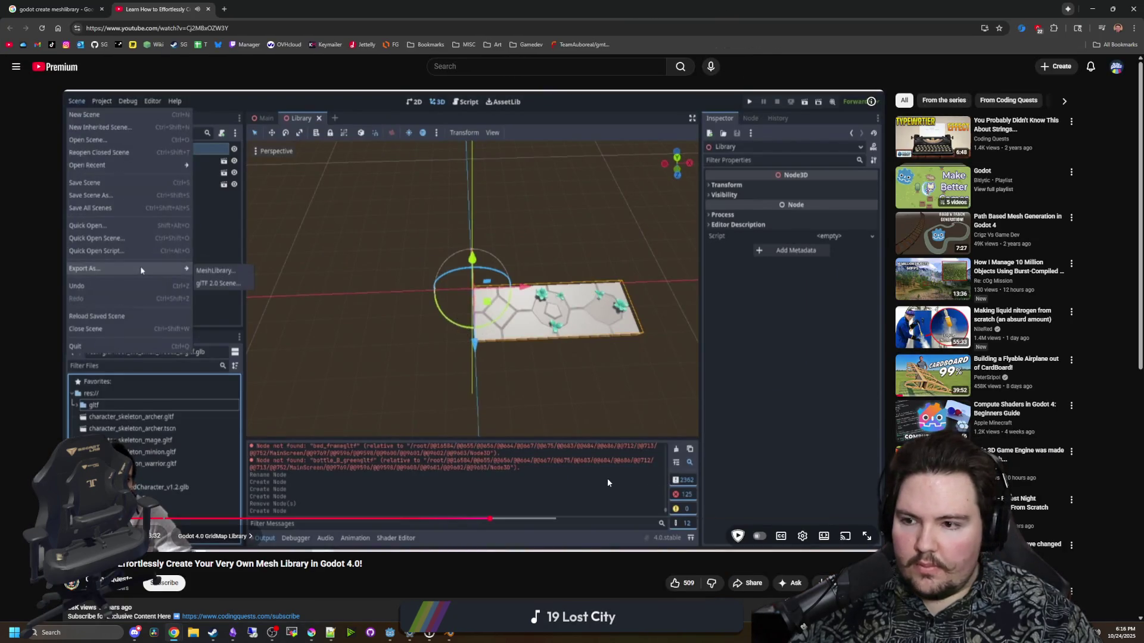
left_click(456, 389)
key("alt+Tab")
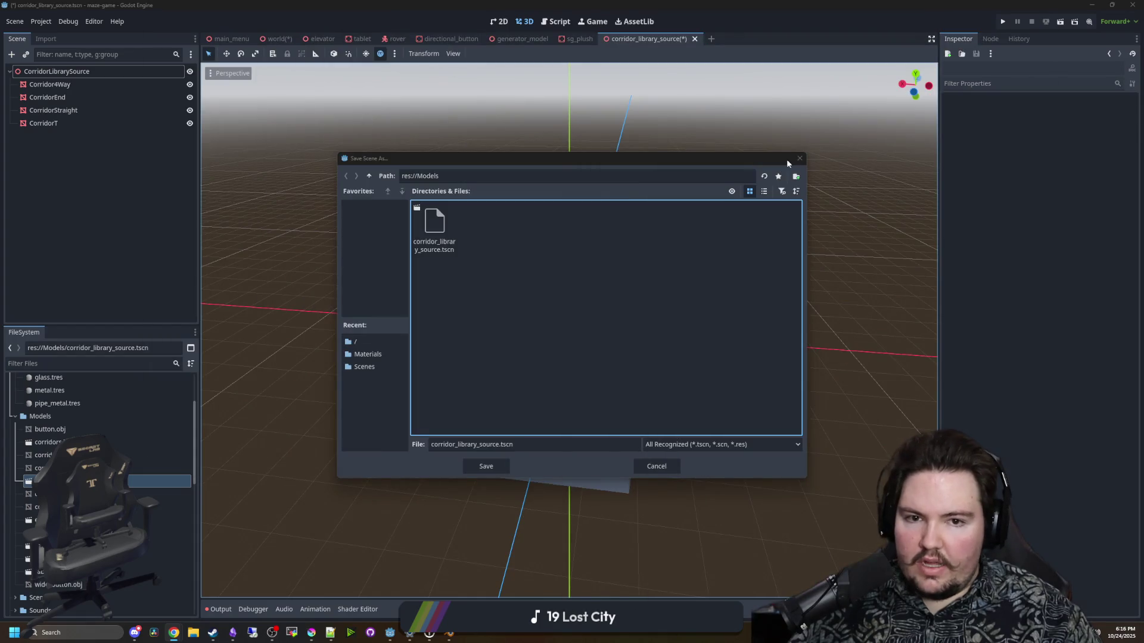
left_click(799, 158)
Export the scene as a MeshLibrary named corridor_library into the Models folder
left_click(16, 22)
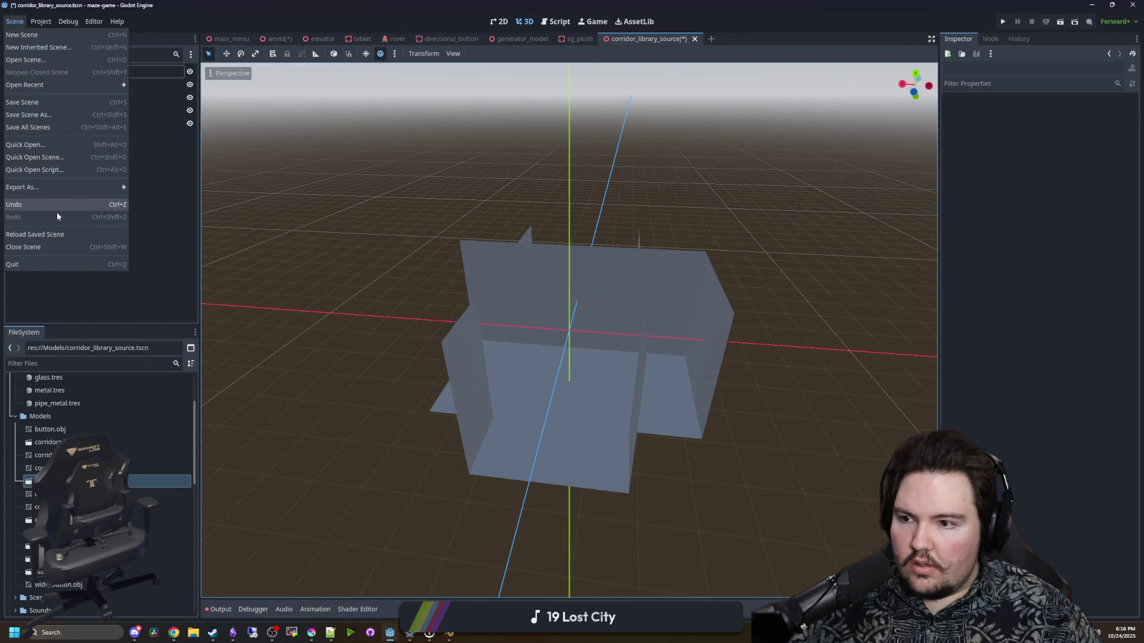
mouse_move(73, 182)
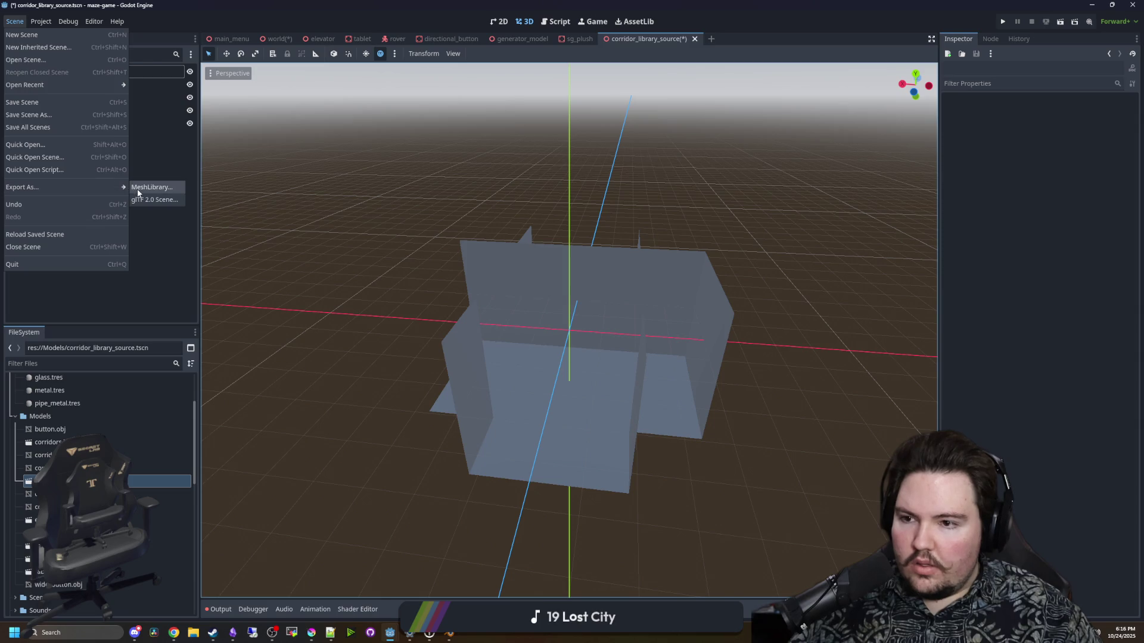
left_click(137, 188)
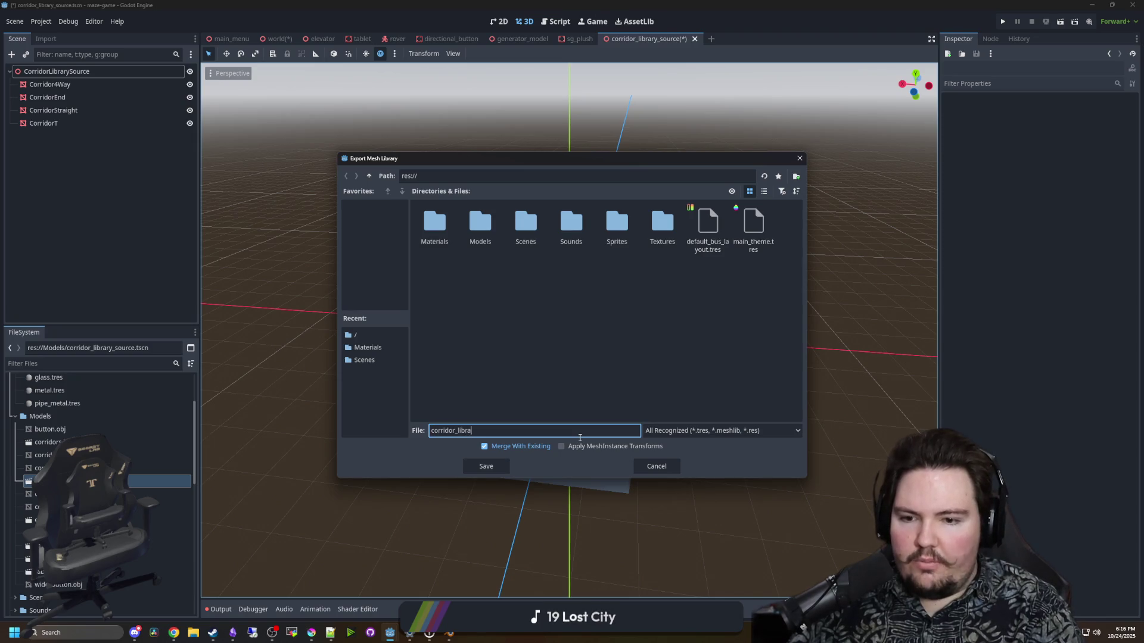
double_click(484, 251)
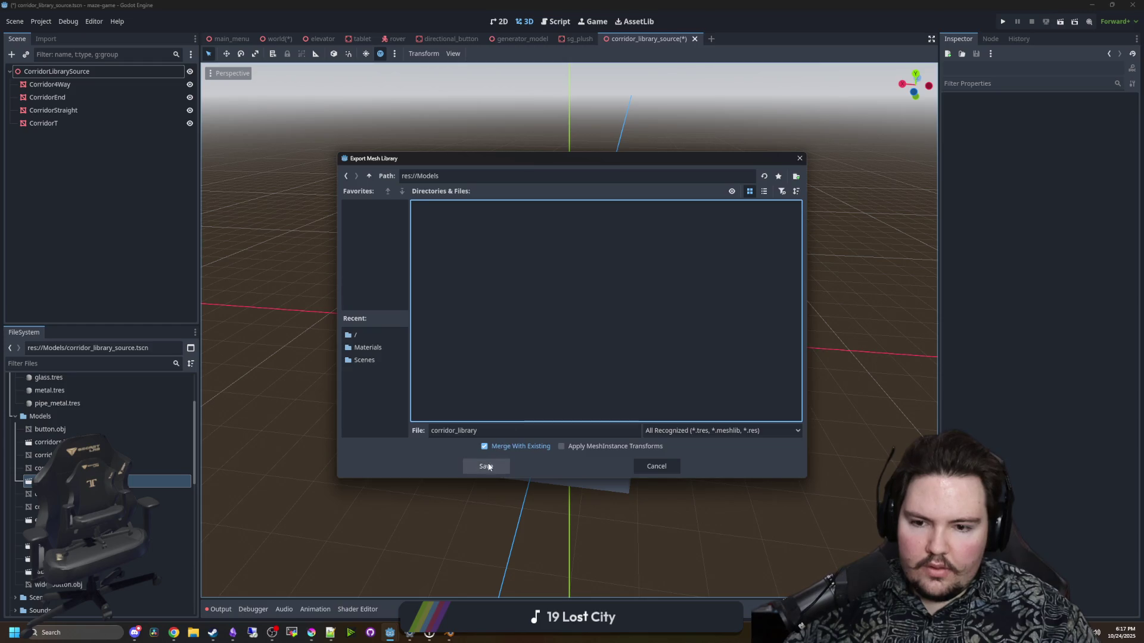
left_click(486, 466)
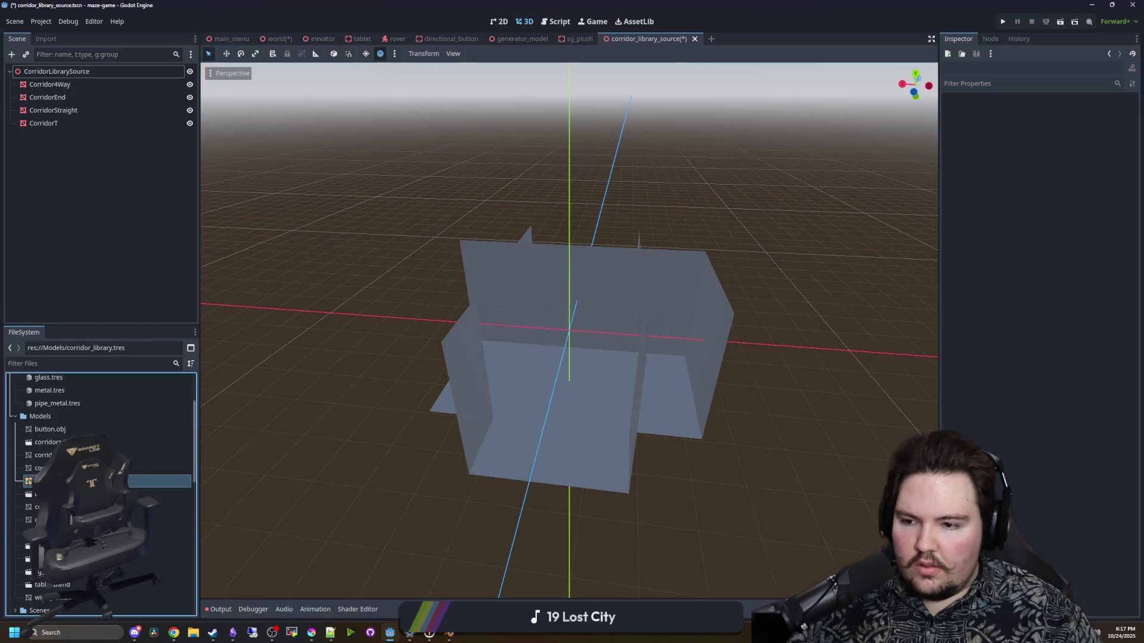
left_click(277, 38)
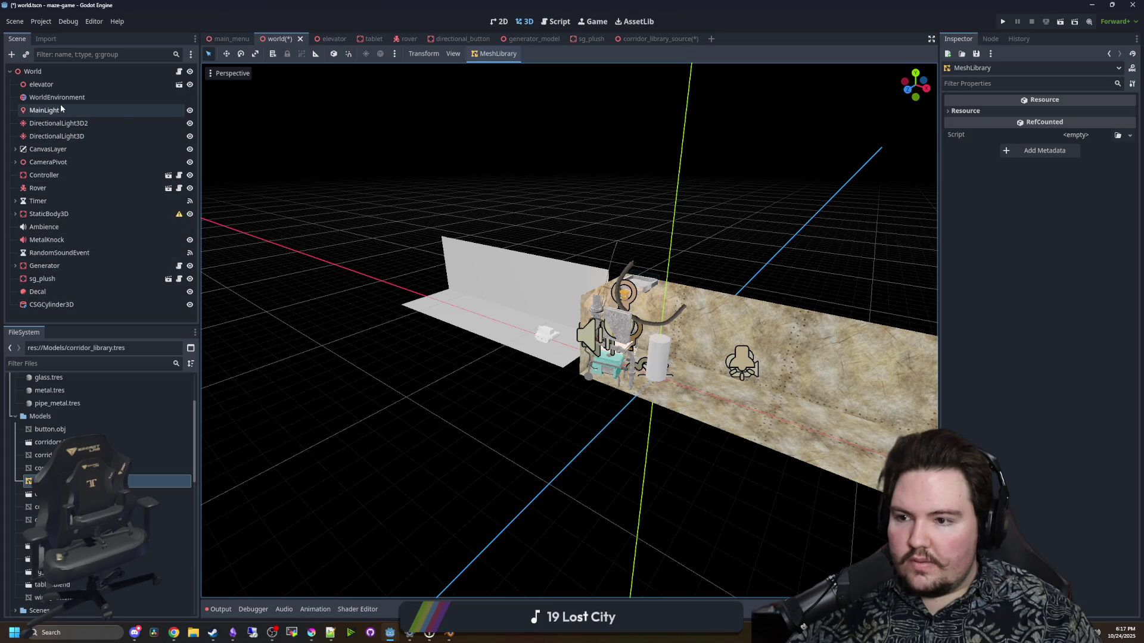
Add a GridMap node under World and assign corridor_library.tres as its Mesh Library
right_click(49, 74)
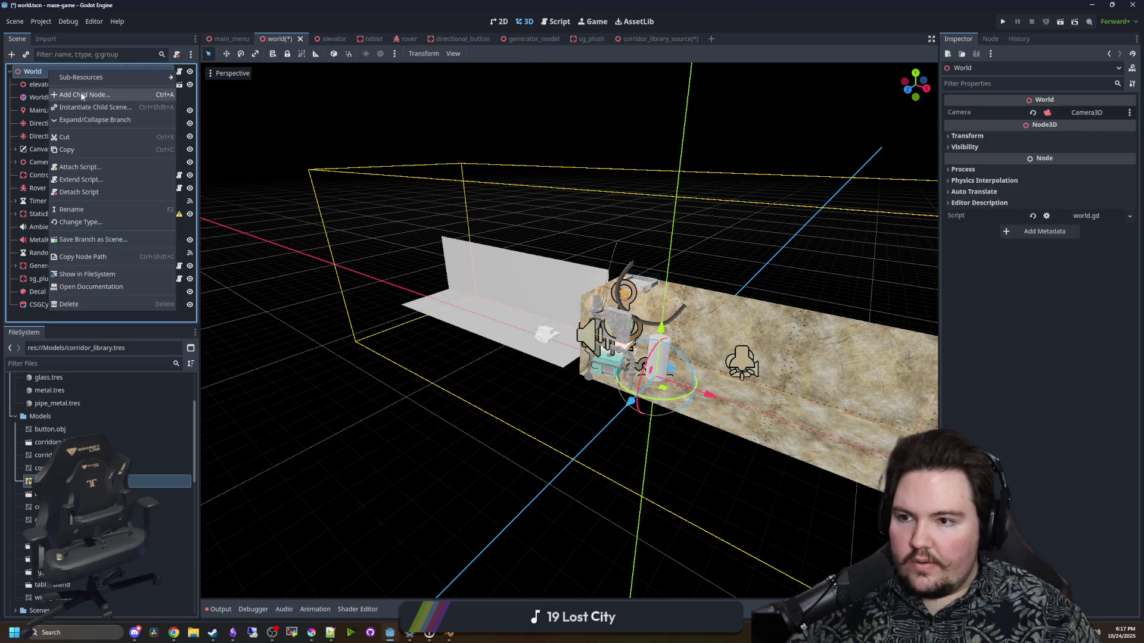
left_click(81, 95)
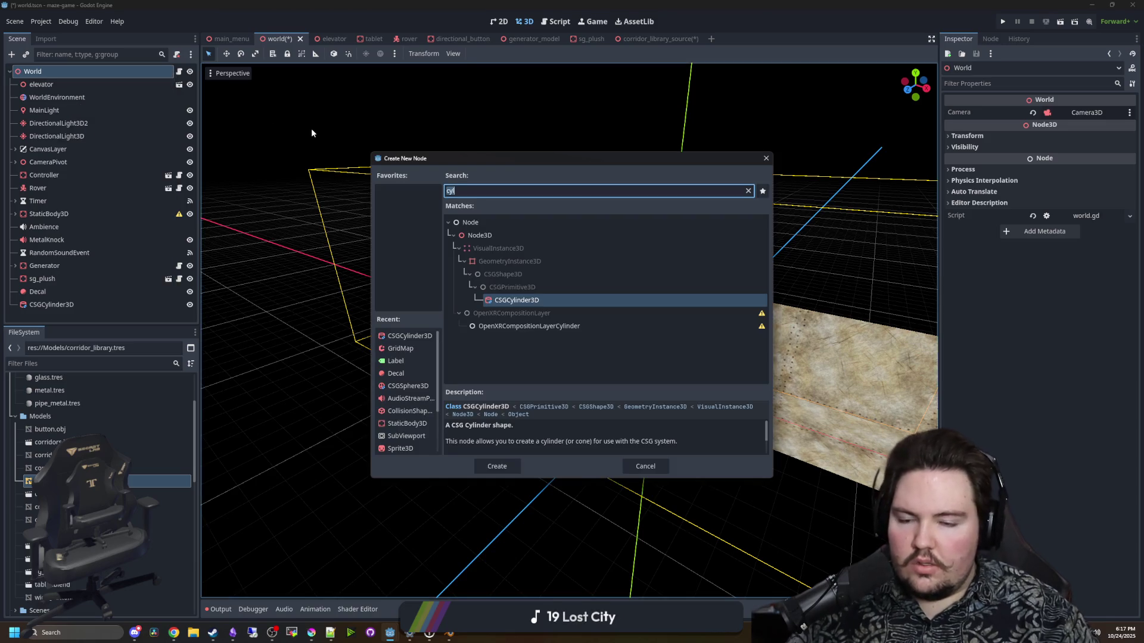
type("grid")
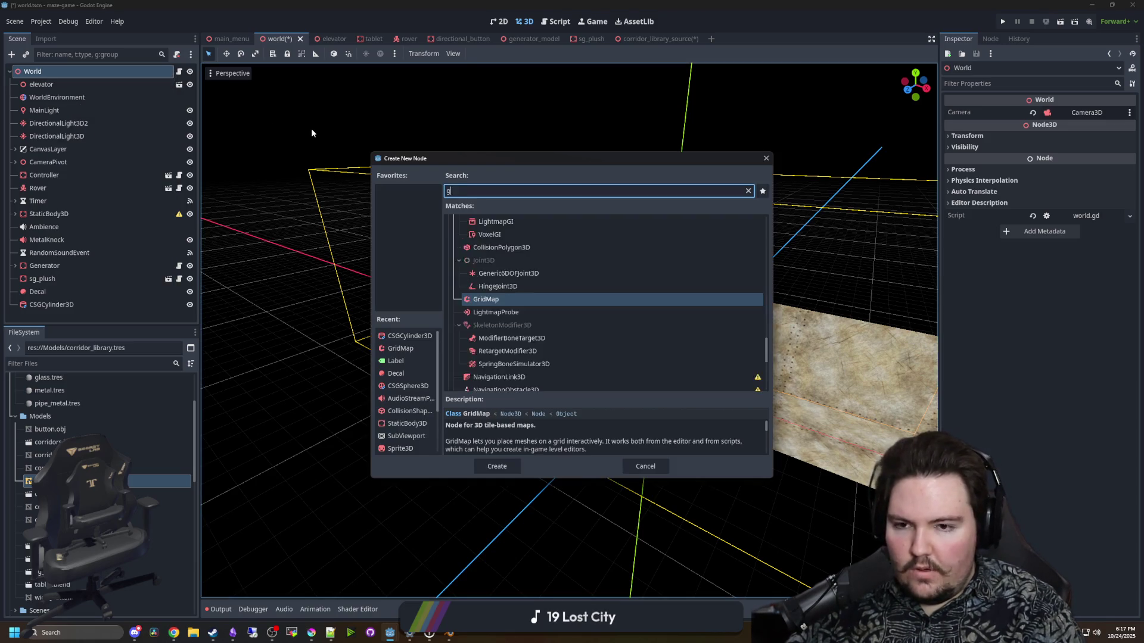
key("Return")
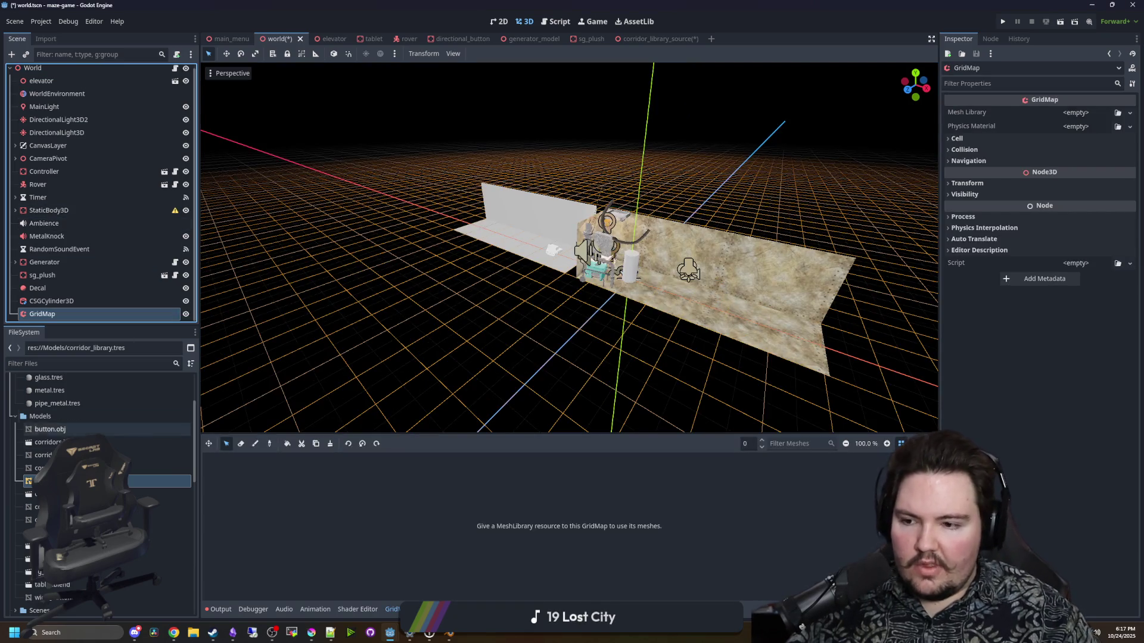
left_click_drag(59, 481, 1076, 112)
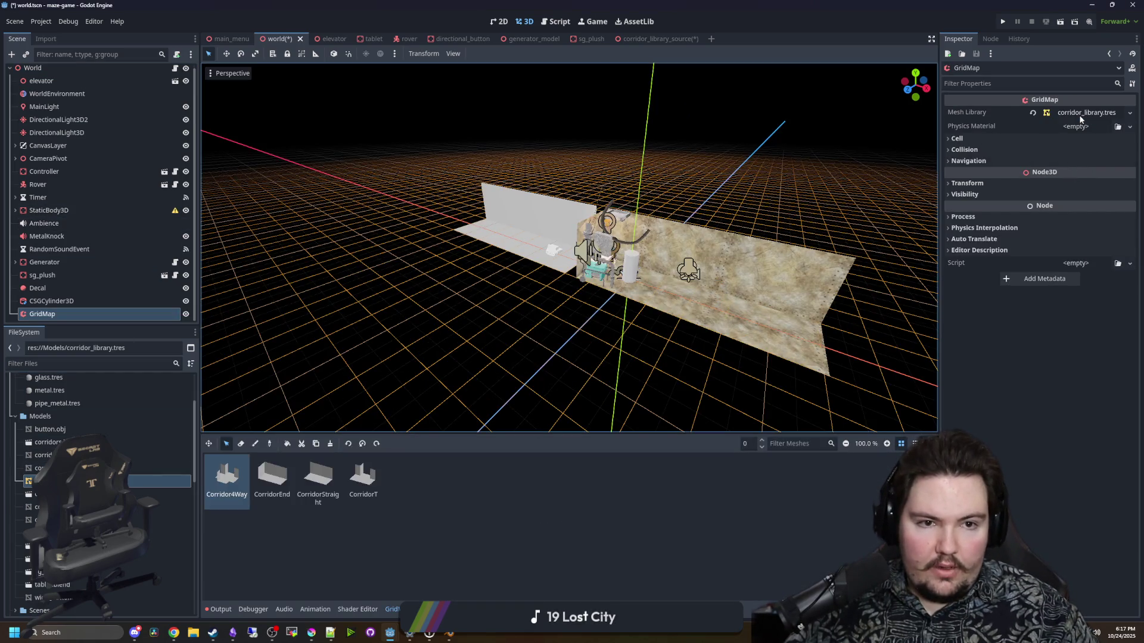
Choose the Paint tool and place a CorridorEnd piece on the grid
scroll(376, 332, "up", 5)
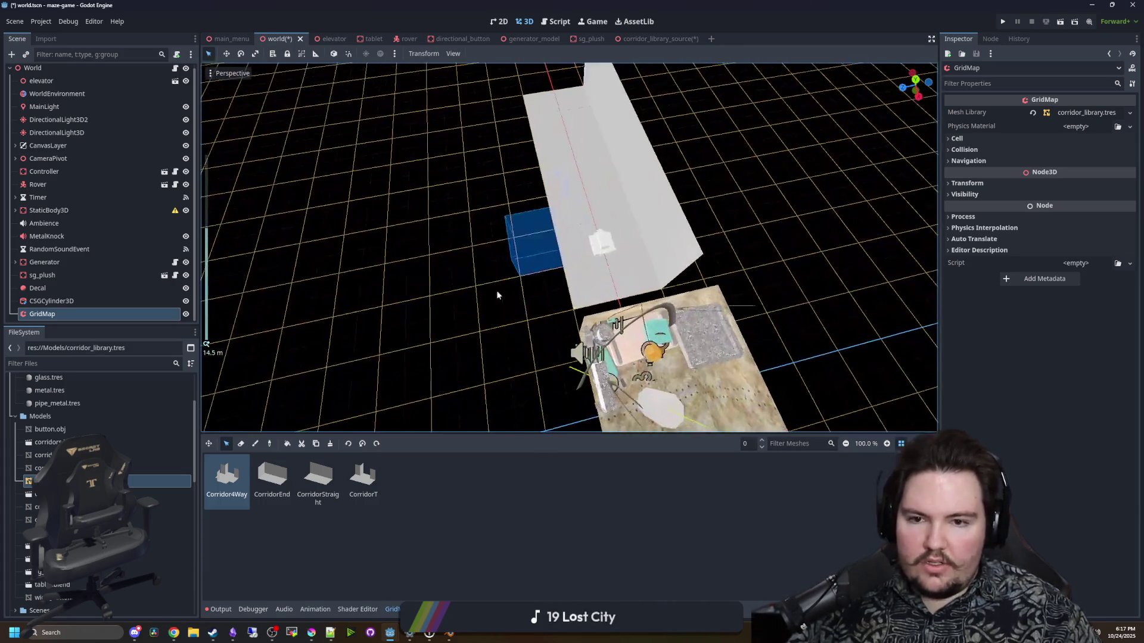
scroll(394, 281, "up", 2)
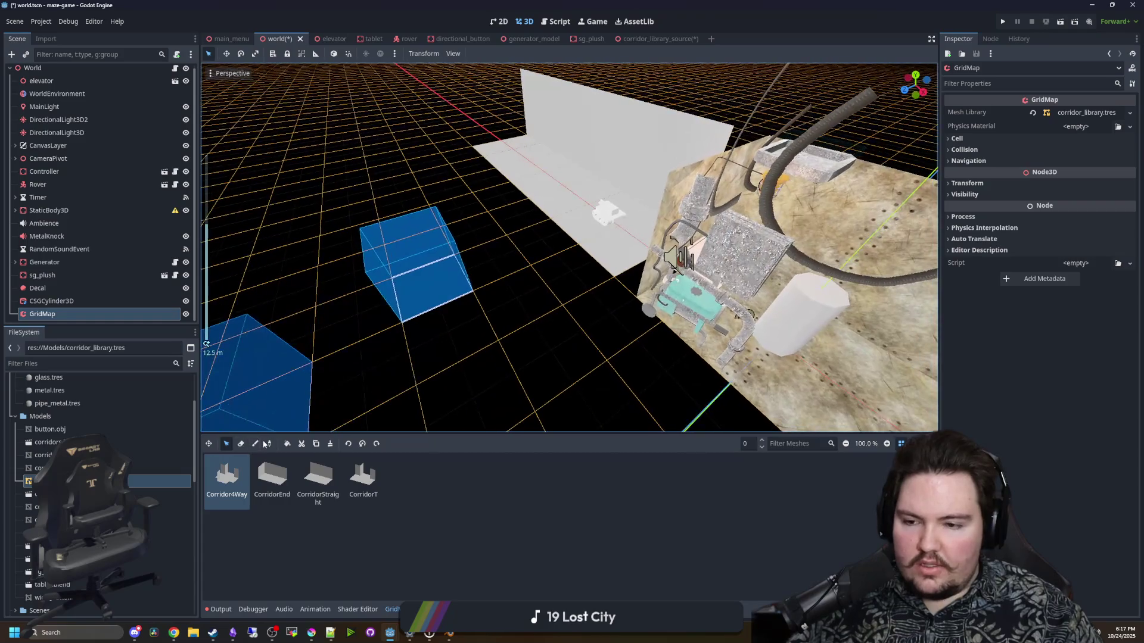
left_click(256, 445)
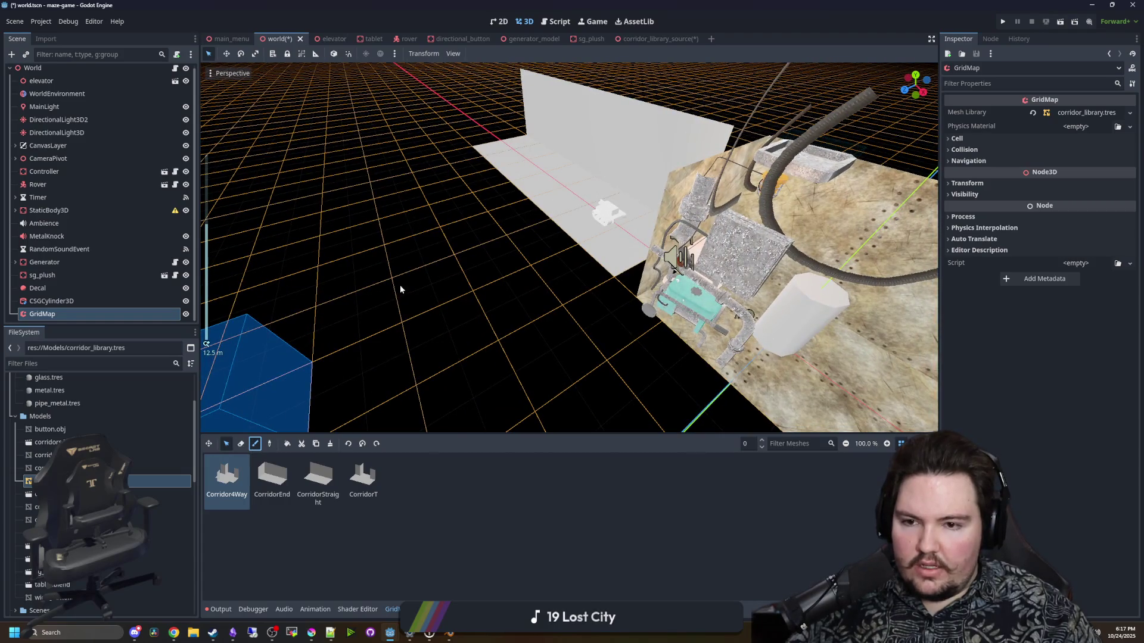
left_click(272, 480)
scroll(652, 194, "up", 2)
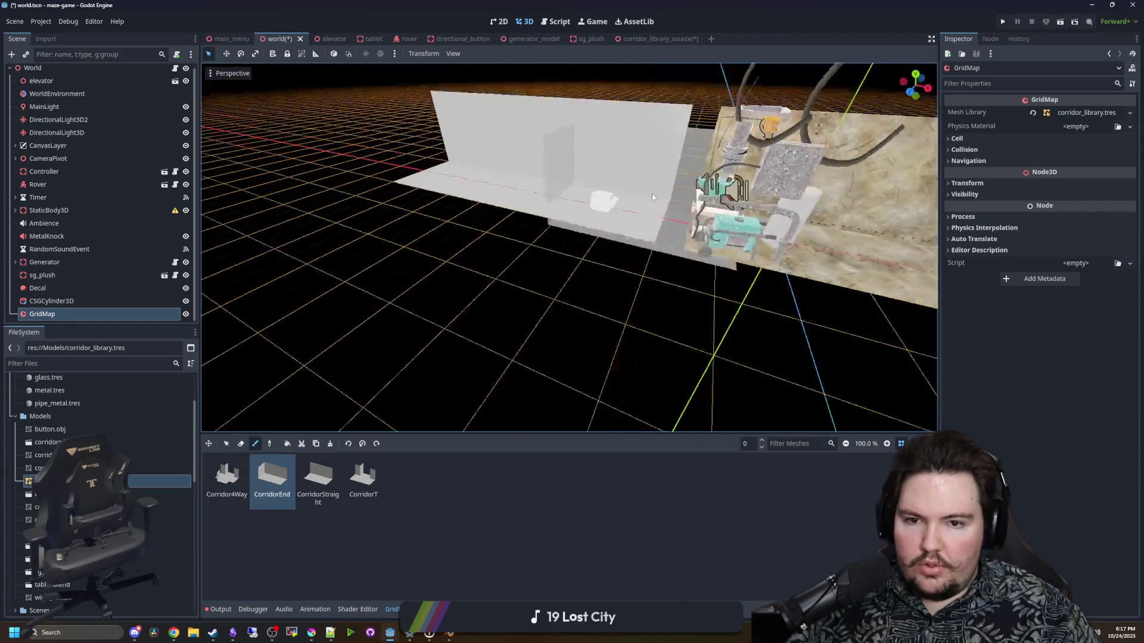
scroll(652, 195, "down", 3)
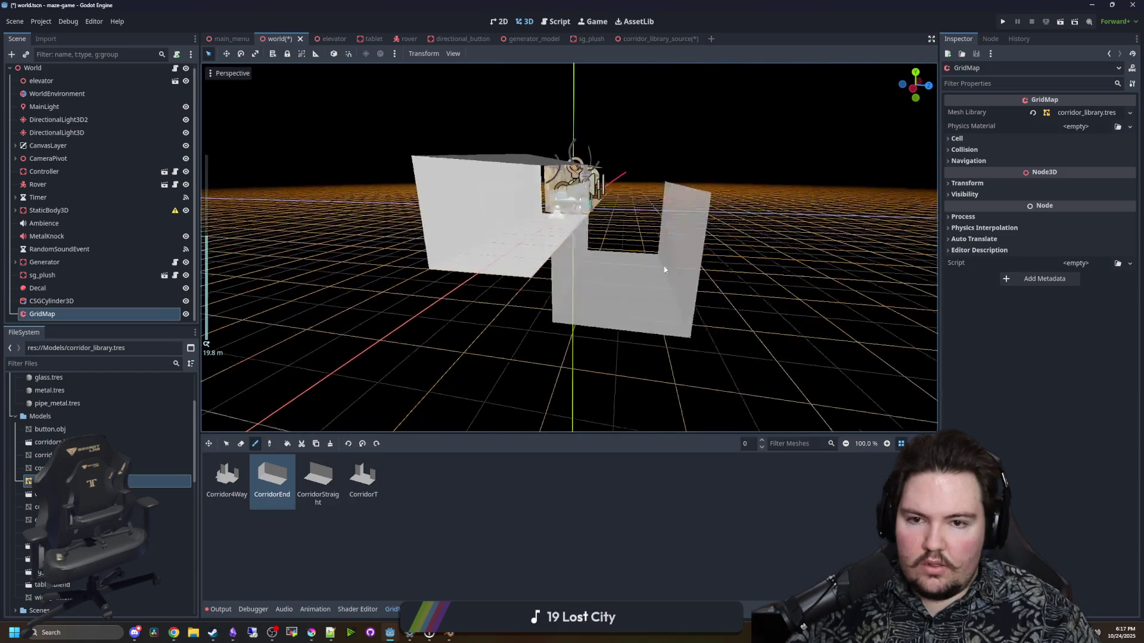
scroll(664, 269, "down", 2)
left_click(560, 261)
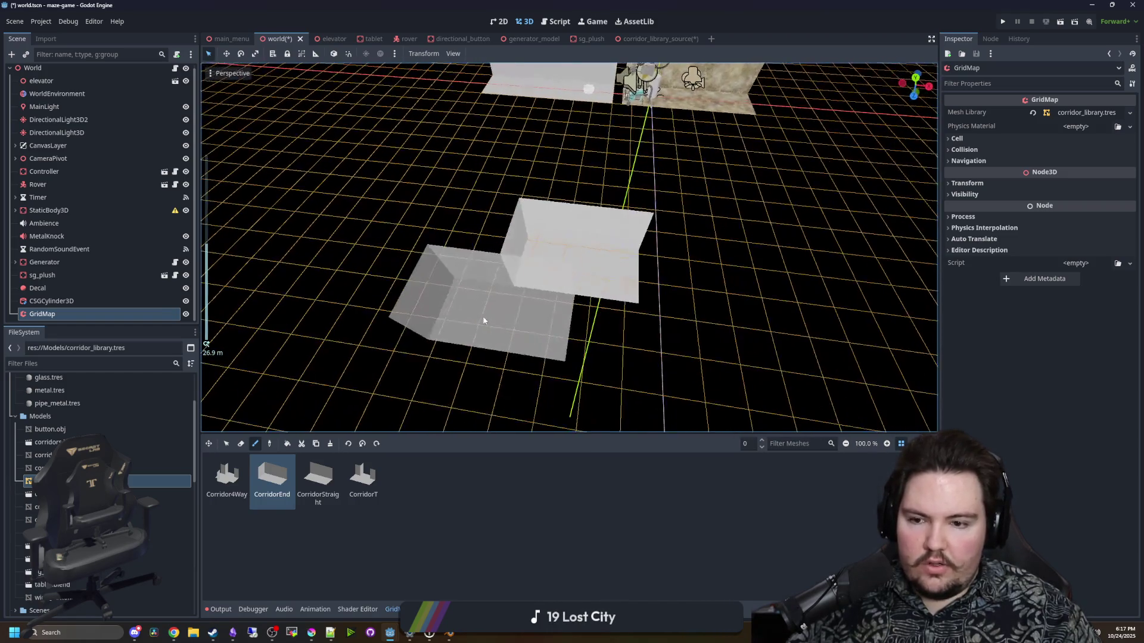
Paint a CorridorStraight beside the end piece and a Corridor4Way junction after it
left_click(317, 476)
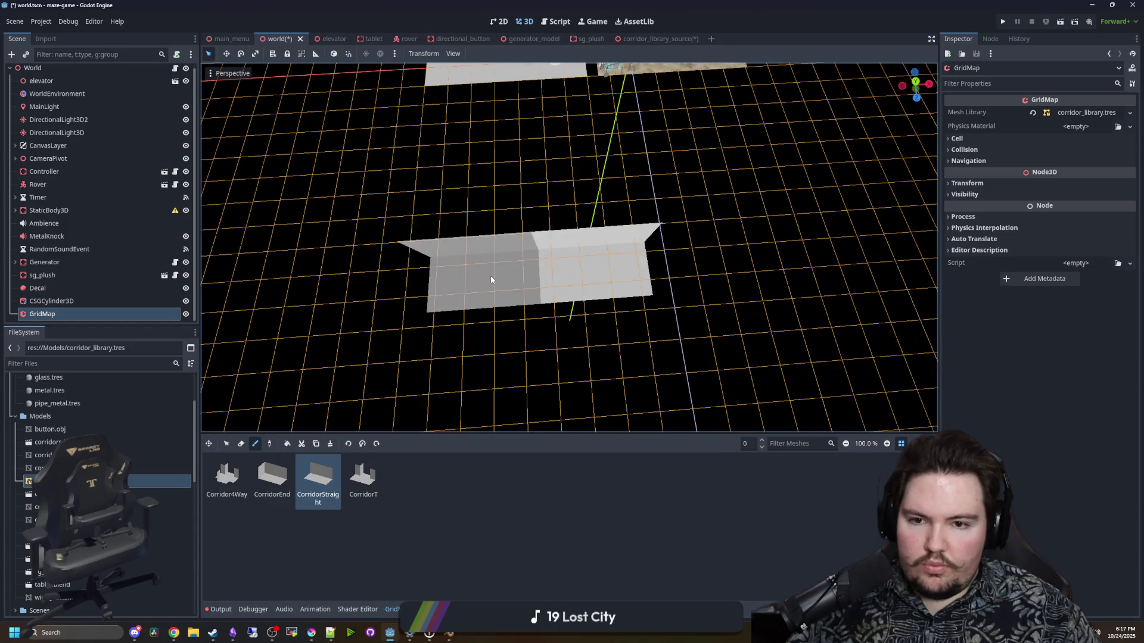
left_click(491, 280)
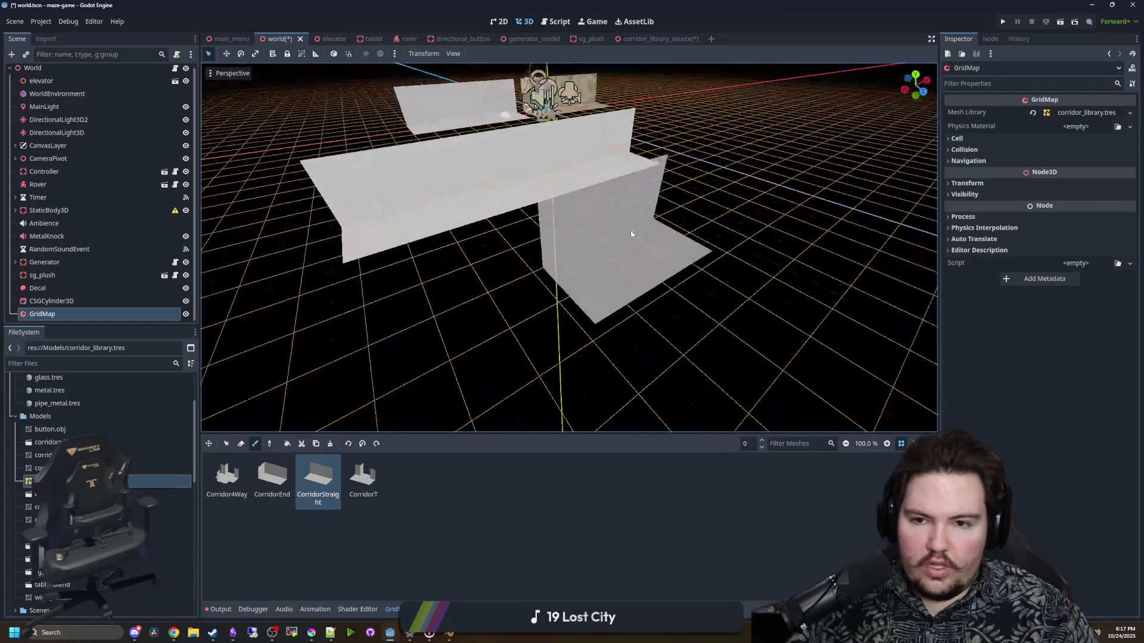
left_click(226, 477)
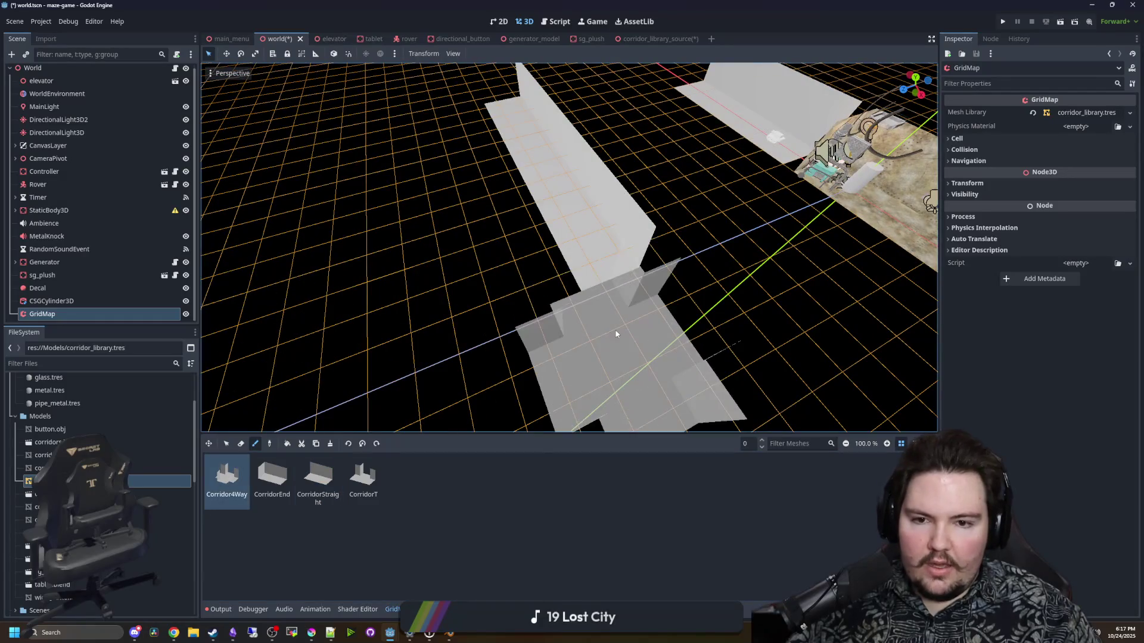
left_click(532, 346)
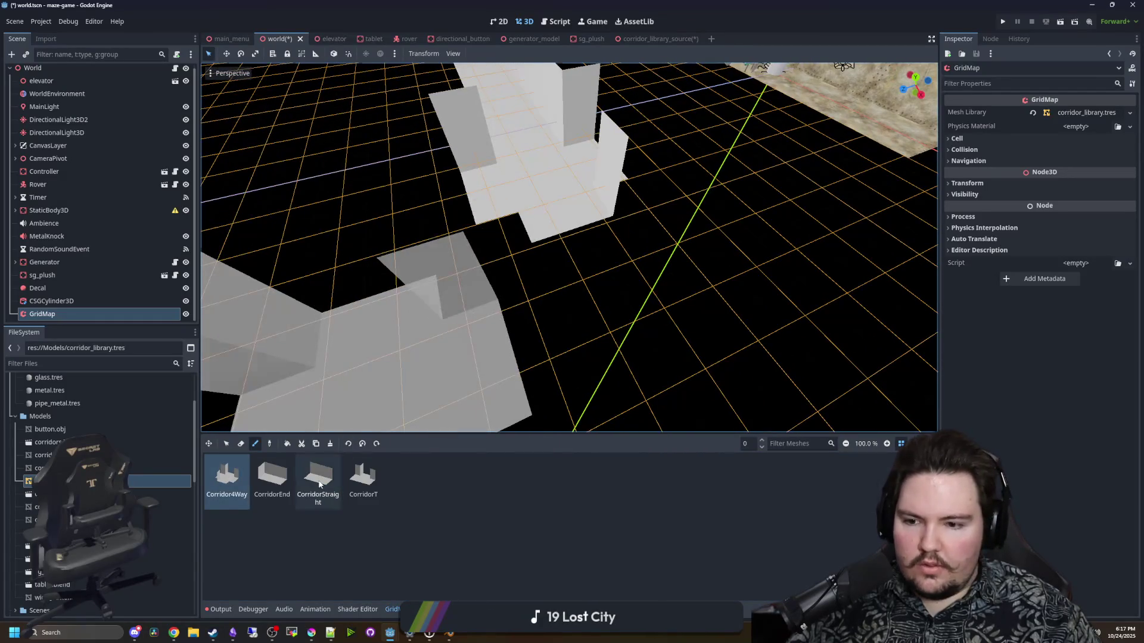
Rotate CorridorStraight a half turn and paint two straight pieces extending the corridor sideways
left_click(320, 476)
key("c")
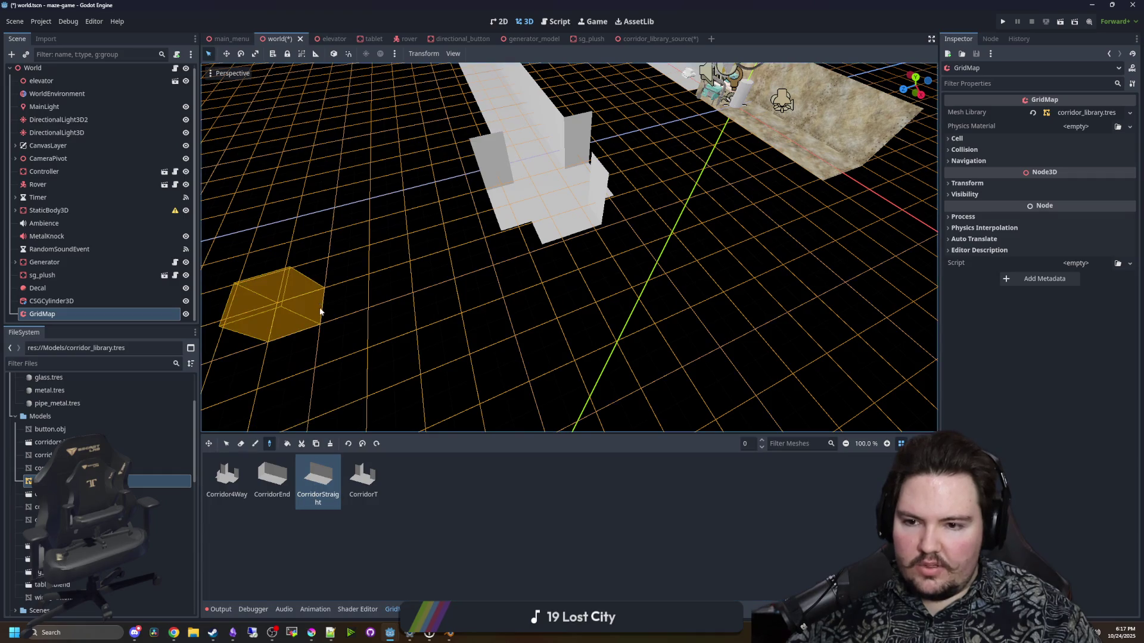
key("w")
key("e")
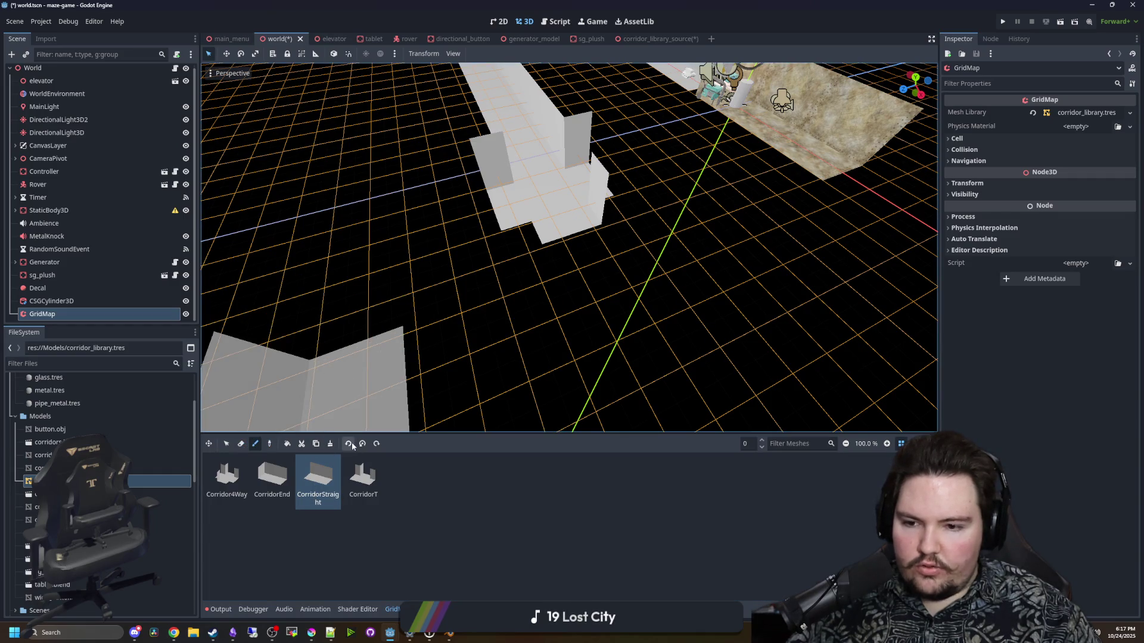
left_click(352, 447)
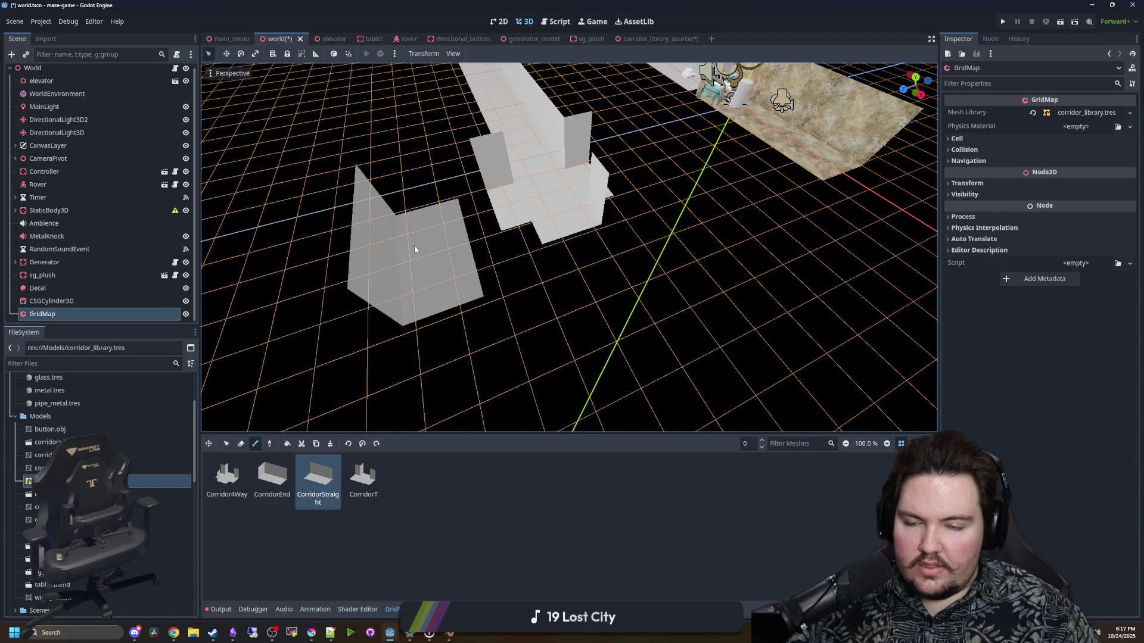
left_click(349, 445)
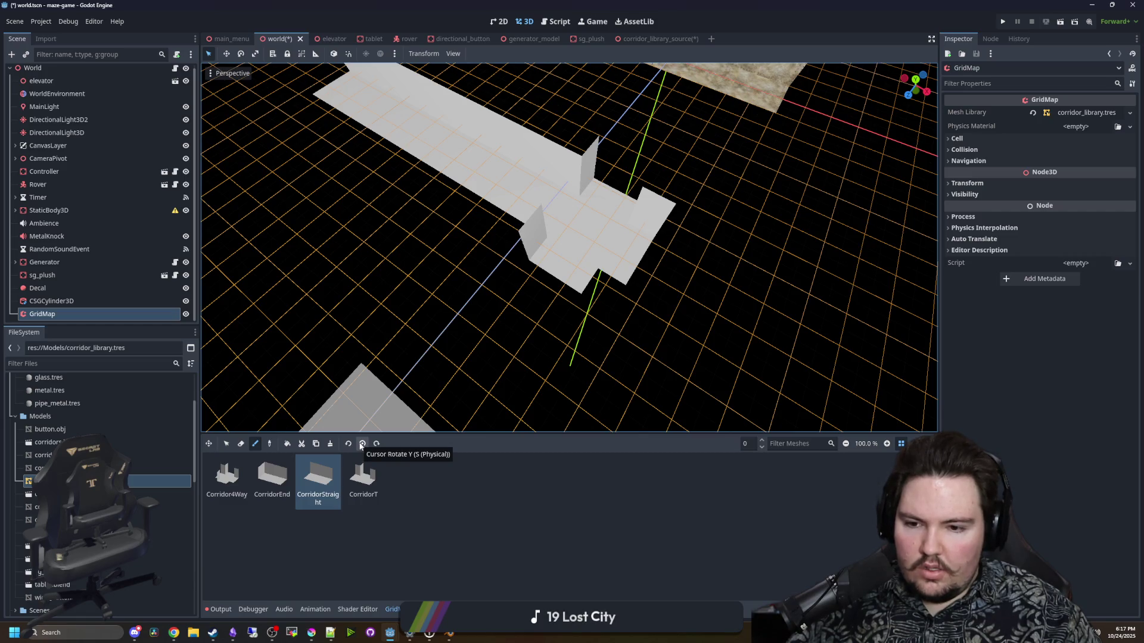
left_click_drag(430, 308, 355, 317)
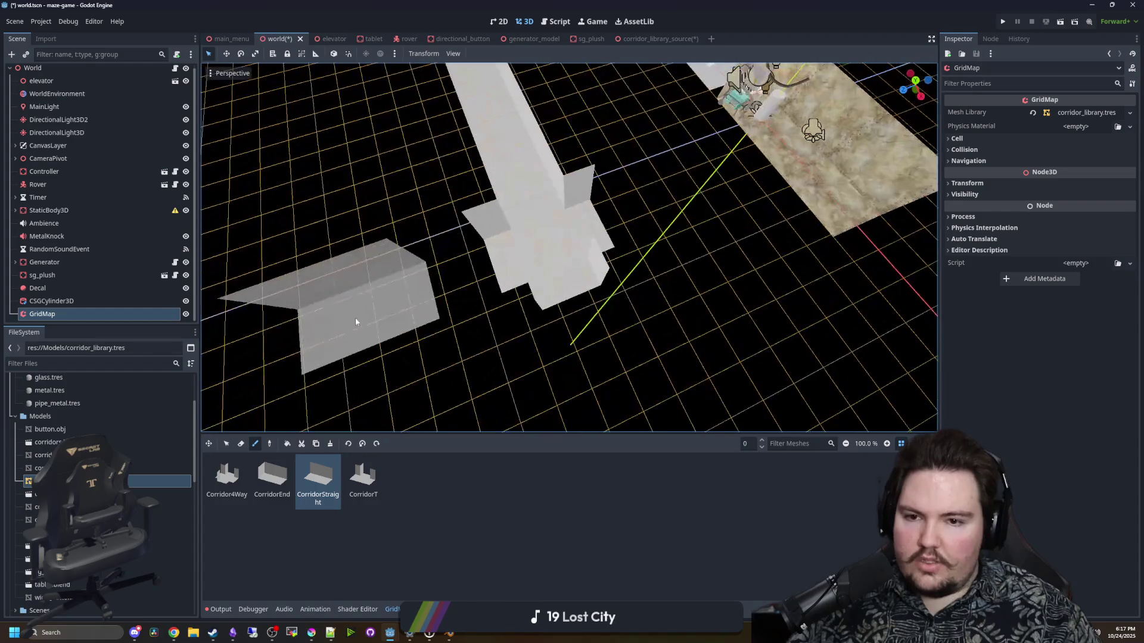
left_click(417, 302)
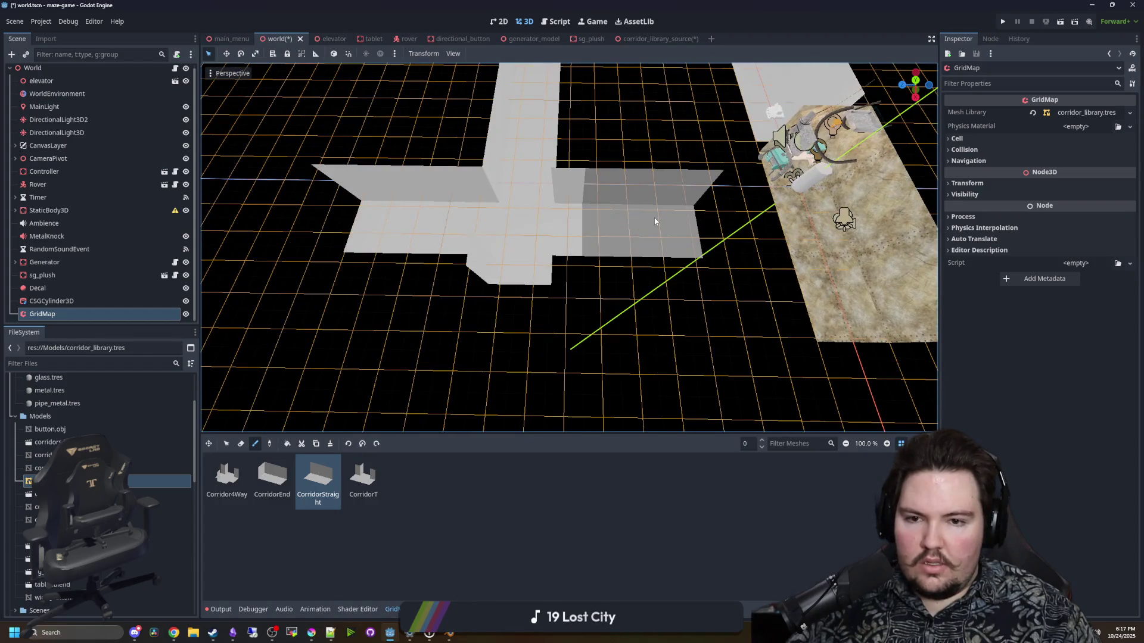
left_click(276, 227)
Inspect the layout from above, switch to Erase and expand the GridMap's Cell settings
scroll(277, 226, "up", 5)
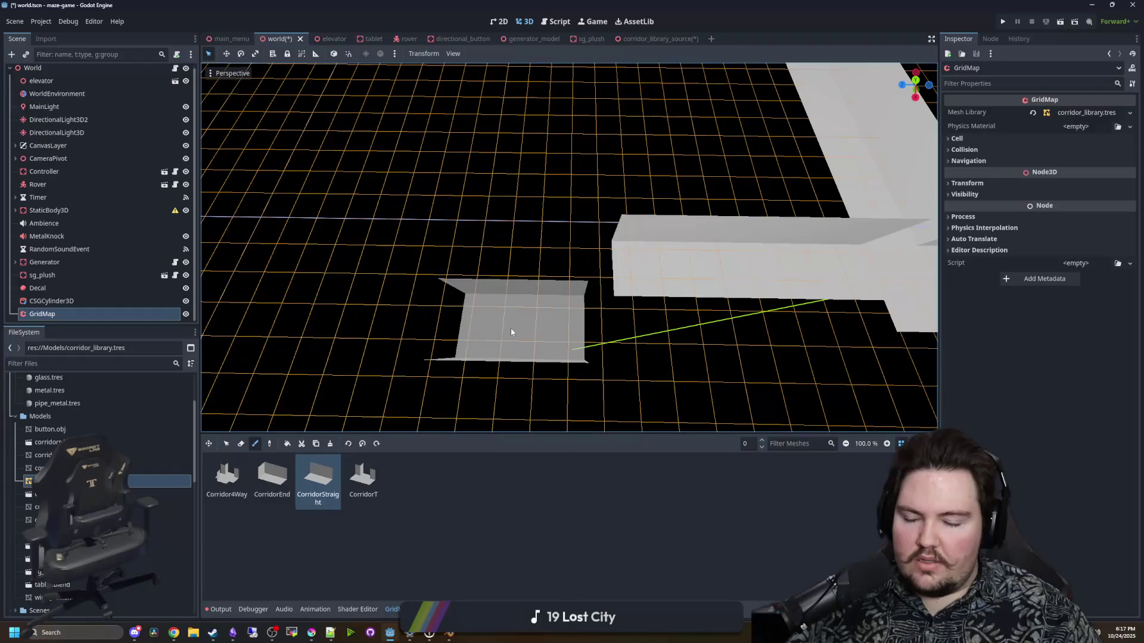
scroll(355, 310, "down", 5)
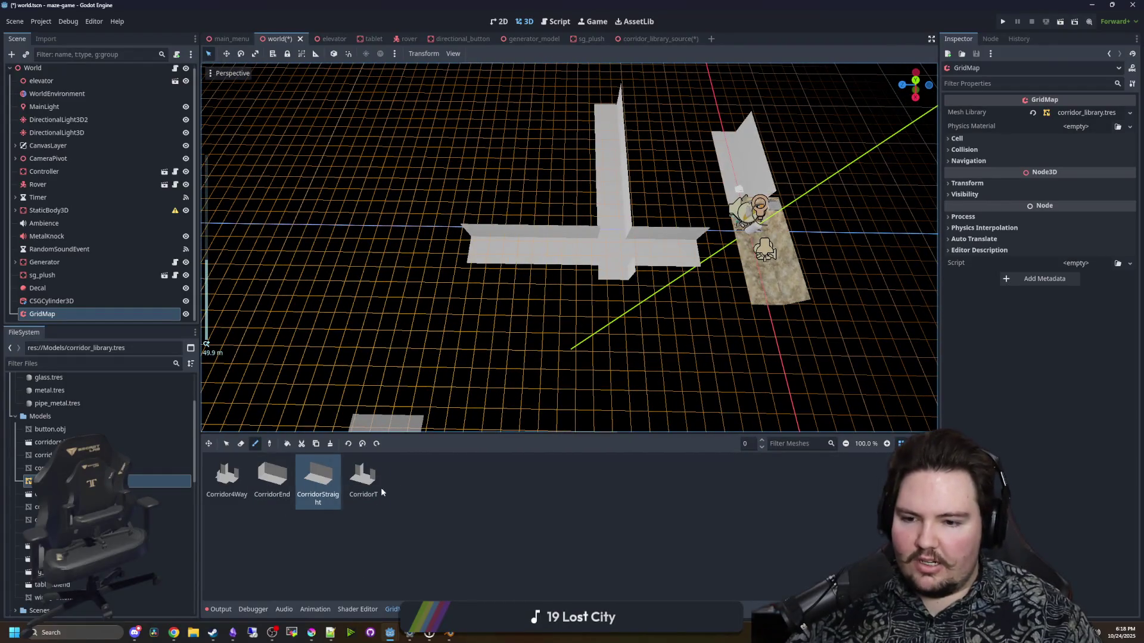
mouse_move(516, 342)
left_mouse_down()
mouse_move(638, 289)
mouse_move(385, 249)
mouse_move(258, 409)
left_mouse_up()
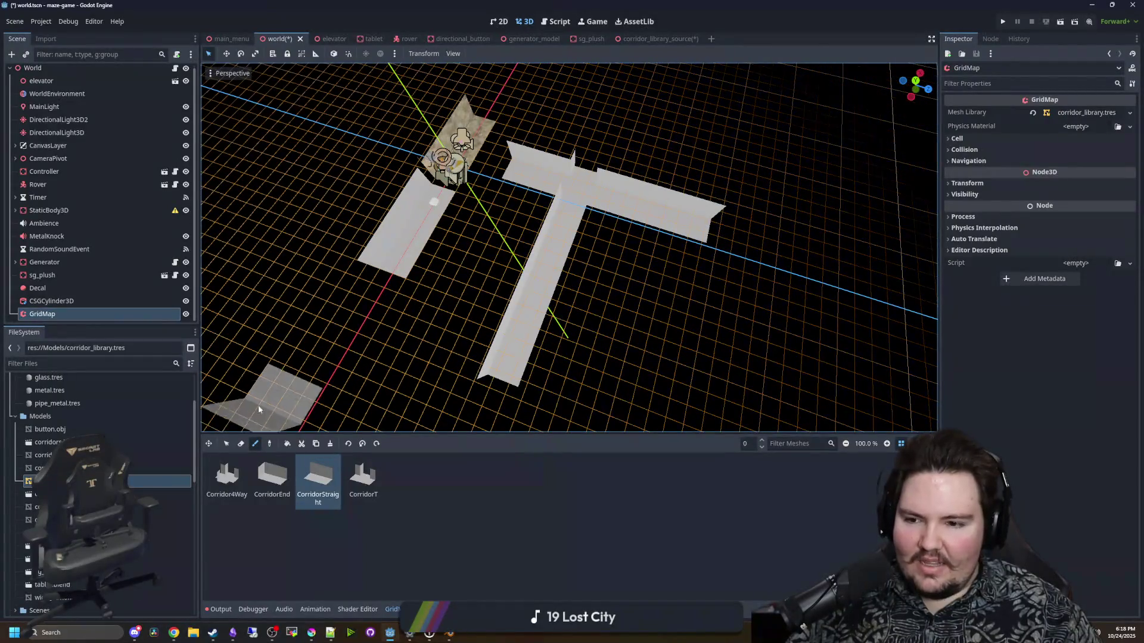
left_click(241, 443)
scroll(639, 349, "up", 5)
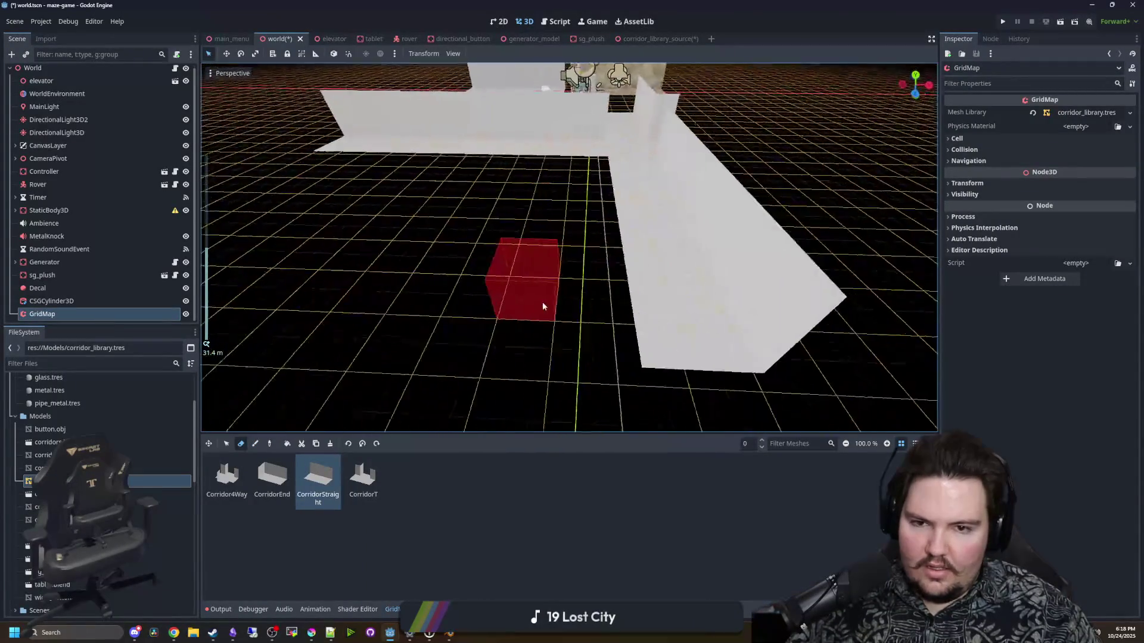
left_click_drag(542, 306, 416, 325)
scroll(620, 252, "down", 2)
left_click_drag(620, 253, 596, 289)
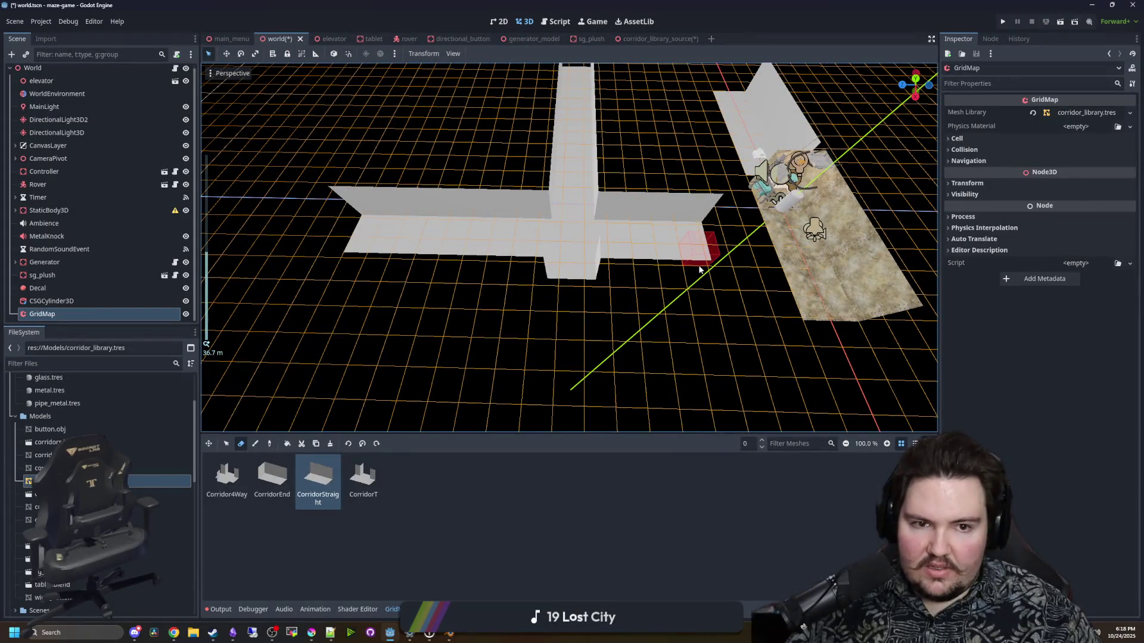
left_click(968, 139)
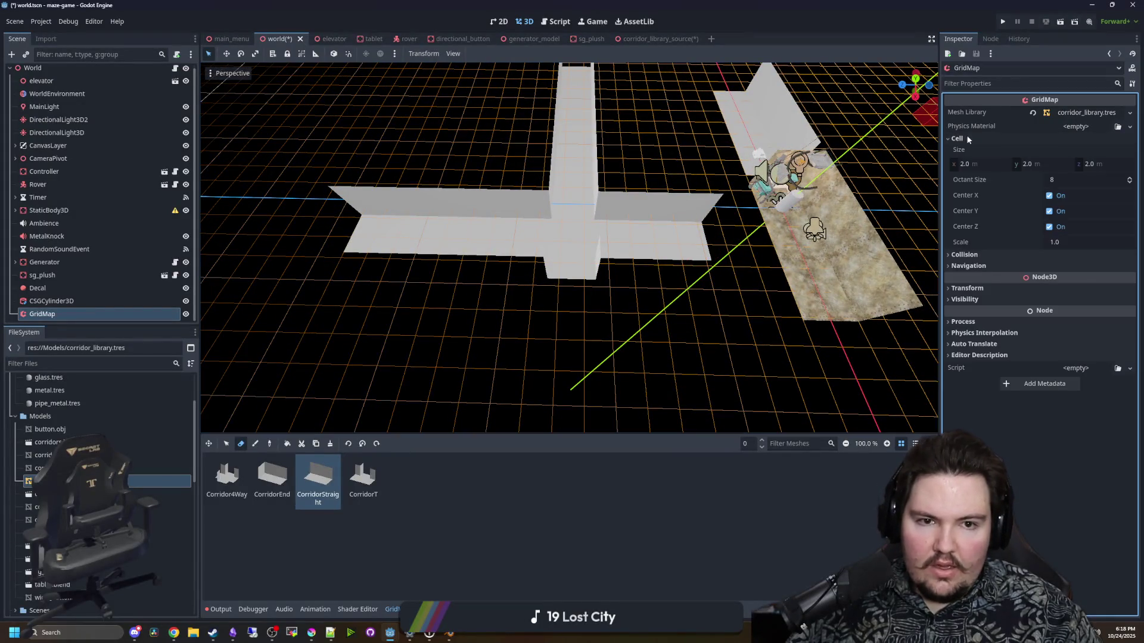
Set the GridMap cell size to 8 × 8 × 8 m
left_click(977, 170)
type("8")
key("Tab")
type("8")
key("Tab")
type("8")
key("Return")
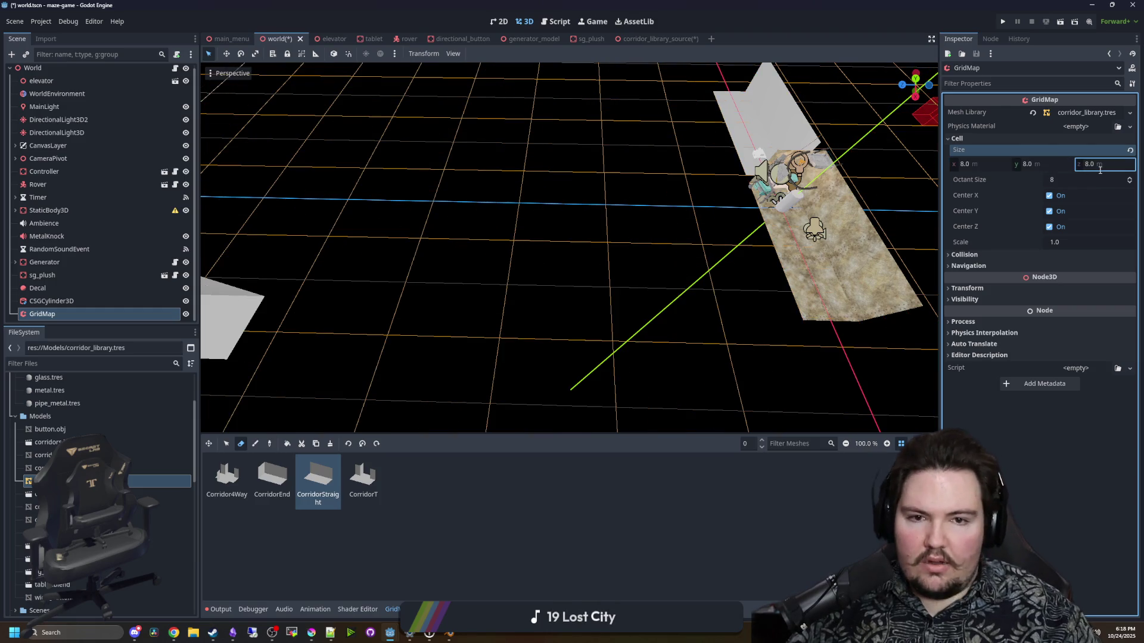
Pick Corridor4Way in the palette, return to Paint mode and rotate its preview
scroll(459, 298, "down", 10)
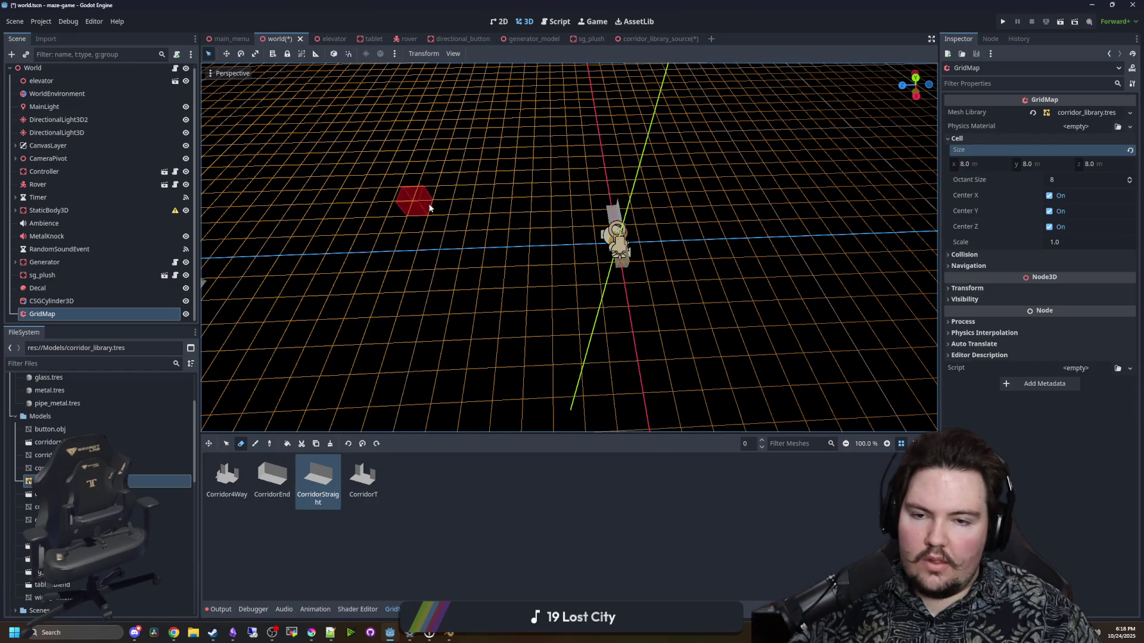
scroll(429, 207, "up", 10)
left_click(273, 476)
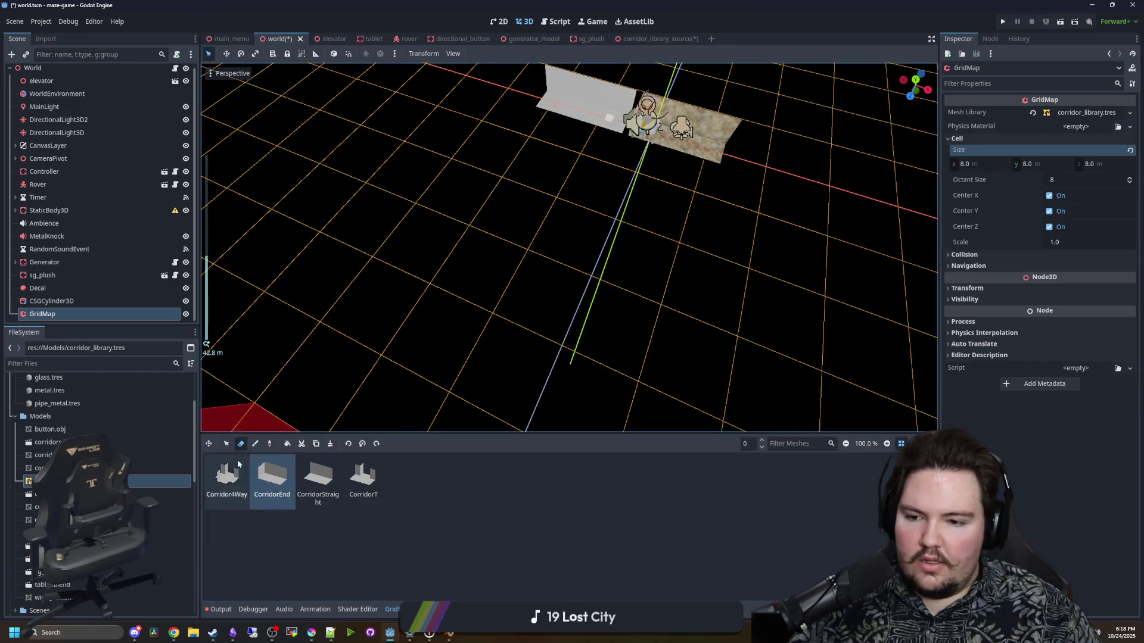
left_click(226, 476)
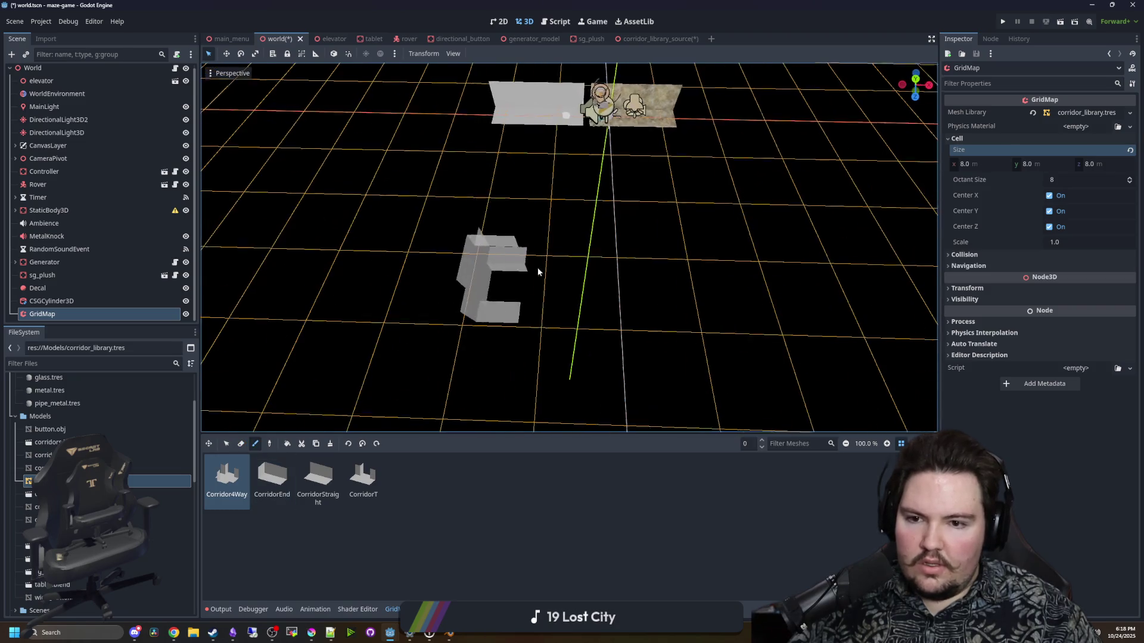
scroll(538, 271, "up", 4)
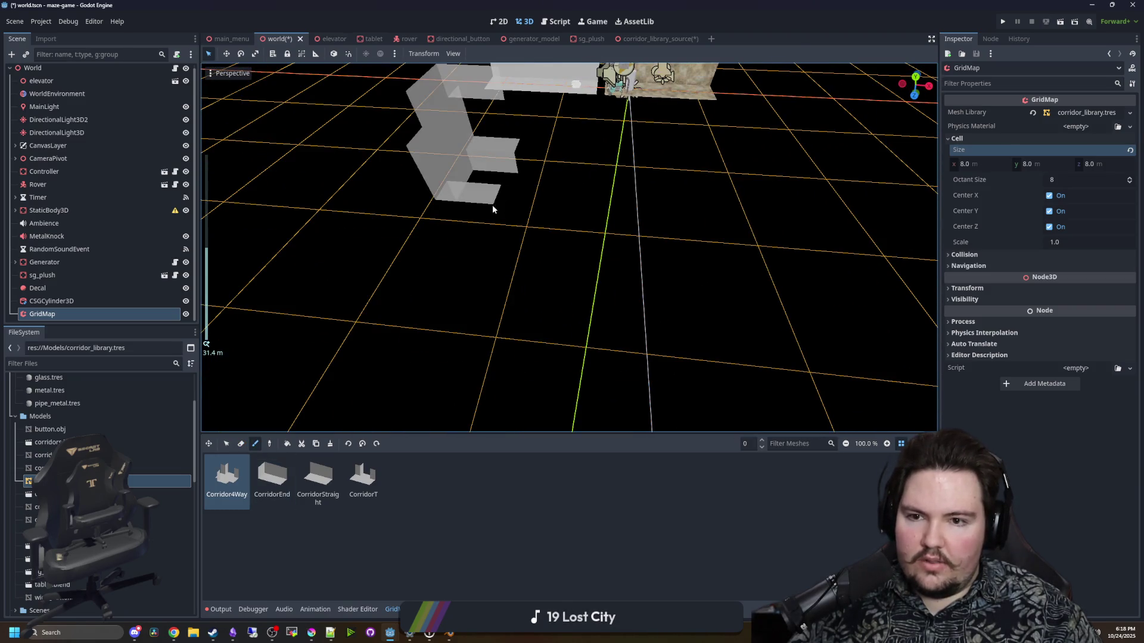
key("q")
left_click(492, 209)
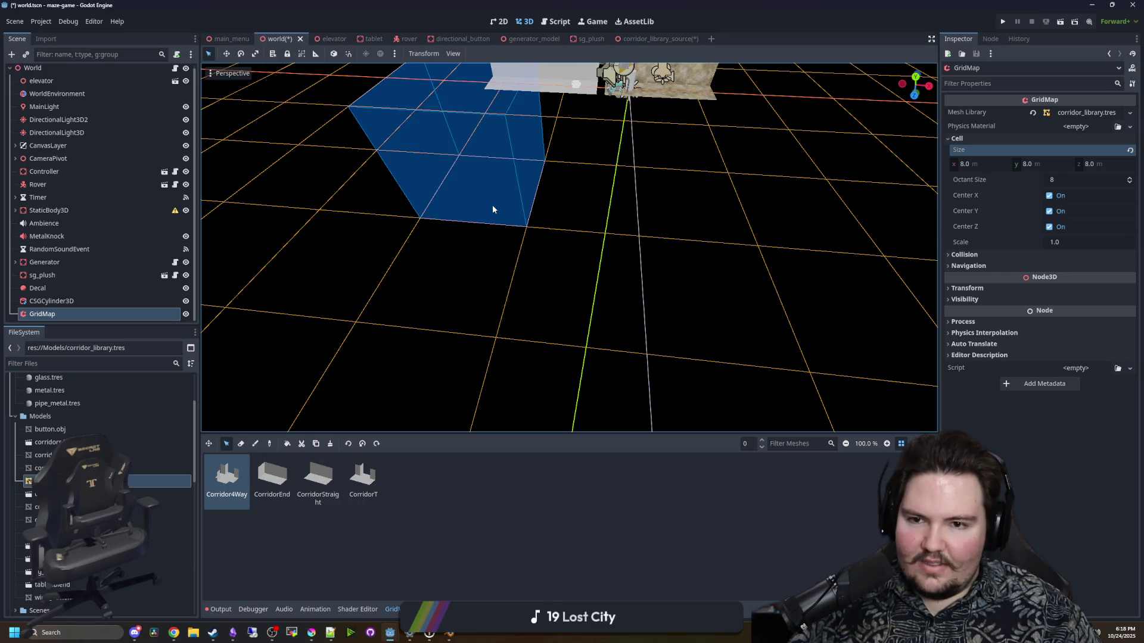
key("e")
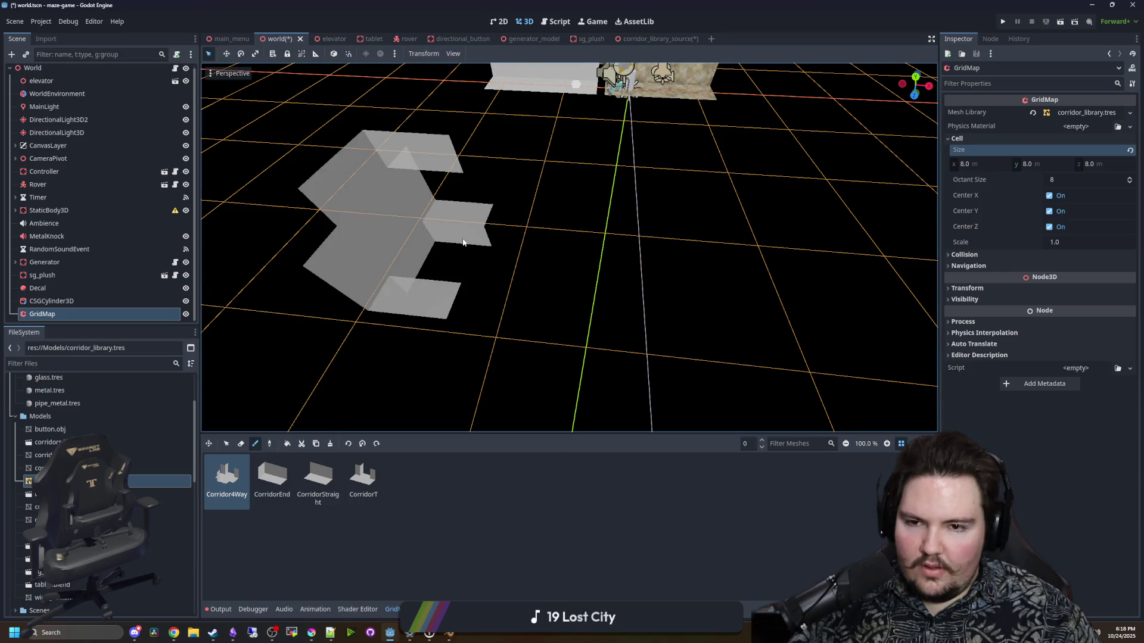
key("s")
key("s")
key("s")
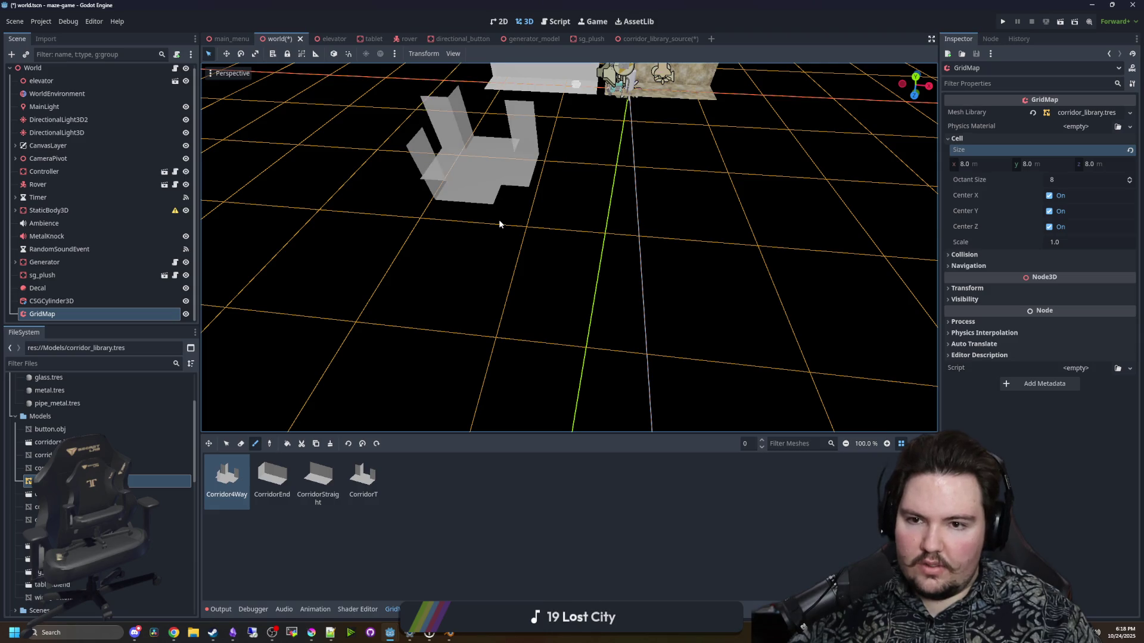
Orbit along the floor to inspect the corridor pieces, toggling Erase and back to Paint
mouse_move(499, 219)
left_mouse_down()
mouse_move(390, 180)
mouse_move(537, 169)
mouse_move(688, 250)
mouse_move(799, 235)
mouse_move(788, 266)
mouse_move(518, 178)
mouse_move(499, 202)
mouse_move(383, 148)
mouse_move(319, 153)
mouse_move(529, 209)
mouse_move(579, 189)
mouse_move(516, 215)
mouse_move(523, 187)
left_mouse_up()
scroll(524, 181, "down", 3)
scroll(320, 153, "up", 1)
key("w")
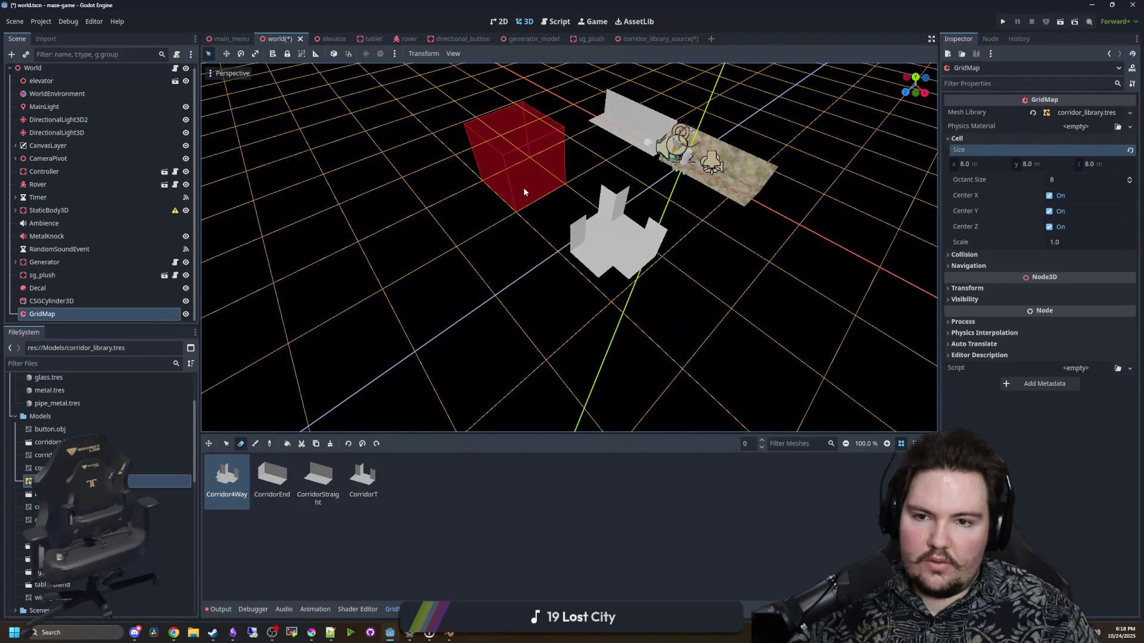
key("e")
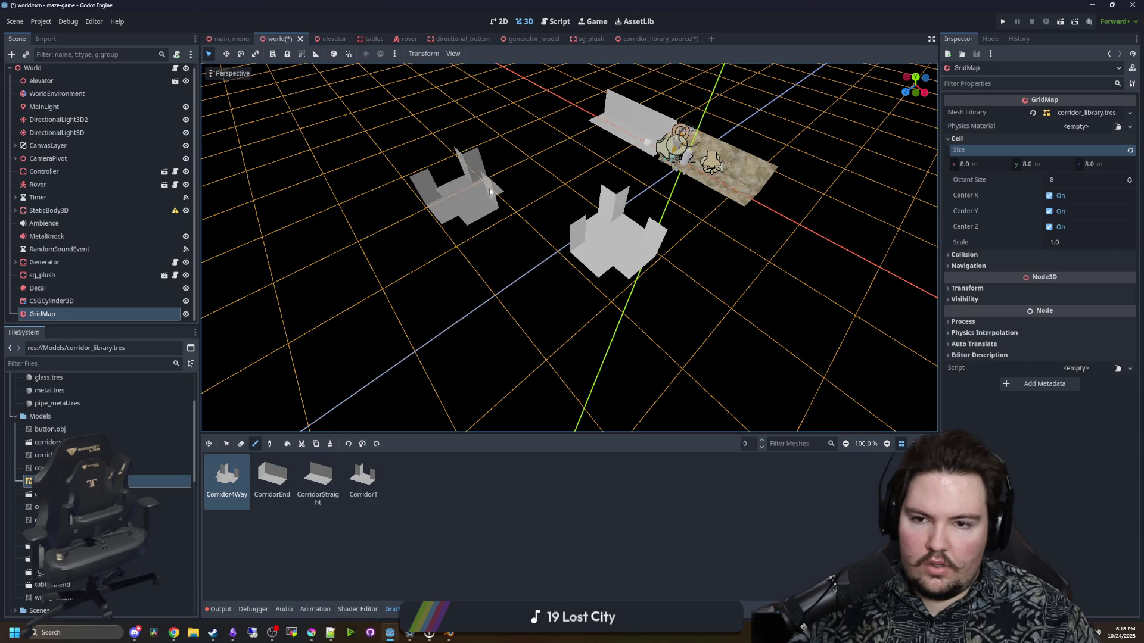
mouse_move(490, 191)
left_mouse_down()
mouse_move(532, 172)
mouse_move(563, 202)
mouse_move(654, 179)
mouse_move(651, 225)
left_mouse_up()
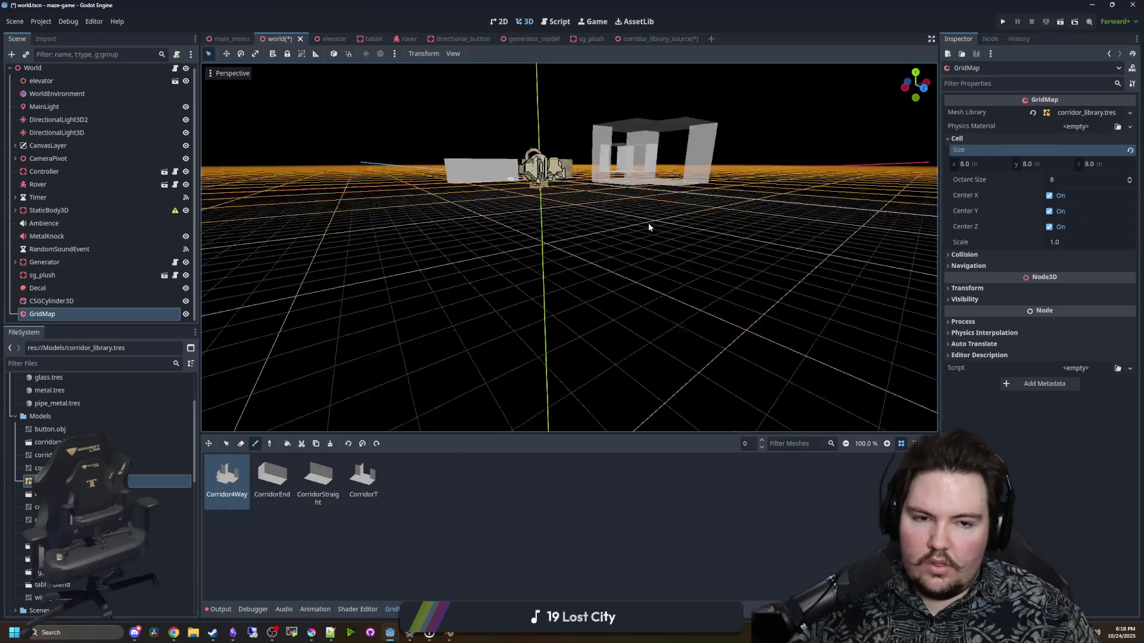
scroll(651, 225, "up", 3)
View the corridors from underneath and from high above, then bring up corridors.blend in Blender
left_click(991, 284)
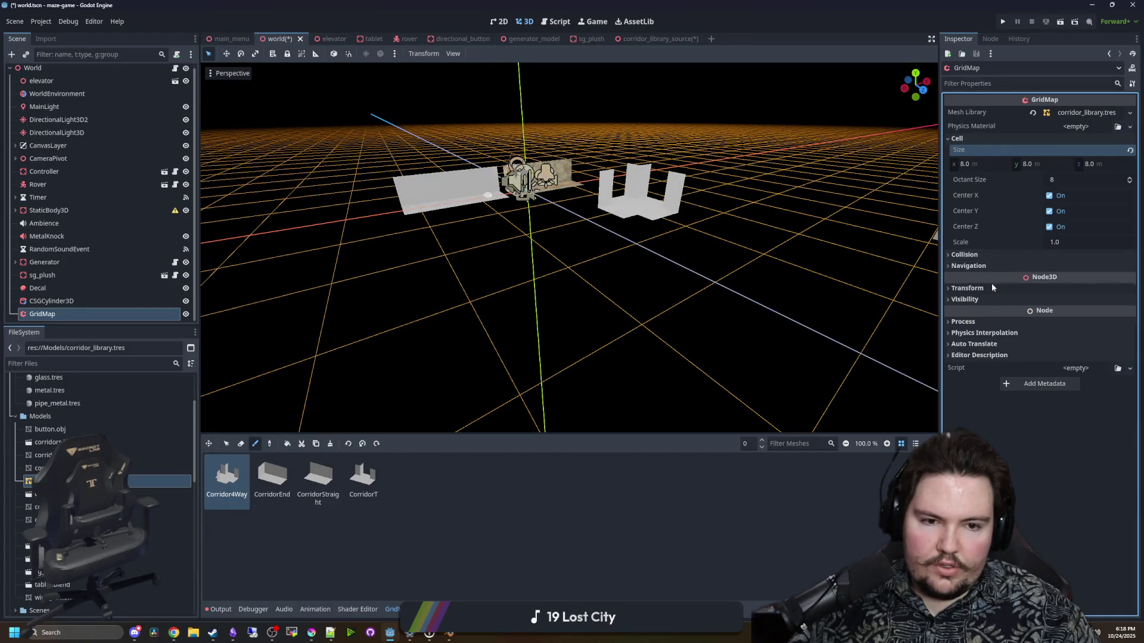
left_click(991, 284)
mouse_move(709, 260)
left_mouse_down()
mouse_move(648, 231)
mouse_move(602, 227)
mouse_move(575, 257)
mouse_move(599, 258)
mouse_move(675, 300)
mouse_move(532, 237)
left_mouse_up()
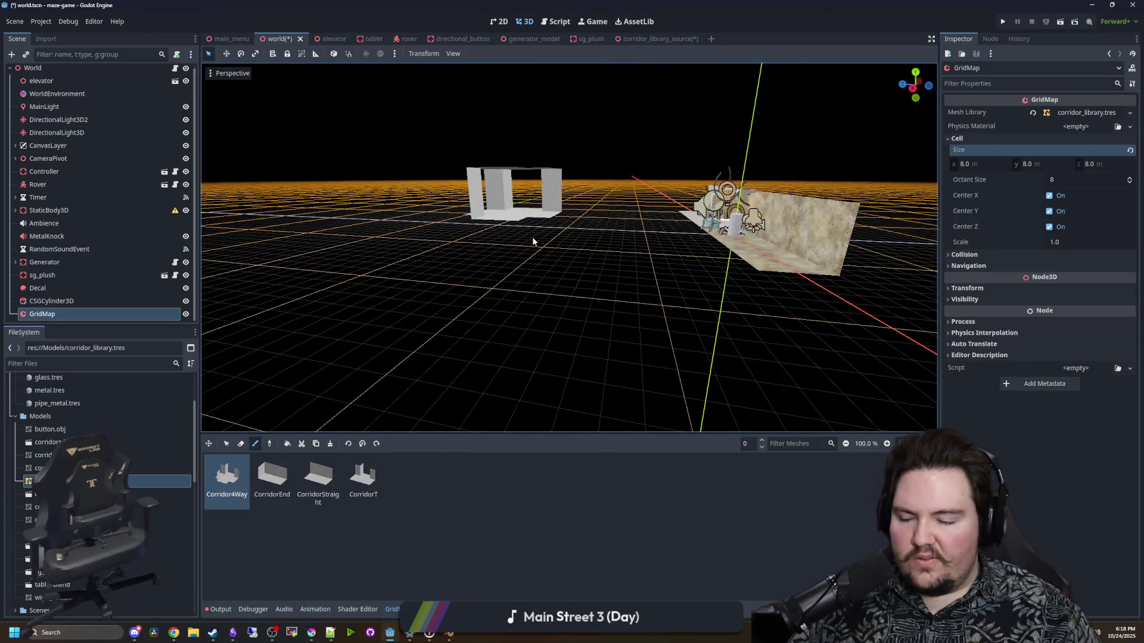
scroll(480, 343, "up", 5)
scroll(480, 344, "down", 5)
mouse_move(501, 288)
left_mouse_down()
mouse_move(495, 248)
mouse_move(452, 273)
mouse_move(426, 393)
left_mouse_up()
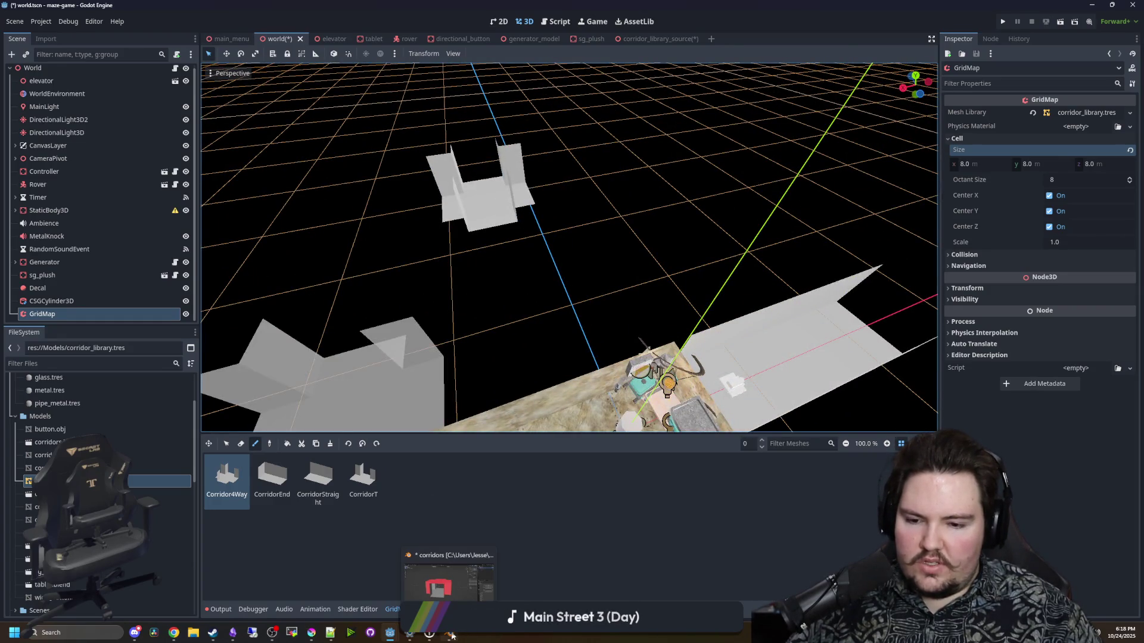
left_click(451, 637)
mouse_move(584, 427)
left_mouse_down()
mouse_move(521, 424)
mouse_move(510, 440)
left_mouse_up()
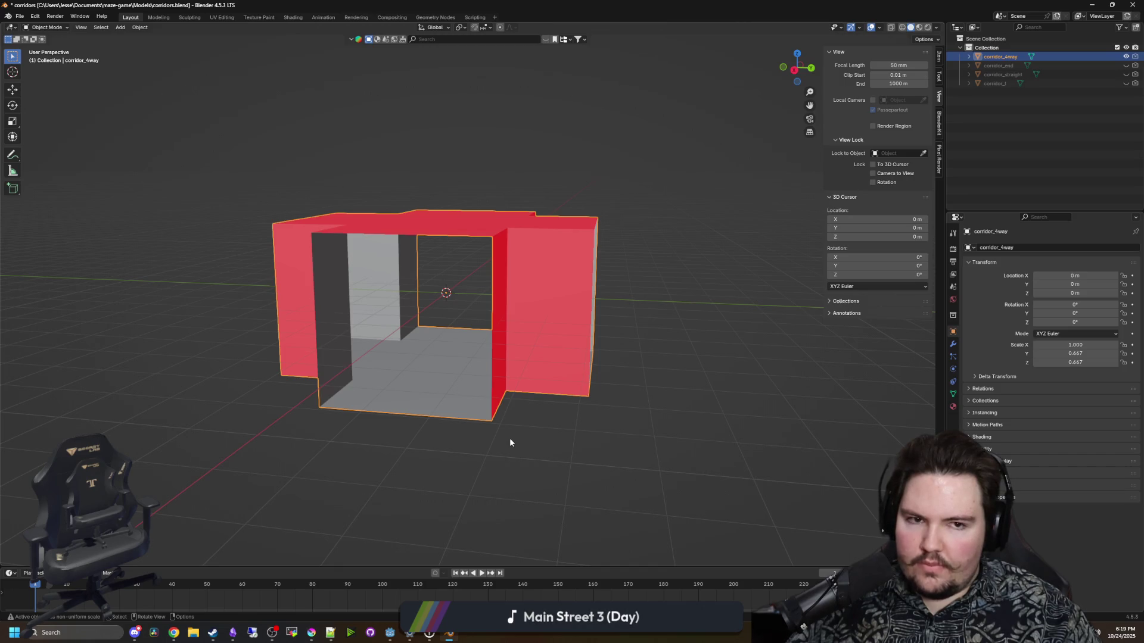
Raise corridor_4way 2 m along the Z axis
left_click(998, 85, "shift")
mouse_move(616, 281)
left_mouse_down()
mouse_move(635, 266)
mouse_move(598, 274)
left_mouse_up()
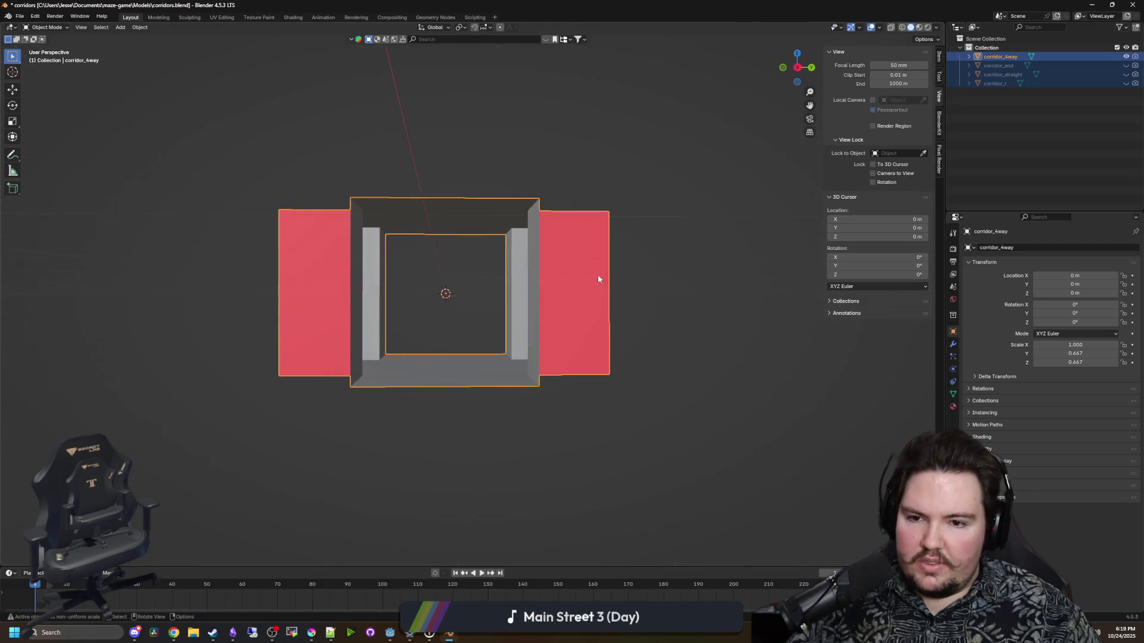
key("g")
key("z")
left_click(364, 400)
key("g")
key("z")
key("2")
key("Return")
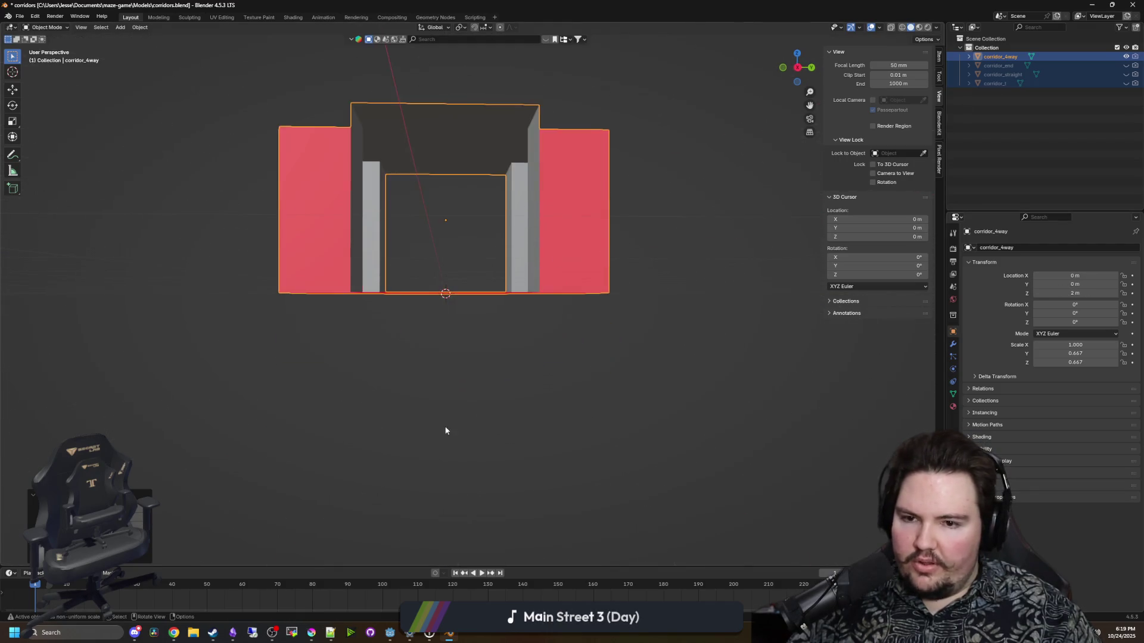
Set corridor_4way's origin to the 3D cursor
left_click_drag(446, 429, 516, 364)
right_click(502, 296)
mouse_move(497, 335)
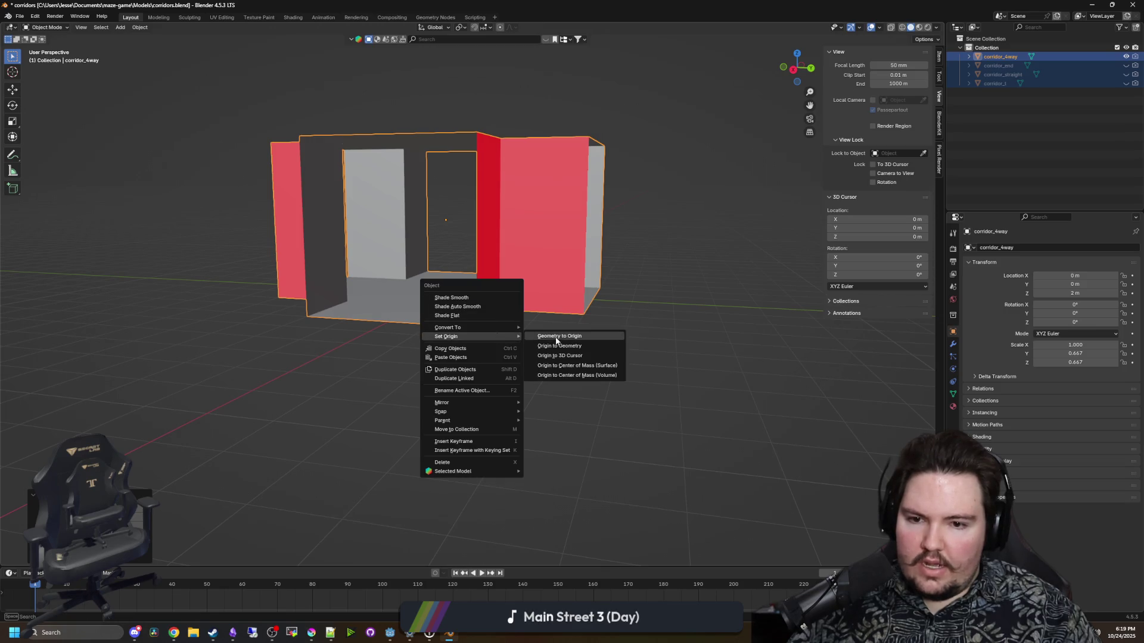
left_click(567, 354)
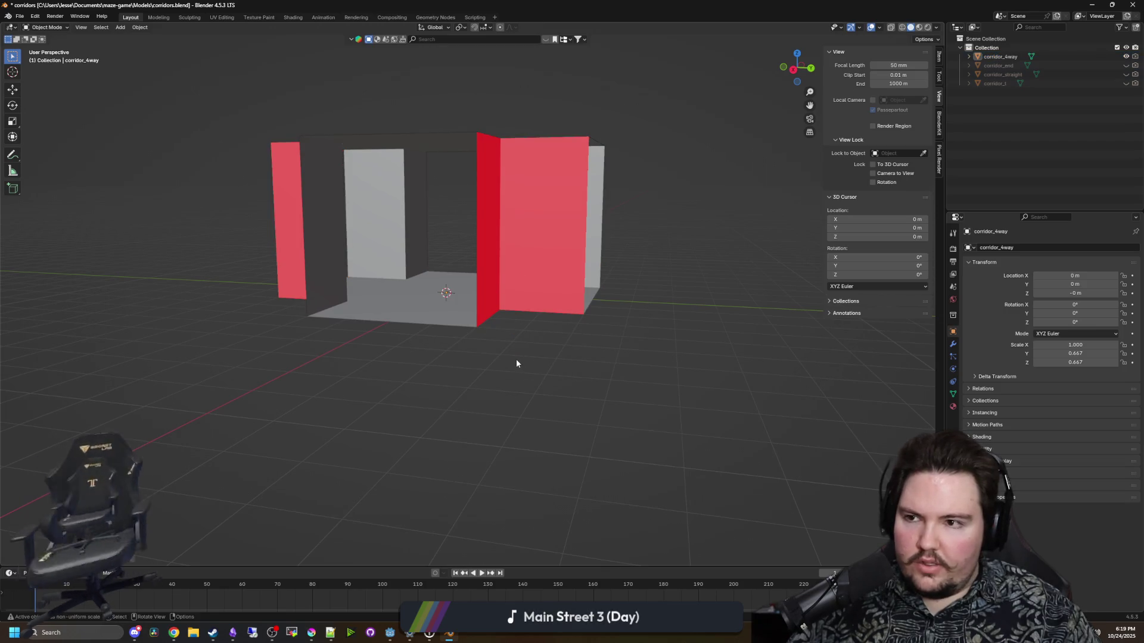
Restore the Blender window to full screen and inspect the piece from a low front view
mouse_move(593, 5)
left_mouse_down()
mouse_move(620, 149)
mouse_move(641, 480)
mouse_move(693, 465)
left_mouse_up()
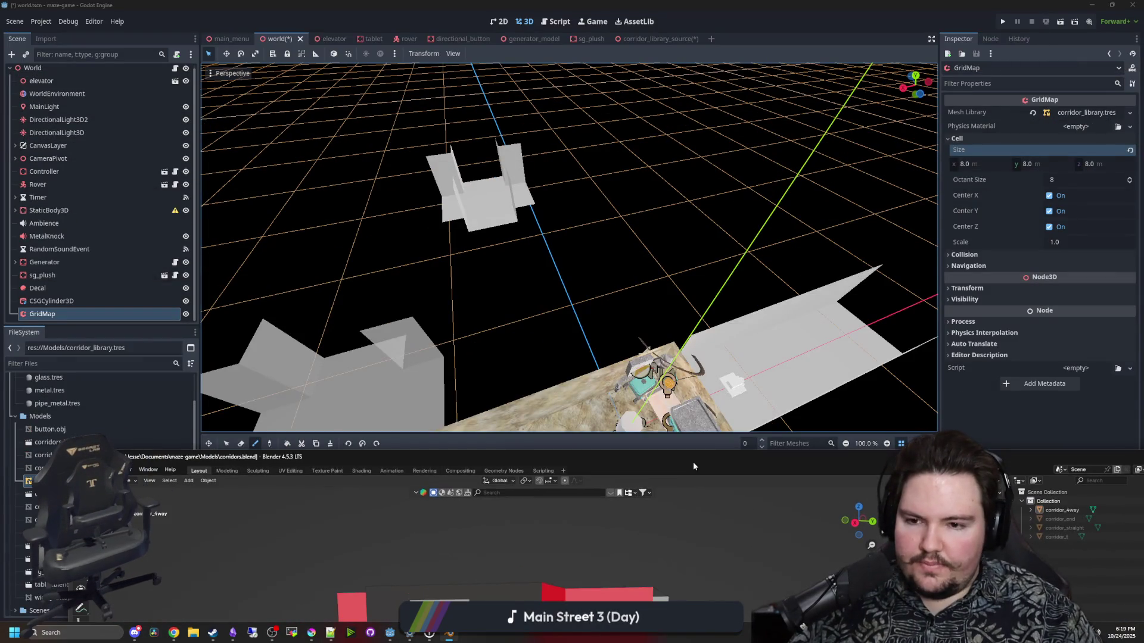
double_click(693, 464)
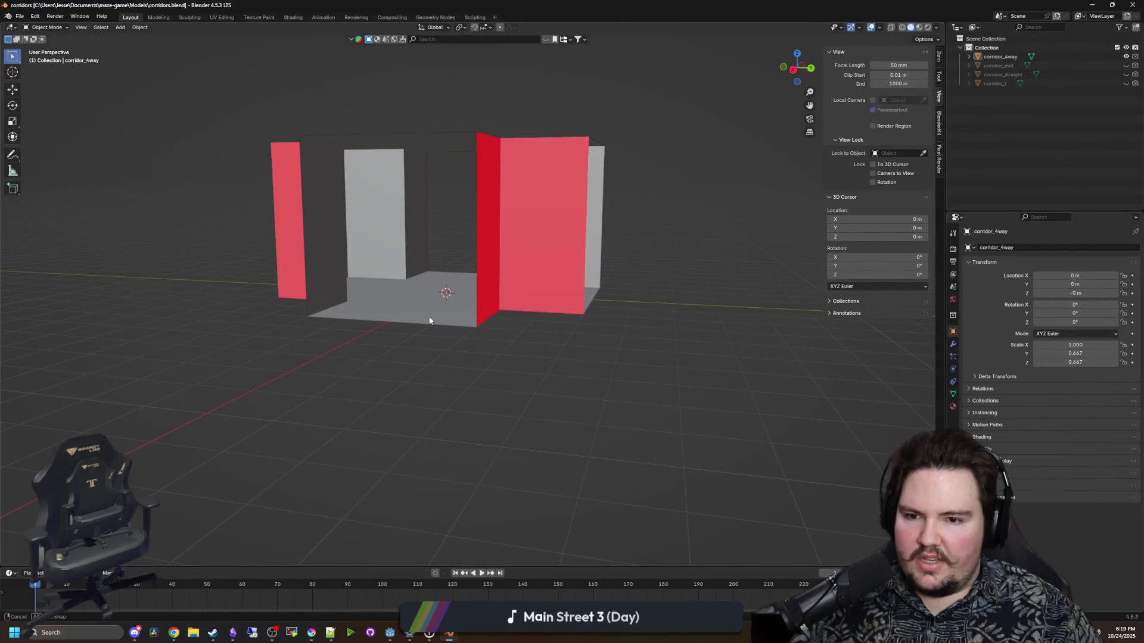
left_click(455, 305)
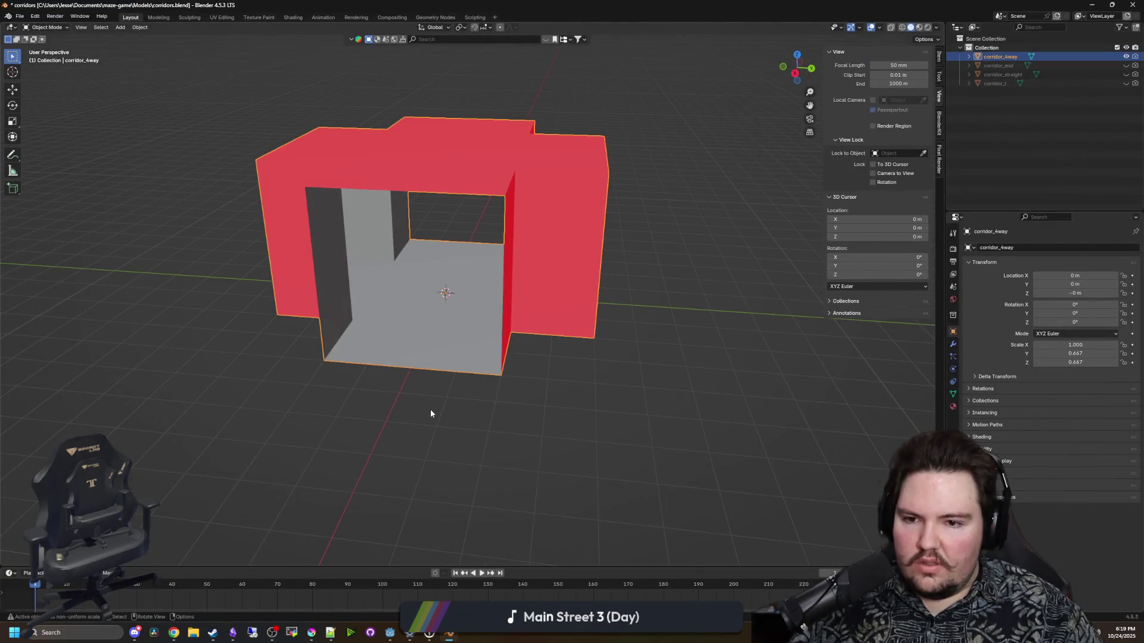
left_click(431, 414)
scroll(417, 380, "down", 5)
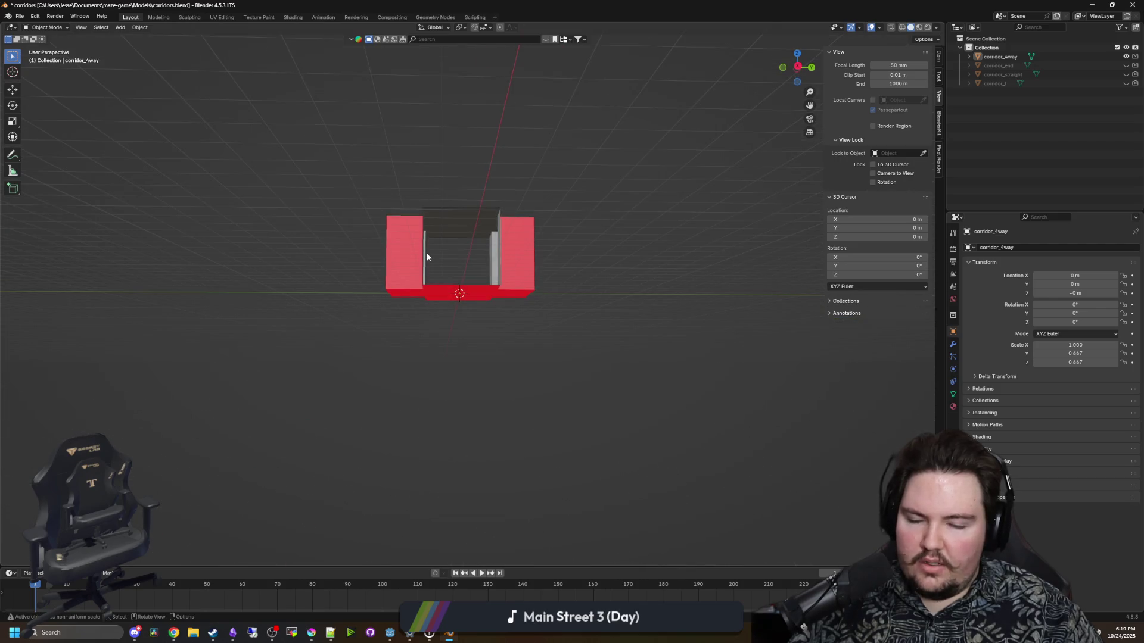
scroll(542, 270, "up", 2)
mouse_move(542, 270)
left_mouse_down()
mouse_move(527, 284)
mouse_move(492, 149)
mouse_move(488, 4)
left_mouse_up()
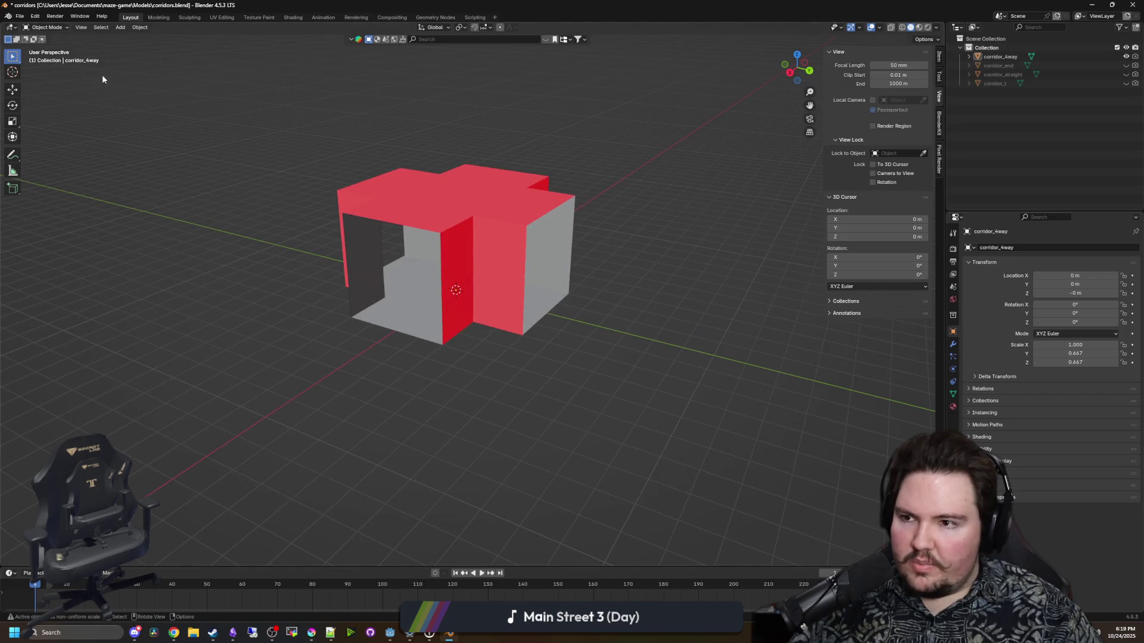
Save corridors.blend, clear the selection and switch back to Godot
left_click(21, 17)
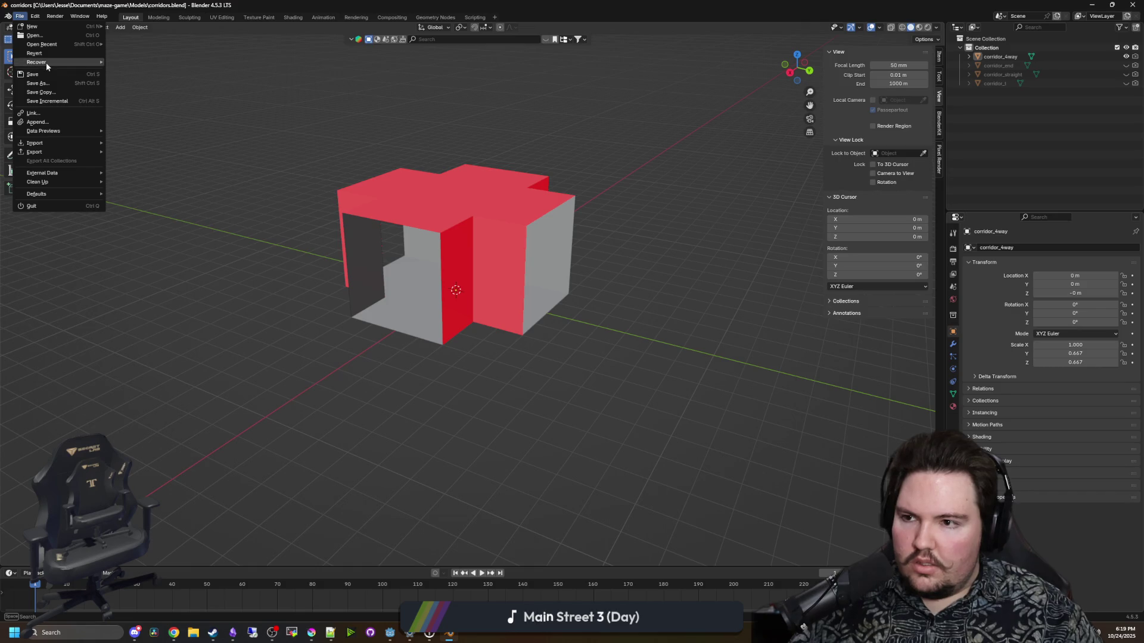
left_click(403, 194)
left_click_drag(403, 194, 463, 229)
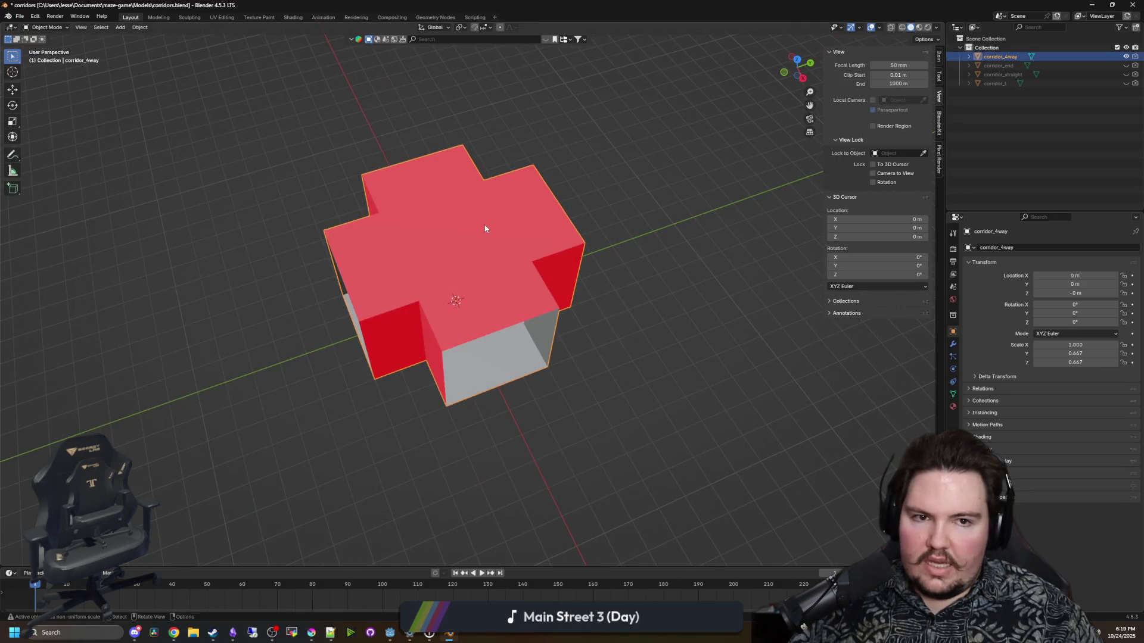
left_click(668, 151)
key("ctrl+z")
left_click(655, 161)
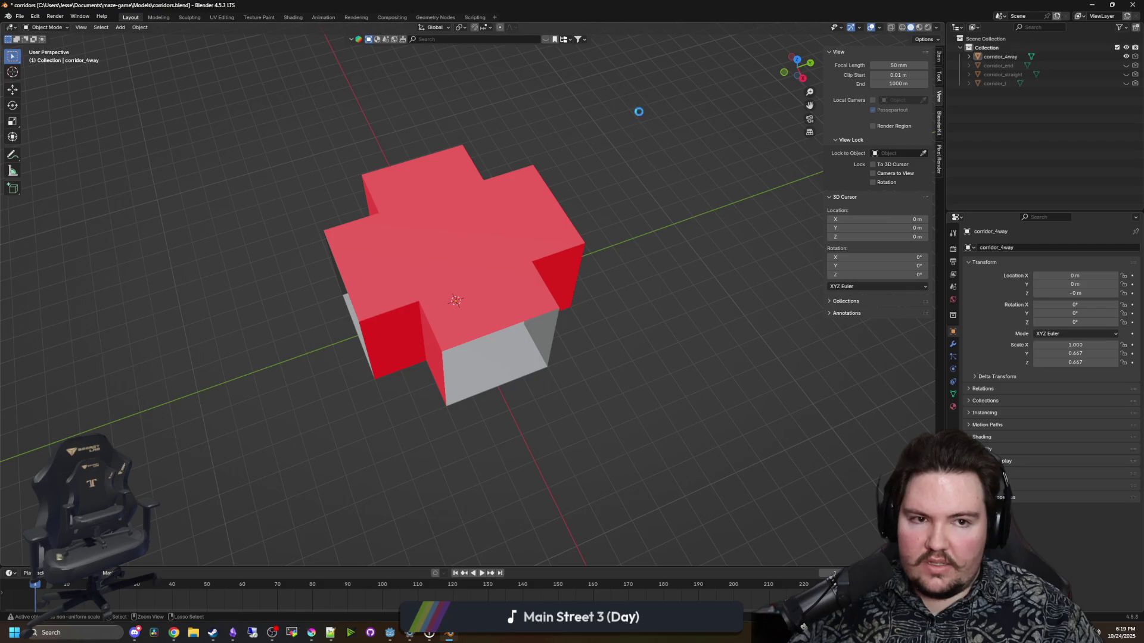
key("alt+Tab")
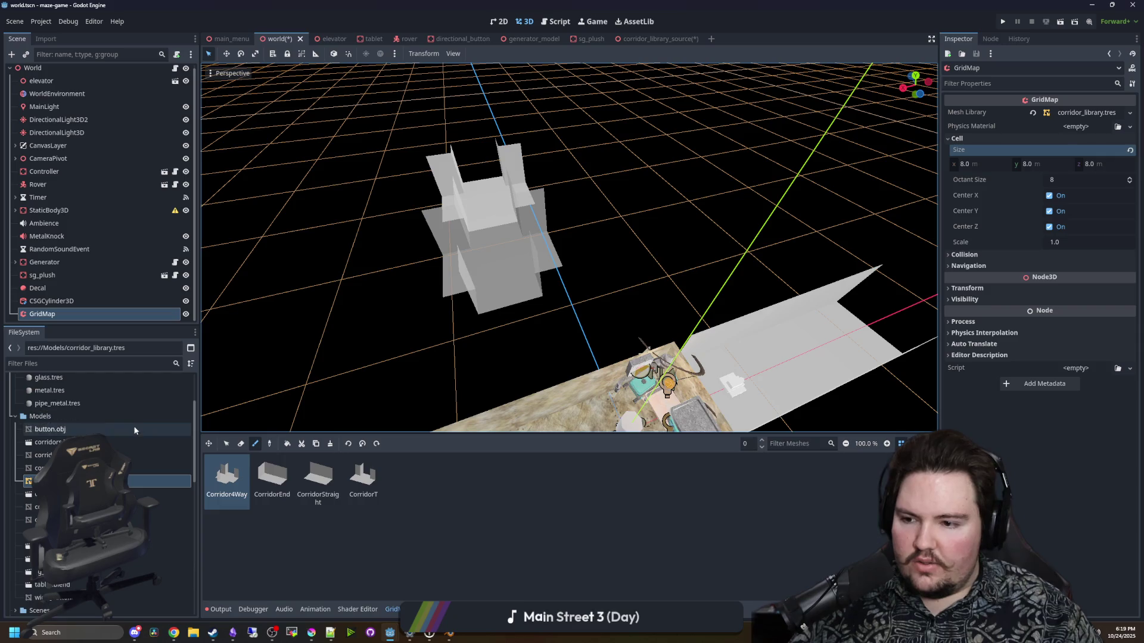
Review the import settings of corridors.blend
double_click(57, 433)
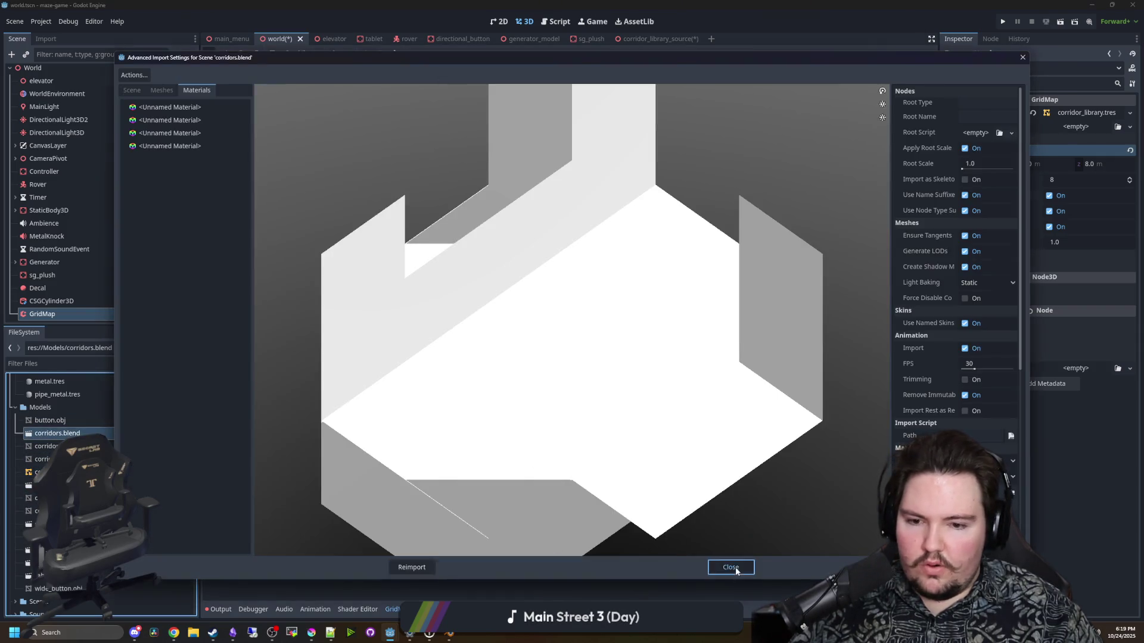
left_click(731, 567)
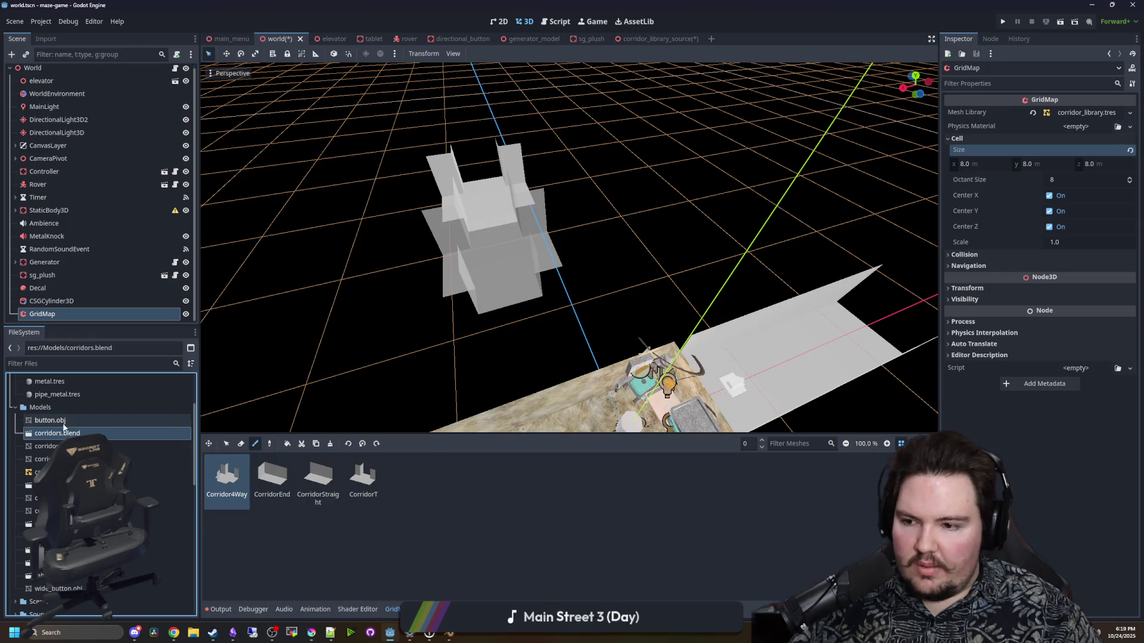
right_click(60, 438)
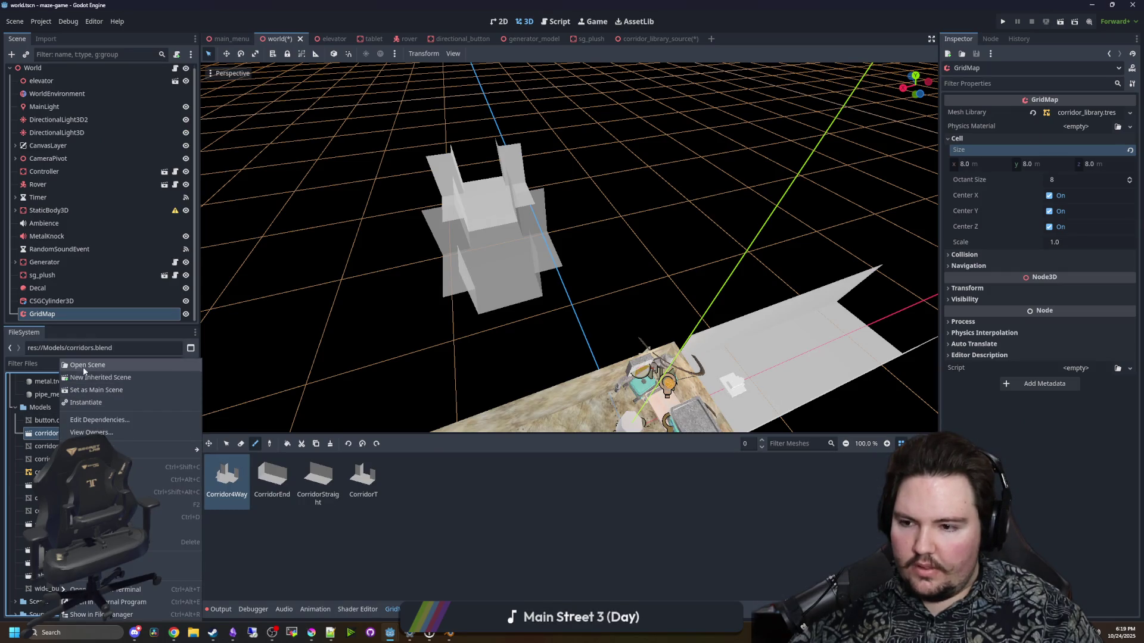
left_click(87, 365)
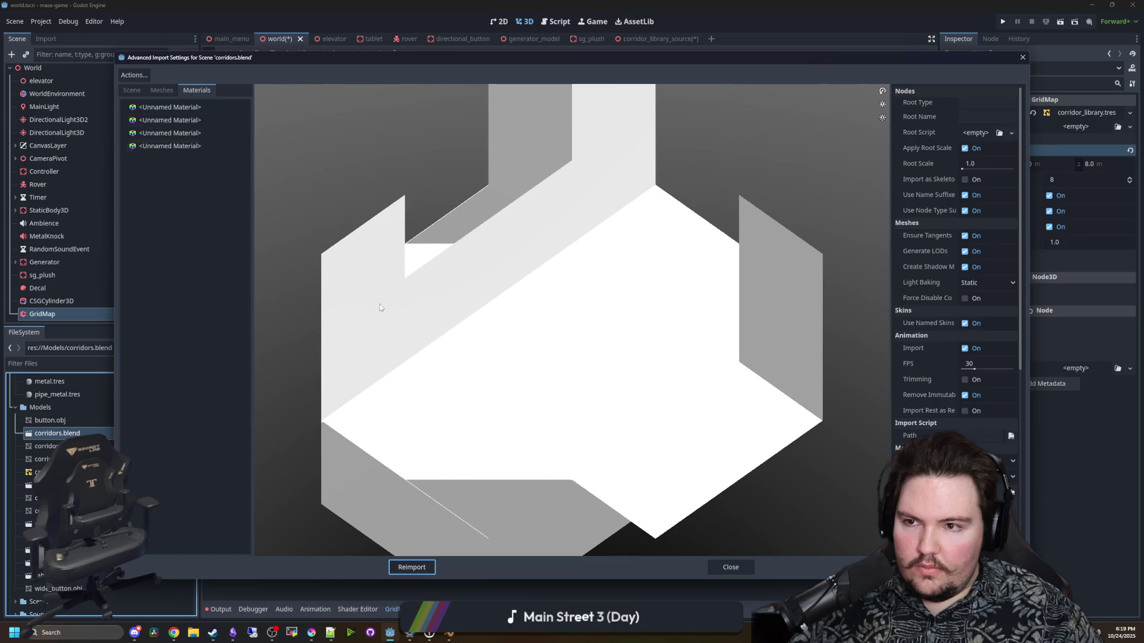
left_click(727, 573)
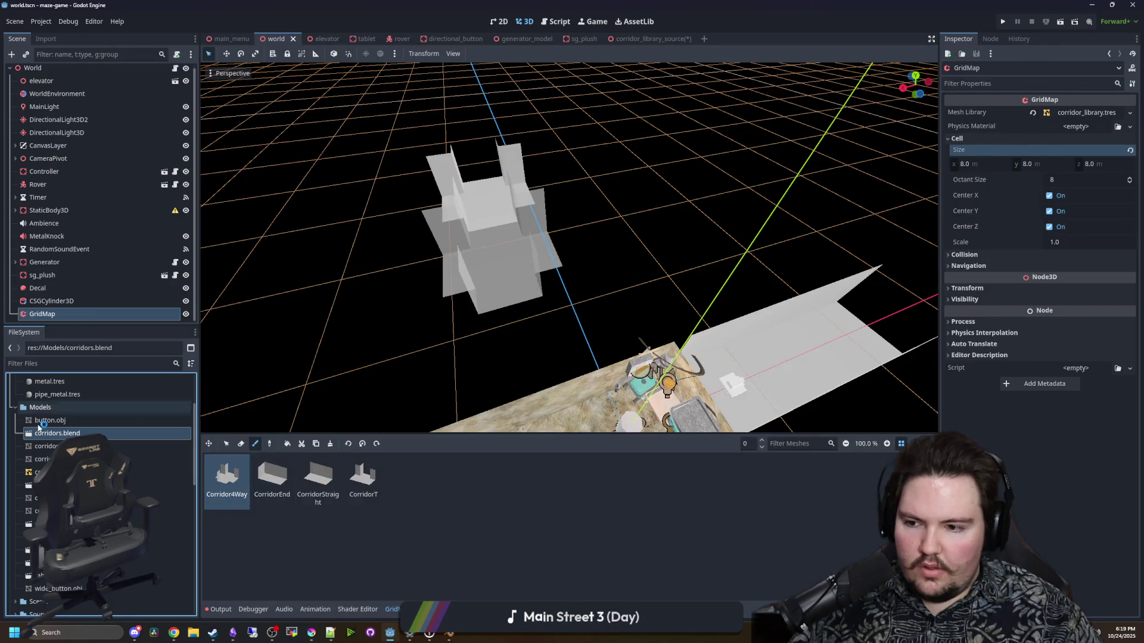
Create a new inherited scene from corridors.blend and start saving it as corridors_source
left_click_drag(153, 399, 444, 269)
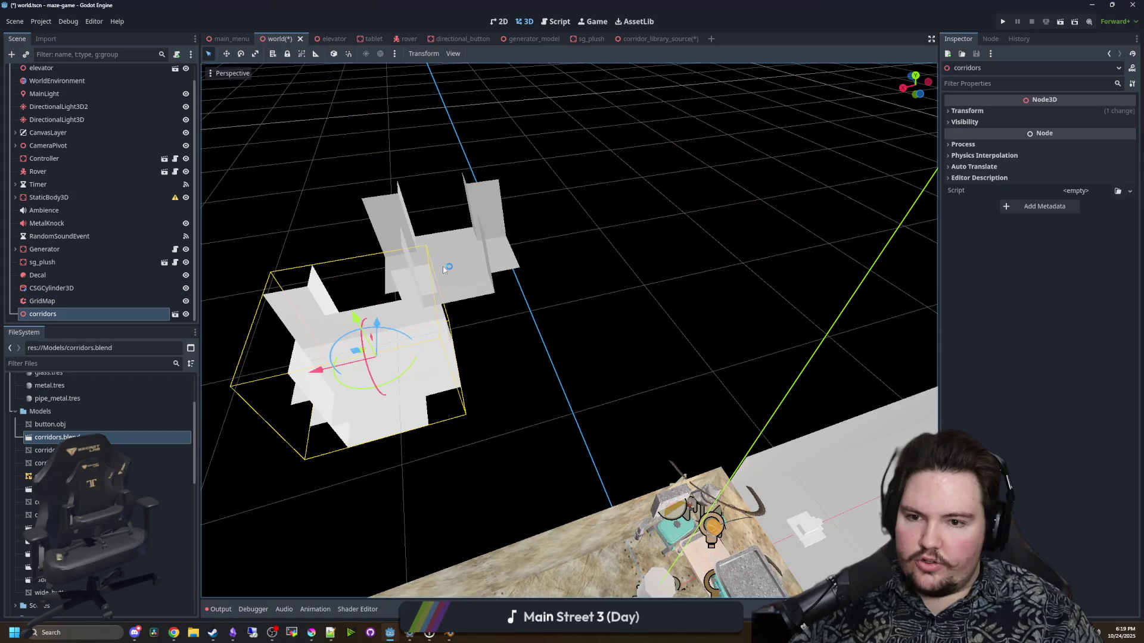
left_click(176, 315)
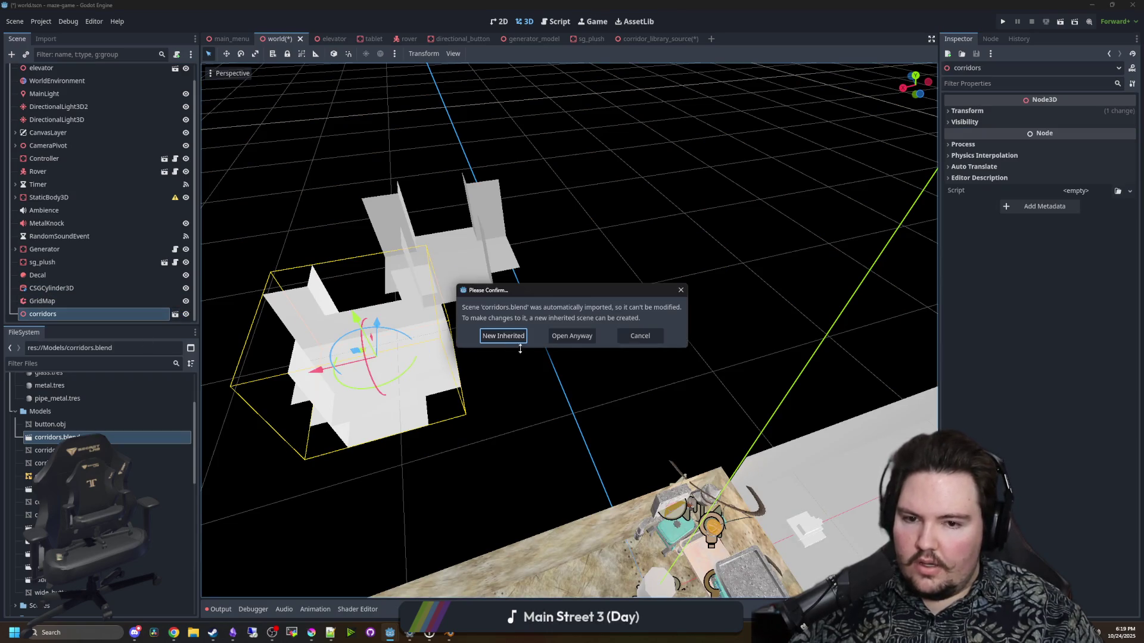
left_click(503, 336)
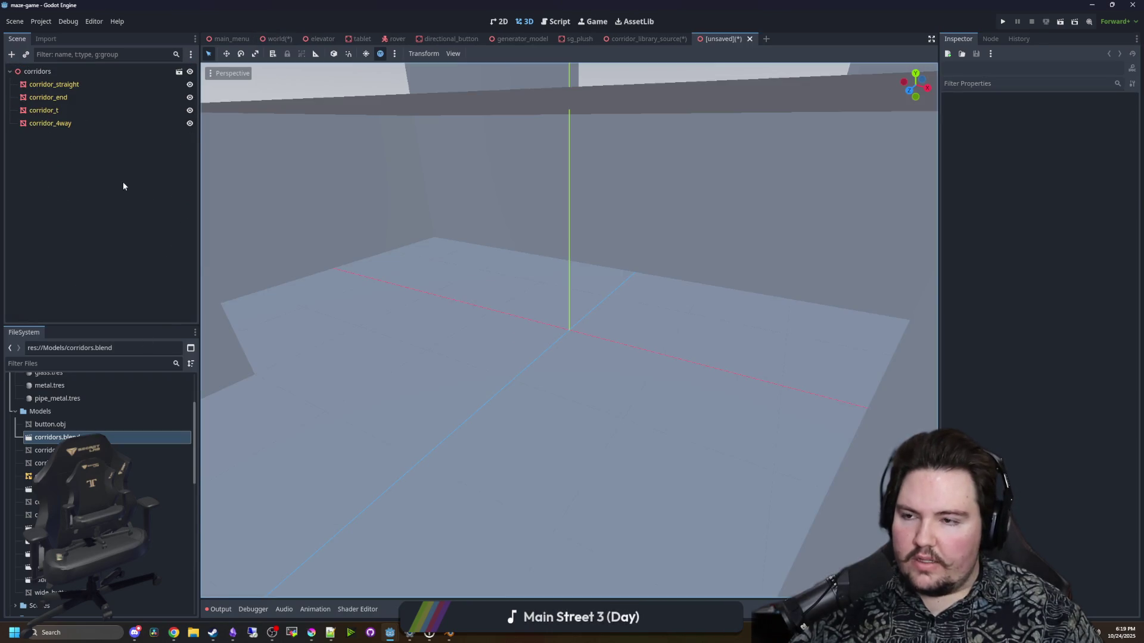
key("ctrl+s")
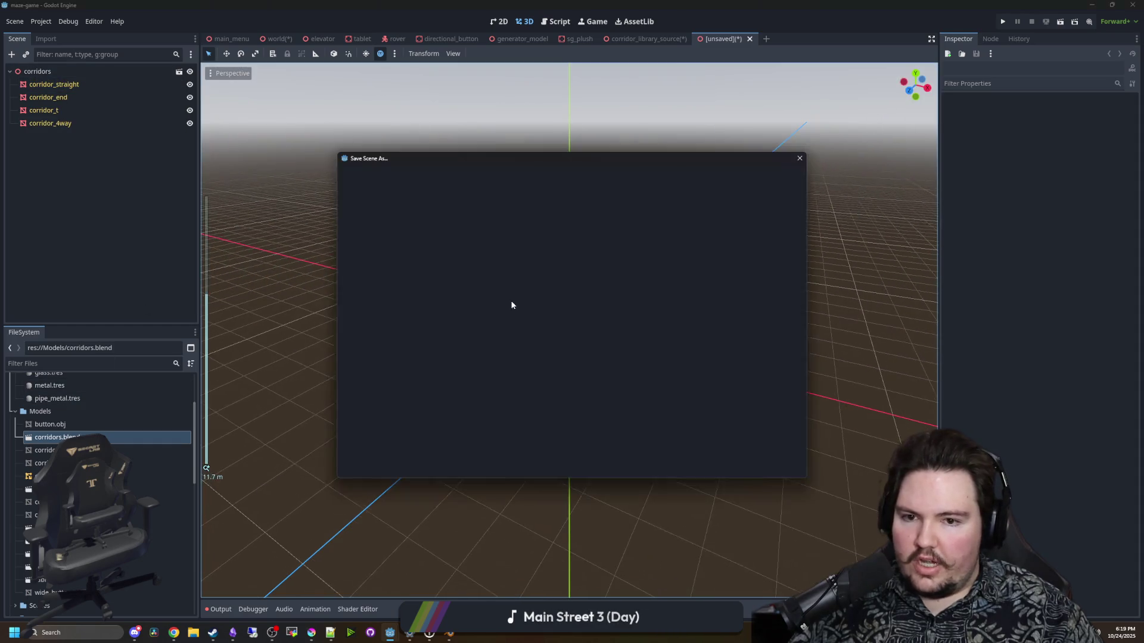
type("corridors_source")
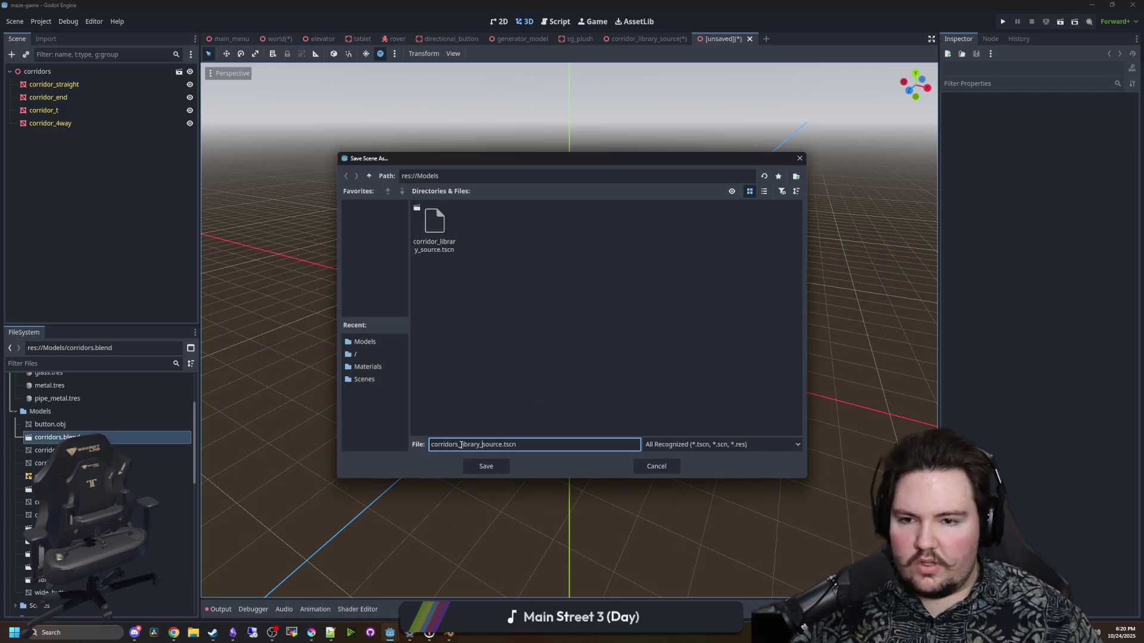
Delete the old corridor_library_source.tscn file from the FileSystem
right_click(435, 229)
left_click(444, 247)
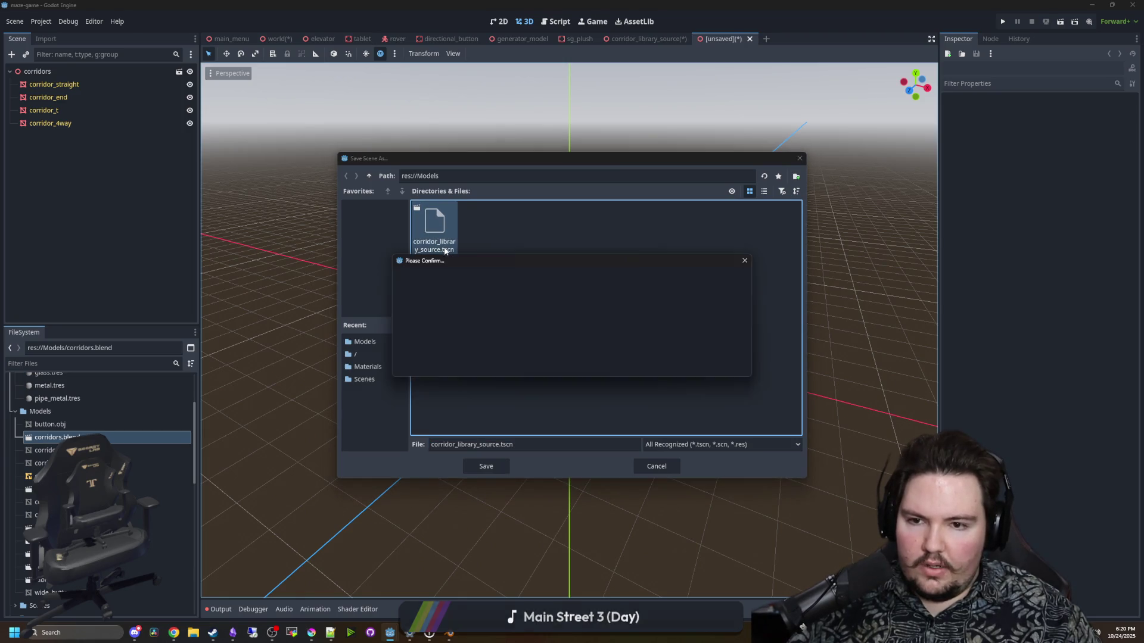
left_click(500, 363)
left_click(487, 470)
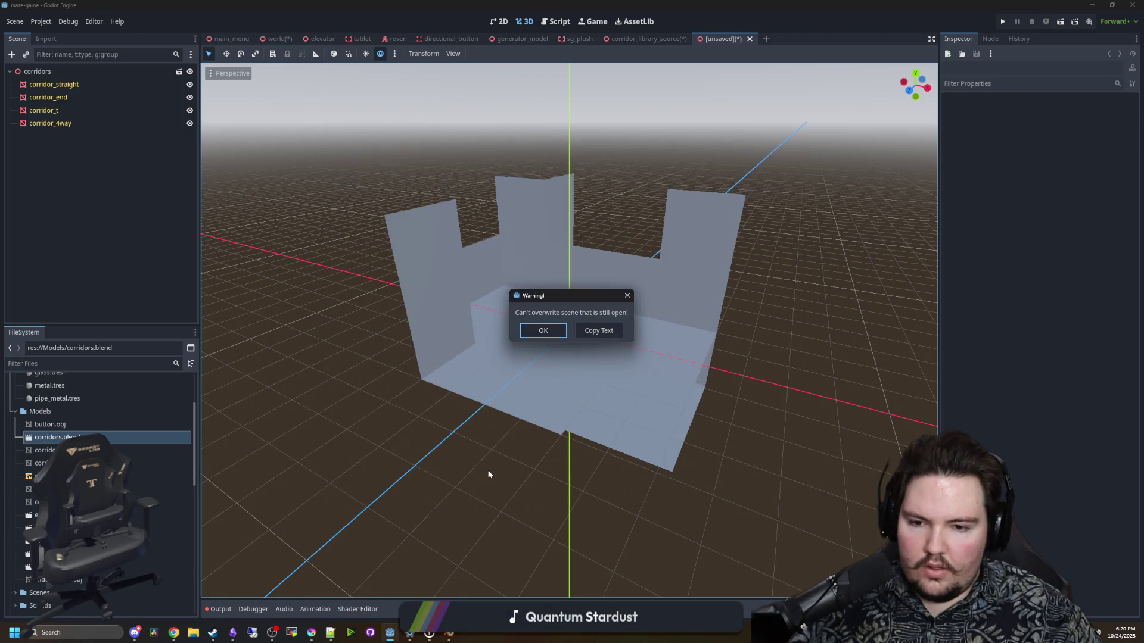
left_click(539, 329)
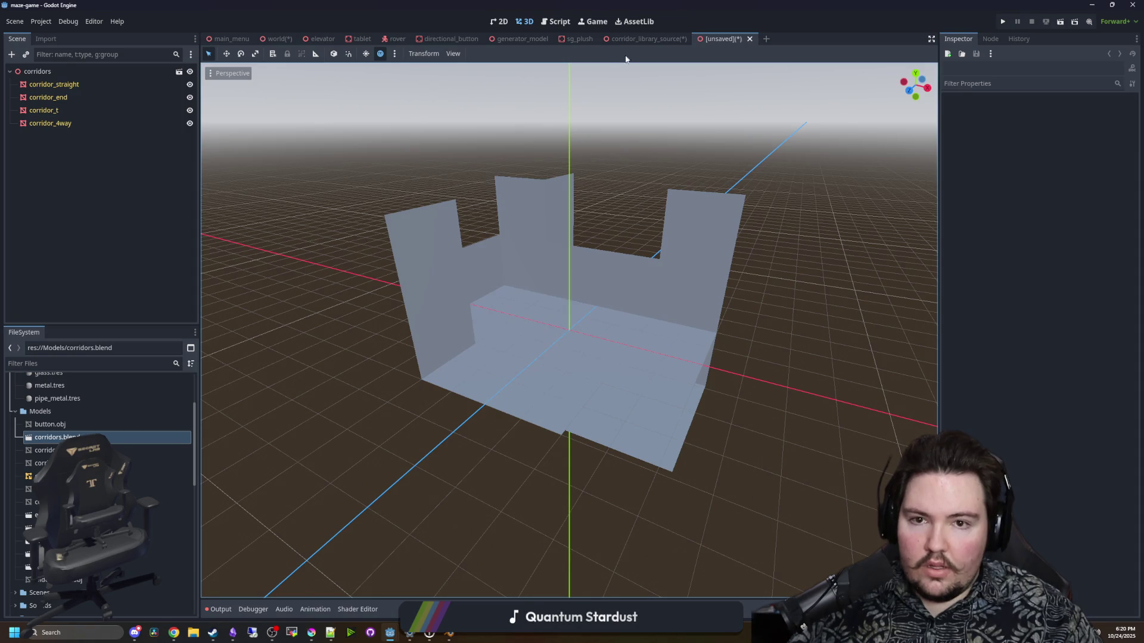
Close the old corridor_library_source scene without saving and save the new scene as corridors_library_source.tscn
left_click(685, 37)
left_click(698, 37)
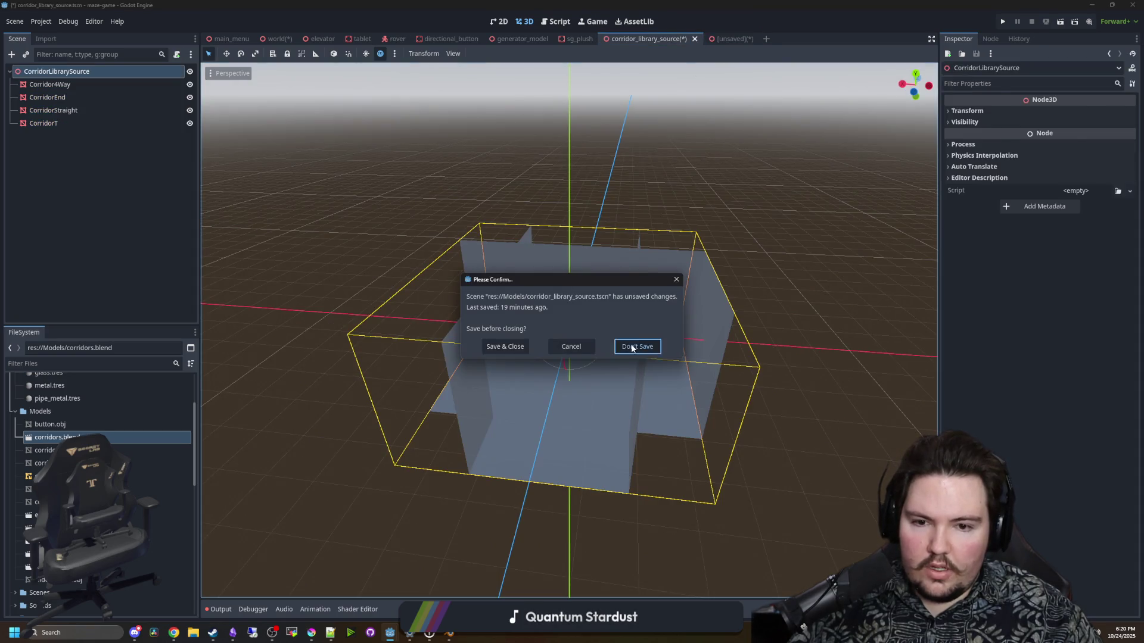
left_click(637, 347)
left_click(618, 40)
key("ctrl+s")
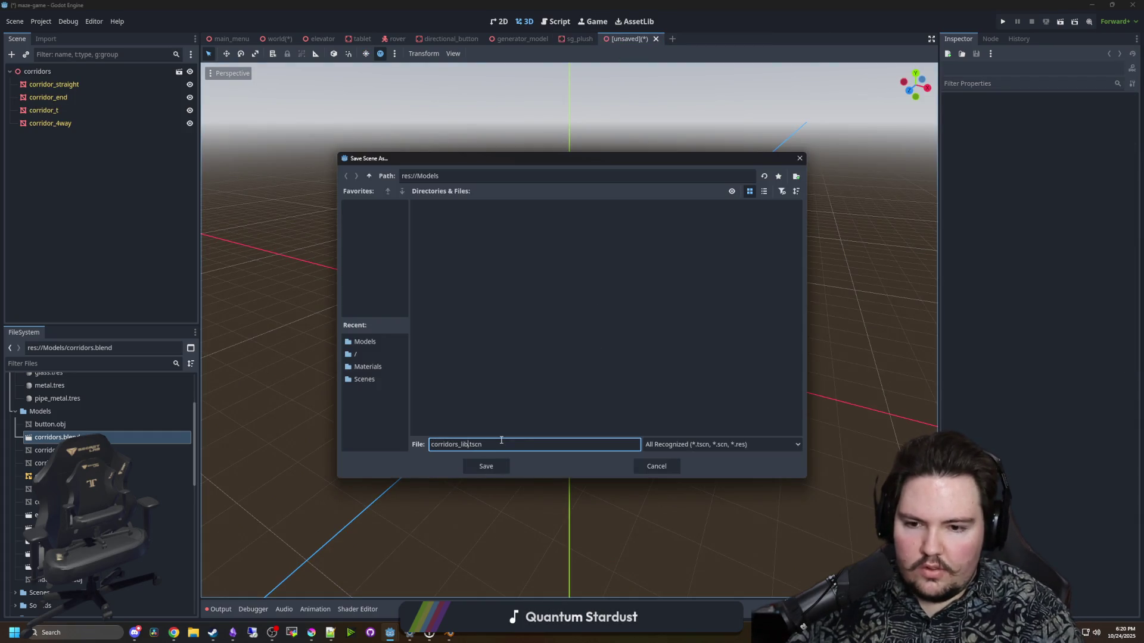
key("Return")
Orbit around the corridor pieces, then switch to Blender and select corridor_4way
mouse_move(499, 439)
left_mouse_down()
mouse_move(692, 325)
mouse_move(335, 318)
mouse_move(439, 327)
mouse_move(484, 252)
mouse_move(591, 345)
mouse_move(505, 231)
left_mouse_up()
scroll(439, 327, "down", 2)
key("alt+Tab")
left_click(503, 330)
Unhide and select corridor_straight, corridor_end and corridor_t, then raise them along Z
left_click(1126, 75)
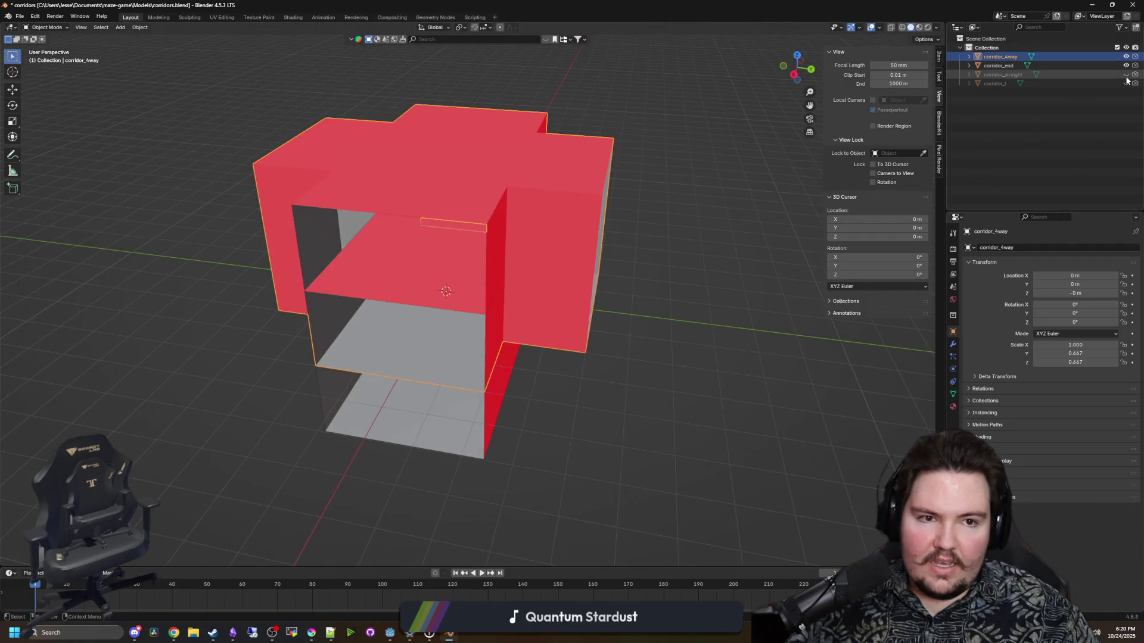
left_click(1003, 74)
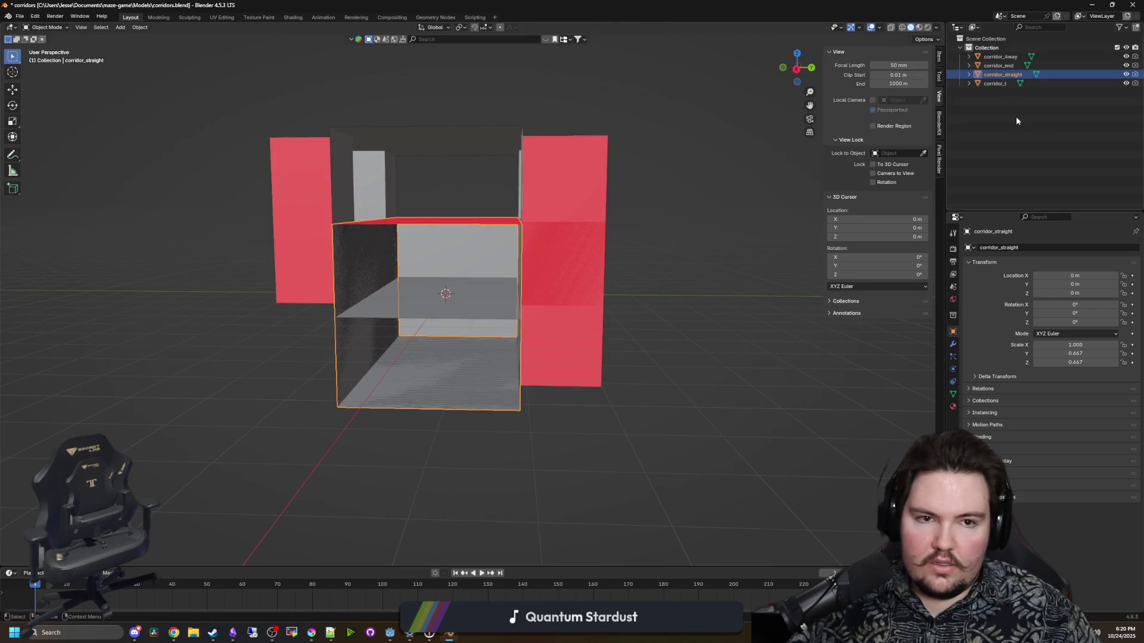
left_click(995, 84)
left_click(998, 66, "shift")
key("g")
key("z")
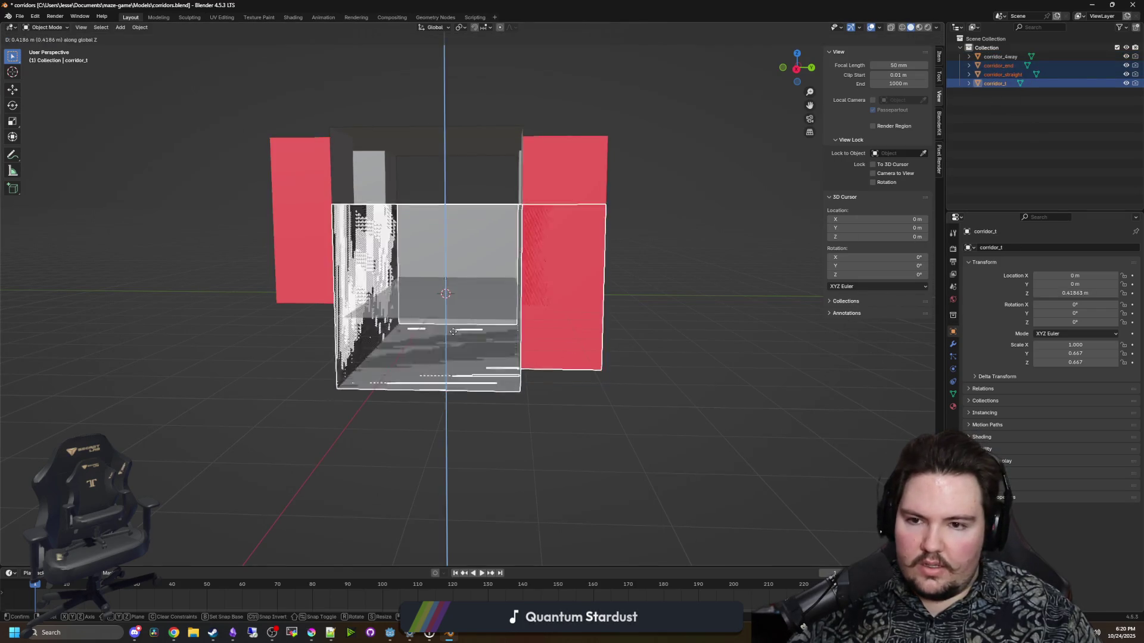
left_click(204, 537)
left_click(506, 437)
Set the raised pieces' origins to the 3D cursor, make corridor_end active and return to Godot
right_click(506, 363)
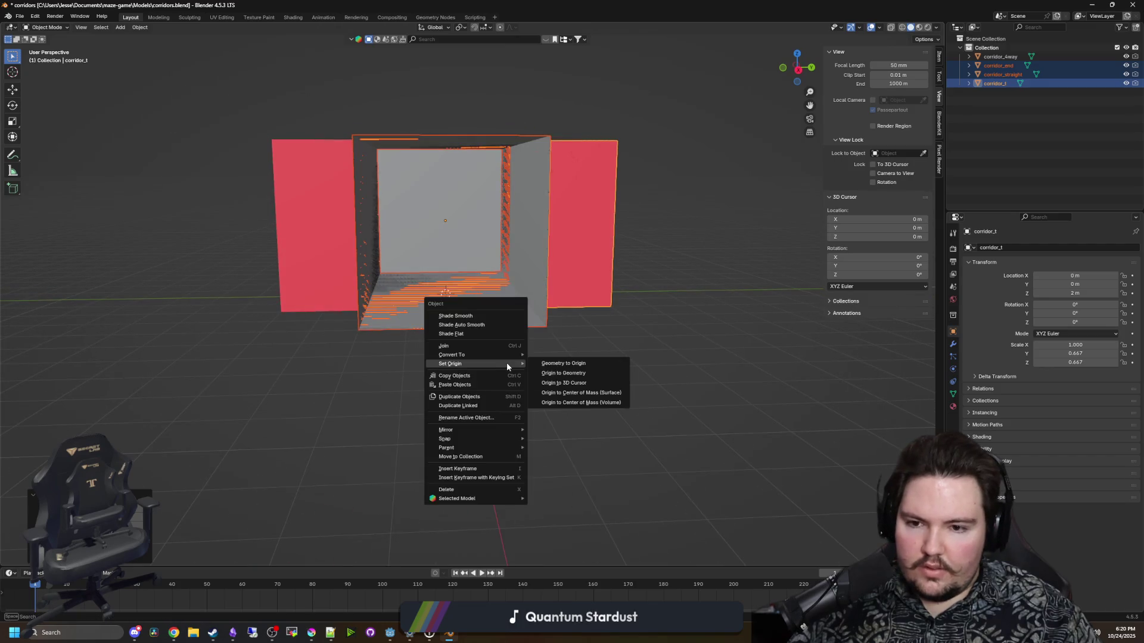
left_click(569, 384)
left_click(630, 407)
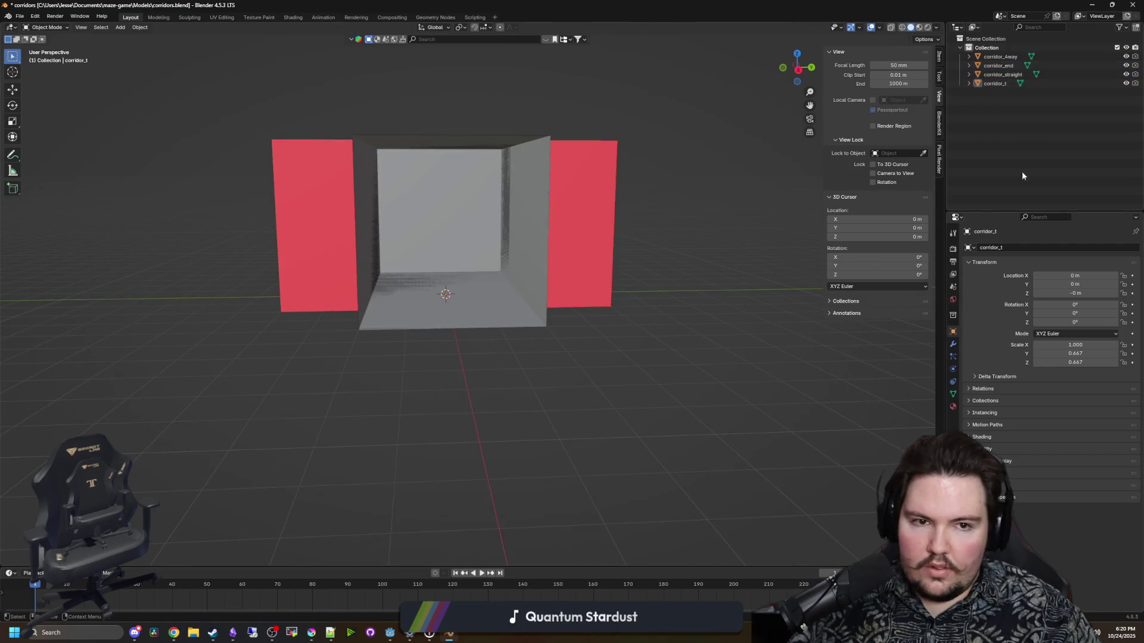
left_click(992, 84)
left_click(1000, 57)
left_click(999, 65)
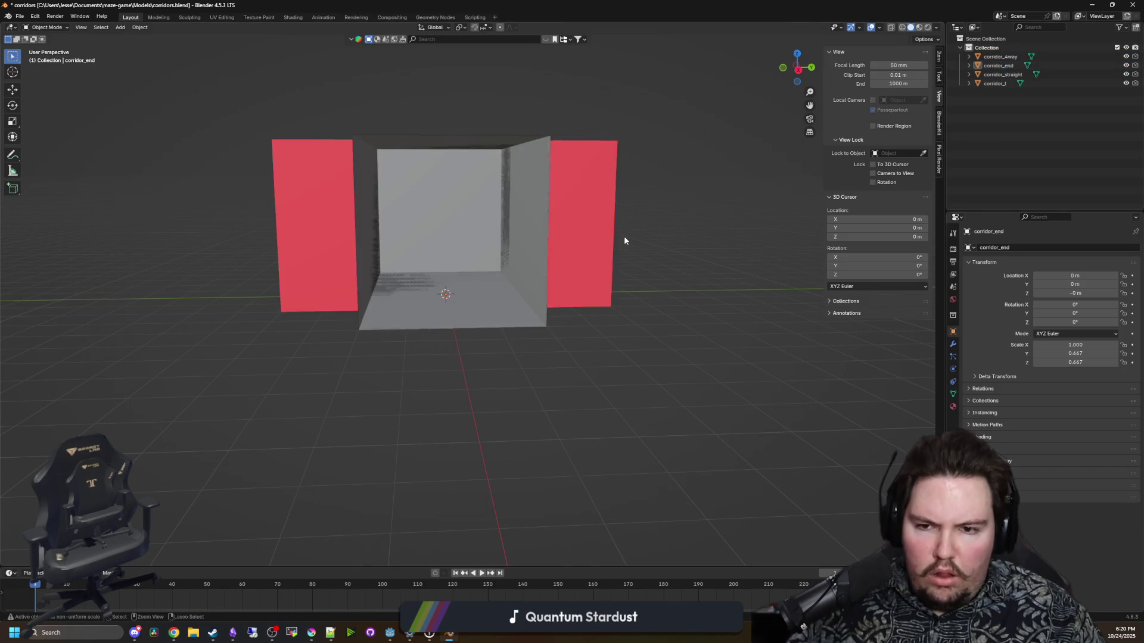
key("alt+Tab")
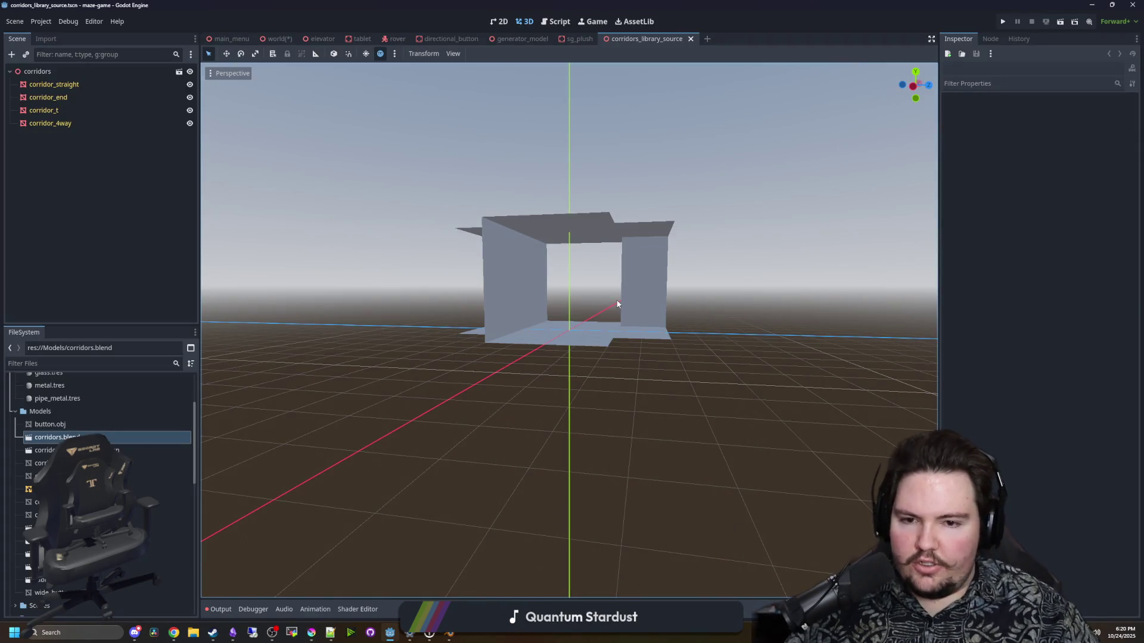
Look over the corridor pieces, then cancel deleting the corridors_library_source file
mouse_move(650, 339)
left_mouse_down()
mouse_move(542, 380)
mouse_move(334, 426)
left_mouse_up()
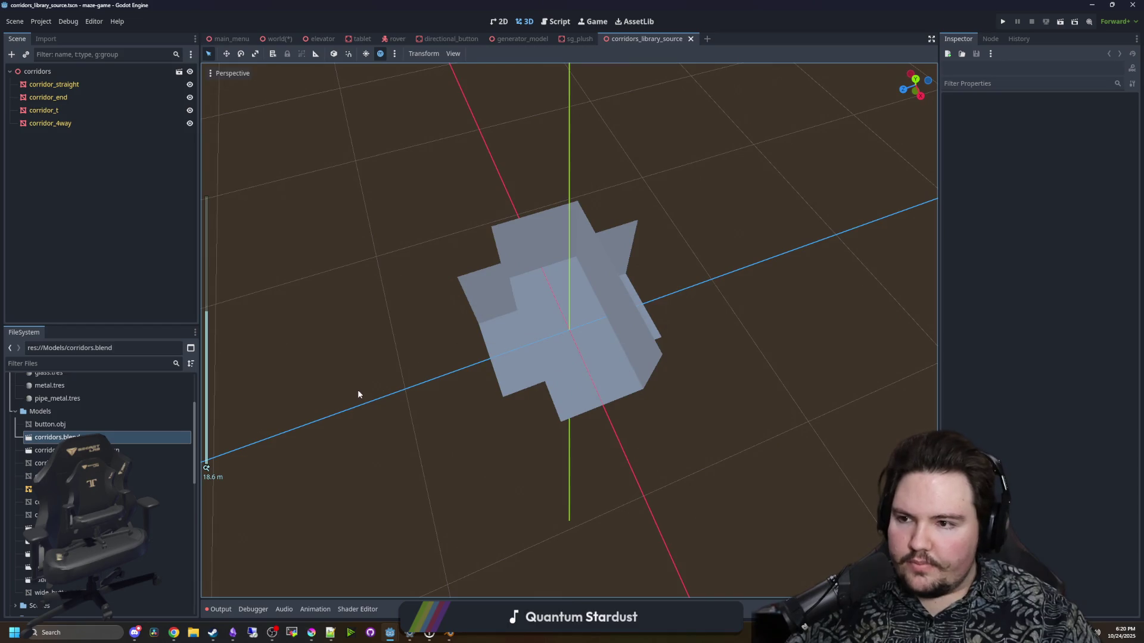
right_click(73, 449)
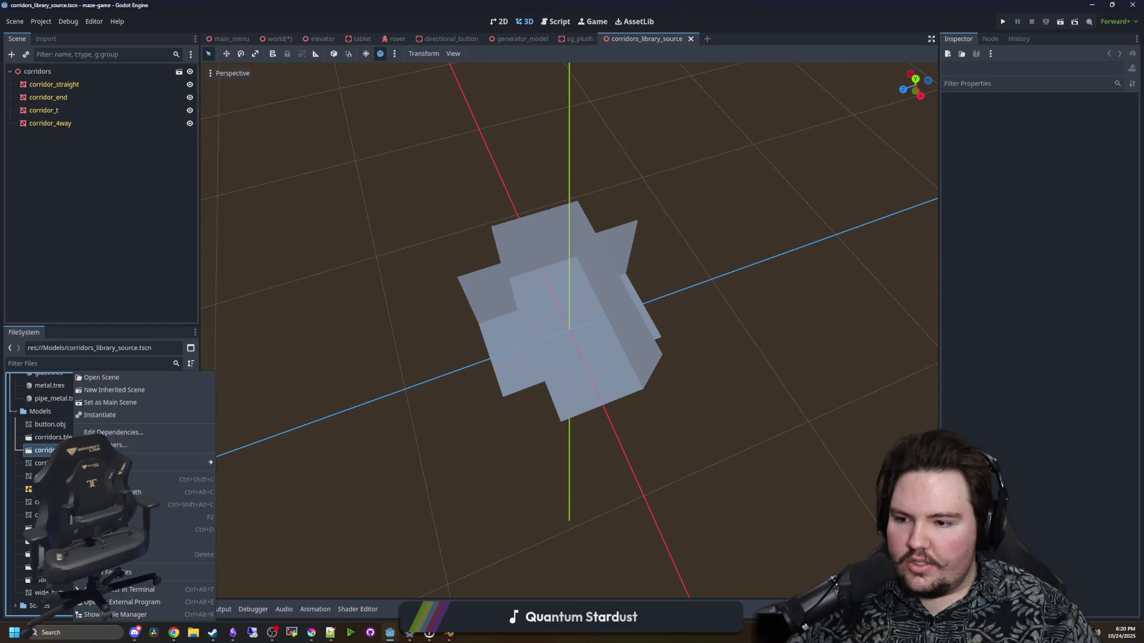
left_click(149, 555)
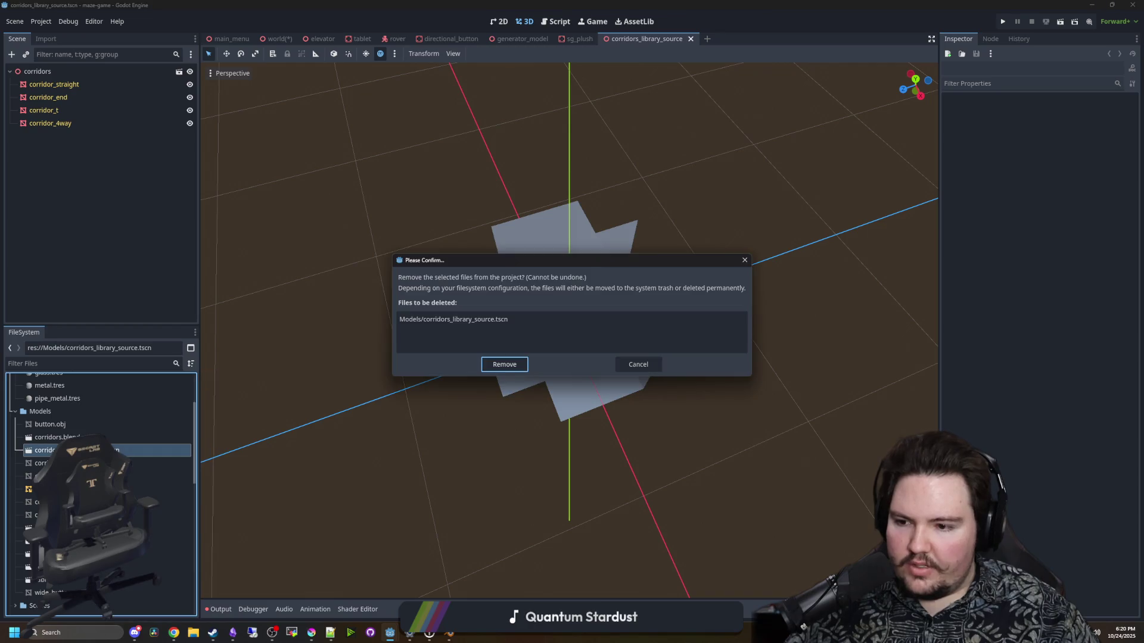
left_click(639, 367)
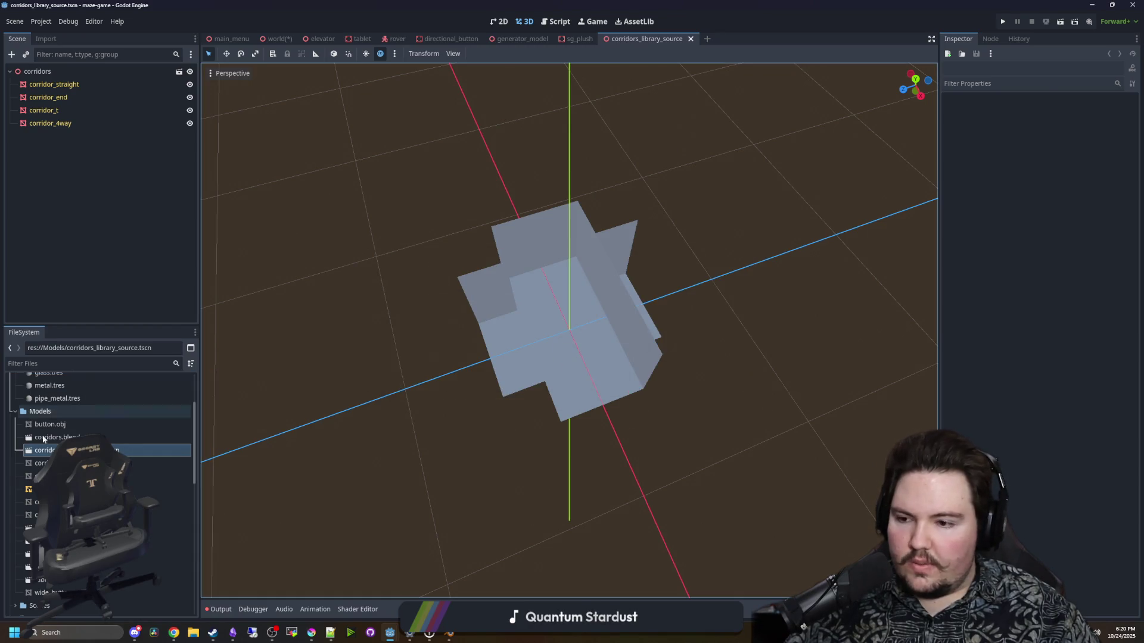
Export the scene as a MeshLibrary, deleting the old corridor_library.tres and saving the new one
left_click(18, 23)
mouse_move(76, 189)
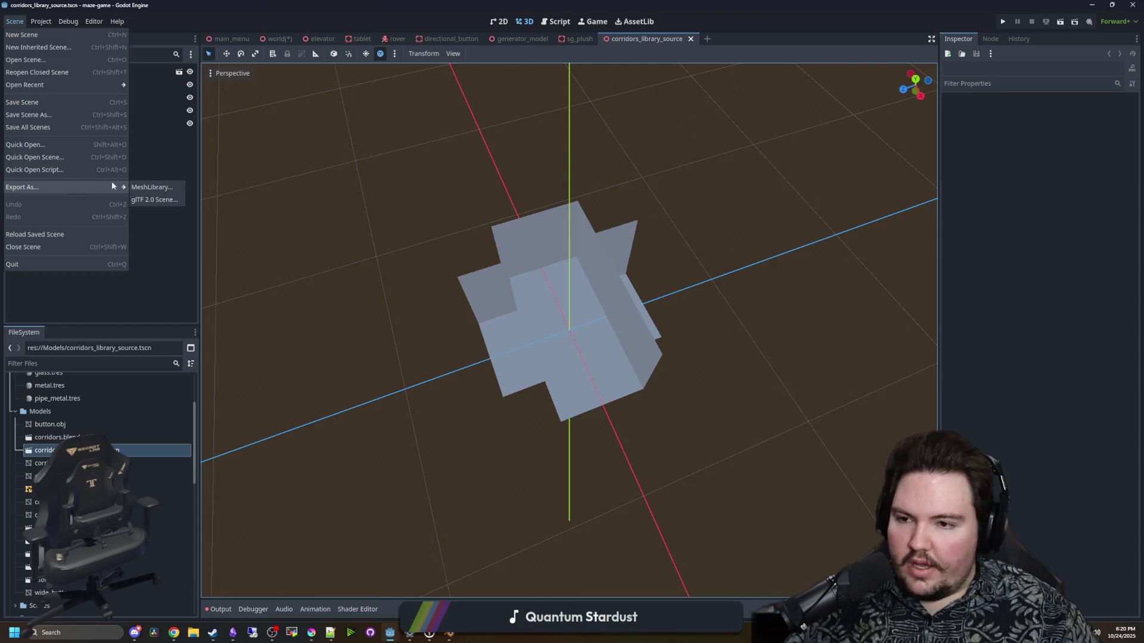
left_click(150, 186)
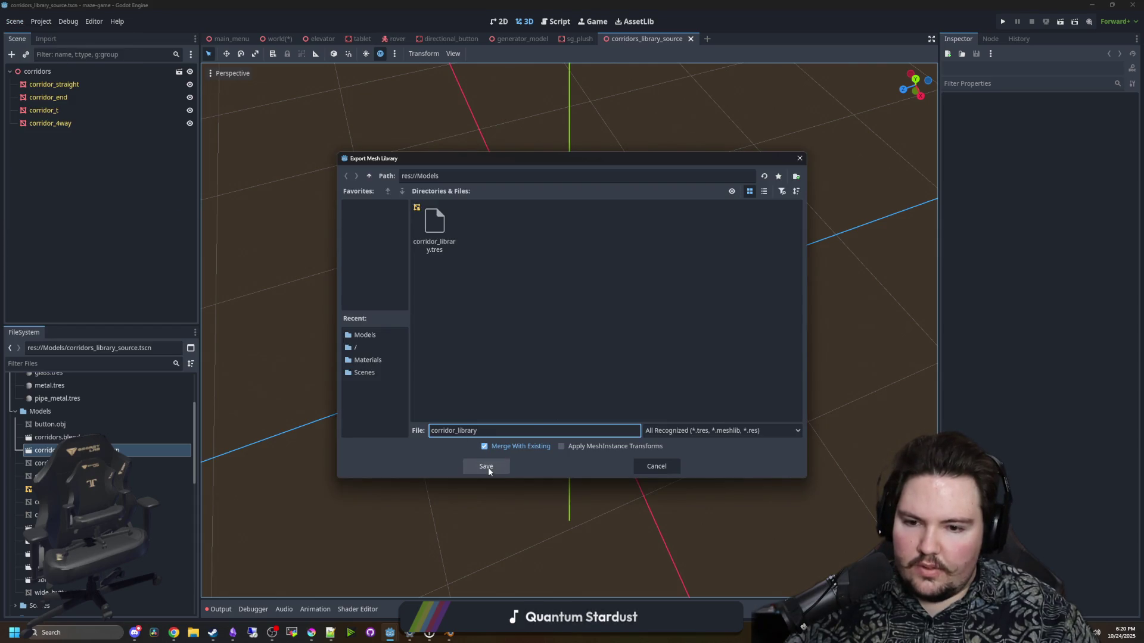
right_click(451, 240)
left_click(486, 264)
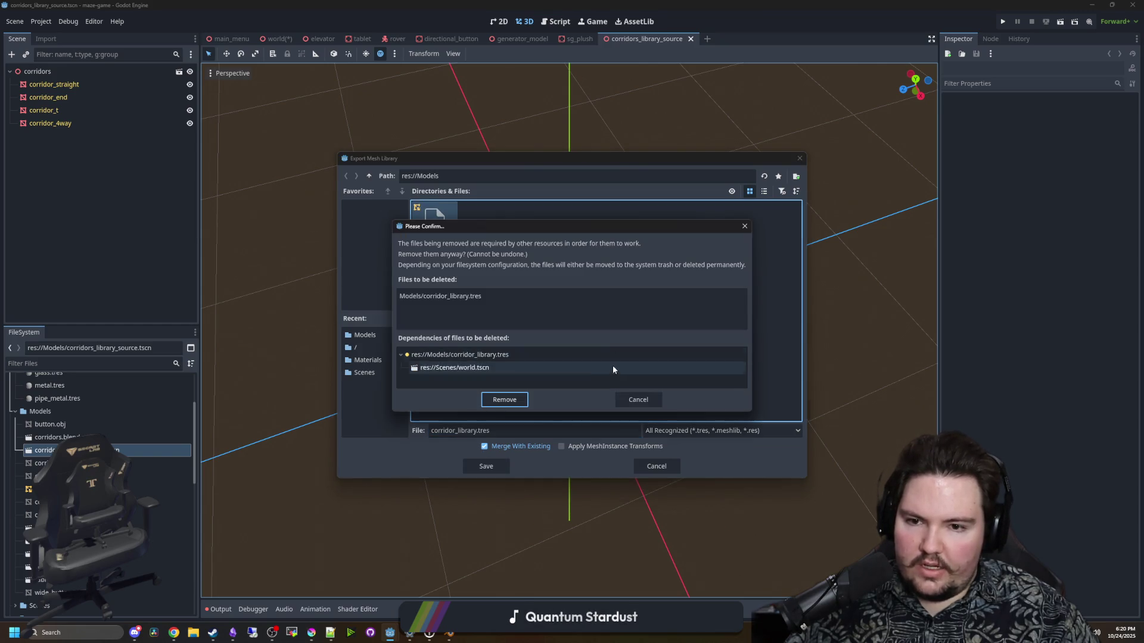
left_click(502, 402)
left_click(486, 467)
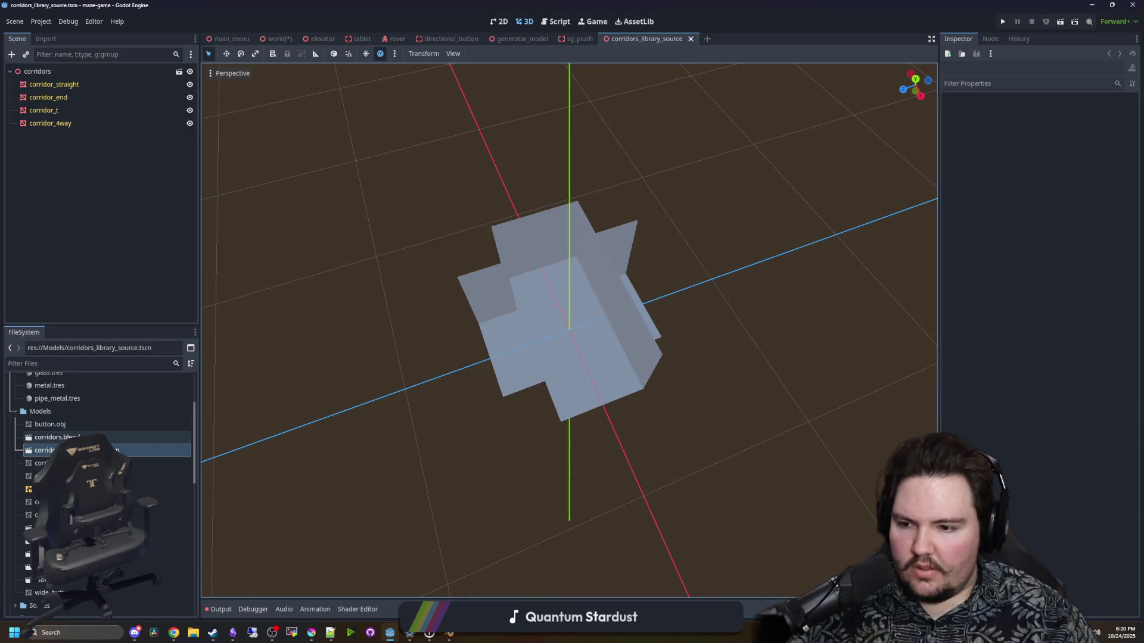
Rename the source scene file to corridor_library_source
right_click(86, 451)
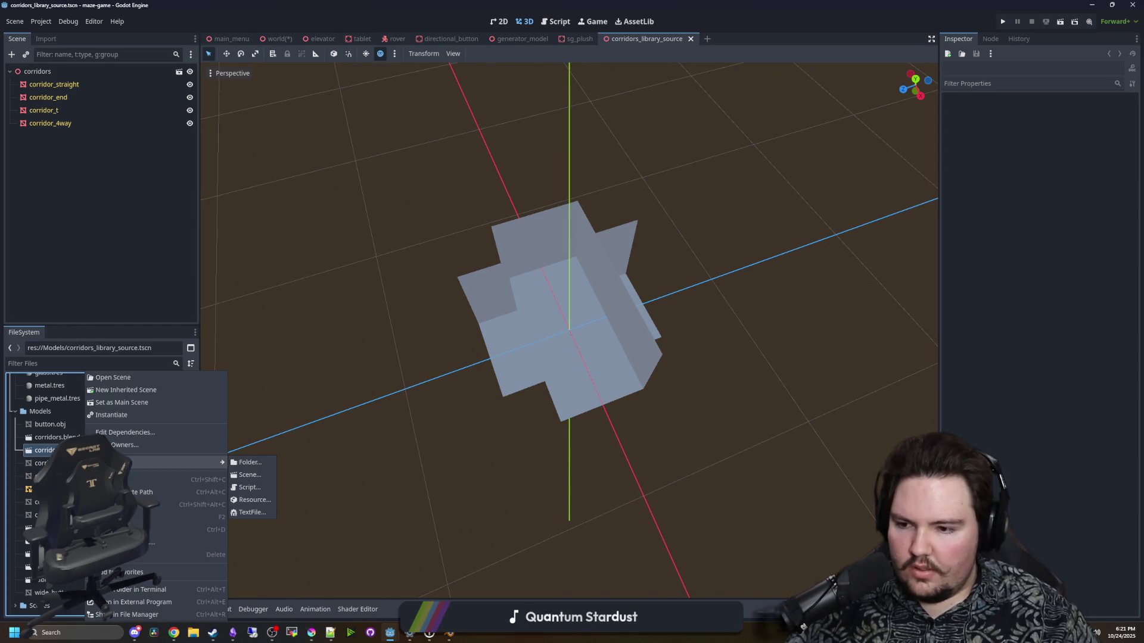
left_click(155, 517)
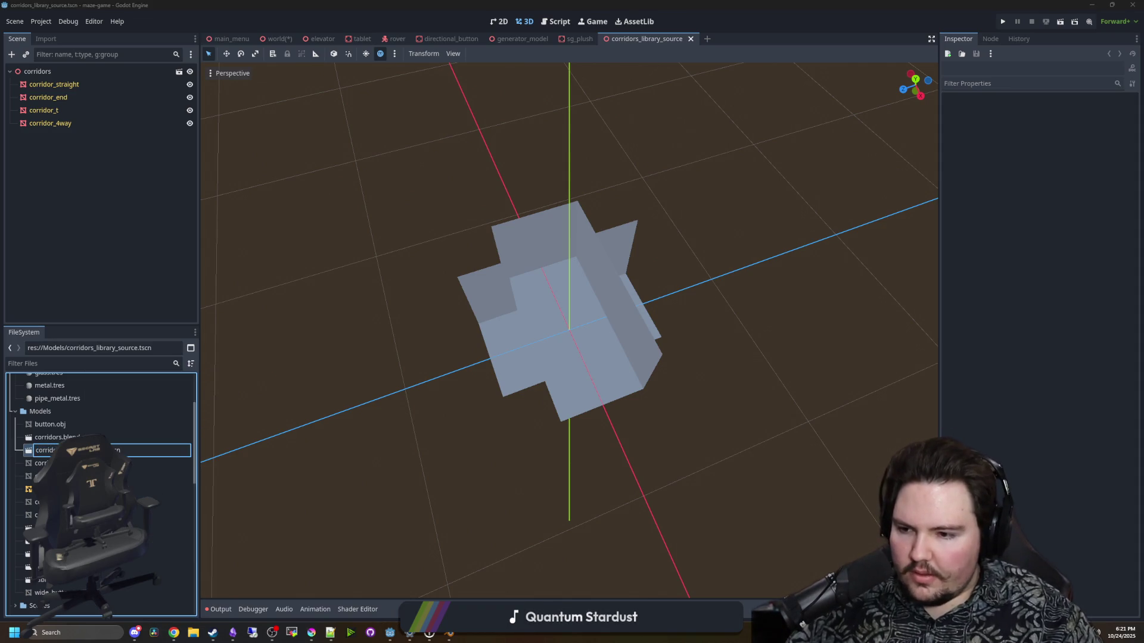
key("Return")
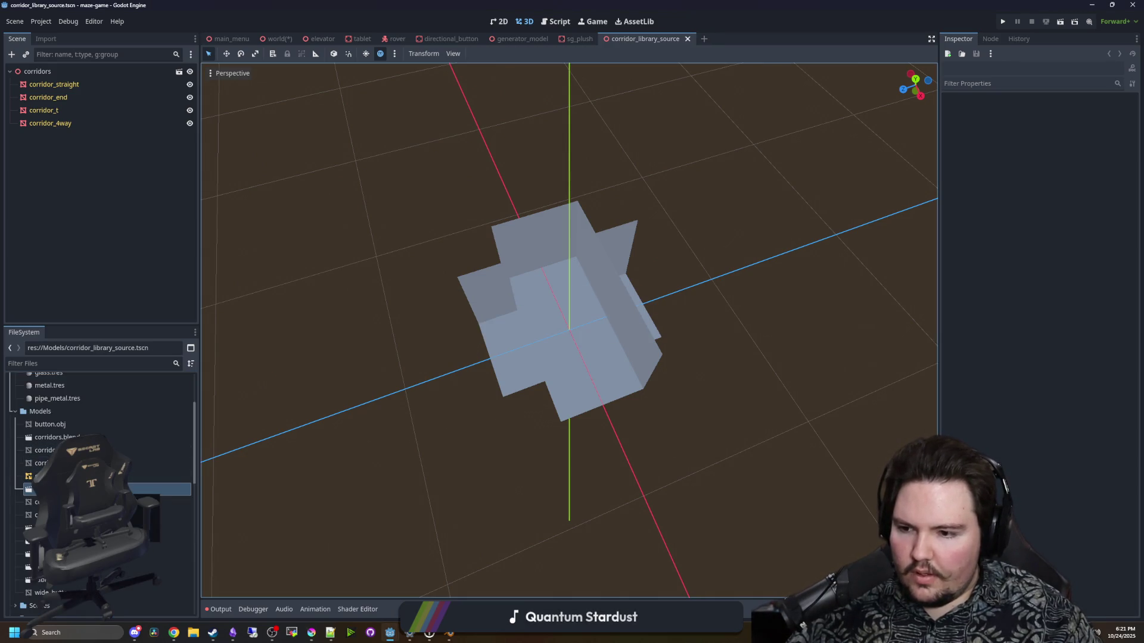
Re-export the scene as a MeshLibrary over corridor_library.tres, then return to the world scene
left_click(15, 21)
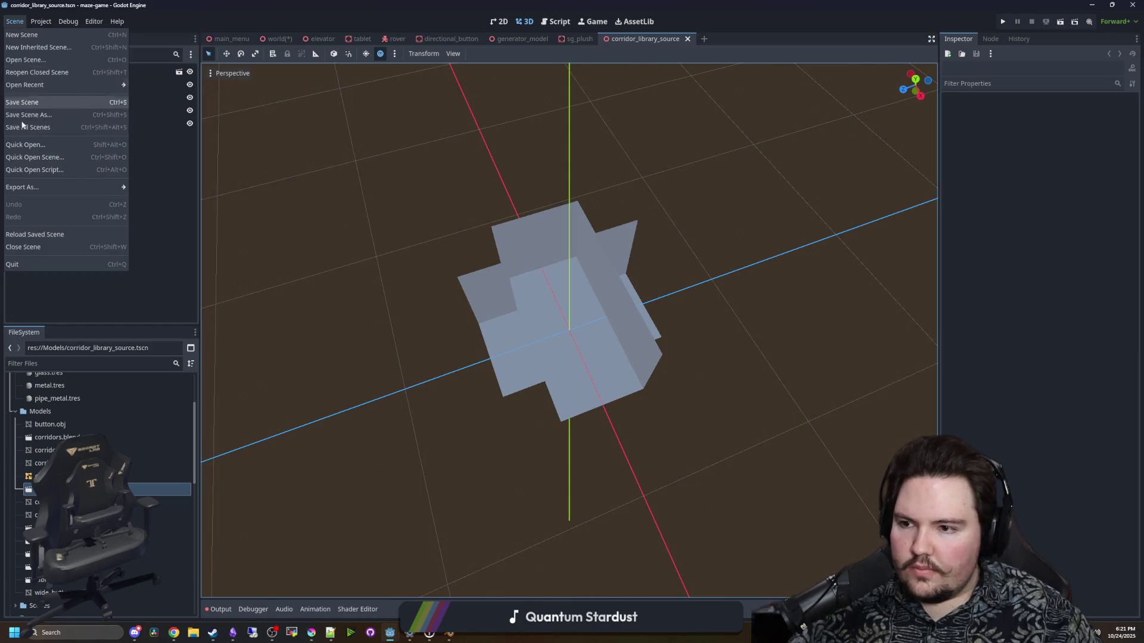
mouse_move(83, 187)
left_click(150, 189)
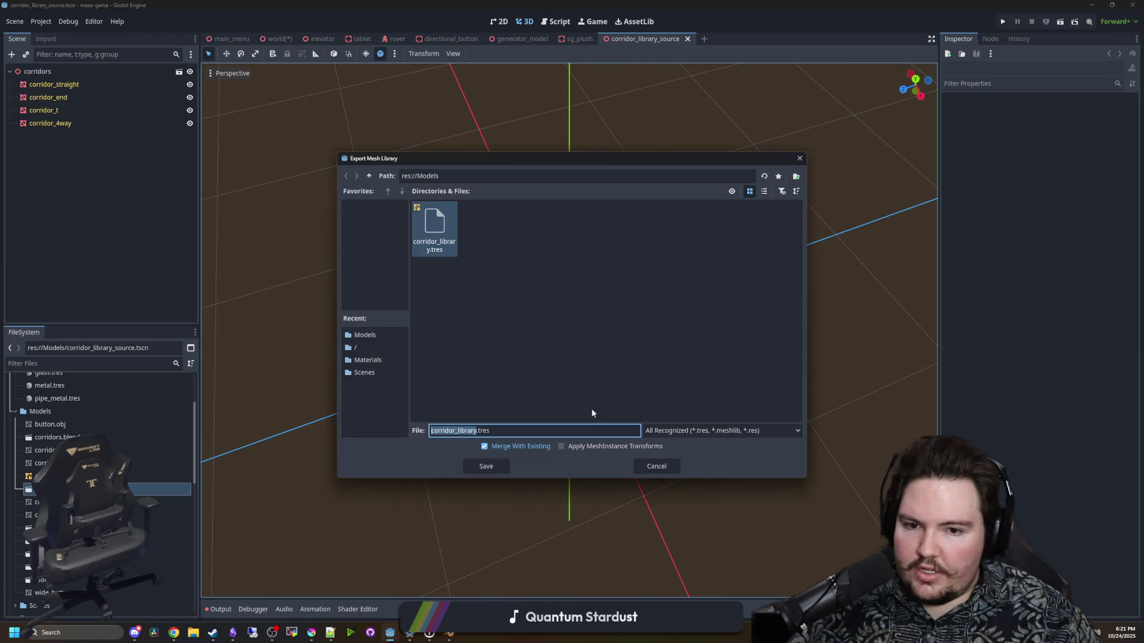
left_click(485, 467)
left_click(539, 336)
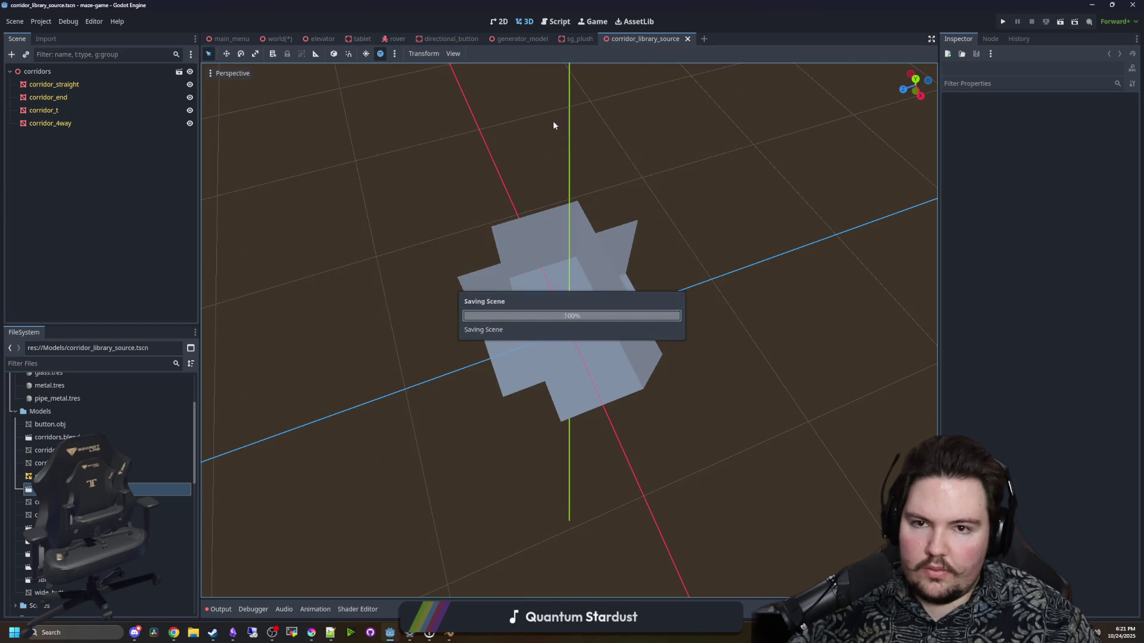
left_click(279, 39)
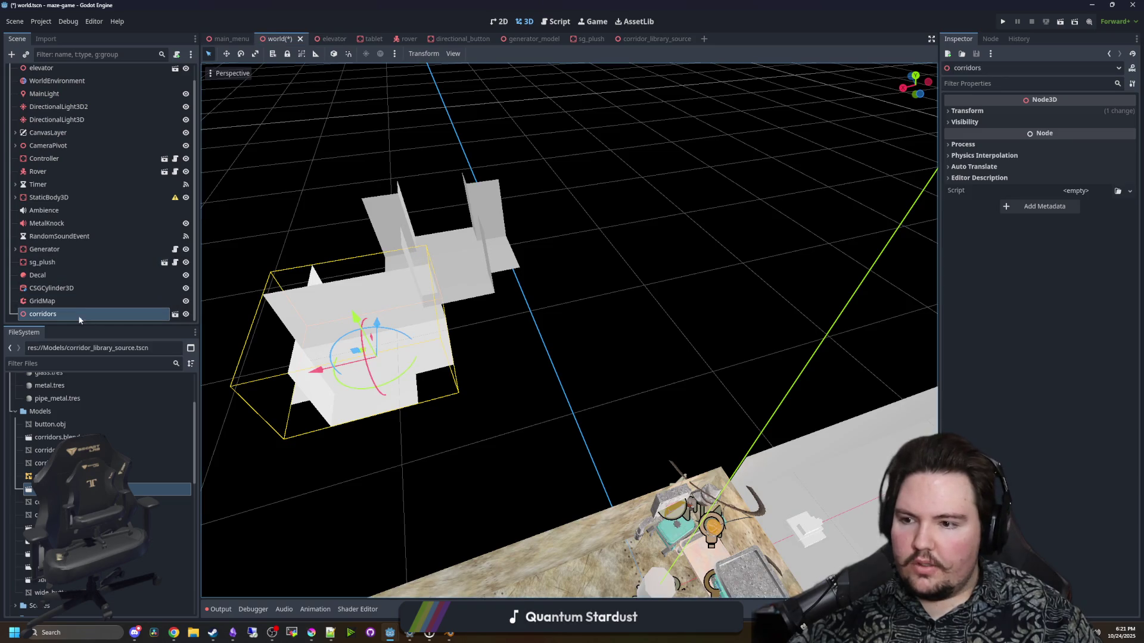
Delete the corridors node from the world and make corridor_library.tres the GridMap's mesh library
left_click(62, 300)
right_click(62, 314)
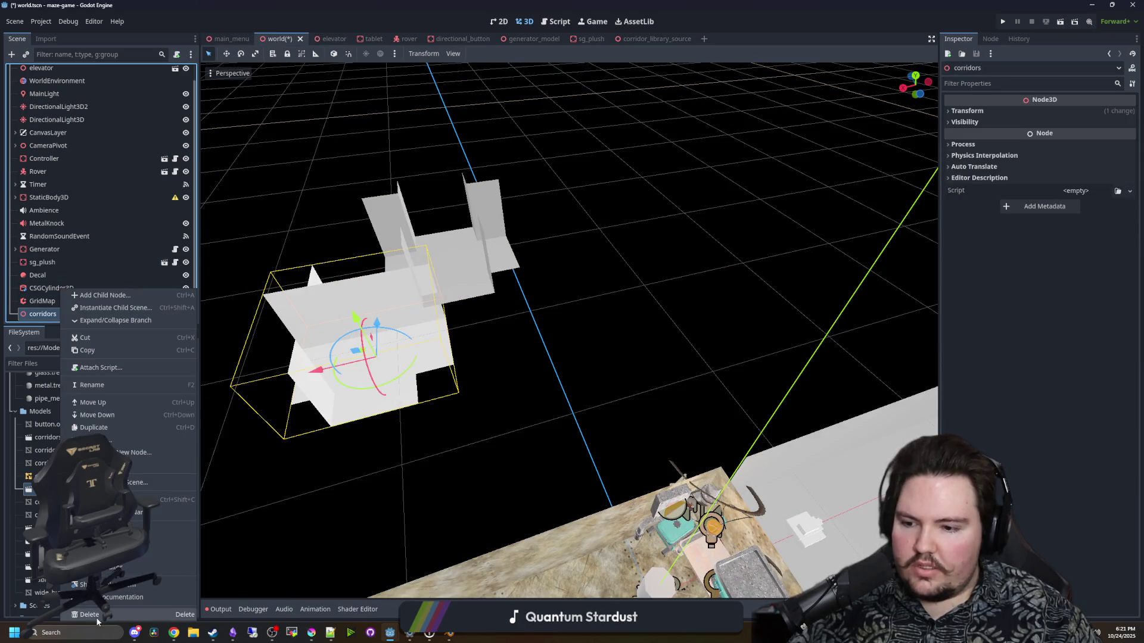
left_click(97, 622)
left_click(554, 331)
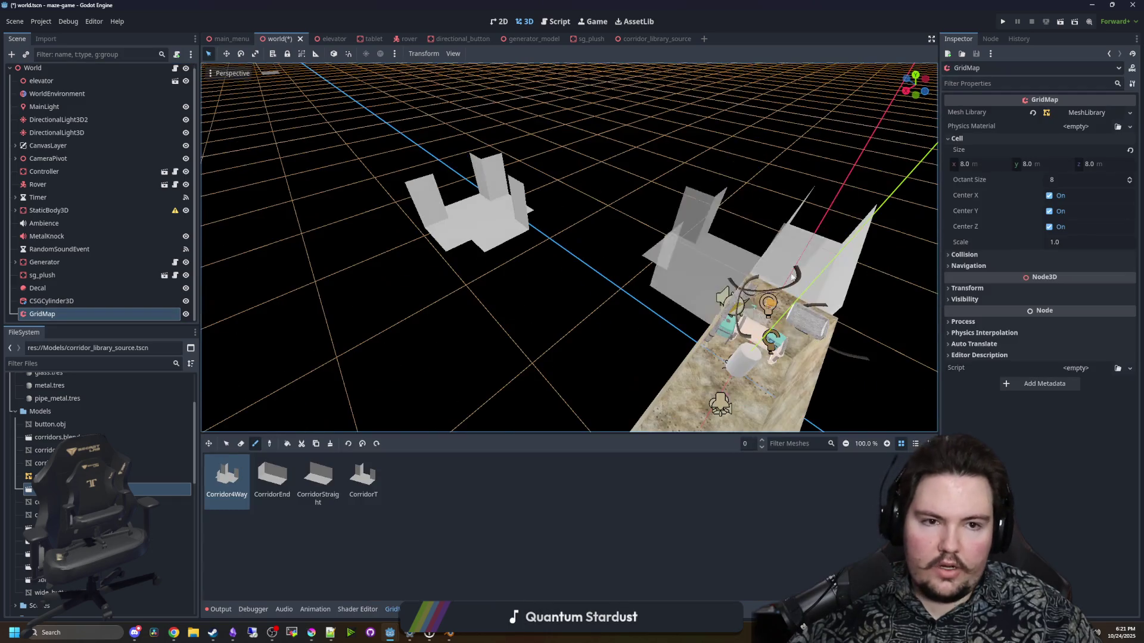
left_click(1033, 112)
left_click_drag(447, 286, 179, 453)
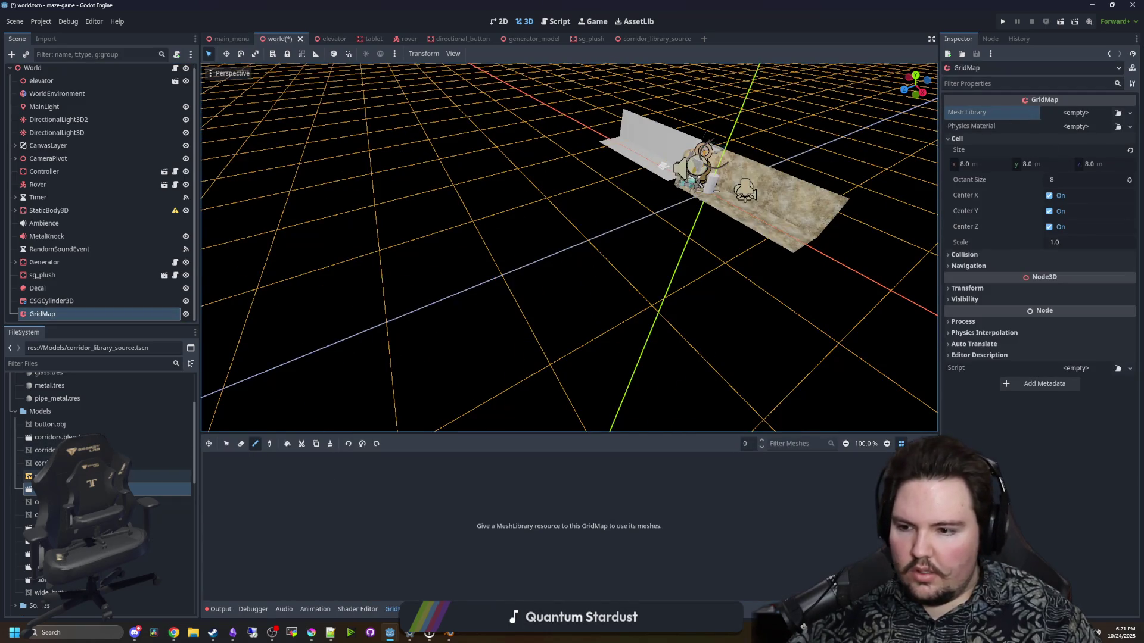
left_click_drag(77, 476, 1079, 112)
scroll(565, 236, "up", 5)
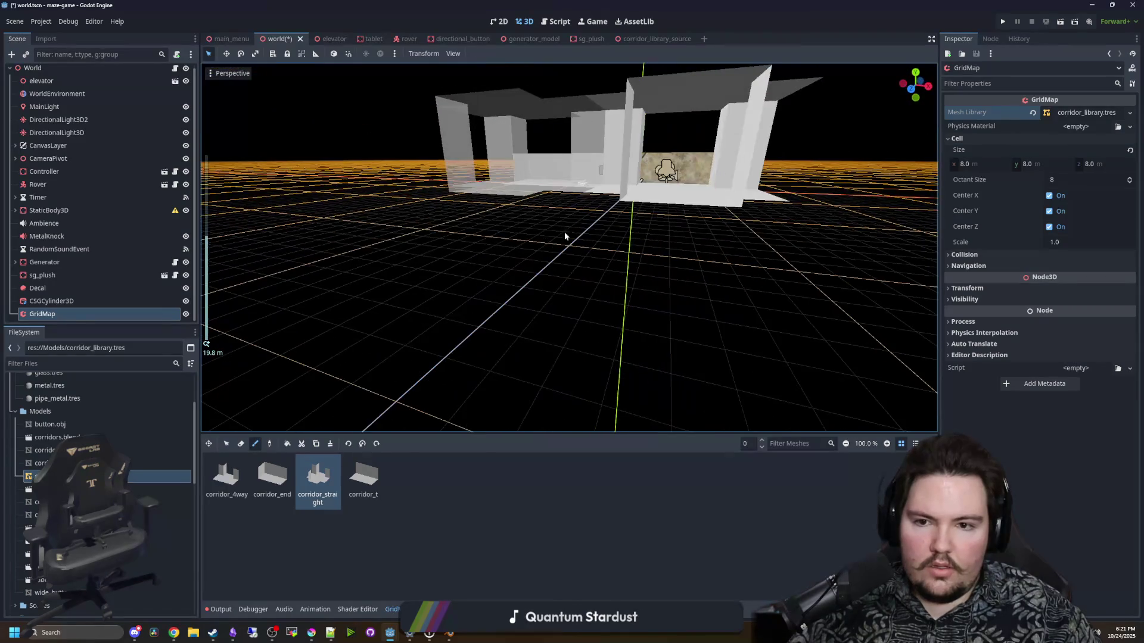
scroll(506, 222, "down", 4)
Erase both old corridor pieces from the floor and return to painting
mouse_move(507, 221)
left_mouse_down()
mouse_move(461, 290)
mouse_move(663, 255)
left_mouse_up()
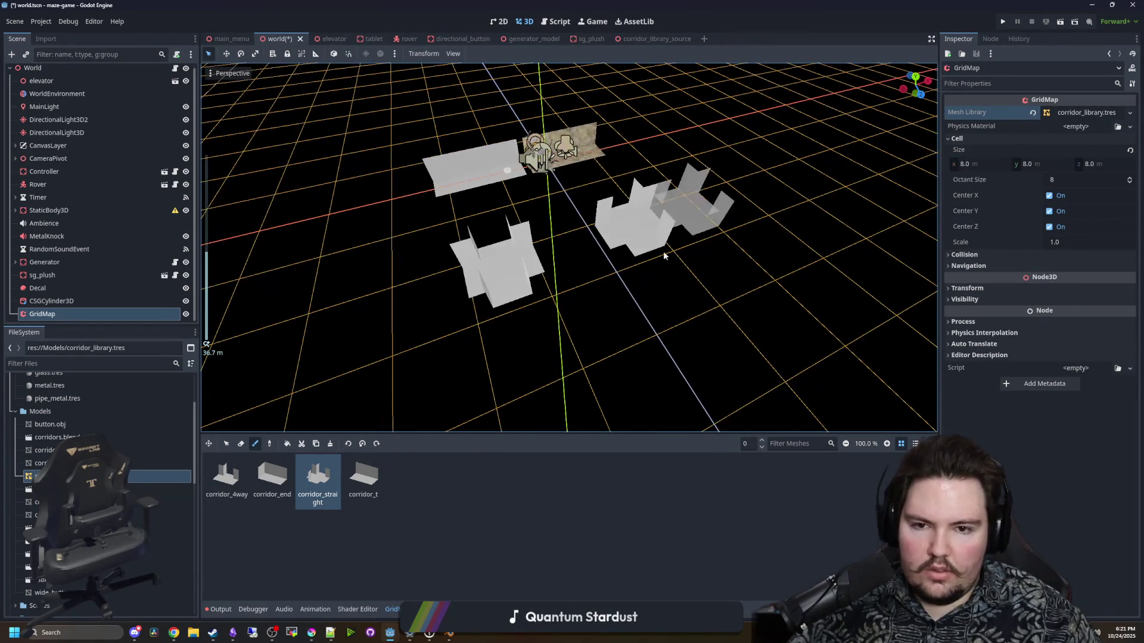
left_click(241, 443)
mouse_move(495, 280)
left_mouse_down()
mouse_move(567, 265)
mouse_move(365, 305)
mouse_move(274, 405)
left_mouse_up()
left_click(255, 444)
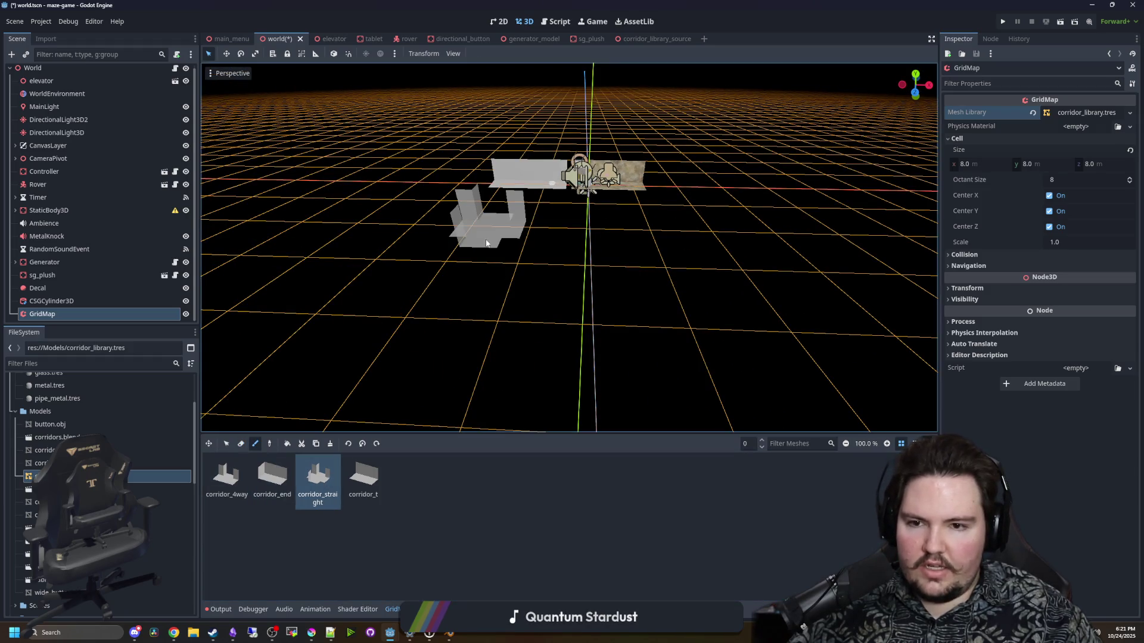
Toggle the GridMap's Center Y off and on repeatedly to compare placement, ending with it on
scroll(487, 243, "up", 3)
mouse_move(486, 243)
left_mouse_down()
mouse_move(670, 259)
mouse_move(748, 245)
left_mouse_up()
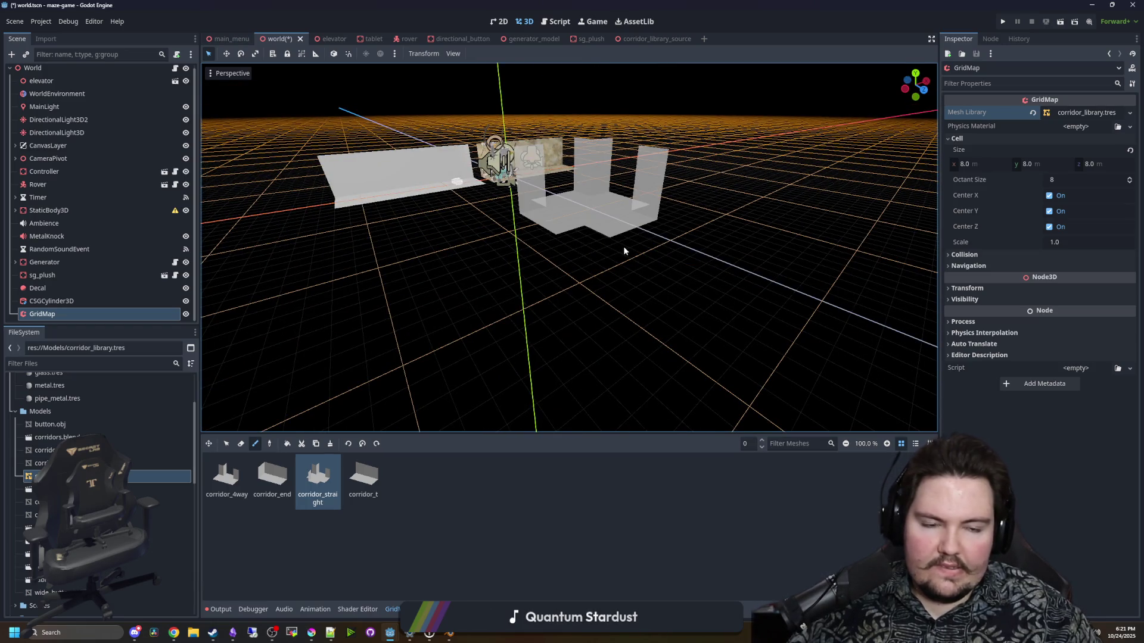
left_click_drag(623, 245, 1041, 262)
left_click(1049, 211)
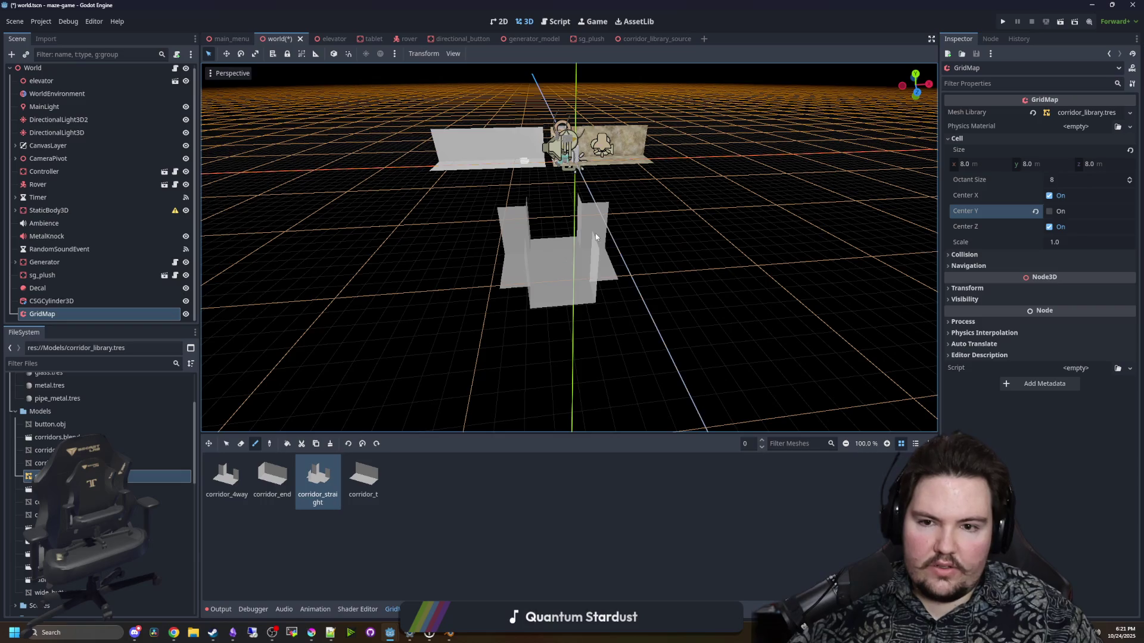
mouse_move(549, 262)
left_mouse_down()
mouse_move(512, 257)
mouse_move(581, 235)
mouse_move(572, 220)
mouse_move(522, 246)
mouse_move(1057, 225)
left_mouse_up()
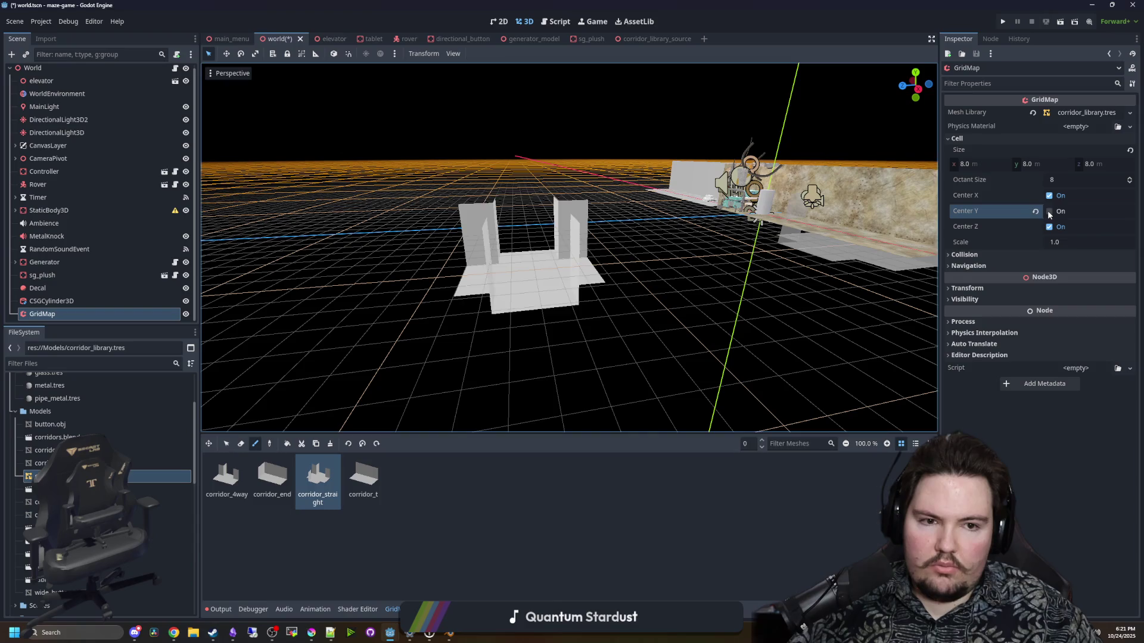
left_click(1049, 211)
left_click(1049, 212)
left_click(1049, 211)
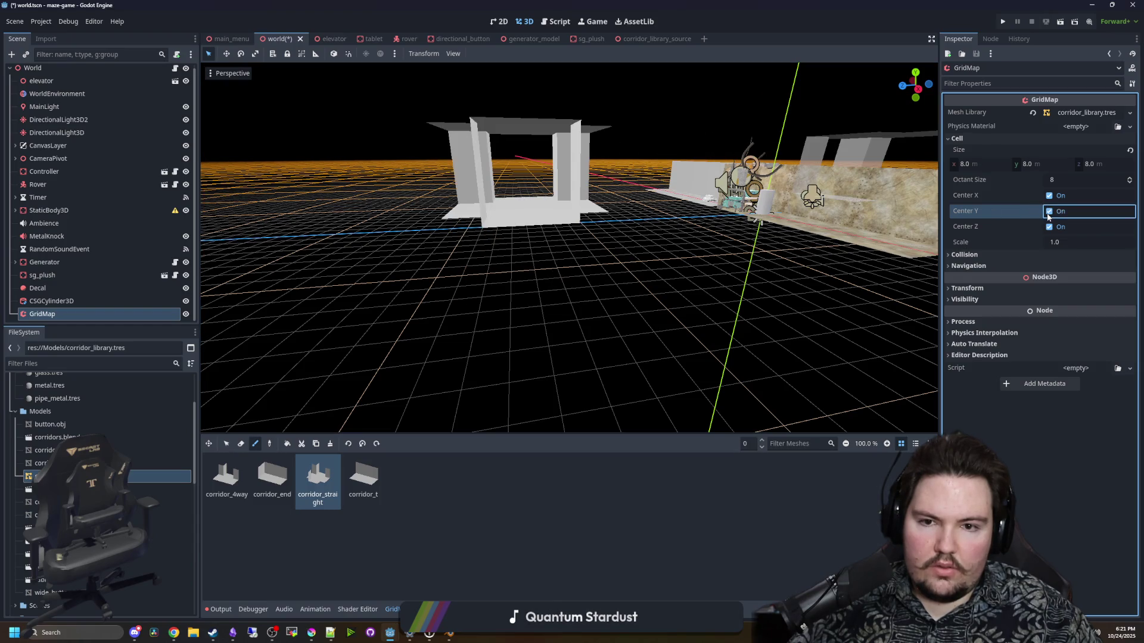
left_click(1049, 212)
left_click(1049, 211)
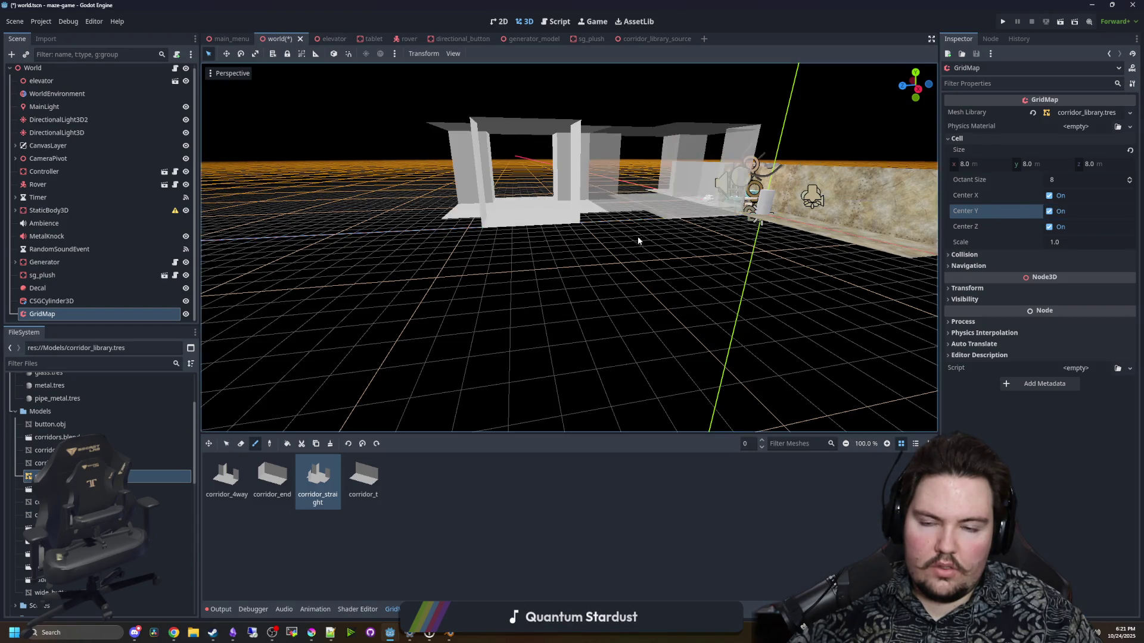
Turn off Center Z and pick the corridor_4way piece for painting
mouse_move(637, 236)
left_mouse_down()
mouse_move(574, 232)
mouse_move(591, 249)
mouse_move(537, 253)
mouse_move(288, 420)
mouse_move(431, 240)
left_mouse_up()
scroll(591, 249, "down", 3)
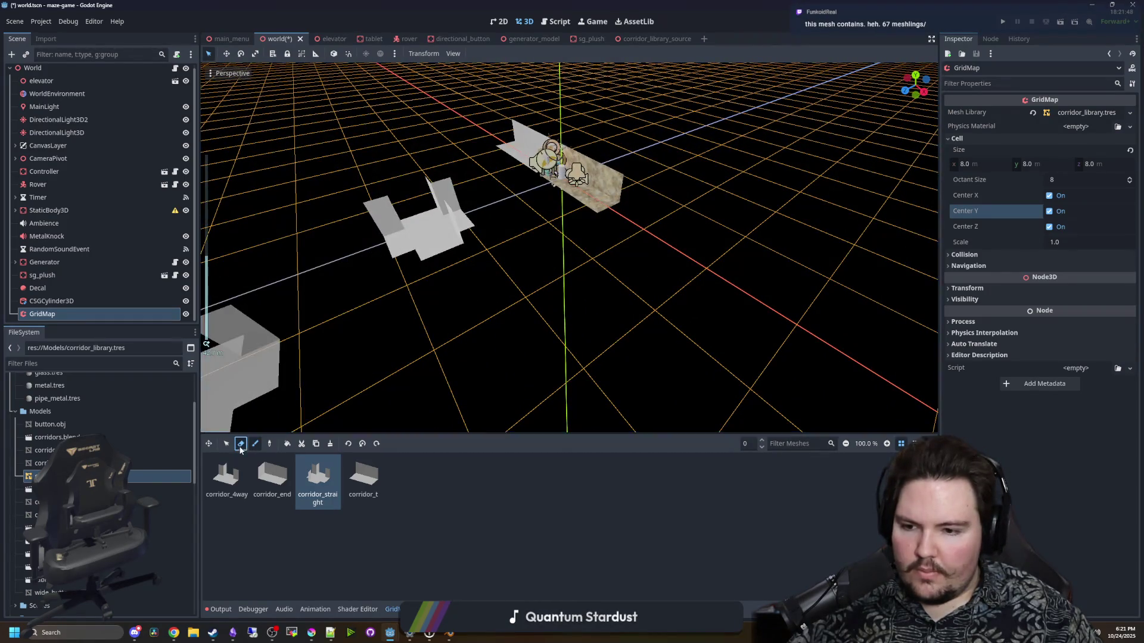
key("w")
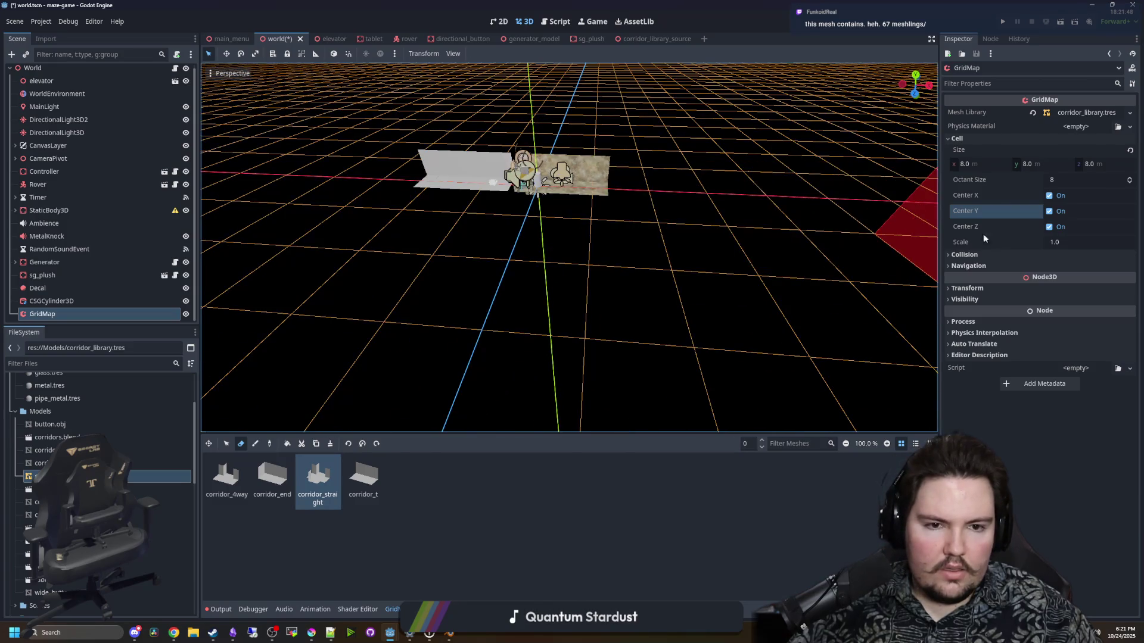
left_click(1049, 227)
left_click(217, 486)
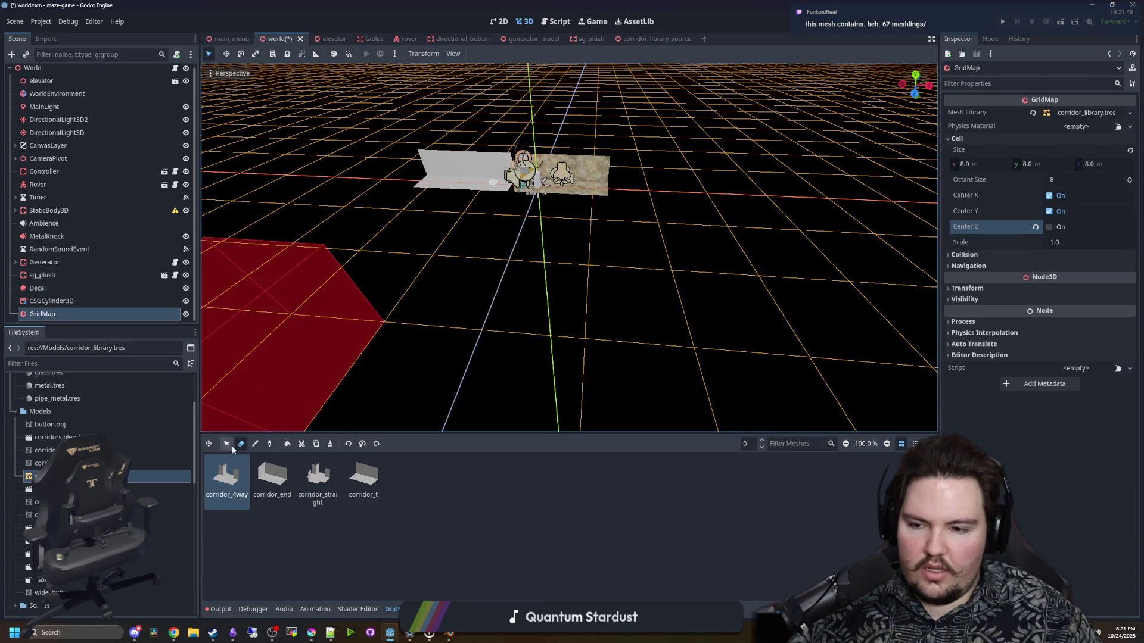
left_click(255, 443)
Try Center X and Y off, re-enable centering on X, Y and Z, and undo the last piece
left_click(1049, 211)
left_click(1049, 195)
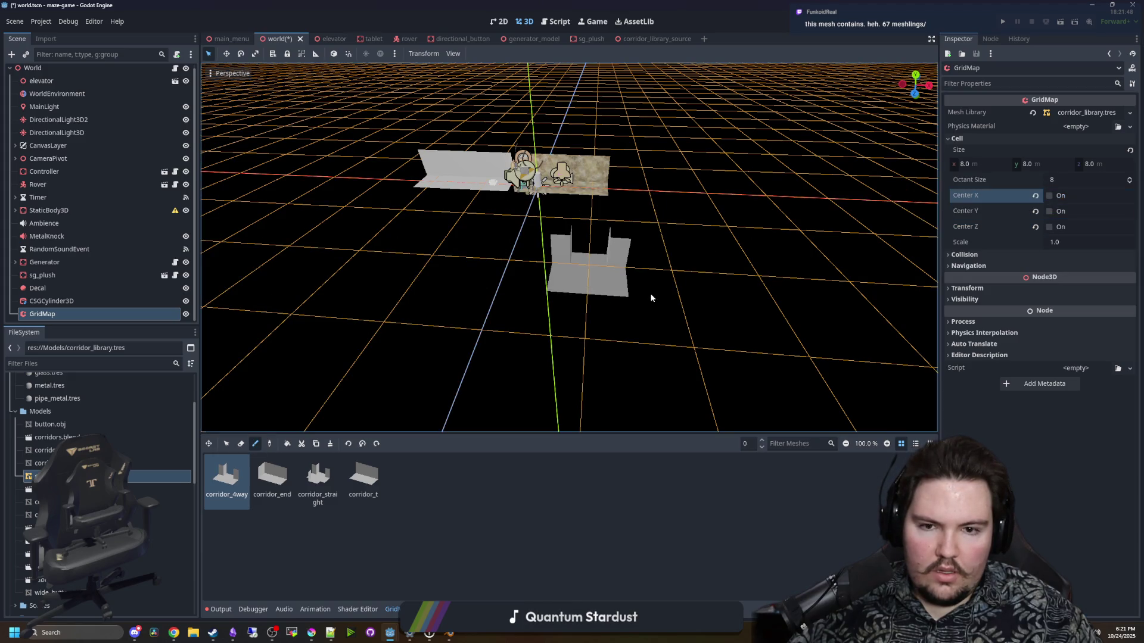
mouse_move(645, 296)
left_mouse_down()
mouse_move(625, 281)
mouse_move(631, 248)
mouse_move(626, 295)
left_mouse_up()
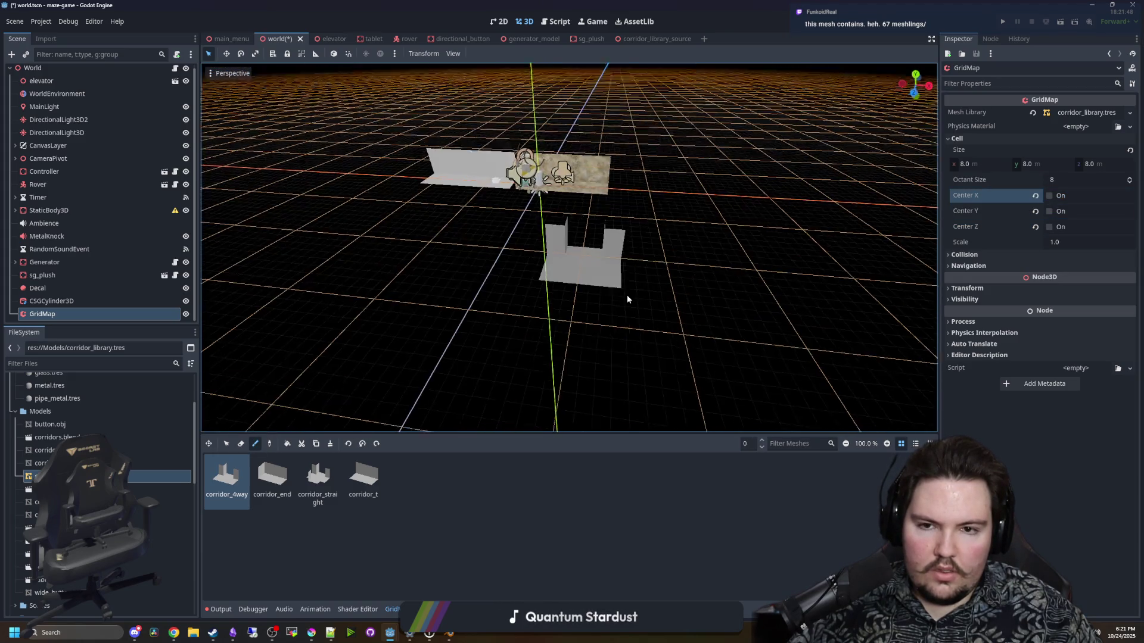
left_click(1049, 227)
left_click(1049, 211)
left_click(1049, 196)
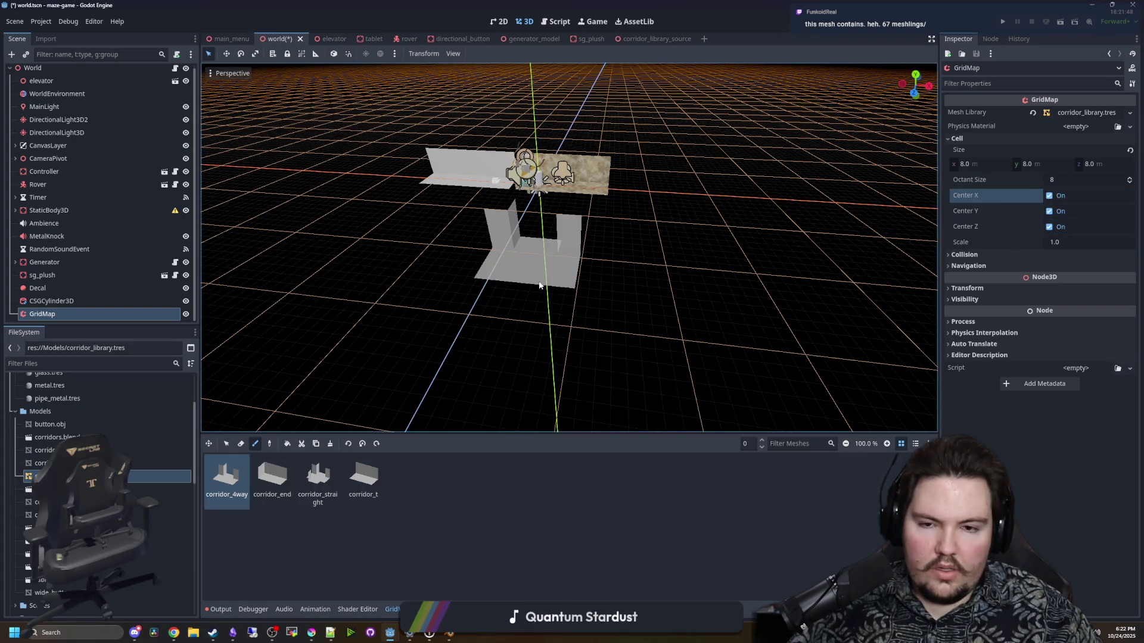
mouse_move(626, 345)
left_mouse_down()
mouse_move(606, 290)
mouse_move(679, 225)
mouse_move(652, 317)
mouse_move(524, 332)
mouse_move(518, 242)
mouse_move(526, 283)
mouse_move(406, 312)
mouse_move(462, 316)
mouse_move(441, 312)
left_mouse_up()
scroll(527, 283, "up", 3)
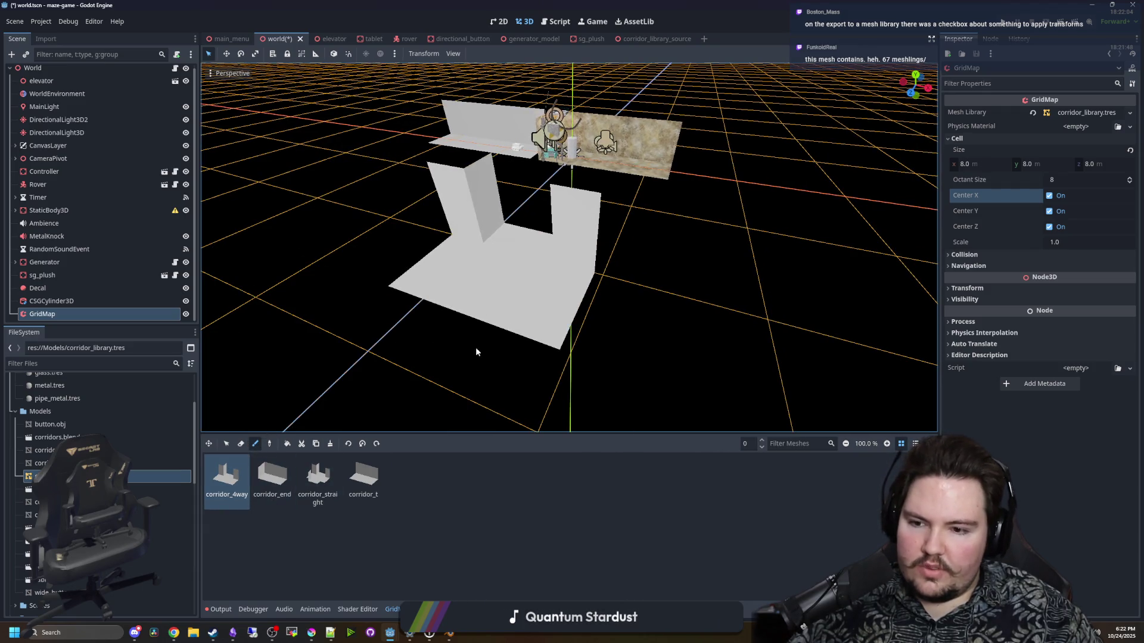
key("ctrl+z")
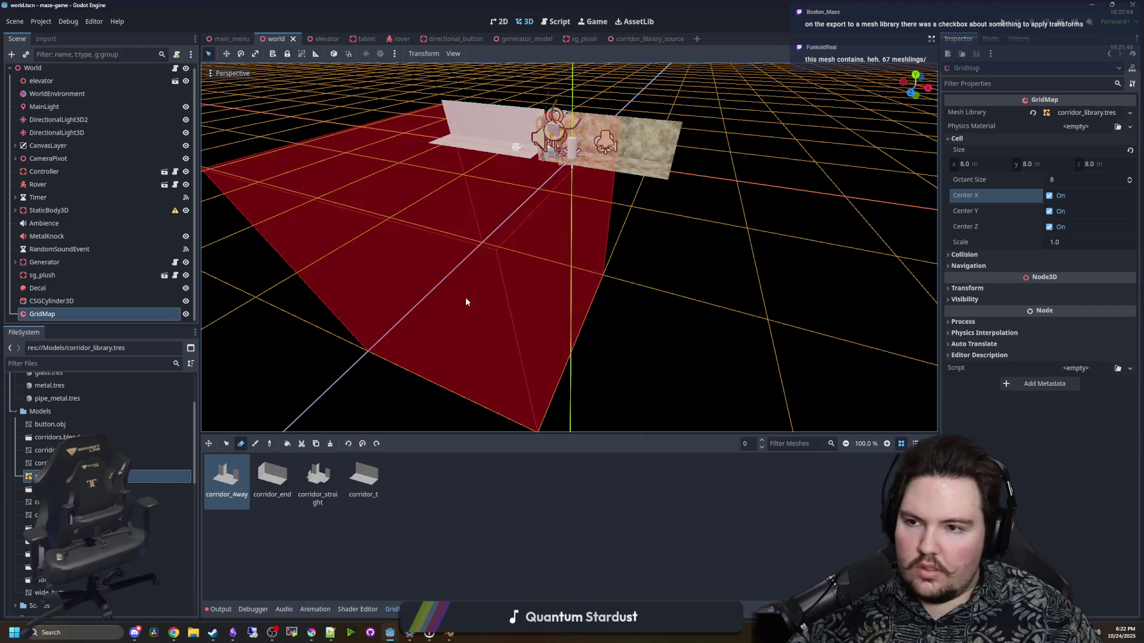
Open corridor_library_source and inspect corridor_t's Transform, where Scale reads 1, 0.667, 0.667
left_click(659, 41)
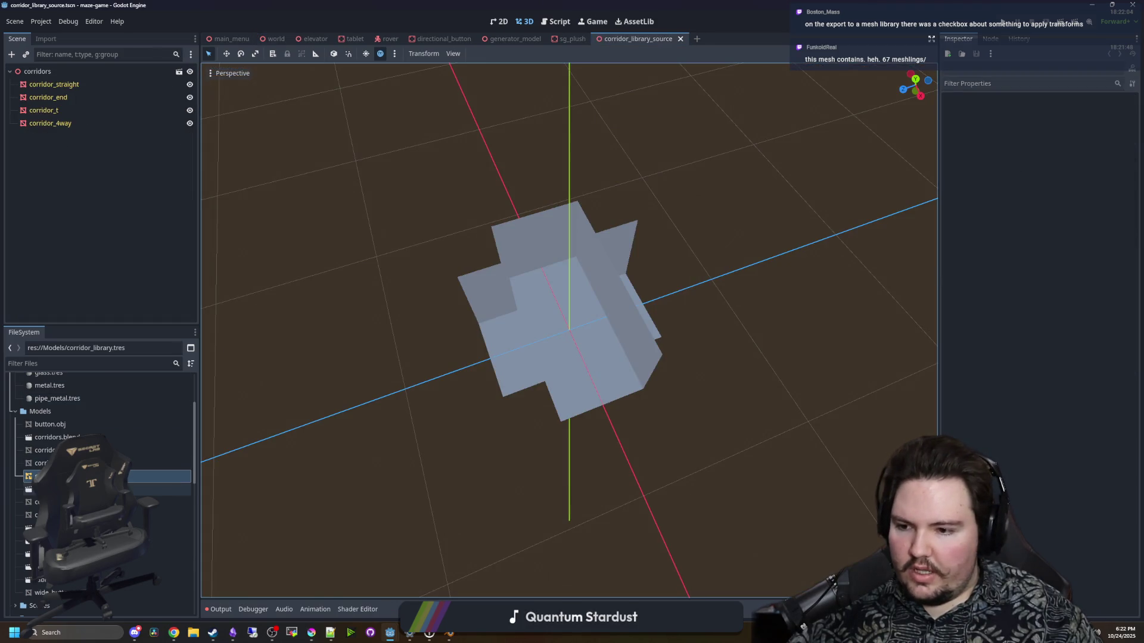
mouse_move(455, 383)
left_mouse_down()
mouse_move(479, 329)
mouse_move(277, 168)
left_mouse_up()
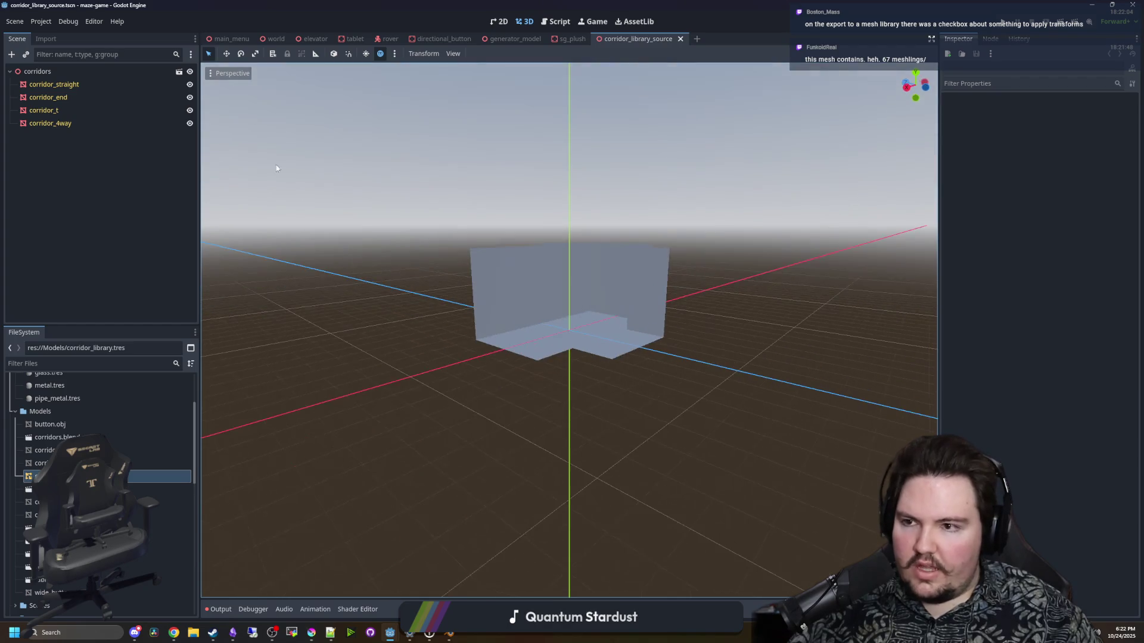
left_click(554, 345)
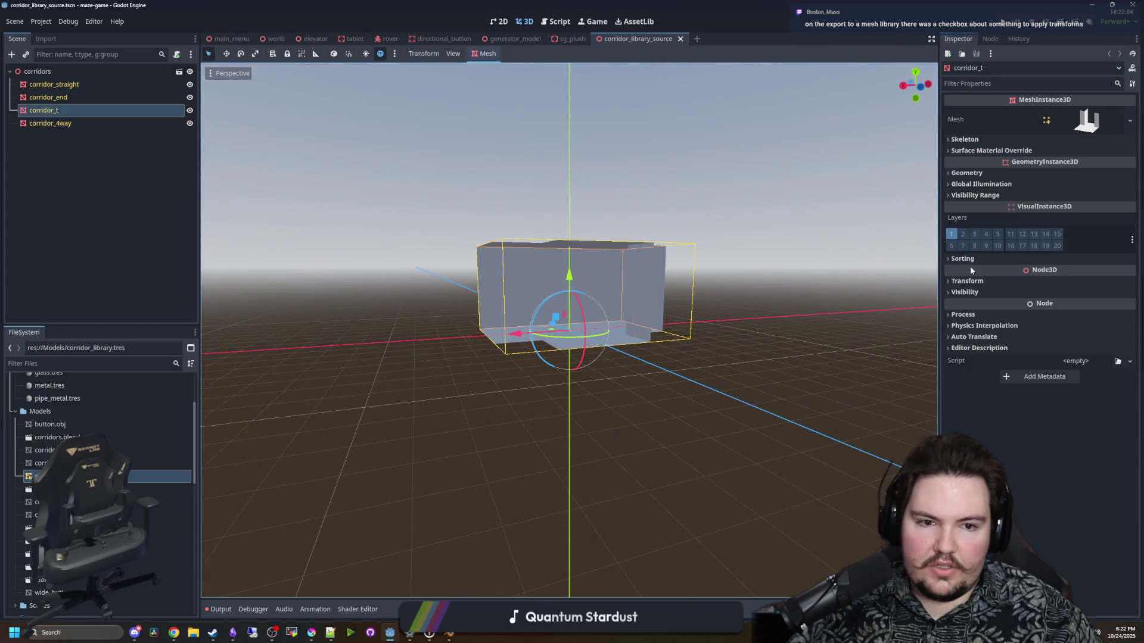
left_click(967, 280)
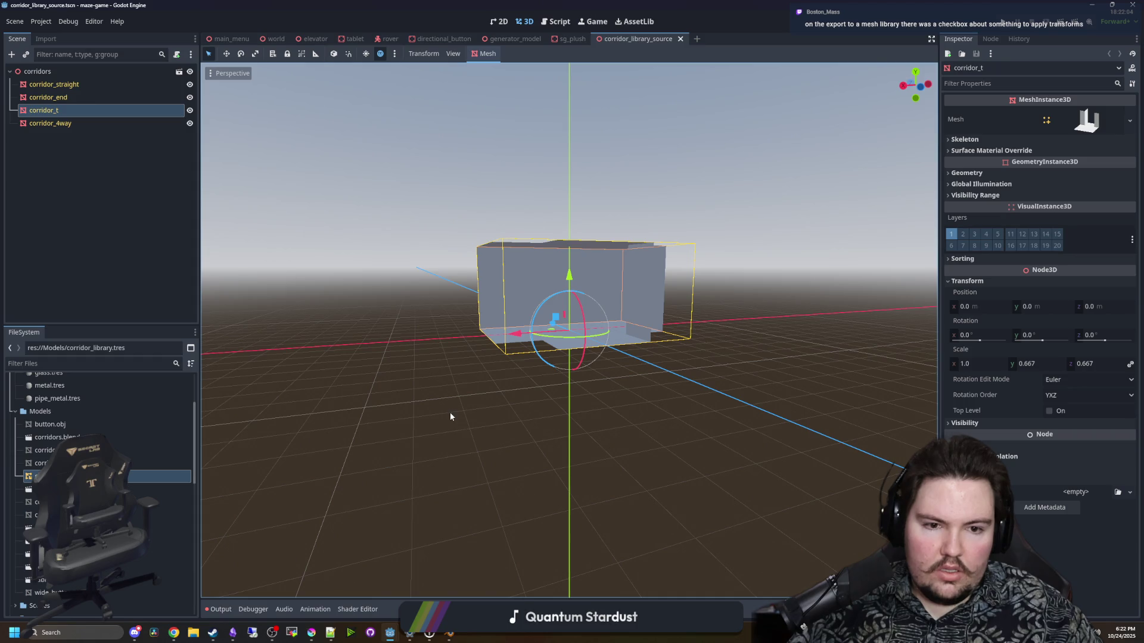
mouse_move(450, 412)
left_mouse_down()
mouse_move(612, 465)
mouse_move(723, 477)
mouse_move(761, 449)
left_mouse_up()
In Blender, select all four corridor objects and apply scale so every axis reads 1.000
key("alt+Tab")
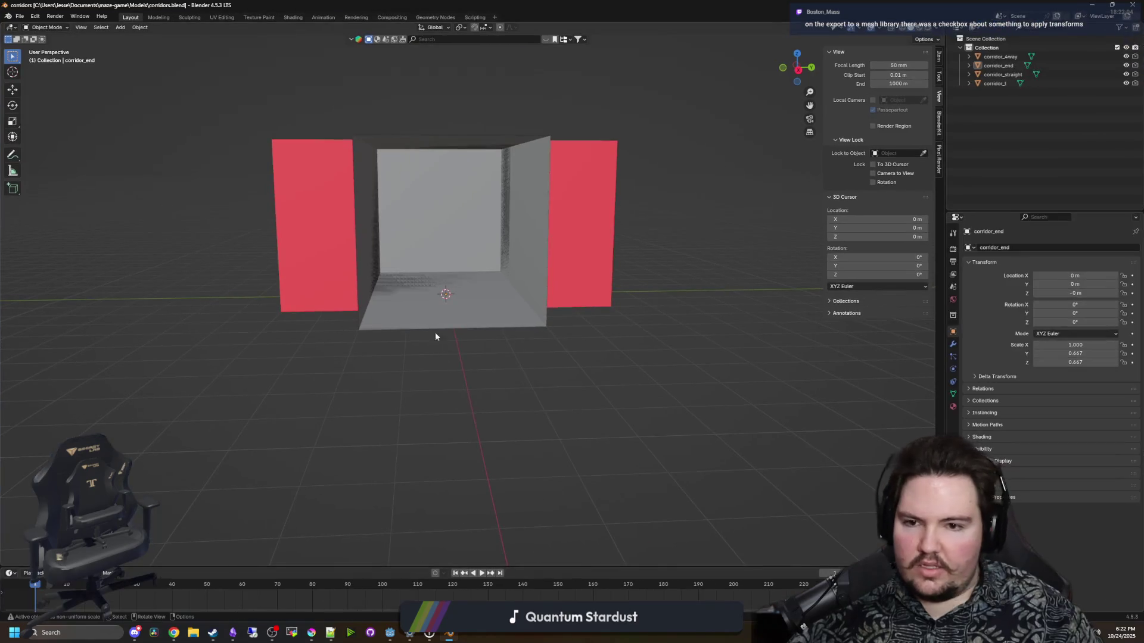
key("a")
key("ctrl+a")
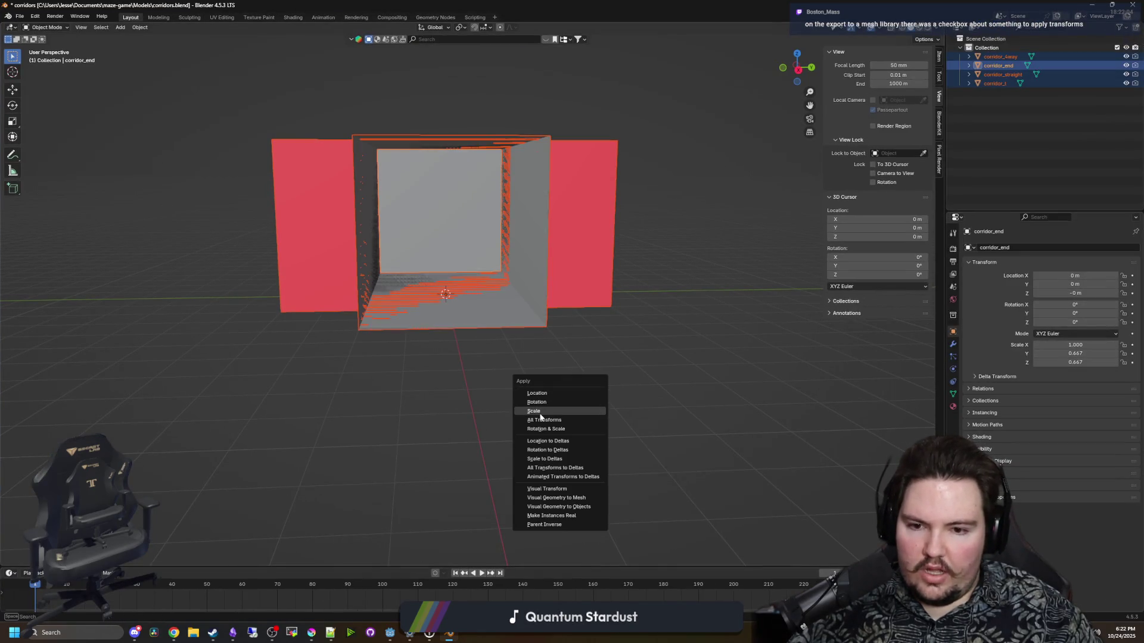
left_click(575, 415)
left_click_drag(575, 415, 446, 433)
left_click(445, 433)
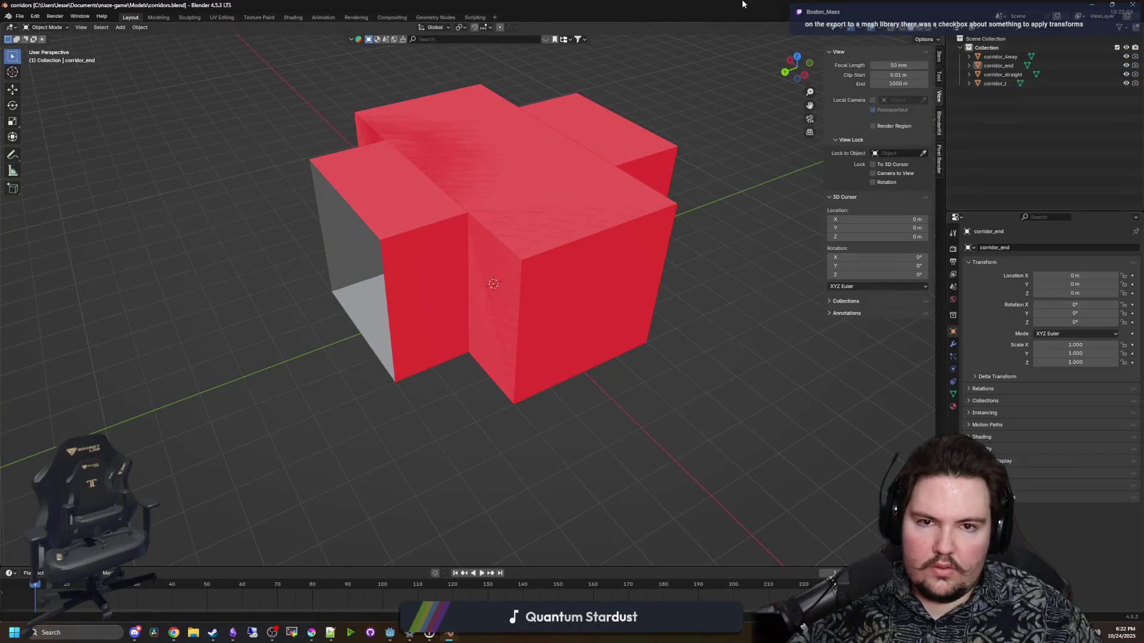
key("alt+Tab")
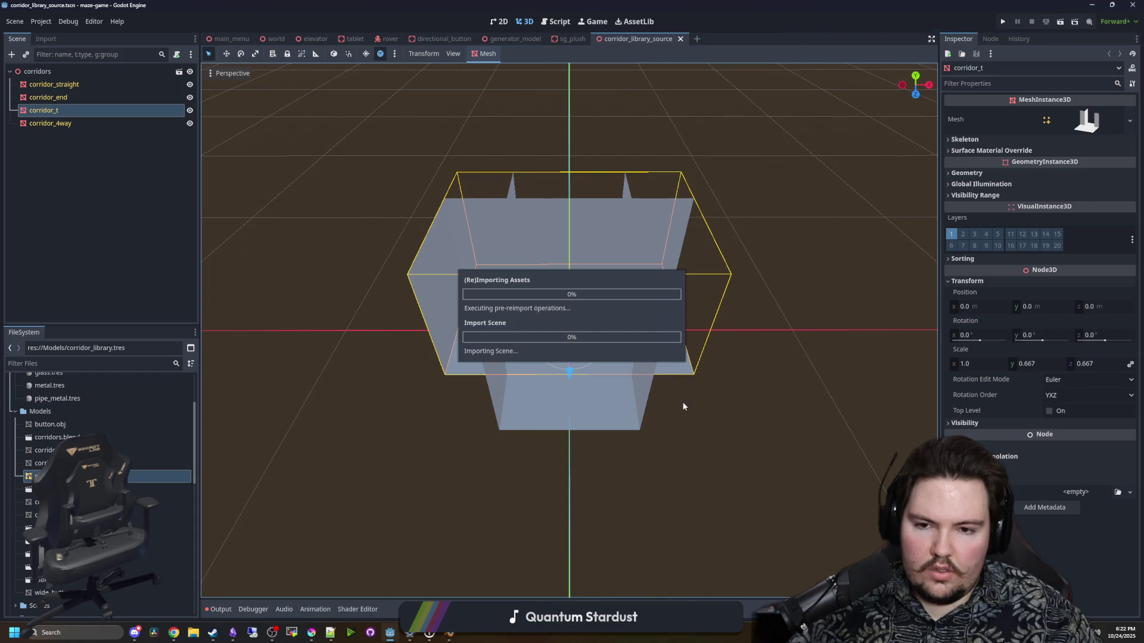
Select corridor_4way and check its transform values in the Inspector
left_click_drag(710, 448, 527, 403)
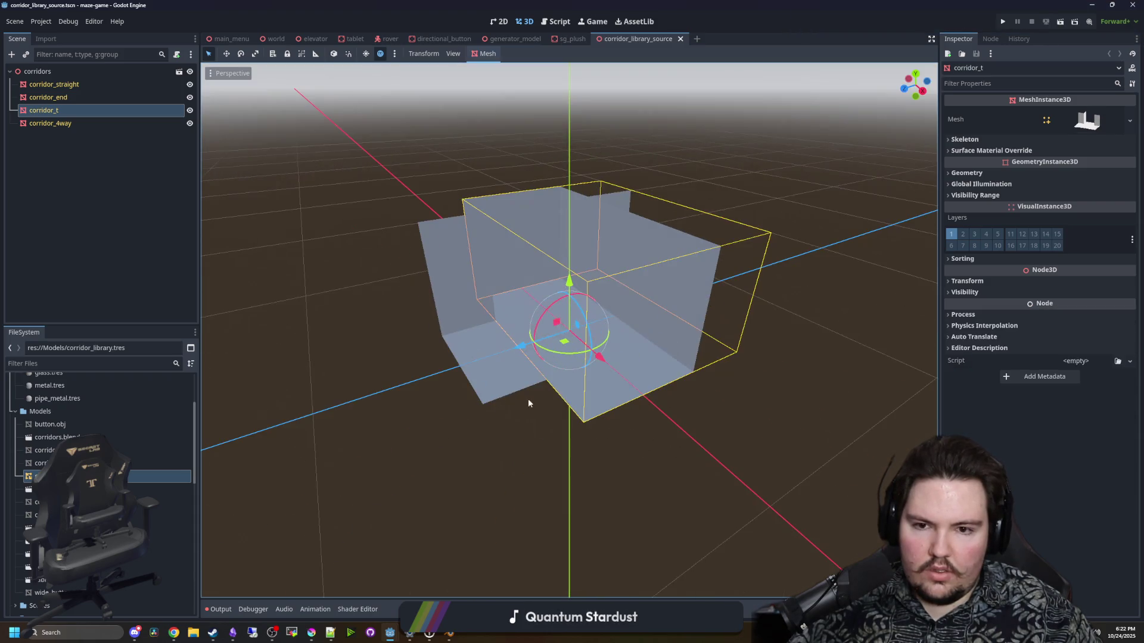
left_click(527, 402)
left_click(967, 280)
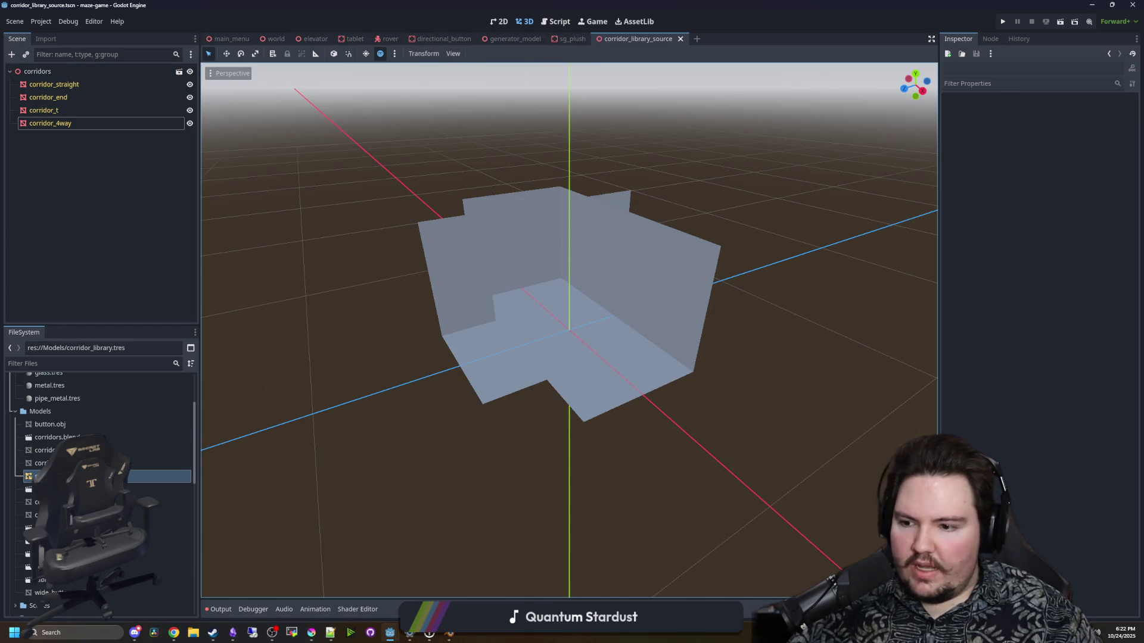
Export the scene as a MeshLibrary with Apply MeshInstance Transforms, overwriting corridor_library.tres
left_click(63, 489)
right_click(63, 489)
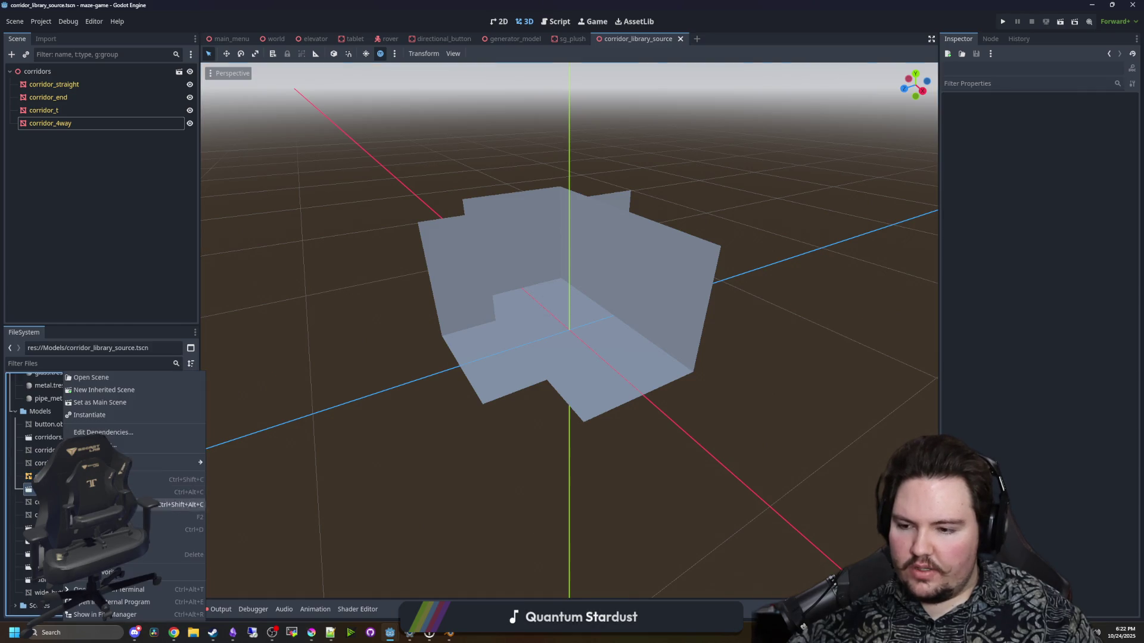
left_click(22, 22)
mouse_move(94, 192)
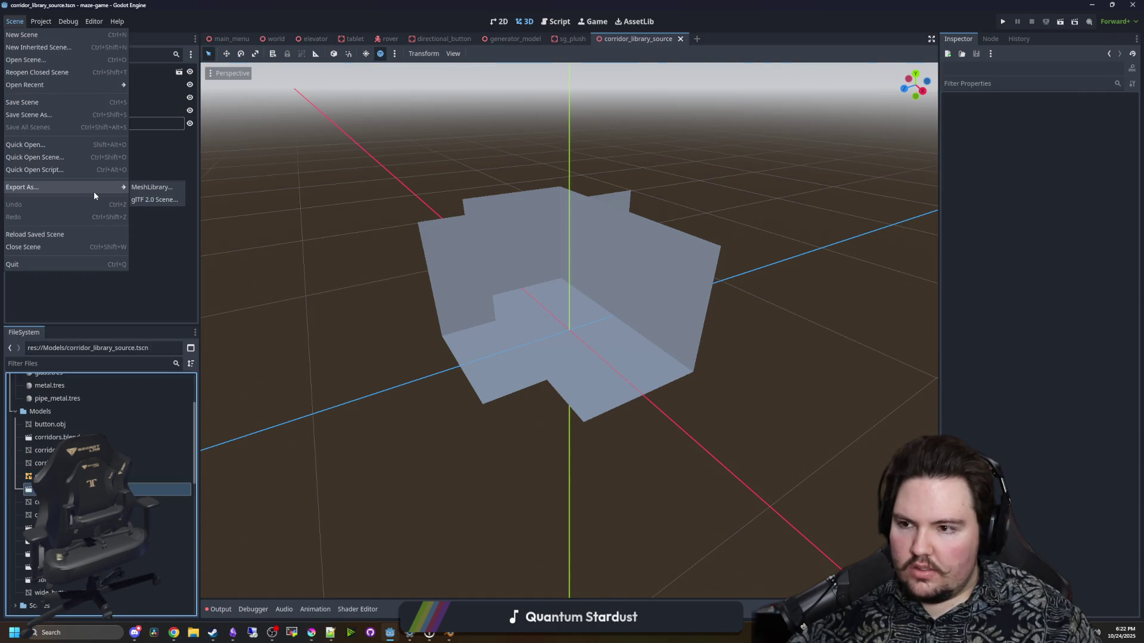
left_click(142, 192)
left_click(652, 447)
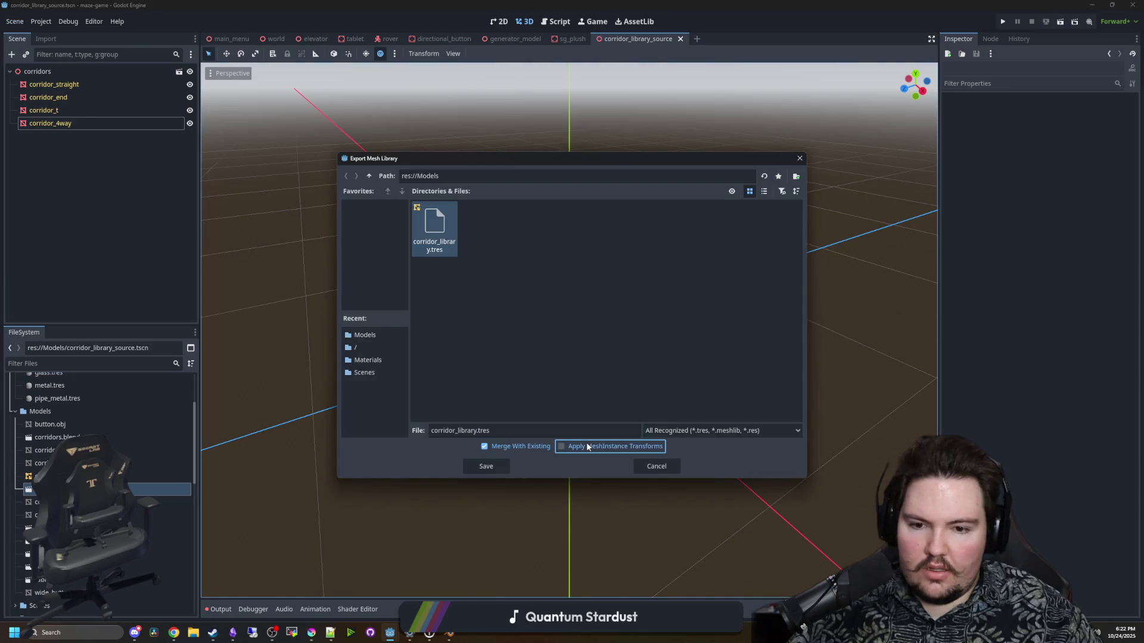
left_click(490, 466)
left_click(540, 332)
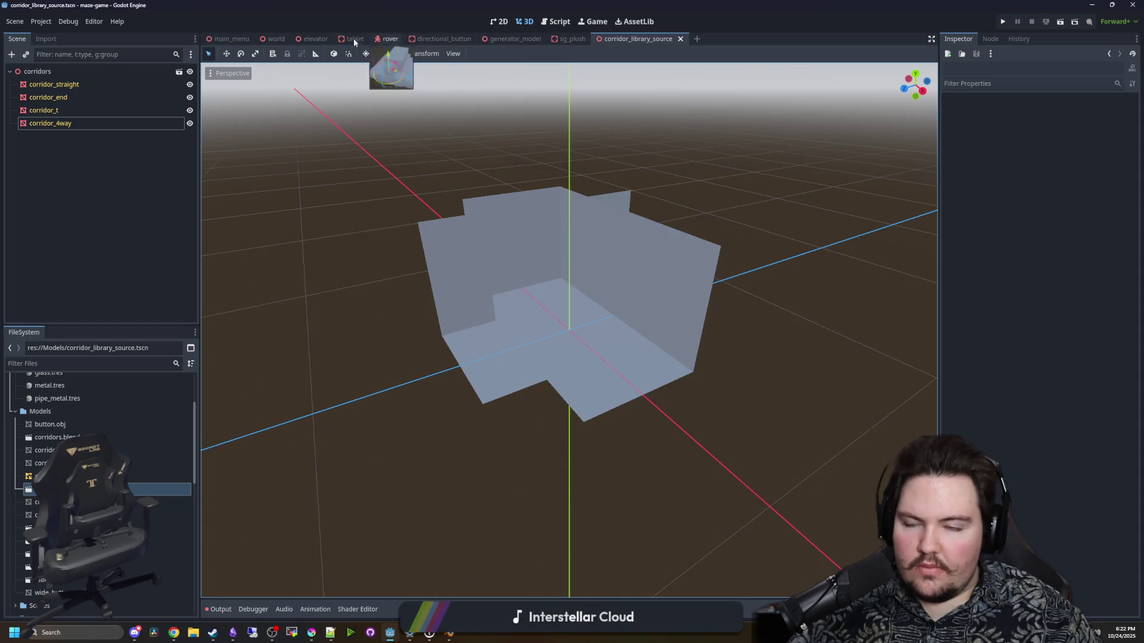
In the world scene's paint mode, switch Center Y off and back on to compare piece heights
left_click(276, 38)
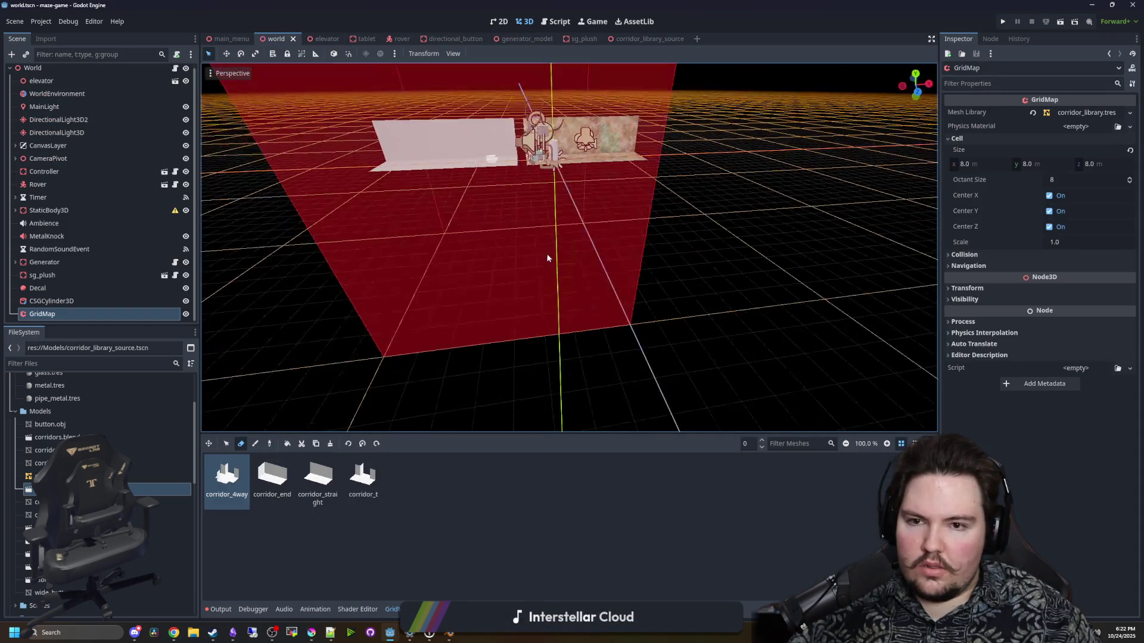
left_click(258, 445)
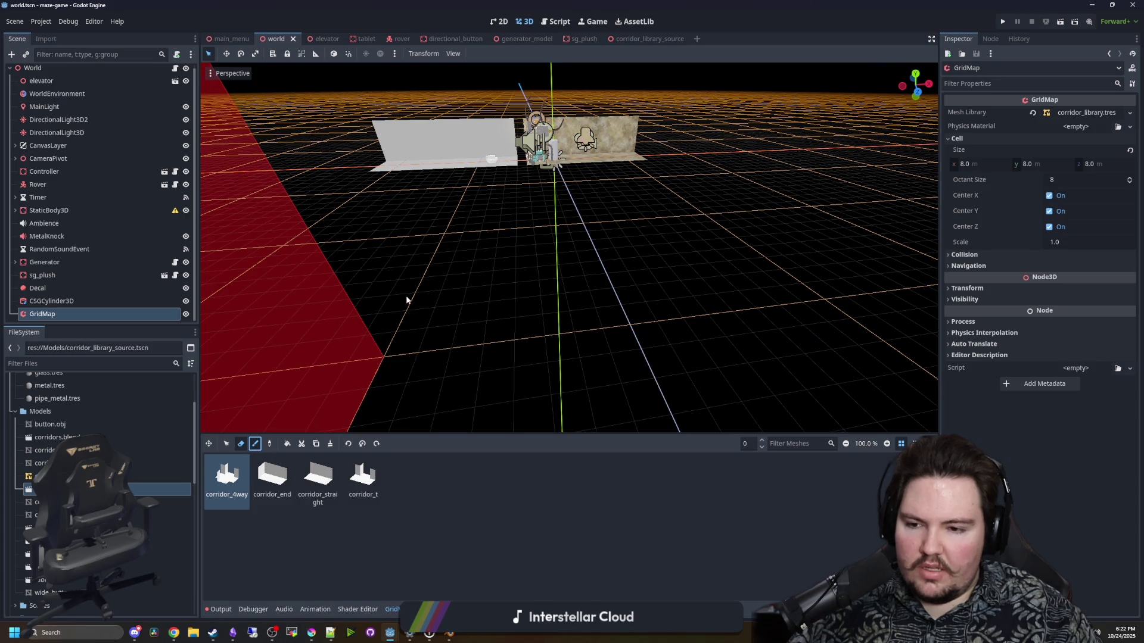
mouse_move(407, 300)
left_mouse_down()
mouse_move(576, 187)
mouse_move(784, 205)
mouse_move(748, 194)
left_mouse_up()
scroll(649, 291, "down", 3)
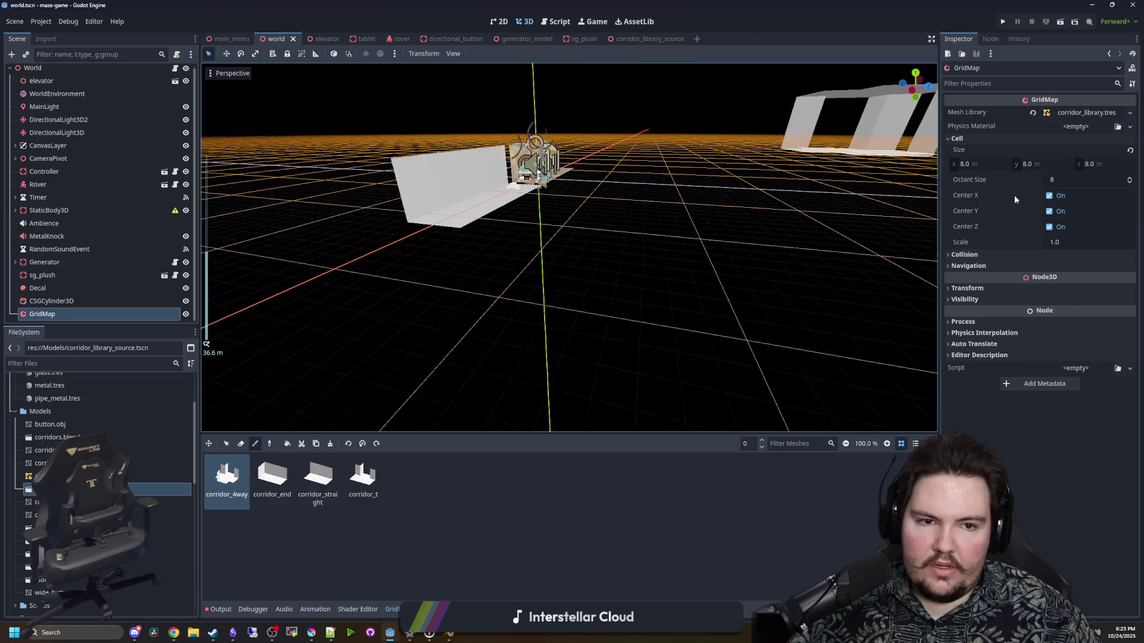
left_click(1049, 211)
mouse_move(698, 310)
left_mouse_down()
mouse_move(550, 316)
mouse_move(510, 354)
mouse_move(532, 307)
mouse_move(540, 324)
mouse_move(423, 295)
mouse_move(509, 306)
mouse_move(581, 278)
mouse_move(576, 246)
left_mouse_up()
scroll(577, 246, "down", 3)
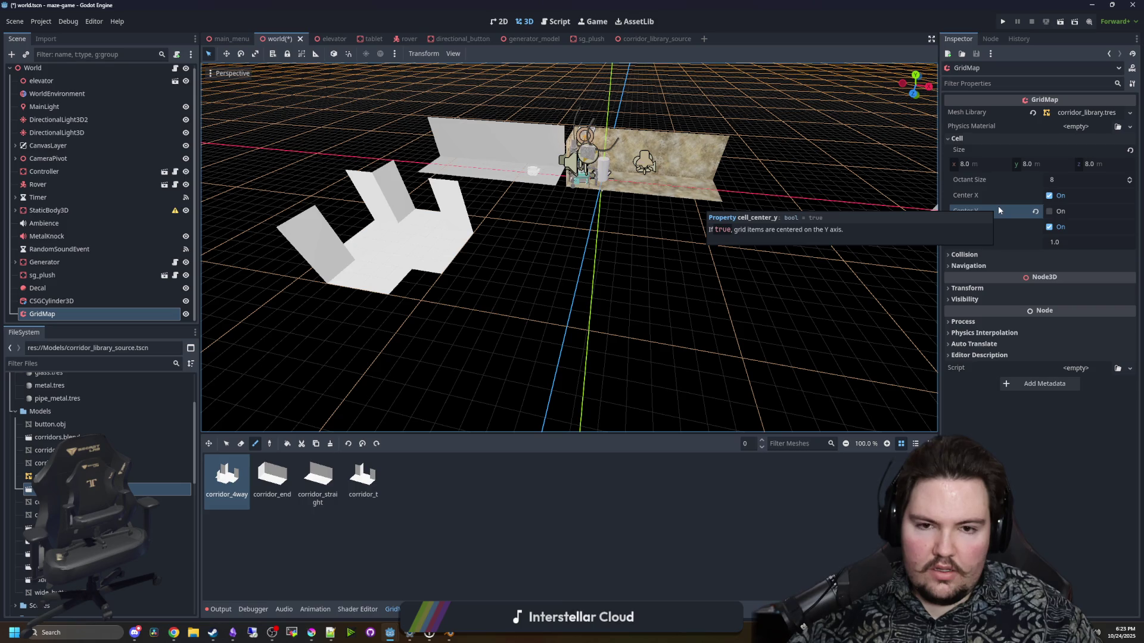
left_click(1049, 211)
Turn Center Y off again and paint a corridor_4way piece on the grid
scroll(616, 287, "down", 2)
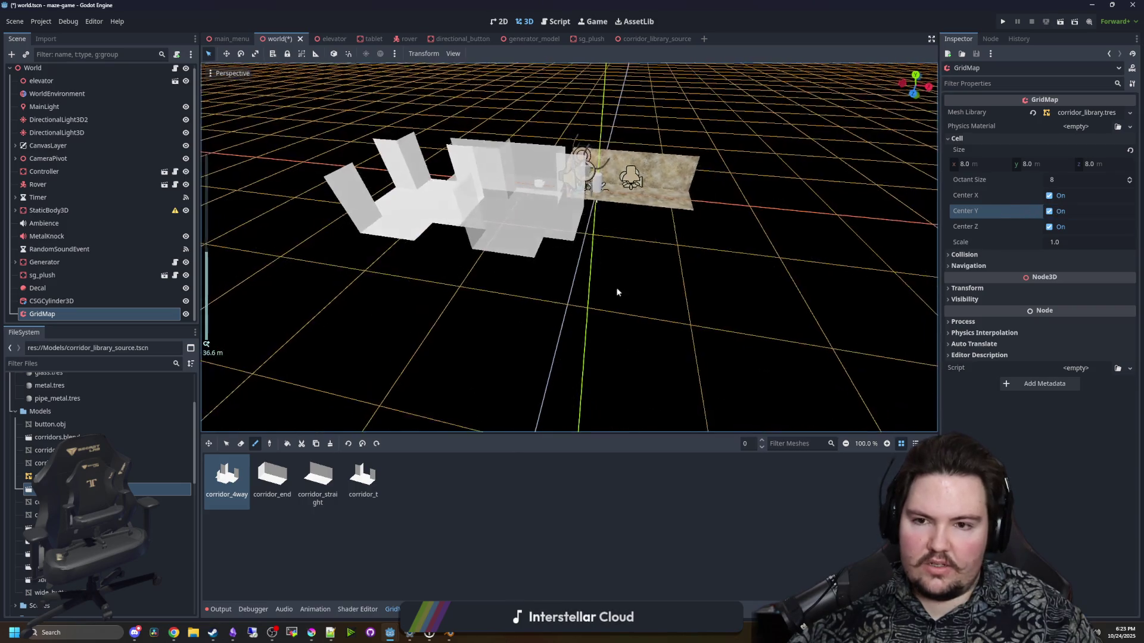
mouse_move(616, 288)
left_mouse_down()
mouse_move(526, 217)
mouse_move(620, 295)
left_mouse_up()
scroll(620, 294, "up", 2)
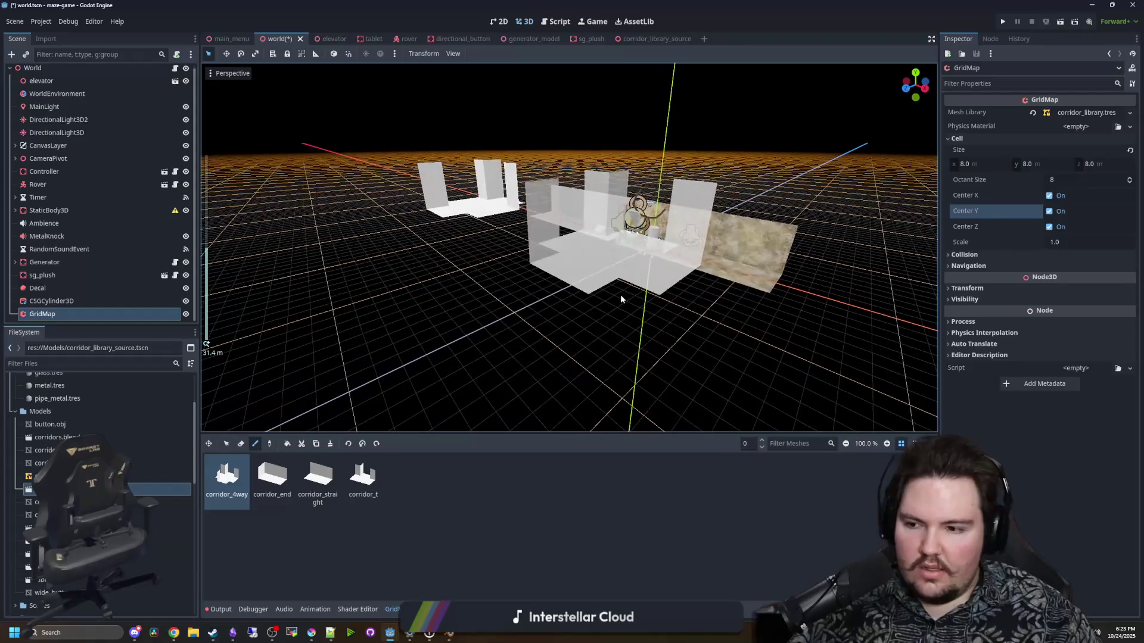
left_click(1044, 225)
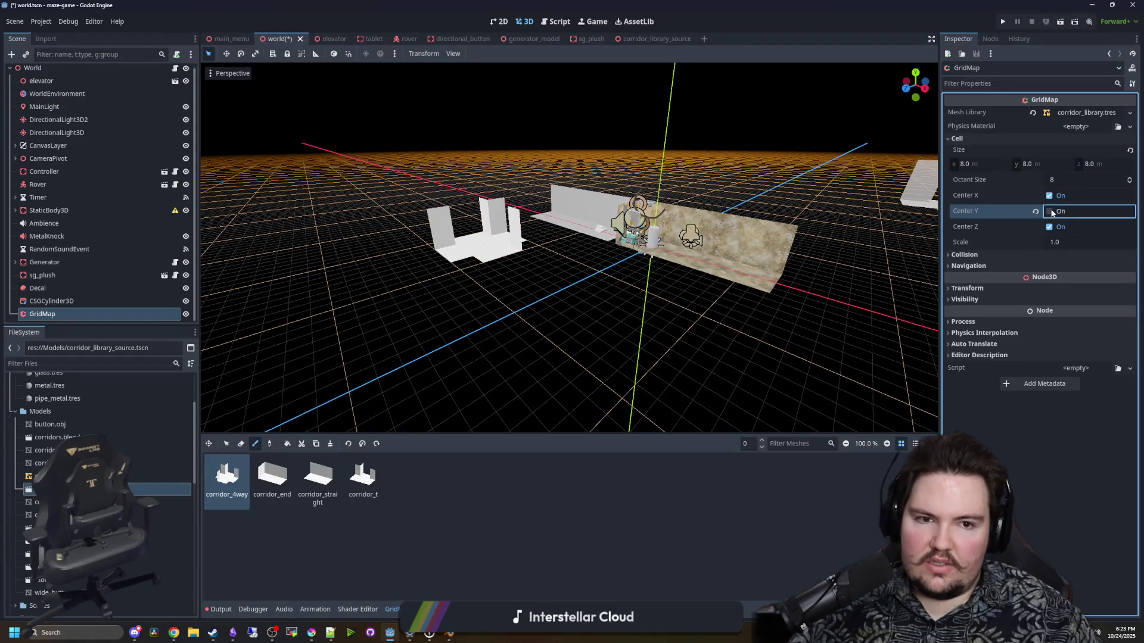
left_click(474, 263)
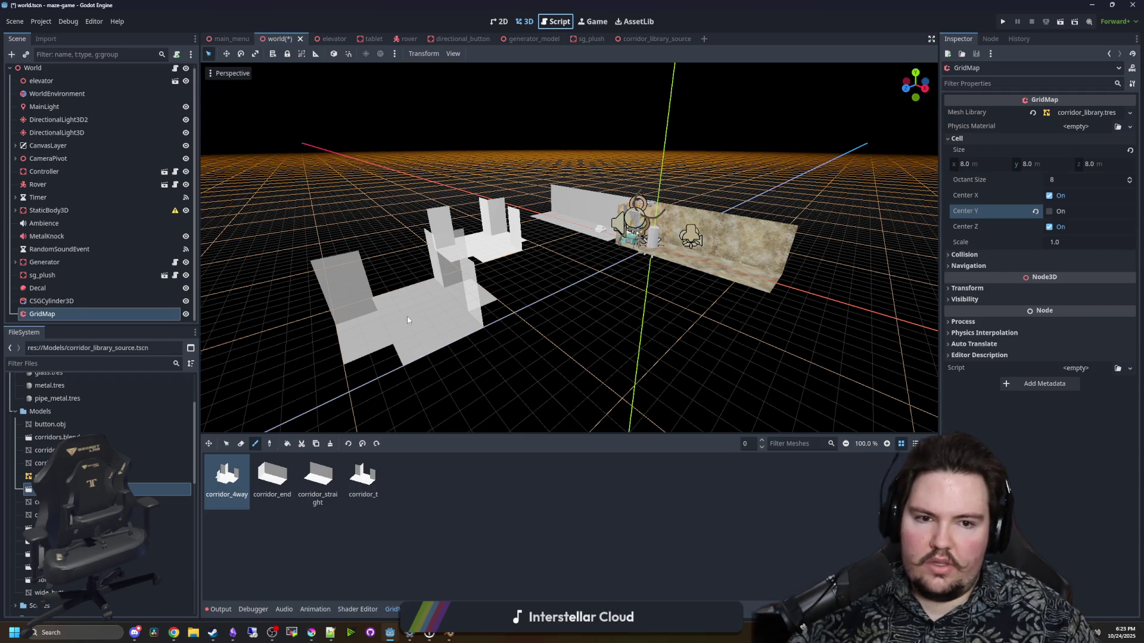
scroll(407, 320, "up", 5)
Paint a straight corridor beside the 4-way piece, try the end piece, and erase a mistake
left_click(323, 485)
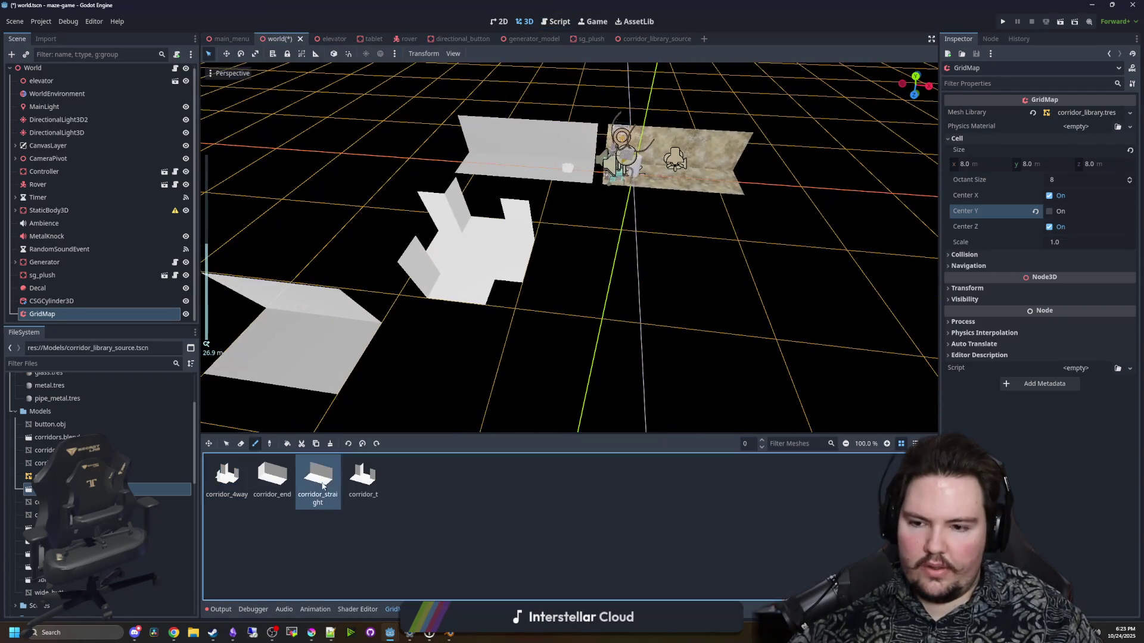
left_click(732, 311)
scroll(572, 304, "up", 5)
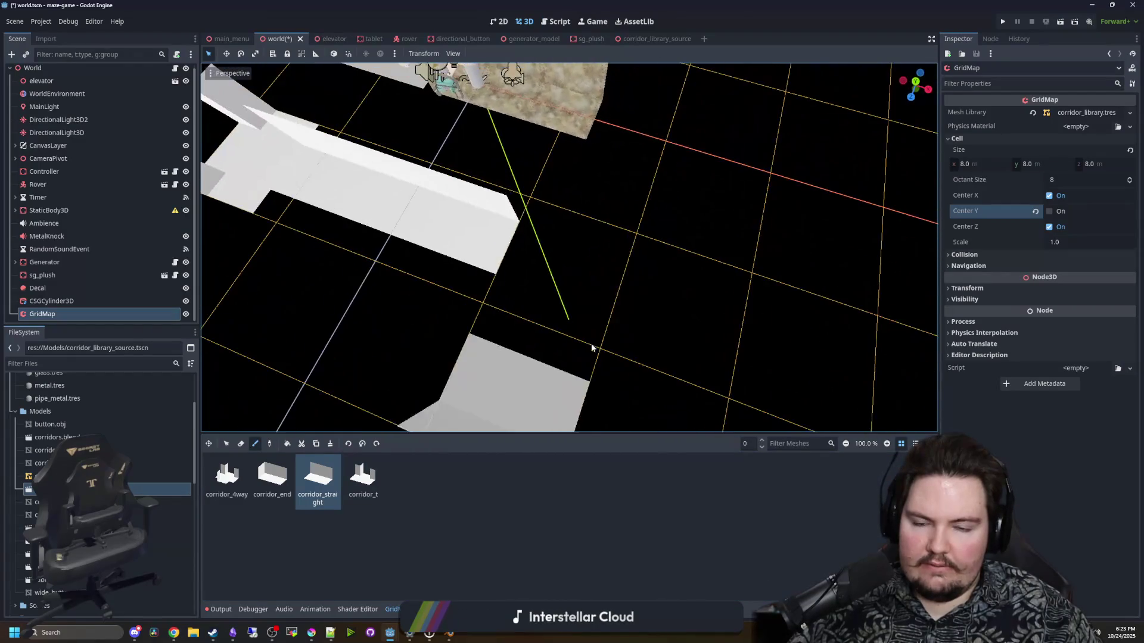
left_click(272, 476)
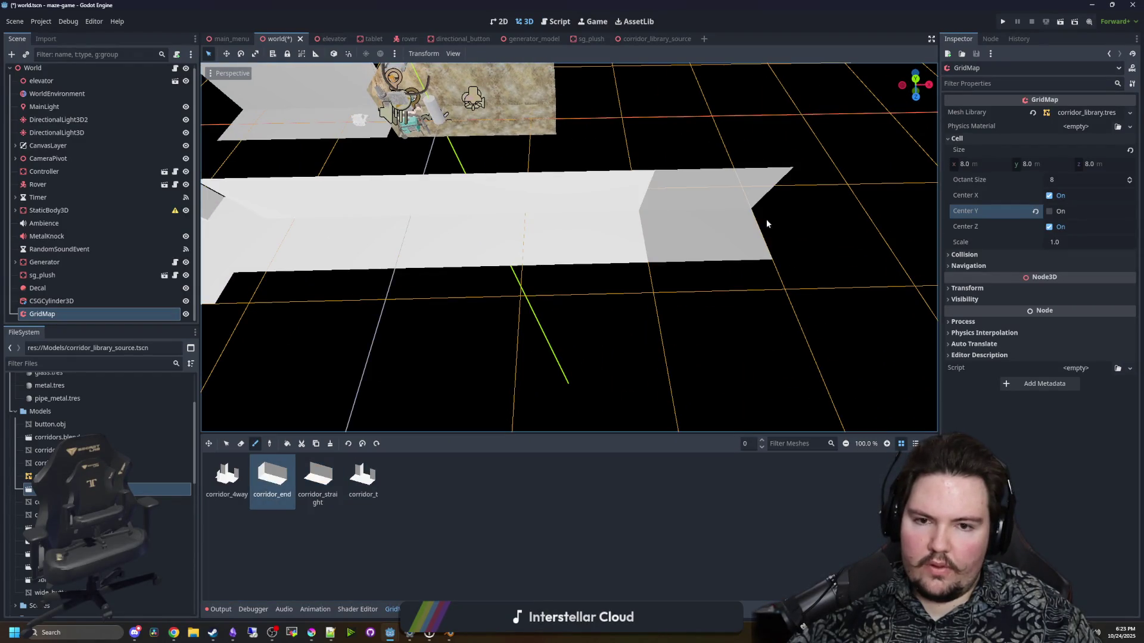
scroll(716, 233, "down", 5)
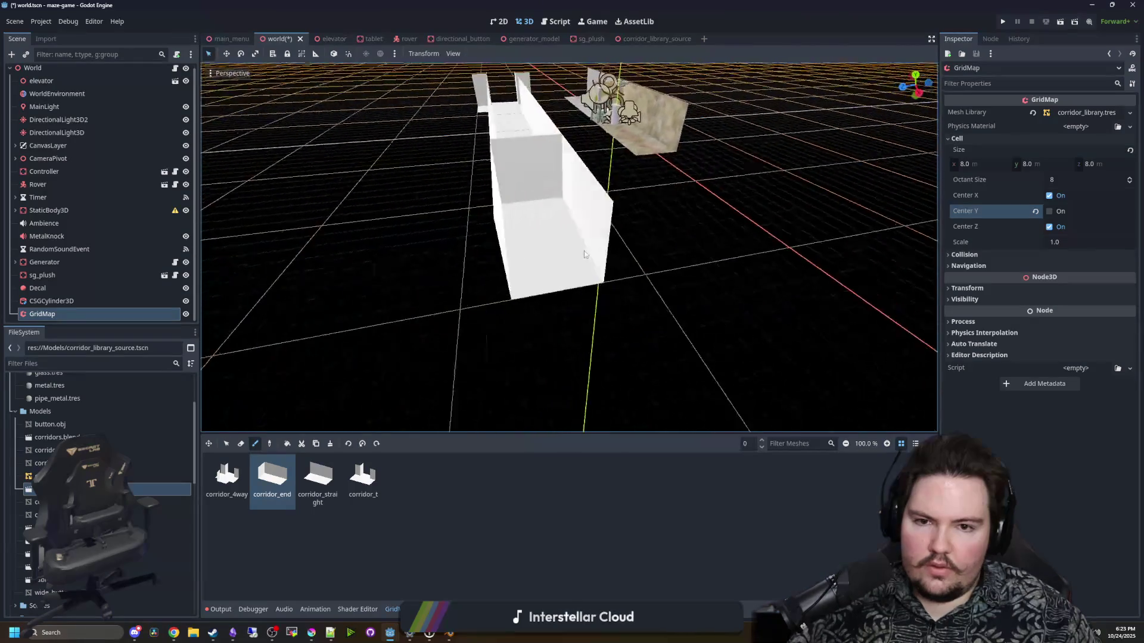
left_click(241, 444)
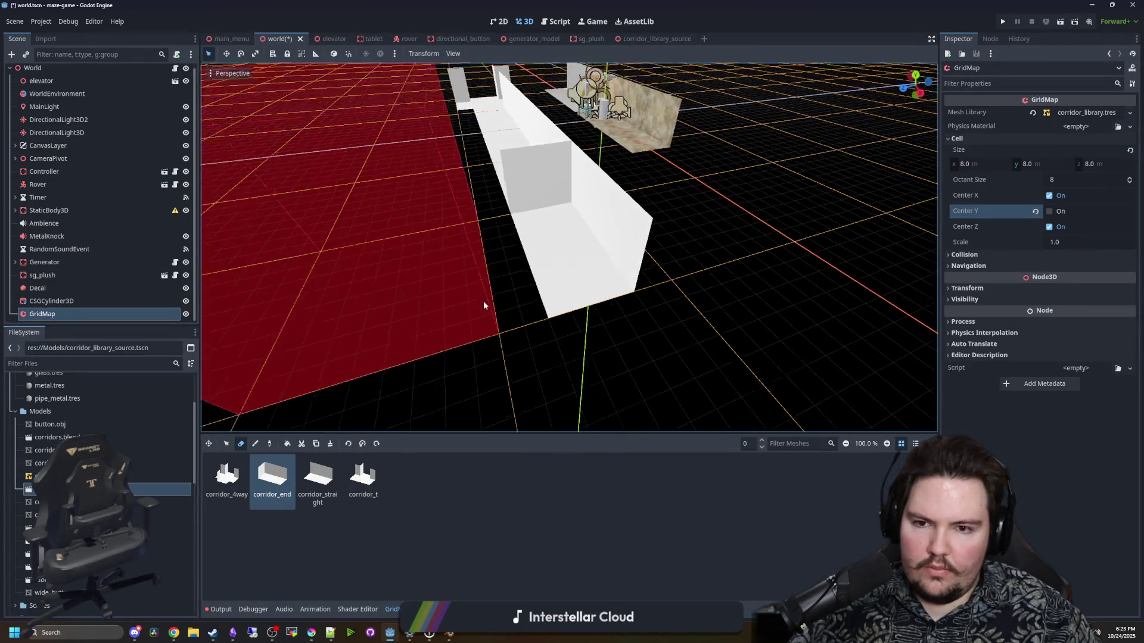
scroll(664, 356, "up", 3)
left_click(255, 444)
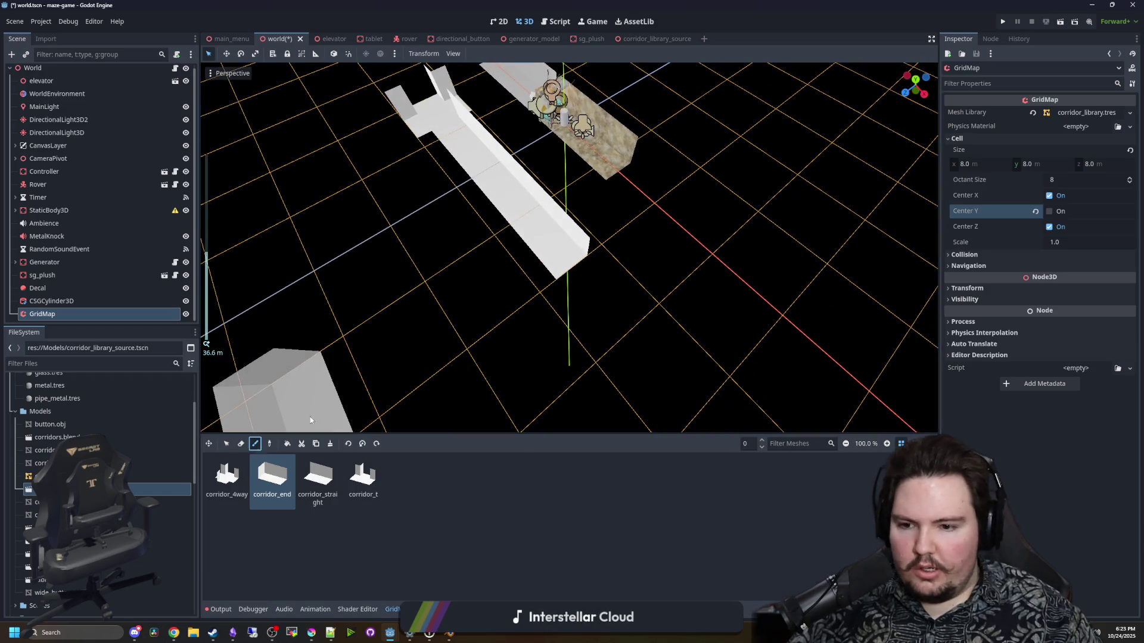
Rotate and place a T-junction piece at the corridor's end, then open the GridMap class reference
left_click(317, 476)
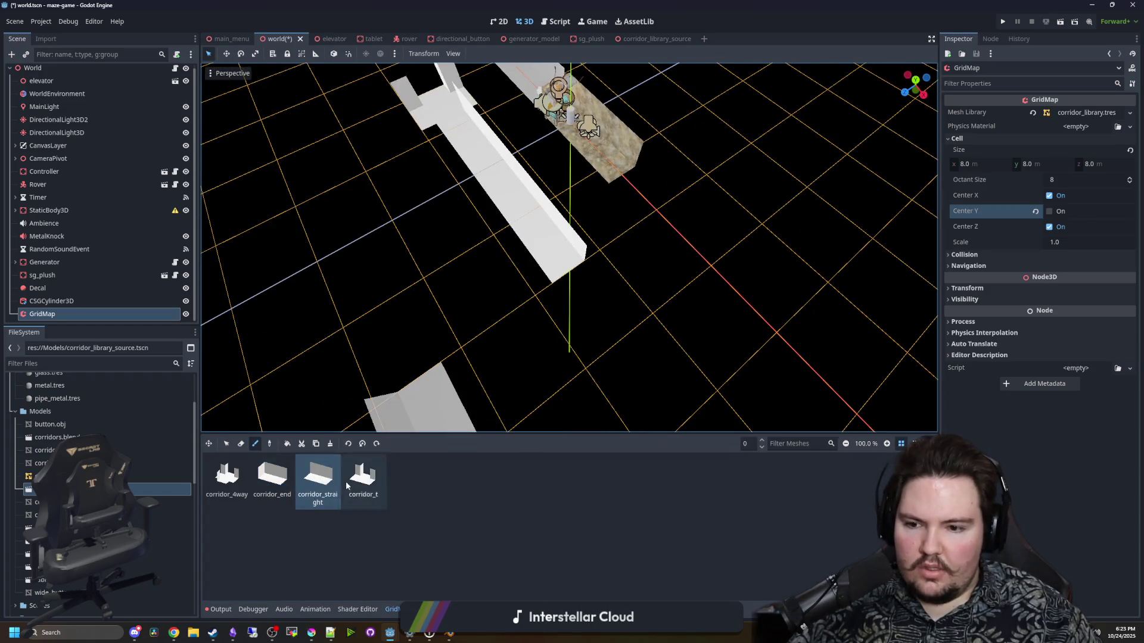
left_click(364, 477)
scroll(606, 331, "up", 3)
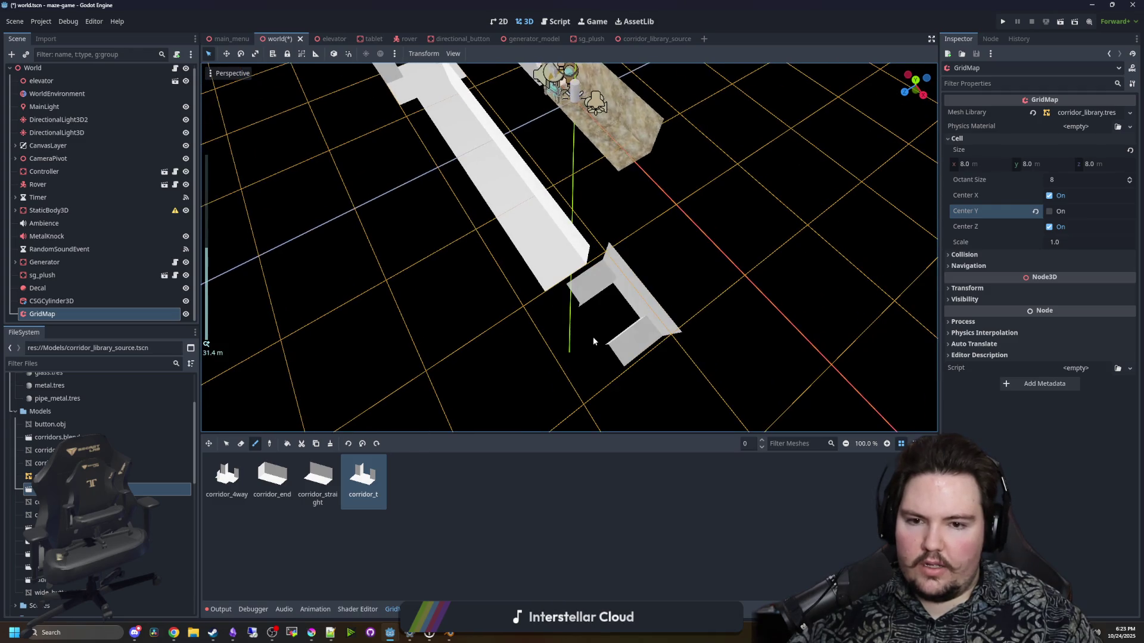
key("s")
key("a")
key("w")
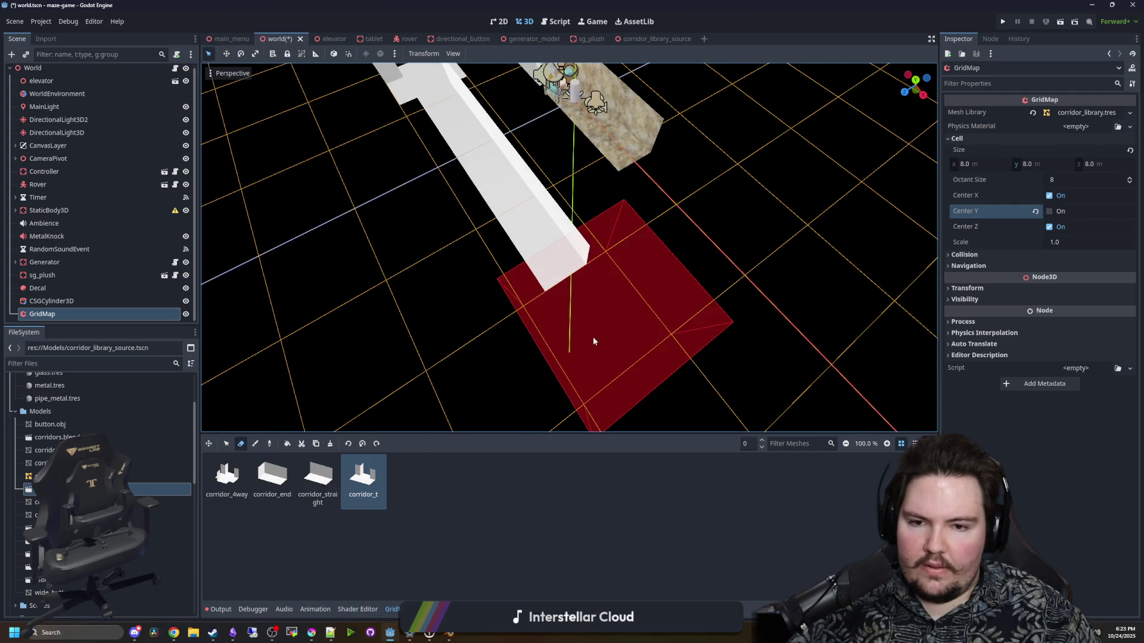
left_click(253, 444)
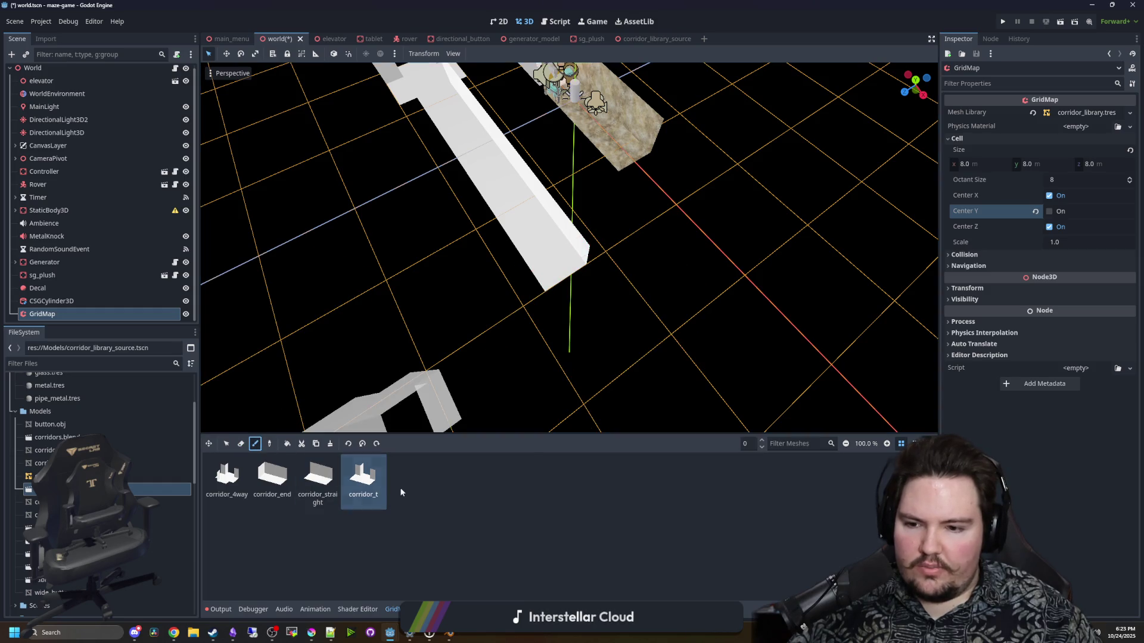
left_click(625, 318)
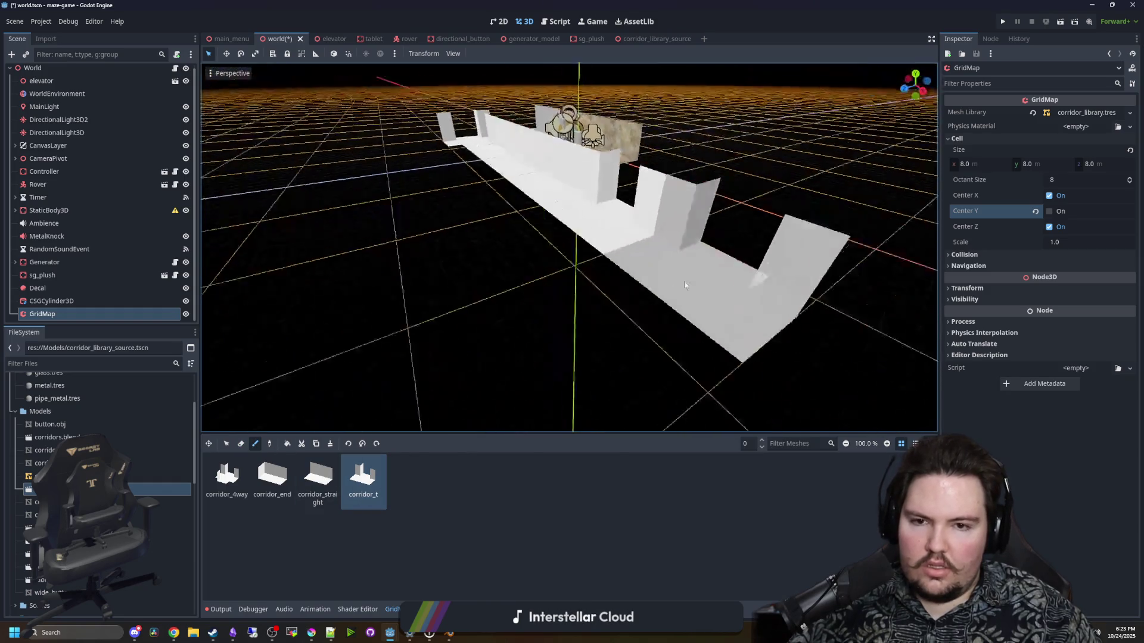
left_click(1132, 68)
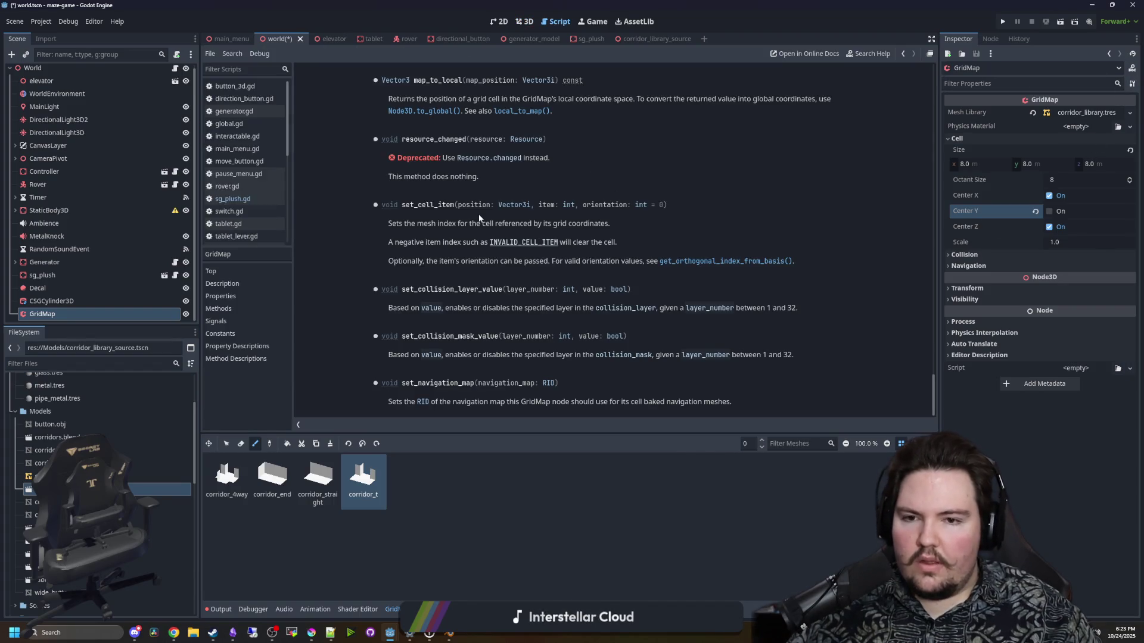
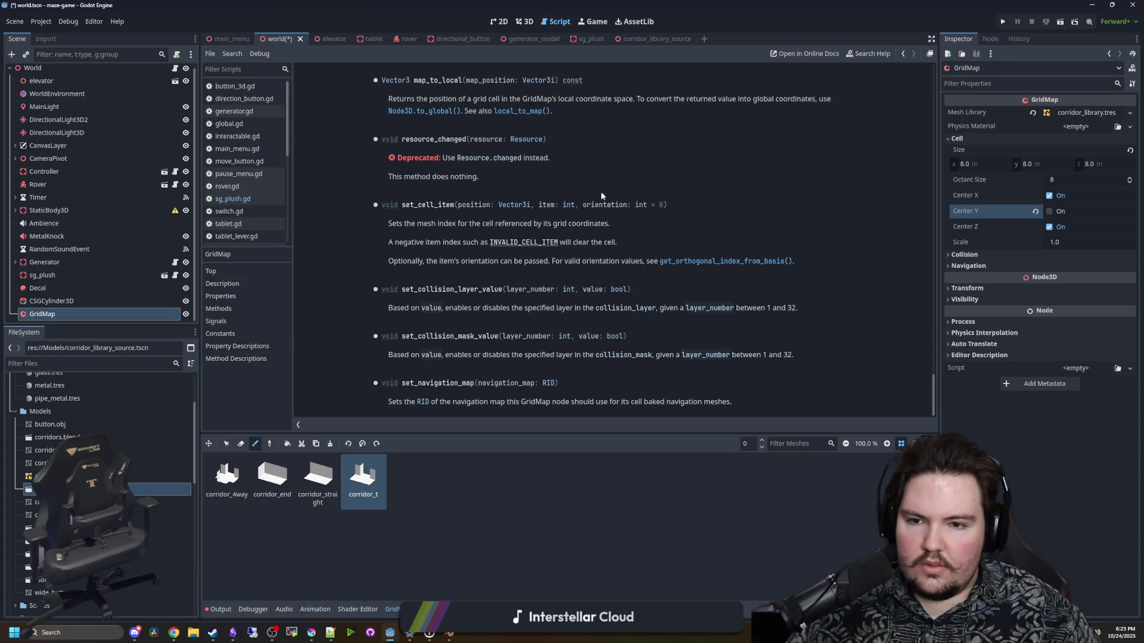
Look up get_orthogonal_index_from_basis in the docs, then return to the 3D scene view
left_click(706, 261)
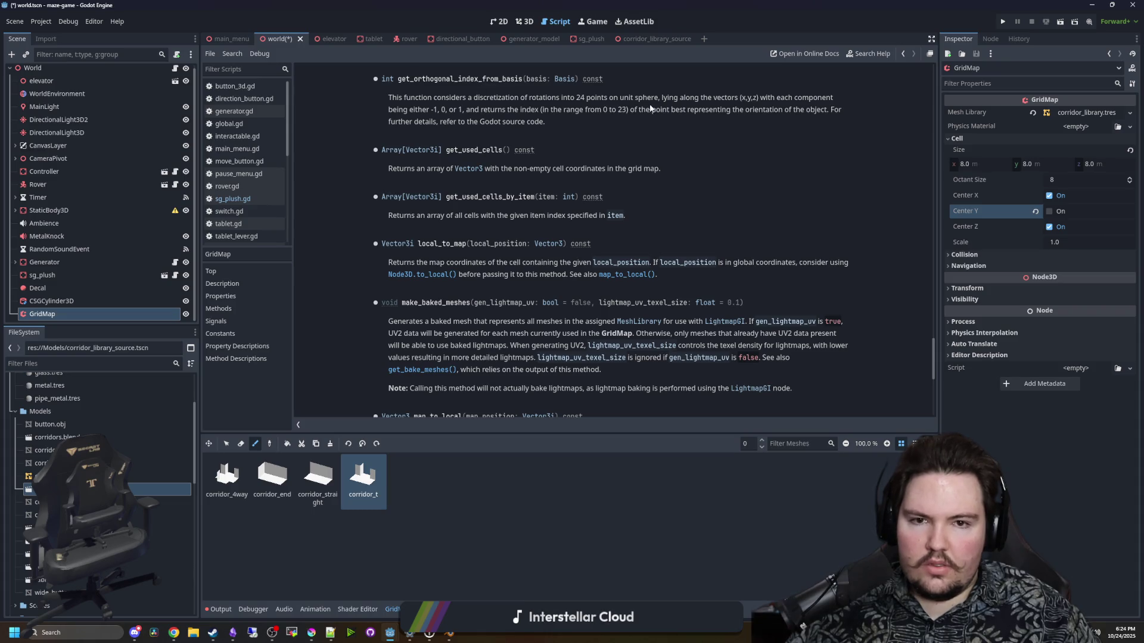
left_click(500, 21)
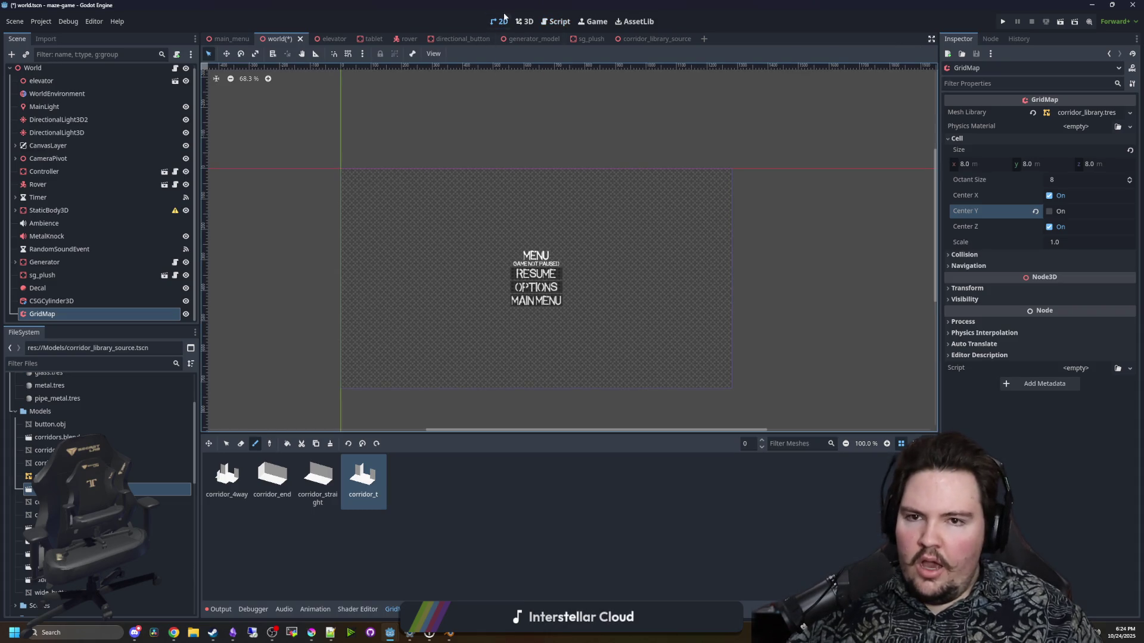
left_click(523, 21)
scroll(358, 298, "up", 3)
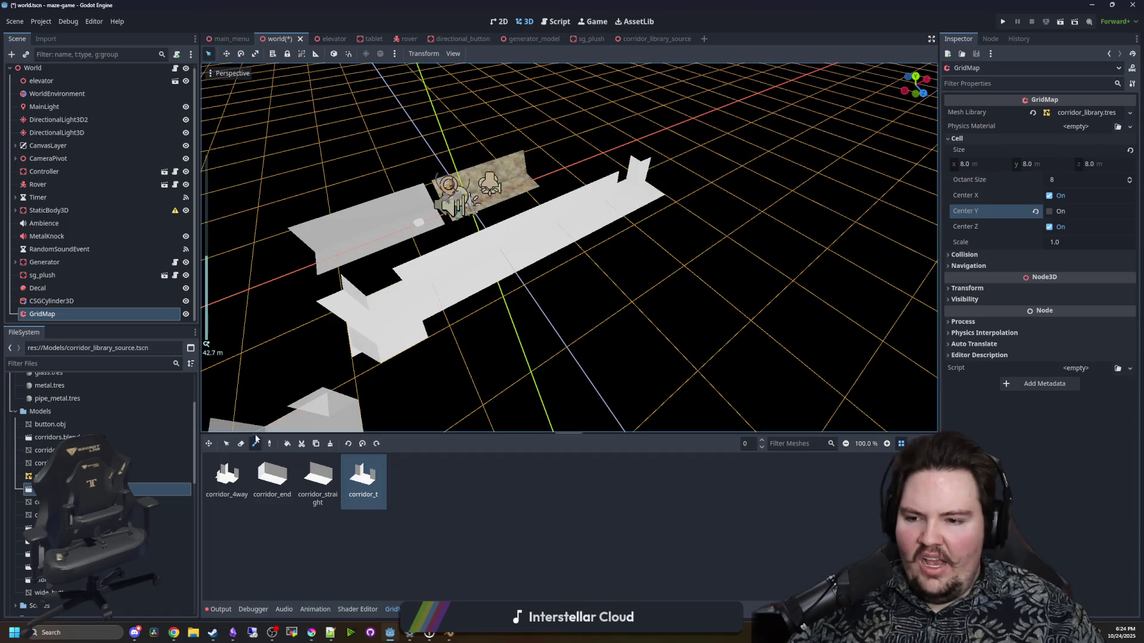
Pick the corridor_4way piece in the GridMap palette and return to paint mode
left_click(241, 443)
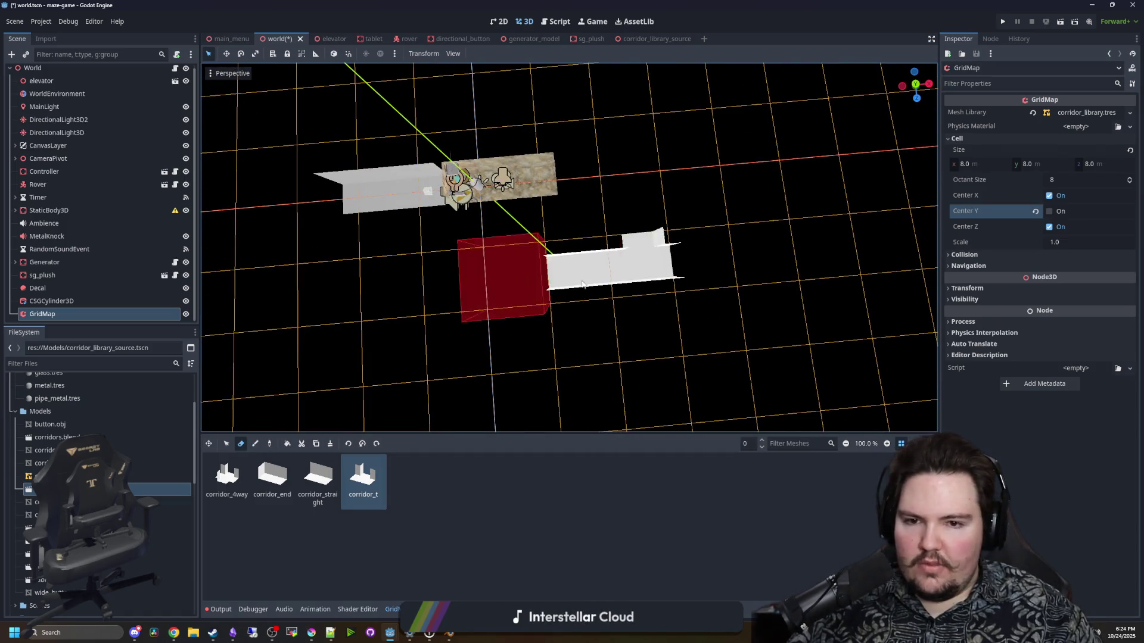
mouse_move(583, 283)
left_mouse_down()
mouse_move(524, 324)
mouse_move(604, 222)
mouse_move(357, 369)
left_mouse_up()
left_click(226, 476)
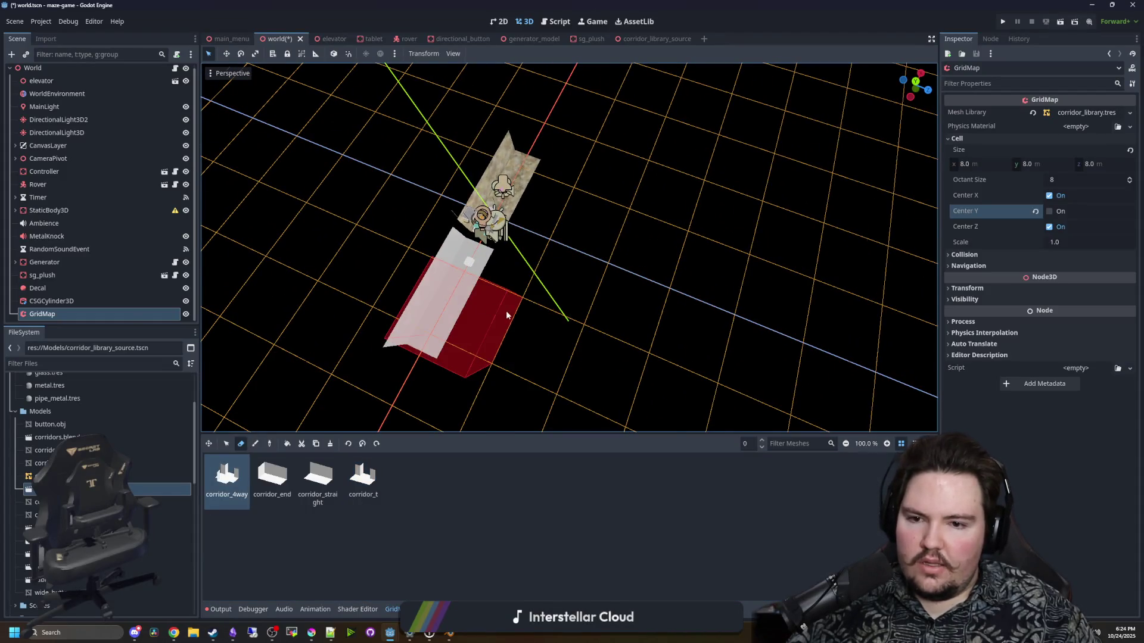
left_click(255, 443)
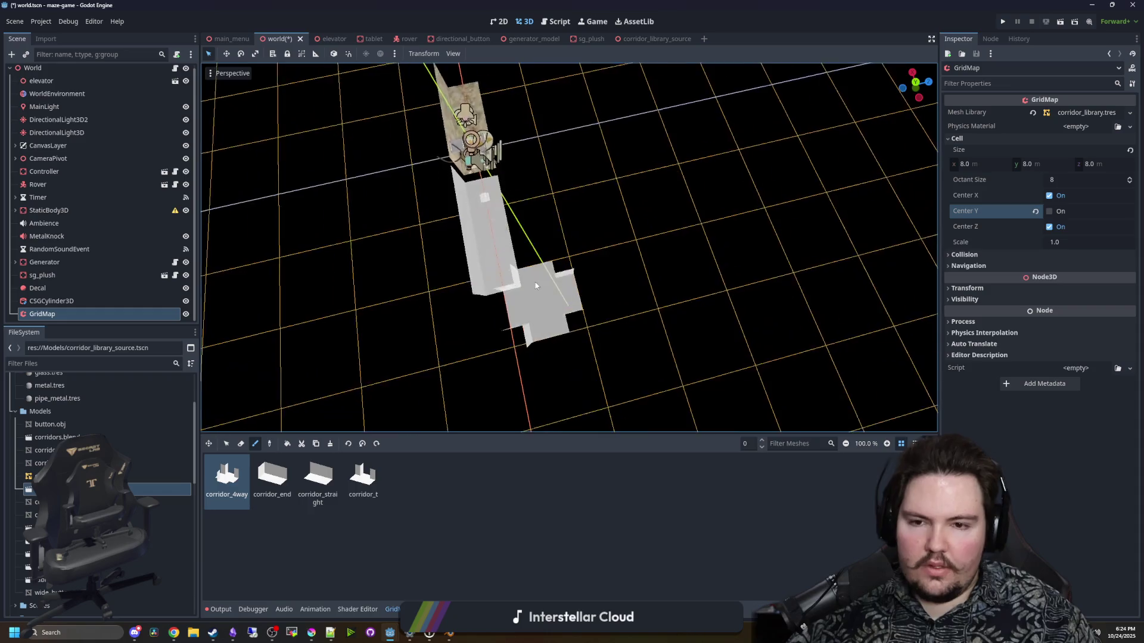
Try the GridMap Center X, Y and Z options on the corridors, save the world scene and go to Blender
left_click(1050, 195)
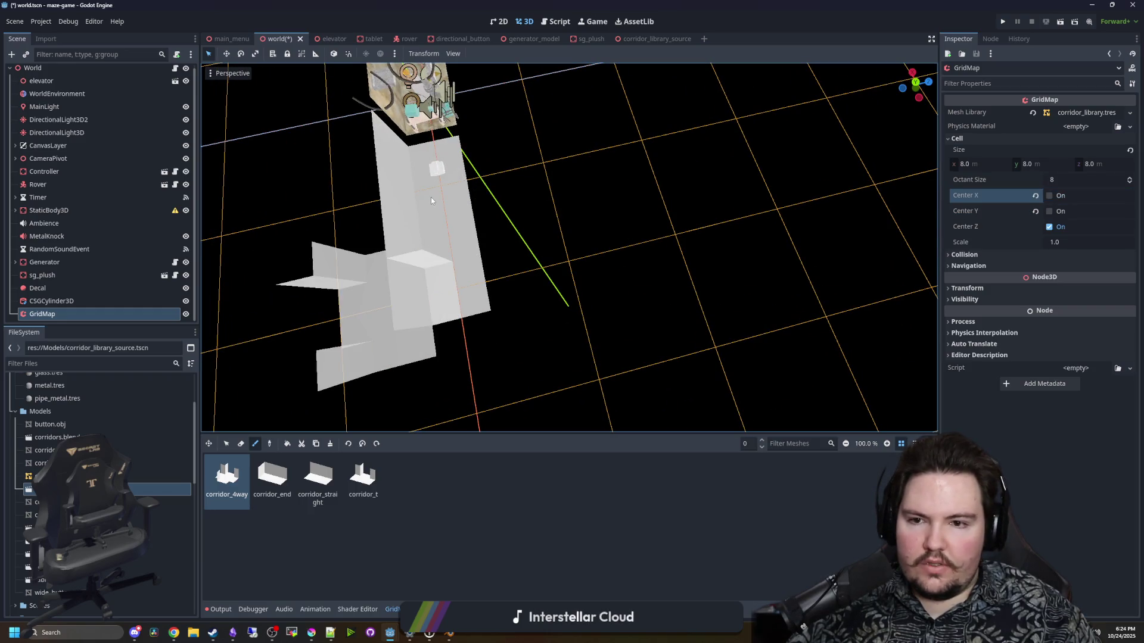
left_click(1050, 227)
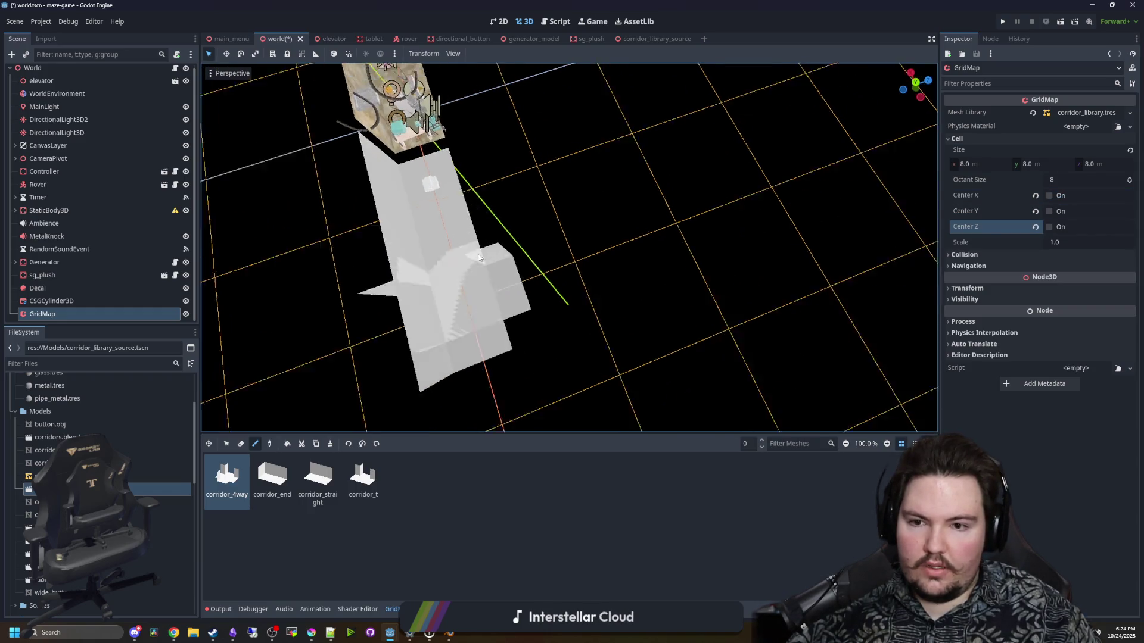
mouse_move(479, 257)
left_mouse_down()
mouse_move(632, 306)
mouse_move(543, 290)
mouse_move(583, 253)
mouse_move(613, 282)
mouse_move(577, 272)
left_mouse_up()
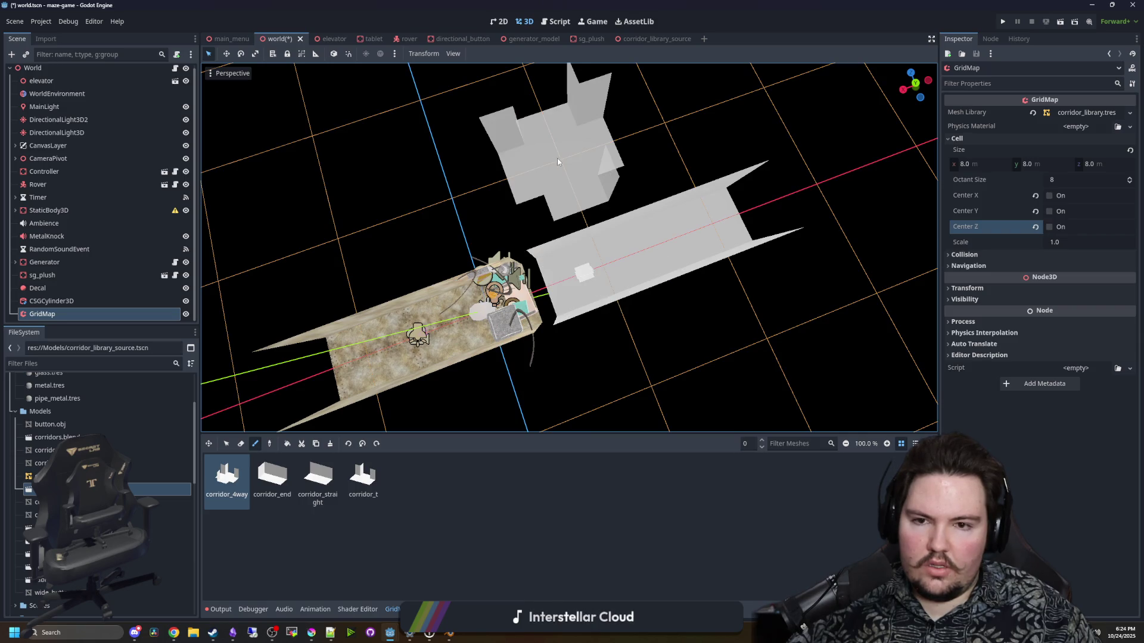
mouse_move(568, 168)
left_mouse_down()
mouse_move(535, 210)
mouse_move(700, 262)
mouse_move(725, 234)
mouse_move(1058, 235)
left_mouse_up()
left_click(1049, 211)
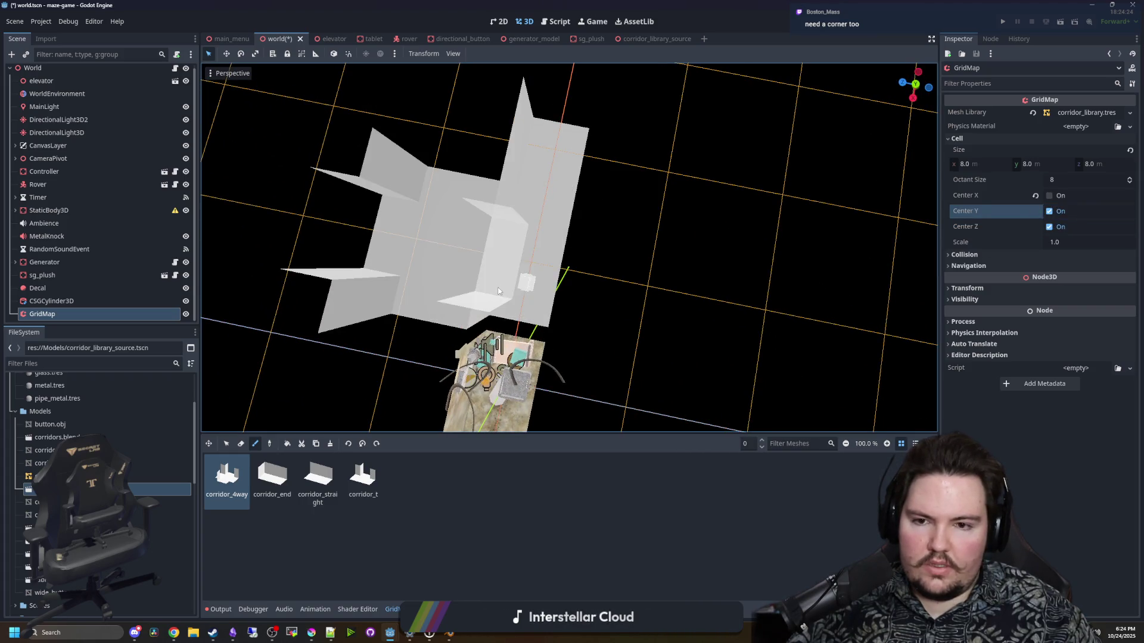
scroll(520, 207, "down", 2)
mouse_move(520, 207)
left_mouse_down()
mouse_move(570, 299)
mouse_move(593, 267)
left_mouse_up()
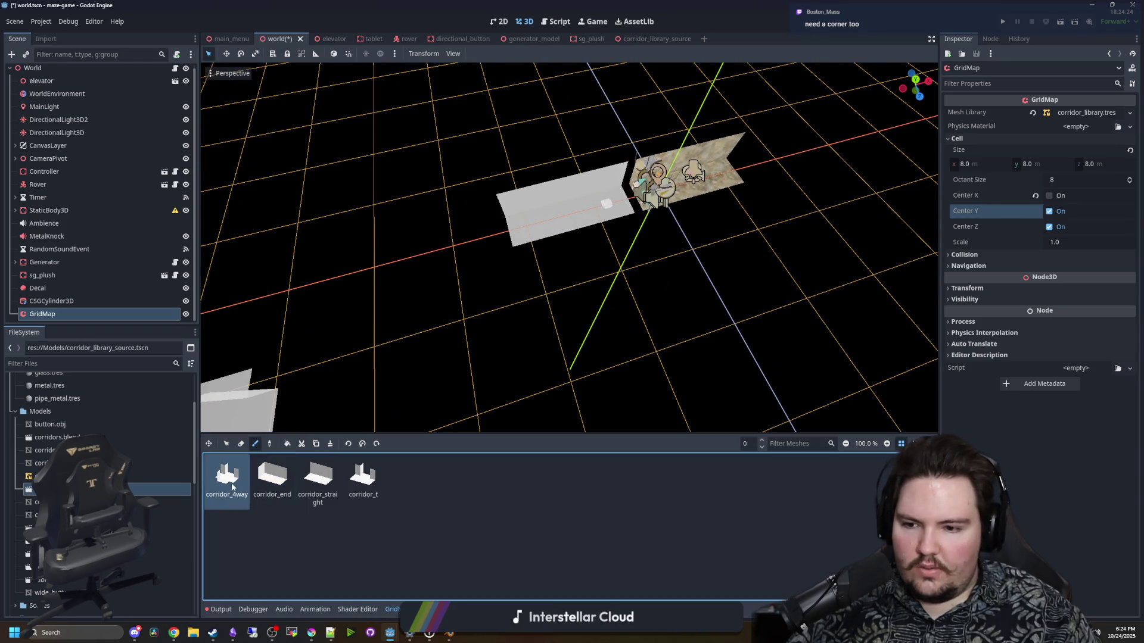
mouse_move(499, 293)
left_mouse_down()
mouse_move(493, 341)
mouse_move(592, 316)
mouse_move(653, 282)
left_mouse_up()
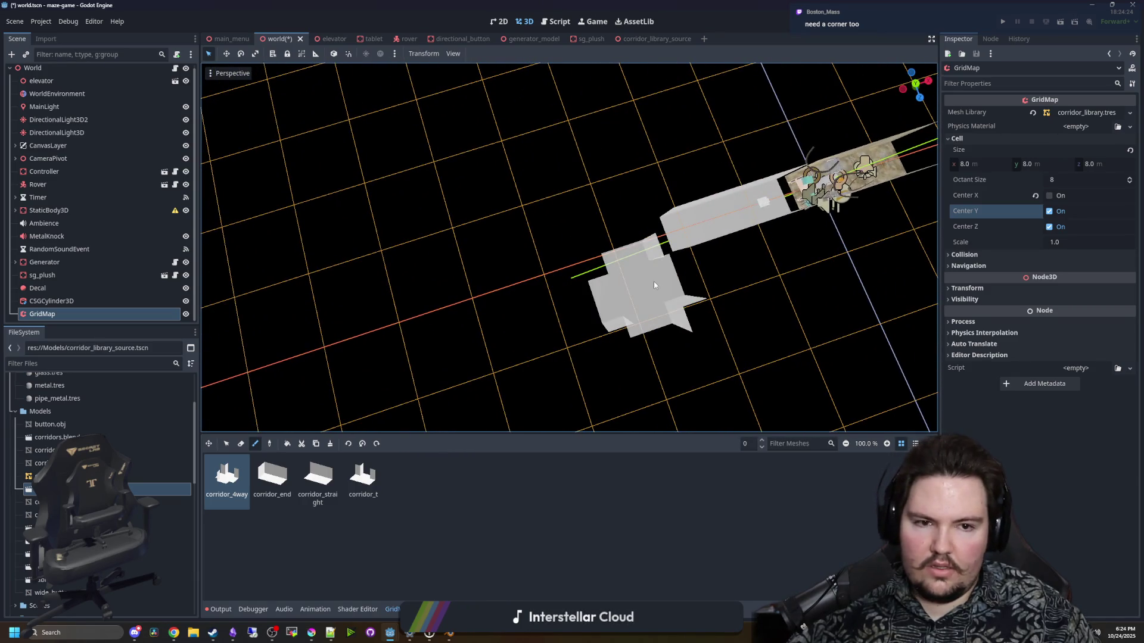
left_click(1049, 196)
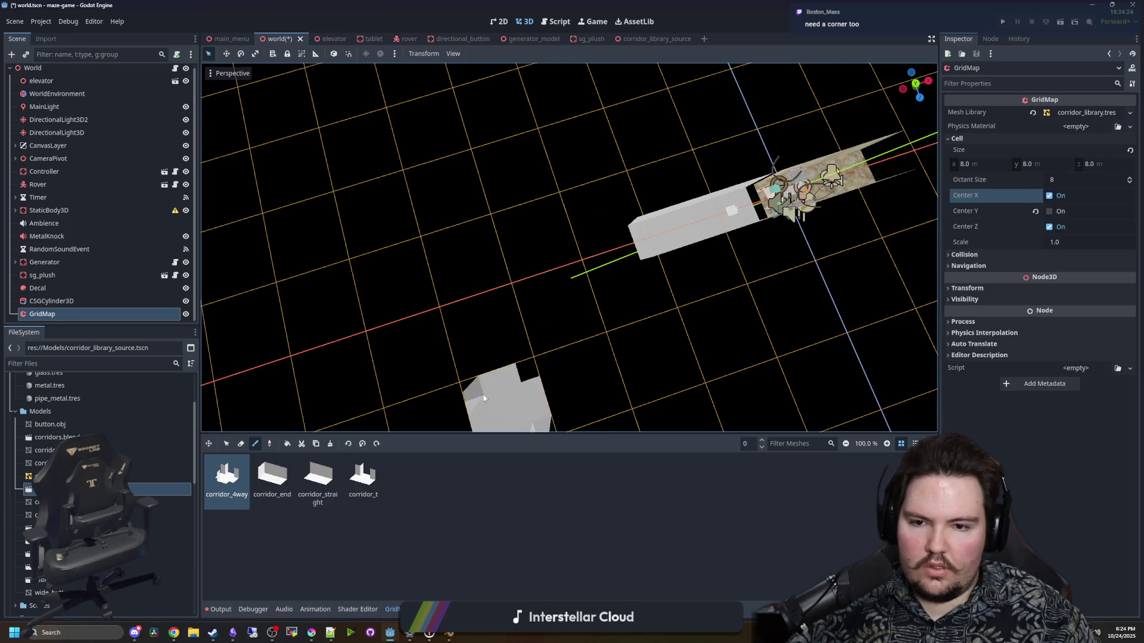
mouse_move(703, 262)
left_mouse_down()
mouse_move(501, 244)
mouse_move(602, 217)
mouse_move(381, 369)
left_mouse_up()
key("ctrl+s")
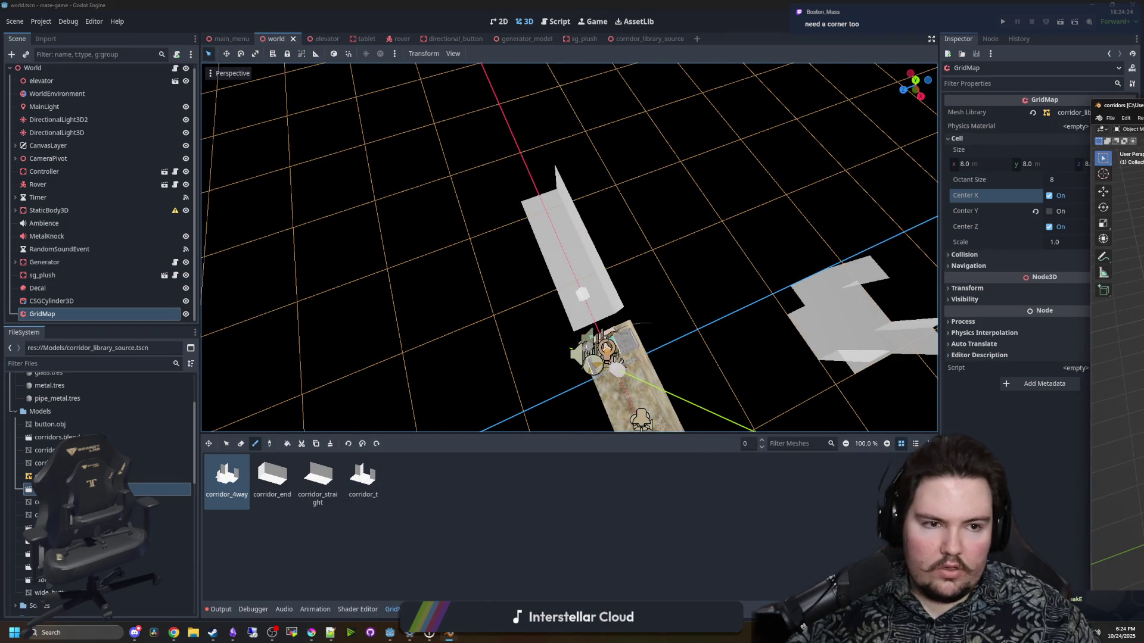
double_click(1114, 105)
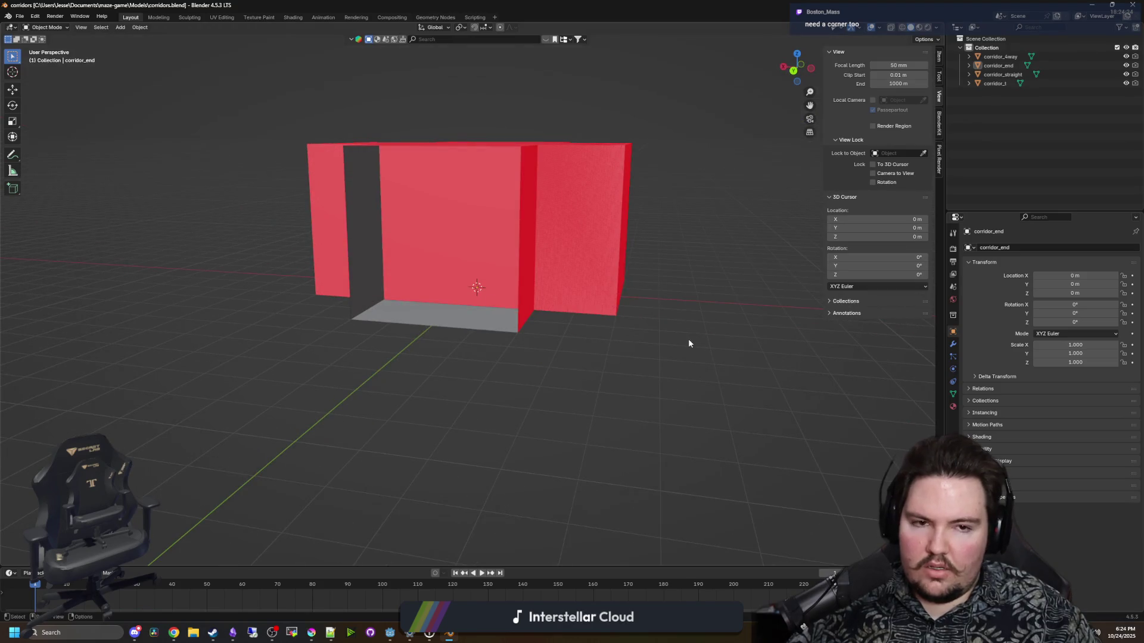
Hide corridor_4way and briefly show corridor_end to inspect the remaining corridor pieces
left_click(1126, 57)
left_click_drag(740, 180, 894, 119)
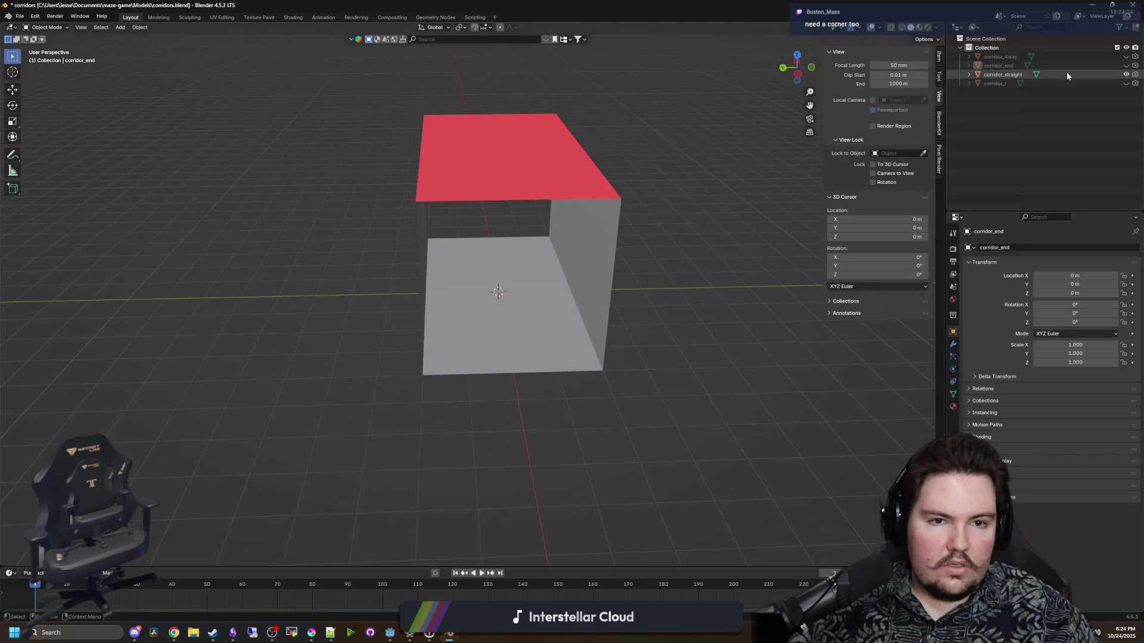
left_click(1126, 65)
left_click_drag(536, 160, 477, 159)
left_click(1126, 65)
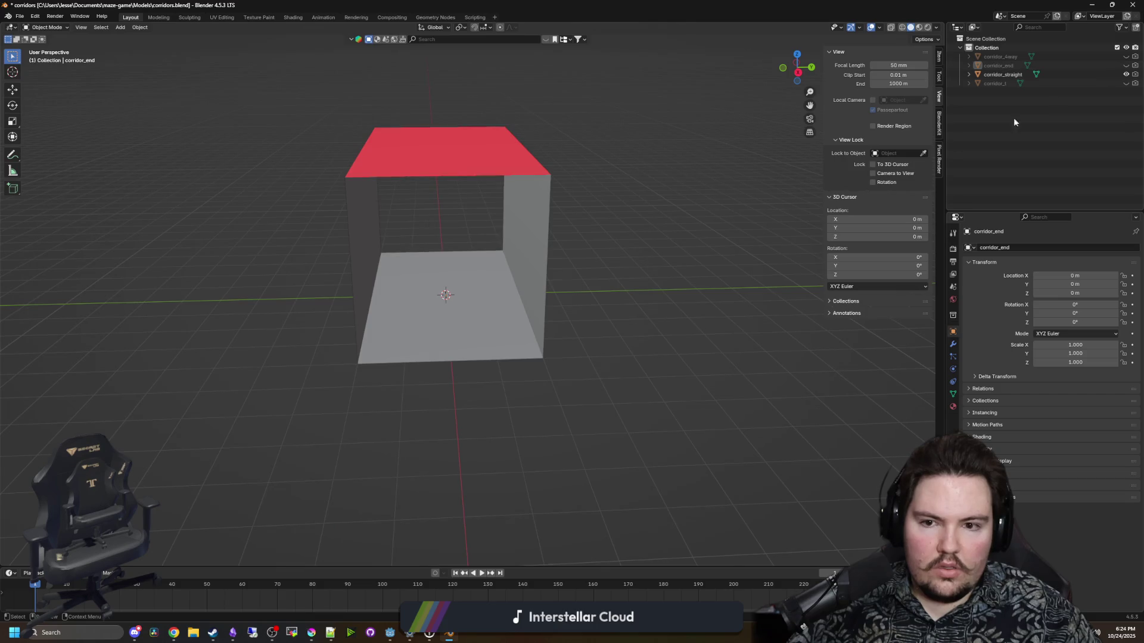
mouse_move(655, 220)
left_mouse_down()
mouse_move(673, 224)
mouse_move(526, 235)
mouse_move(570, 256)
left_mouse_up()
Select corridor_straight and inspect its open interior, cancelling a trial X-axis move
left_click(526, 235)
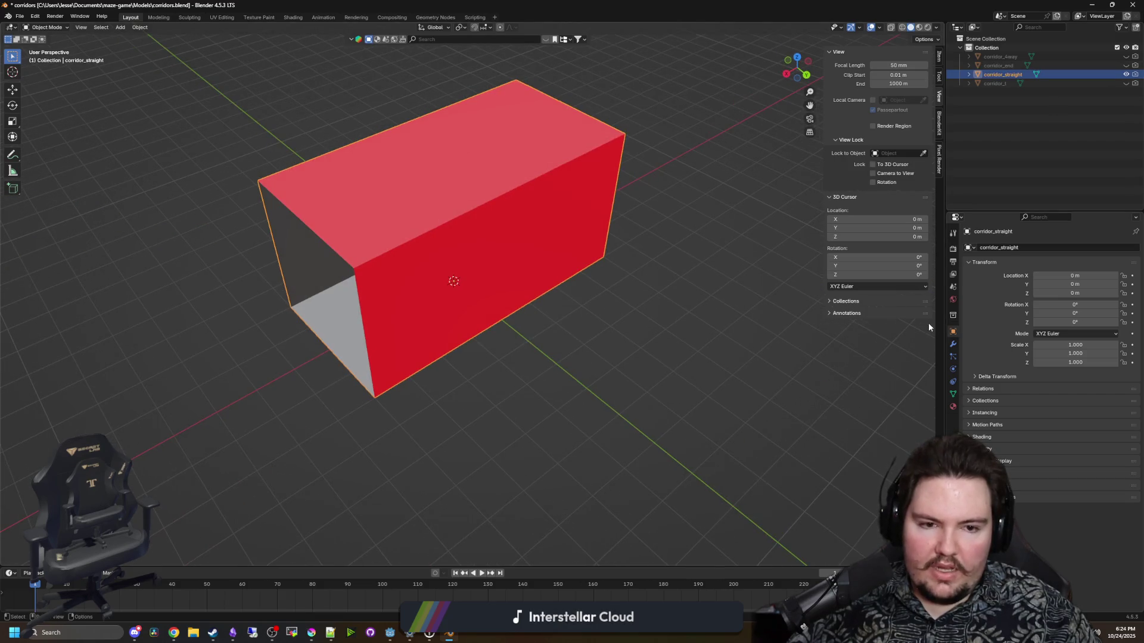
key("x")
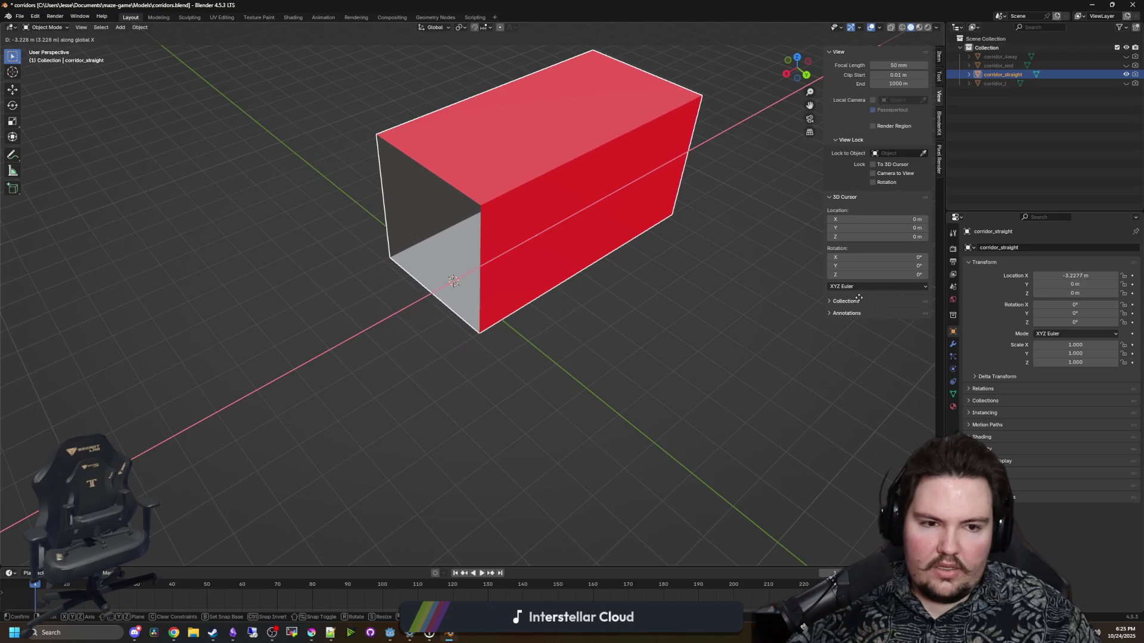
key("Escape")
left_click_drag(536, 307, 627, 260)
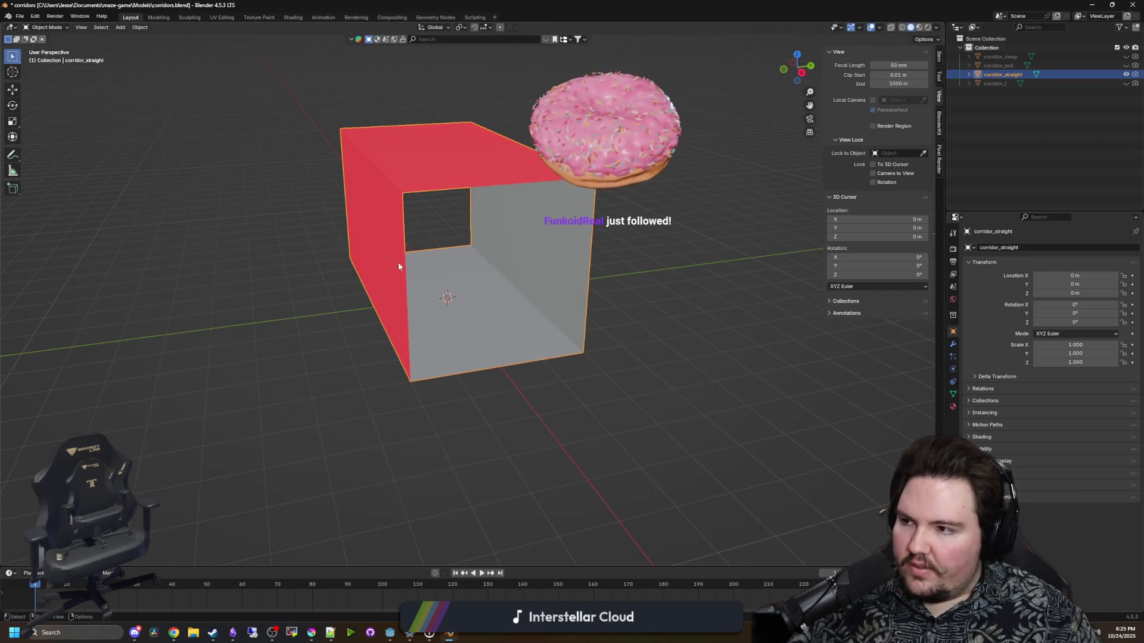
scroll(393, 386, "up", 2)
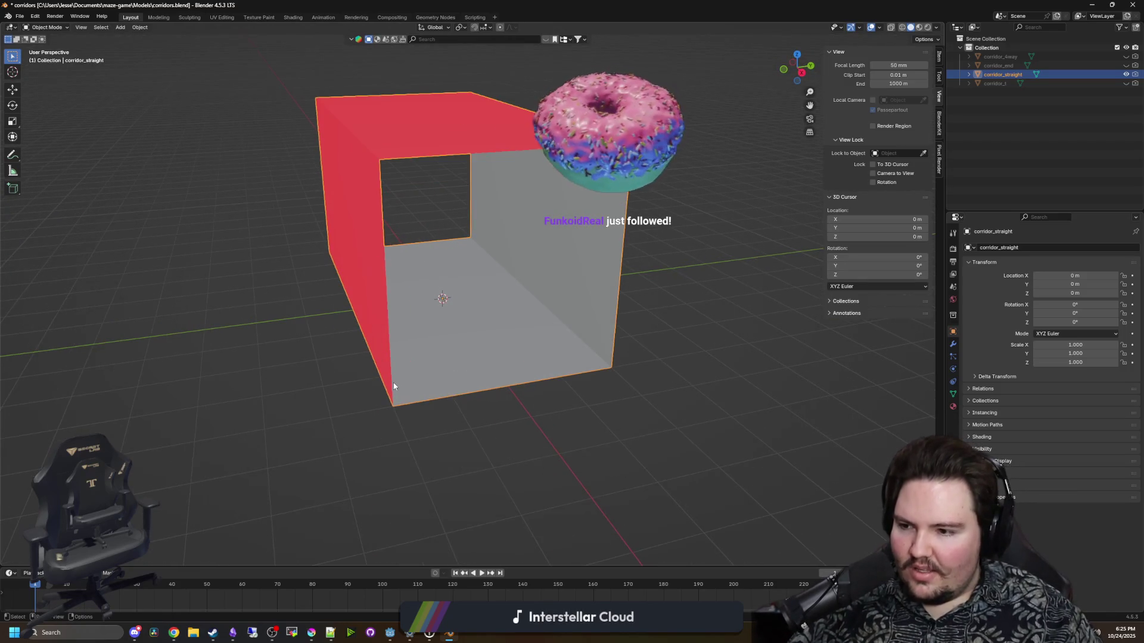
left_click_drag(485, 352, 457, 348)
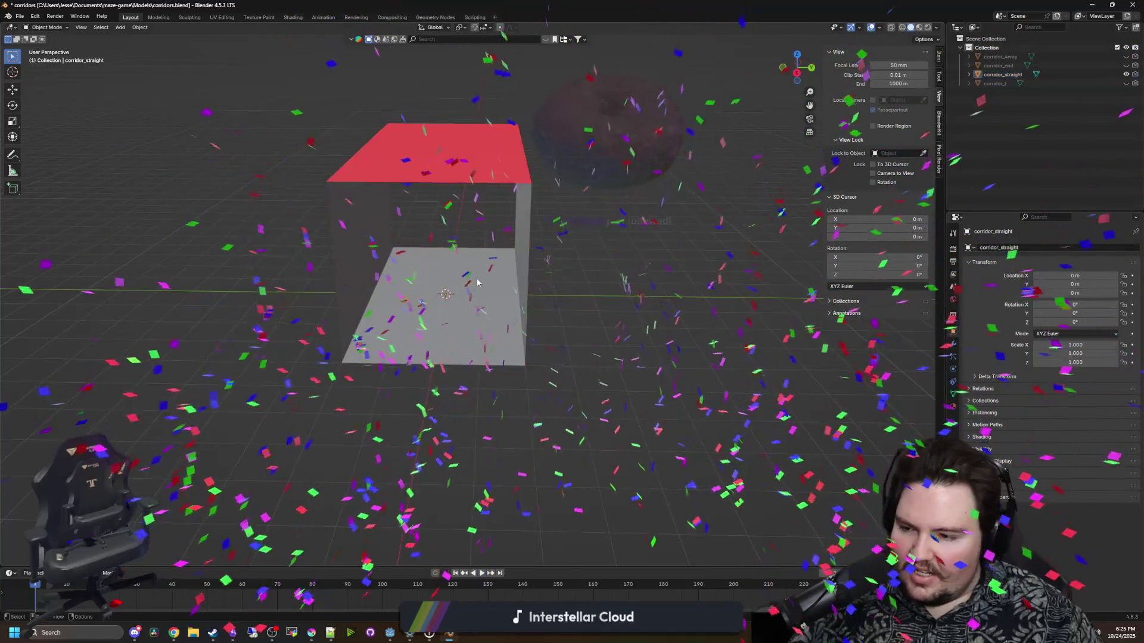
left_click_drag(672, 284, 787, 215)
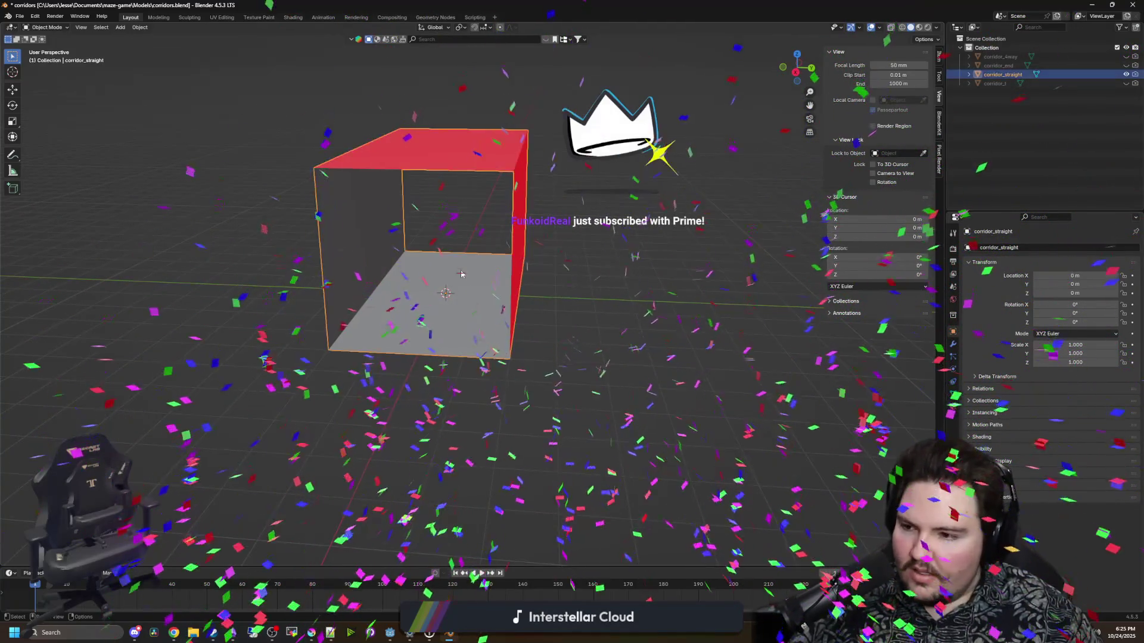
Toggle corridor_t's visibility on and off to compare it with the straight piece
left_click(1127, 84)
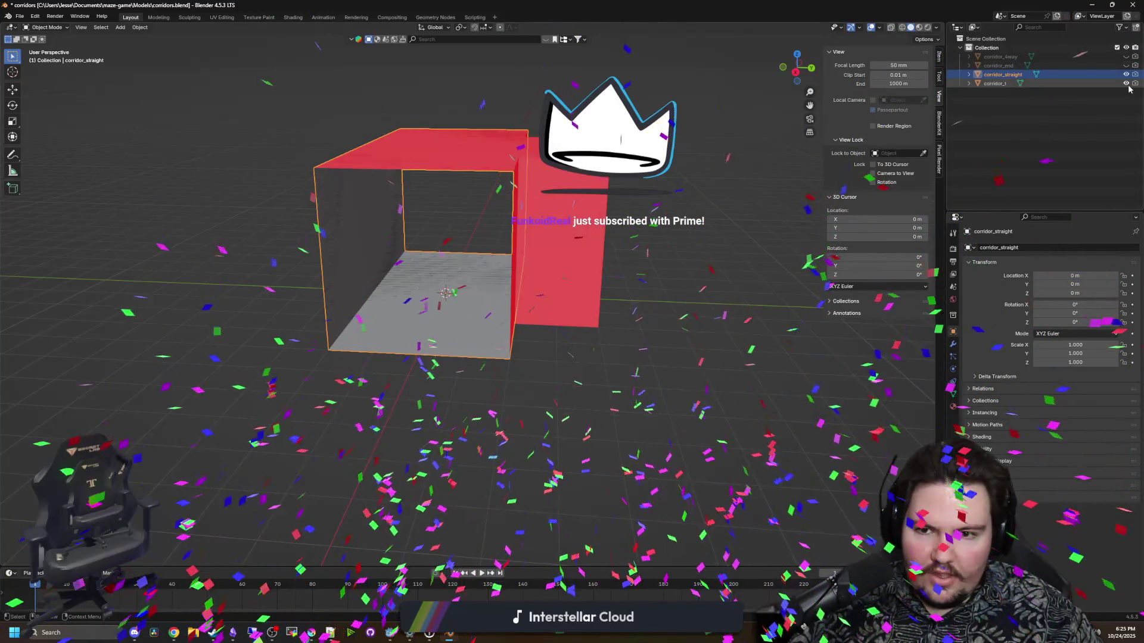
left_click(1126, 84)
left_click(1127, 84)
left_click(1127, 84)
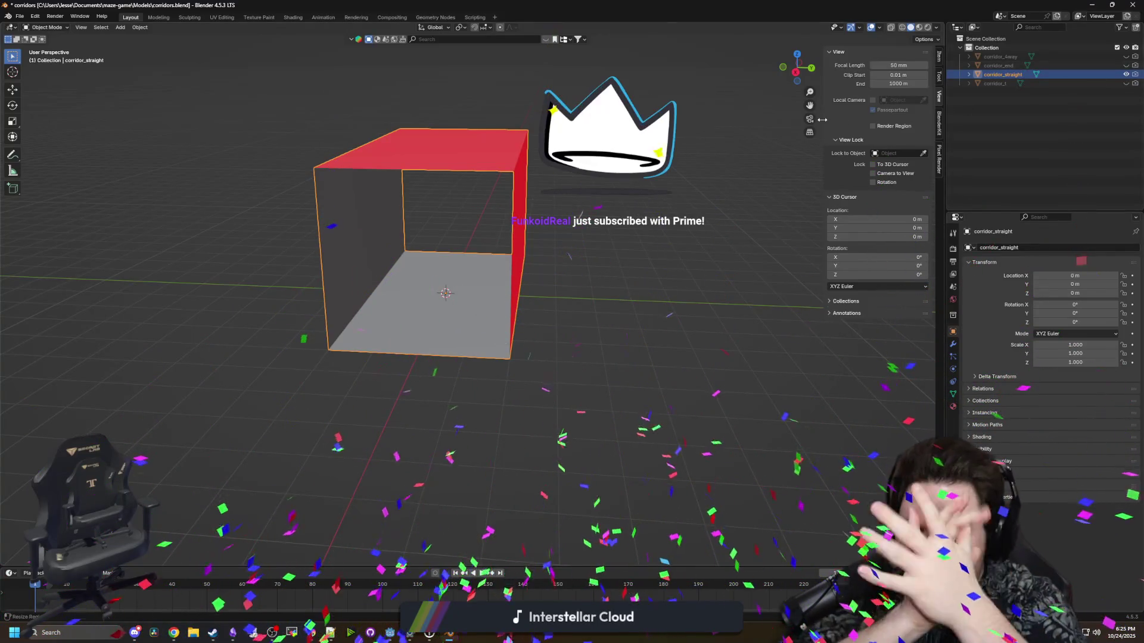
mouse_move(523, 251)
left_mouse_down()
mouse_move(628, 257)
mouse_move(590, 233)
mouse_move(543, 268)
left_mouse_up()
Duplicate corridor_straight, rename the corridor_t object to corridor_curve, and save corridors.blend
key("shift+d")
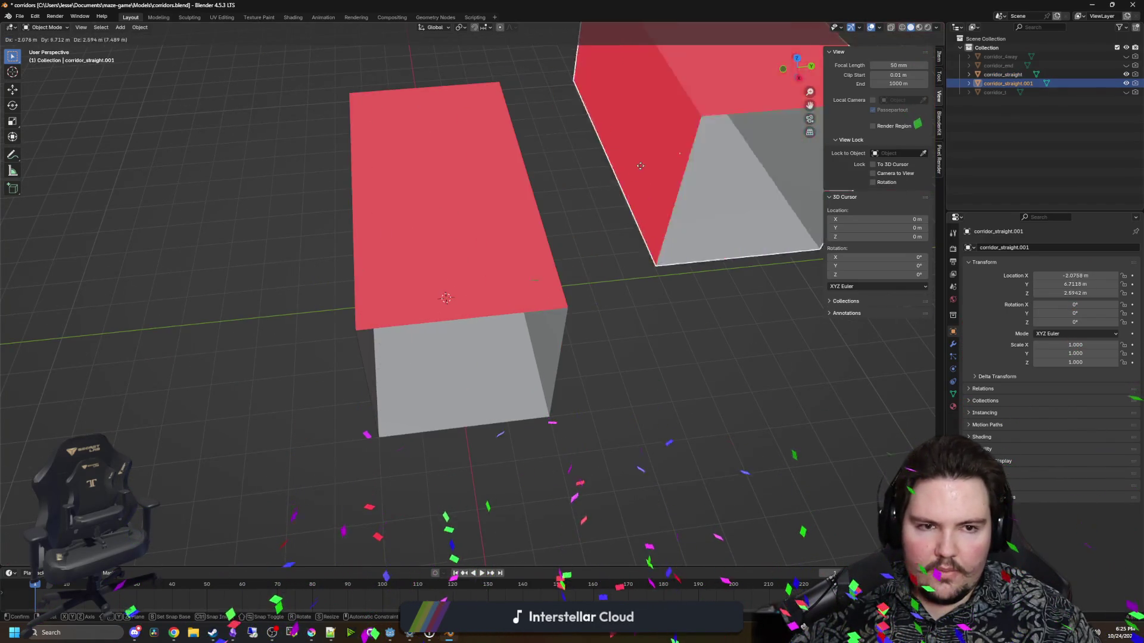
key("Escape")
double_click(1007, 92)
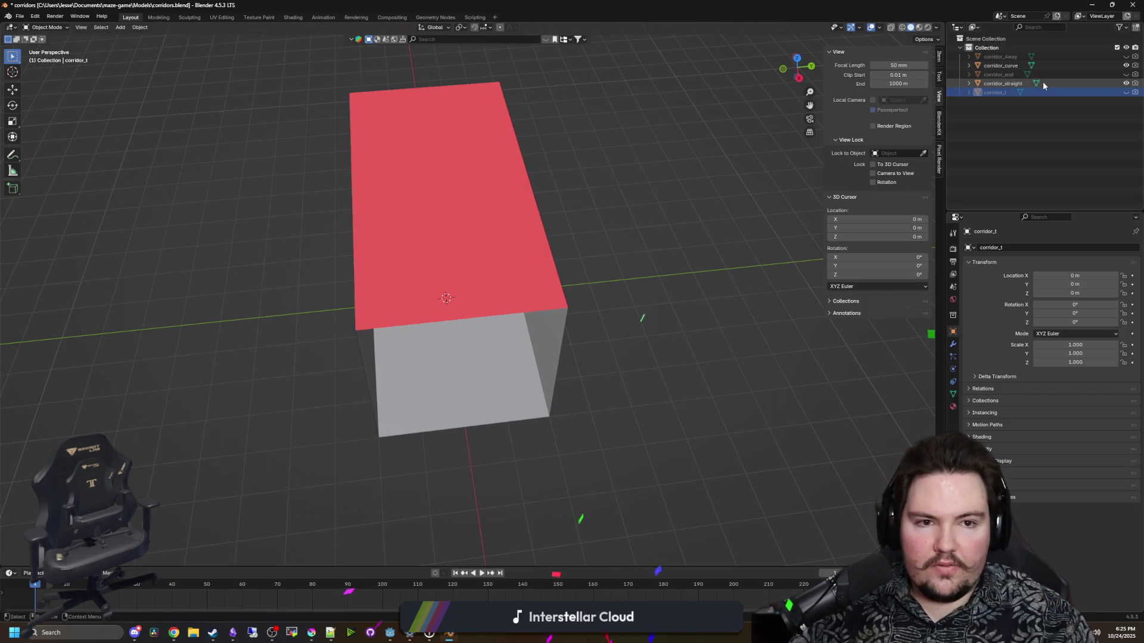
key("Return")
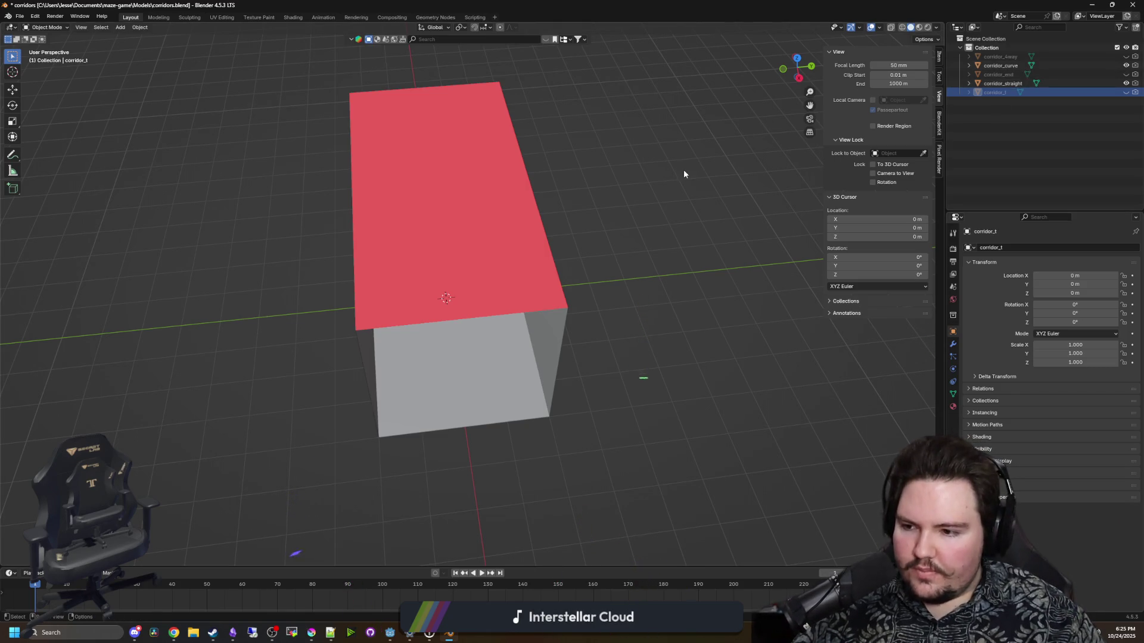
mouse_move(684, 173)
left_mouse_down()
mouse_move(638, 223)
mouse_move(628, 173)
left_mouse_up()
key("ctrl+s")
left_click_drag(551, 204, 502, 237)
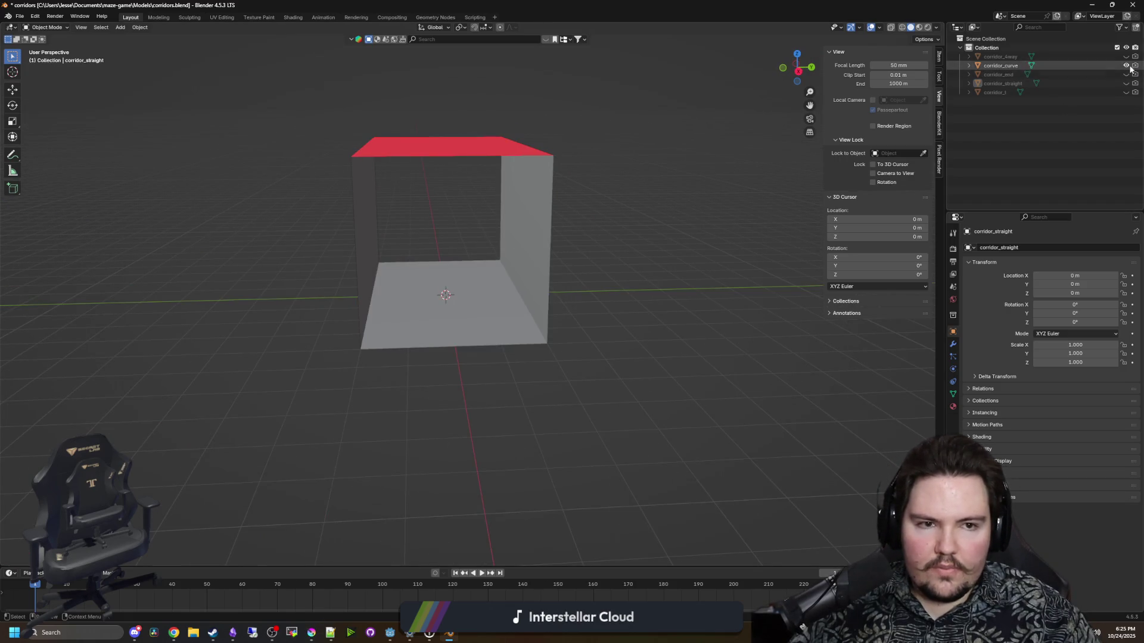
In Edit Mode, extrude the two front faces outward twice into a new block
left_click_drag(619, 138, 724, 188)
key("Tab")
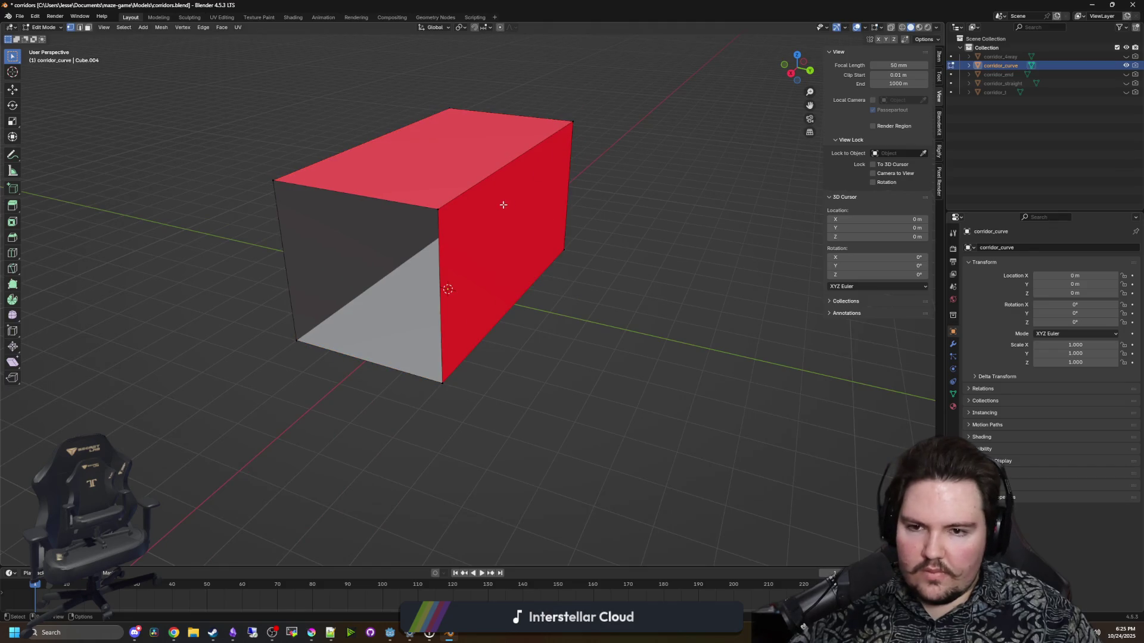
scroll(503, 252, "up", 2)
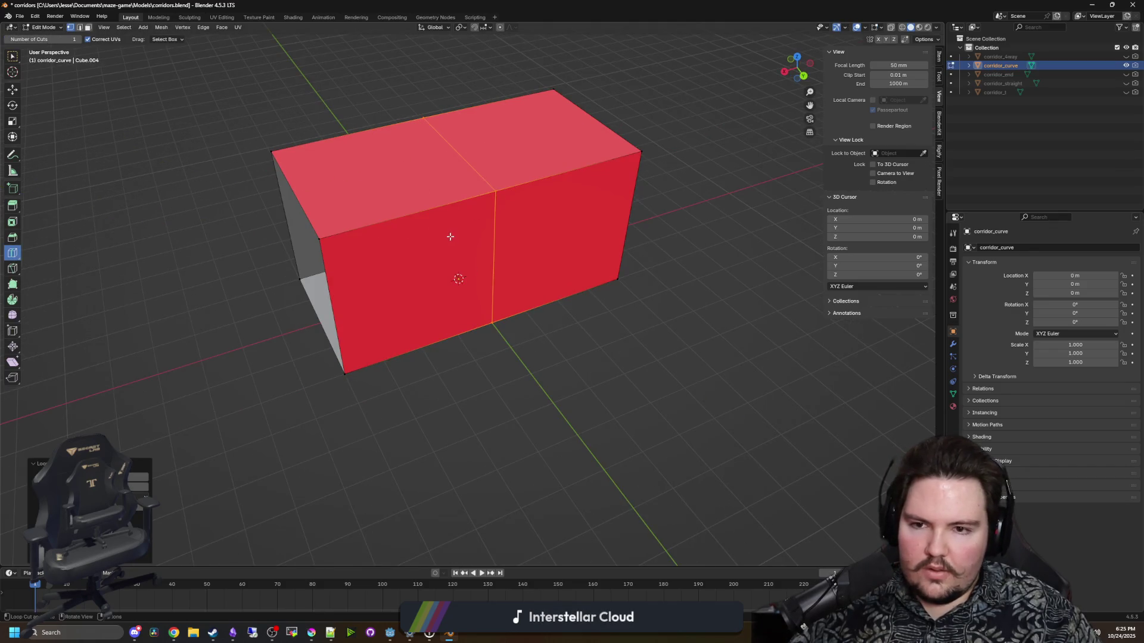
left_click_drag(450, 236, 388, 233)
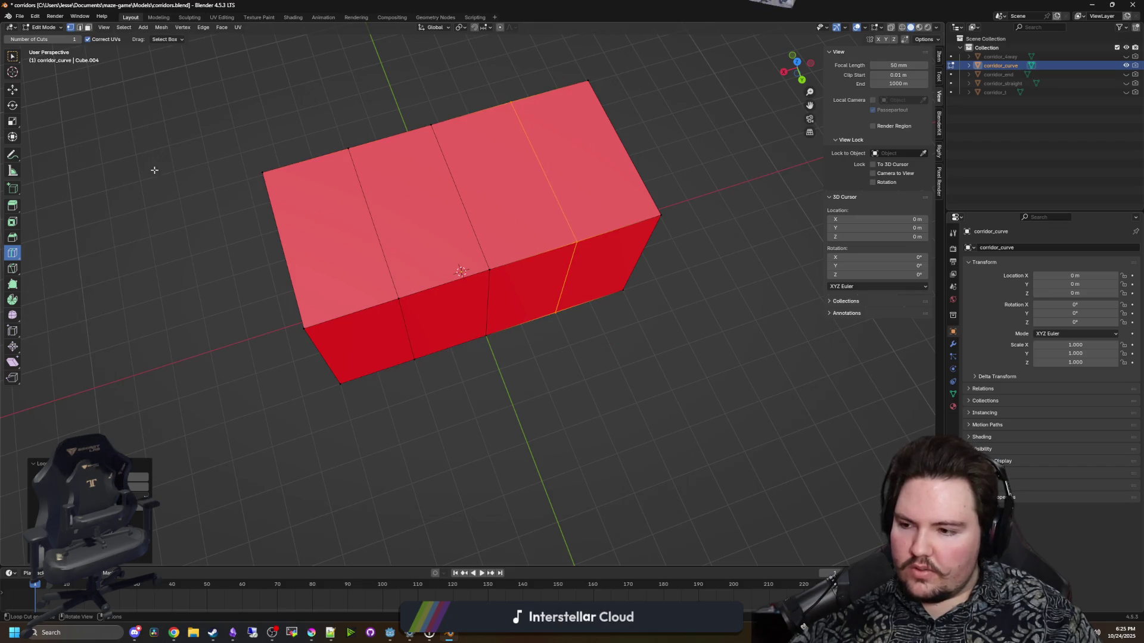
left_click_drag(156, 171, 179, 119)
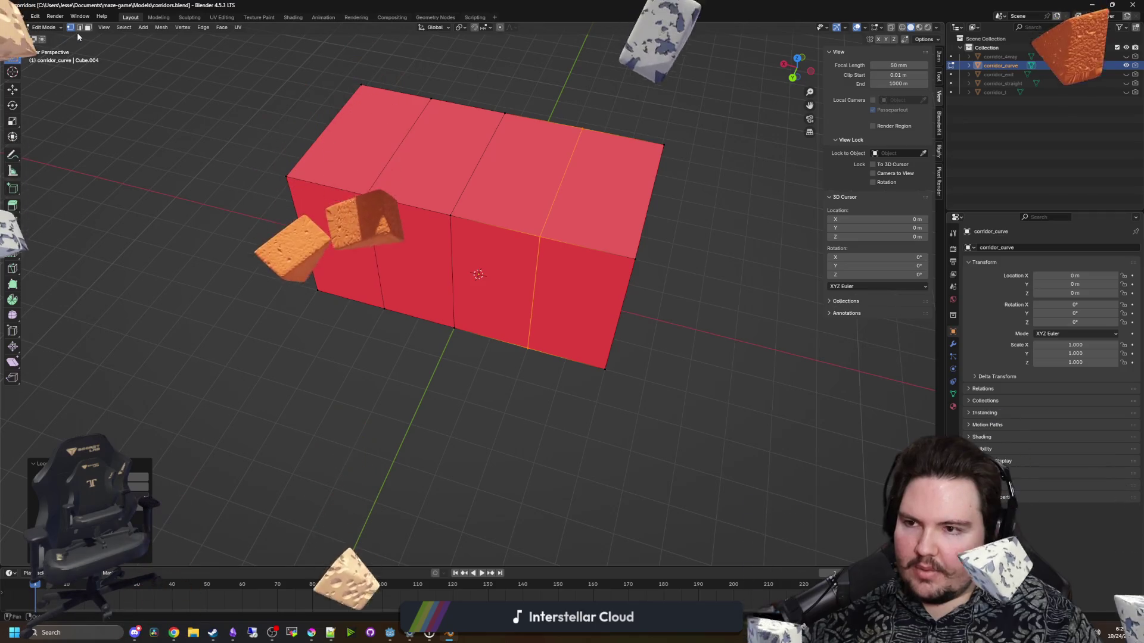
key("w")
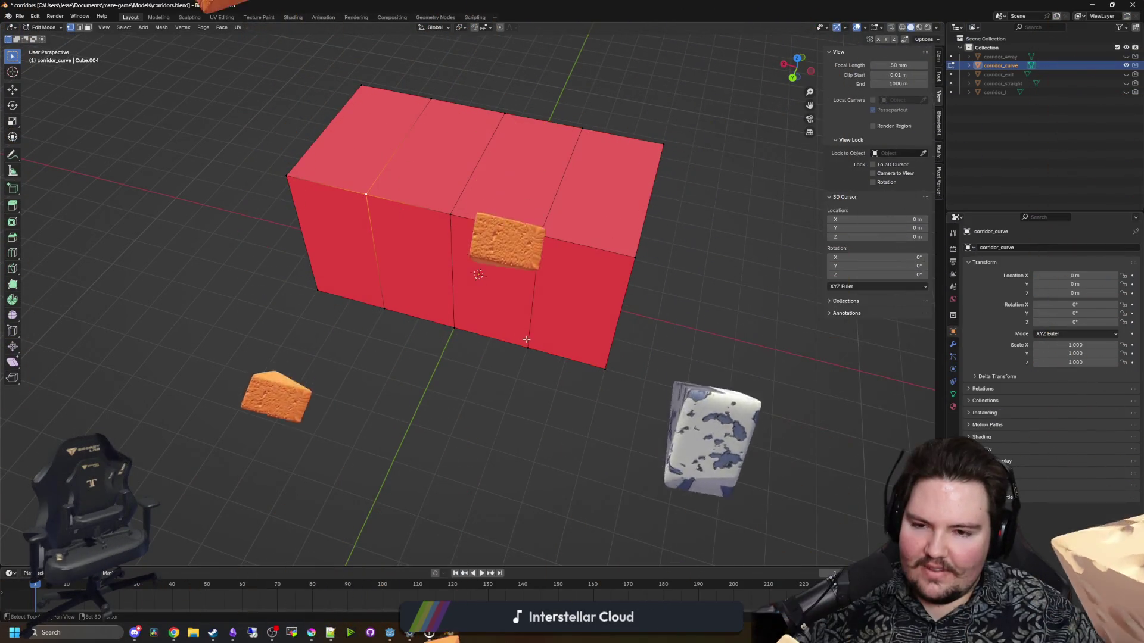
left_click(553, 236, "ctrl")
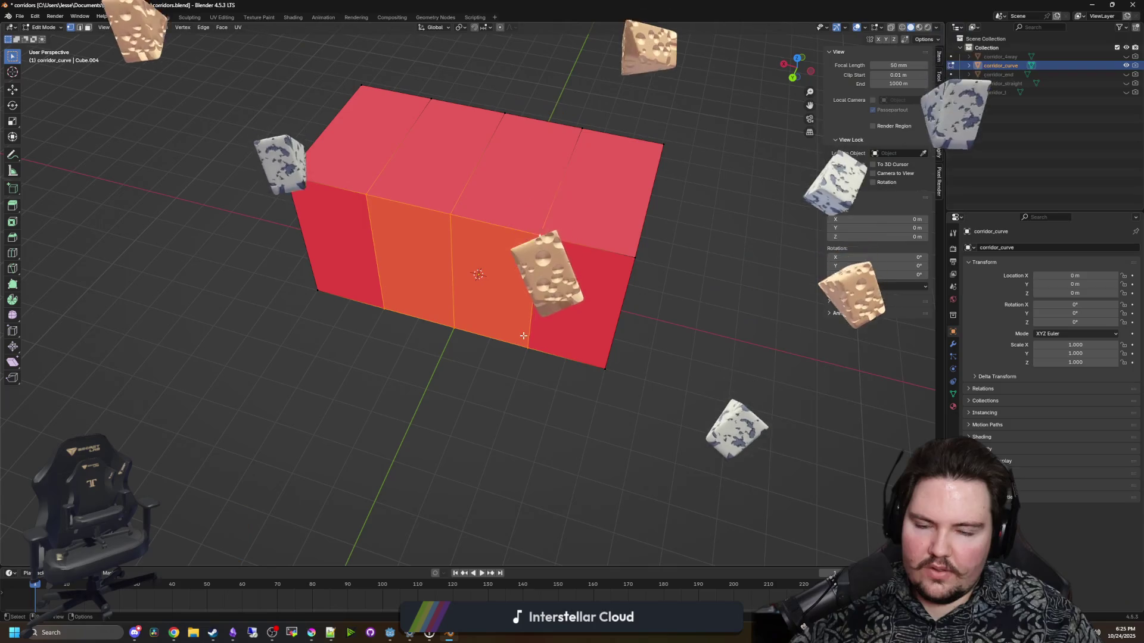
key("e")
left_click(184, 486)
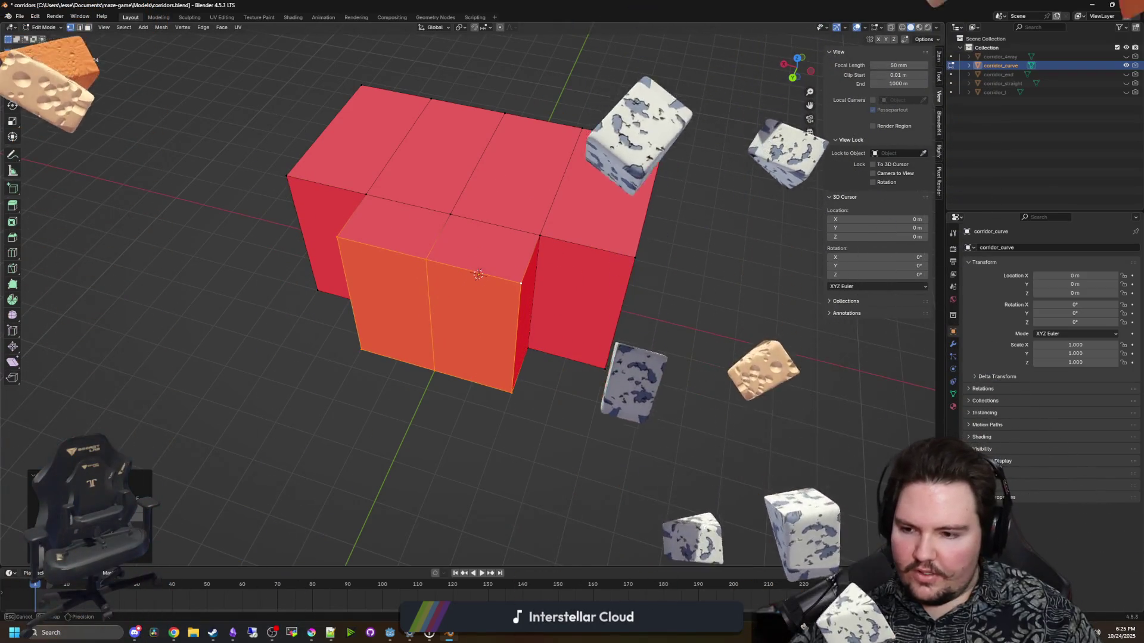
key("e")
left_click(307, 462)
mouse_move(307, 462)
left_mouse_down()
mouse_move(340, 408)
mouse_move(517, 303)
left_mouse_up()
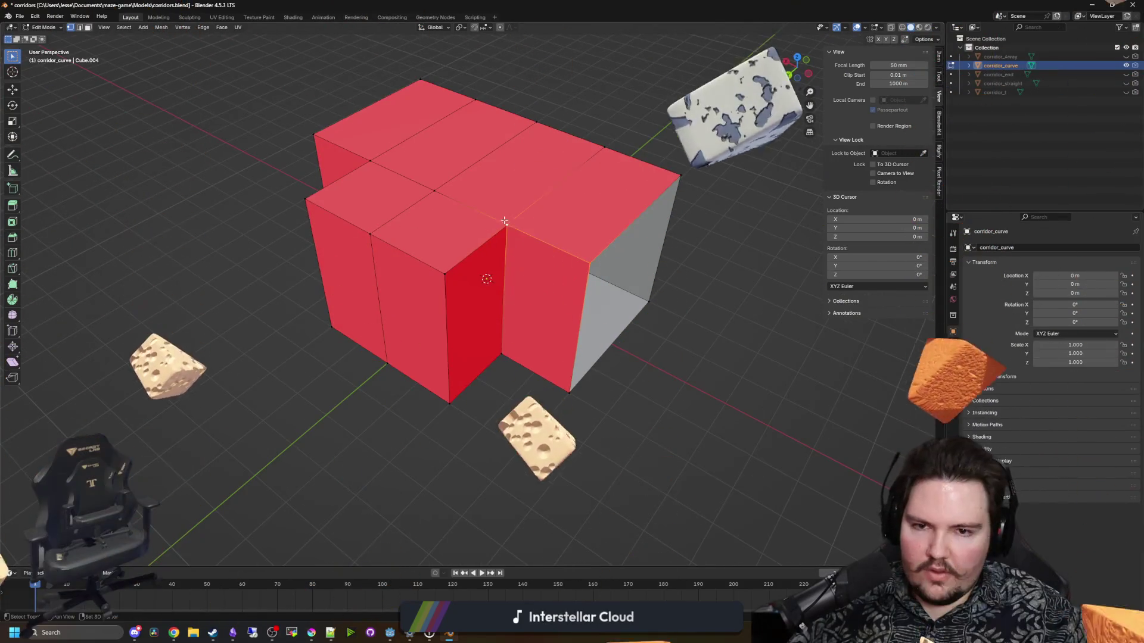
Merge the selected vertices twice to reshape the extruded corner
right_click(575, 152)
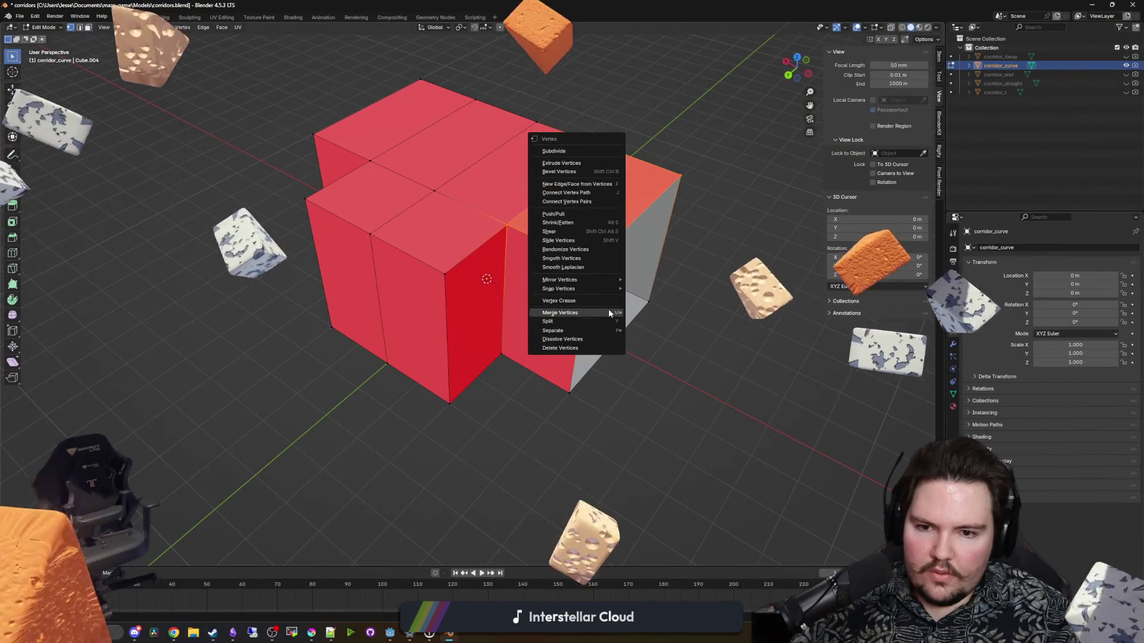
mouse_move(596, 312)
left_click(644, 325)
mouse_move(561, 384)
left_mouse_down()
mouse_move(651, 401)
mouse_move(417, 365)
left_mouse_up()
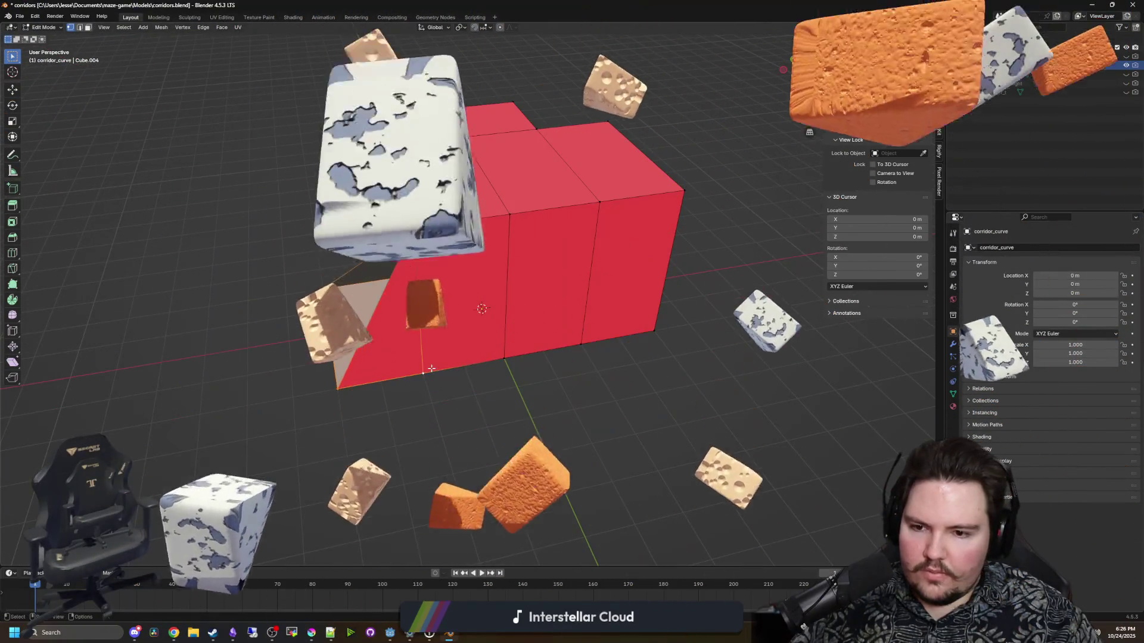
right_click(417, 366)
mouse_move(435, 365)
left_click(507, 401)
mouse_move(507, 401)
left_mouse_down()
mouse_move(454, 383)
mouse_move(298, 250)
mouse_move(475, 281)
left_mouse_up()
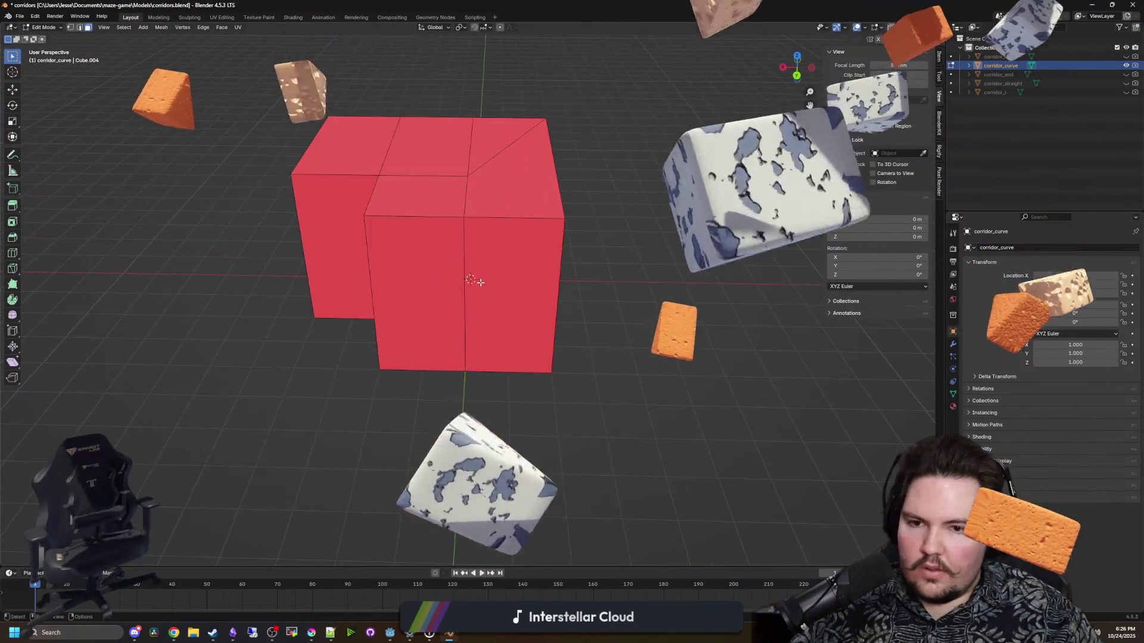
right_click(409, 288)
key("Escape")
Delete the two front faces (X > Faces) to open the corridor
left_click(506, 290)
left_click(506, 291, "shift")
right_click(447, 280)
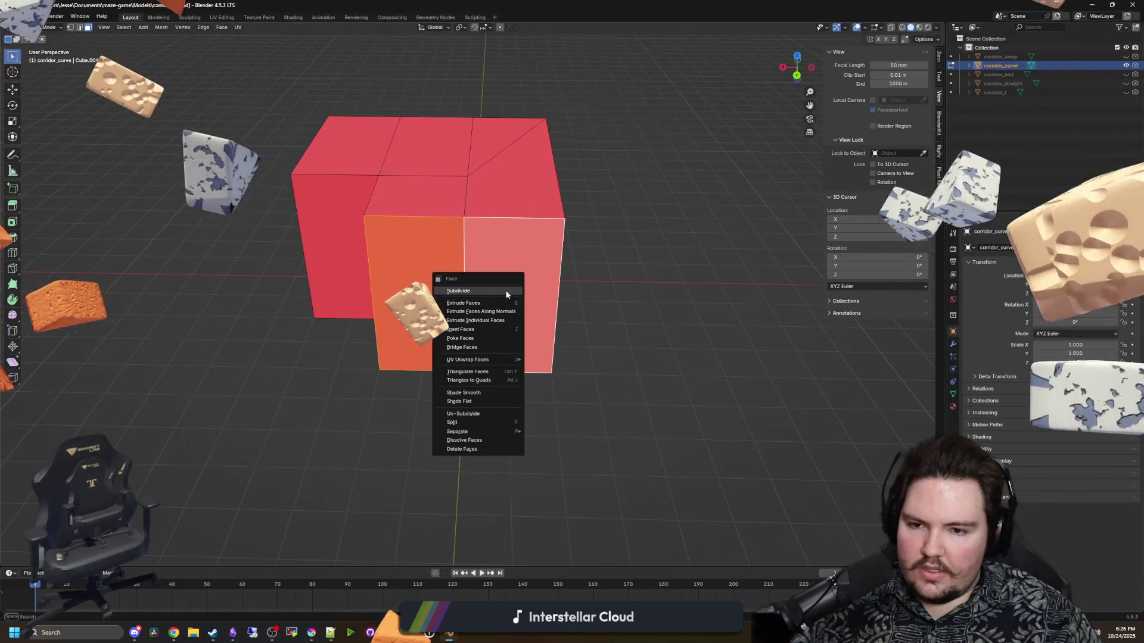
key("Escape")
key("x")
left_click(452, 246)
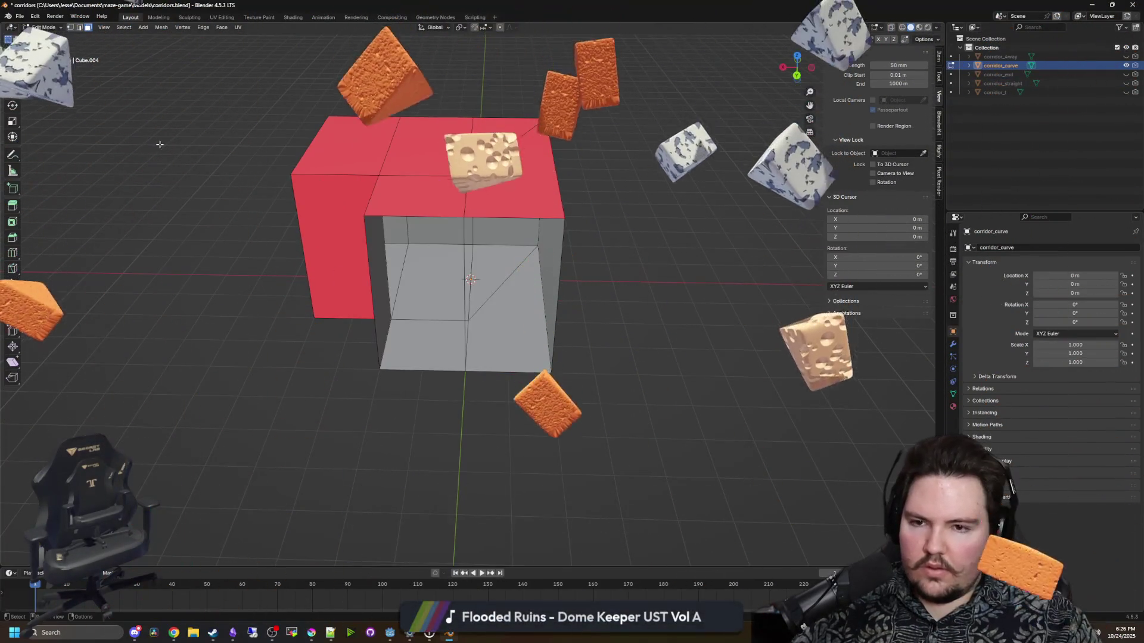
left_click_drag(107, 205, 357, 238)
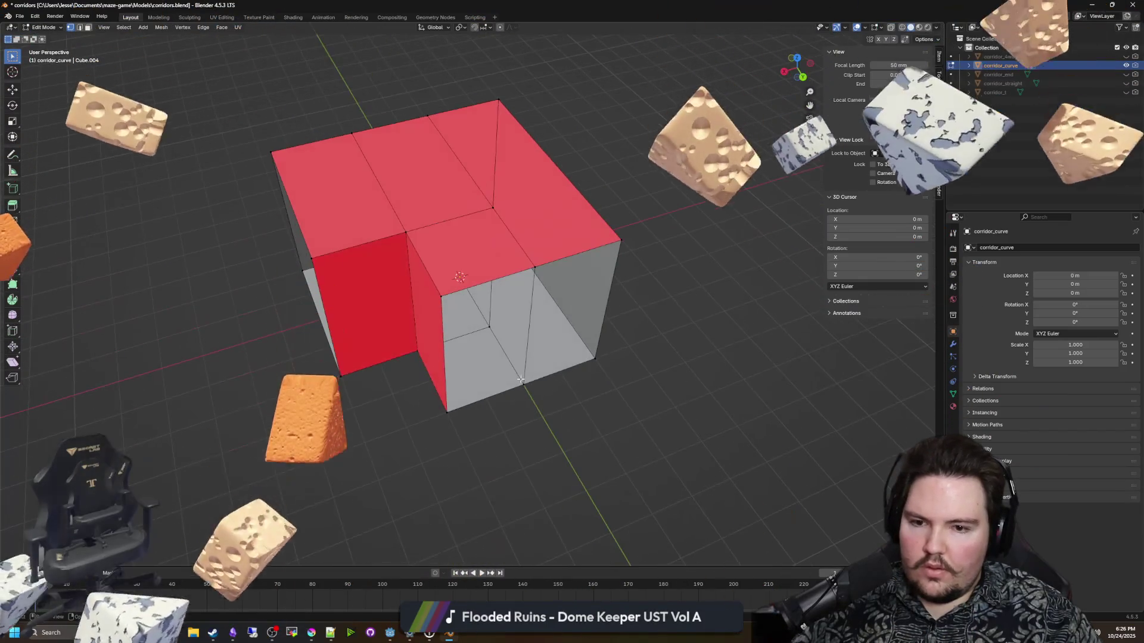
Merge the bottom corner vertex with a second vertex at last
left_click(523, 384)
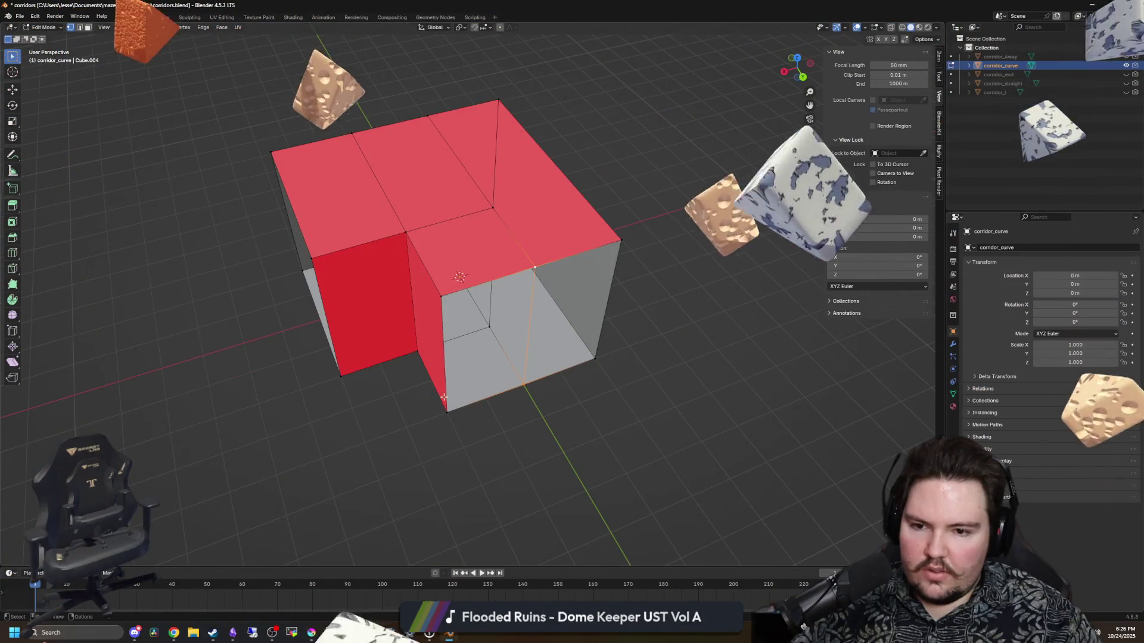
right_click(448, 405)
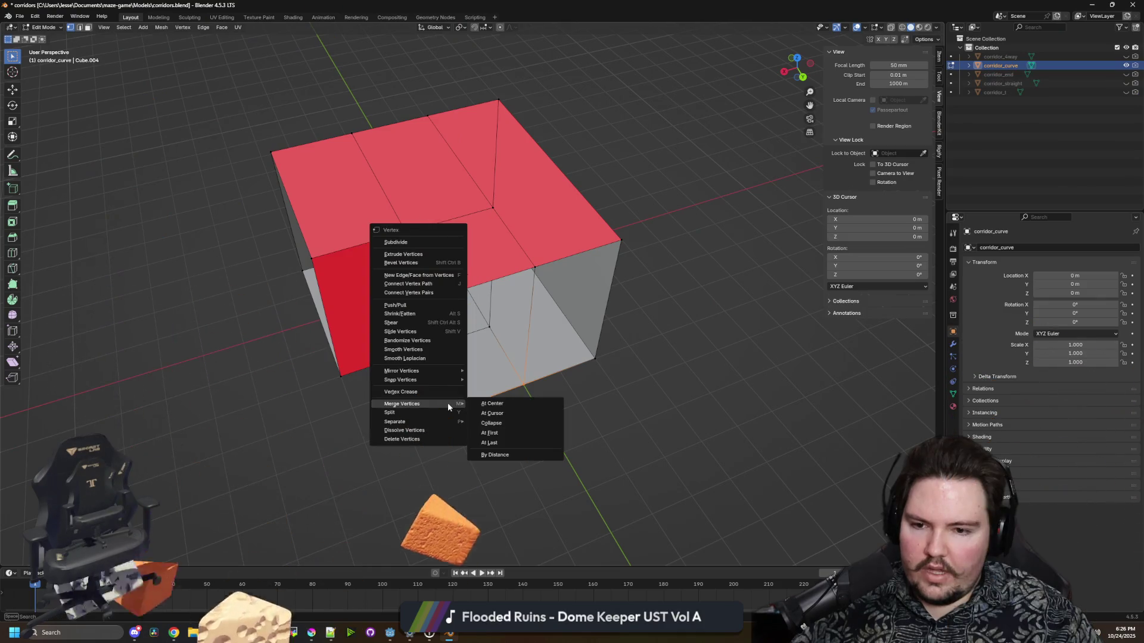
left_click(490, 442)
left_click(384, 311, "shift")
right_click(383, 309)
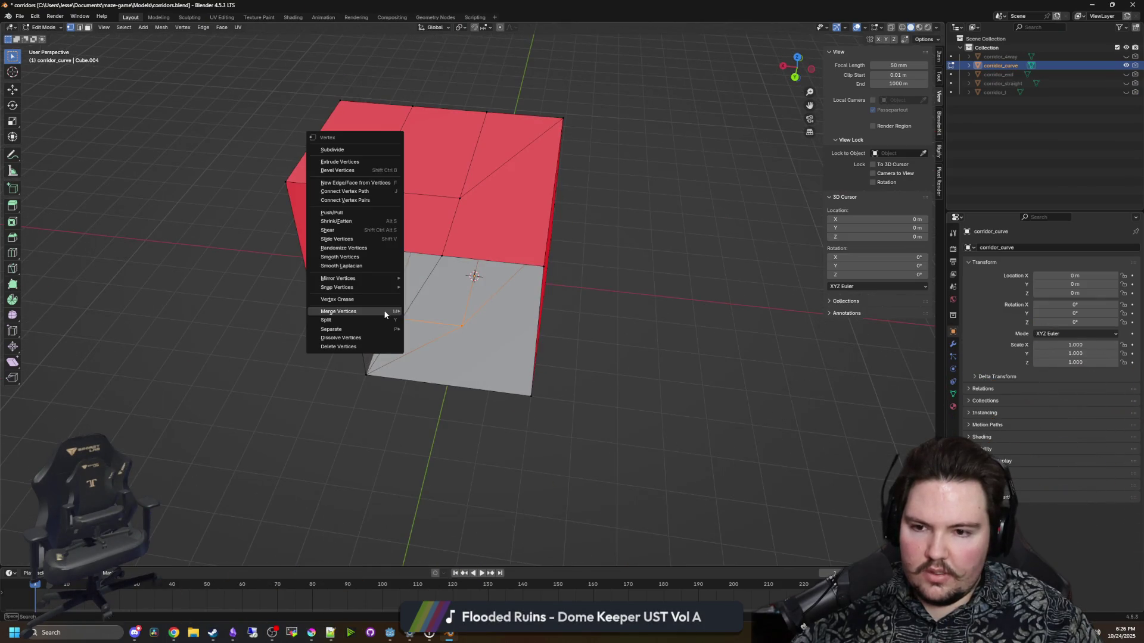
left_click(470, 351)
left_click_drag(488, 382, 510, 367)
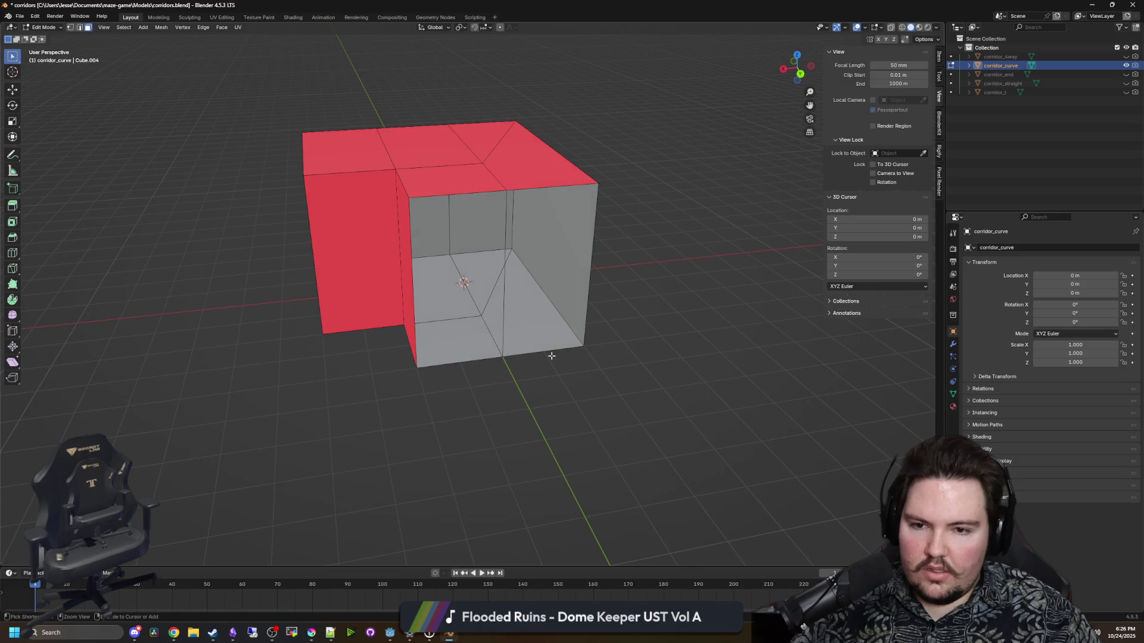
Undo the collapsed corner twice and select the bottom-front corner vertex
key("a")
left_click_drag(552, 356, 523, 372)
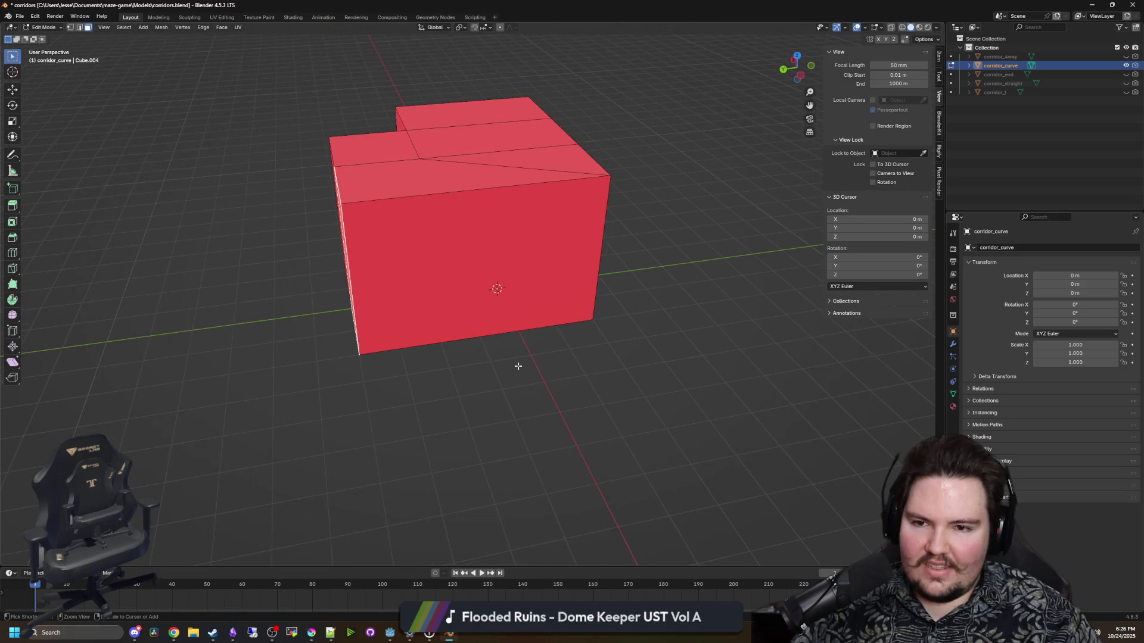
key("ctrl+z")
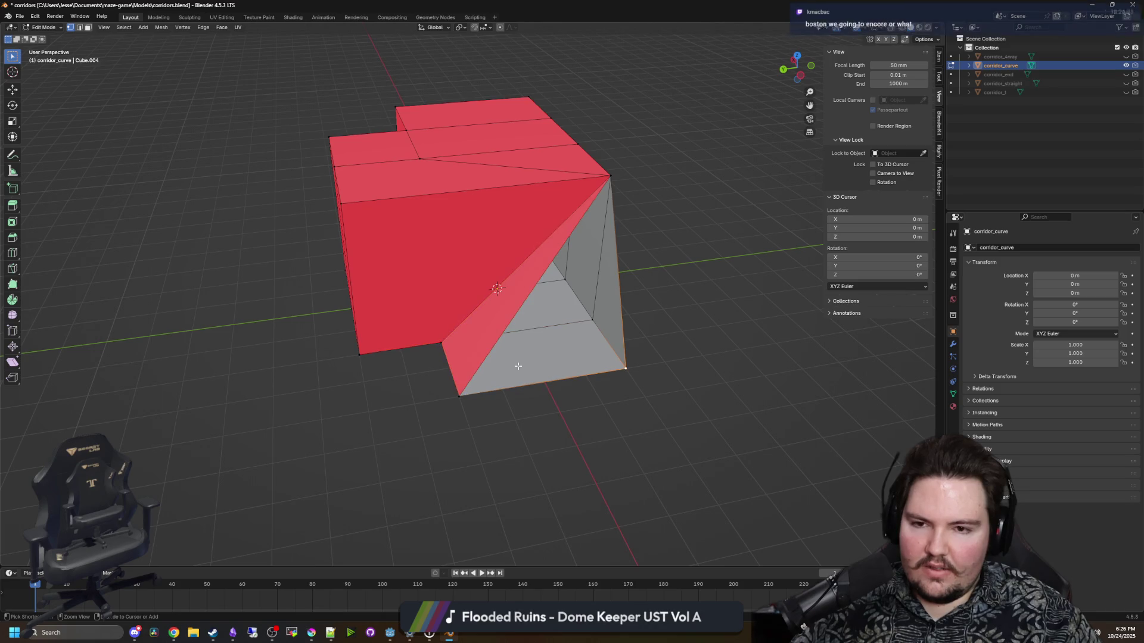
key("ctrl+z")
left_click(464, 400)
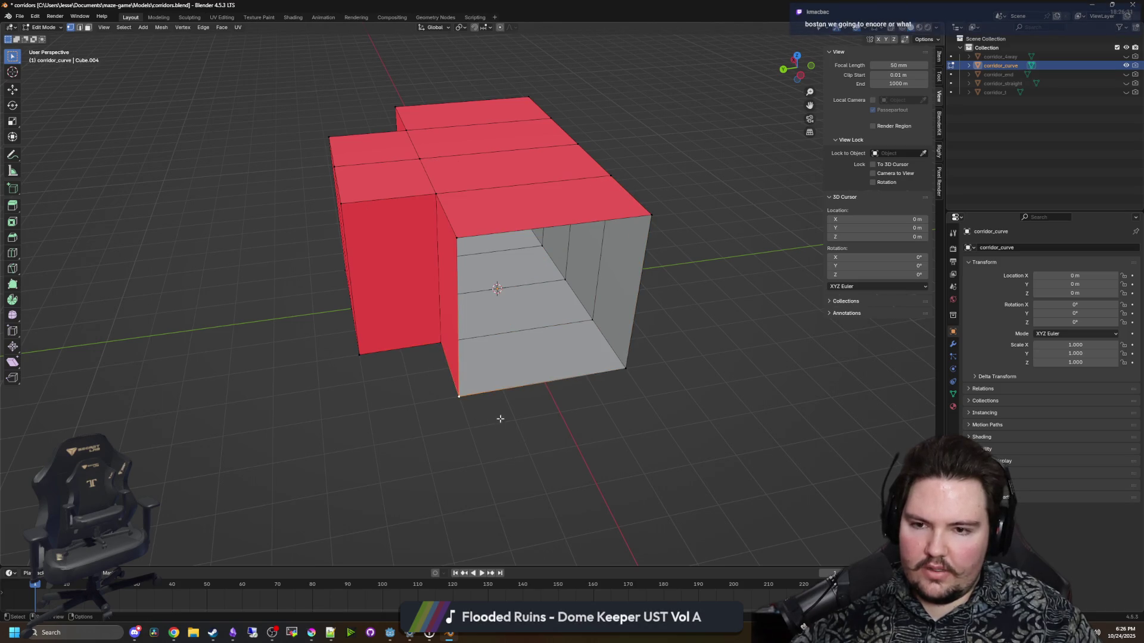
left_click_drag(500, 419, 508, 259)
left_click_drag(600, 373, 565, 365)
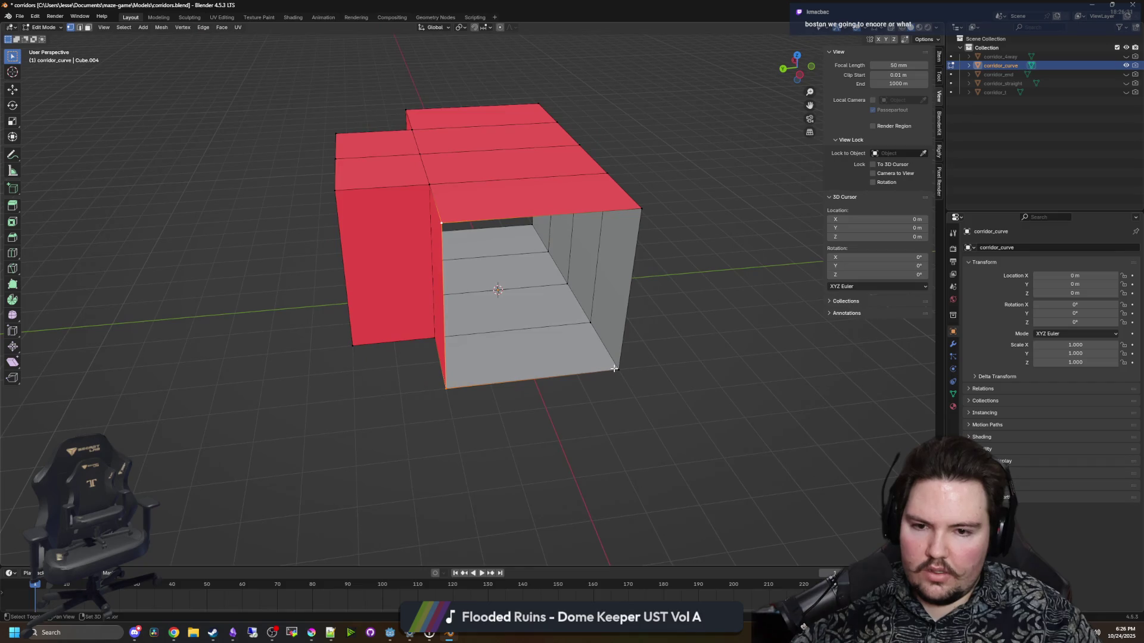
Merge two sets of selected vertices at last via the Ctrl+V vertex menu
key("ctrl+v")
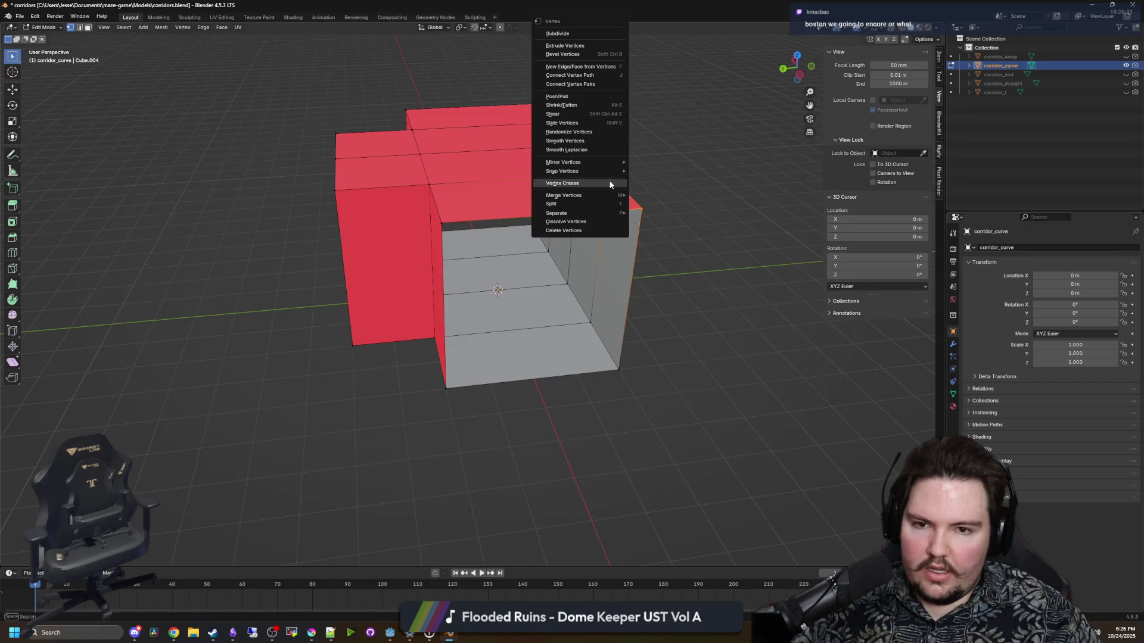
mouse_move(614, 163)
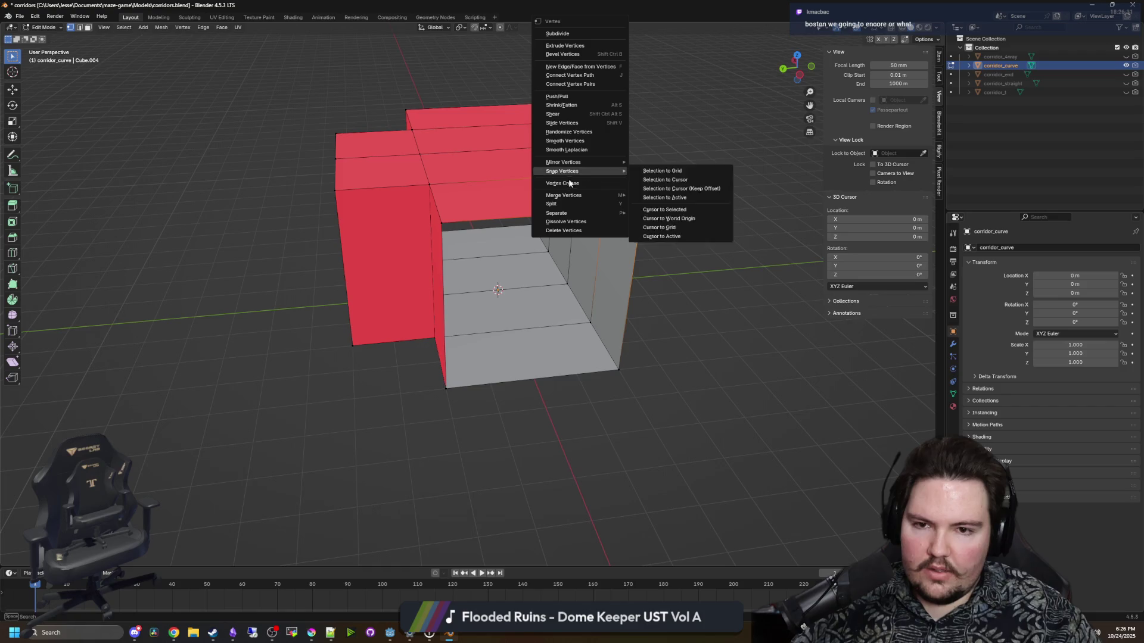
mouse_move(584, 195)
left_click(657, 237)
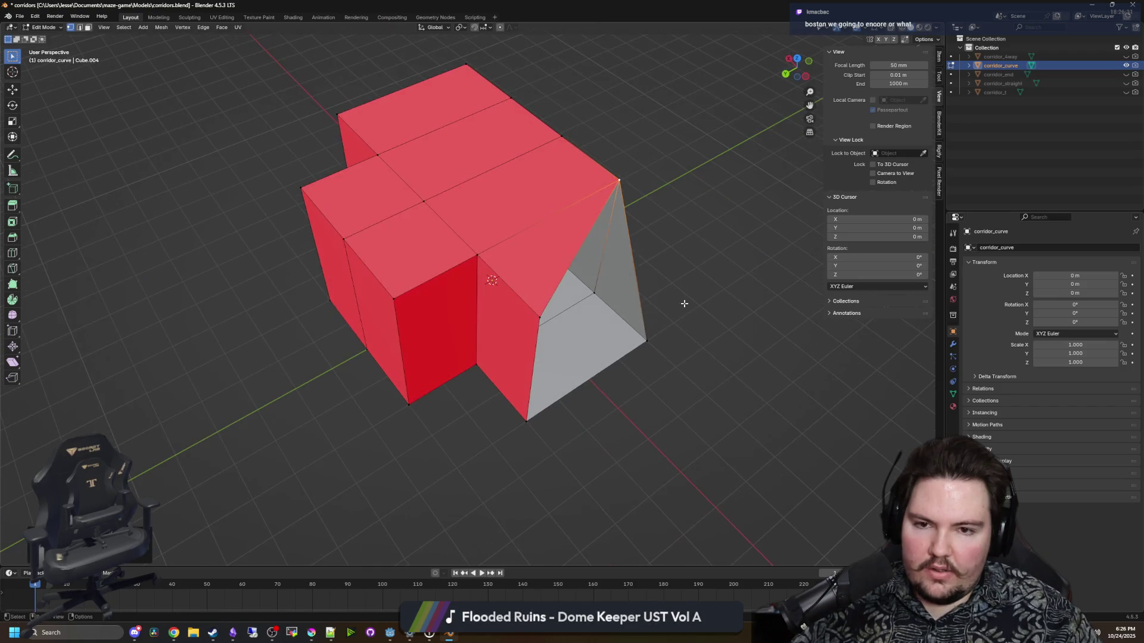
key("ctrl+v")
mouse_move(601, 299)
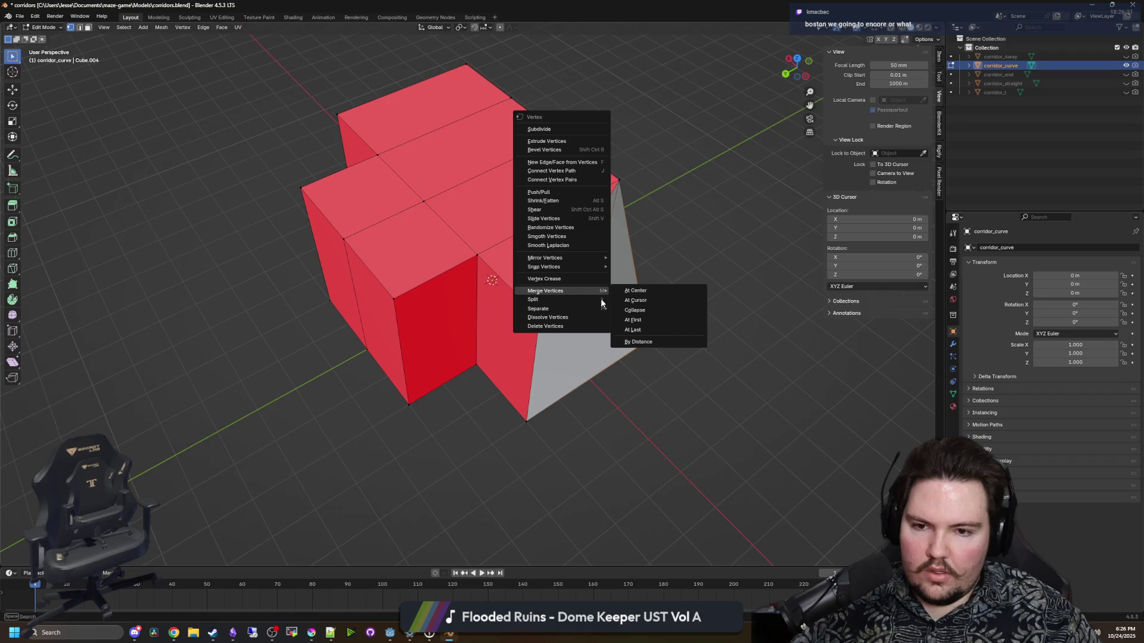
left_click(630, 337)
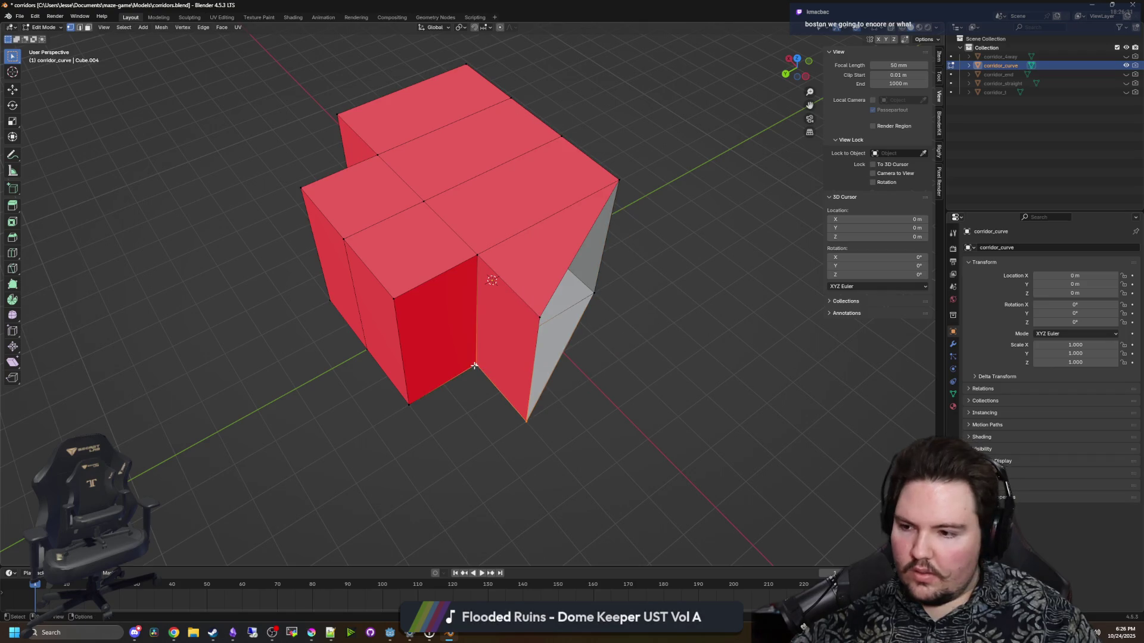
Merge the bottom vertices and another vertex pair, then select the bottom-right corner vertex
key("ctrl+v")
mouse_move(474, 365)
left_click(529, 406)
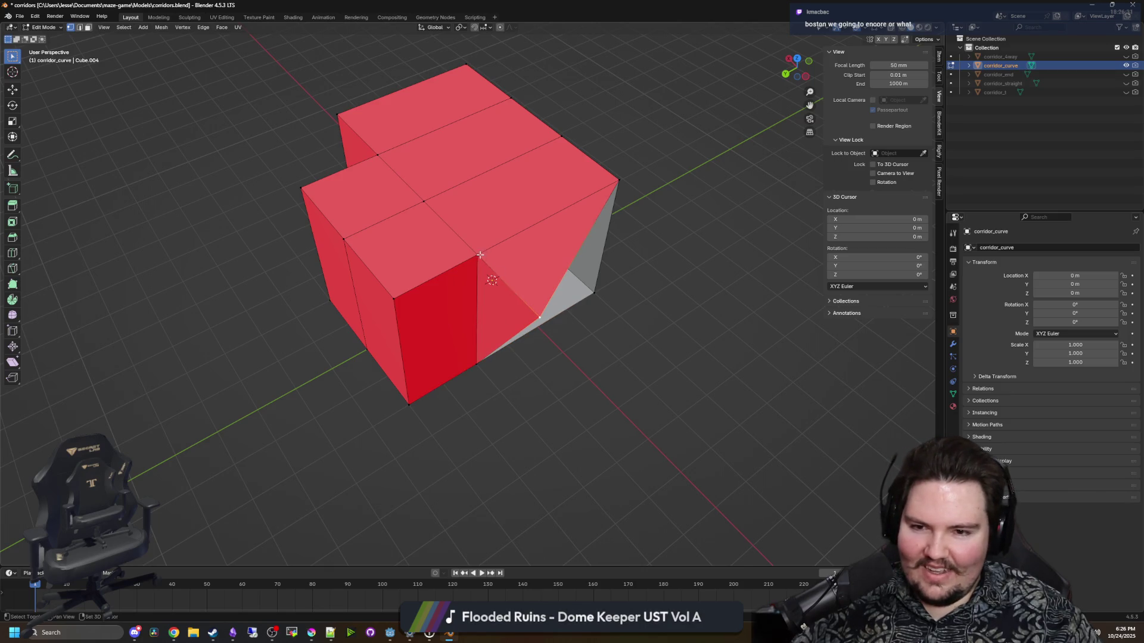
key("ctrl+v")
mouse_move(480, 255)
left_click(537, 289)
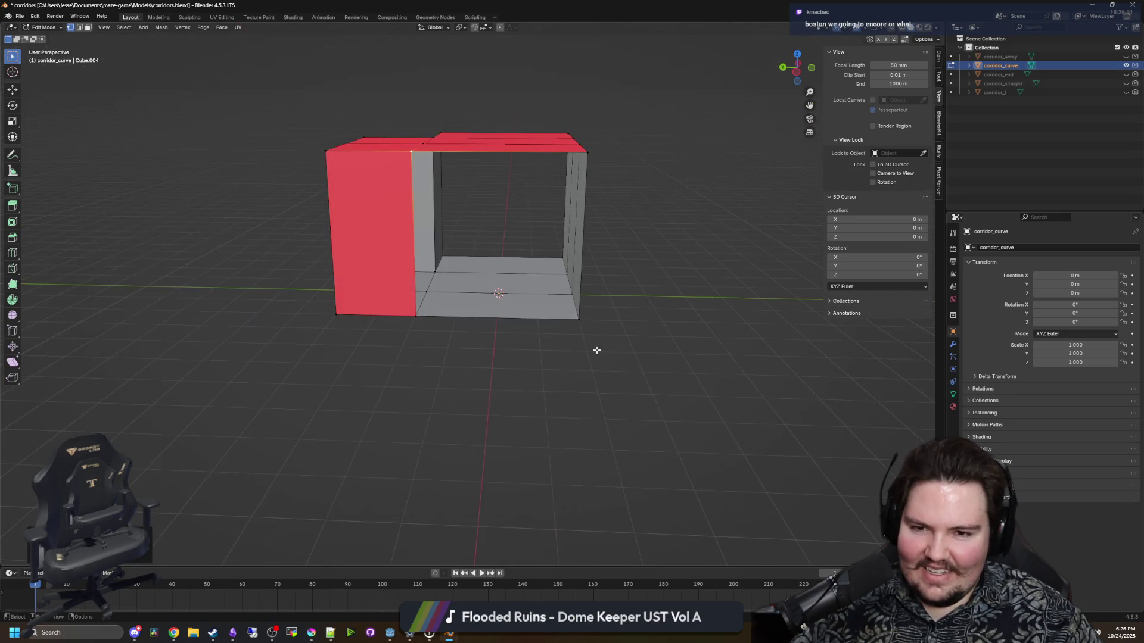
left_click(561, 320)
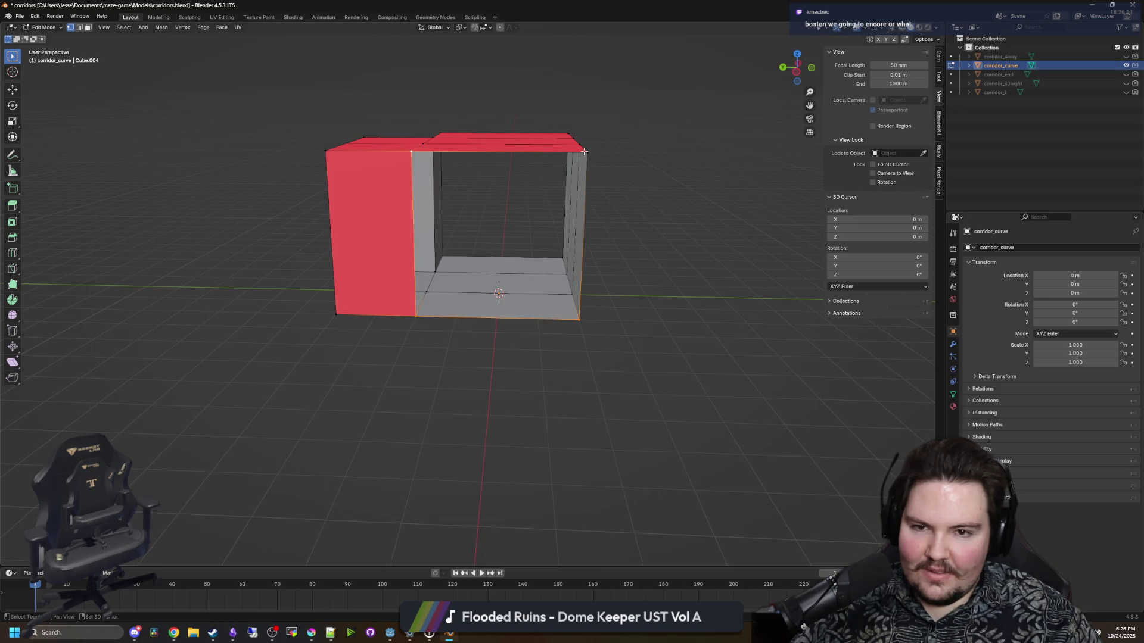
Delete the two front faces on the box's other side to open it
mouse_move(584, 151)
left_mouse_down()
mouse_move(454, 301)
mouse_move(476, 338)
left_mouse_up()
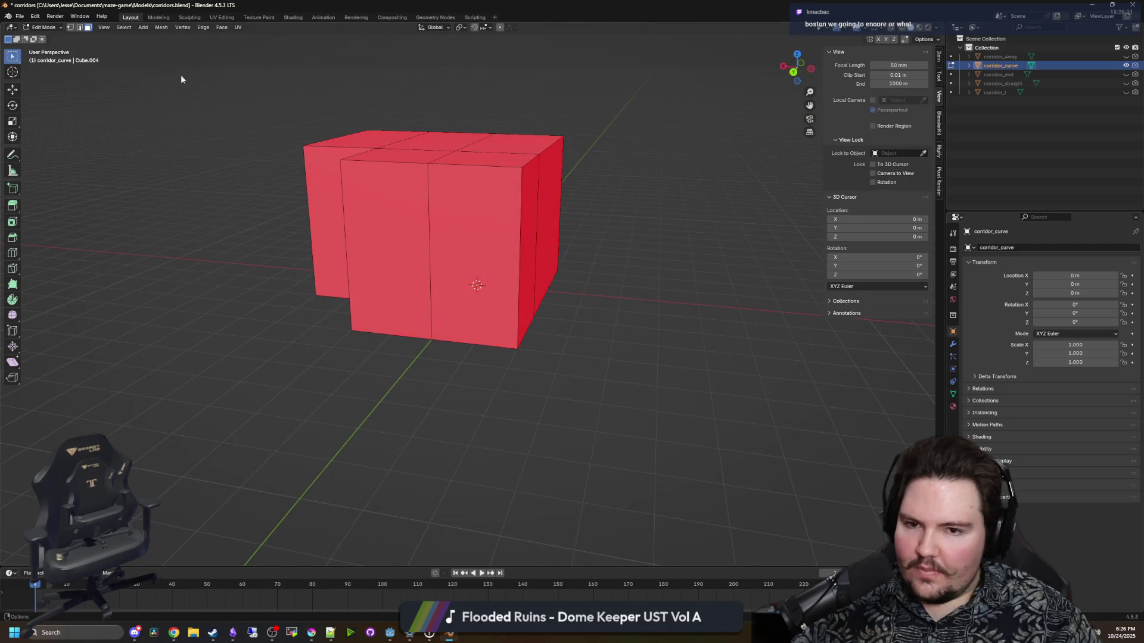
left_click(474, 250)
left_click(388, 209, "shift")
key("x")
left_click(388, 209)
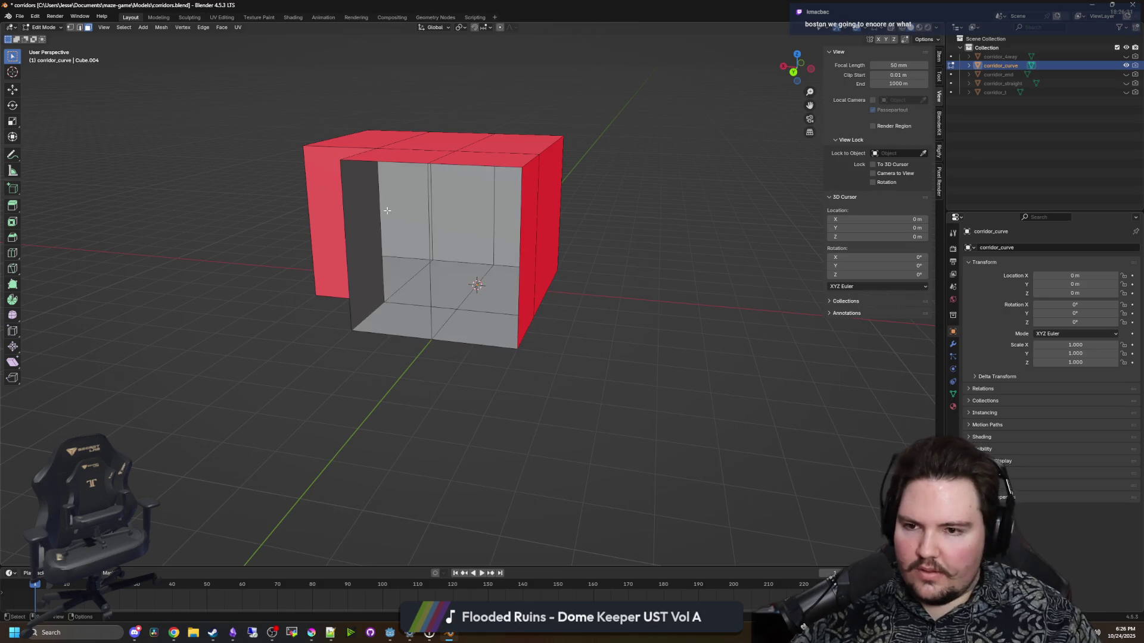
left_click_drag(387, 211, 302, 209)
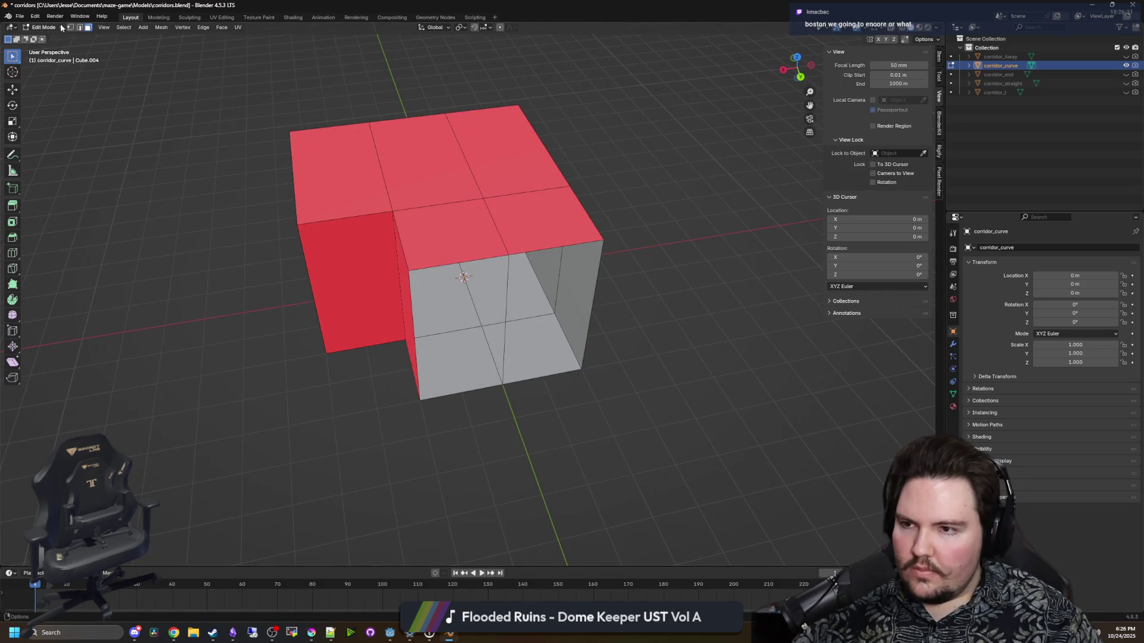
Merge the edge vertex into the corner, then merge two more stray vertices at last
left_click(607, 235, "shift")
right_click(607, 235)
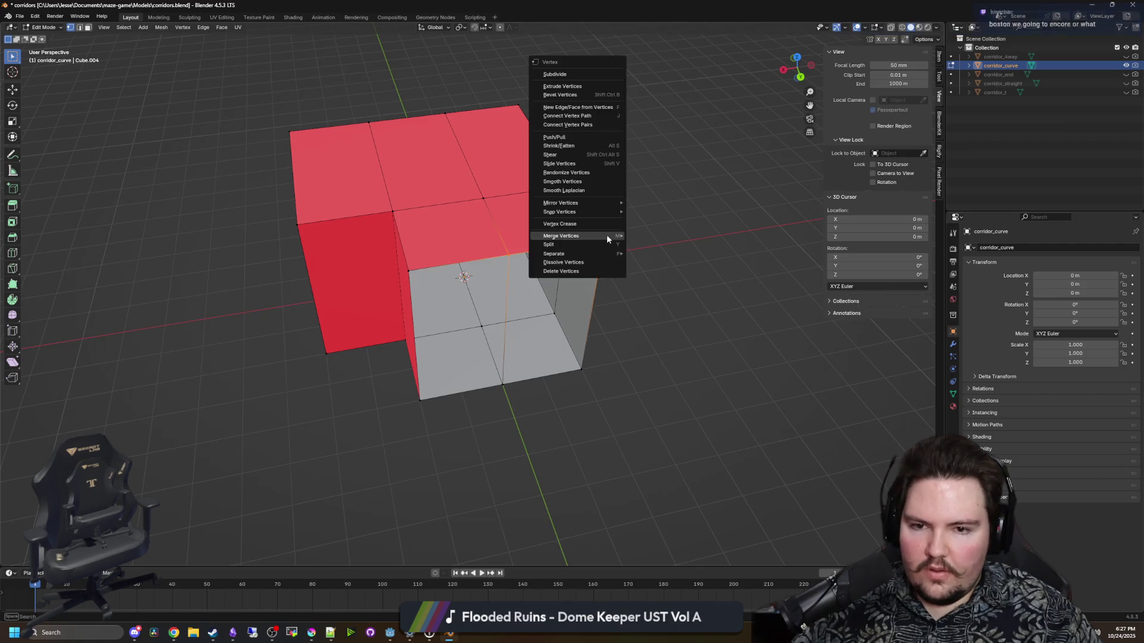
mouse_move(606, 234)
left_click(659, 272)
left_click(477, 337)
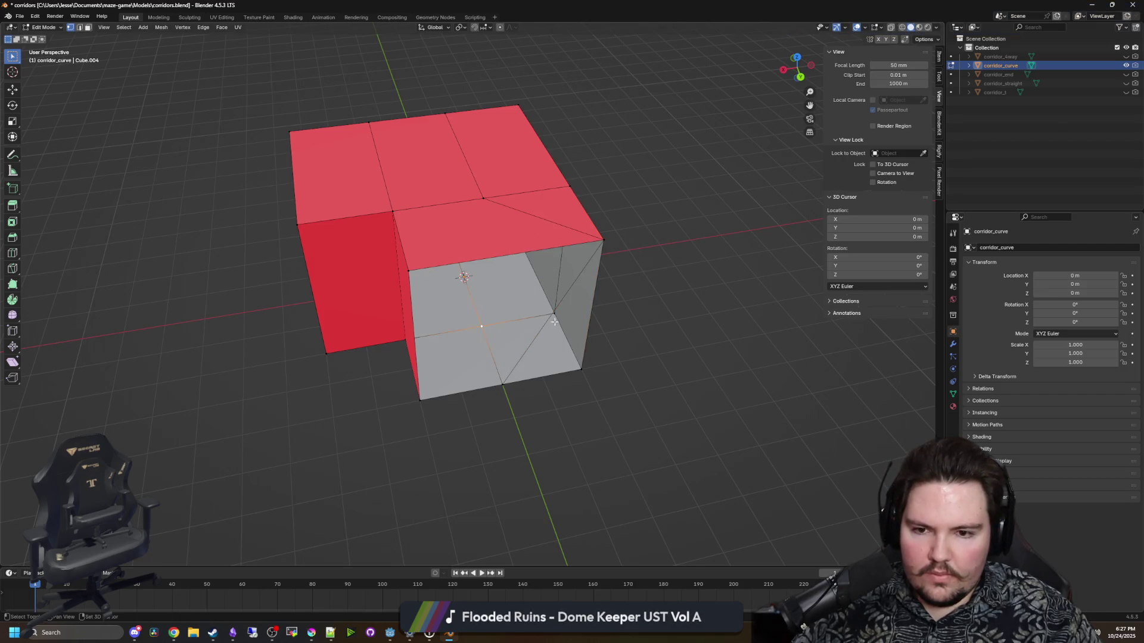
right_click(525, 322)
mouse_move(553, 320)
left_click(609, 357)
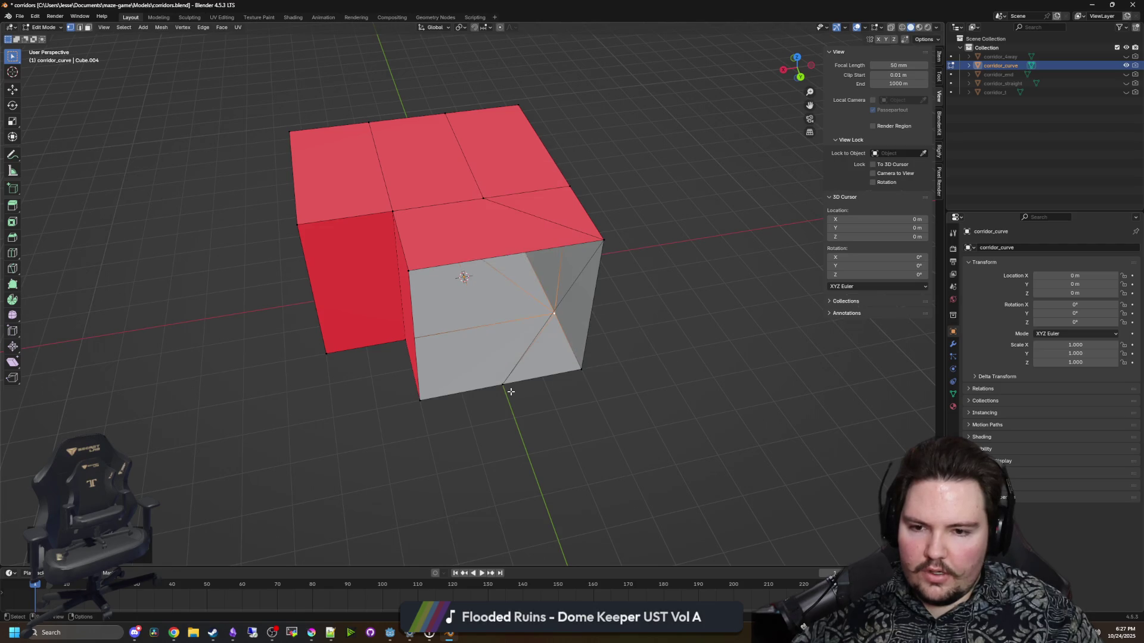
right_click(551, 364)
mouse_move(579, 362)
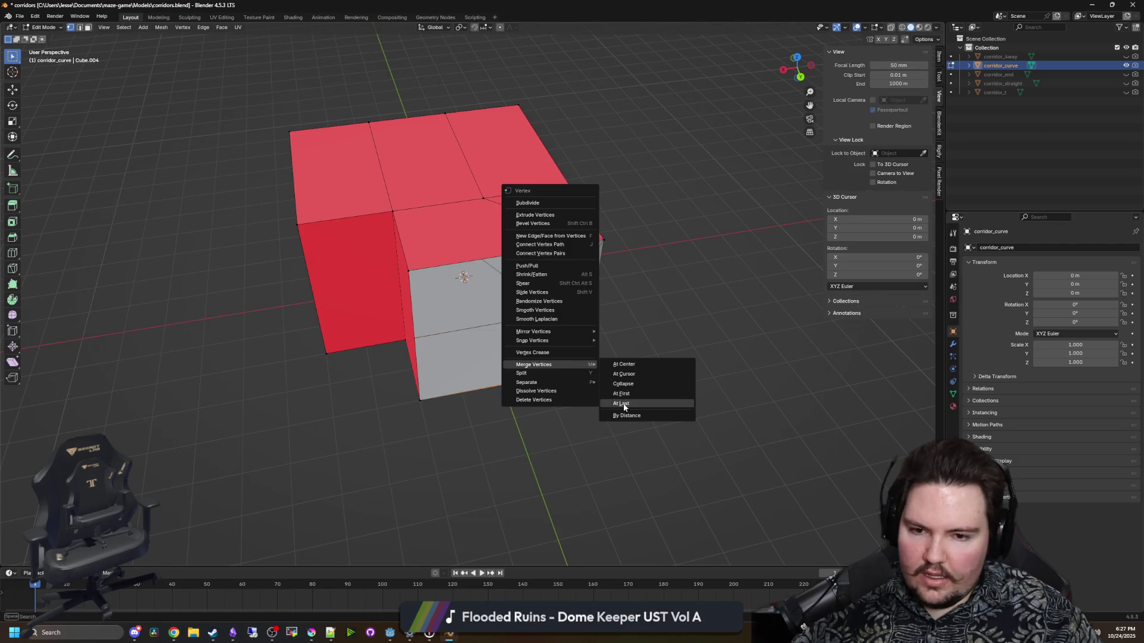
left_click(621, 404)
Merge the remaining stray vertices, including the top-edge ones, at last
right_click(572, 192)
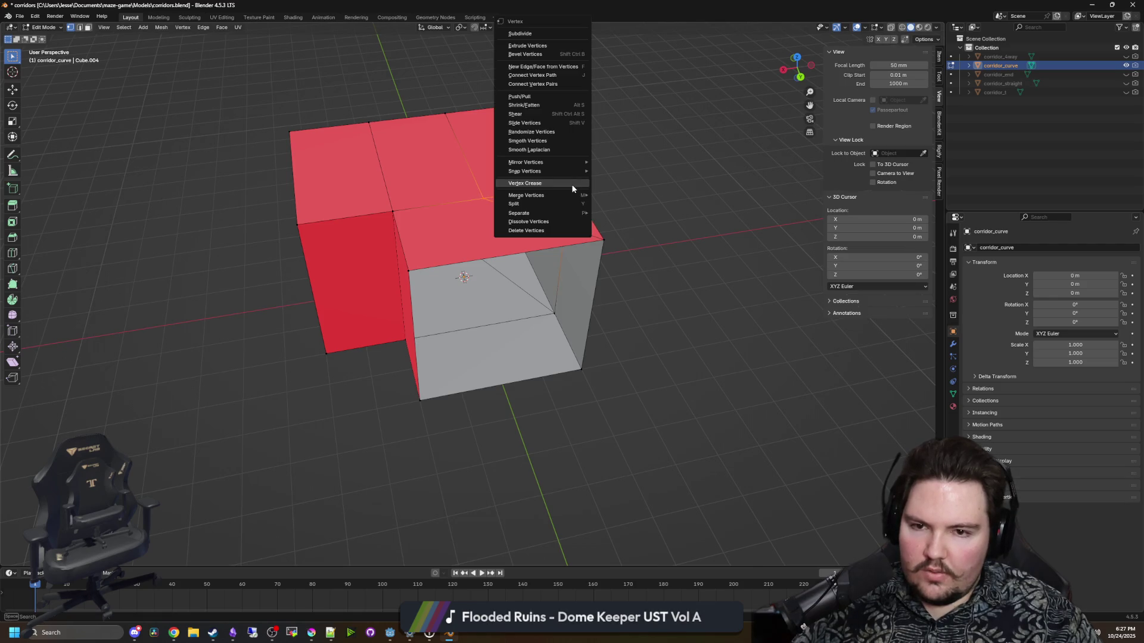
mouse_move(564, 196)
left_click(619, 231)
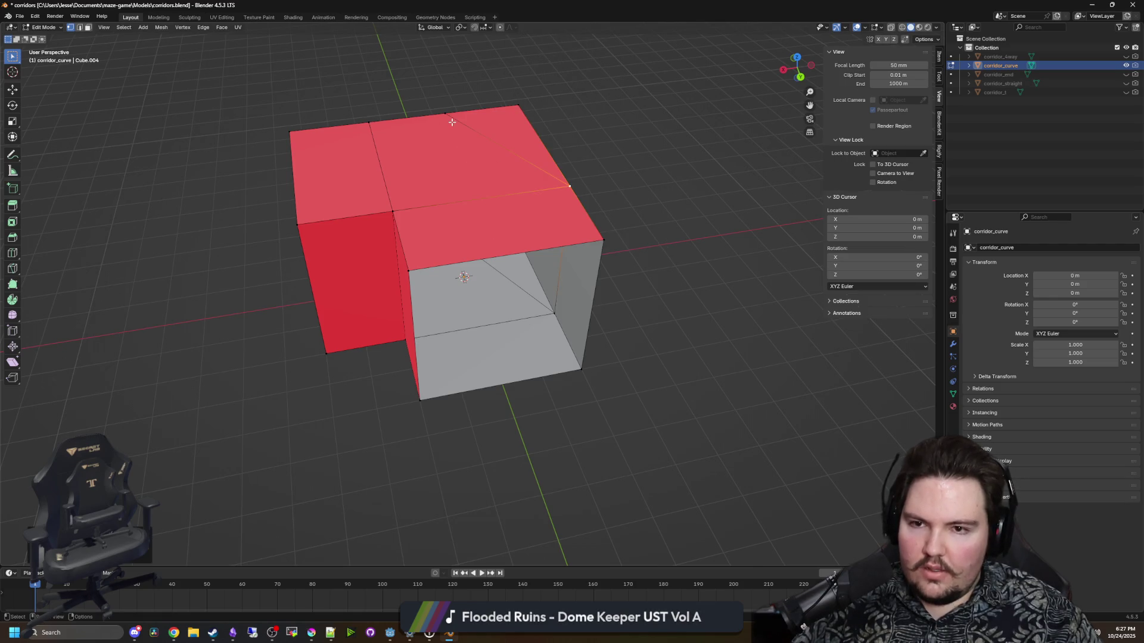
left_click(522, 112, "shift")
right_click(522, 112)
mouse_move(516, 197)
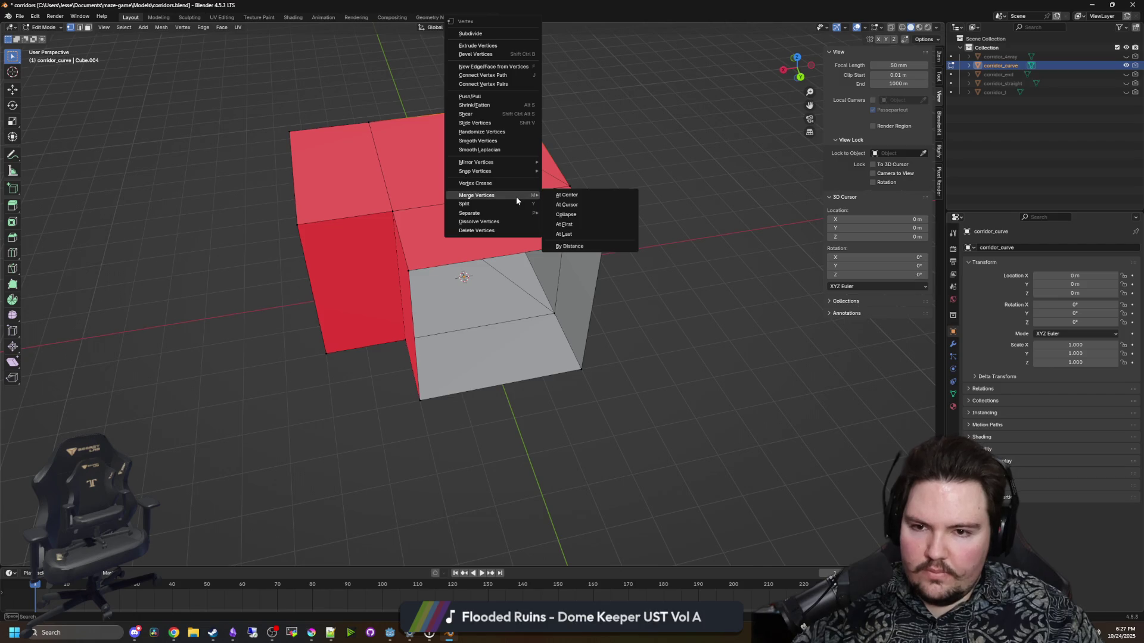
left_click(572, 234)
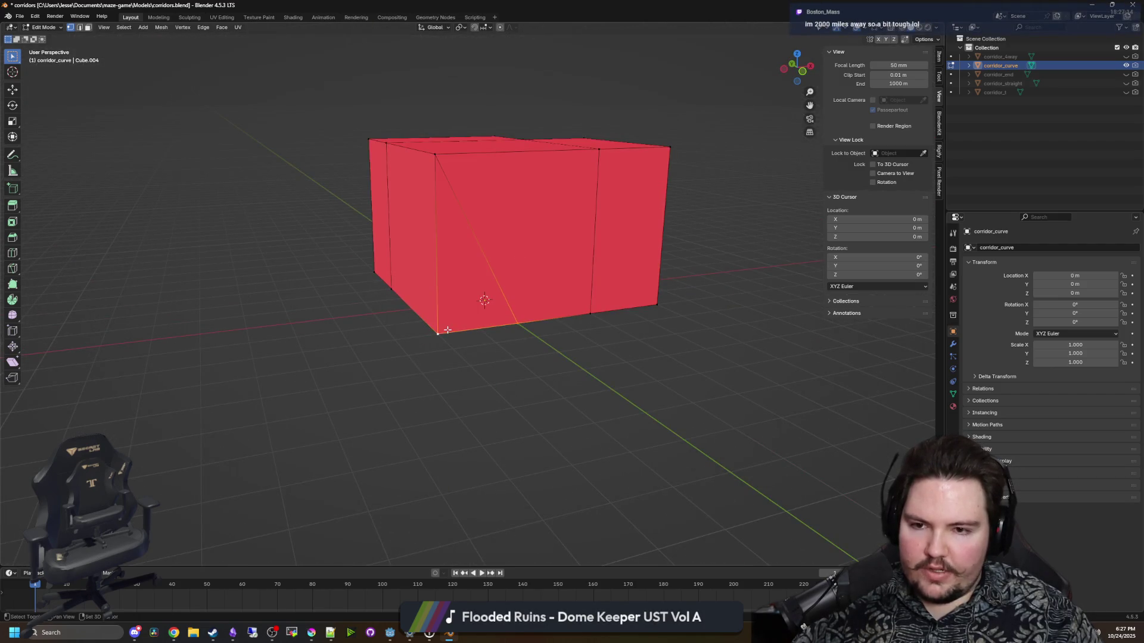
right_click(448, 330)
mouse_move(464, 342)
left_click(500, 379)
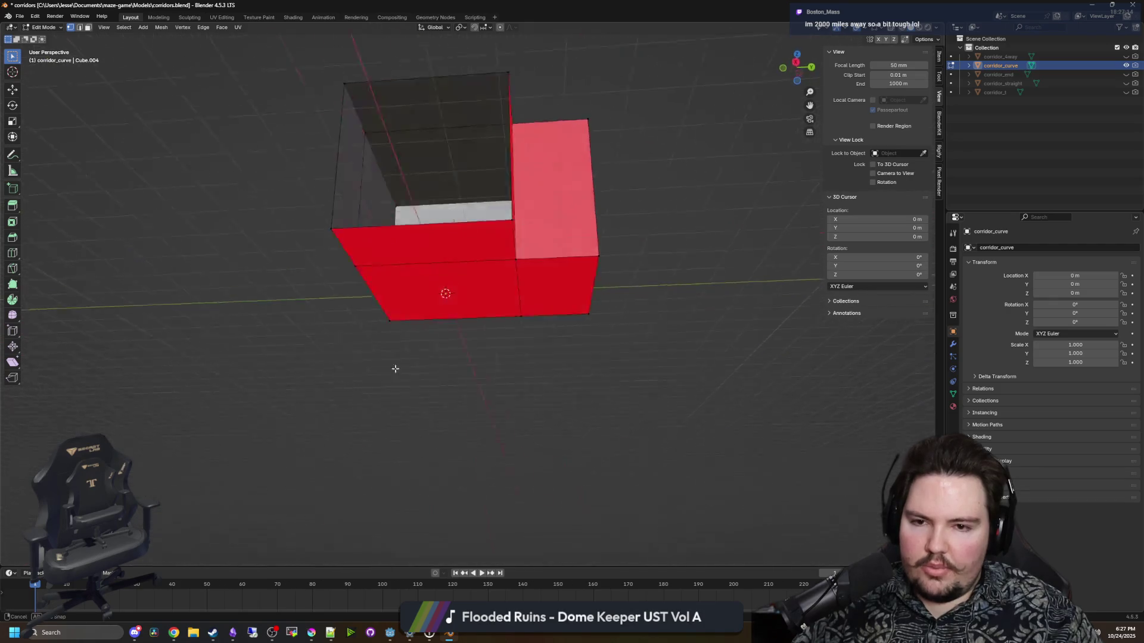
left_click_drag(395, 369, 343, 404)
Return to Object Mode and save the Blender corridors file
key("Tab")
left_click_drag(367, 352, 424, 371)
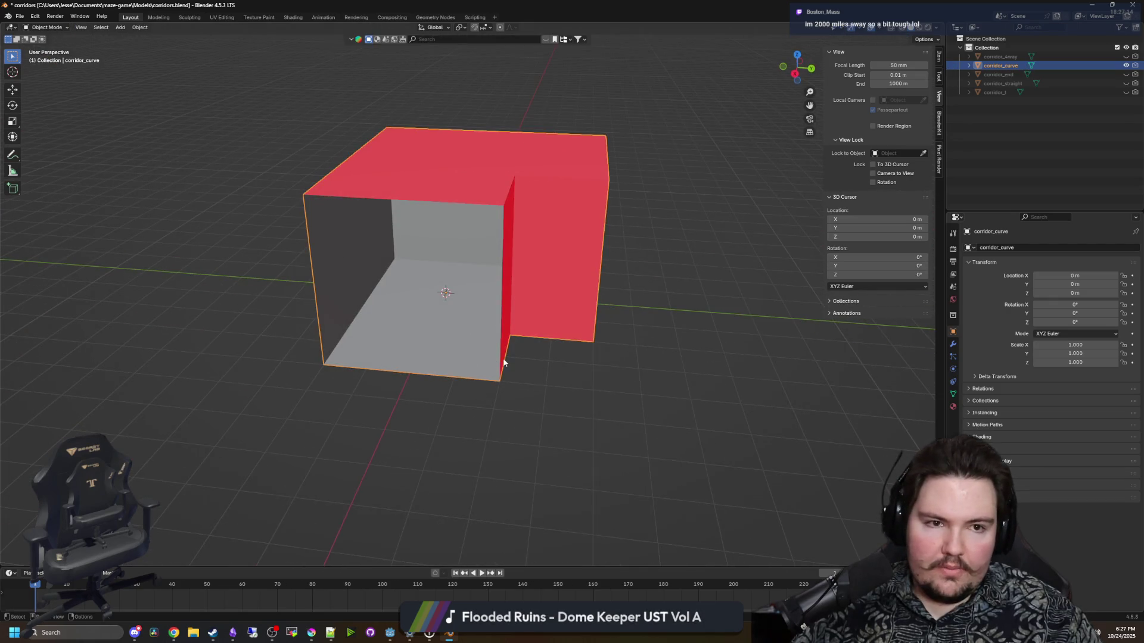
key("ctrl+s")
left_click_drag(308, 258, 236, 209)
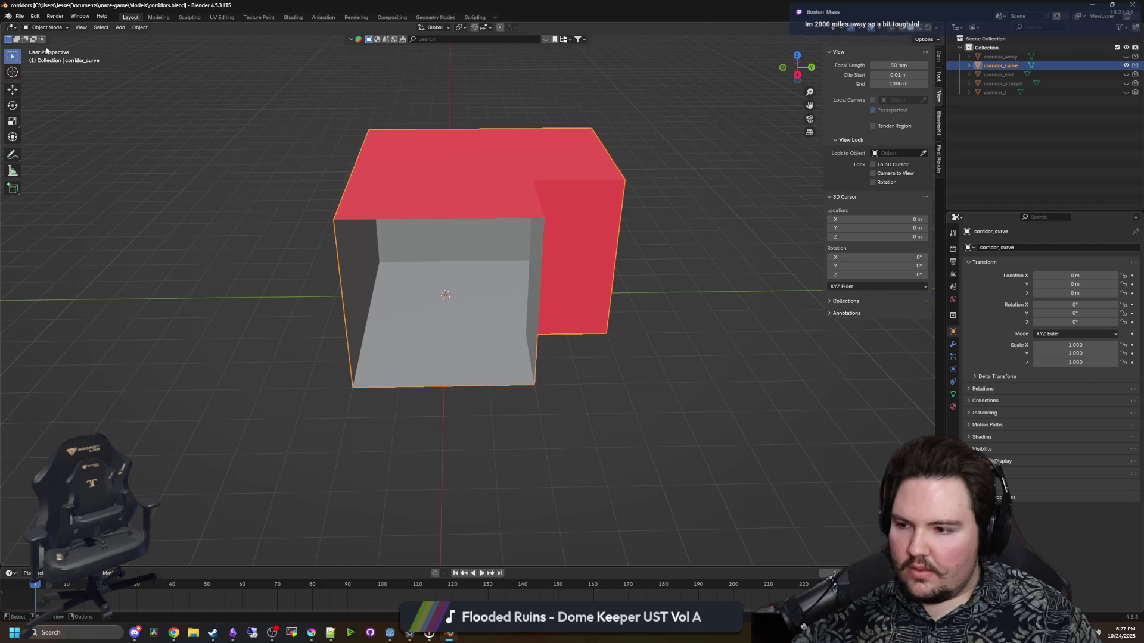
Export the curved corridor as corridor_curve.obj into the game's Models folder
left_click(20, 16)
mouse_move(74, 151)
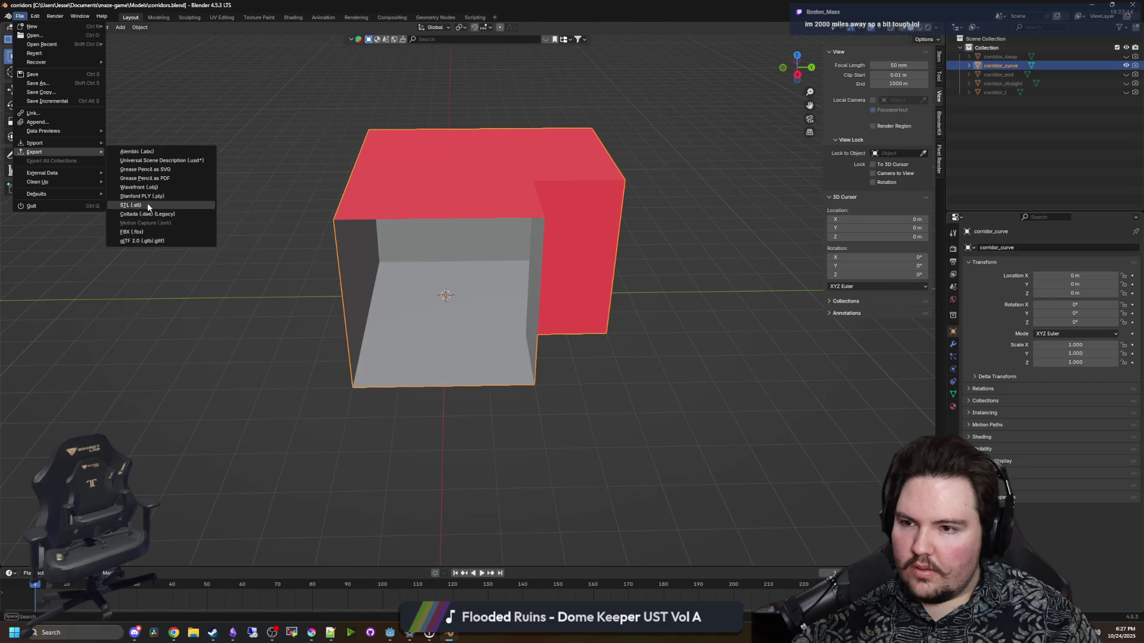
left_click(165, 189)
type("corridor_")
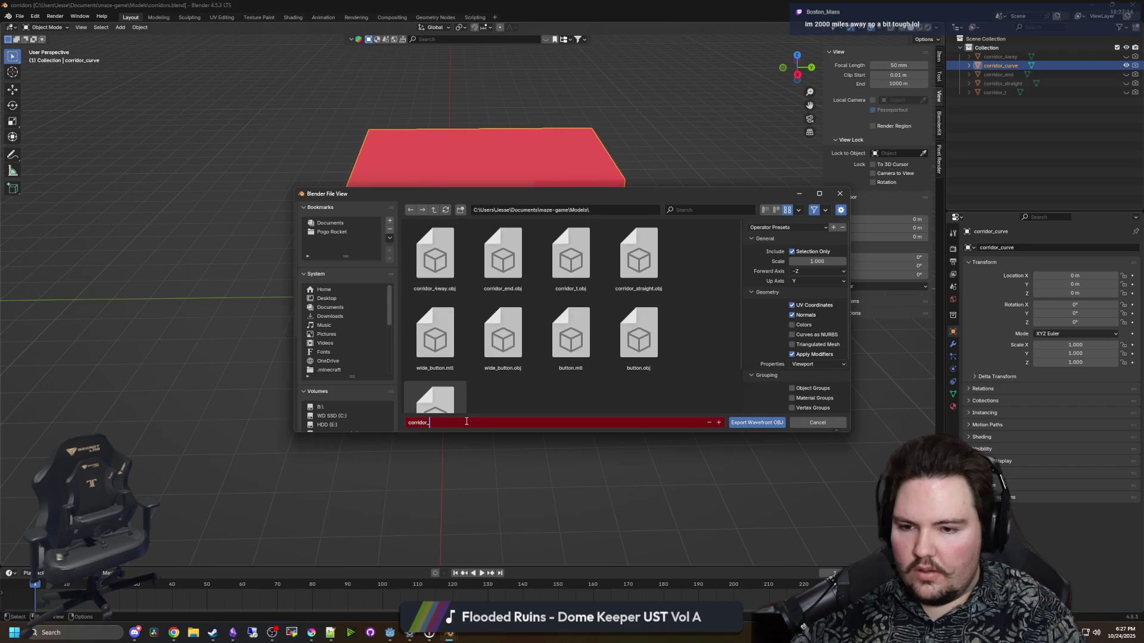
type("curve")
key("Return")
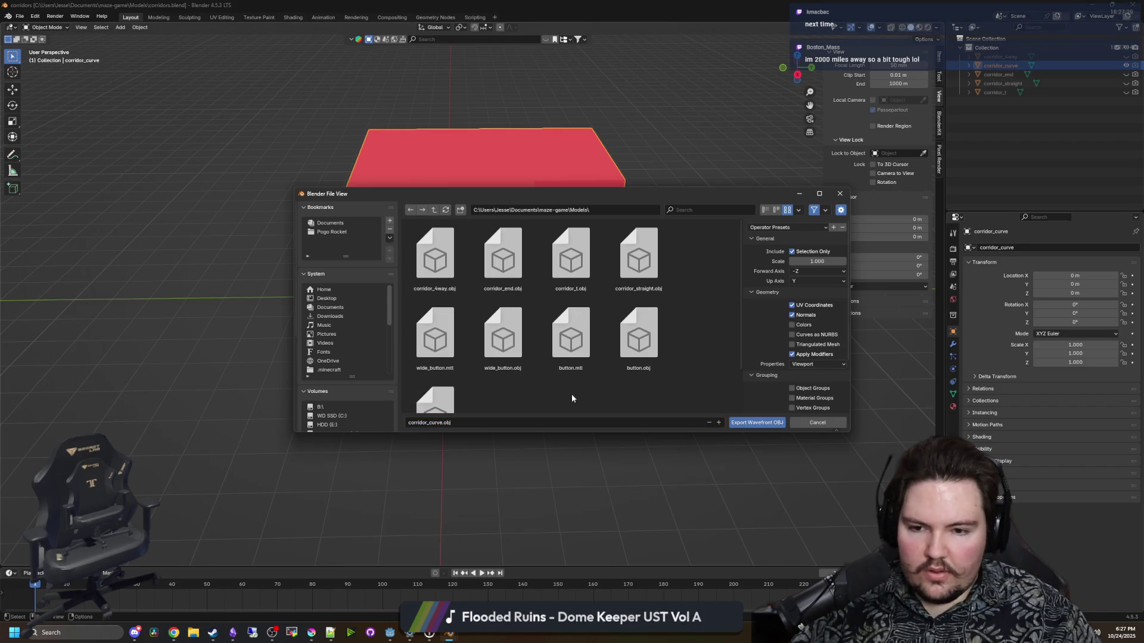
left_click(764, 423)
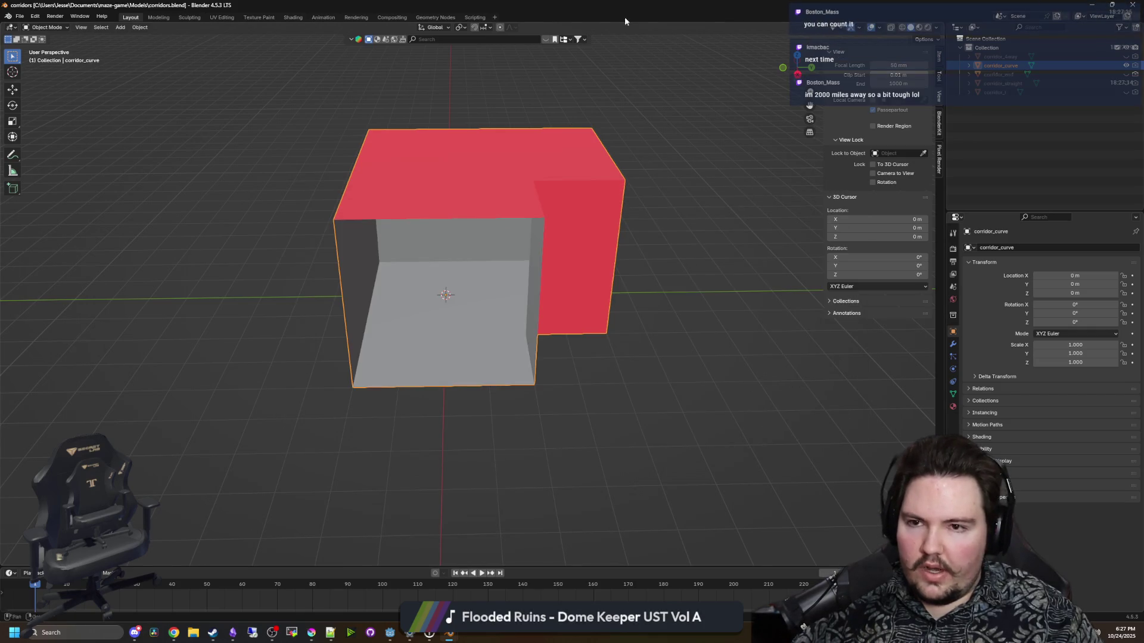
key("alt+Tab")
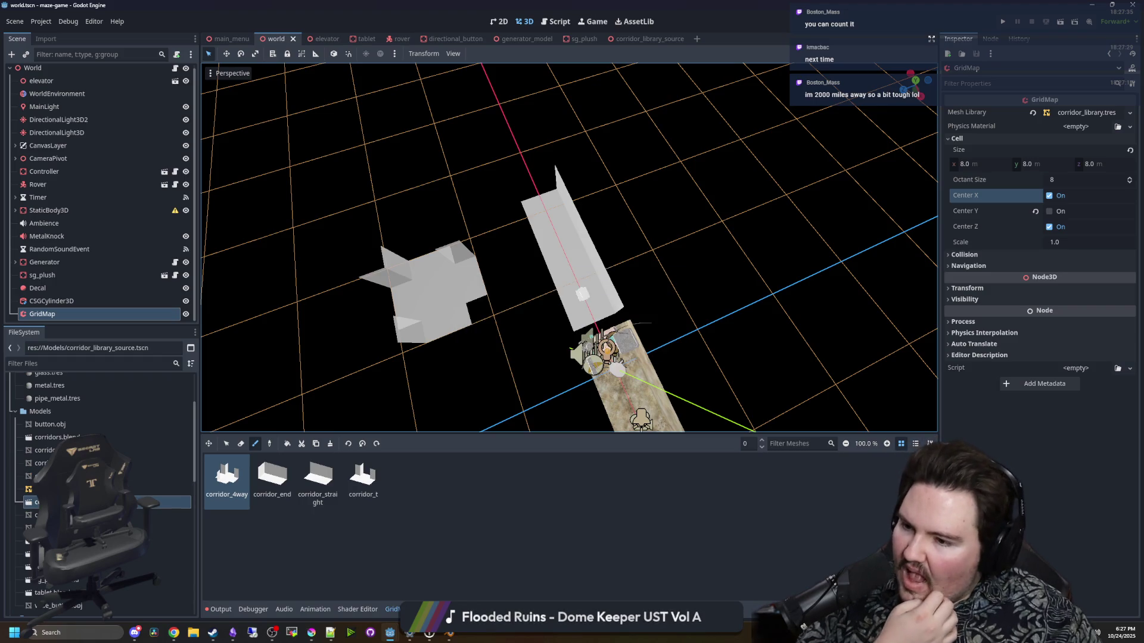
Delete the four selected corridor .obj model files from the project
left_click(161, 462)
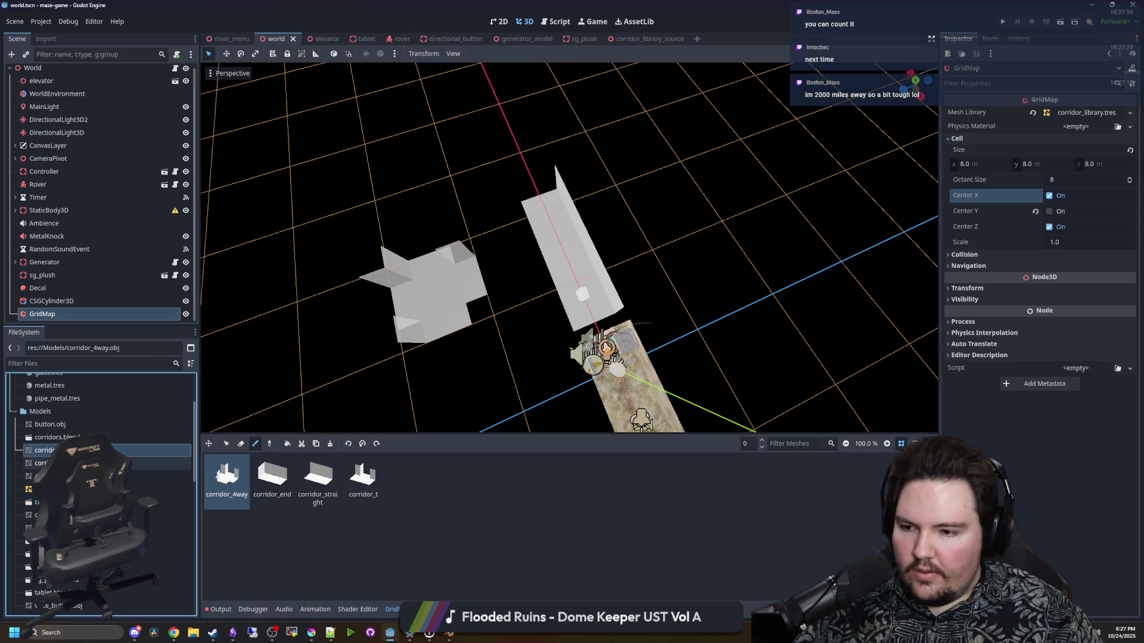
left_click(161, 476, "ctrl")
left_click(161, 515, "ctrl")
left_click(161, 528, "ctrl")
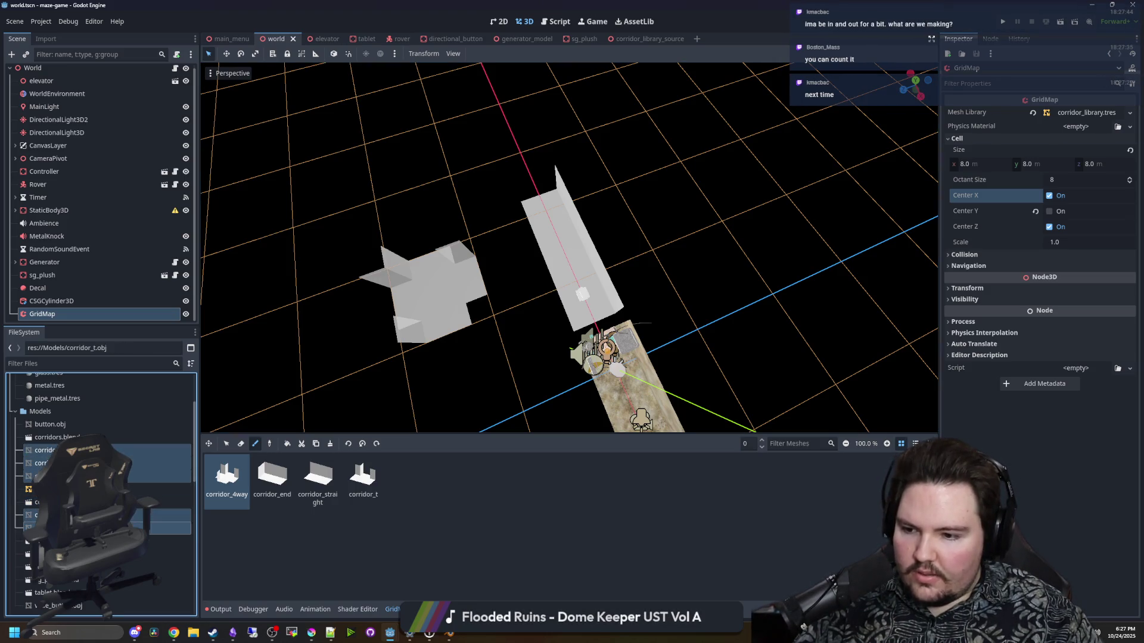
right_click(161, 529)
left_click(154, 547)
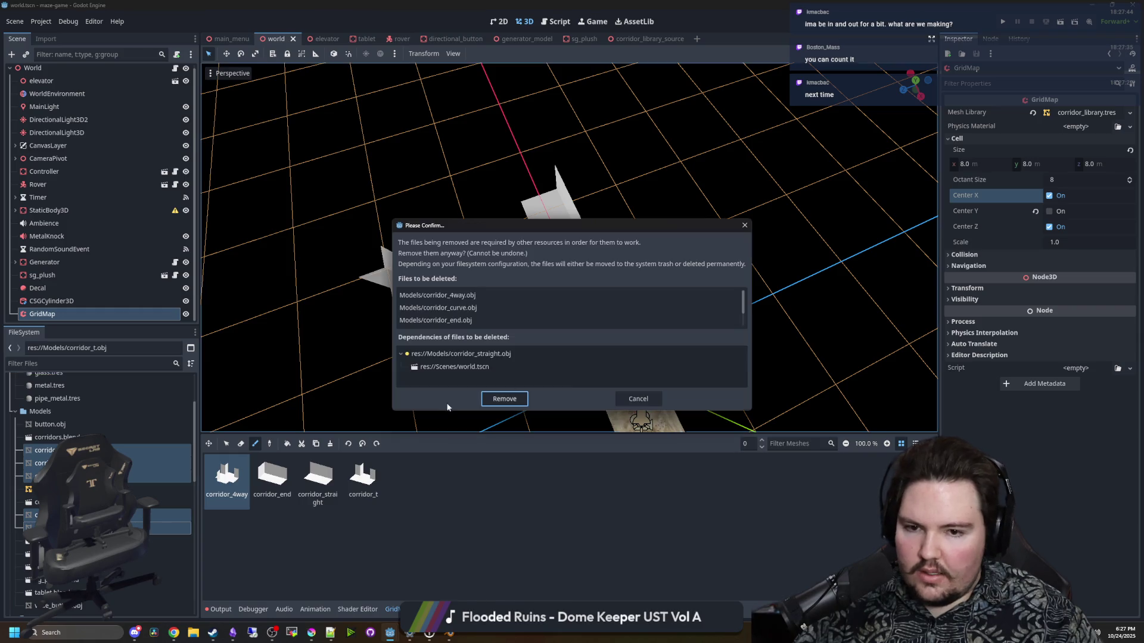
left_click(518, 399)
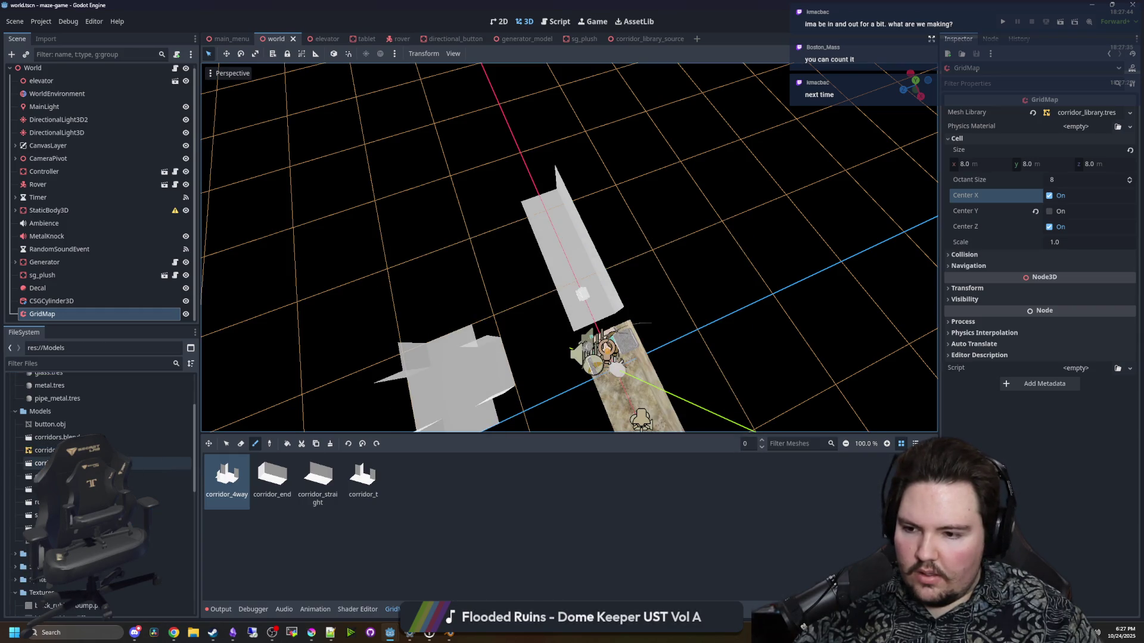
Re-export corridor_library_source.tscn as a MeshLibrary, overwriting corridor_library.tres
double_click(149, 463)
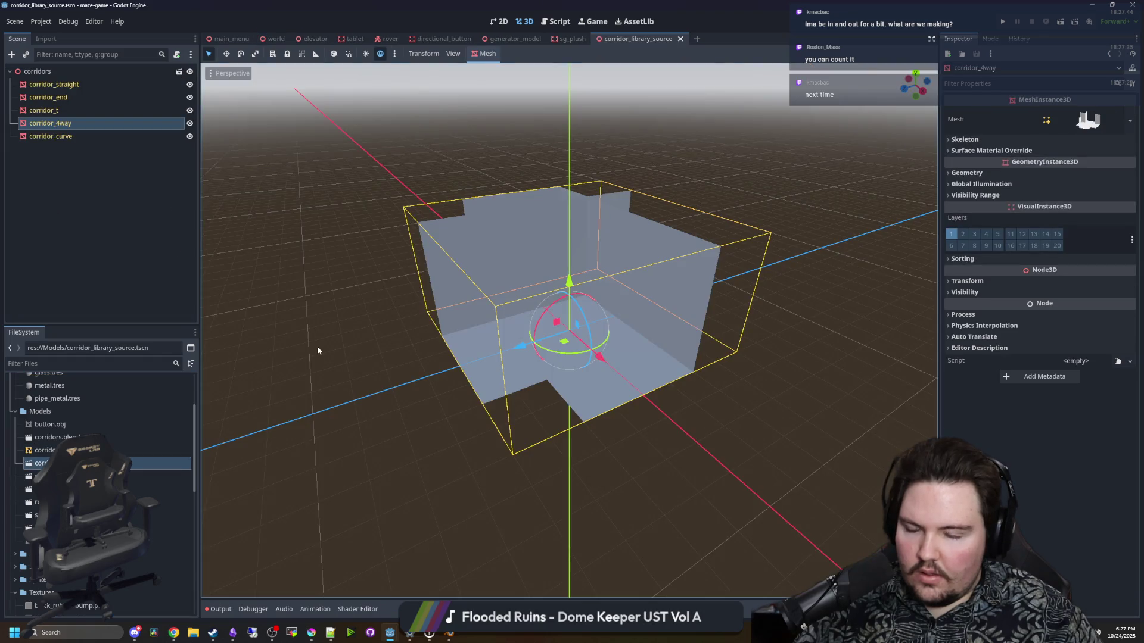
left_click(46, 72)
left_click(13, 21)
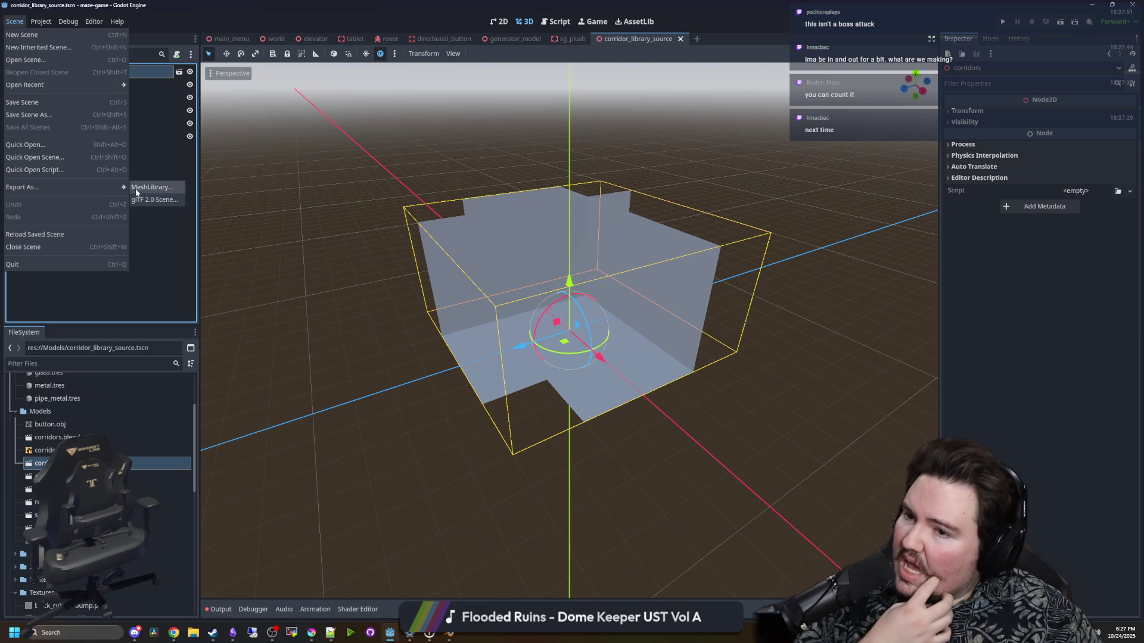
left_click(139, 188)
left_click(487, 466)
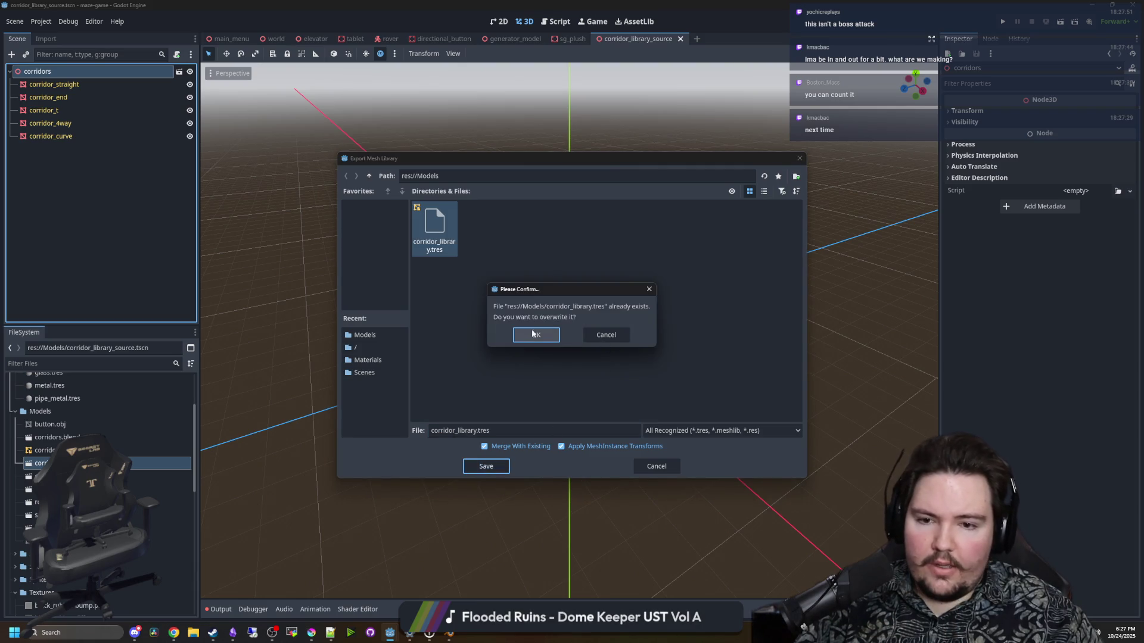
left_click(530, 334)
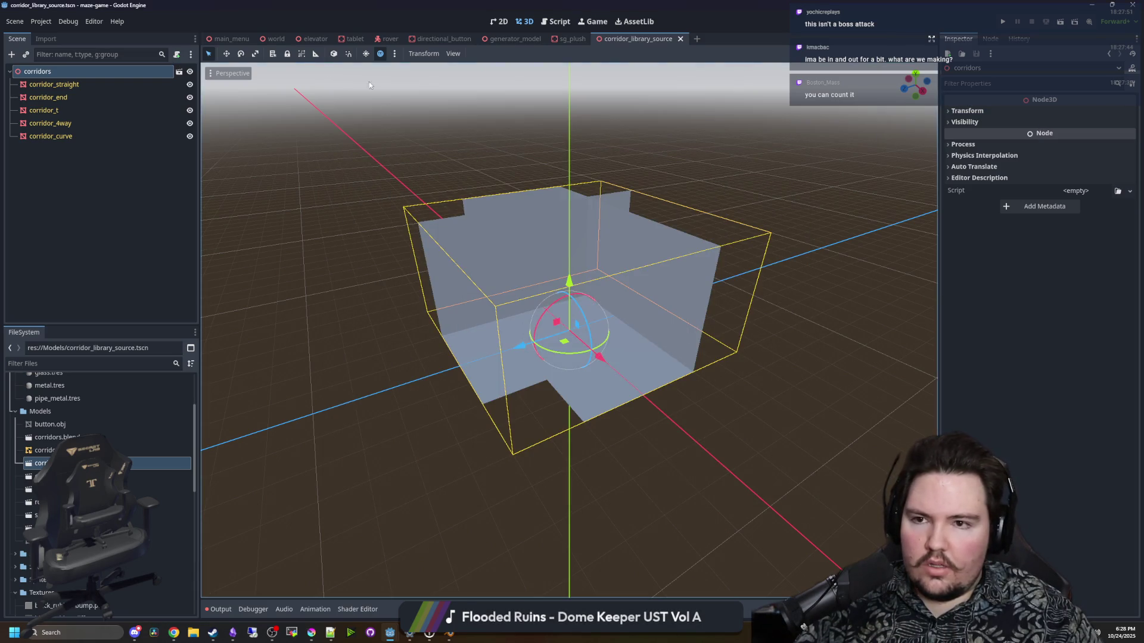
left_click(276, 38)
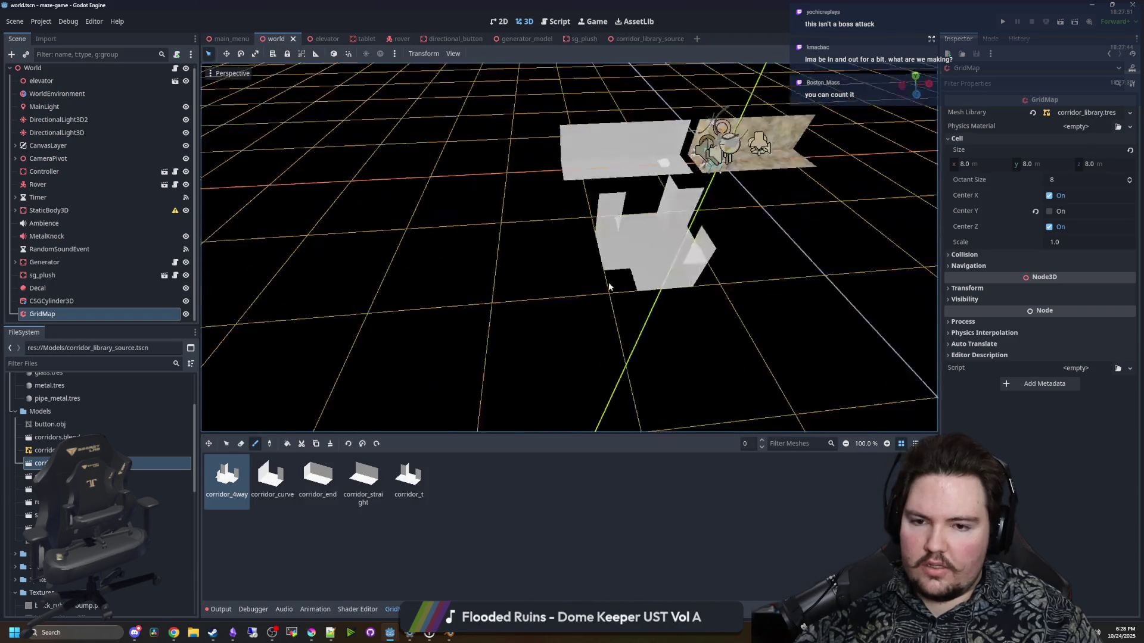
Paint two straight corridor tiles below and beside the curve, rotating the second
left_click(273, 480)
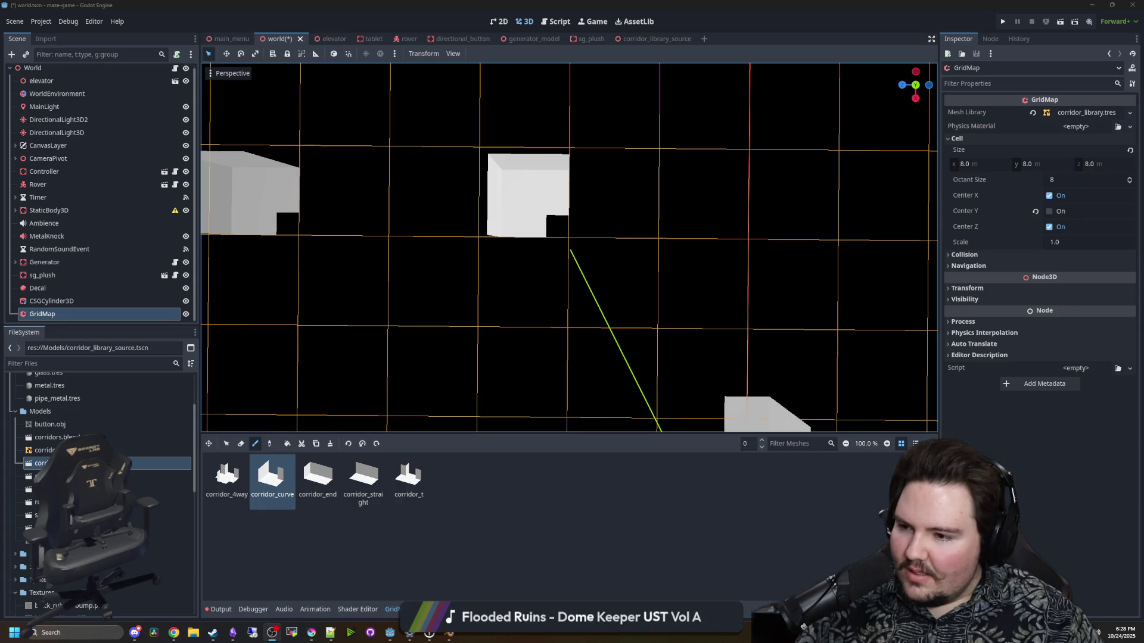
mouse_move(606, 305)
left_mouse_down()
mouse_move(596, 274)
mouse_move(434, 311)
mouse_move(596, 286)
mouse_move(633, 233)
mouse_move(637, 198)
left_mouse_up()
left_click(364, 477)
left_click(506, 224)
key("s")
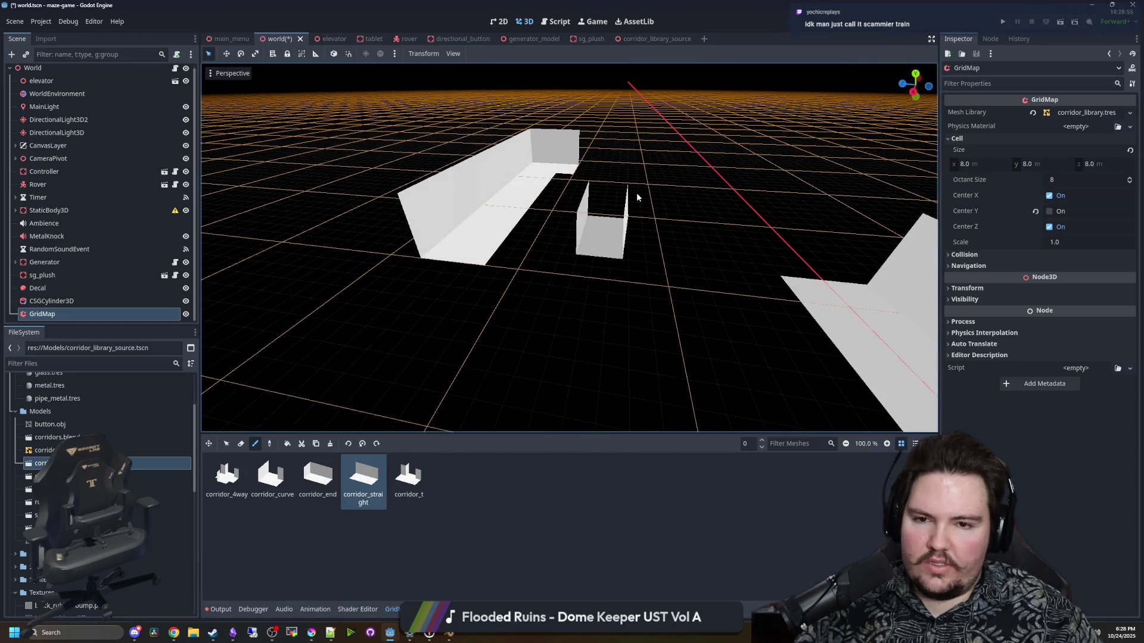
key("s")
key("s")
key("s")
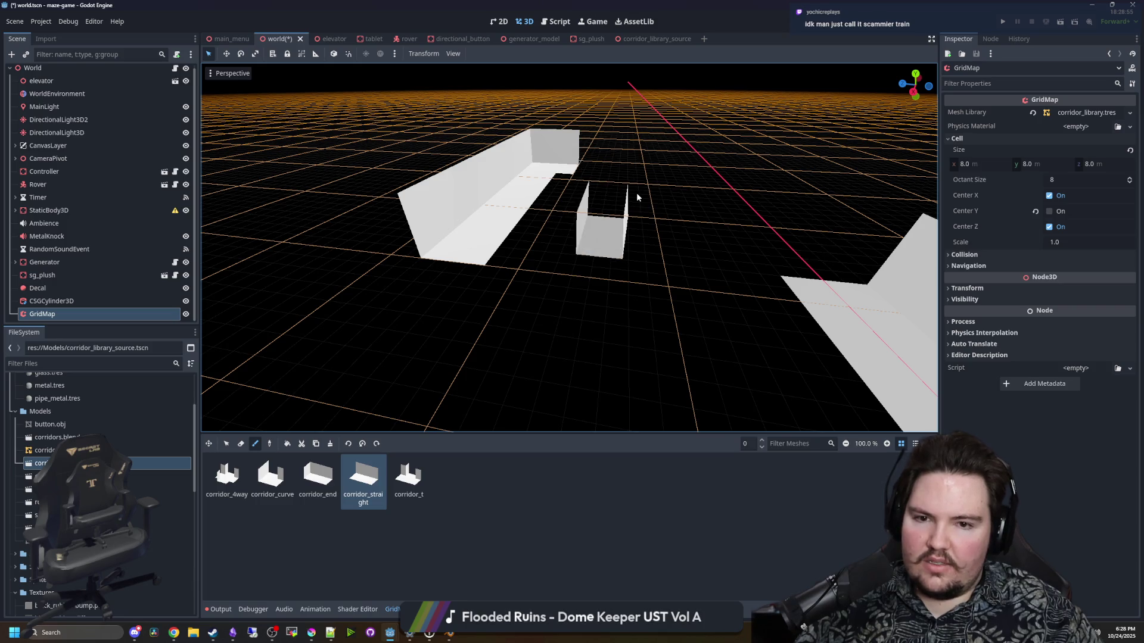
key("s")
key("s")
key("s")
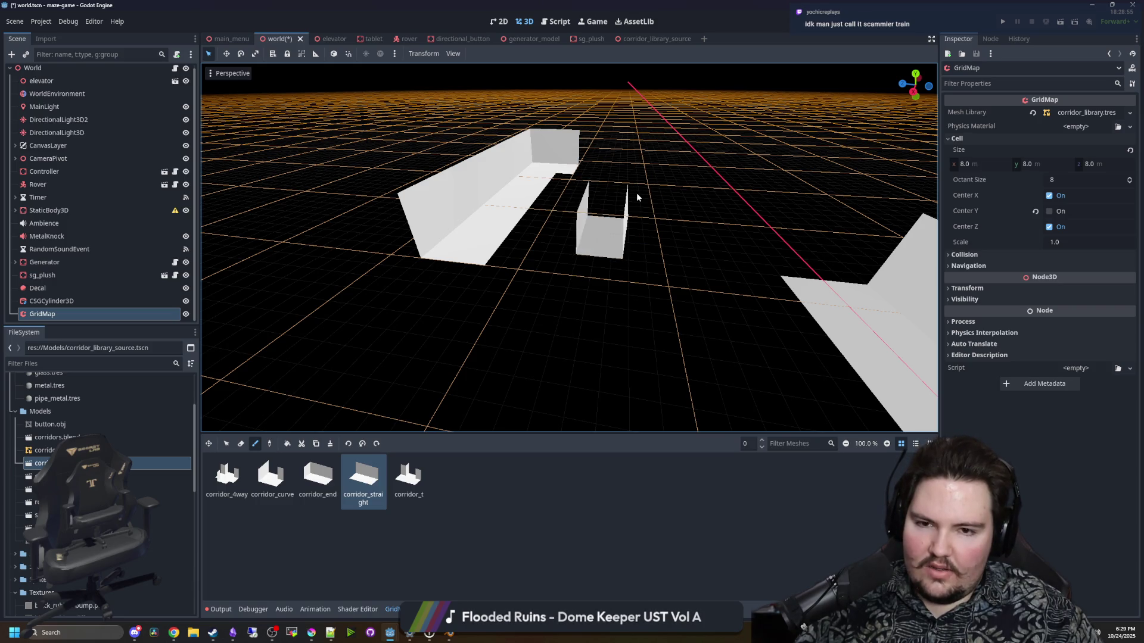
key("s")
key("s")
key("s")
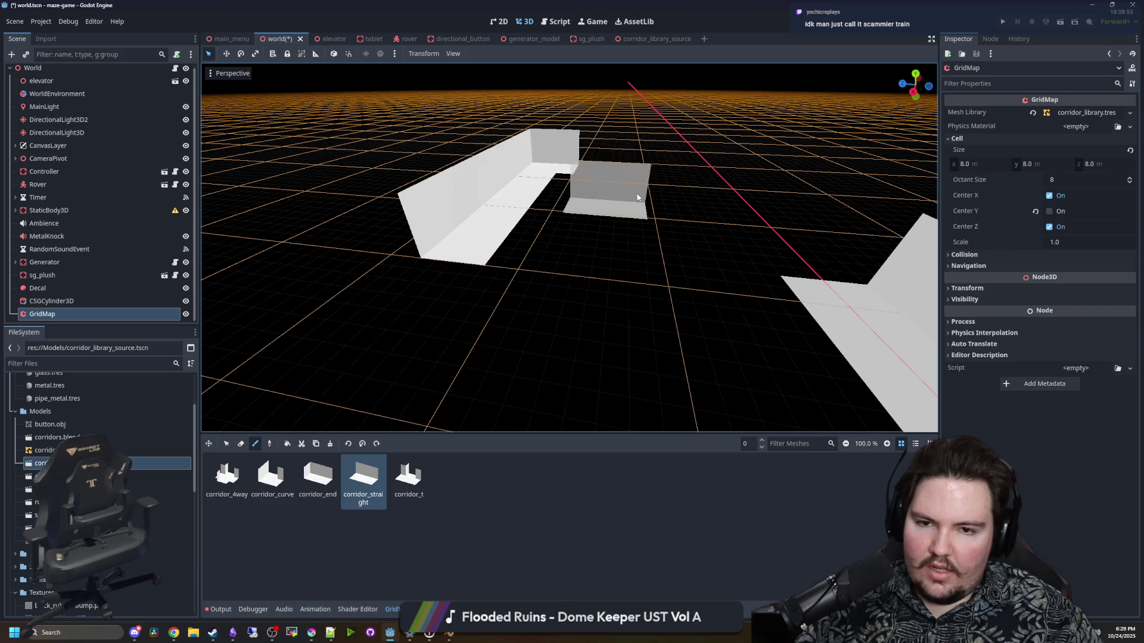
key("s")
key("s")
key("s")
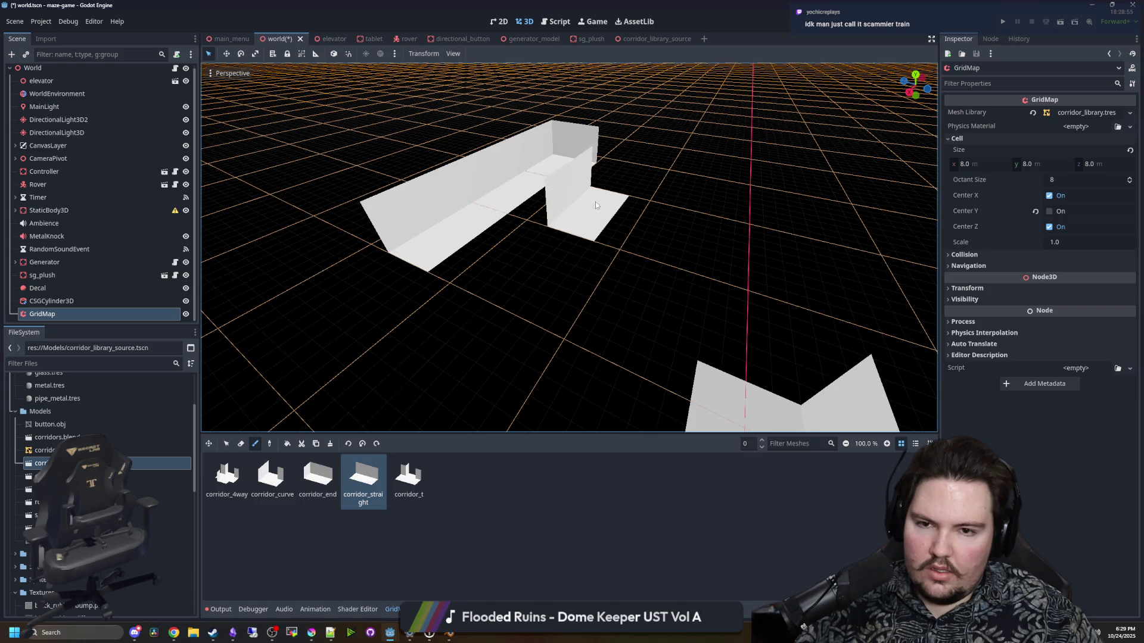
left_click(595, 201)
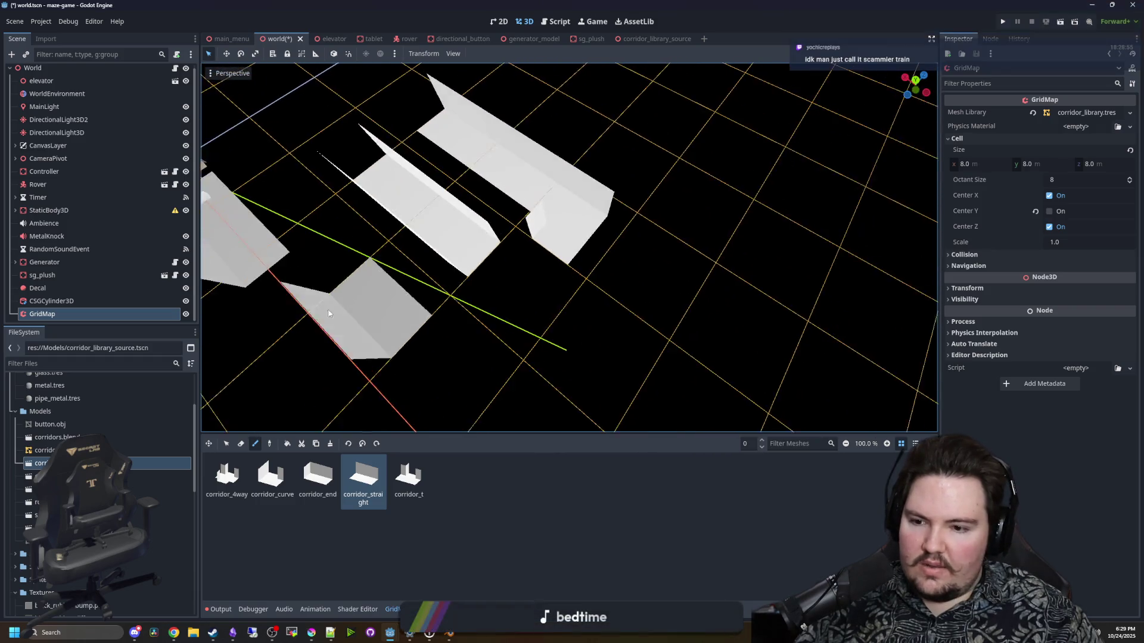
Place a rotated corridor_curve tile to close the corridor loop
left_click(273, 482)
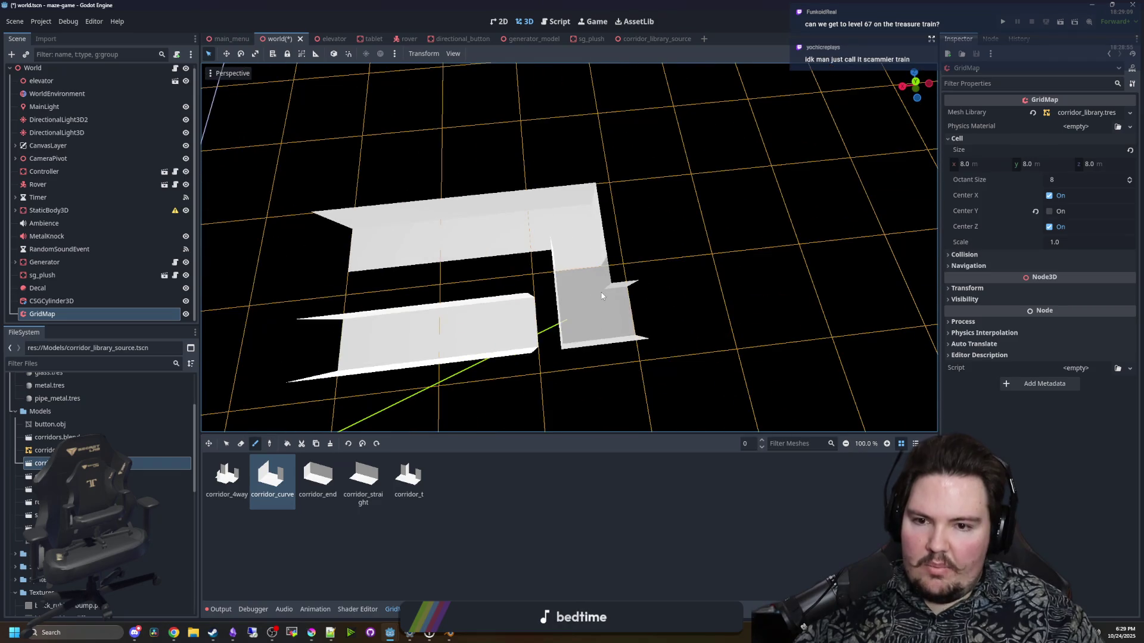
key("s")
key("s")
key("s")
left_click(601, 292)
mouse_move(538, 330)
left_mouse_down()
mouse_move(677, 252)
mouse_move(610, 251)
mouse_move(532, 382)
mouse_move(468, 374)
mouse_move(635, 250)
mouse_move(662, 305)
mouse_move(543, 356)
mouse_move(495, 339)
left_mouse_up()
scroll(577, 313, "down", 5)
scroll(661, 305, "up", 3)
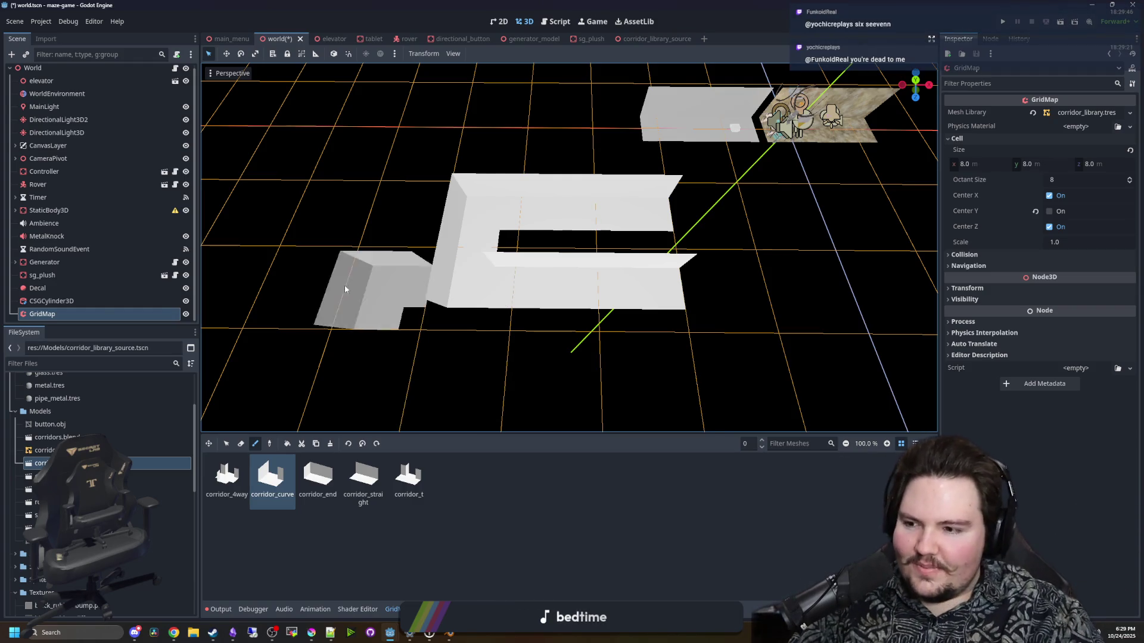
scroll(388, 333, "down", 3)
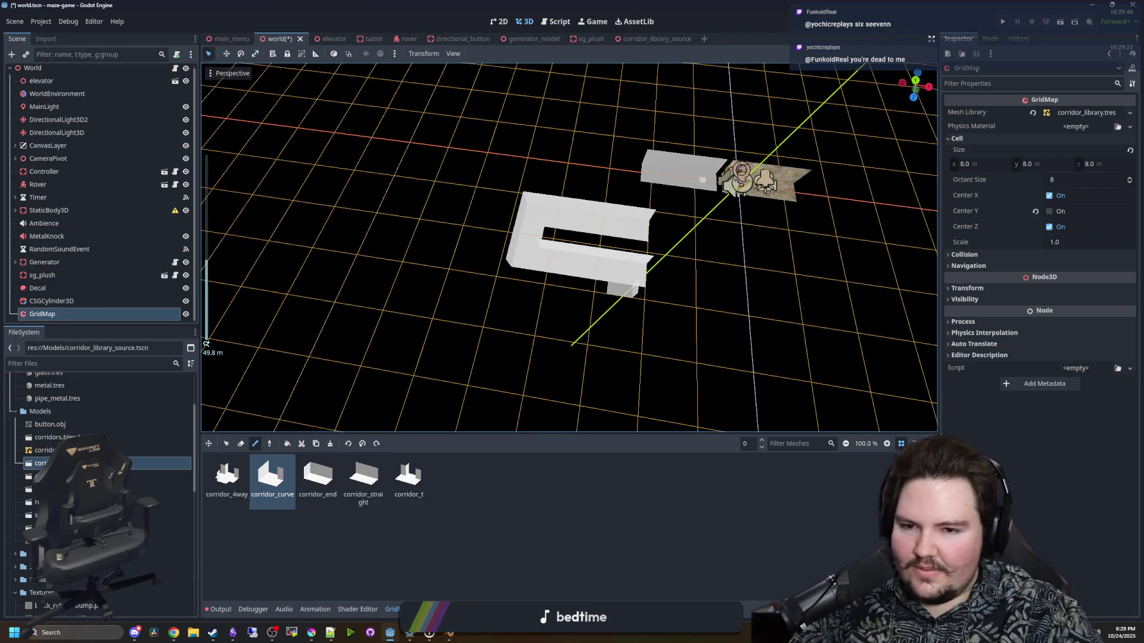
Erase the U-shaped corridor tiles and save the scene
left_click(241, 444)
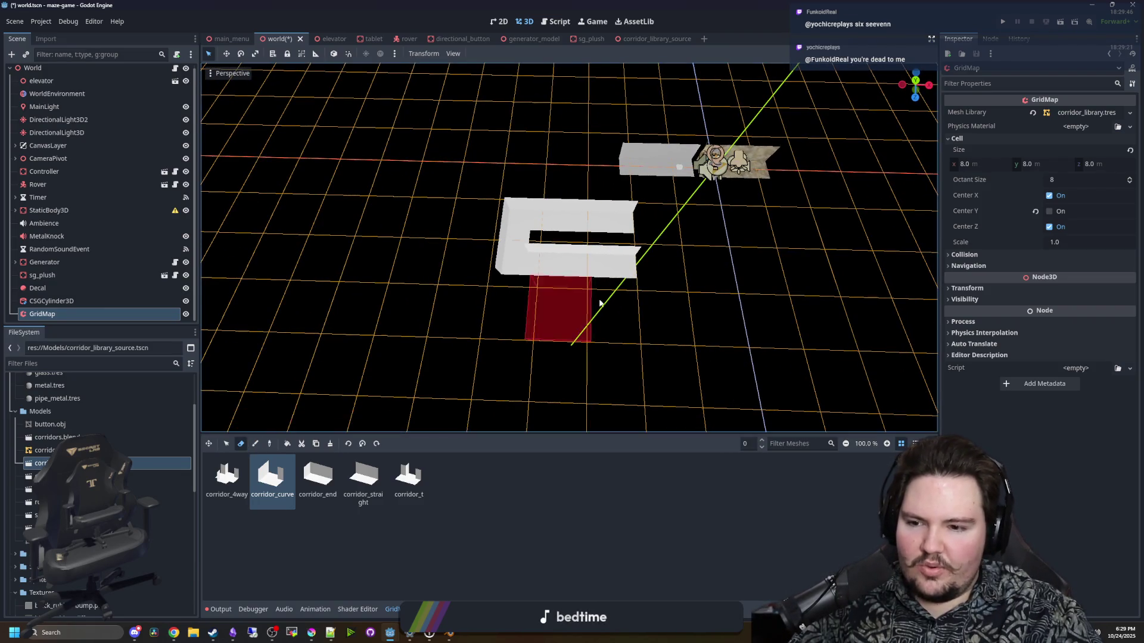
scroll(512, 301, "up", 3)
scroll(512, 301, "down", 3)
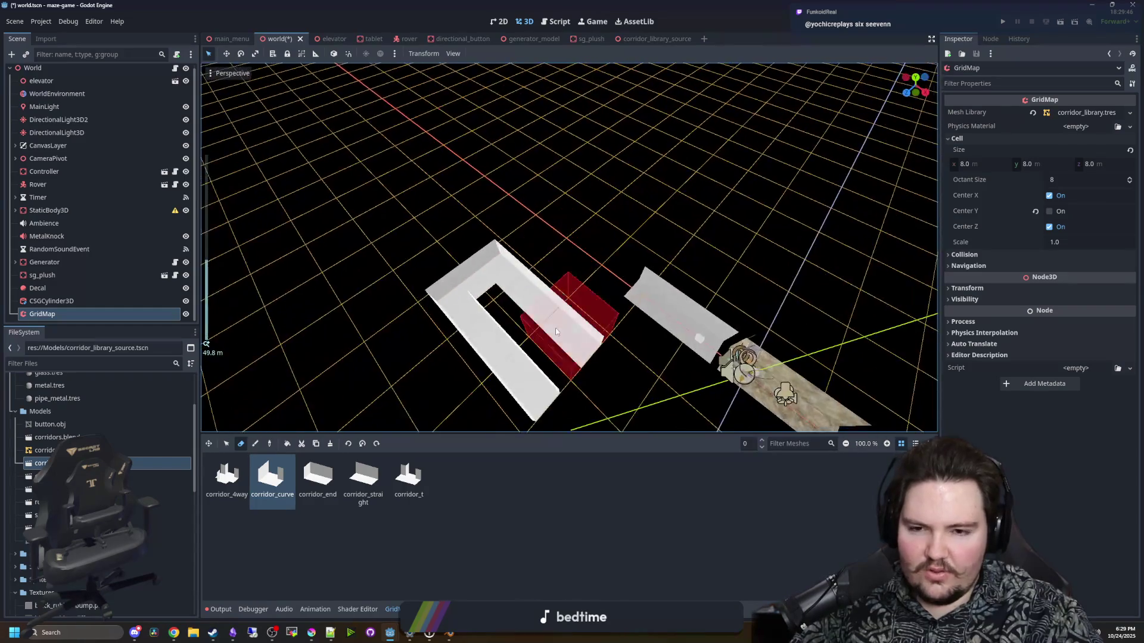
mouse_move(613, 349)
left_mouse_down()
mouse_move(475, 324)
mouse_move(588, 273)
left_mouse_up()
key("ctrl+s")
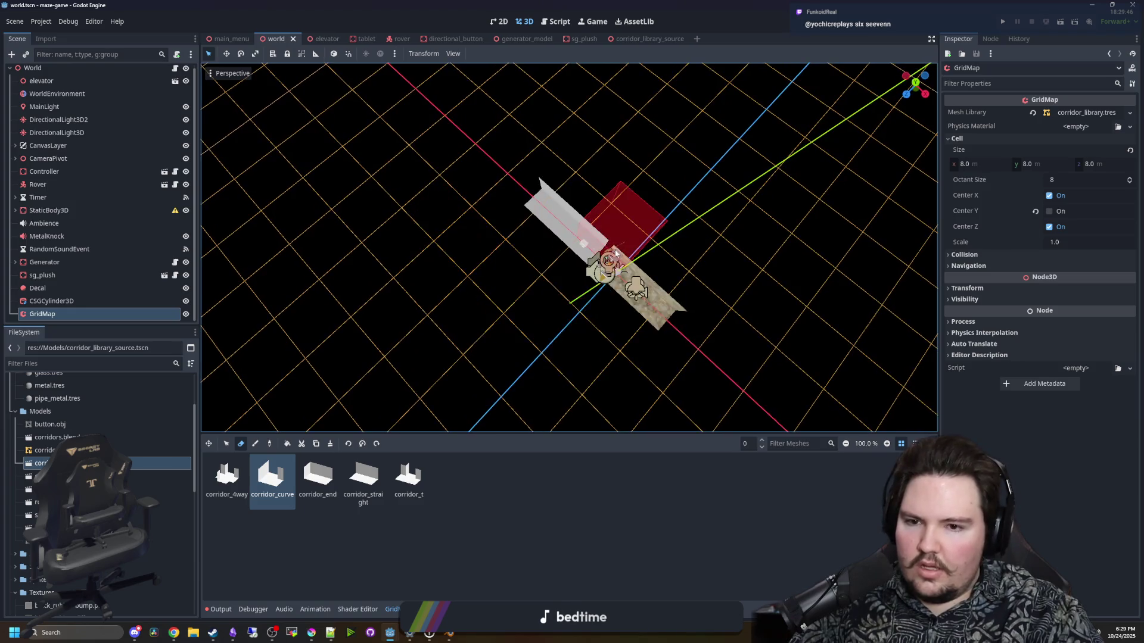
Set the GridMap's position X and Z to 4.0 m
mouse_move(620, 224)
left_mouse_down()
mouse_move(620, 158)
mouse_move(646, 266)
mouse_move(632, 274)
mouse_move(882, 244)
left_mouse_up()
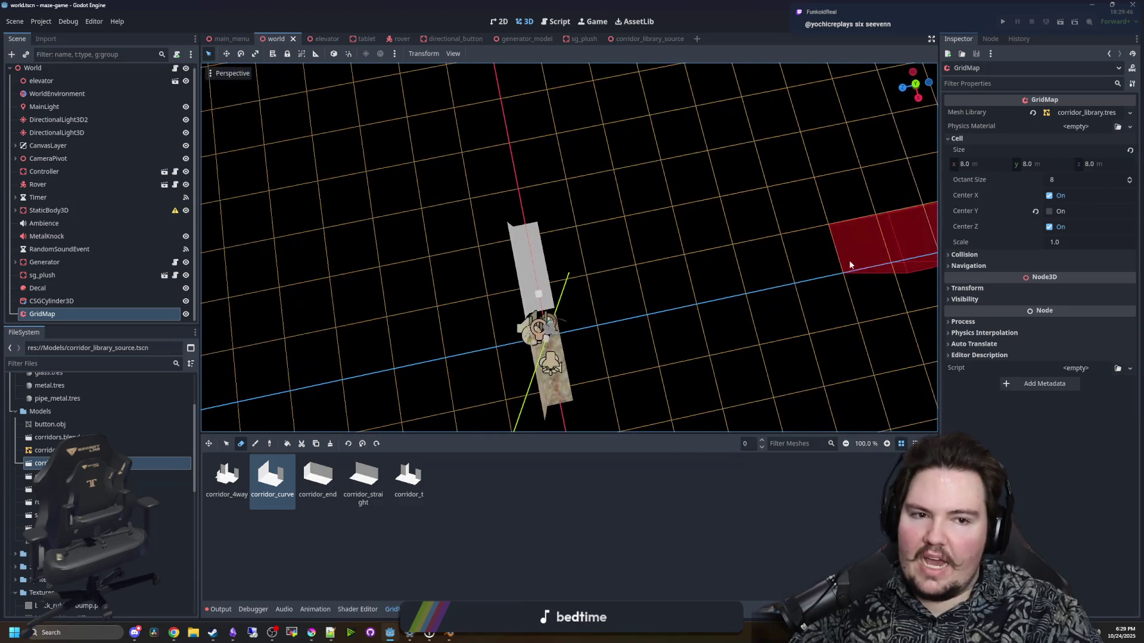
left_click(983, 289)
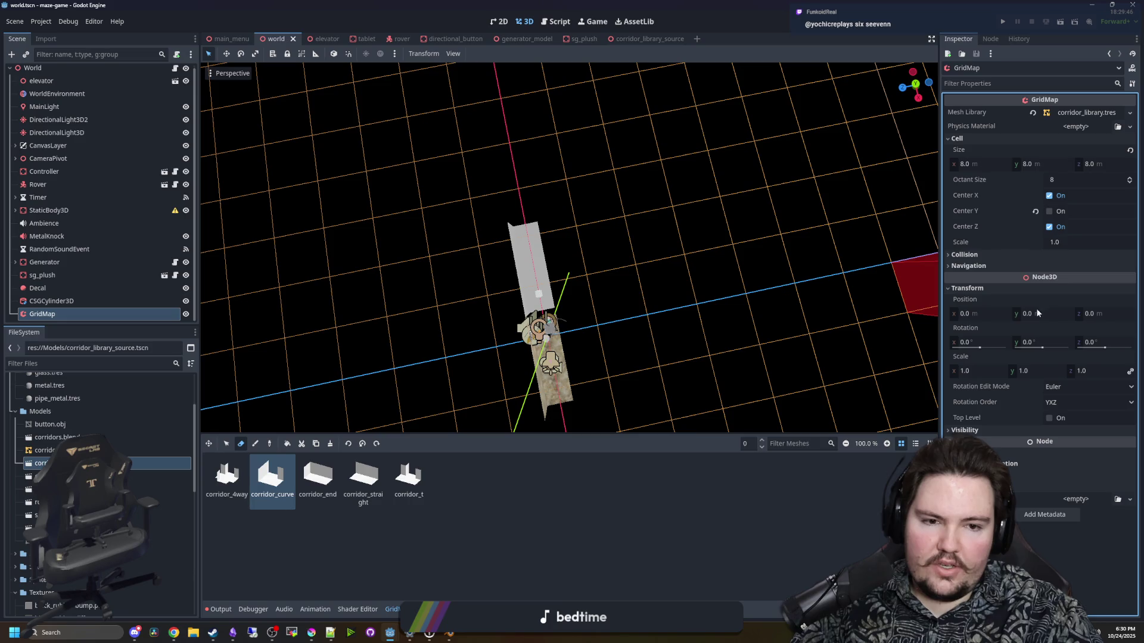
left_click(987, 317)
type("4")
key("Return")
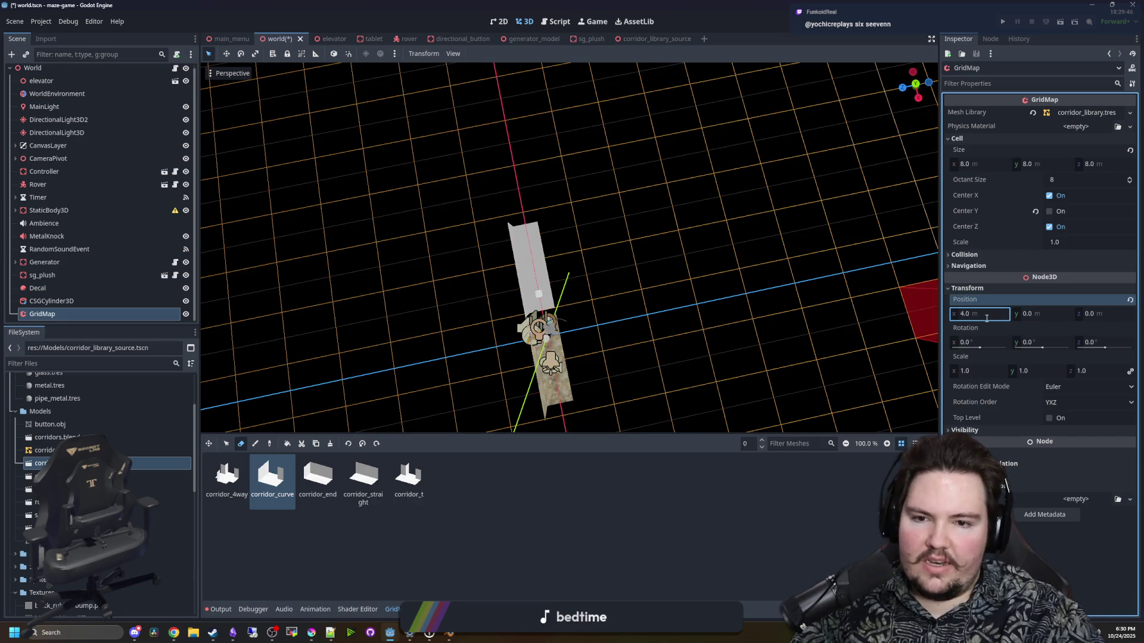
left_click(1090, 314)
type("4")
key("Return")
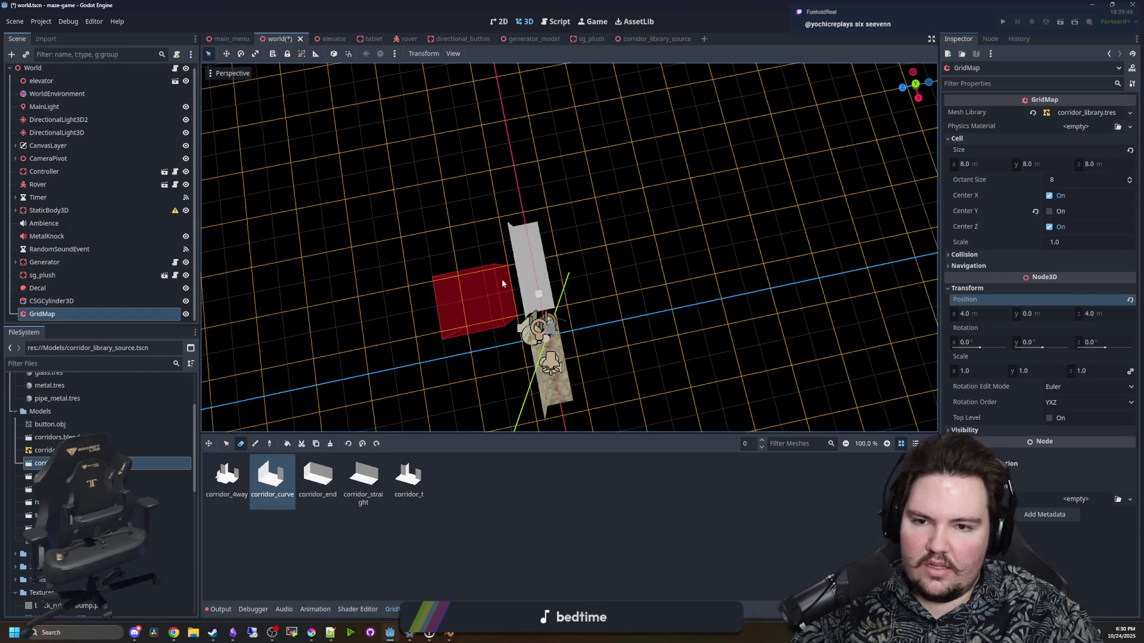
mouse_move(470, 298)
left_mouse_down()
mouse_move(570, 247)
mouse_move(381, 417)
left_mouse_up()
Paint straight corridor tiles on the shifted grid
left_click(363, 477)
left_click_drag(439, 256, 345, 396)
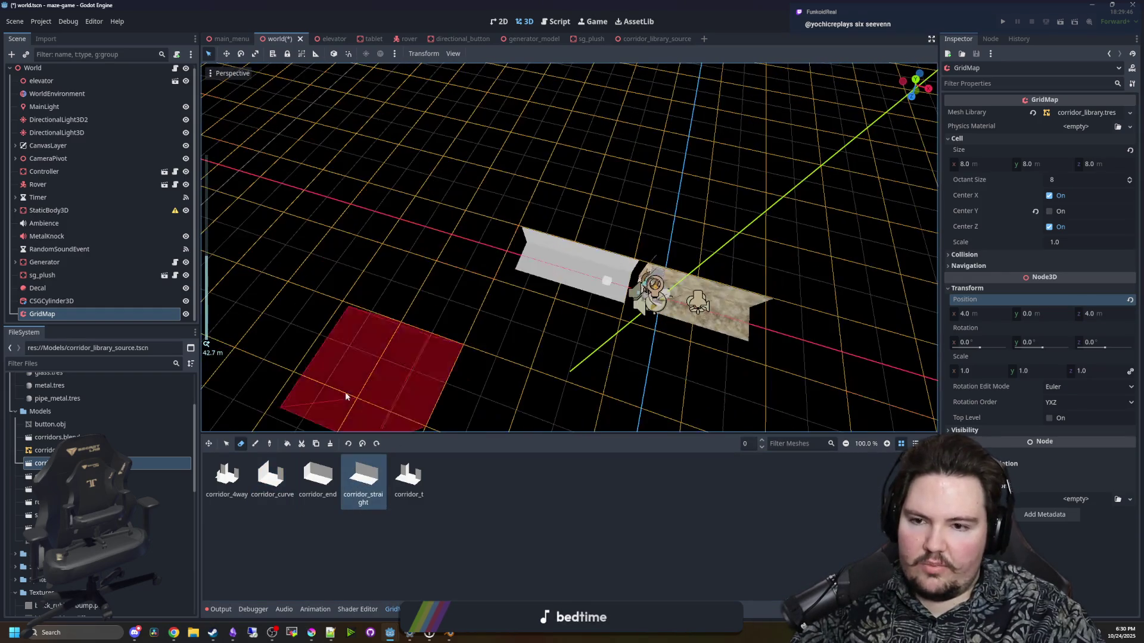
left_click(258, 444)
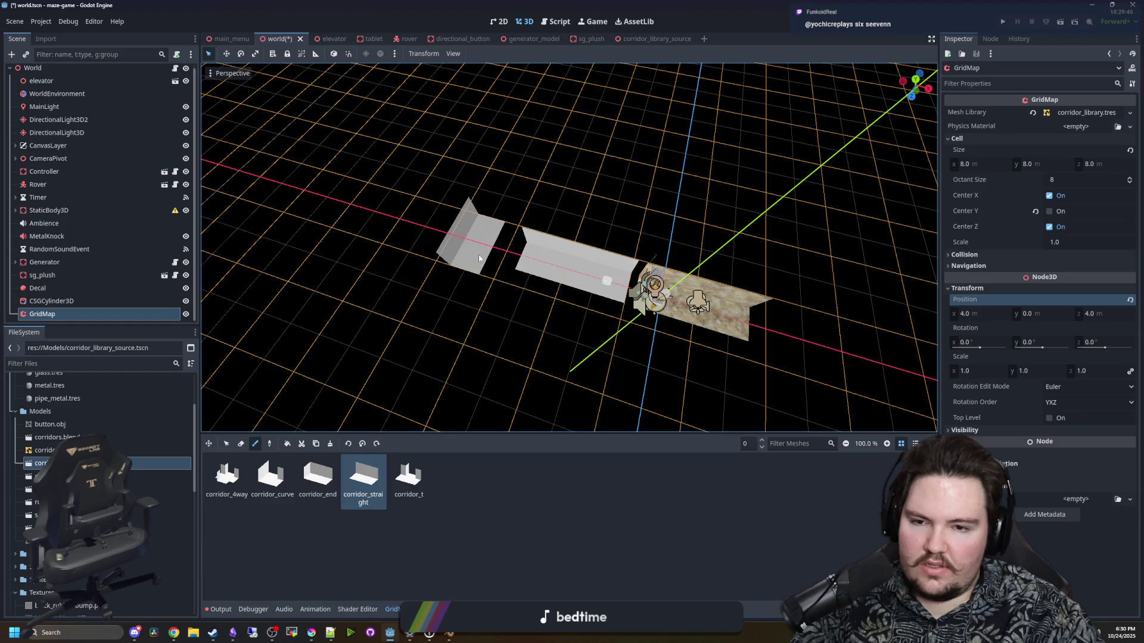
mouse_move(478, 255)
left_mouse_down()
mouse_move(498, 291)
mouse_move(476, 316)
mouse_move(444, 284)
mouse_move(476, 227)
mouse_move(459, 325)
mouse_move(512, 280)
left_mouse_up()
Erase the two rows of straight corridor tiles
scroll(569, 248, "down", 3)
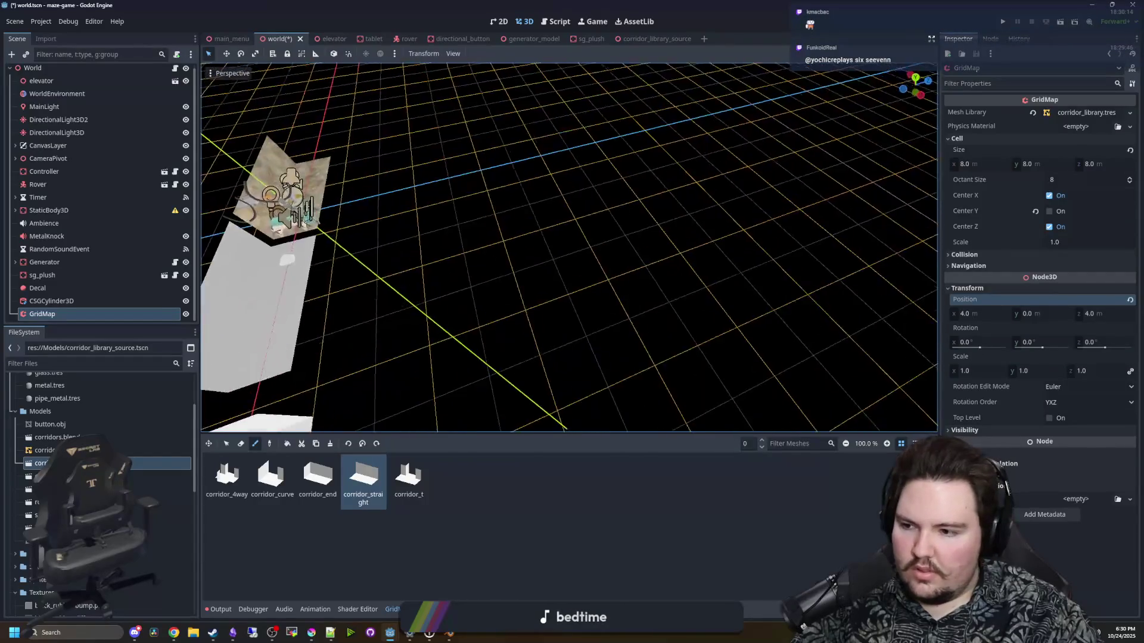
left_click(240, 444)
scroll(389, 310, "down", 3)
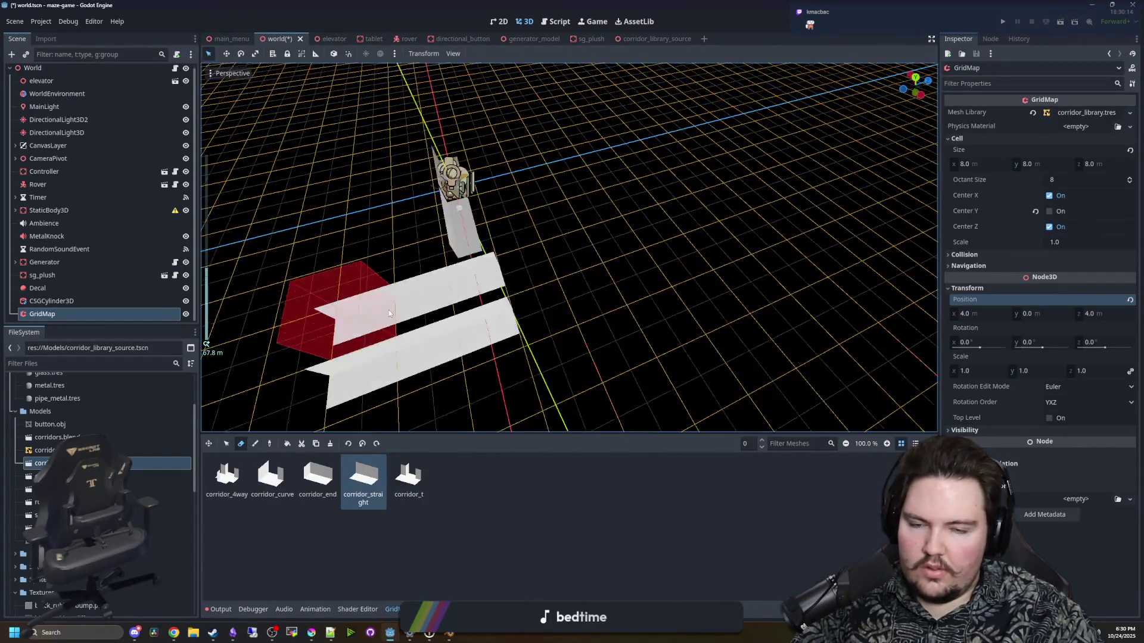
left_click_drag(396, 344, 450, 316)
Save the scene and paint corridor tiles along the existing corridor
key("ctrl+s")
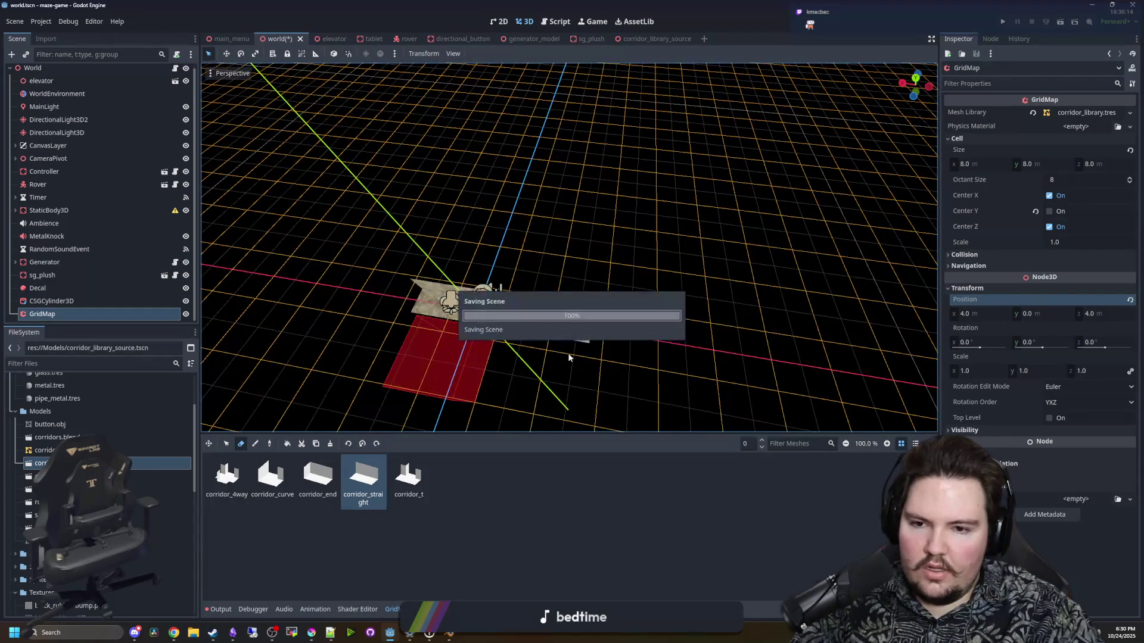
left_click_drag(567, 352, 580, 359)
scroll(570, 317, "up", 2)
scroll(471, 314, "down", 5)
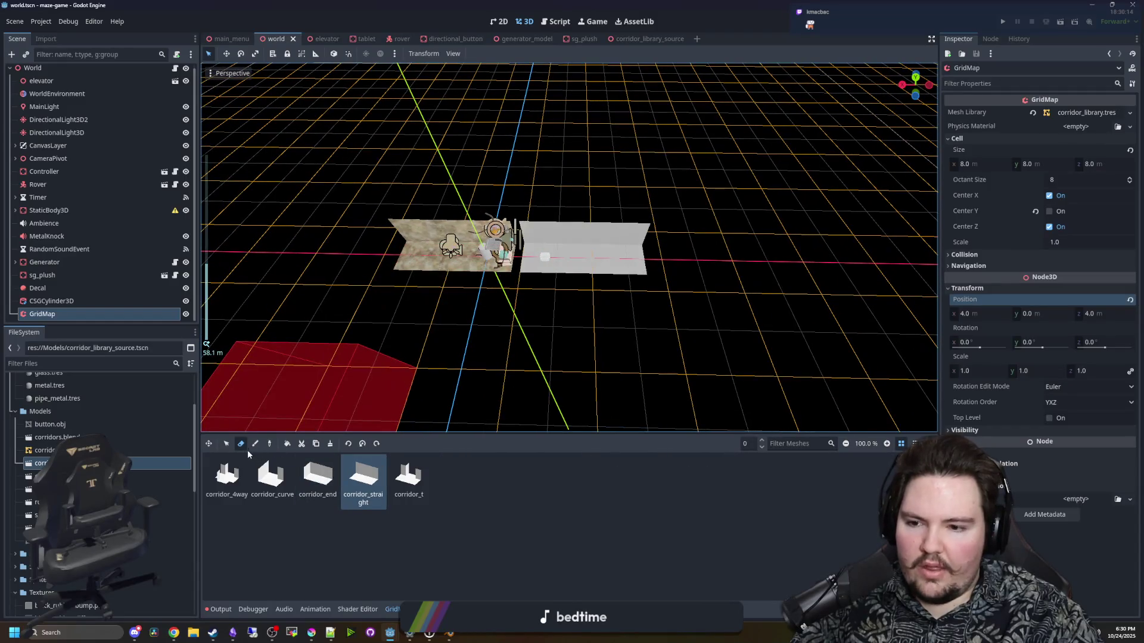
left_click(255, 443)
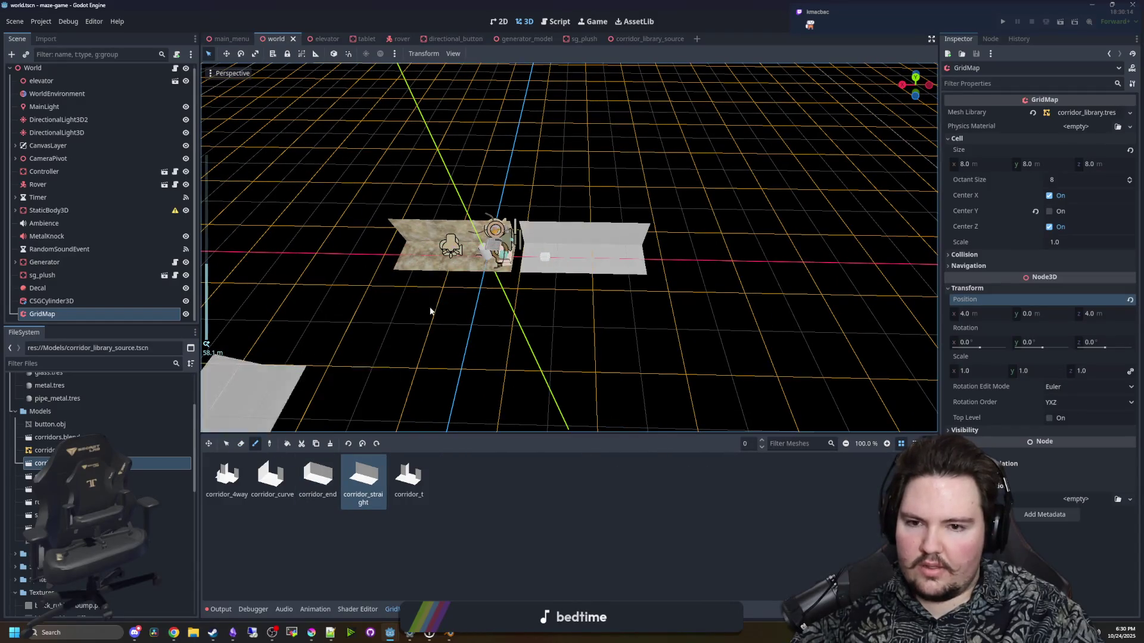
scroll(542, 277, "up", 2)
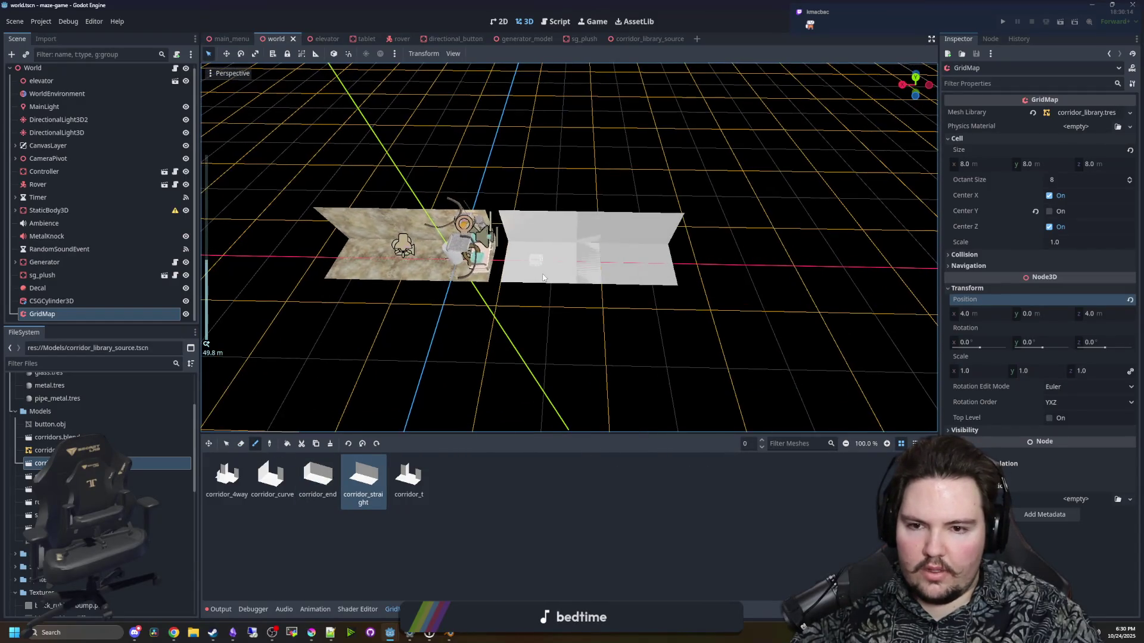
left_click_drag(543, 277, 724, 266)
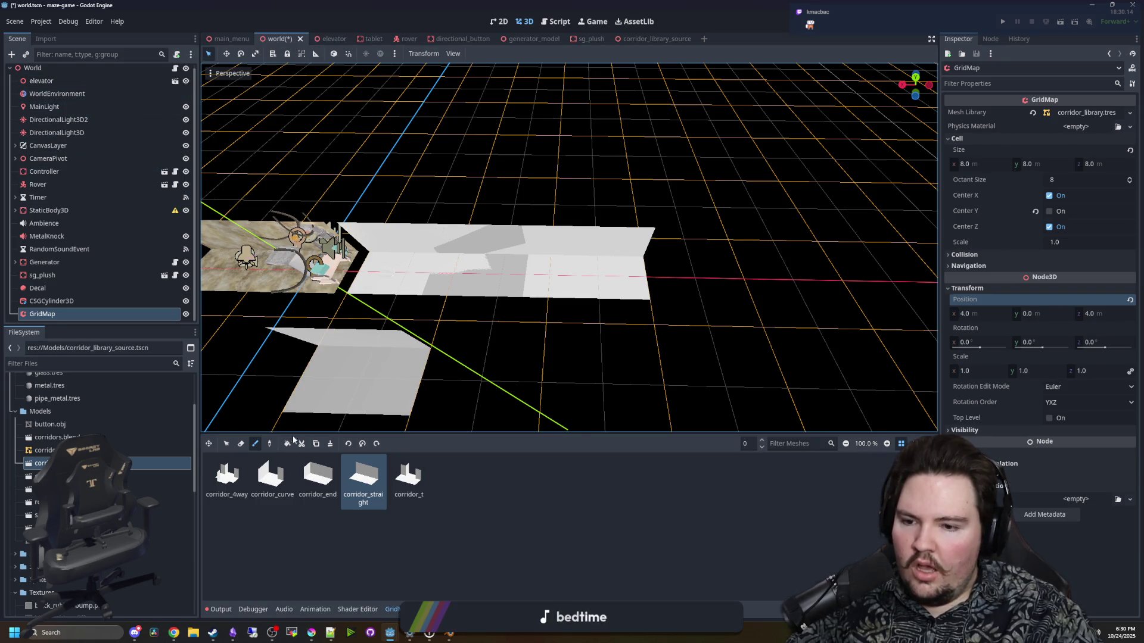
Erase the far-right corridor tile and expand StaticBody3D's meshes
left_click(241, 443)
left_click(581, 256)
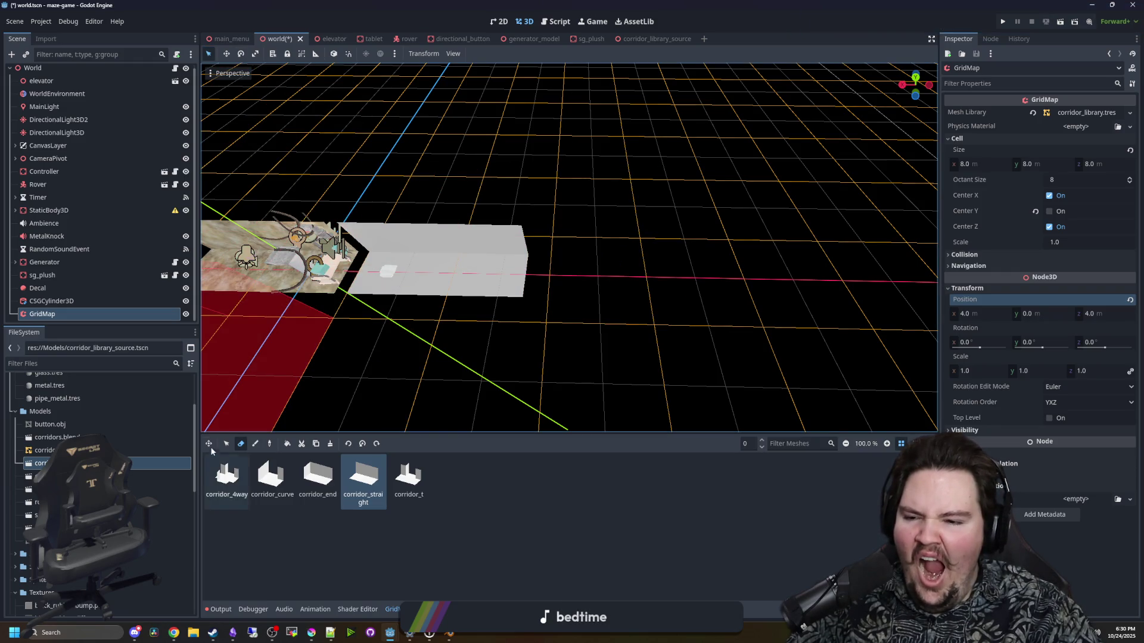
left_click(77, 180)
Delete the StaticBody3D node holding the original corridor meshes, then select GridMap
left_click(394, 333)
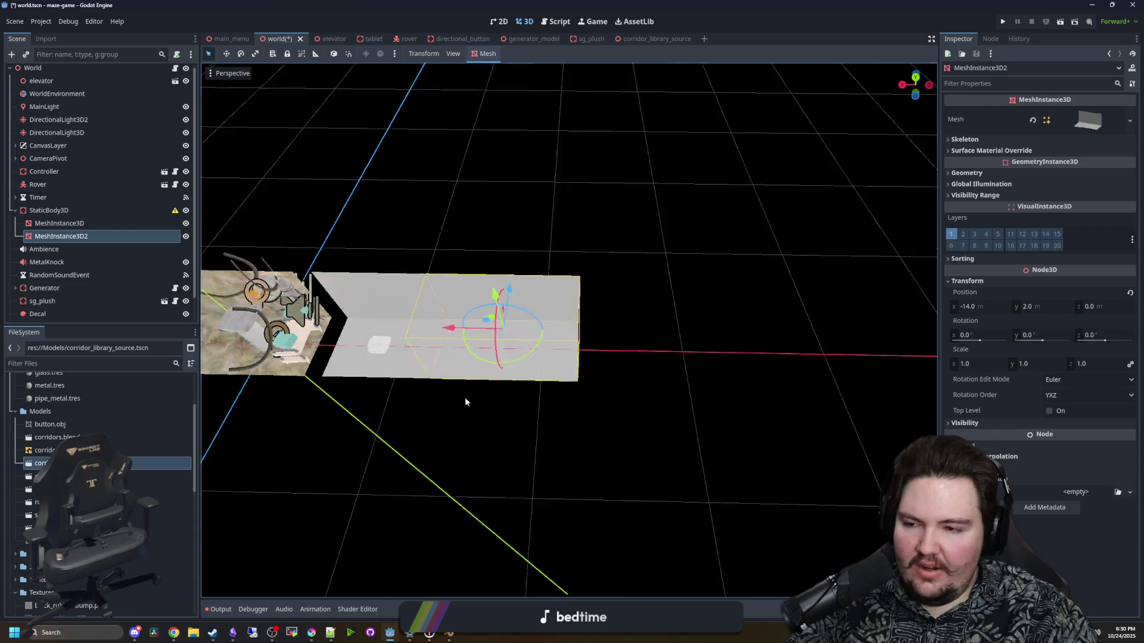
left_click(65, 210)
right_click(63, 211)
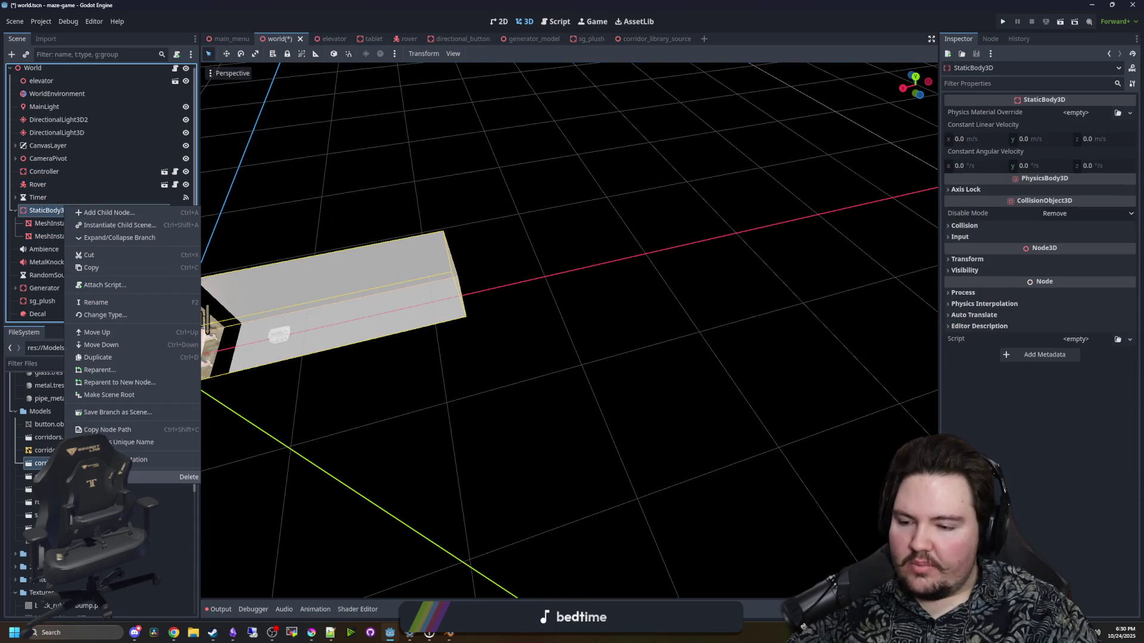
left_click(119, 477)
left_click(533, 327)
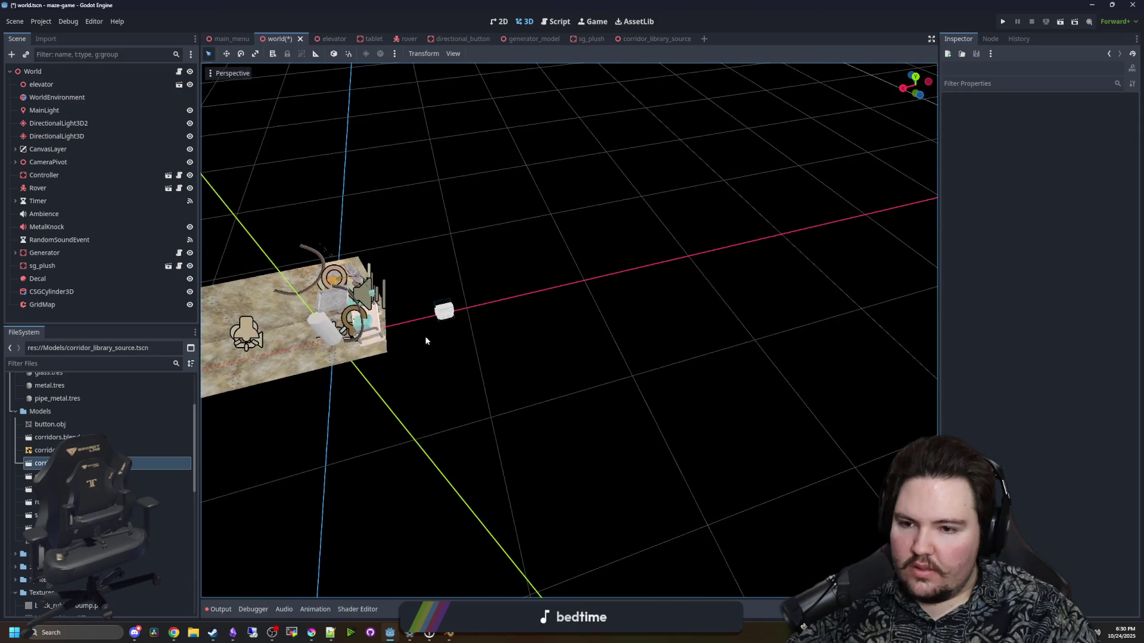
left_click(50, 305)
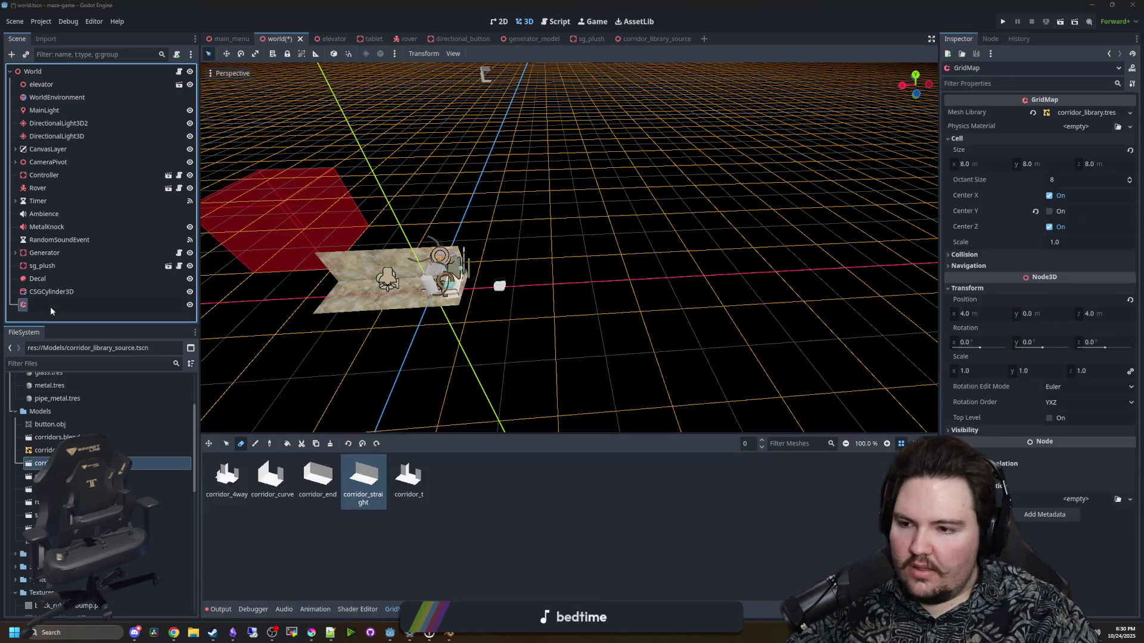
Try selecting and clearing a block of GridMap cells, then save the world scene
left_click(227, 444)
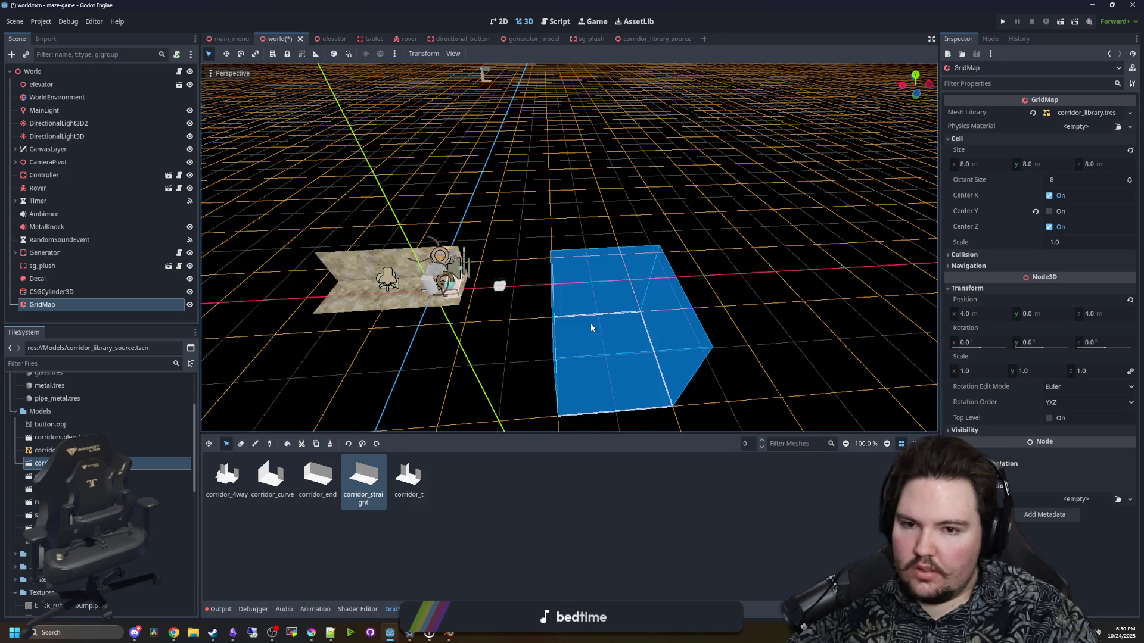
mouse_move(591, 328)
left_mouse_down()
mouse_move(655, 199)
mouse_move(732, 296)
mouse_move(631, 288)
mouse_move(422, 213)
left_mouse_up()
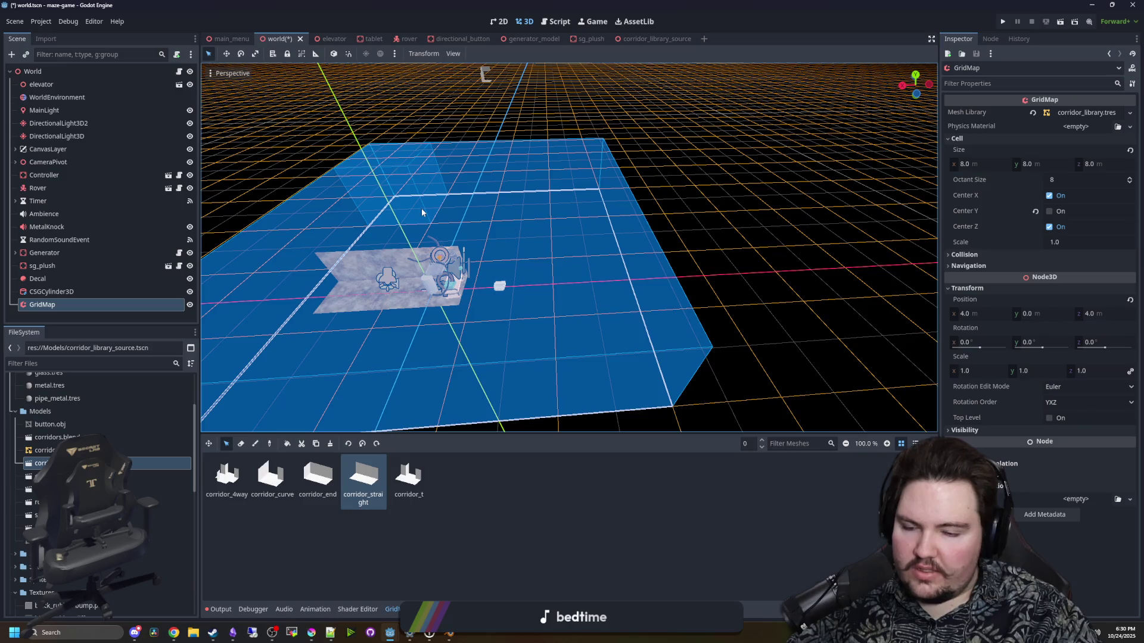
left_click(647, 214)
scroll(635, 192, "down", 5)
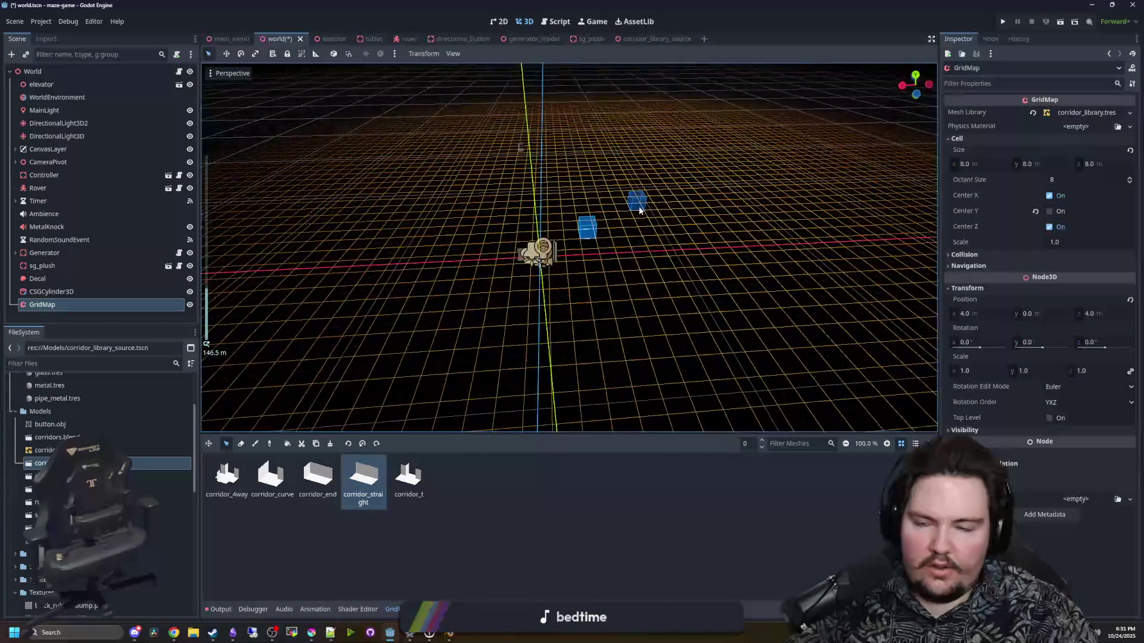
scroll(635, 192, "up", 3)
key("ctrl+s")
Reselect the GridMap node and look around the corridor piece
left_click(90, 291)
left_click(90, 304)
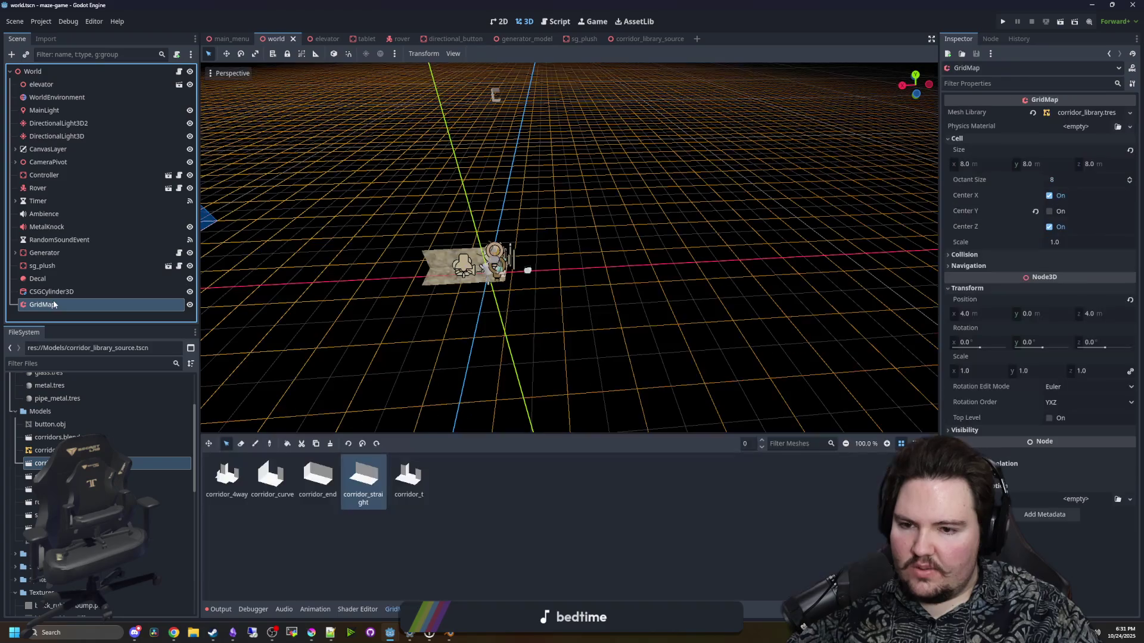
scroll(523, 312, "down", 5)
scroll(524, 316, "up", 3)
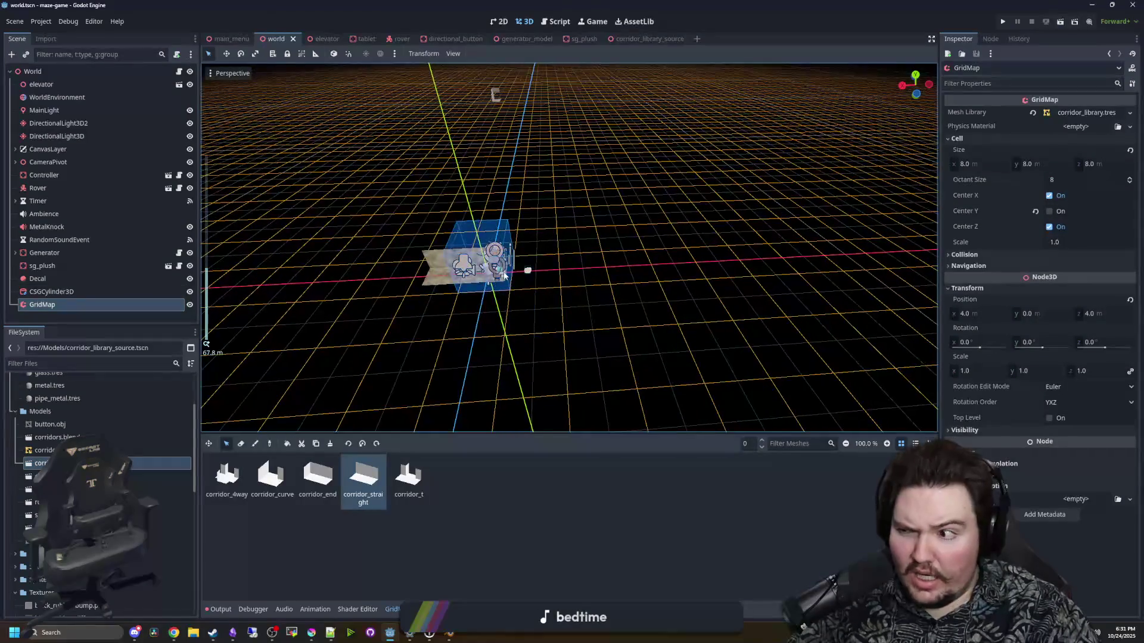
scroll(534, 297, "up", 2)
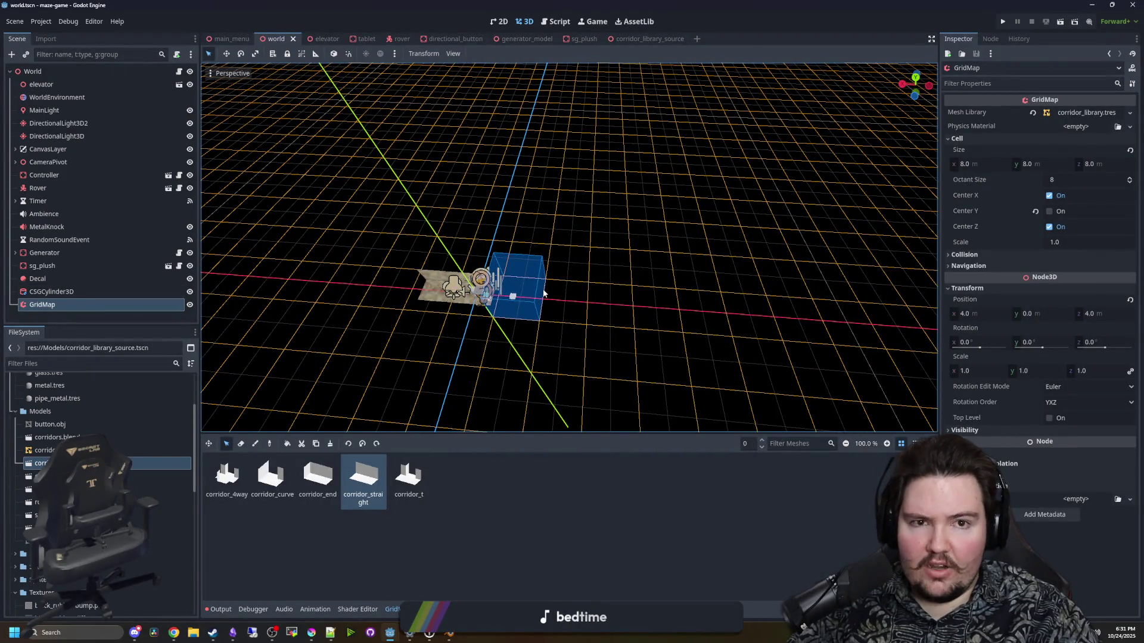
left_click_drag(544, 293, 546, 298)
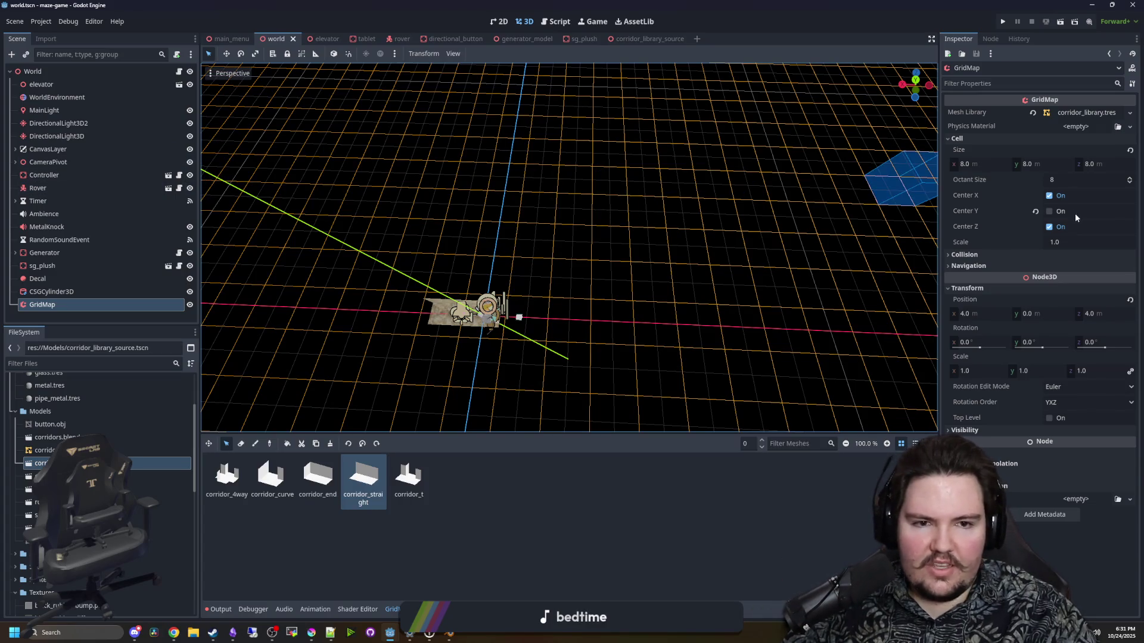
scroll(685, 256, "up", 5)
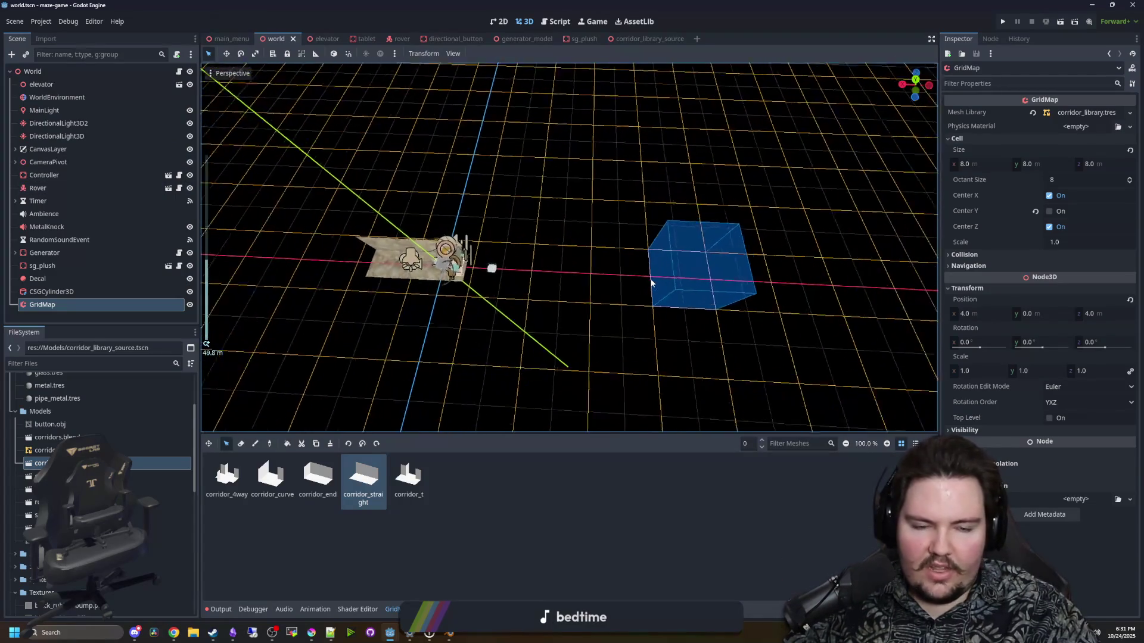
scroll(506, 280, "up", 3)
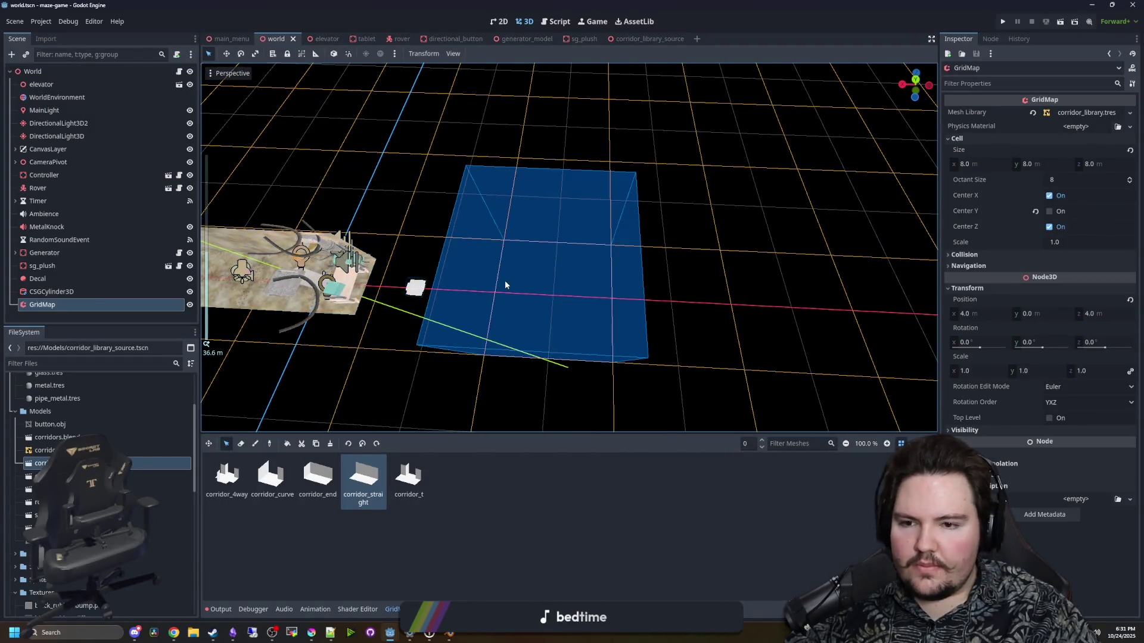
scroll(444, 274, "down", 5)
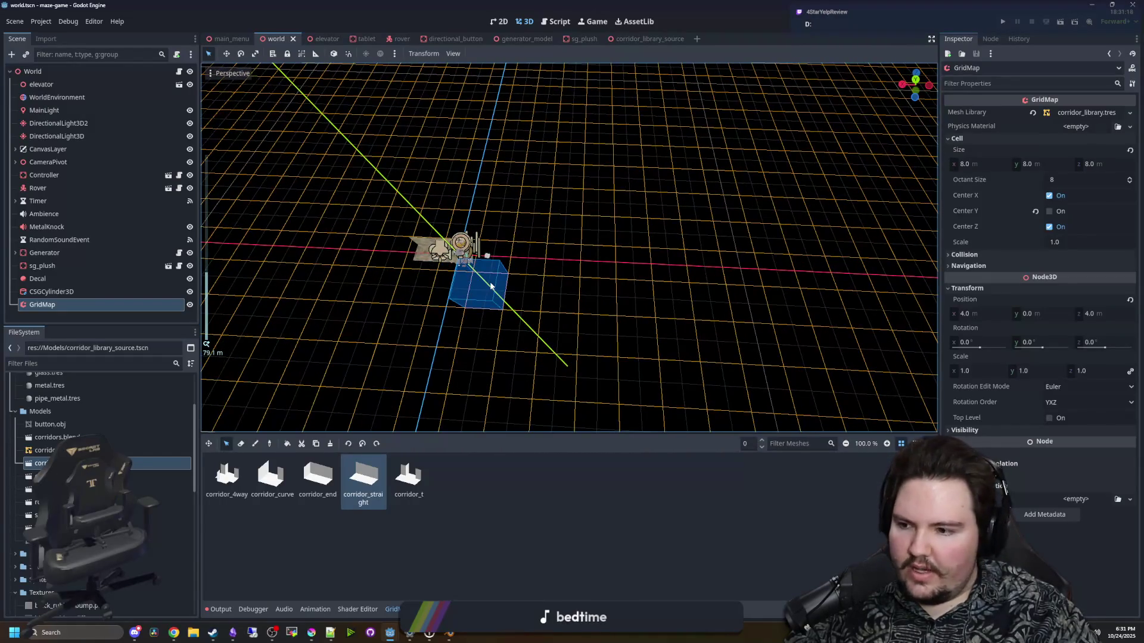
Inspect the GridMap's signals and its Collision and Navigation properties
left_click(992, 40)
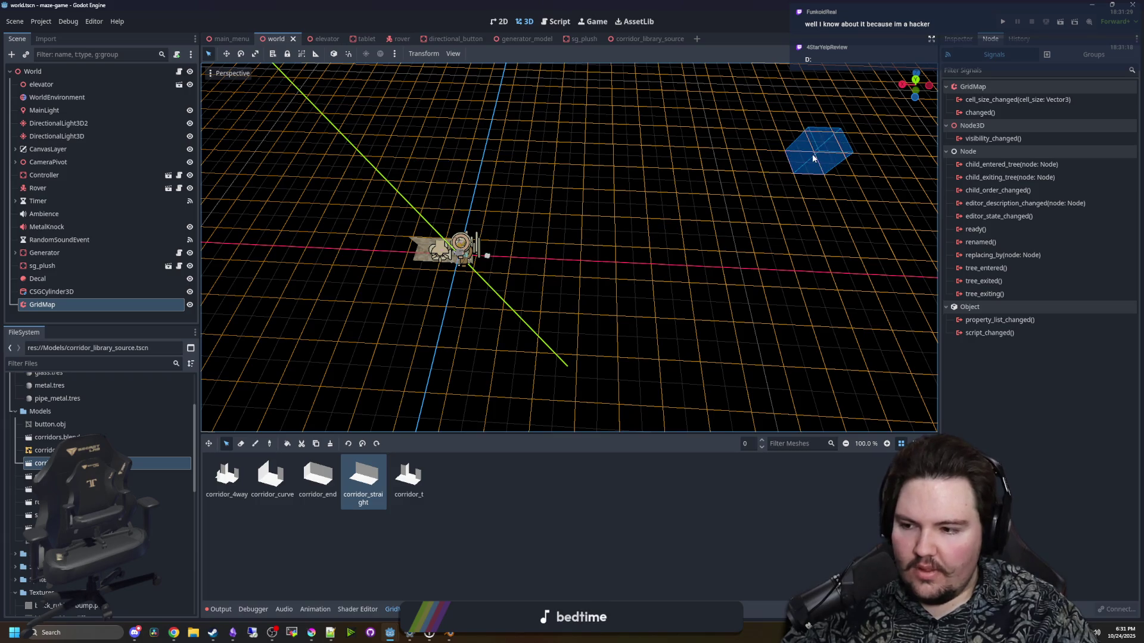
left_click(966, 38)
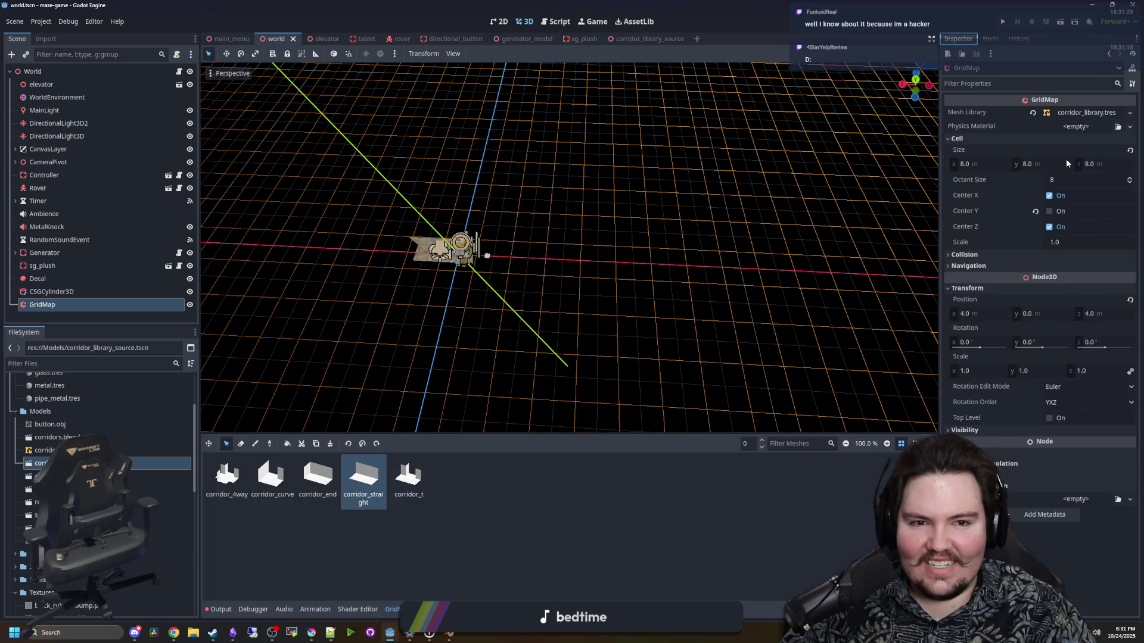
left_click(963, 255)
left_click(962, 256)
left_click(964, 266)
left_click(965, 267)
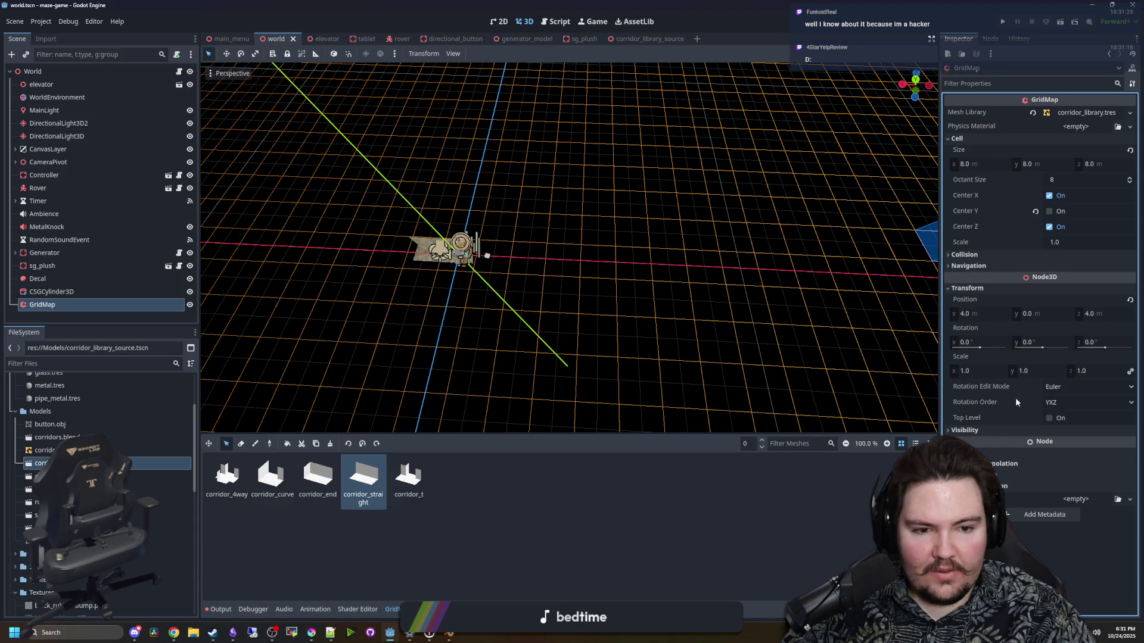
Reselect GridMap and open the World node's world.gd script
left_click(54, 292)
left_click(54, 305)
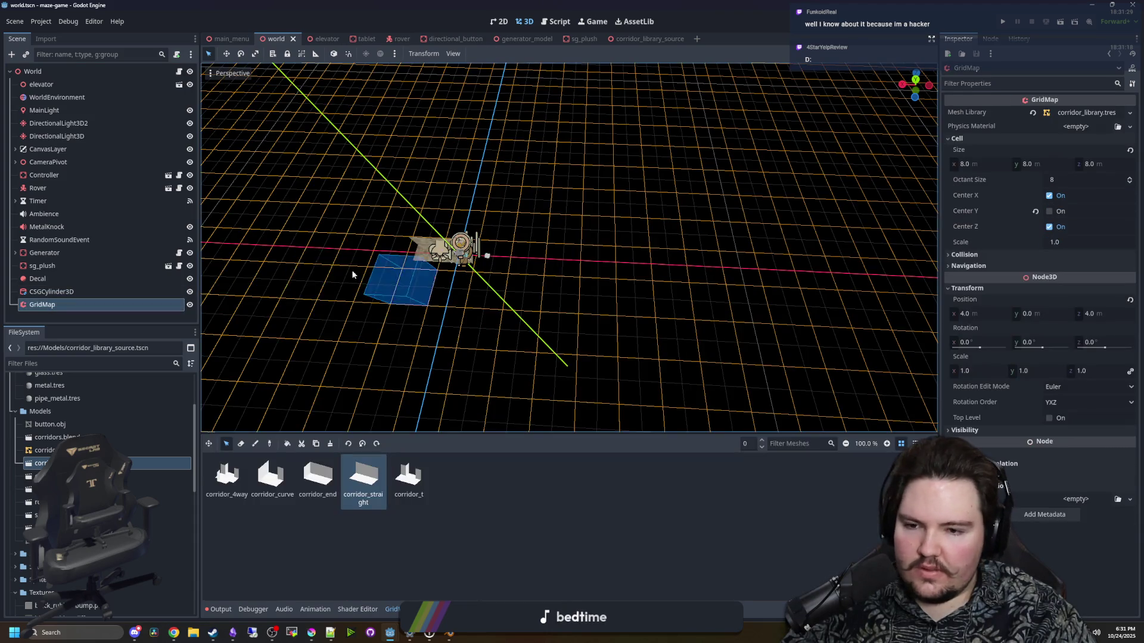
left_click(179, 71)
scroll(489, 227, "down", 2)
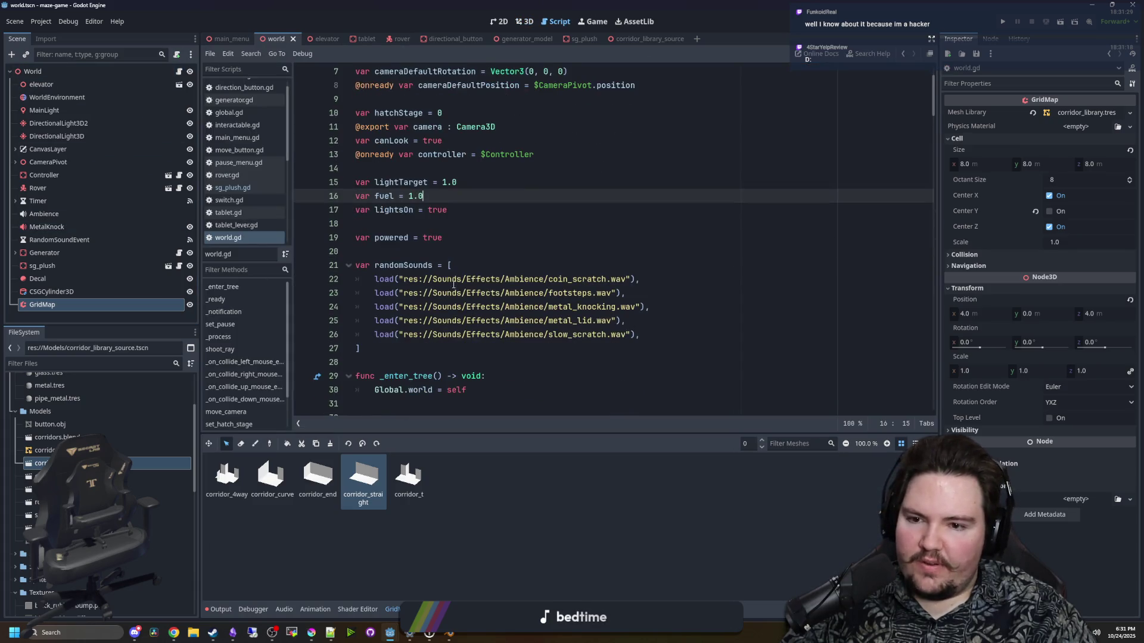
left_click(469, 239)
key("Return")
key("Return")
type("@exp;or")
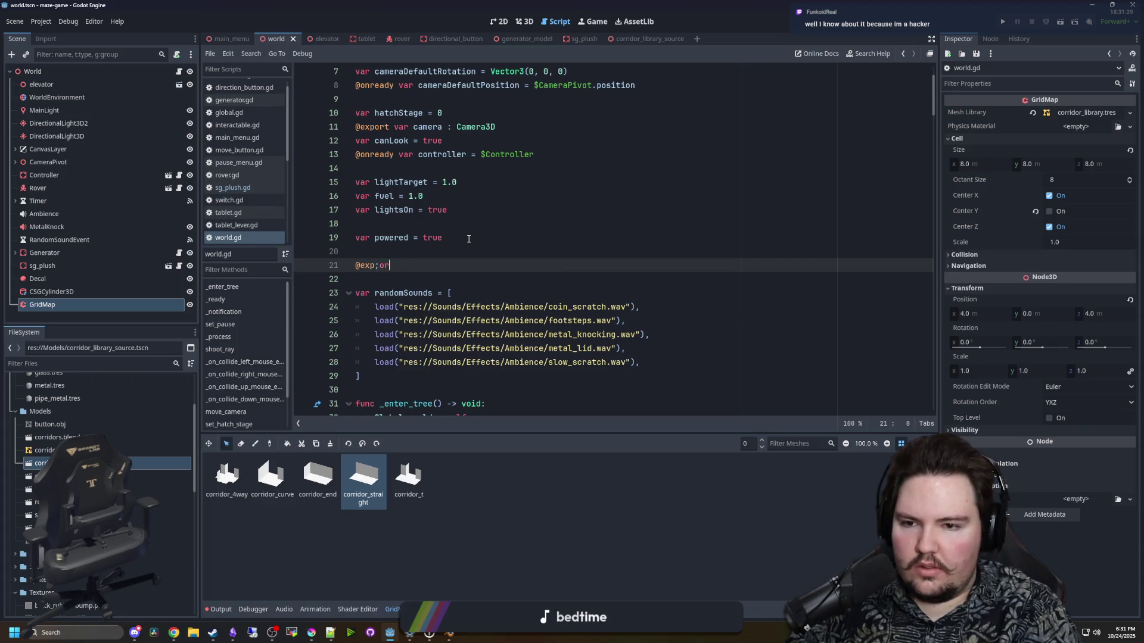
key("BackSpace")
key("BackSpace")
key("BackSpace")
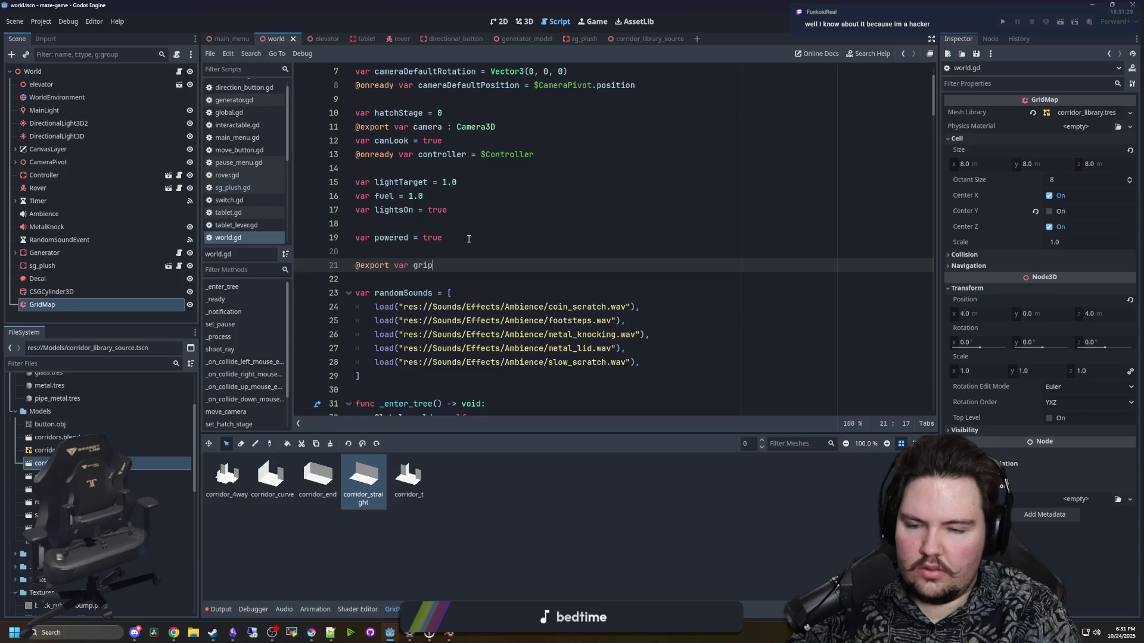
type("p ")
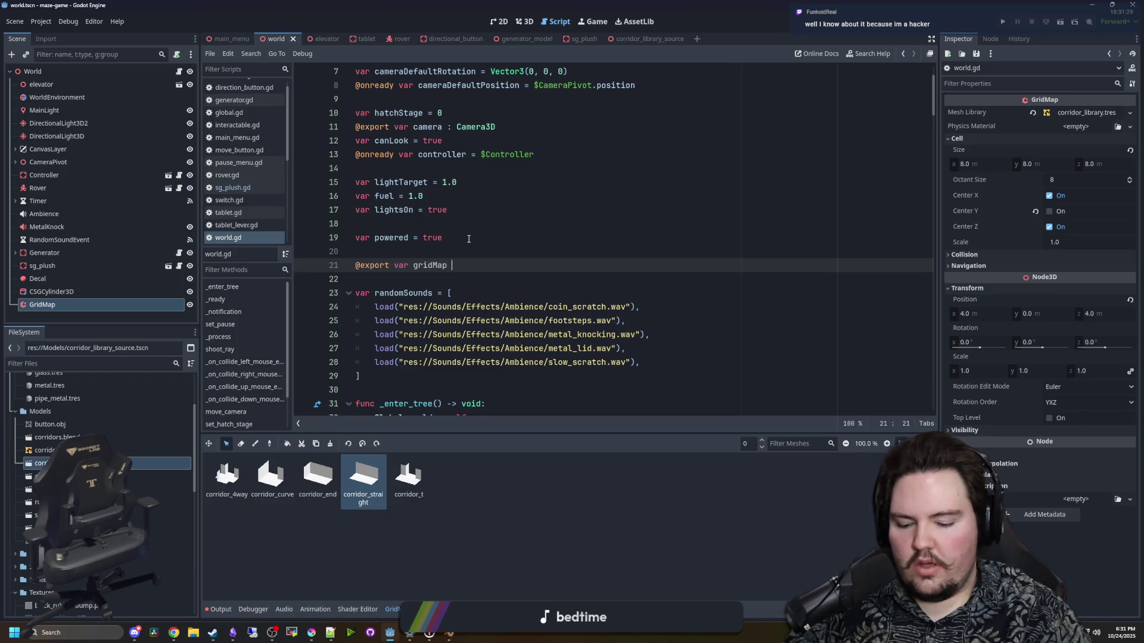
type(": Grid")
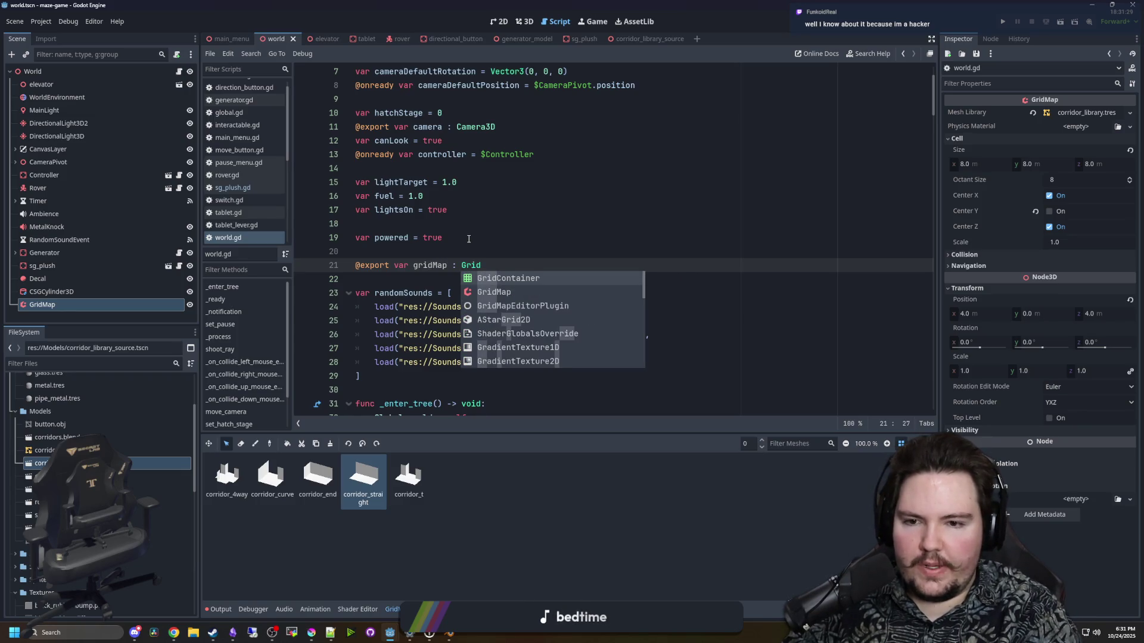
key("Down")
key("Return")
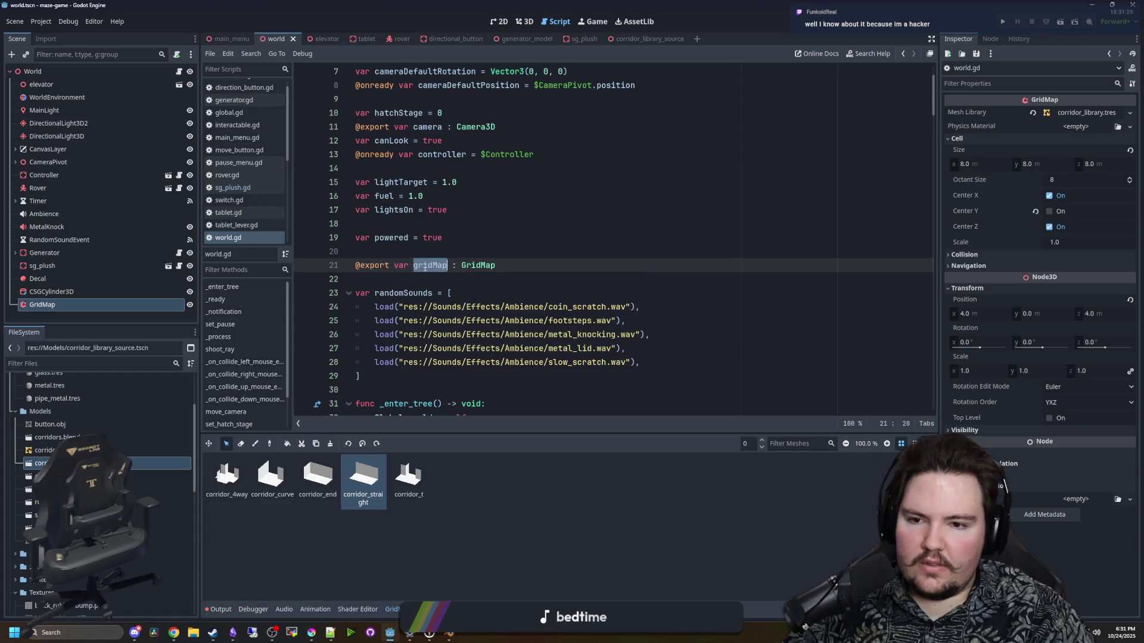
key("Up")
Assign the scene's GridMap node to World's Grid Map property and scroll through world.gd
left_click(33, 71)
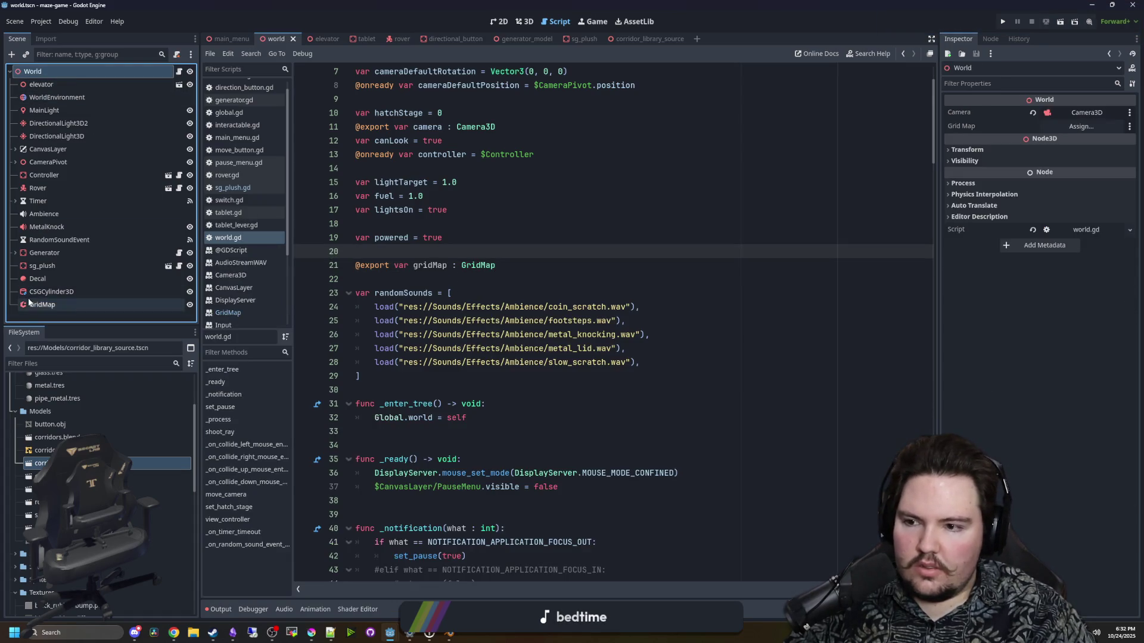
left_click_drag(28, 302, 1082, 126)
left_click(432, 277)
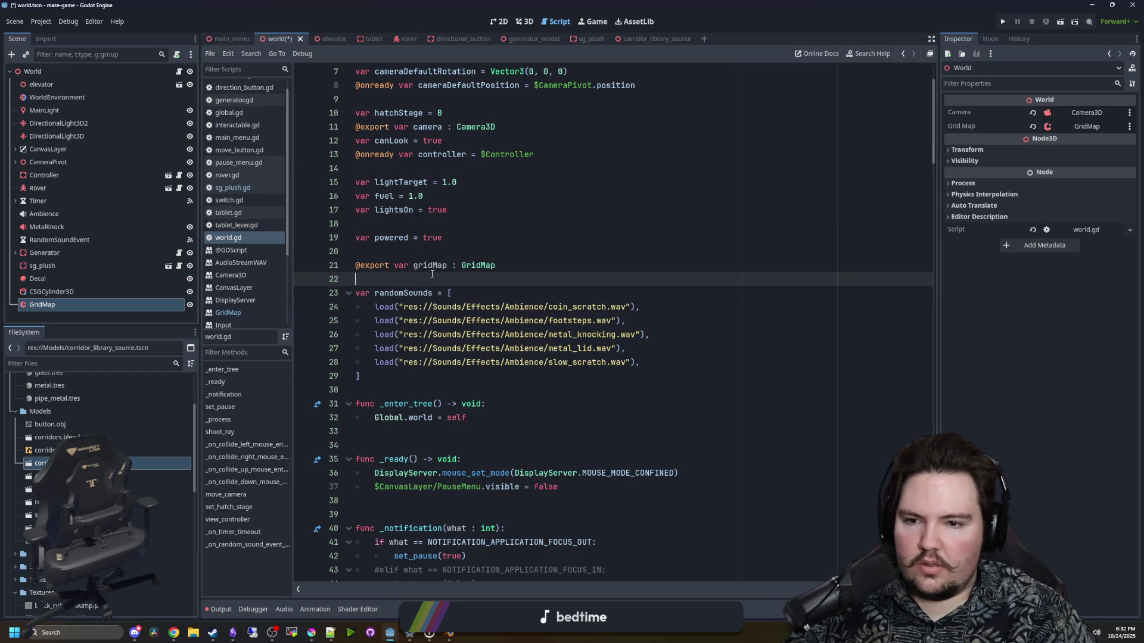
double_click(434, 264)
scroll(516, 275, "down", 10)
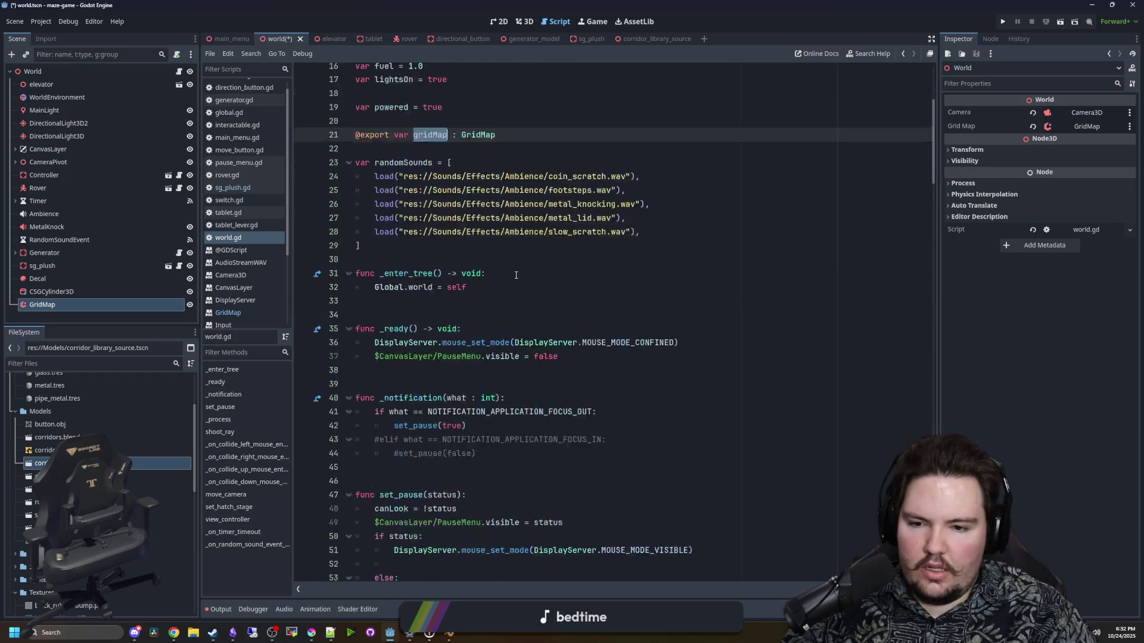
left_click(746, 249)
scroll(746, 249, "down", 20)
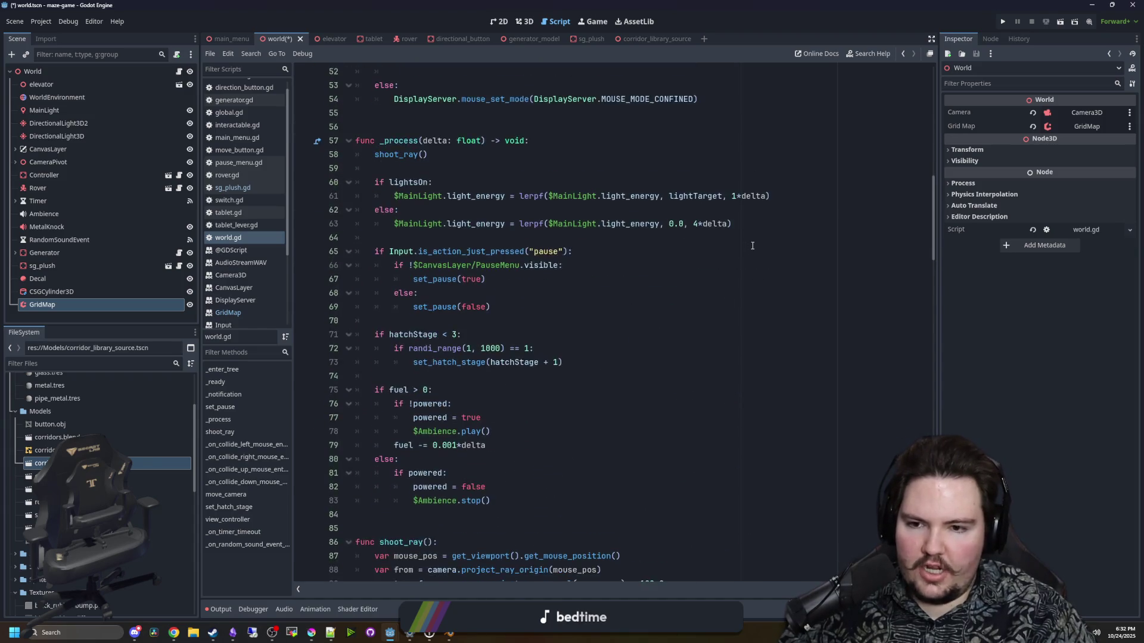
scroll(837, 317, "down", 20)
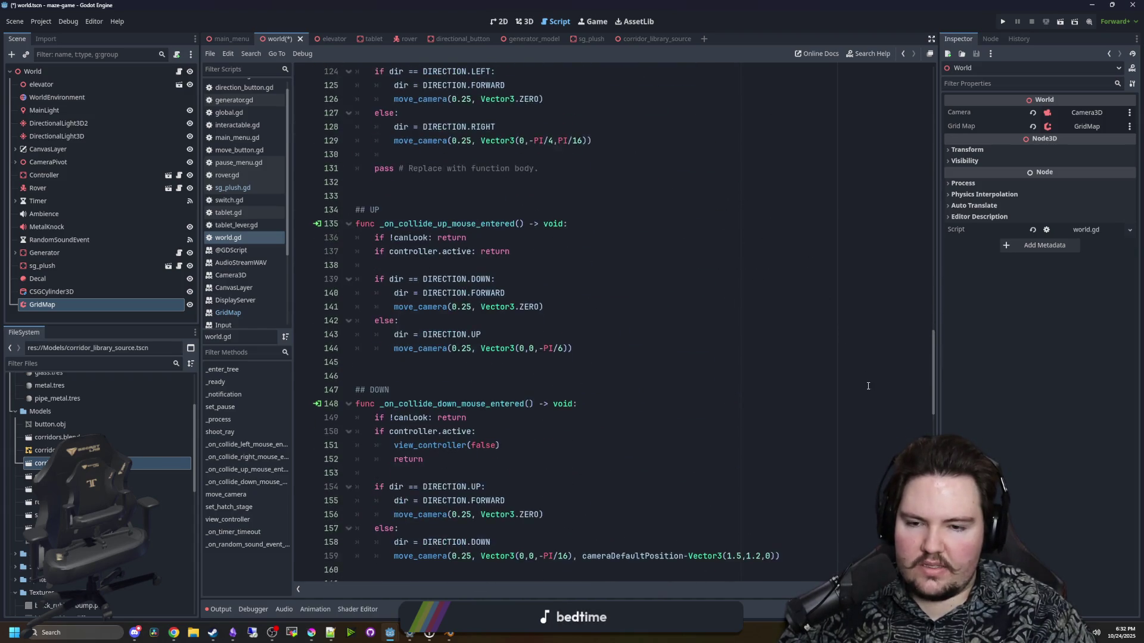
scroll(880, 396, "down", 4)
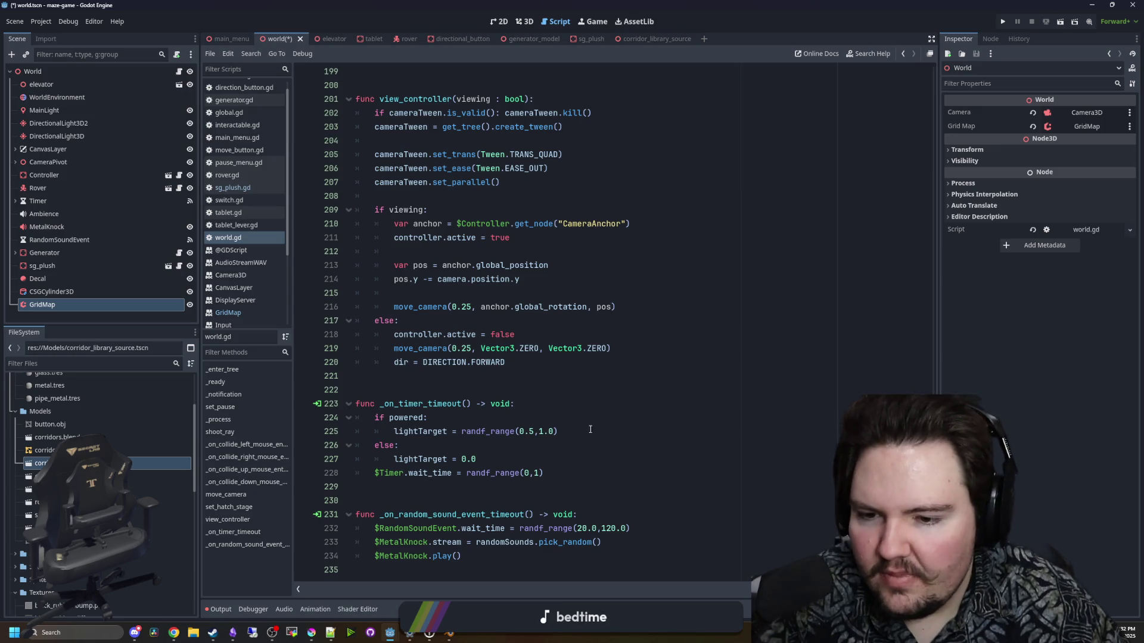
Add an empty 'func generate_maze():' below the random sound handler at the script's end
left_click(485, 567)
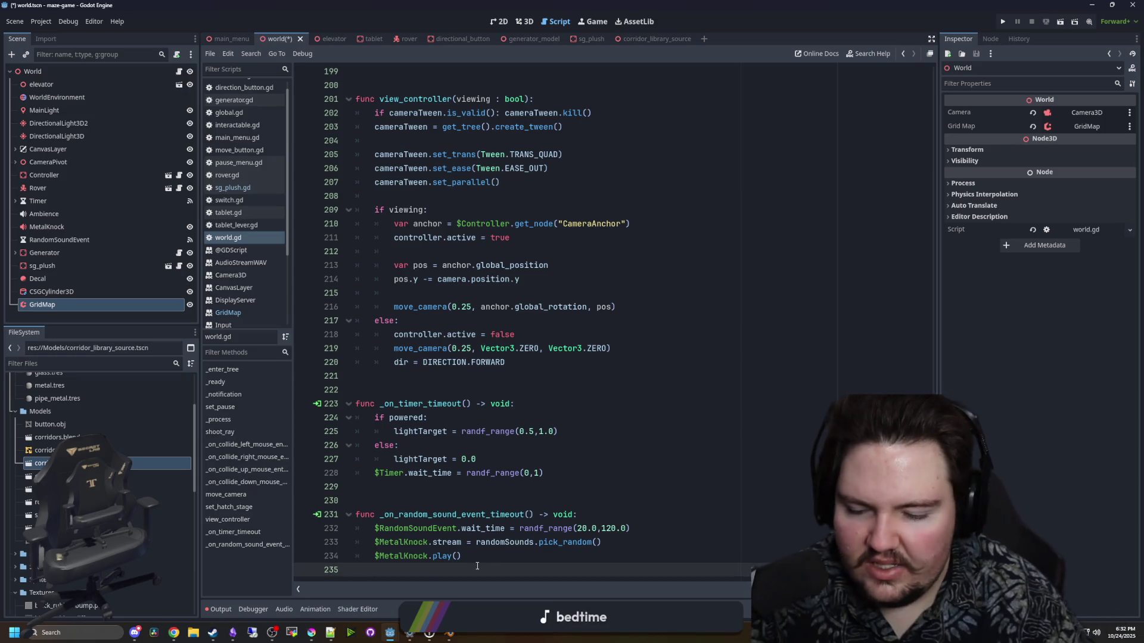
key("Return")
key("Return")
type("func generate_maze(")
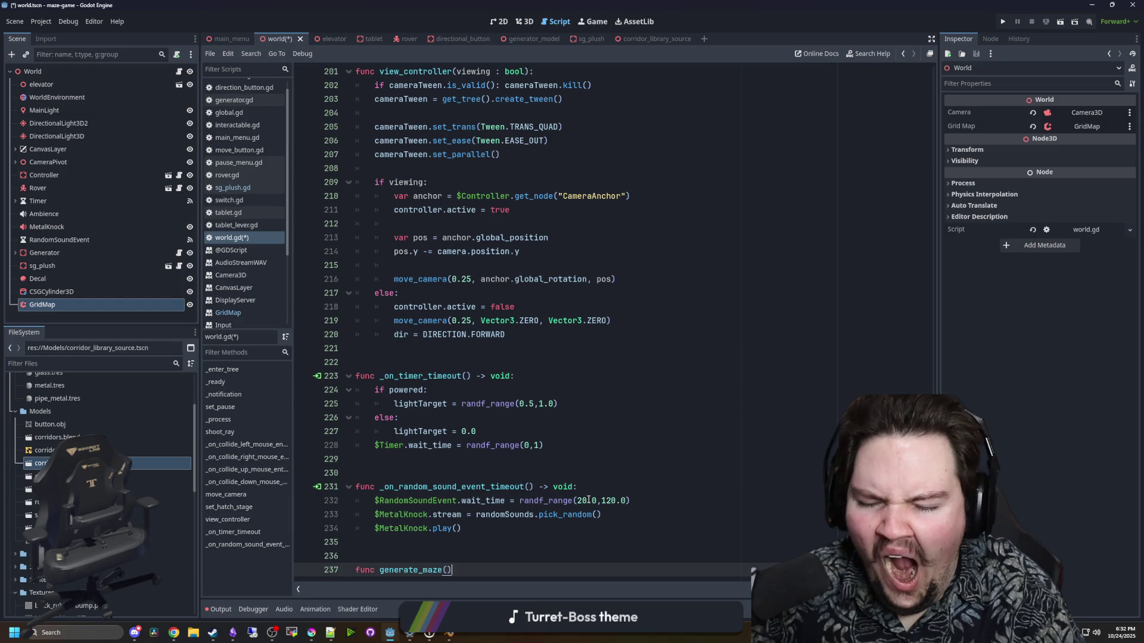
type(":")
key("Return")
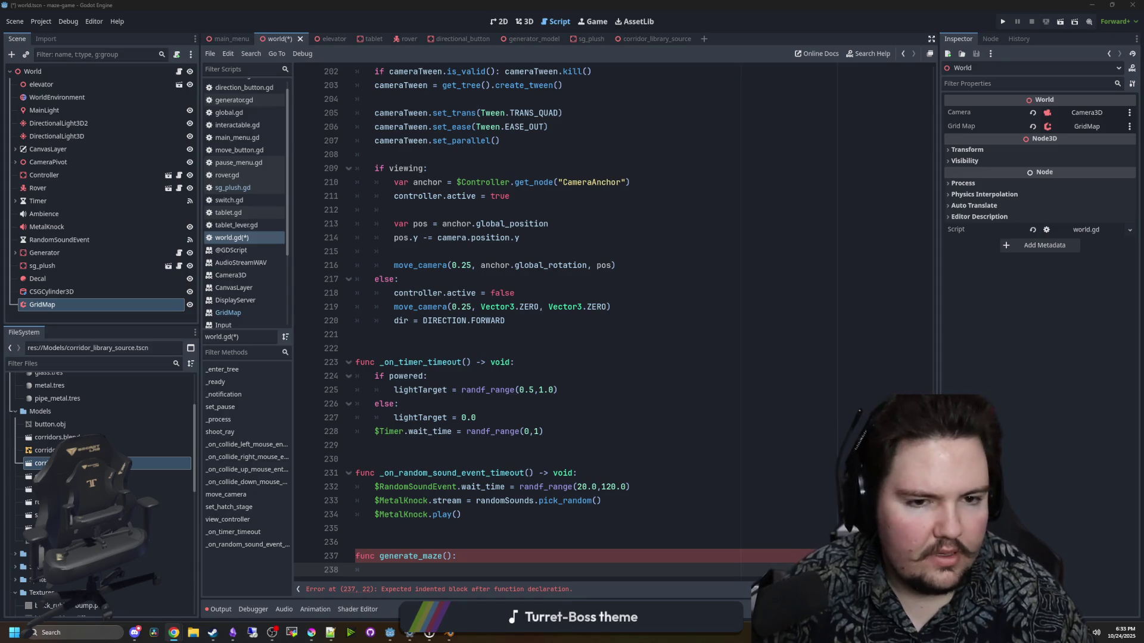
key("alt+Tab")
Search for 'maze generation algorithm' and maximise the browser window
type("maze generatio")
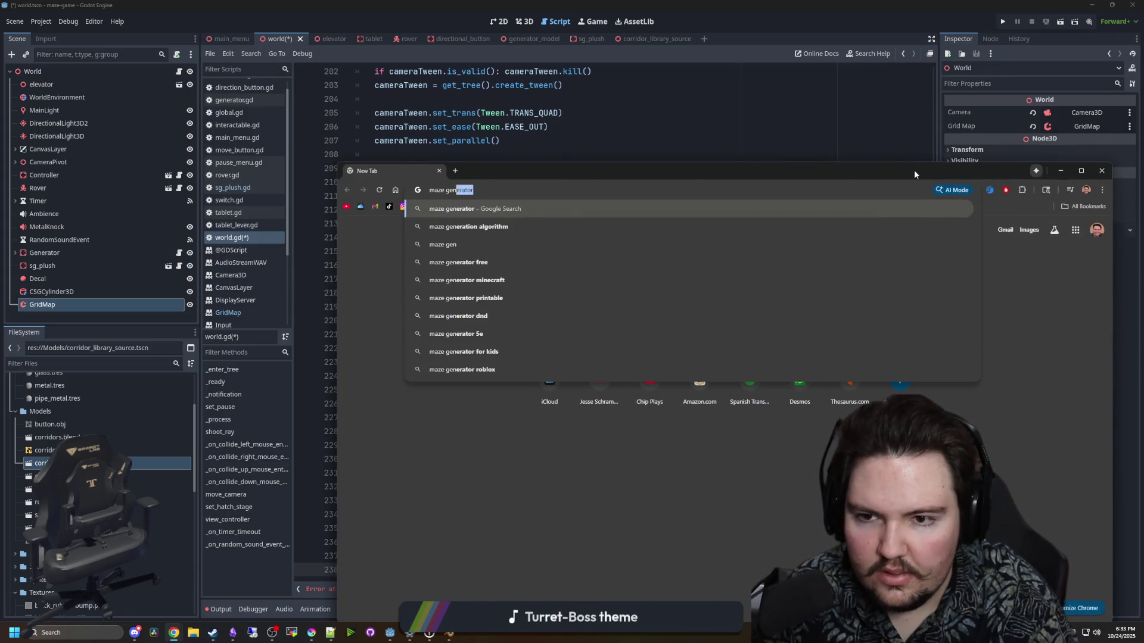
type("n algor")
key("Return")
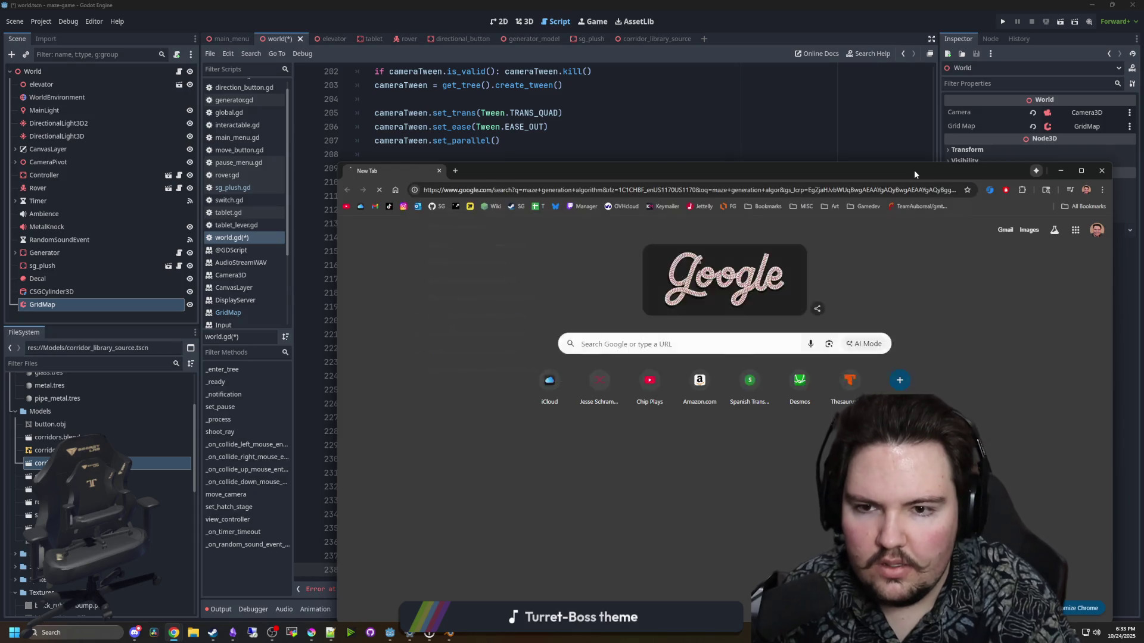
double_click(914, 172)
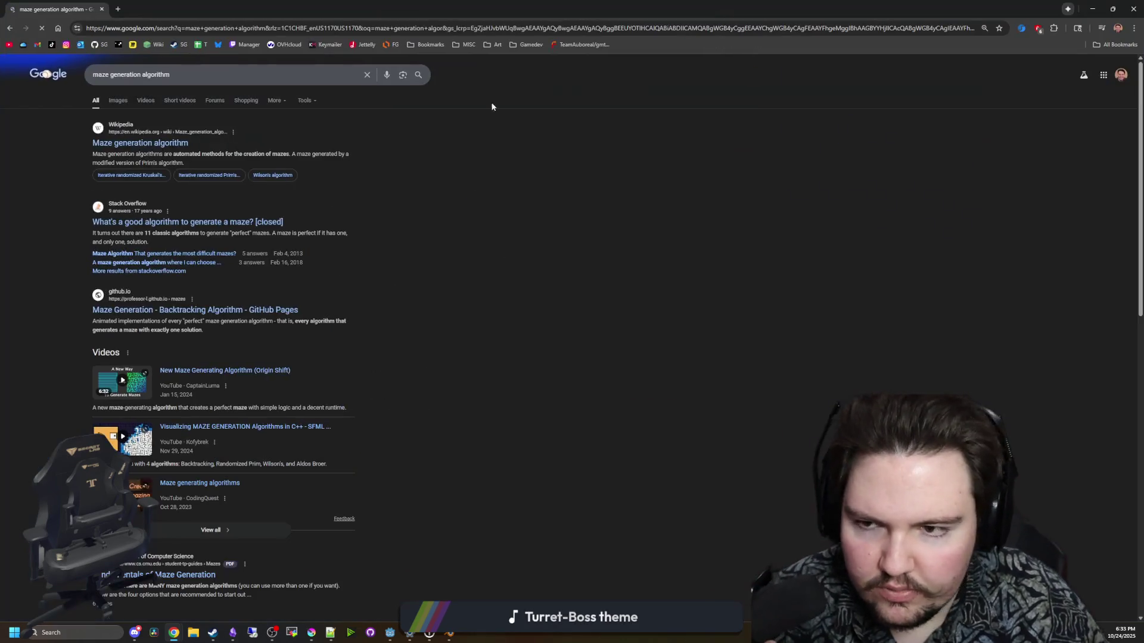
Open Wikipedia's Maze generation algorithm article, then Prim's algorithm in a new tab
left_click(165, 151)
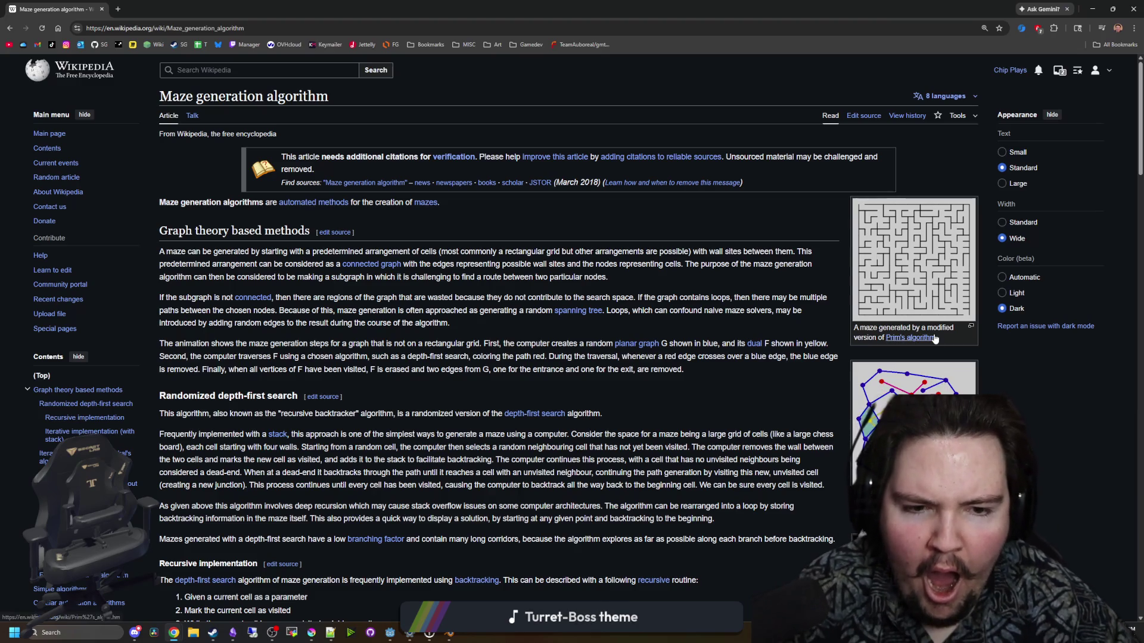
mouse_move(934, 339)
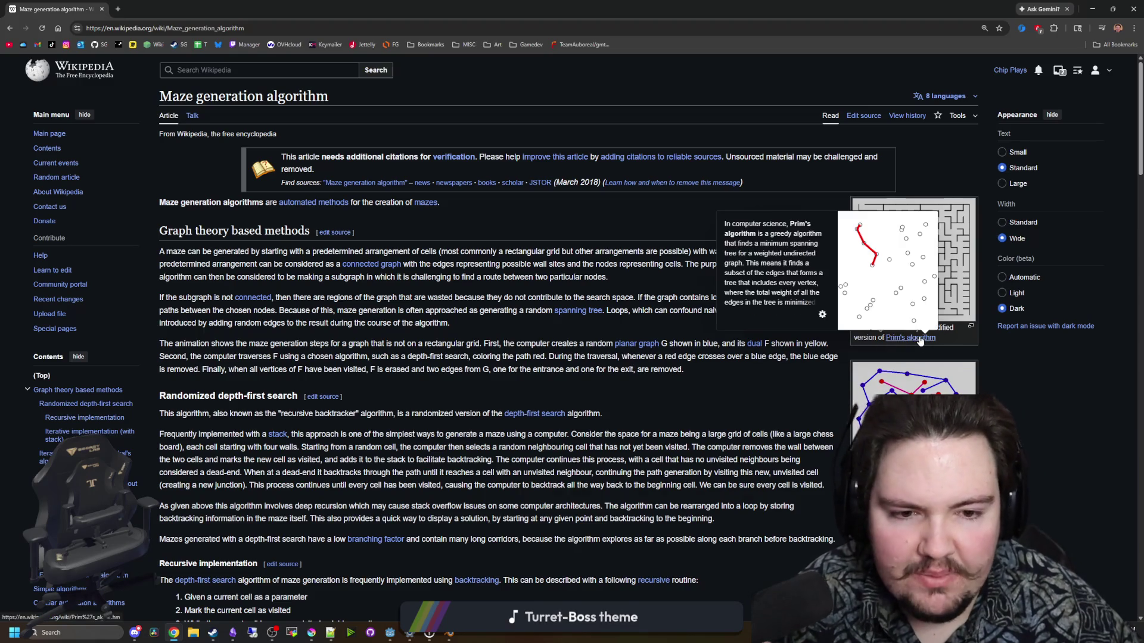
middle_click(921, 338)
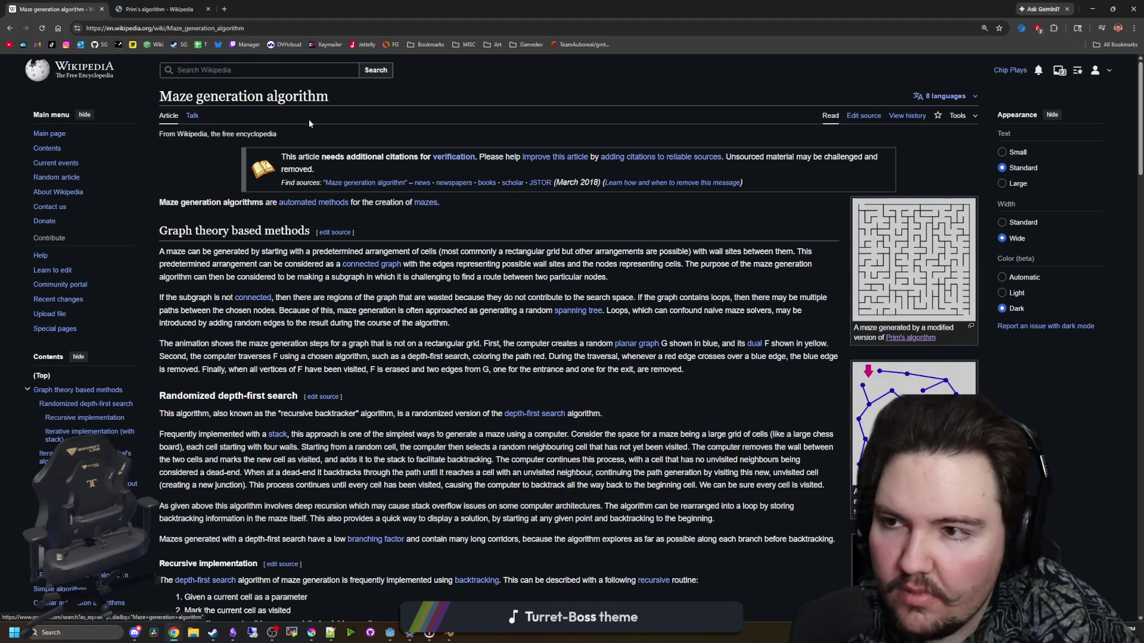
Read down the Prim's algorithm article in Chrome
left_click(158, 9)
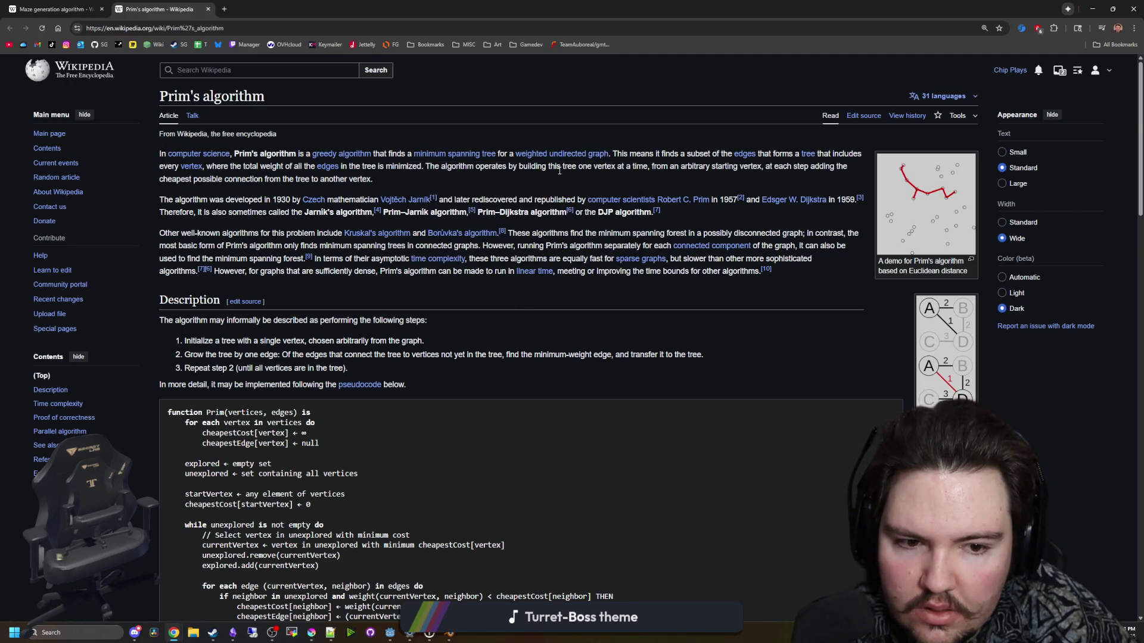
scroll(554, 177, "down", 7)
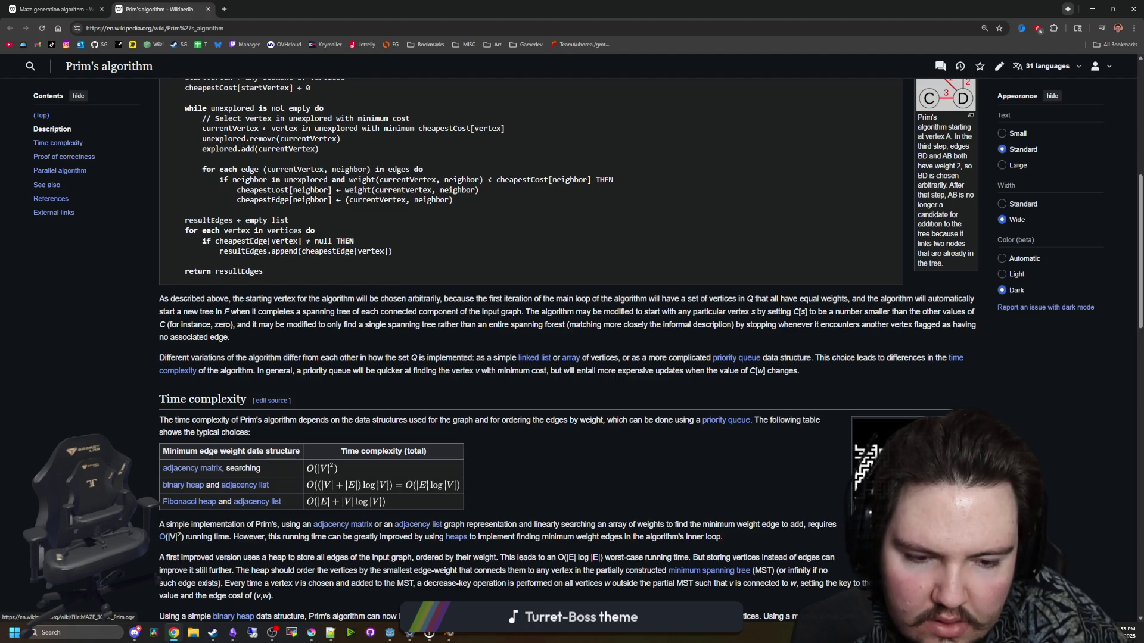
scroll(882, 453, "down", 3)
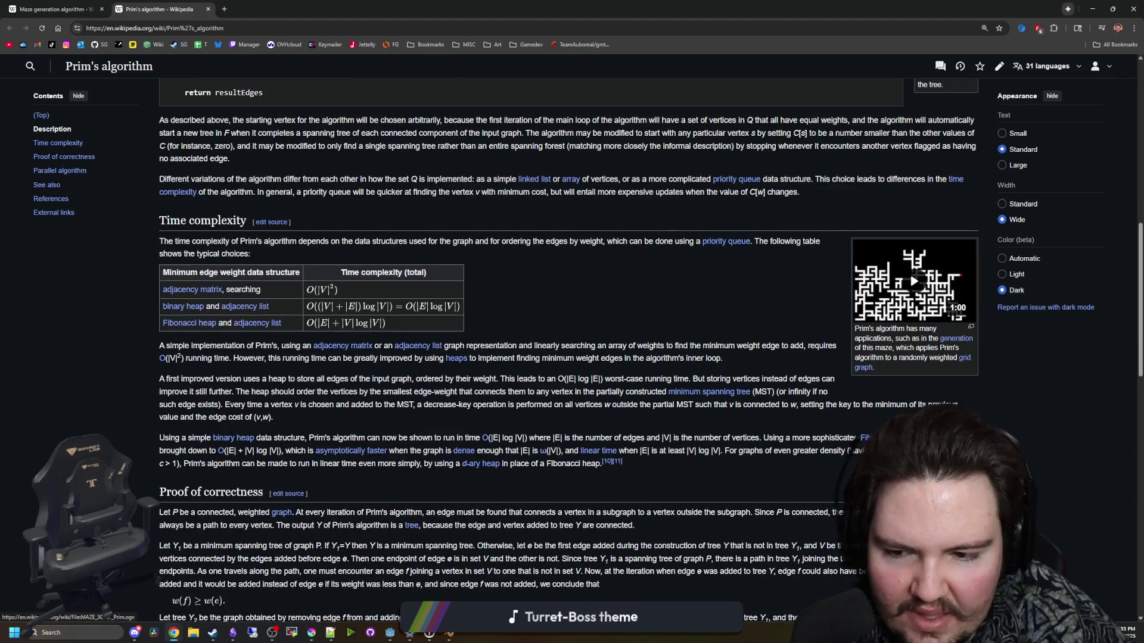
scroll(882, 452, "up", 2)
Watch the Prim's maze animation muted and skipped ahead, close it, and shrink the browser
left_click(882, 453)
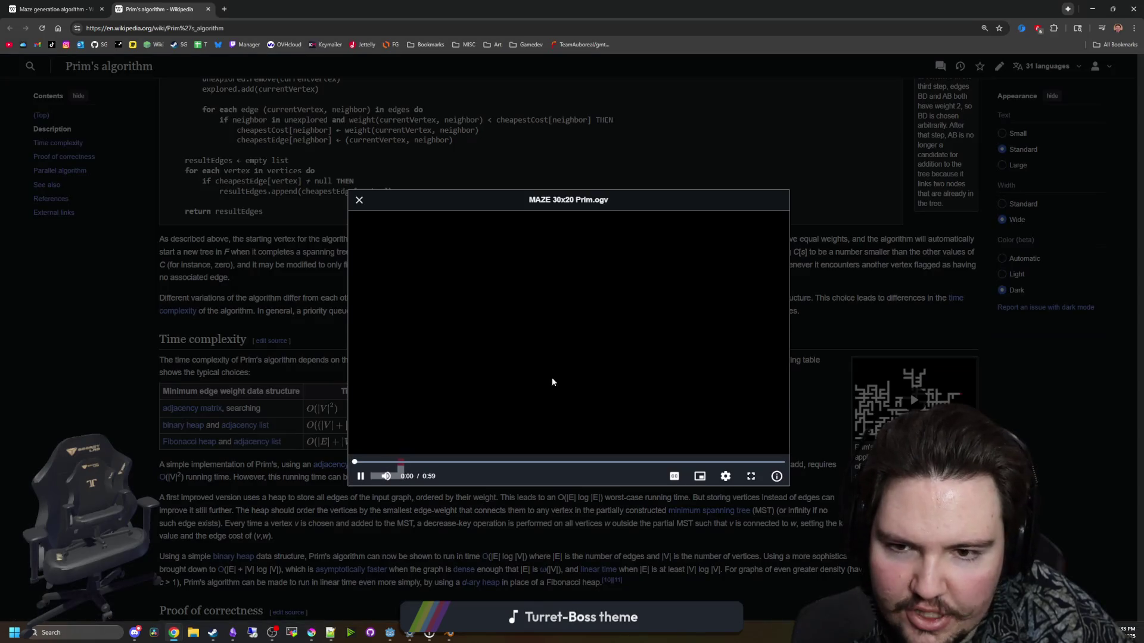
left_click(386, 476)
left_click(463, 462)
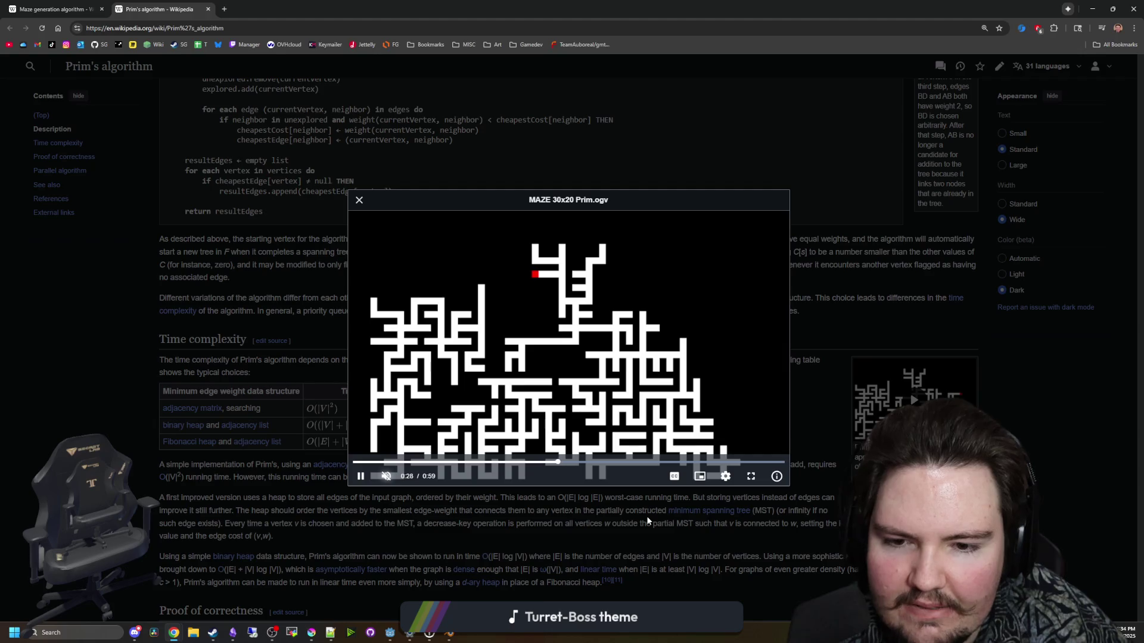
left_click(647, 521)
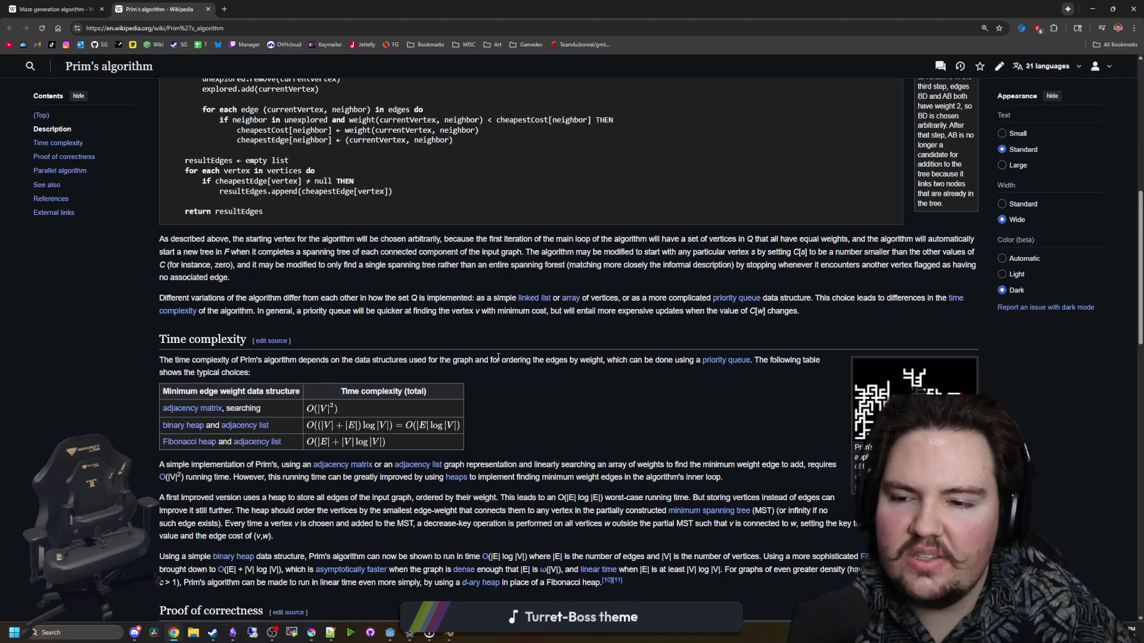
mouse_move(669, 9)
left_mouse_down()
mouse_move(670, 382)
mouse_move(797, 375)
left_mouse_up()
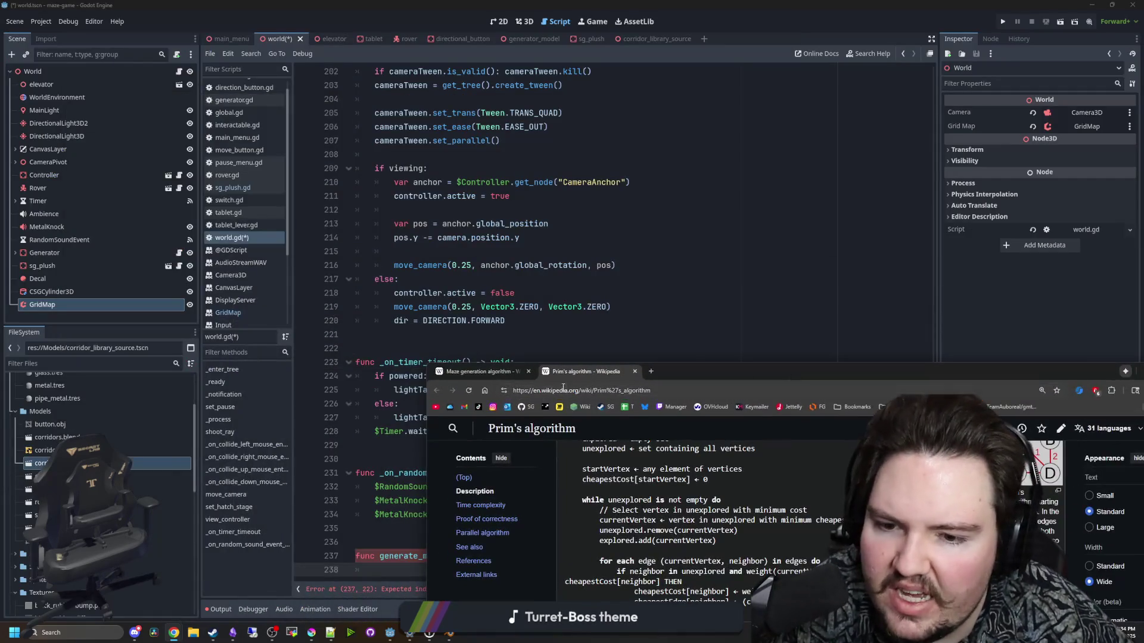
Add 'pass' as the body of generate_maze() in world.gd and save the script
left_click(530, 360)
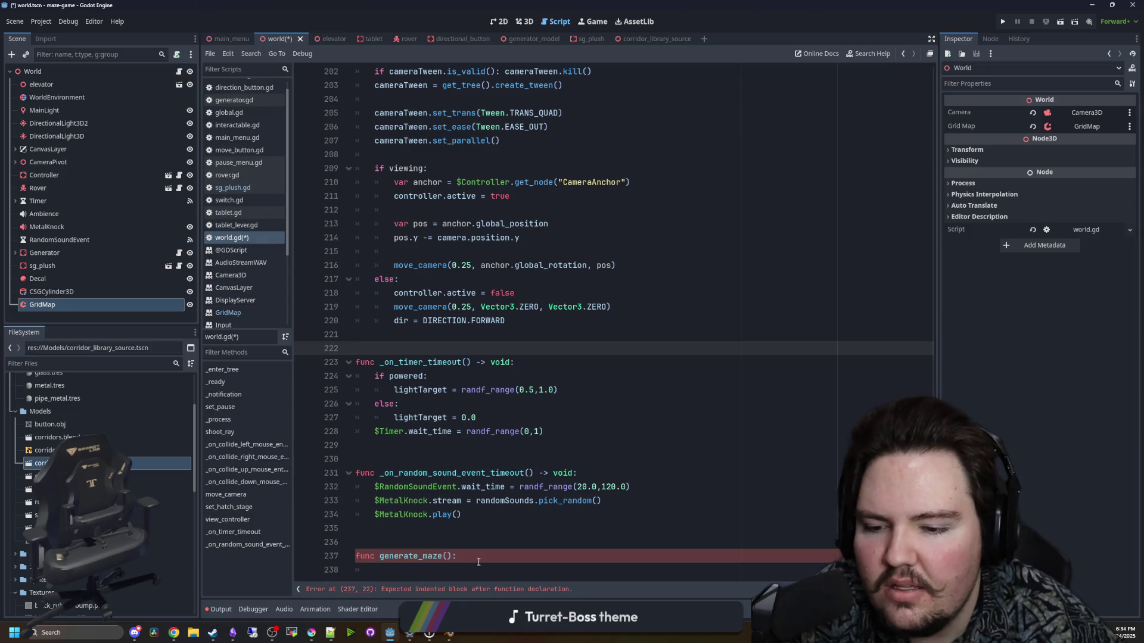
left_click(454, 576)
type("pass")
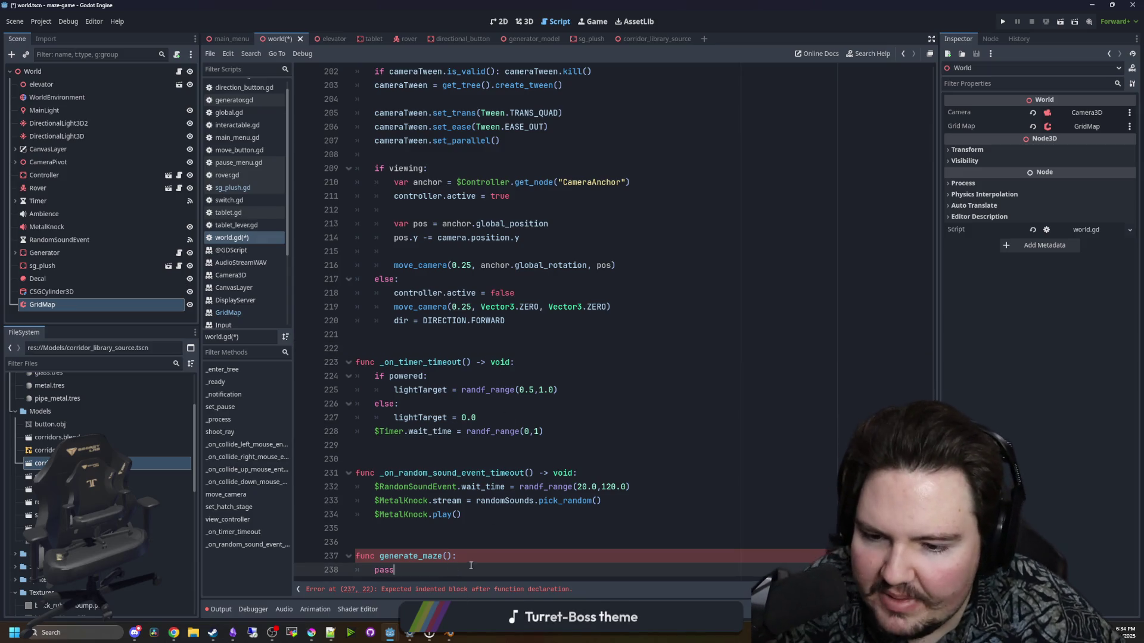
left_click(435, 547)
key("ctrl+s")
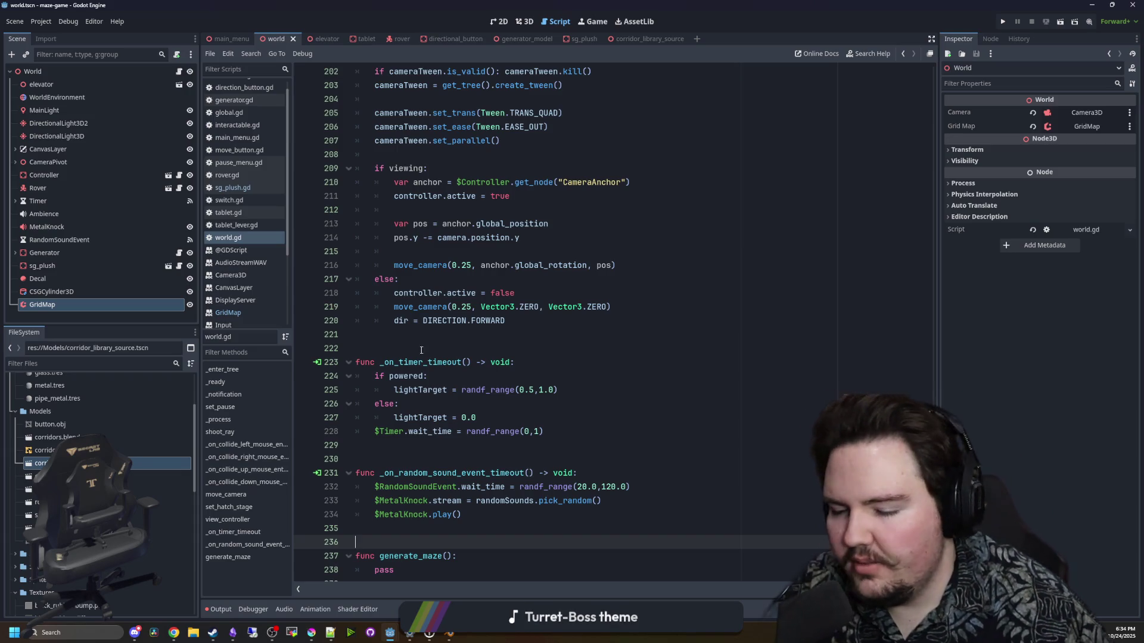
Bring up the fishboard.kra drawing in Krita and zoom into its pixel grid
mouse_move(311, 632)
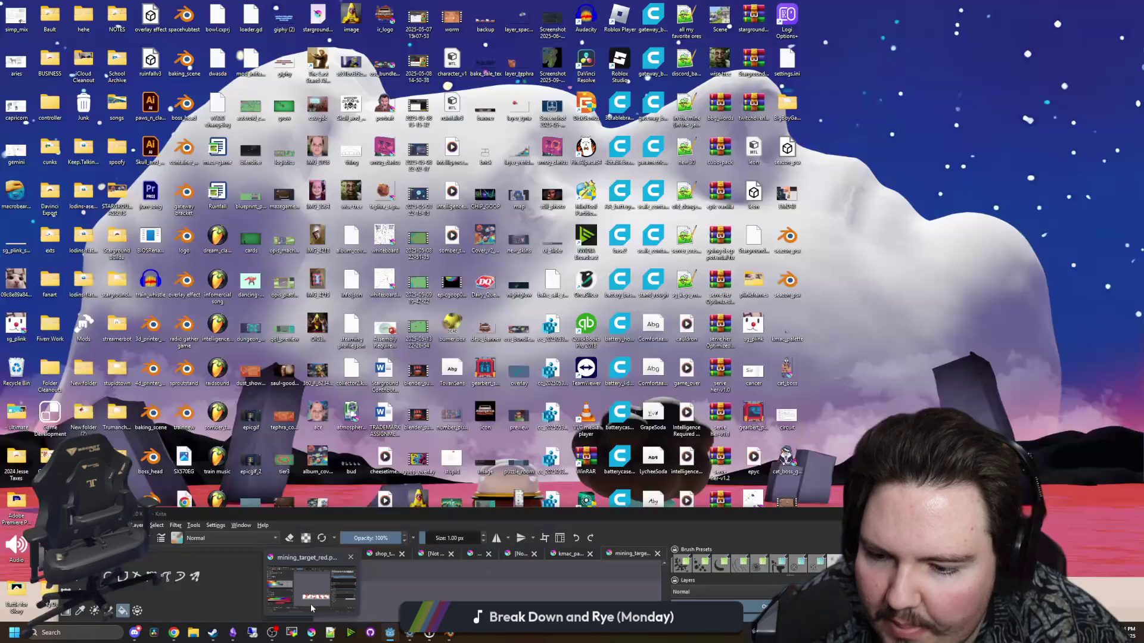
left_click(310, 604)
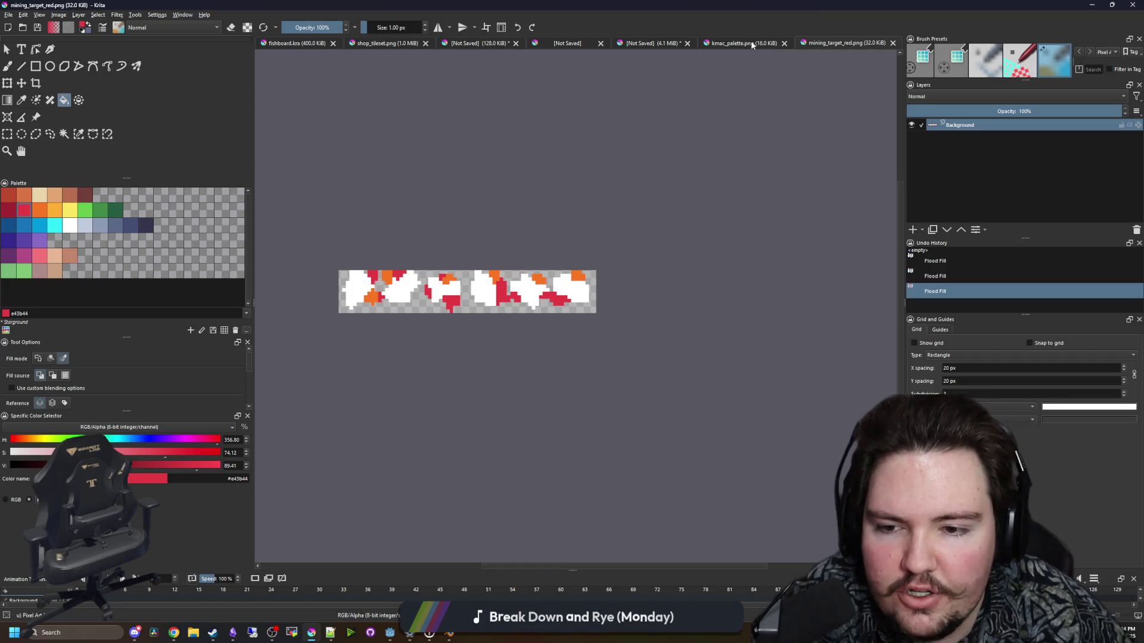
left_click(291, 43)
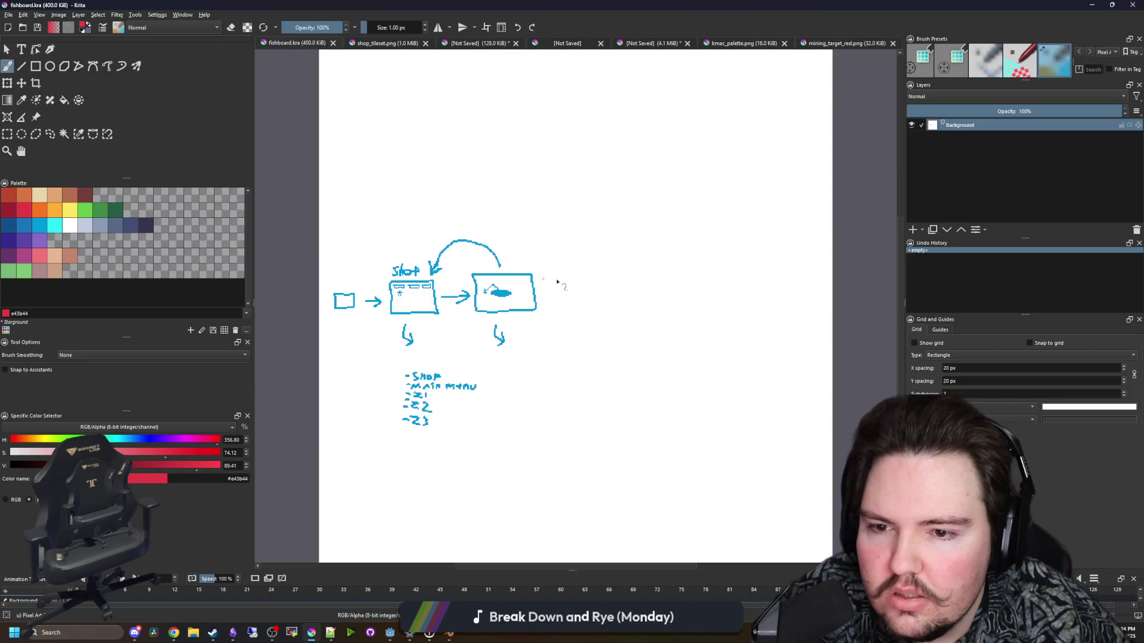
scroll(560, 120, "up", 8)
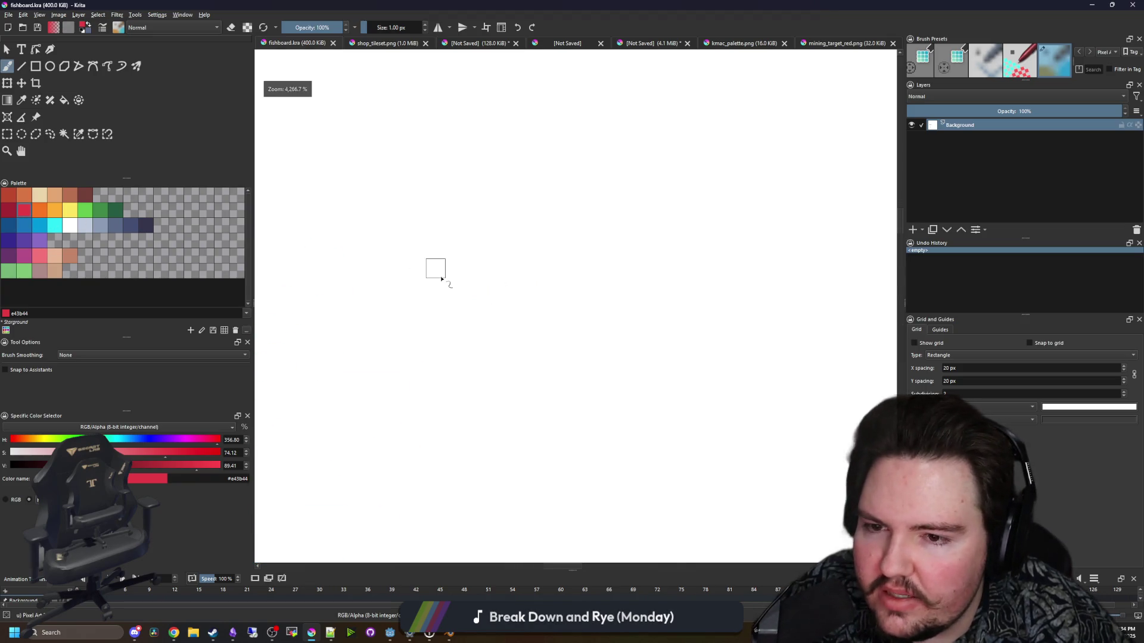
scroll(441, 274, "up", 4)
scroll(503, 306, "down", 5)
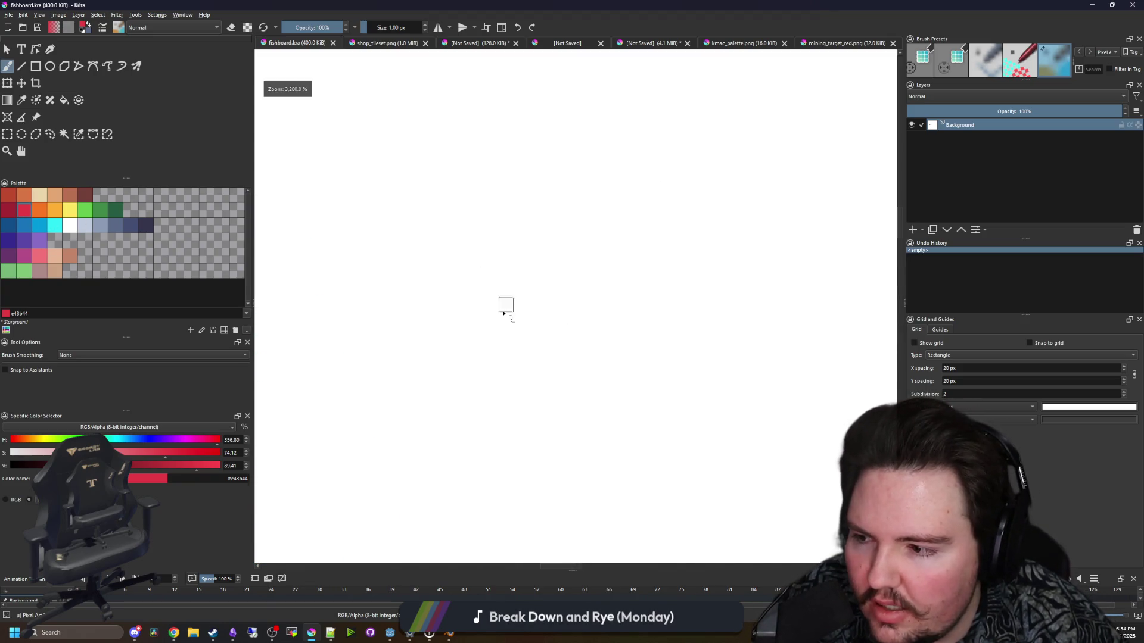
scroll(572, 258, "up", 5)
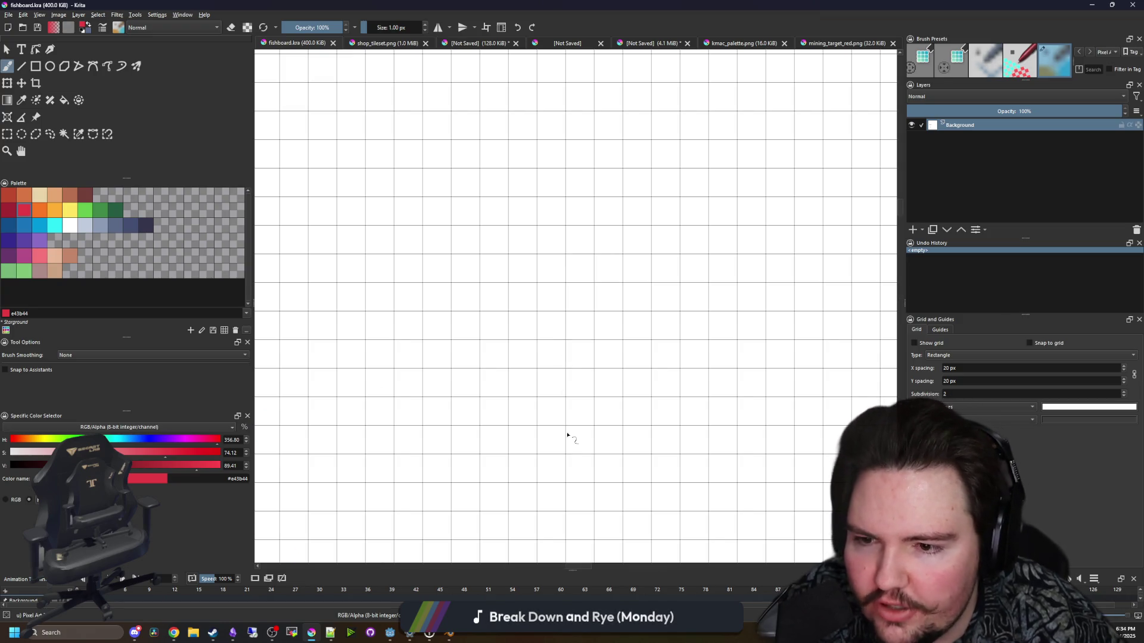
scroll(537, 387, "down", 1)
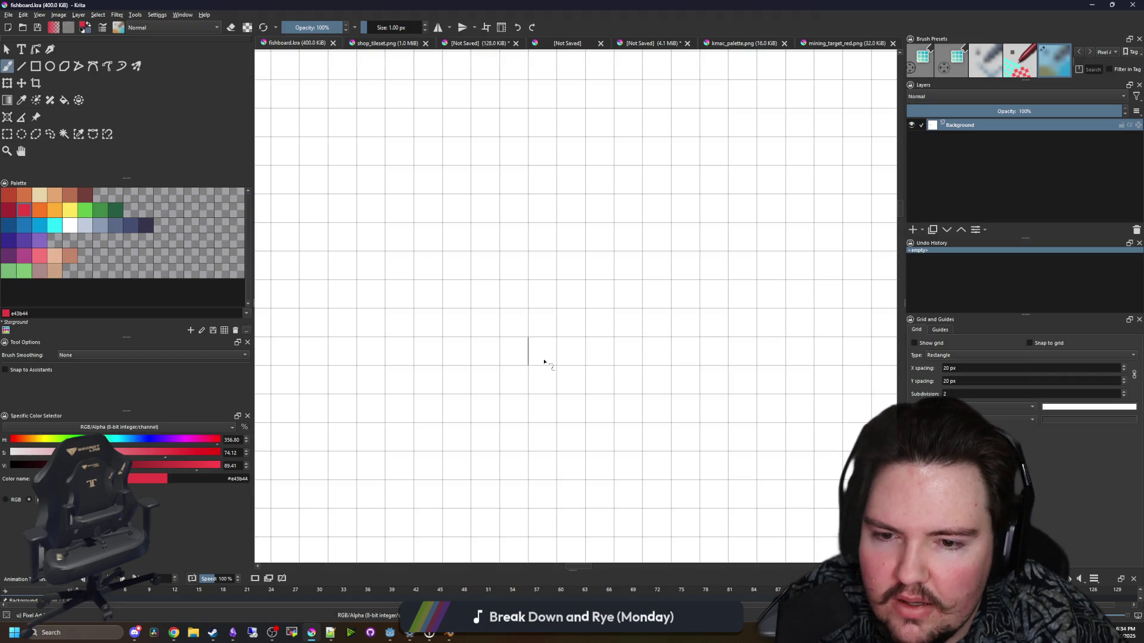
Paint a red start cell, a vertical path upward, a left branch and a crossing path on top
left_click(543, 352)
scroll(530, 405, "up", 1)
left_click_drag(519, 455, 527, 194)
left_click_drag(497, 311, 365, 311)
scroll(495, 310, "up", 3)
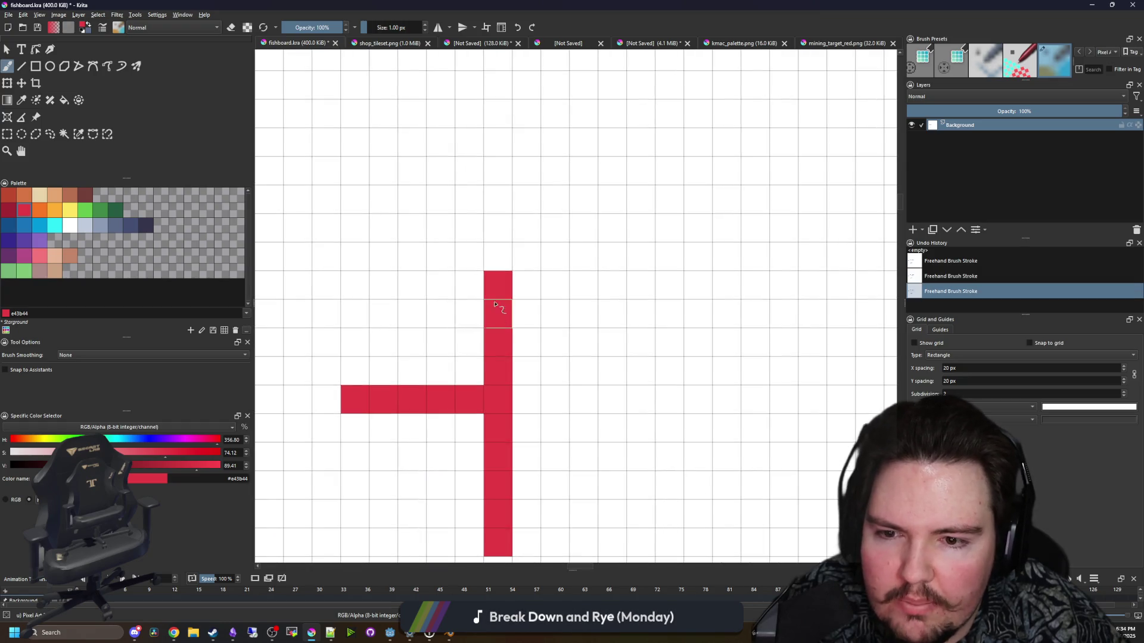
left_click_drag(498, 280, 491, 151)
scroll(491, 151, "up", 5)
mouse_move(486, 280)
left_mouse_down()
mouse_move(581, 280)
mouse_move(341, 280)
mouse_move(340, 102)
left_mouse_up()
Add a red branch from the left end, a downward path, and an L-shaped left-and-down path
scroll(311, 286, "left", 5)
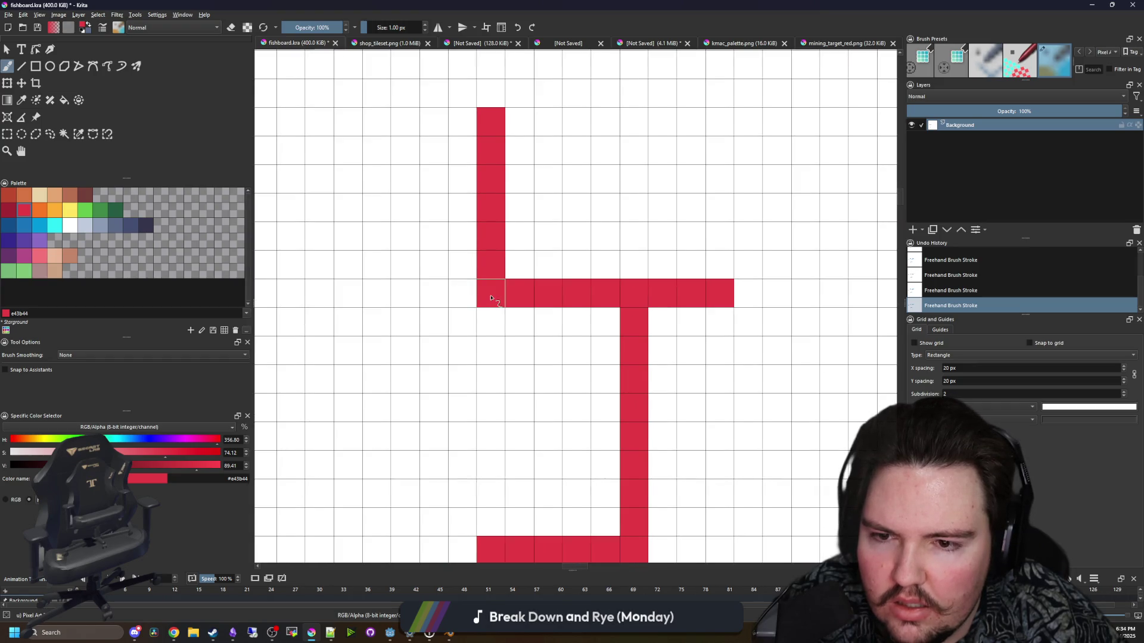
left_click_drag(493, 293, 320, 292)
scroll(362, 302, "left", 4)
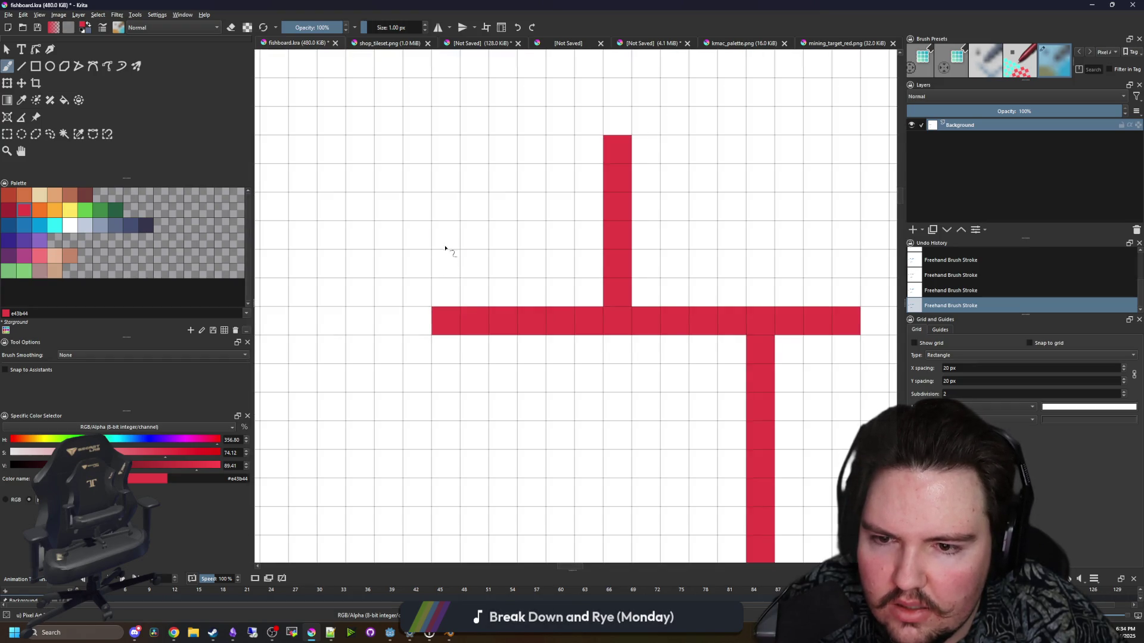
left_click_drag(445, 248, 451, 432)
scroll(453, 432, "down", 2)
scroll(452, 432, "left", 2)
mouse_move(518, 367)
left_mouse_down()
mouse_move(373, 366)
mouse_move(370, 516)
left_mouse_up()
scroll(370, 515, "down", 4)
scroll(475, 416, "up", 3)
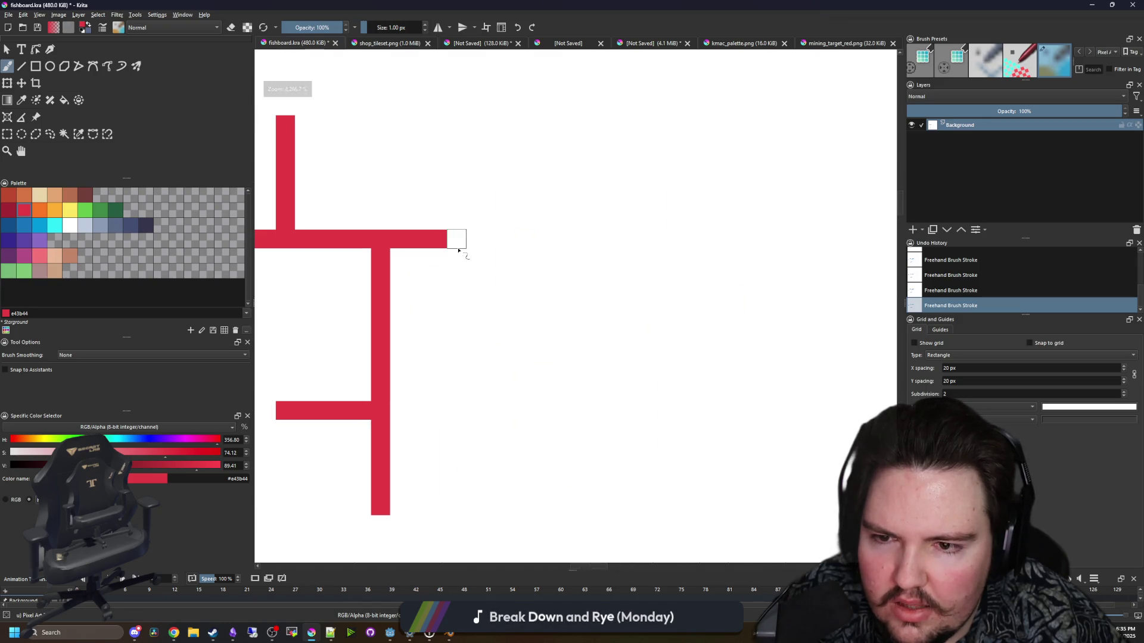
Extend the red paths right and upward, add an up-left-up branch and a leftward top branch
mouse_move(457, 239)
left_mouse_down()
mouse_move(538, 239)
mouse_move(538, 66)
left_mouse_up()
scroll(508, 386, "up", 5)
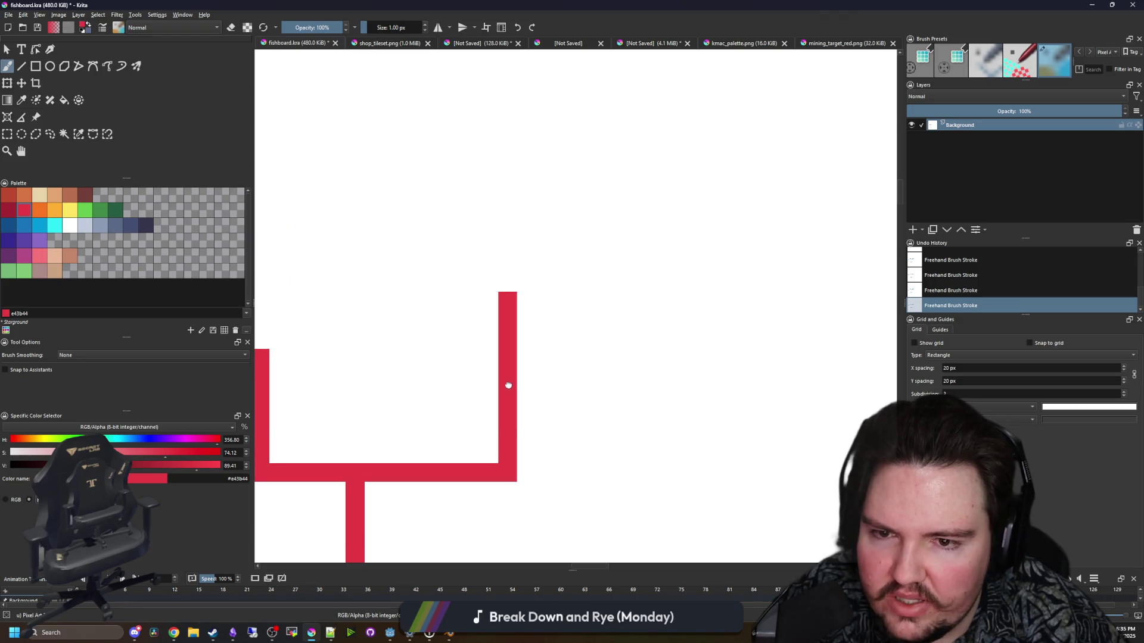
mouse_move(508, 386)
left_mouse_down()
mouse_move(507, 254)
mouse_move(471, 223)
mouse_move(388, 204)
mouse_move(386, 122)
mouse_move(480, 111)
left_mouse_up()
left_click_drag(387, 167, 271, 163)
scroll(564, 268, "down", 2)
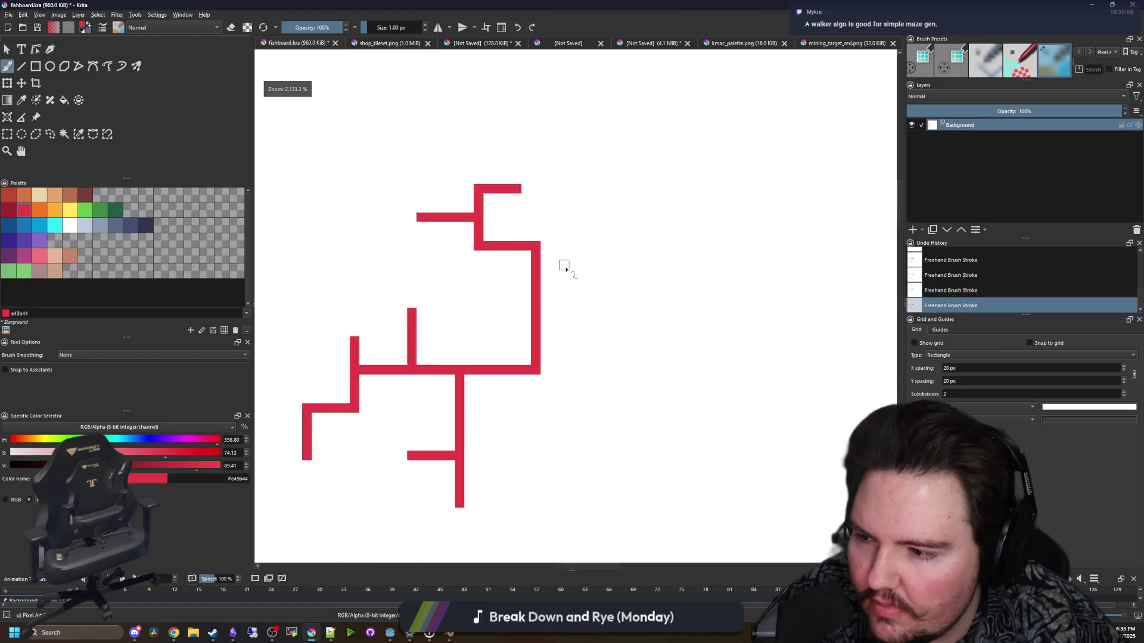
scroll(564, 266, "down", 2)
scroll(471, 299, "up", 1)
scroll(552, 320, "up", 1)
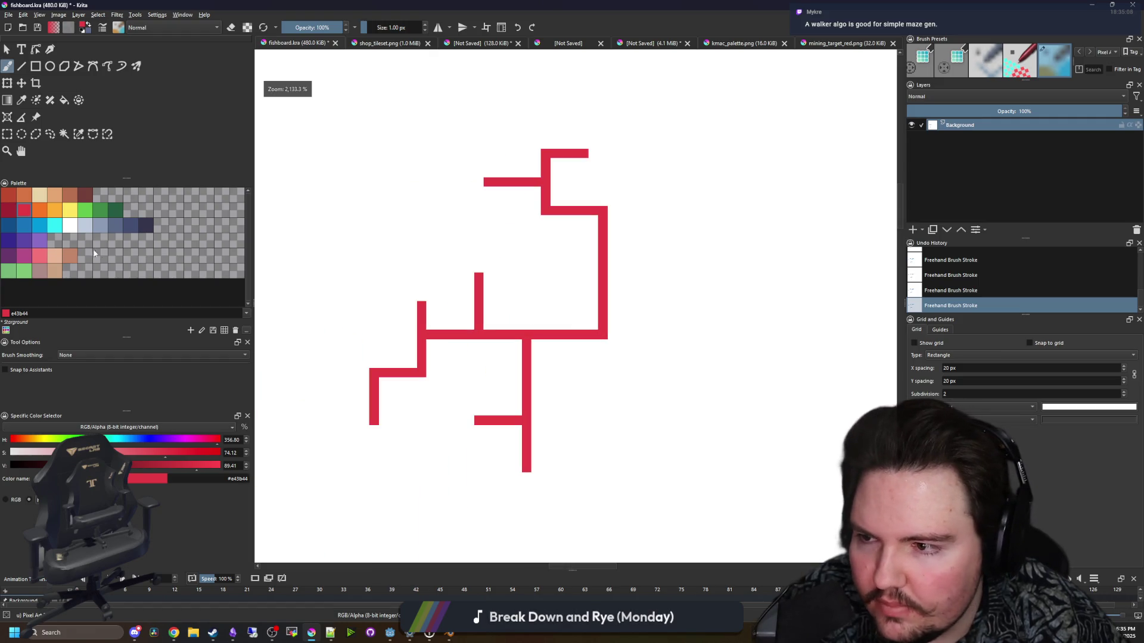
Mark the seven red maze branch ends with blue pixels
left_click(24, 225)
scroll(447, 331, "up", 1)
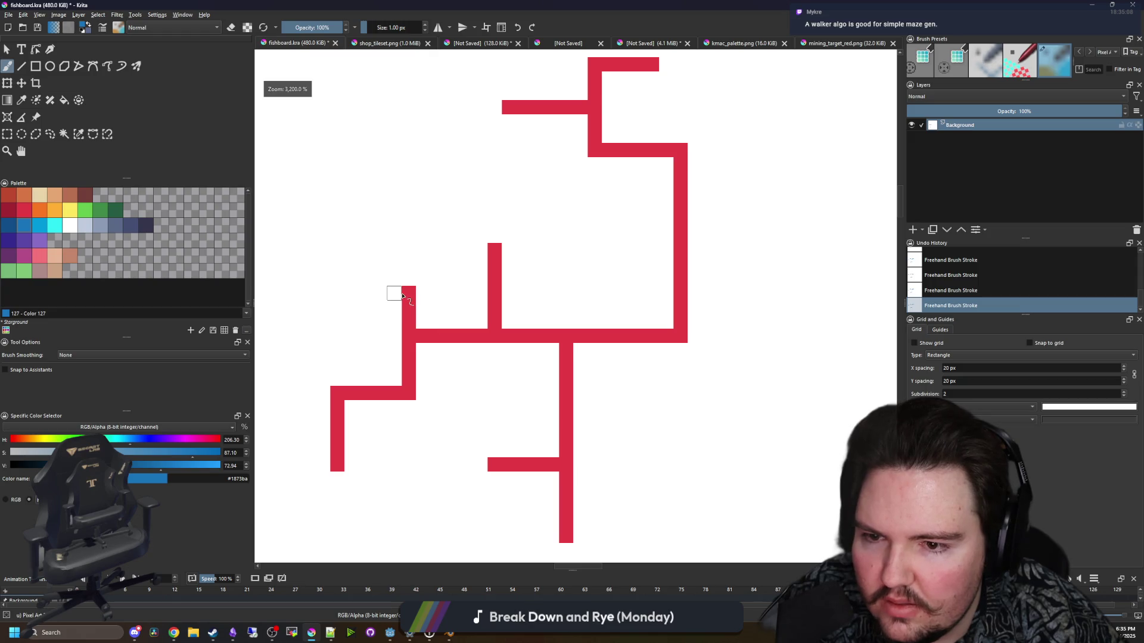
left_click(409, 293)
left_click(337, 465)
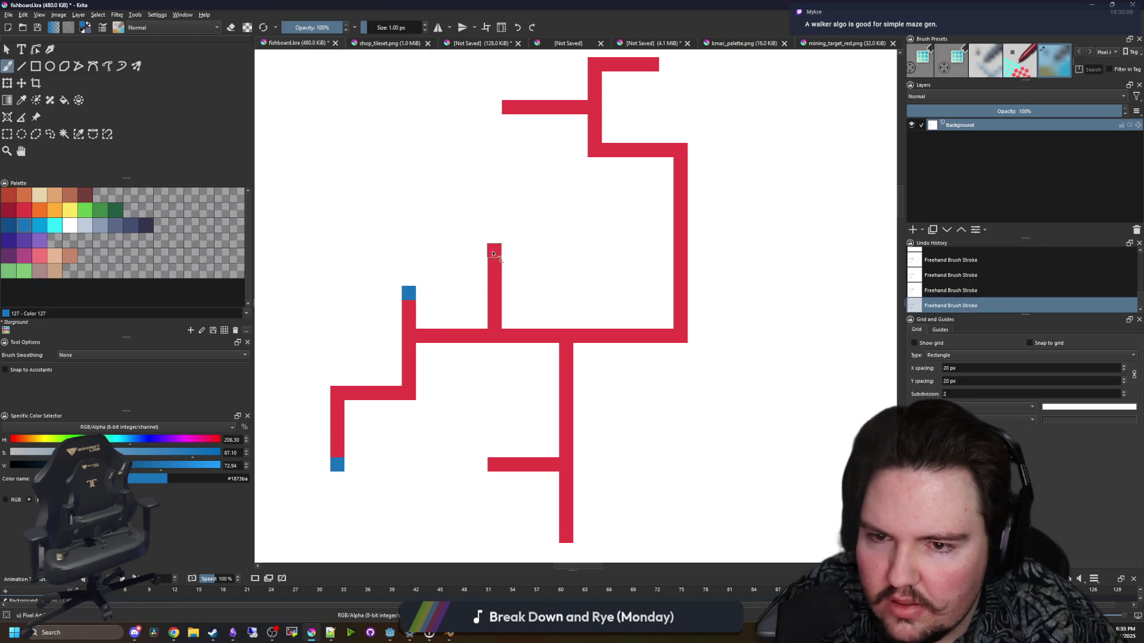
left_click(494, 250)
left_click(495, 465)
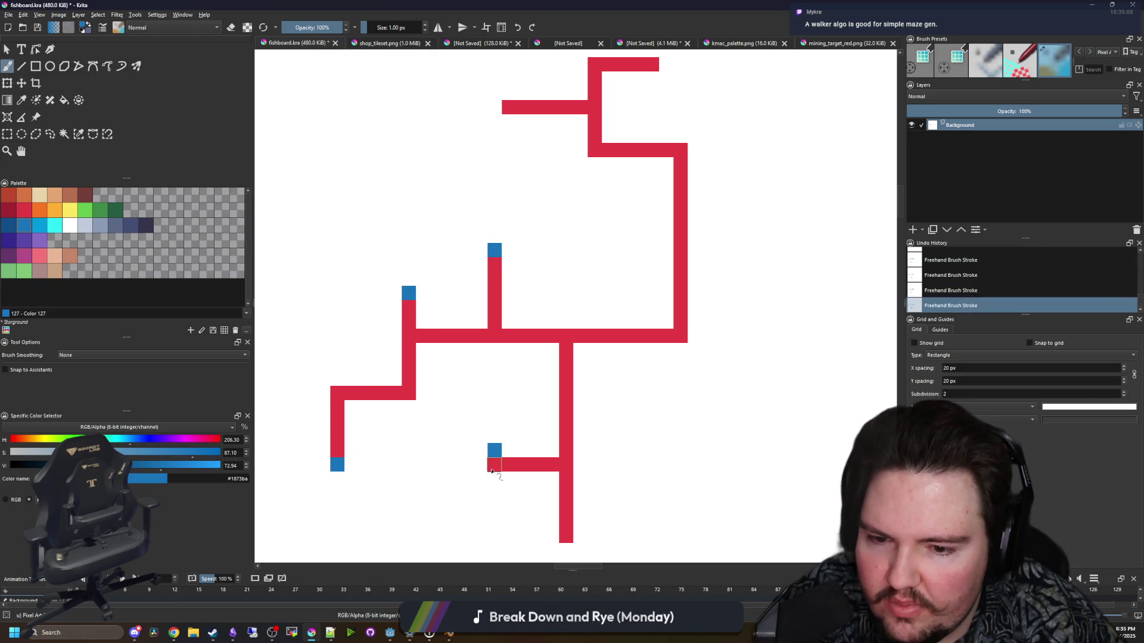
left_click(565, 541)
scroll(549, 307, "up", 3)
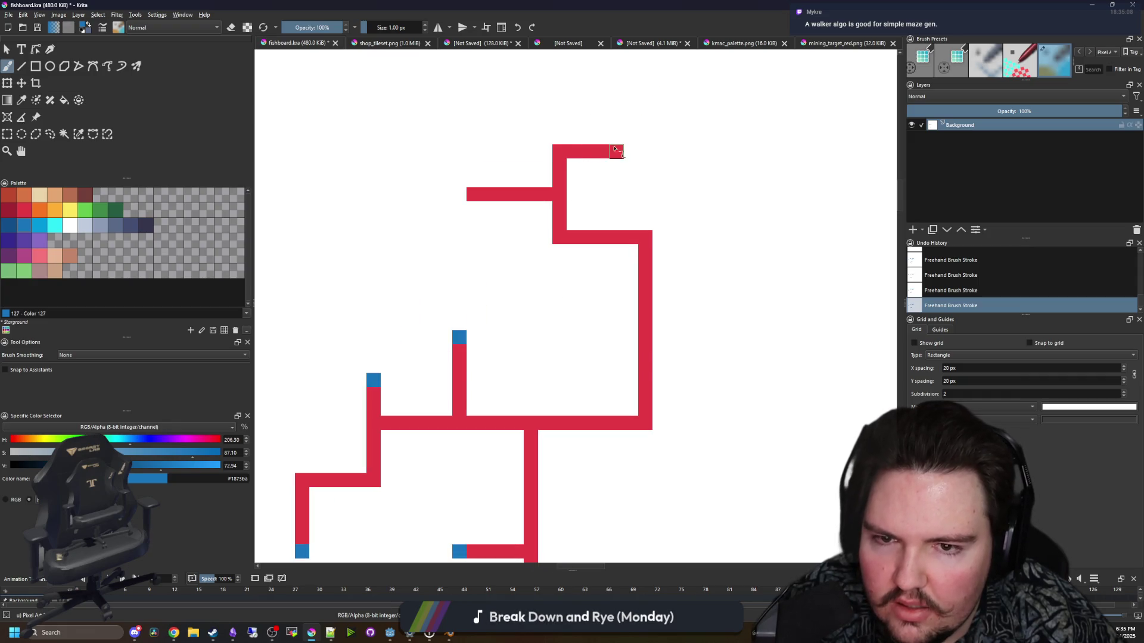
left_click(616, 151)
left_click(472, 194)
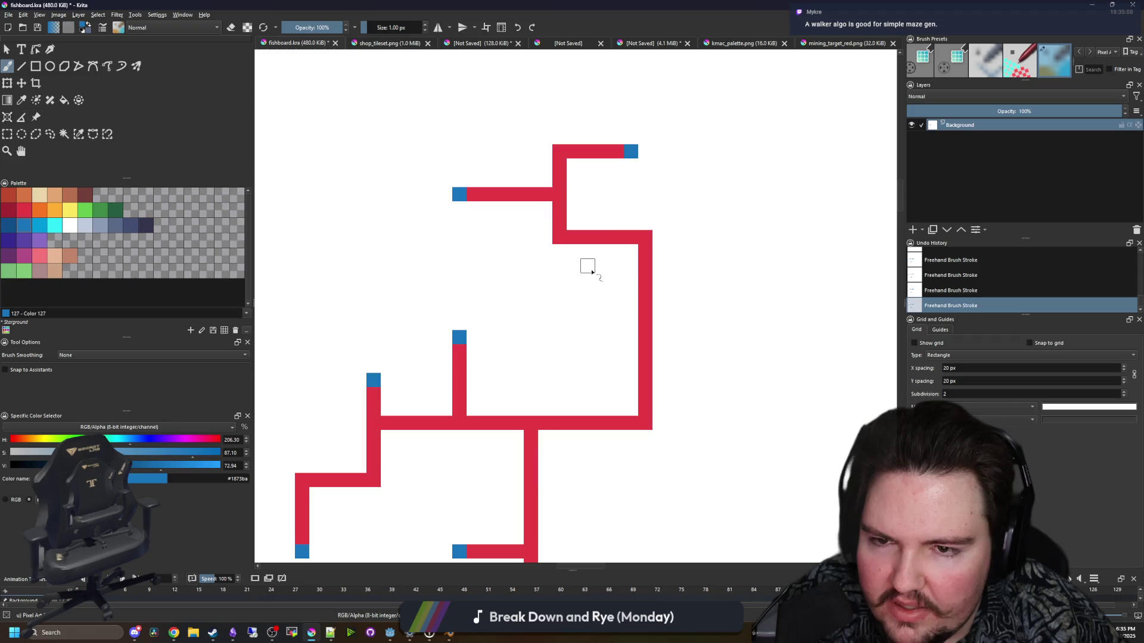
scroll(587, 263, "down", 3)
scroll(552, 352, "up", 2)
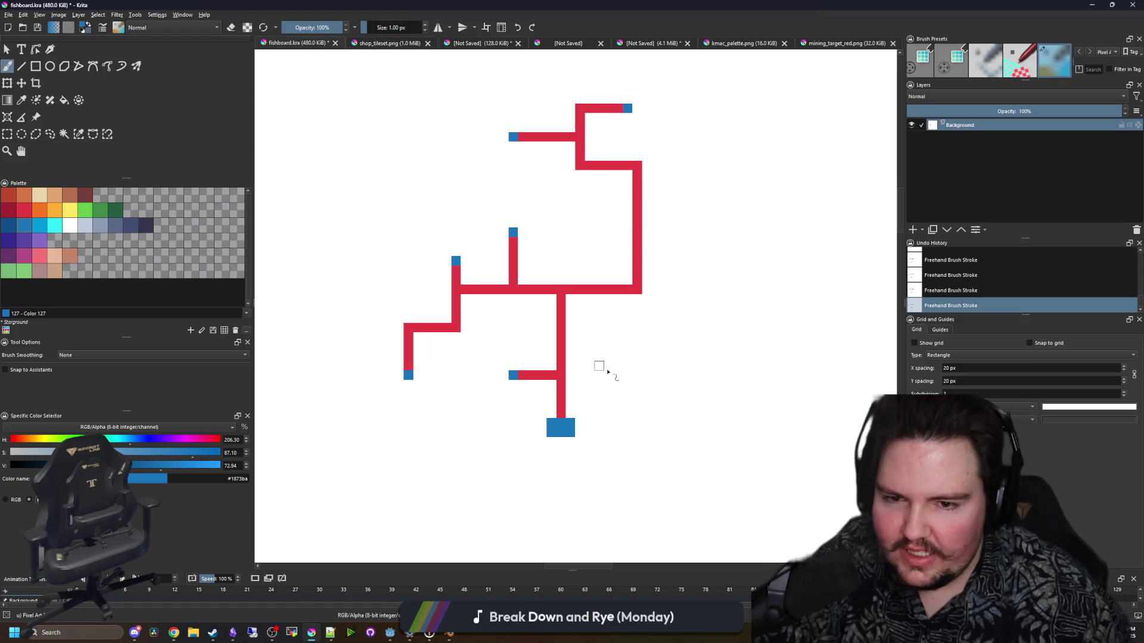
scroll(602, 370, "up", 6)
scroll(520, 351, "down", 4)
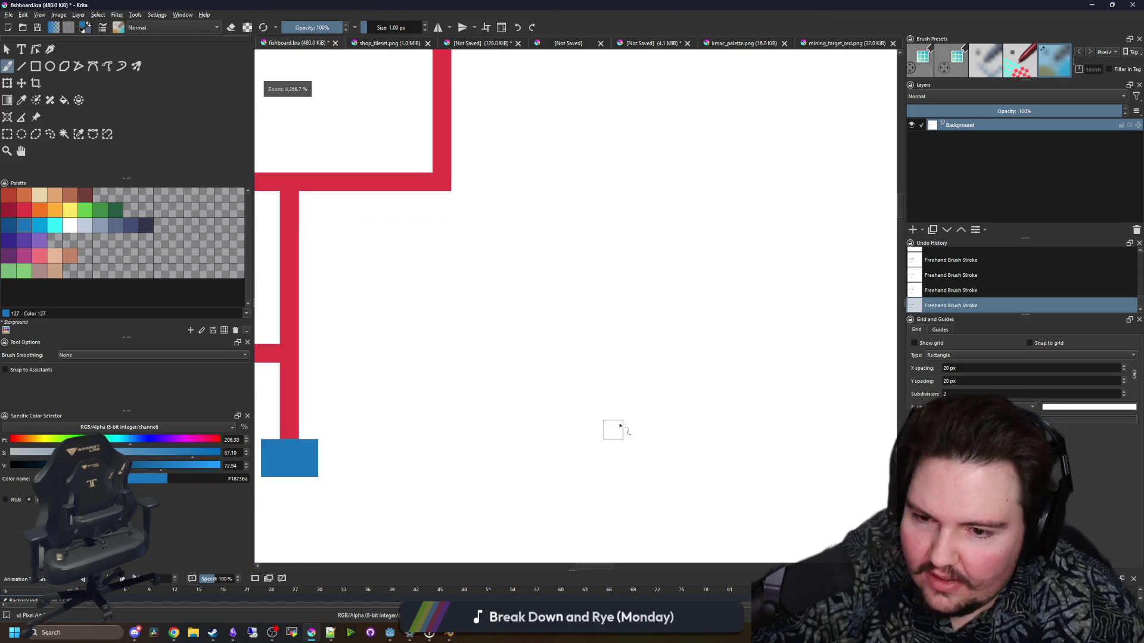
Draw a small blue hooked path beside the maze ending in a yellow mark, trimmed with white
mouse_move(588, 405)
left_mouse_down()
mouse_move(593, 290)
mouse_move(510, 284)
mouse_move(494, 325)
left_mouse_up()
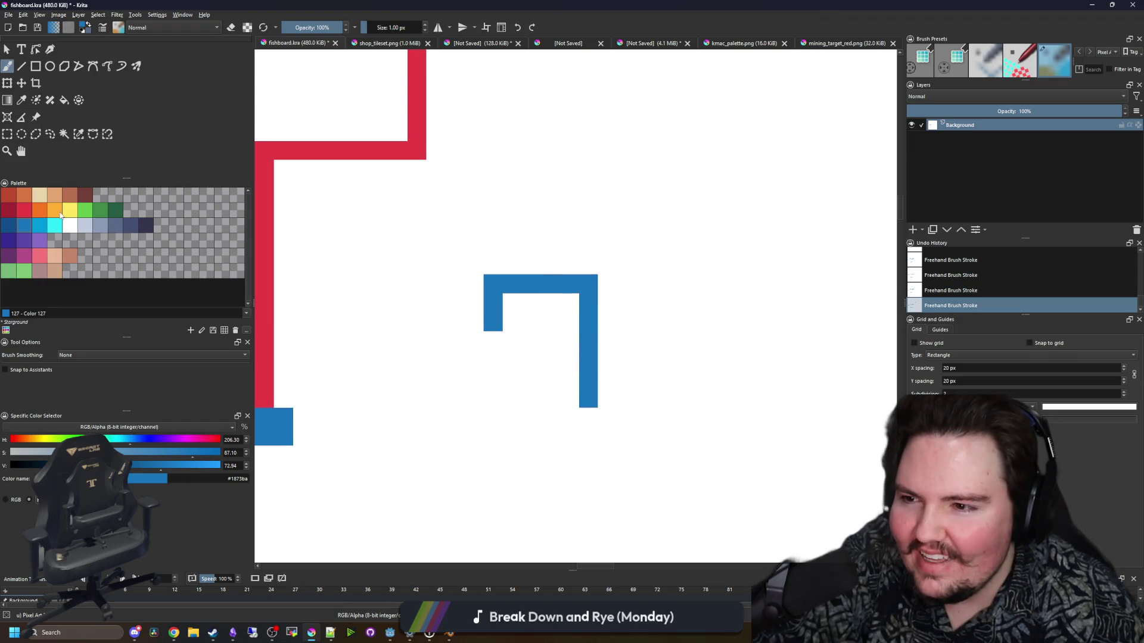
left_click(63, 209)
mouse_move(567, 416)
left_mouse_down()
mouse_move(606, 435)
mouse_move(588, 456)
left_mouse_up()
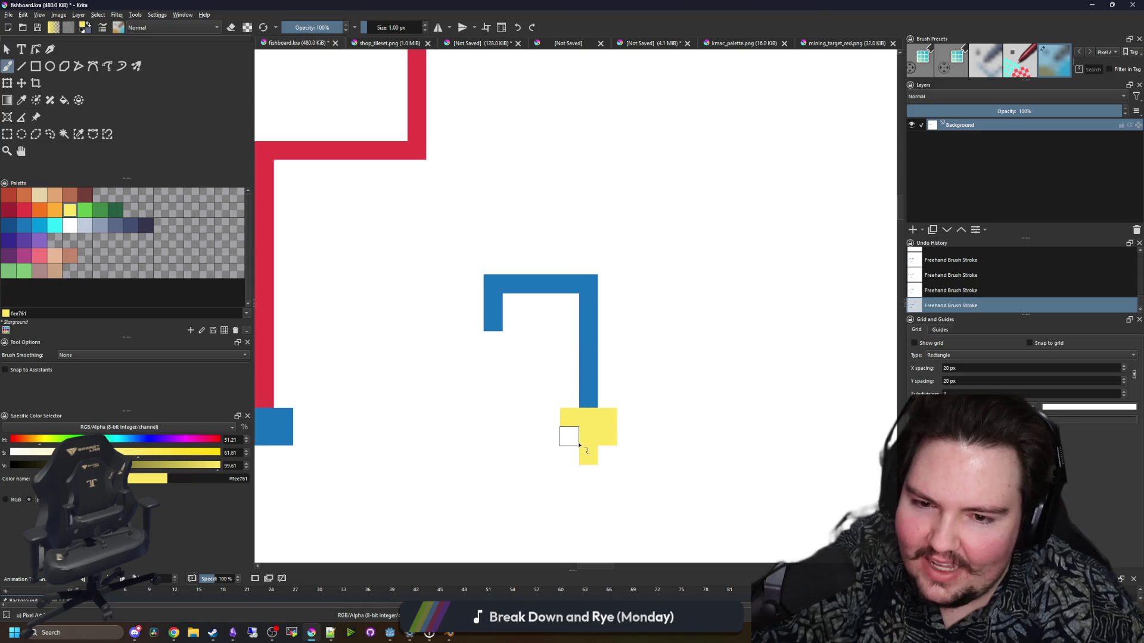
left_click(582, 479, "ctrl")
left_click(587, 454)
Sample the red path colour back from the canvas with the colour picker
scroll(588, 454, "down", 5)
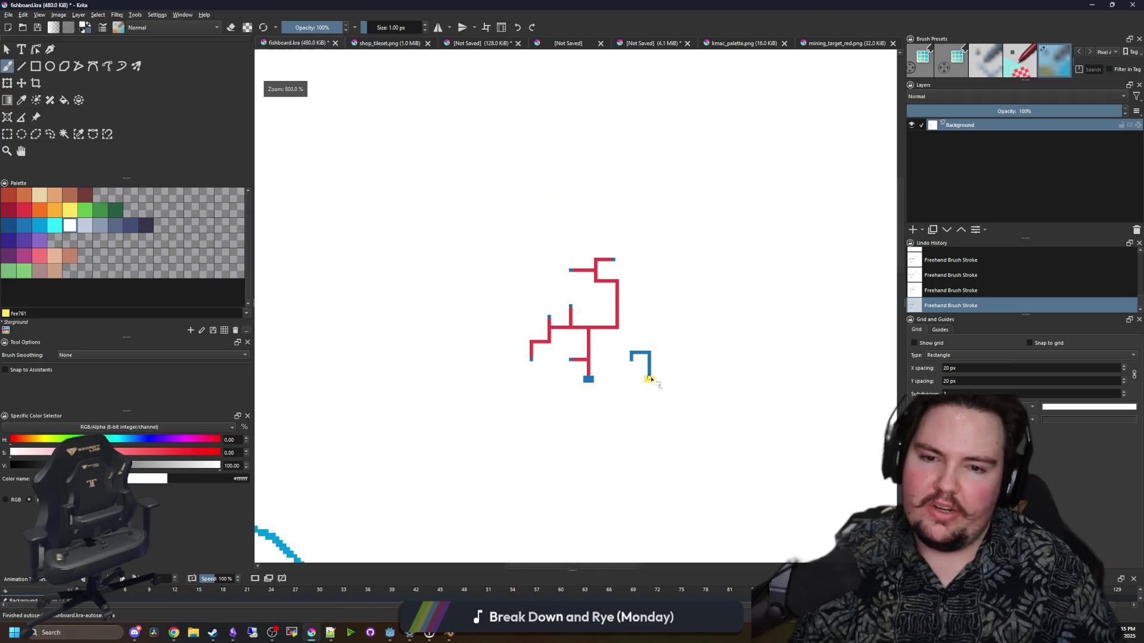
scroll(650, 380, "up", 3)
key("p")
left_click(528, 303)
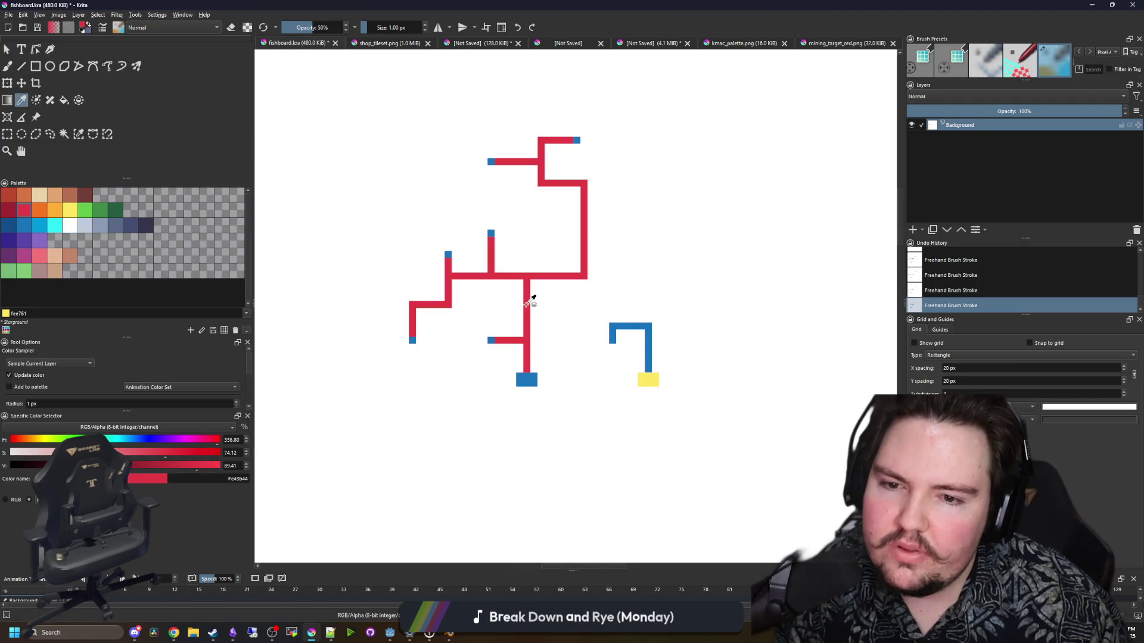
left_click_drag(528, 304, 525, 327)
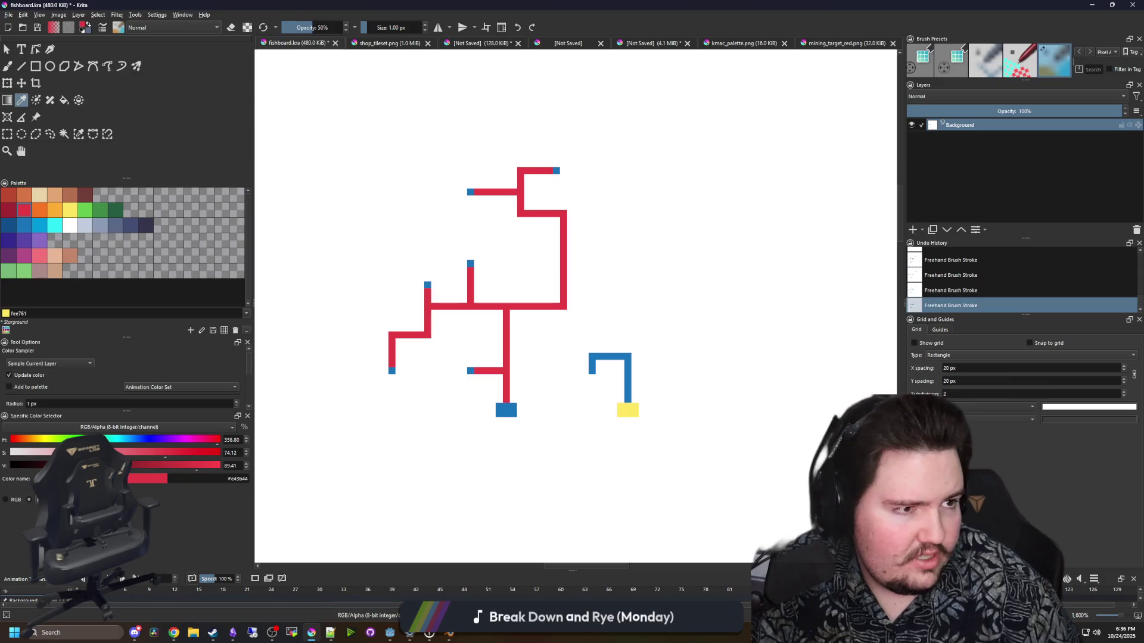
Search 'walker algorithm' and read the Random walker algorithm Wikipedia article
type("walker ")
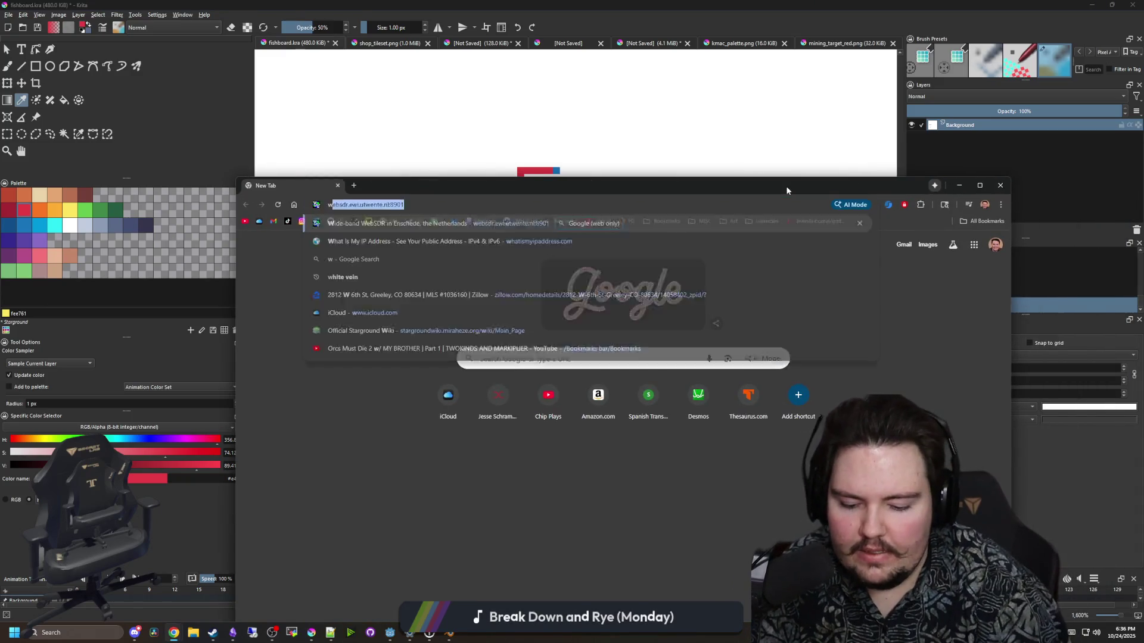
type("algorithm")
key("Return")
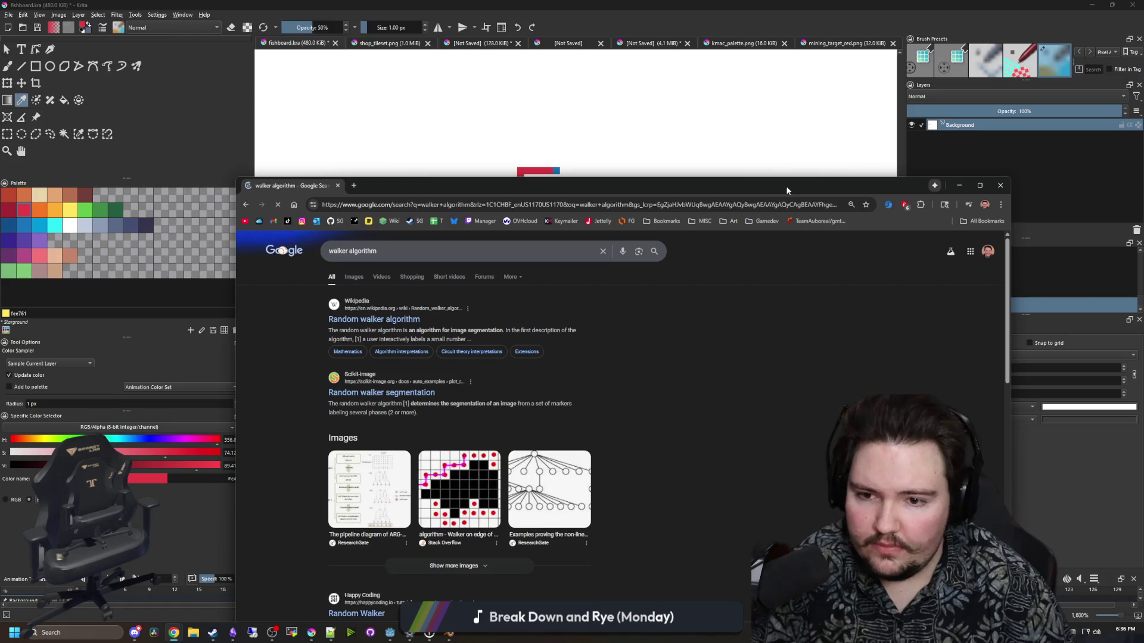
middle_click(403, 321)
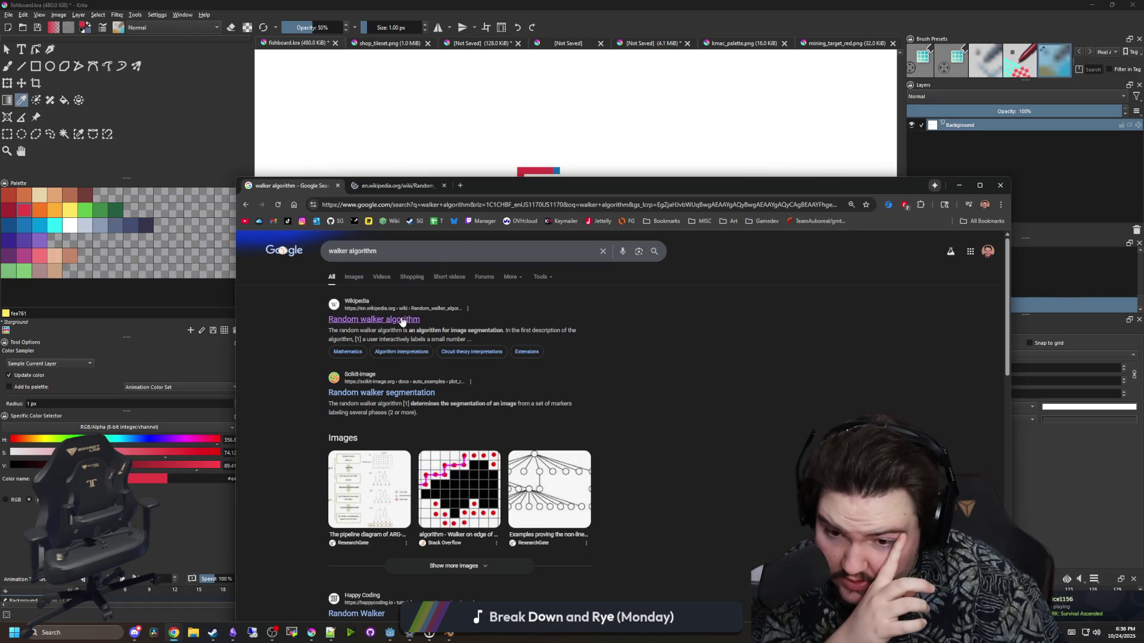
left_click(376, 187)
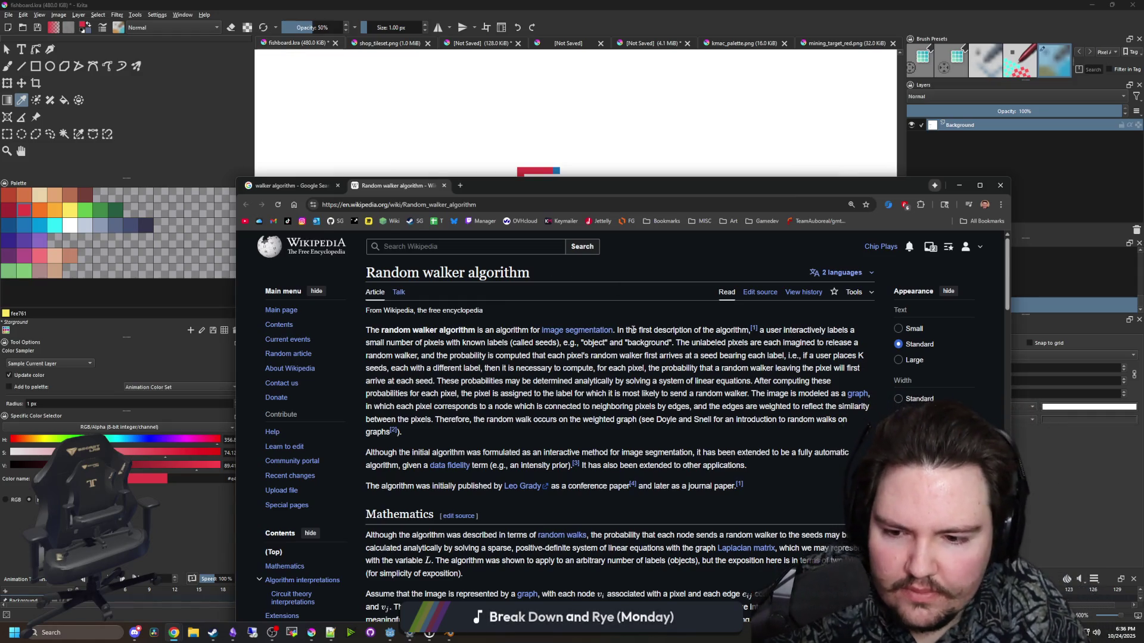
scroll(633, 329, "down", 10)
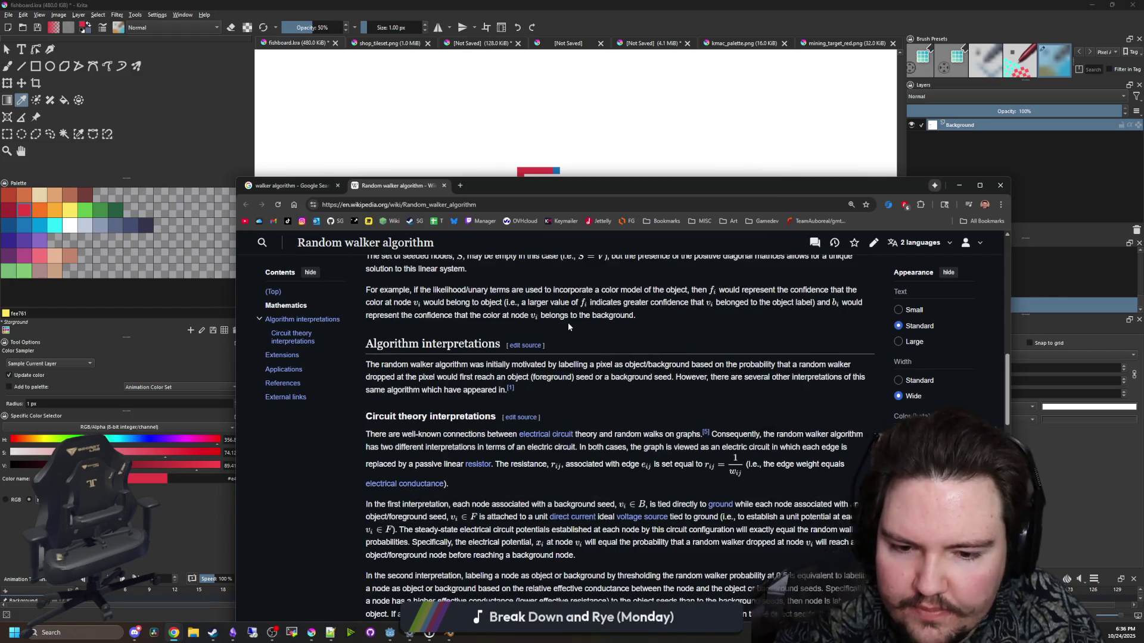
scroll(568, 316, "down", 10)
scroll(572, 302, "up", 7)
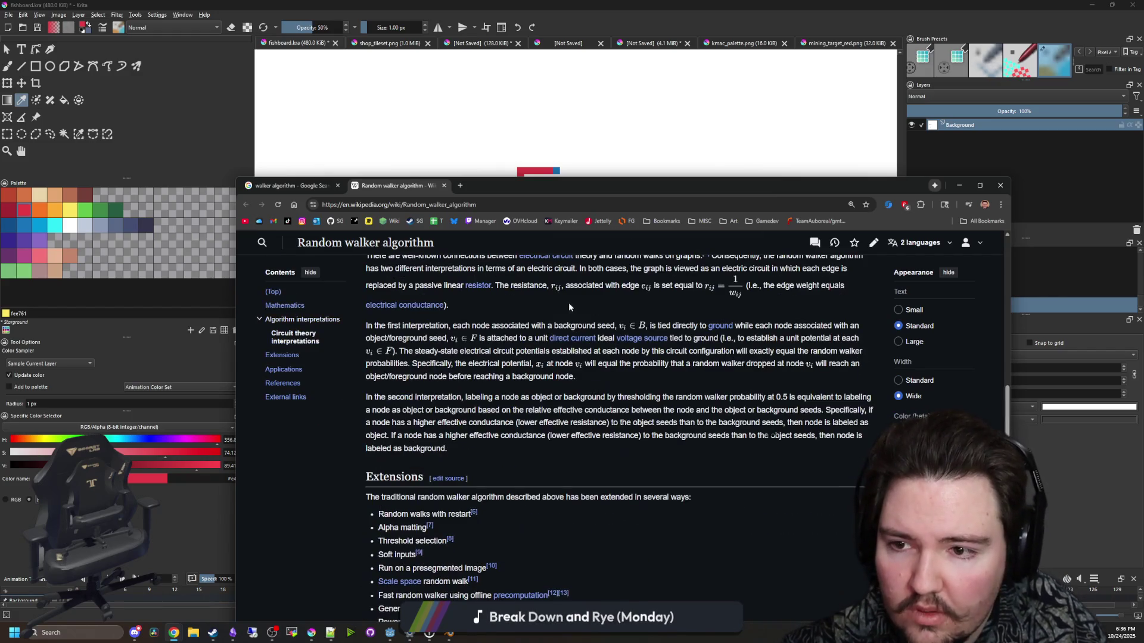
Browse the walker algorithm image results with a maze image preview open, then return to Krita
left_click(298, 188)
left_click(354, 277)
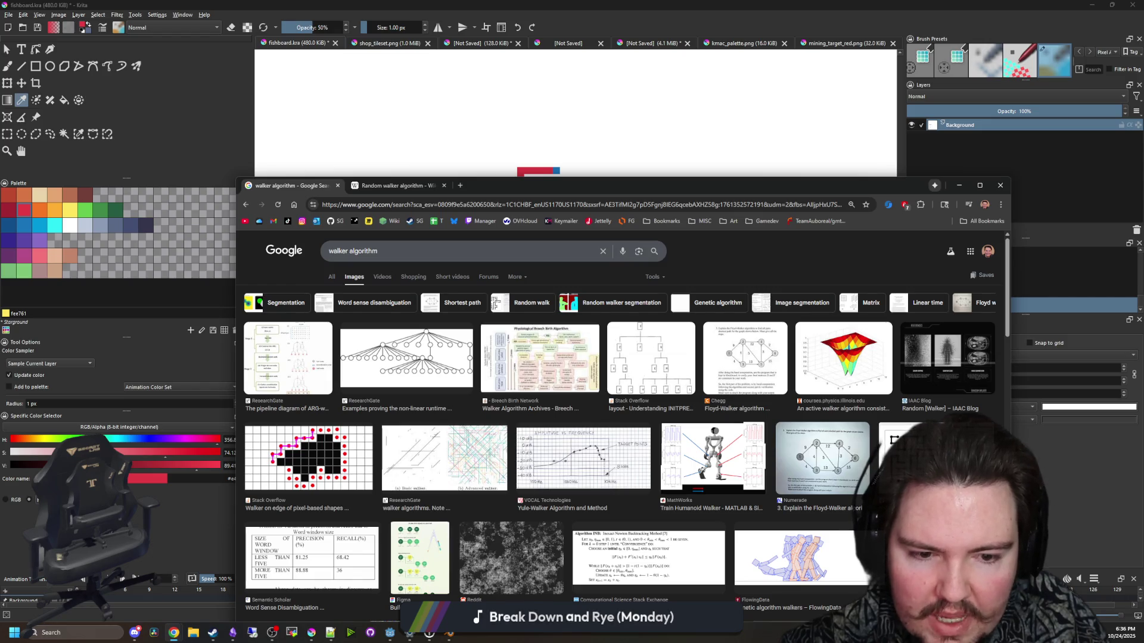
left_click(894, 453)
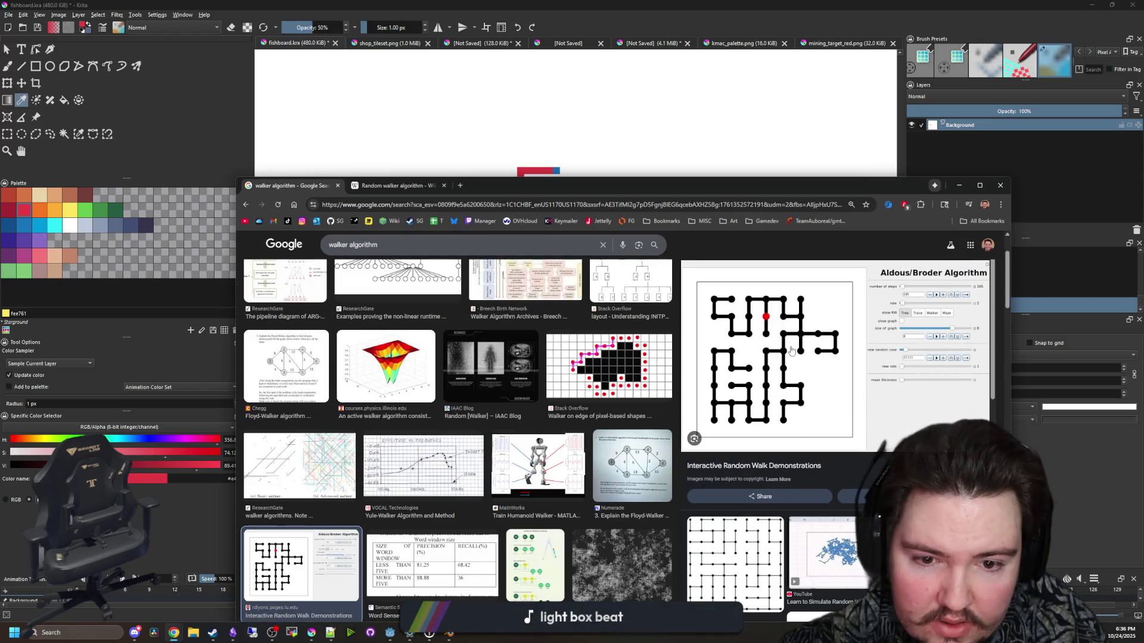
scroll(573, 423, "down", 2)
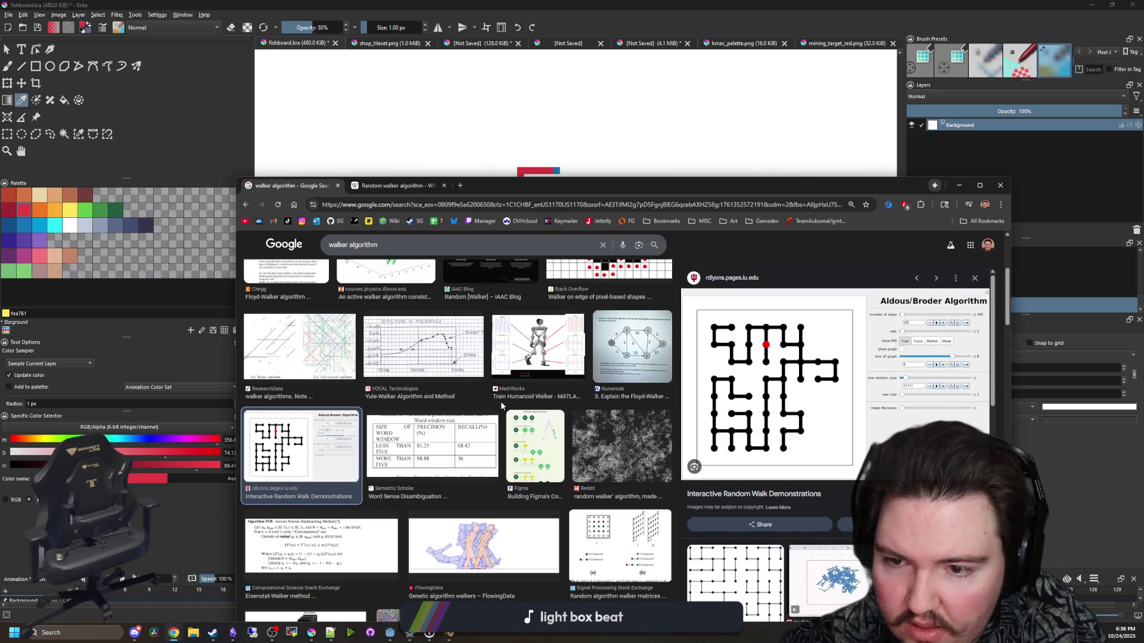
scroll(500, 401, "down", 3)
scroll(480, 405, "down", 3)
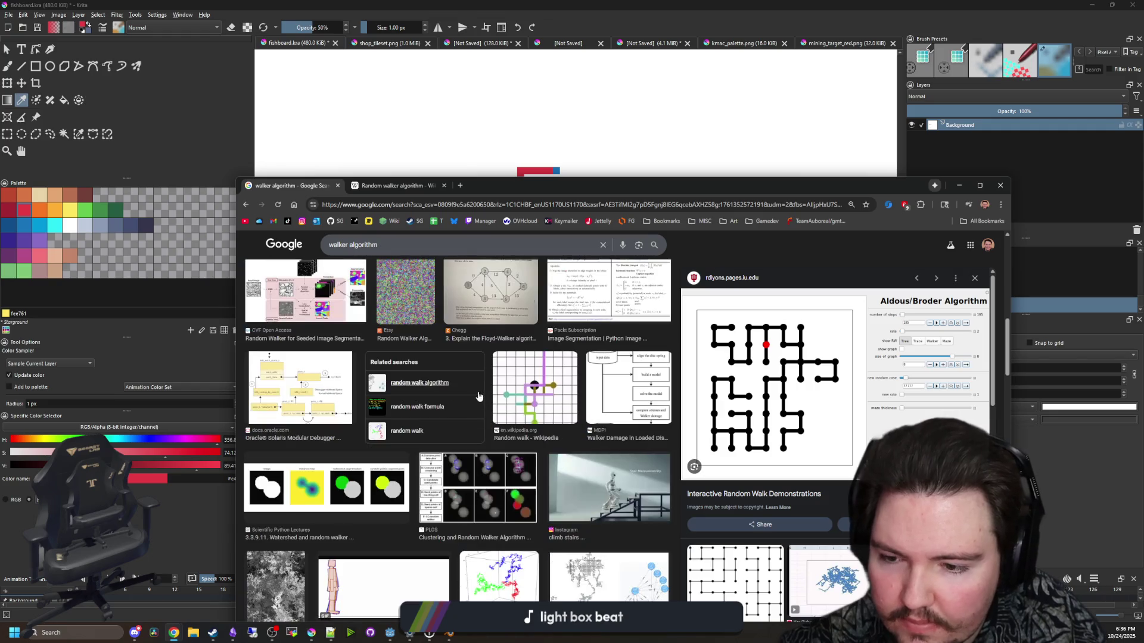
scroll(479, 396, "down", 3)
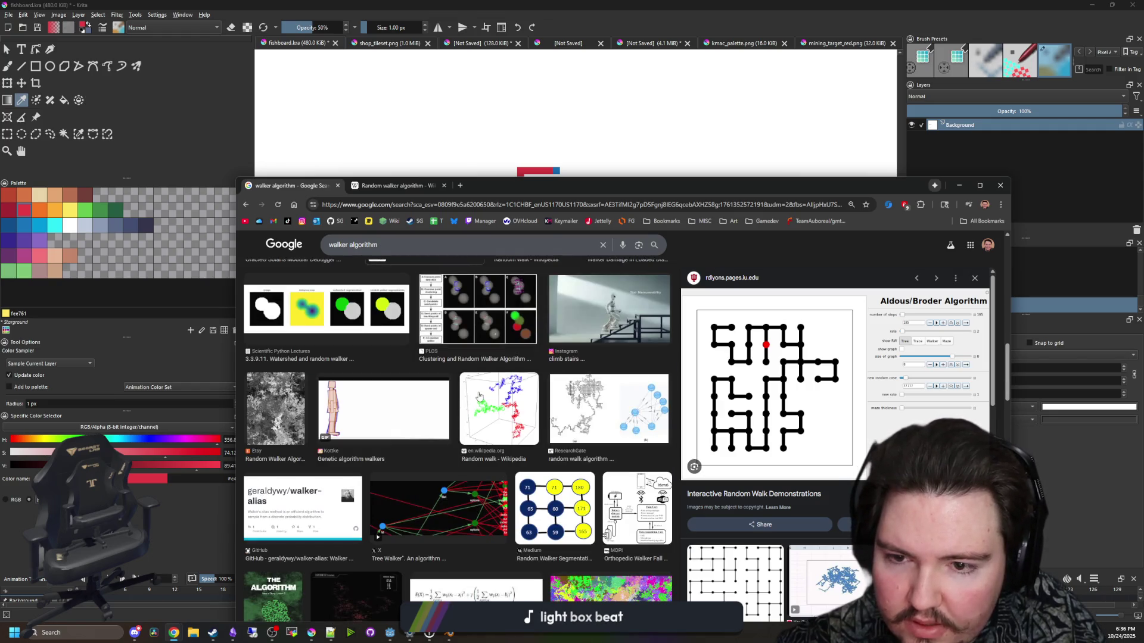
scroll(479, 395, "down", 3)
scroll(479, 395, "down", 3)
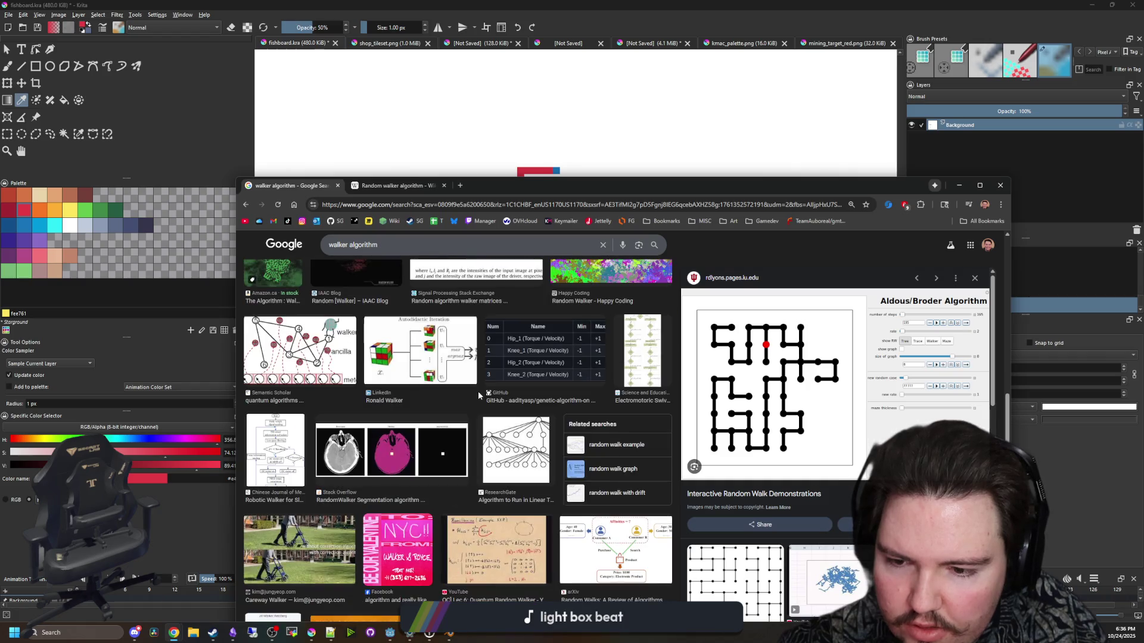
scroll(479, 395, "down", 2)
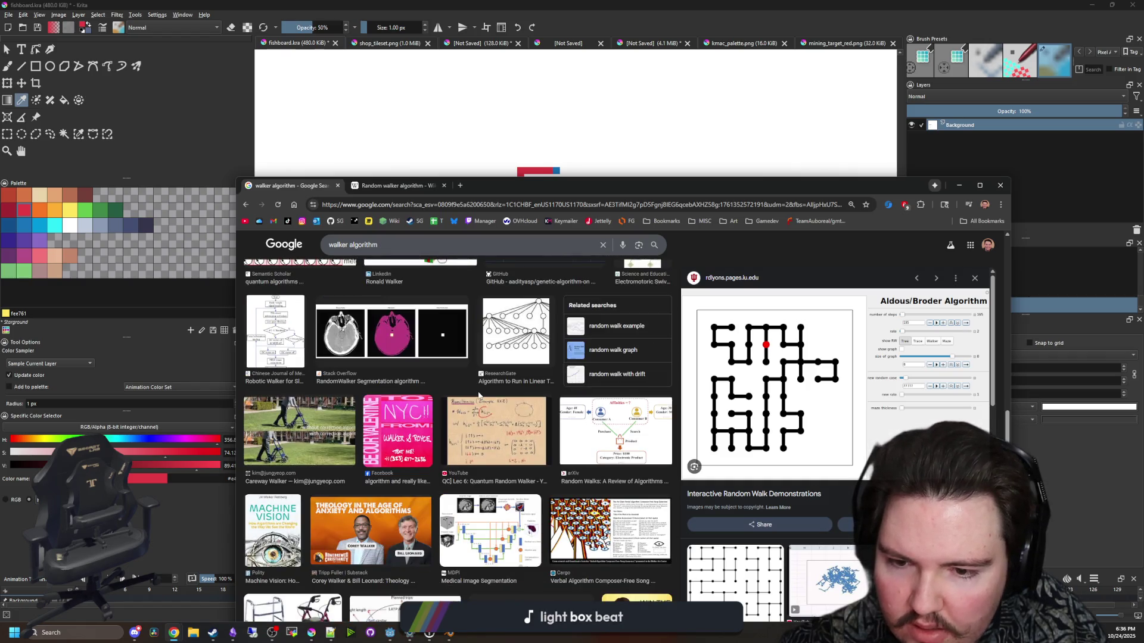
scroll(479, 395, "down", 5)
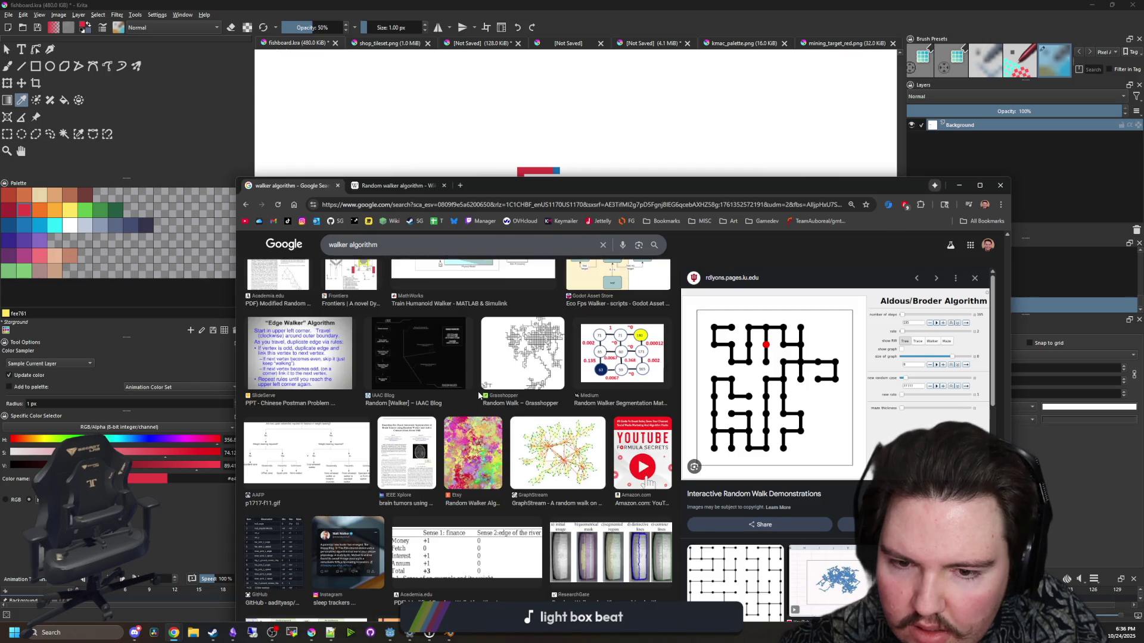
scroll(479, 395, "down", 4)
scroll(479, 395, "down", 5)
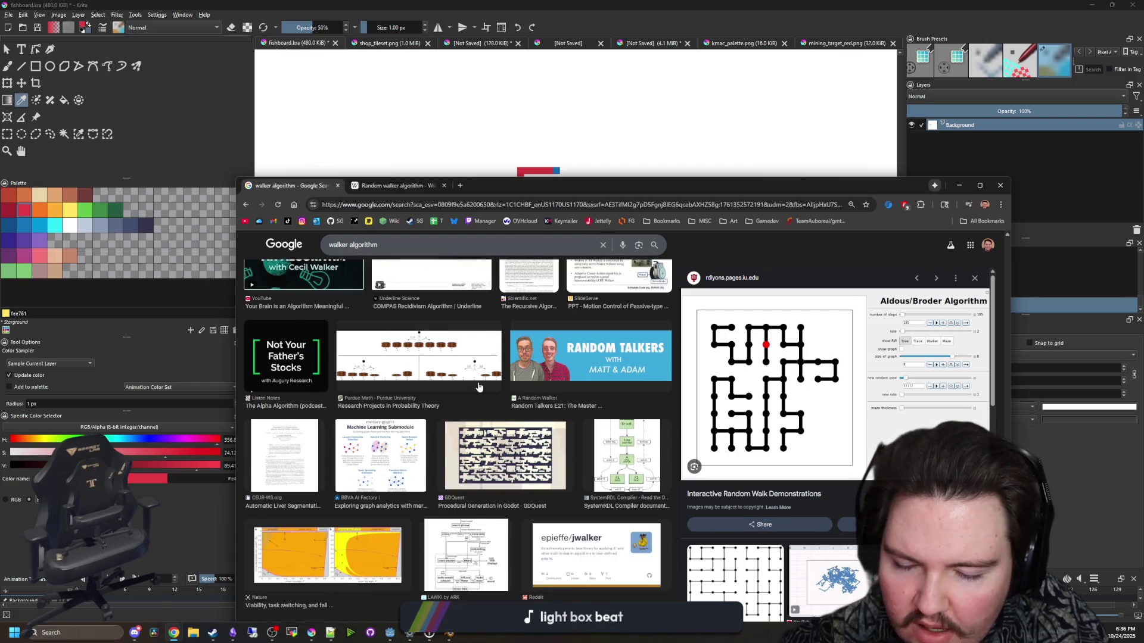
left_click(603, 109)
Bring the maze into view, pick green then resample red, and paint a small red square
left_click_drag(597, 115, 659, 286)
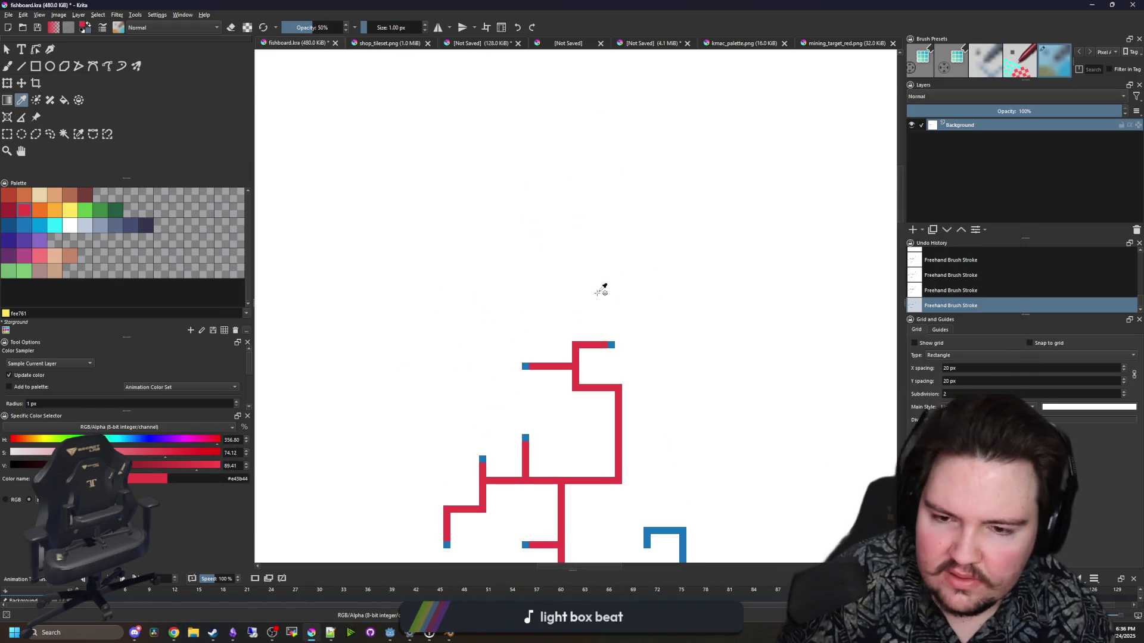
scroll(613, 288, "up", 2)
left_click(84, 210)
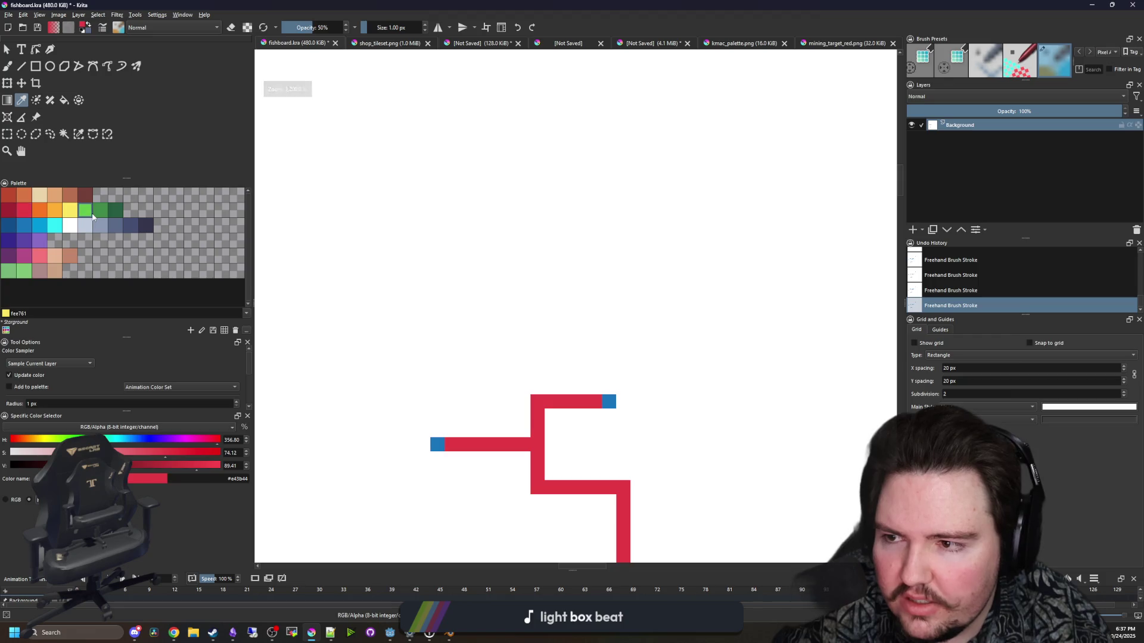
scroll(508, 263, "down", 4)
key("b")
scroll(482, 223, "up", 2)
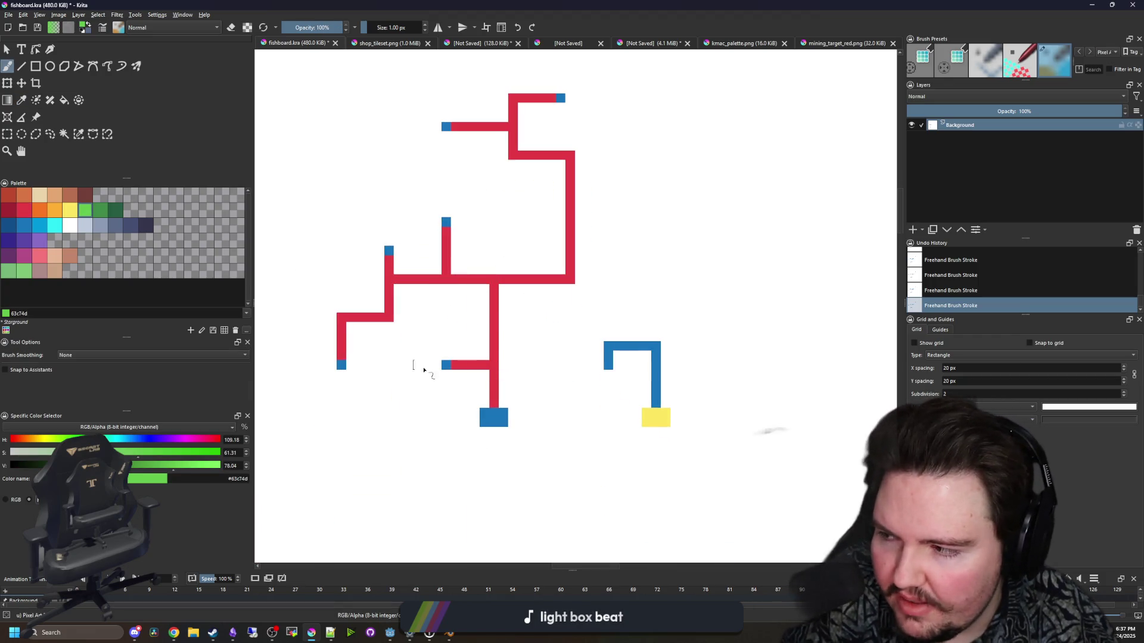
scroll(465, 393, "up", 2)
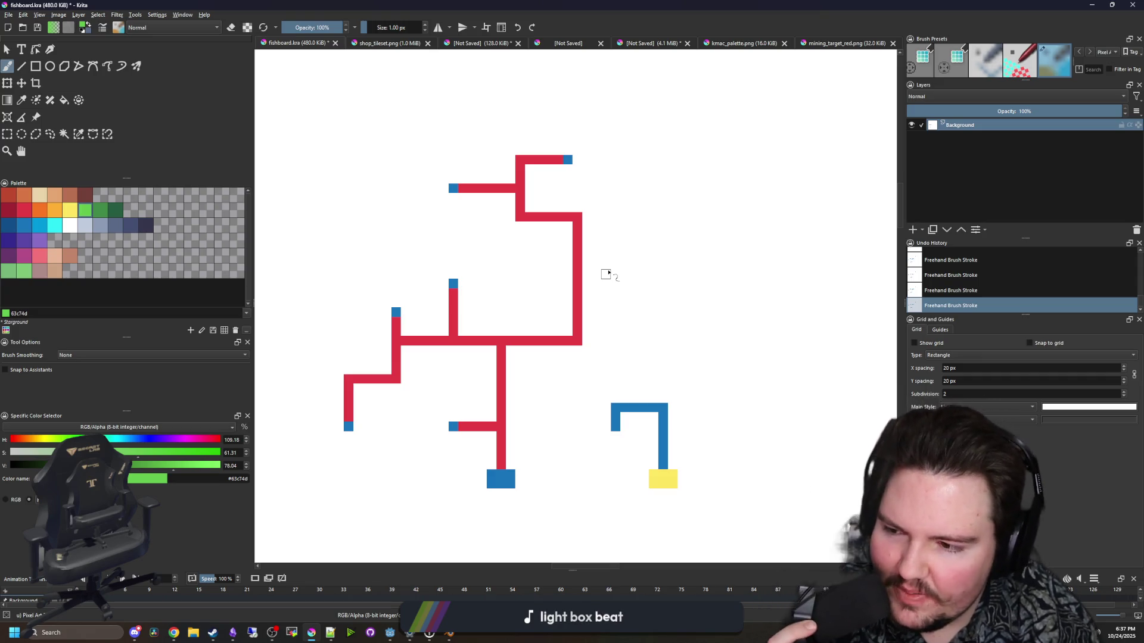
scroll(606, 273, "up", 4)
left_click(557, 286, "ctrl")
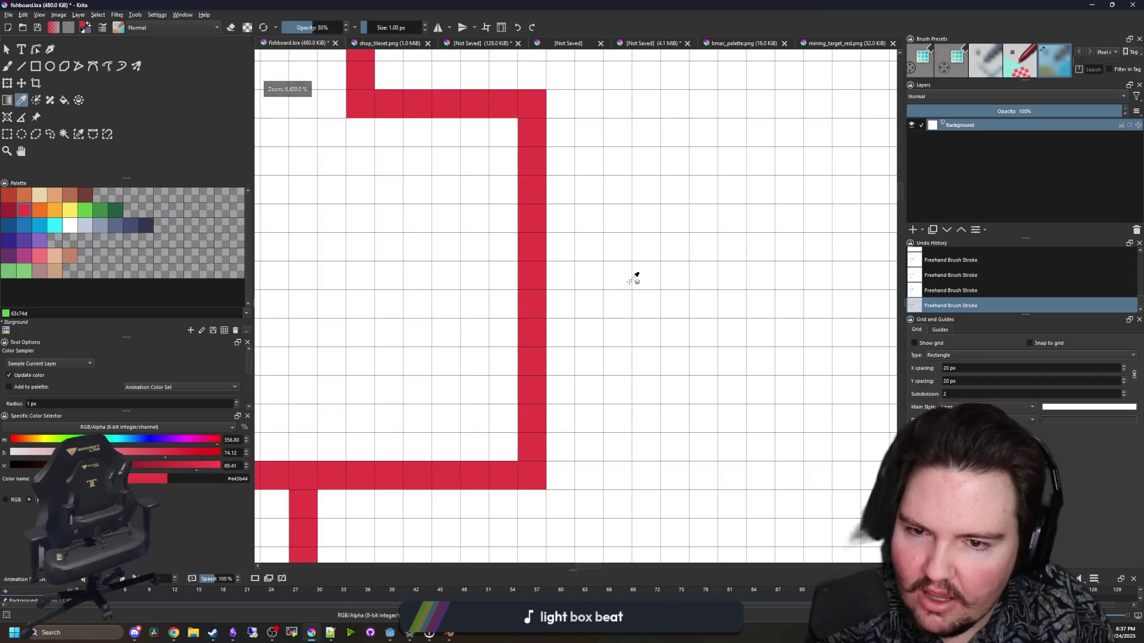
mouse_move(635, 276)
left_mouse_down()
mouse_move(481, 310)
mouse_move(522, 316)
mouse_move(553, 258)
mouse_move(591, 258)
mouse_move(603, 387)
mouse_move(542, 400)
mouse_move(529, 230)
mouse_move(634, 289)
mouse_move(658, 378)
mouse_move(652, 264)
left_mouse_up()
Undo the red square and shrink Krita to a strip at the bottom of the screen
scroll(577, 339, "down", 4)
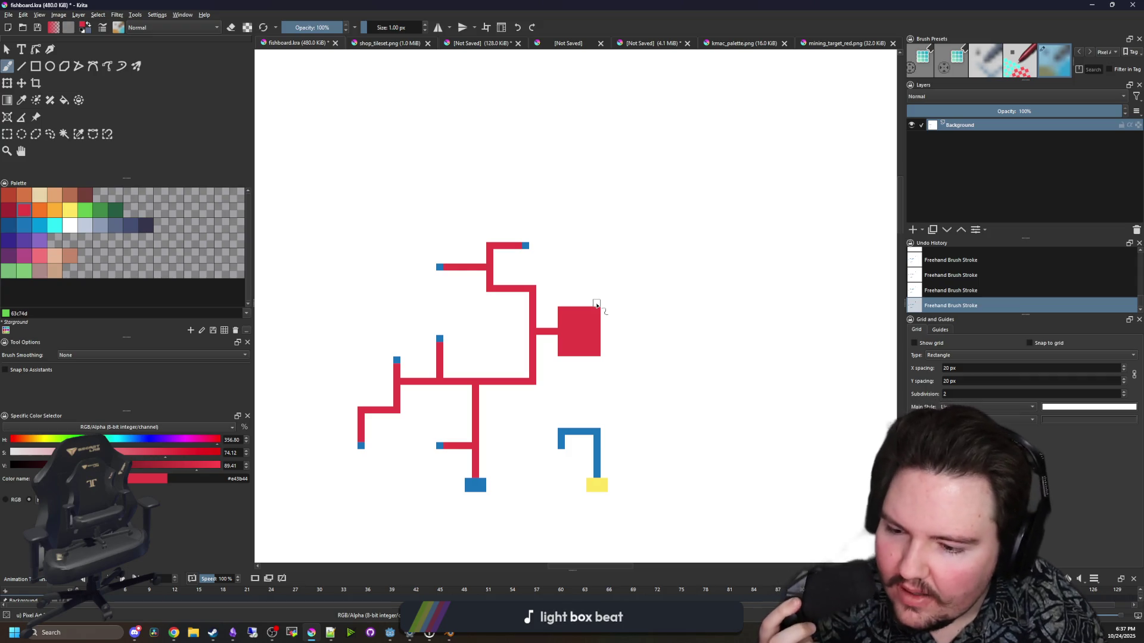
left_click_drag(611, 268, 641, 271)
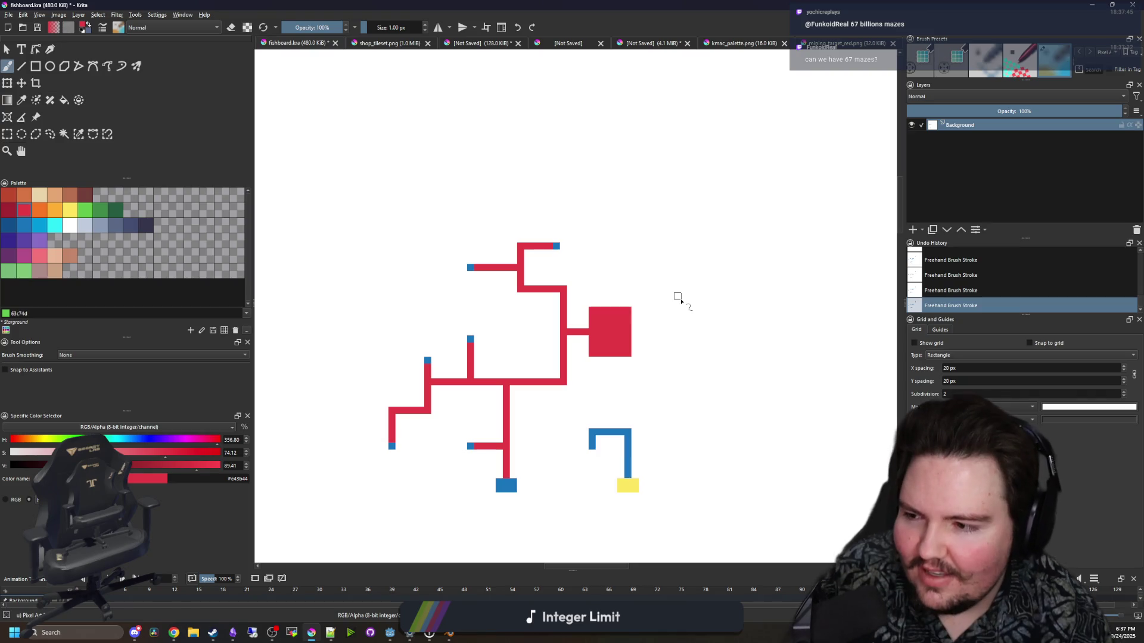
scroll(673, 298, "up", 1)
left_click_drag(646, 280, 598, 248)
key("ctrl+z")
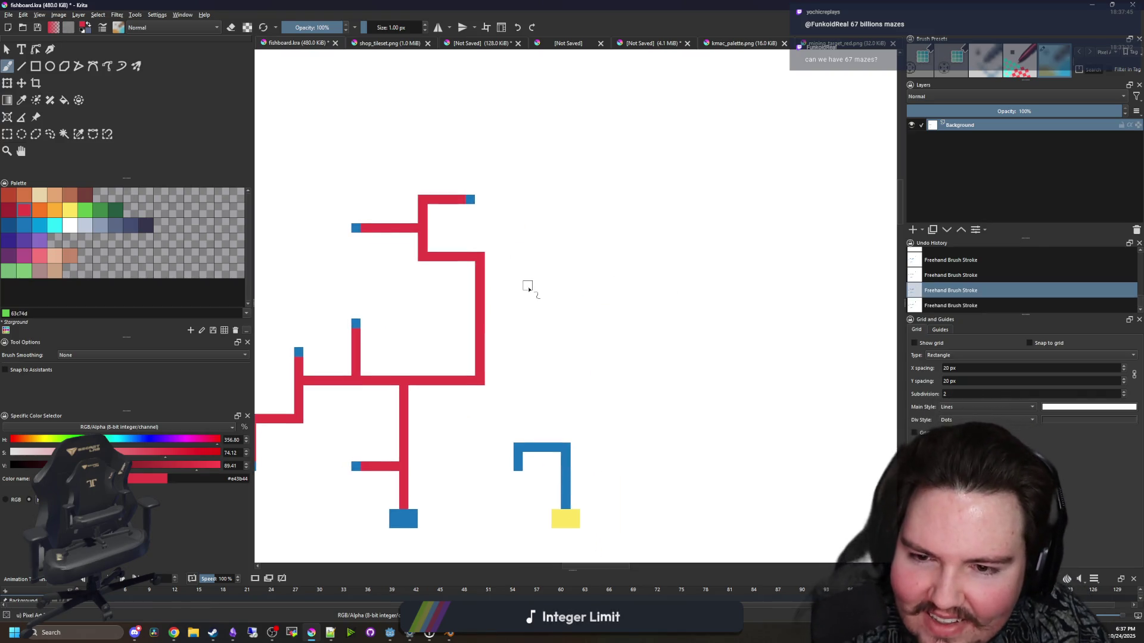
left_click_drag(561, 286, 538, 239)
scroll(539, 239, "down", 3)
scroll(597, 301, "up", 1)
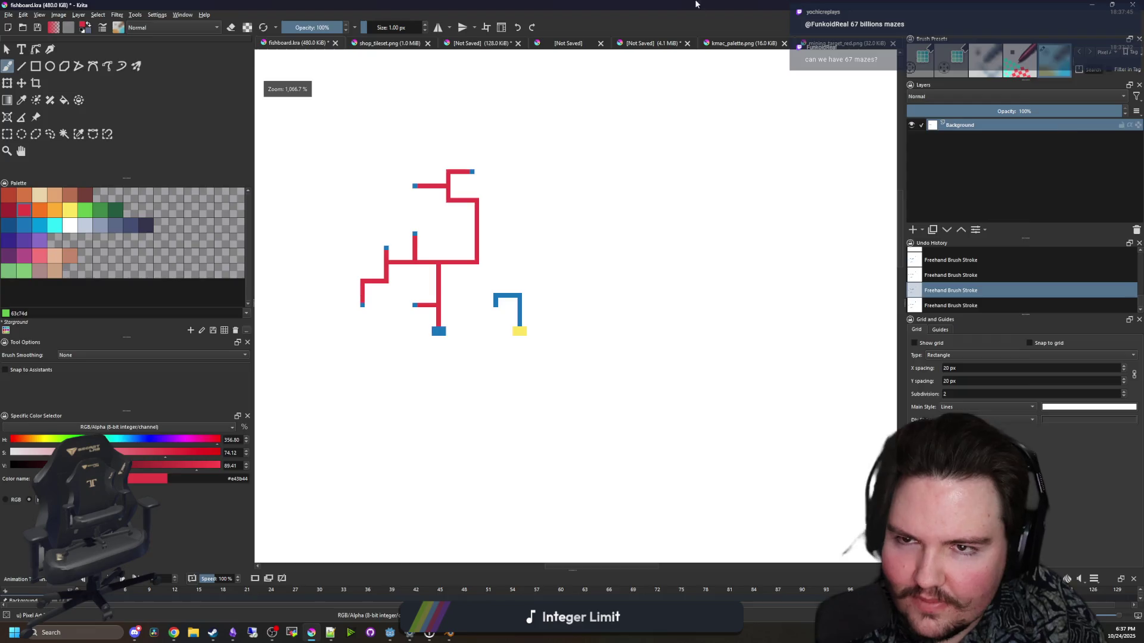
key("super+Down")
mouse_move(723, 525)
left_mouse_down()
mouse_move(759, 570)
mouse_move(746, 592)
left_mouse_up()
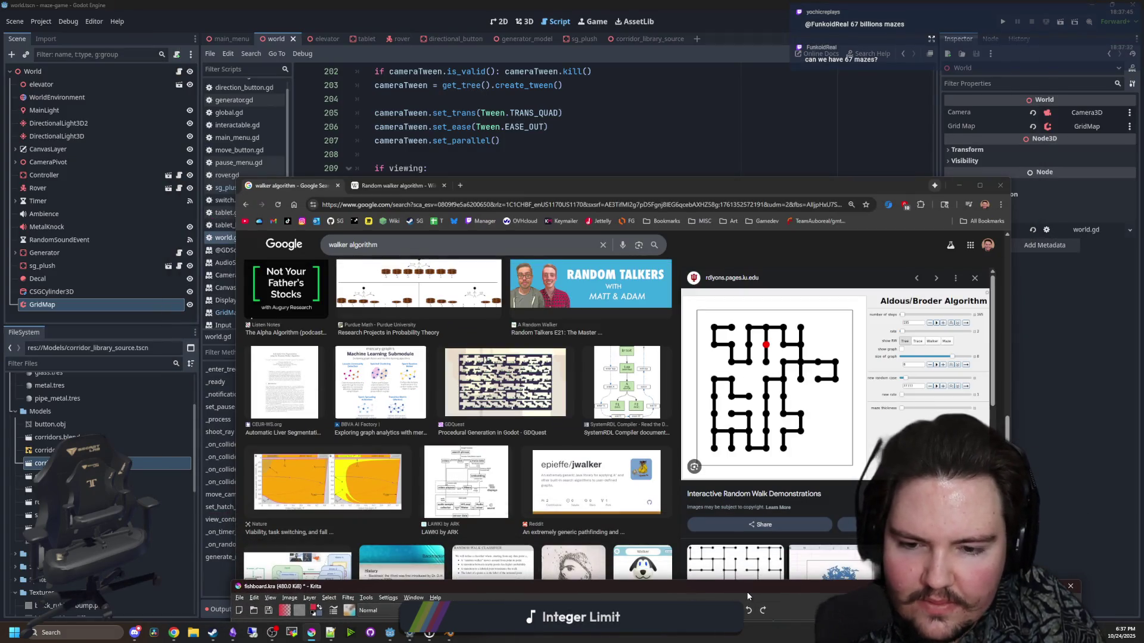
Maximize Krita and paint a green start block beside the red maze
double_click(746, 591)
scroll(646, 248, "up", 5)
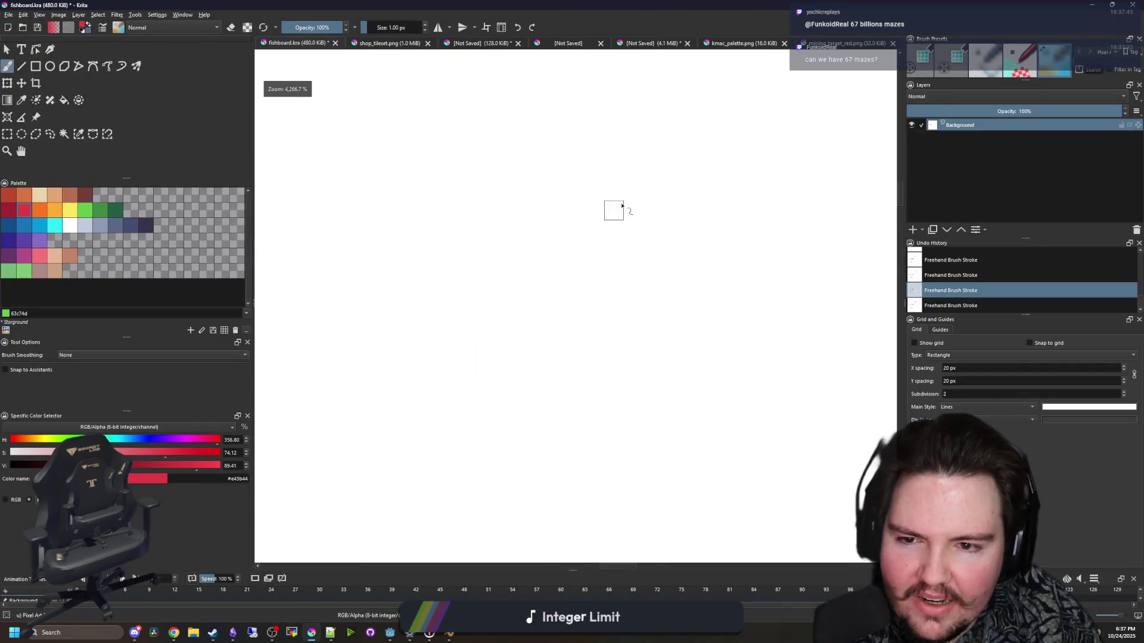
left_click(85, 210)
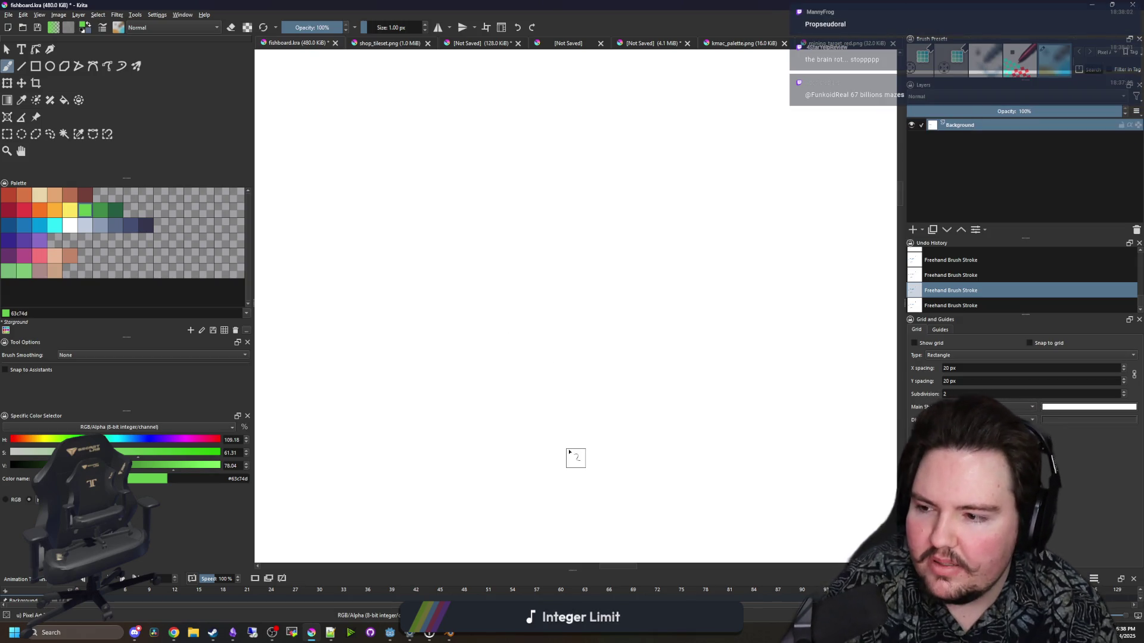
scroll(569, 452, "up", 1)
mouse_move(528, 478)
left_mouse_down()
mouse_move(480, 500)
mouse_move(591, 504)
mouse_move(554, 536)
mouse_move(603, 483)
mouse_move(606, 540)
left_mouse_up()
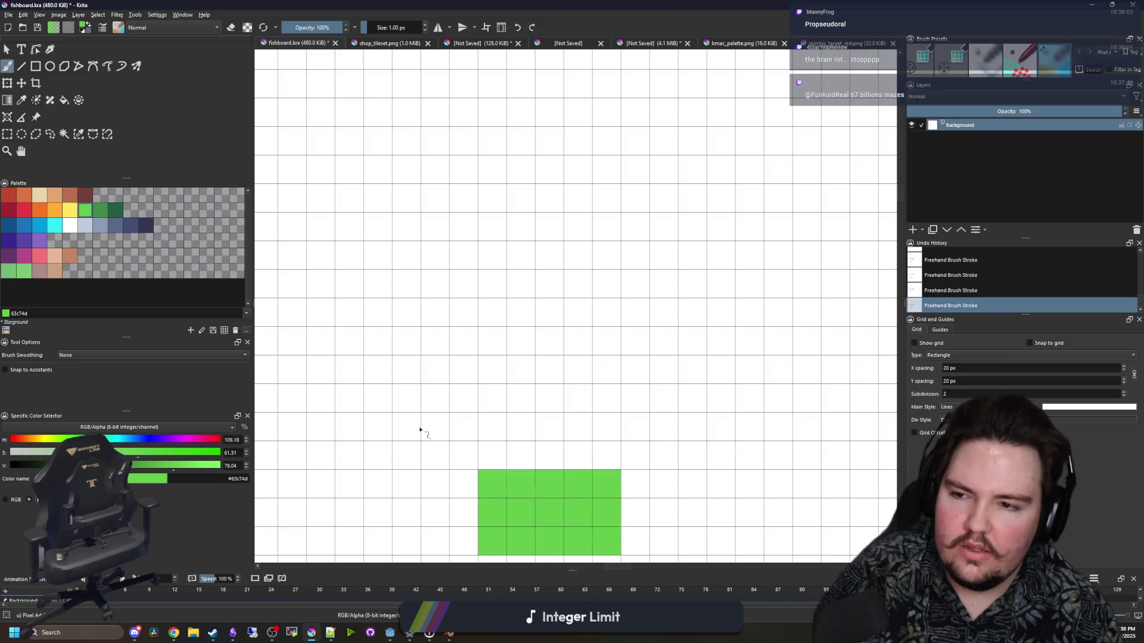
Paint a slate-blue column rising cell by cell above the green block
left_click(116, 226)
left_click_drag(550, 455, 553, 390)
key("ctrl+z")
key("ctrl+z")
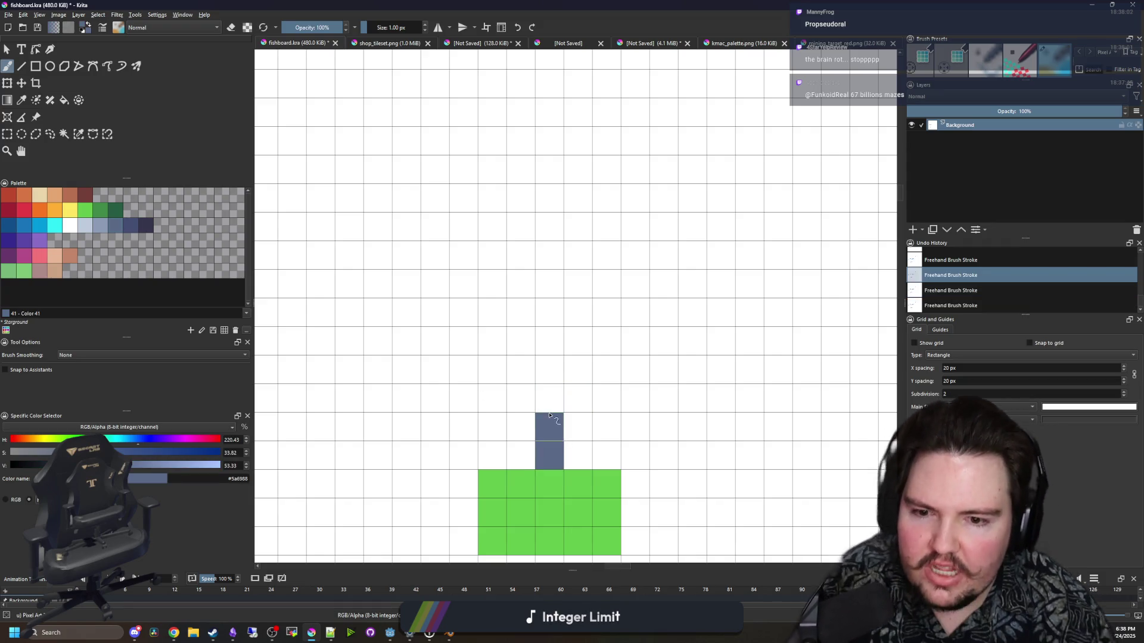
left_click(549, 398)
left_click(549, 371)
left_click(548, 341)
left_click(542, 313)
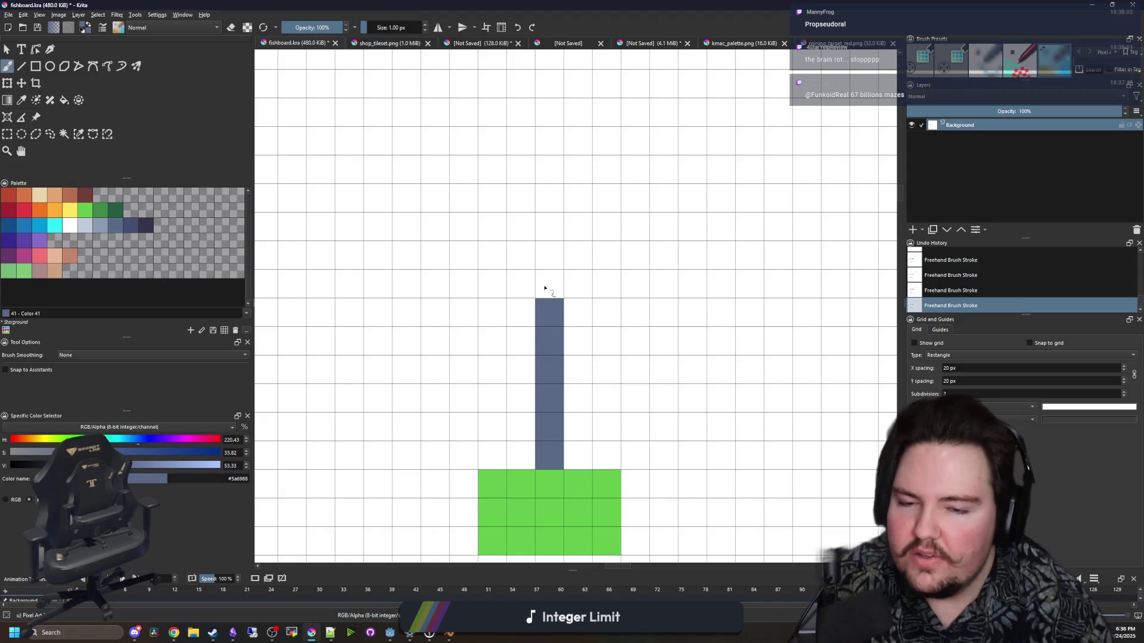
left_click(544, 286)
left_click(552, 256)
Add slate-blue branches: a leftward branch, a column down from it, and an upward column
left_click_drag(557, 304, 561, 343)
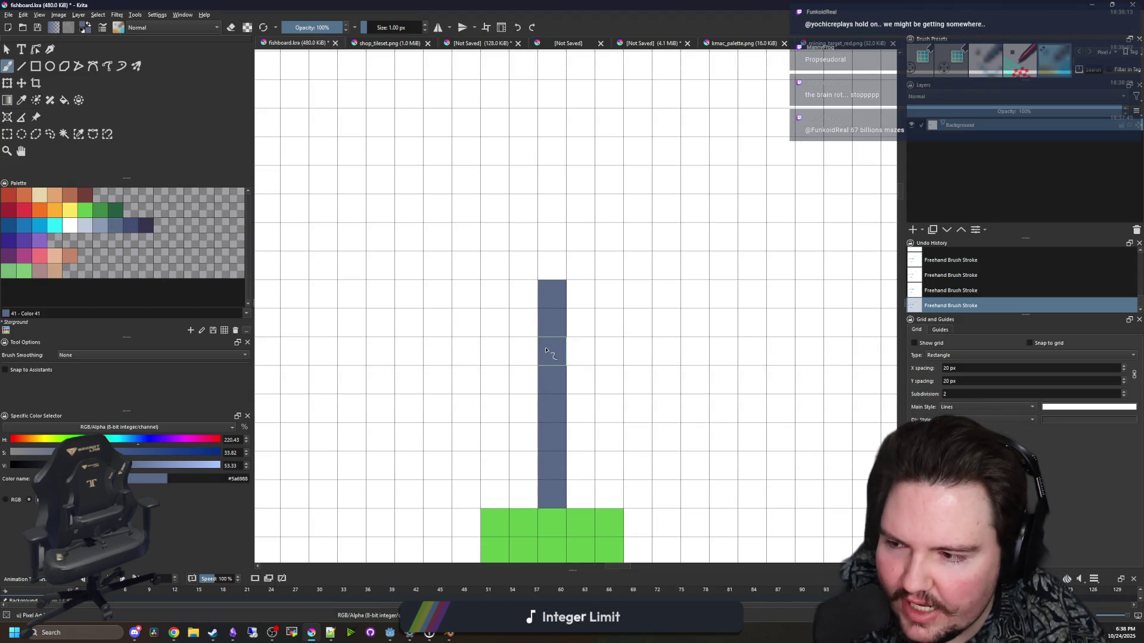
mouse_move(509, 290)
left_mouse_down()
mouse_move(533, 347)
mouse_move(480, 324)
mouse_move(377, 323)
left_mouse_up()
left_click_drag(577, 323, 577, 149)
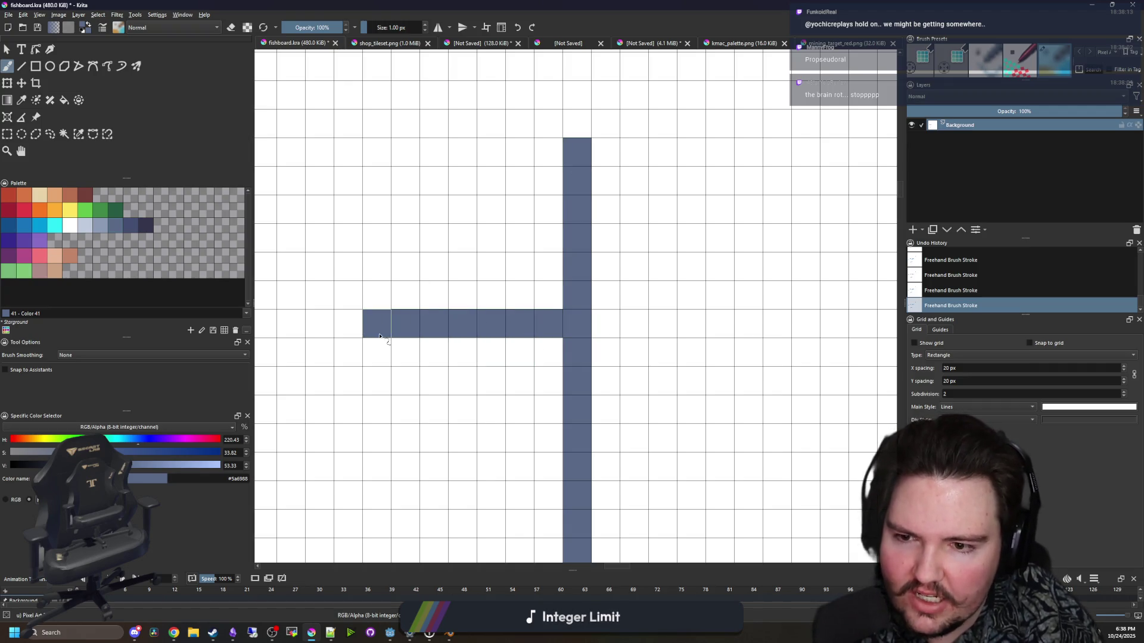
mouse_move(379, 336)
left_mouse_down()
mouse_move(377, 412)
mouse_move(292, 325)
left_mouse_up()
left_click_drag(377, 311, 377, 181)
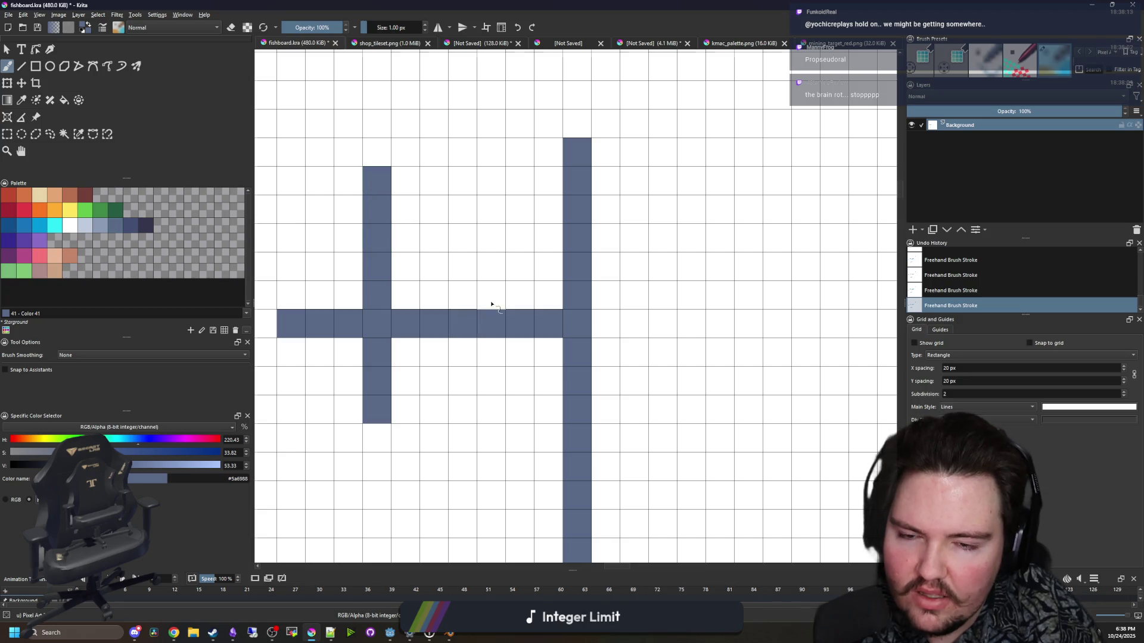
Frame both maze sketches, then go to empty line 208 of world.gd in Godot
scroll(492, 305, "down", 10)
scroll(516, 297, "up", 4)
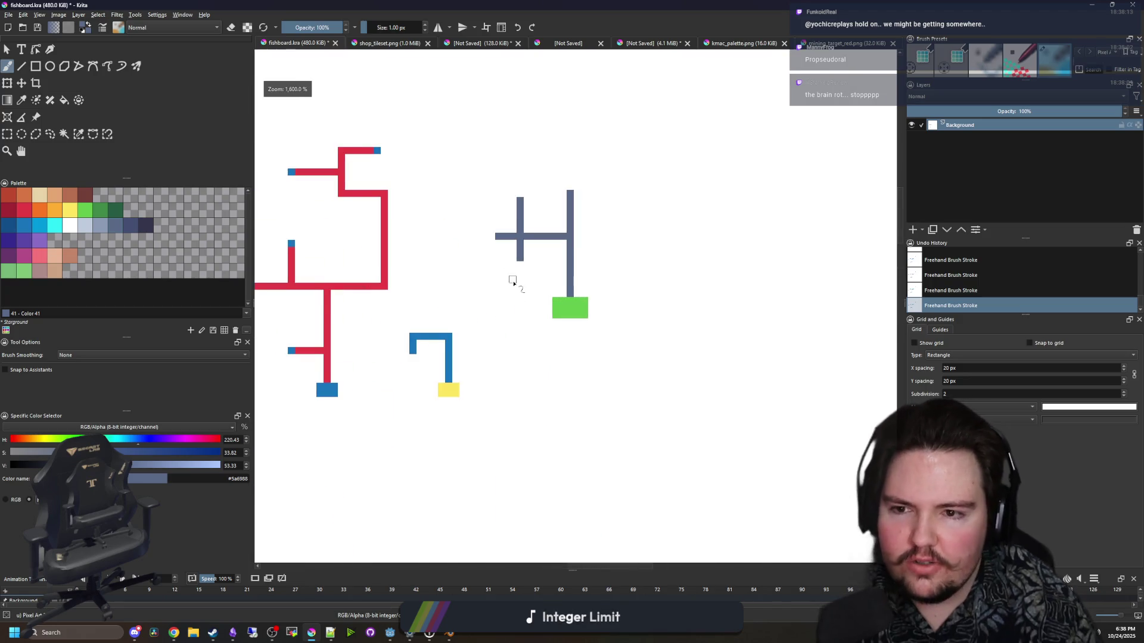
scroll(558, 321, "down", 2)
scroll(560, 317, "up", 2)
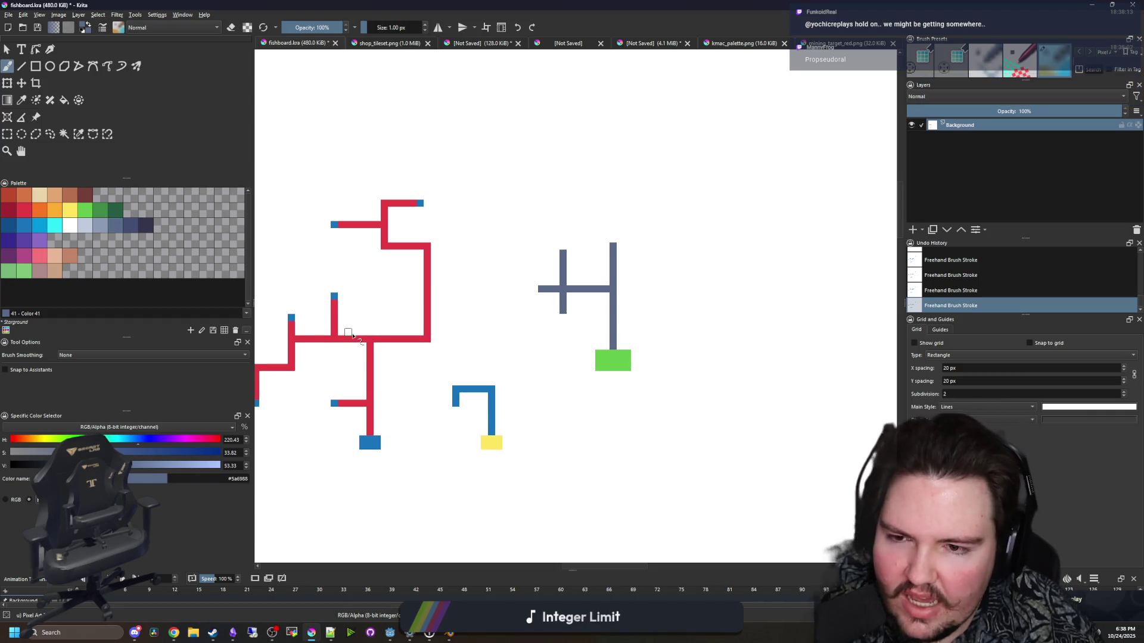
left_click_drag(272, 301, 378, 306)
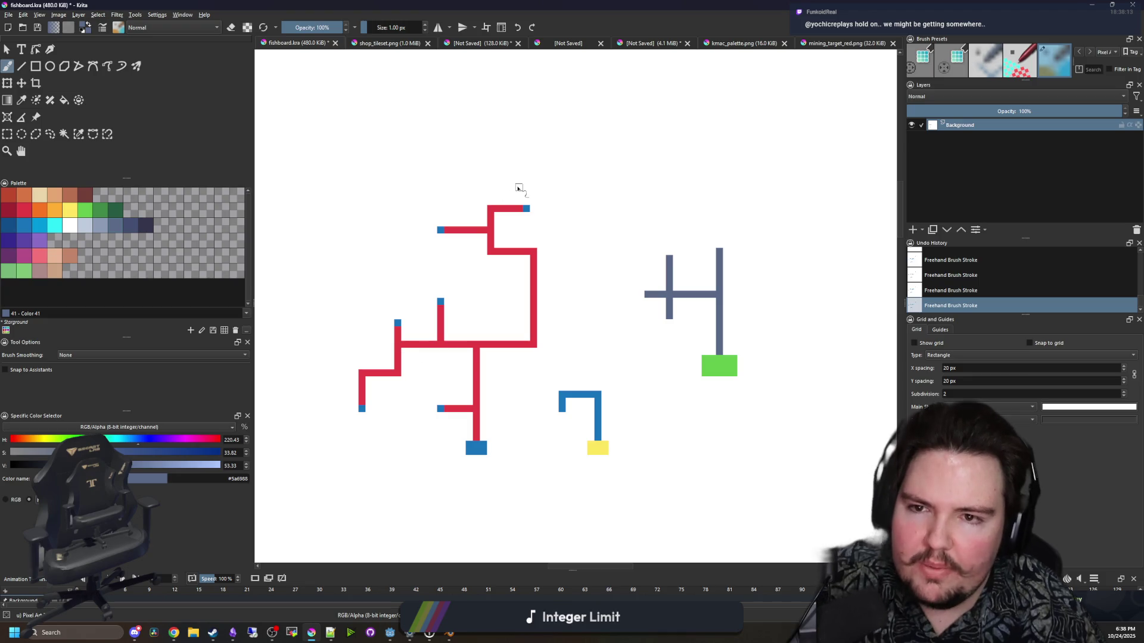
key("alt+Tab")
left_click(441, 169)
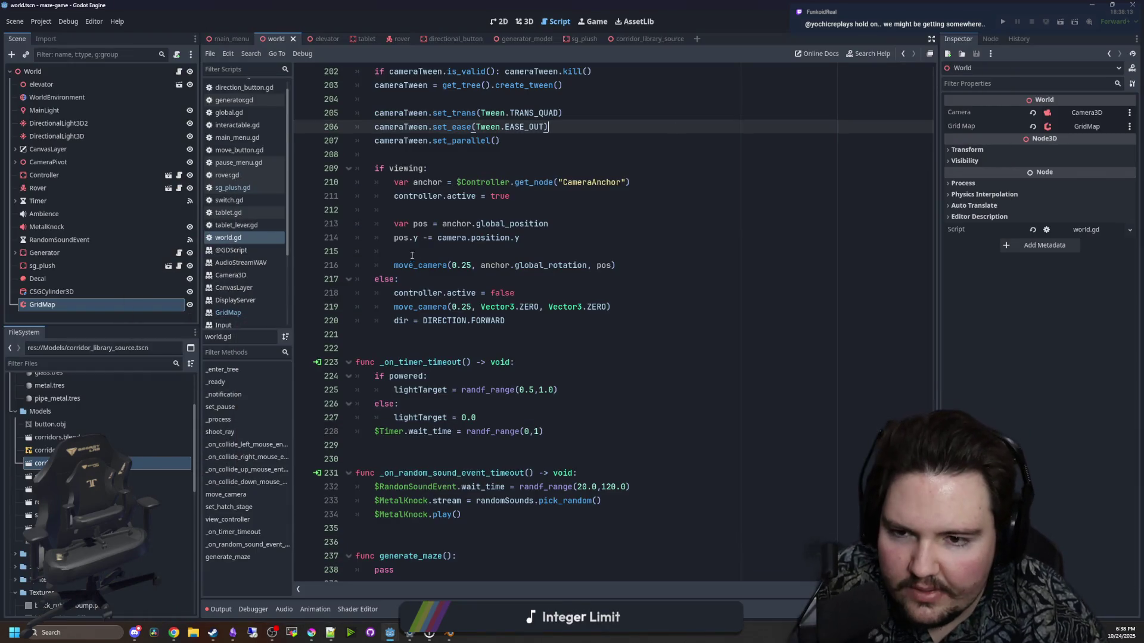
left_click(441, 154)
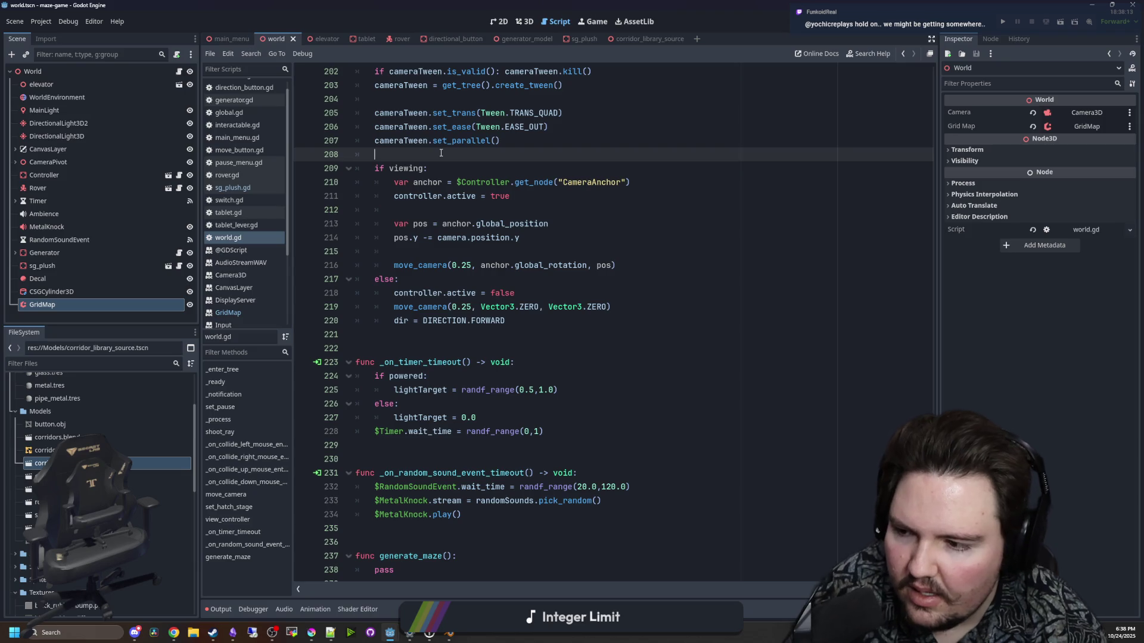
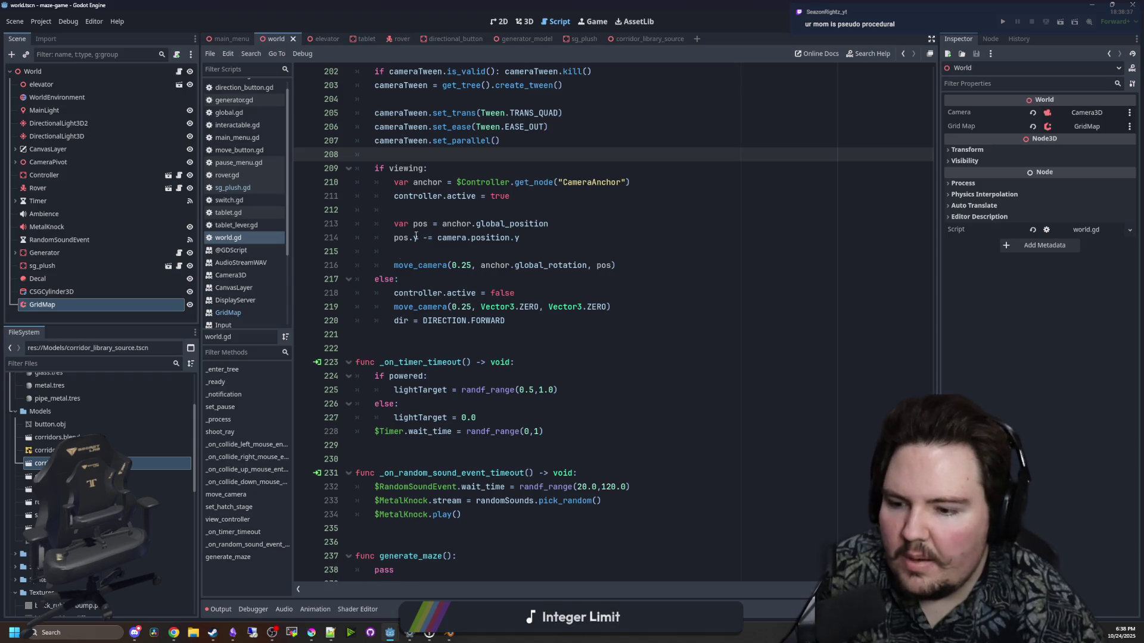
Bring the Krita window with the fishboard.kra sketch in front of Godot and move it up
left_click(311, 633)
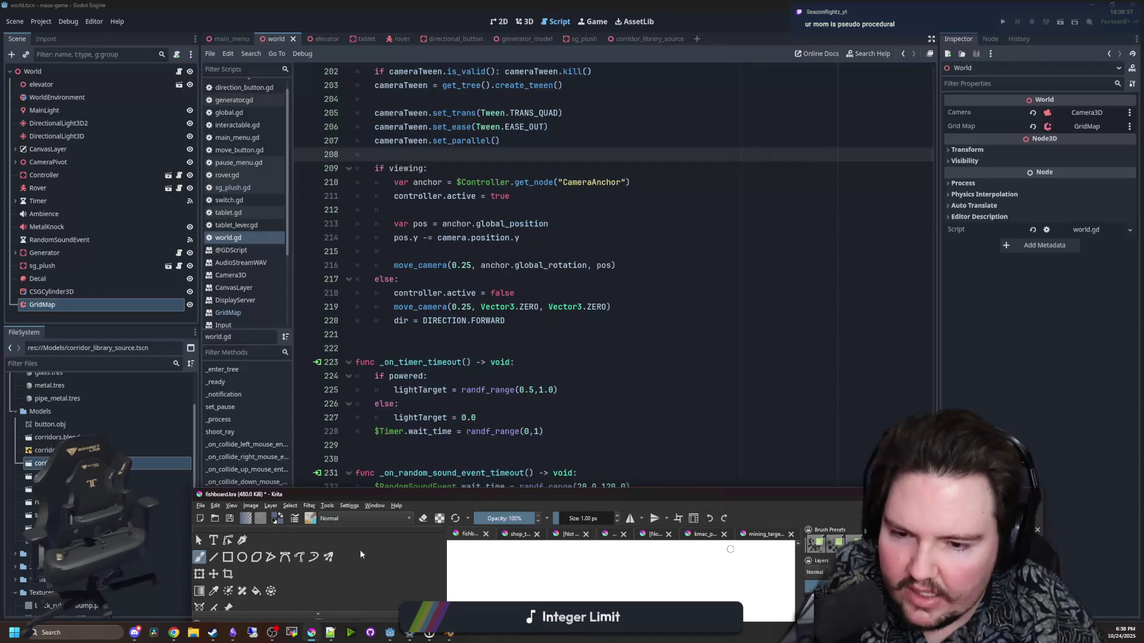
left_click_drag(551, 497, 490, 5)
Maximize Krita, paint a short green room line, and add a red pixel beneath it
double_click(491, 4)
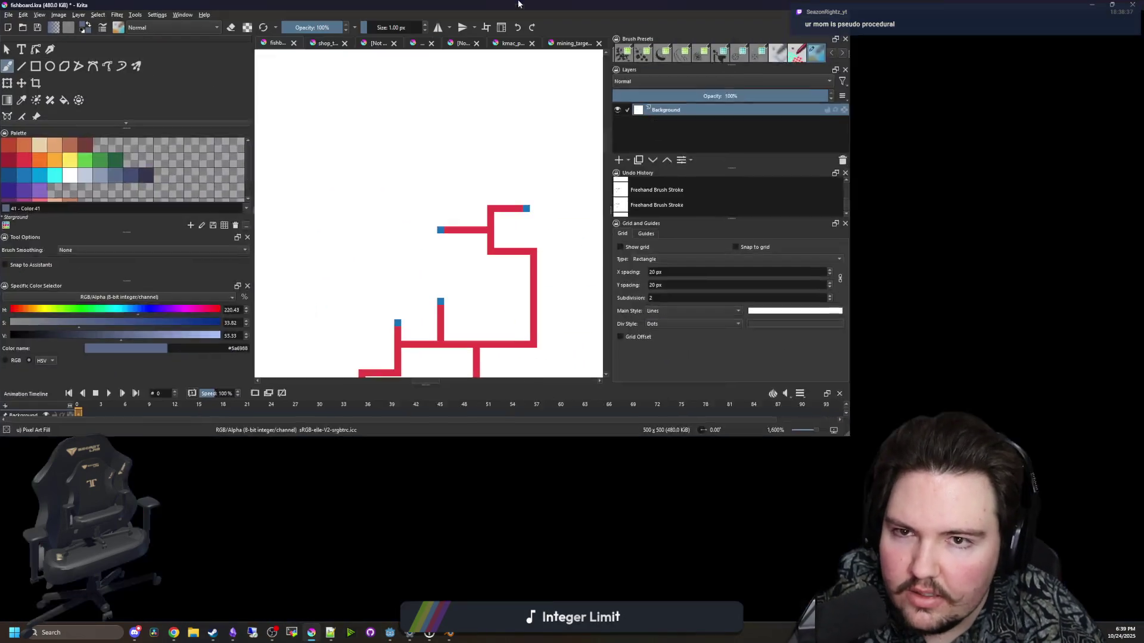
scroll(396, 217, "up", 8)
left_click_drag(401, 218, 401, 297)
scroll(401, 298, "up", 1)
key("ctrl+z")
mouse_move(396, 349)
left_mouse_down()
mouse_move(518, 345)
mouse_move(517, 251)
mouse_move(456, 232)
mouse_move(405, 316)
mouse_move(440, 256)
mouse_move(461, 290)
left_mouse_up()
left_click(27, 210)
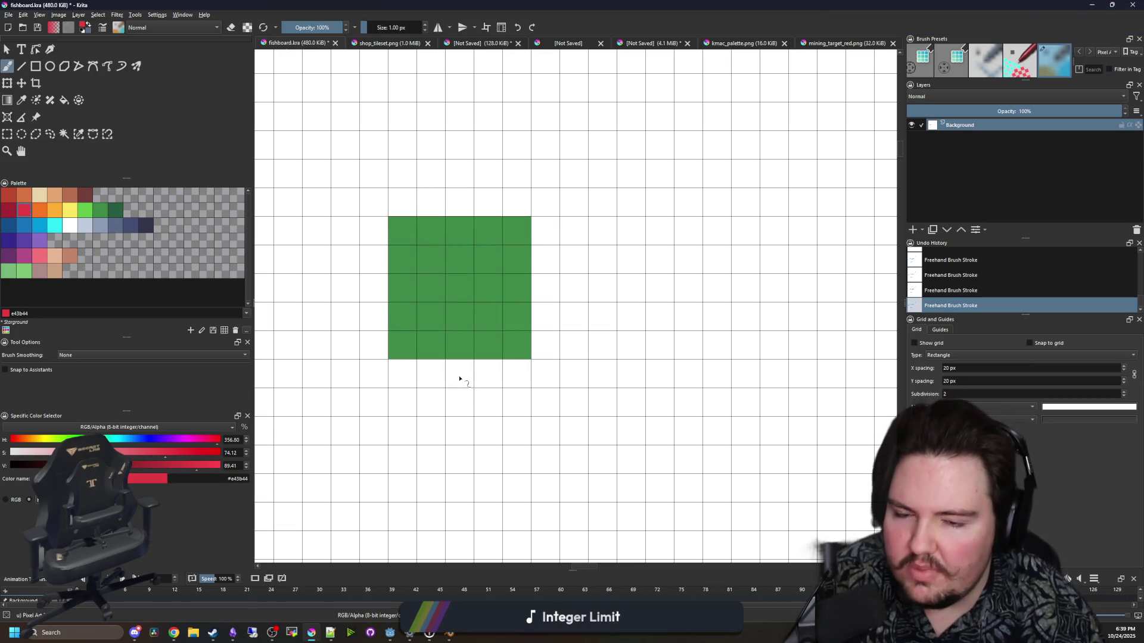
left_click(462, 380)
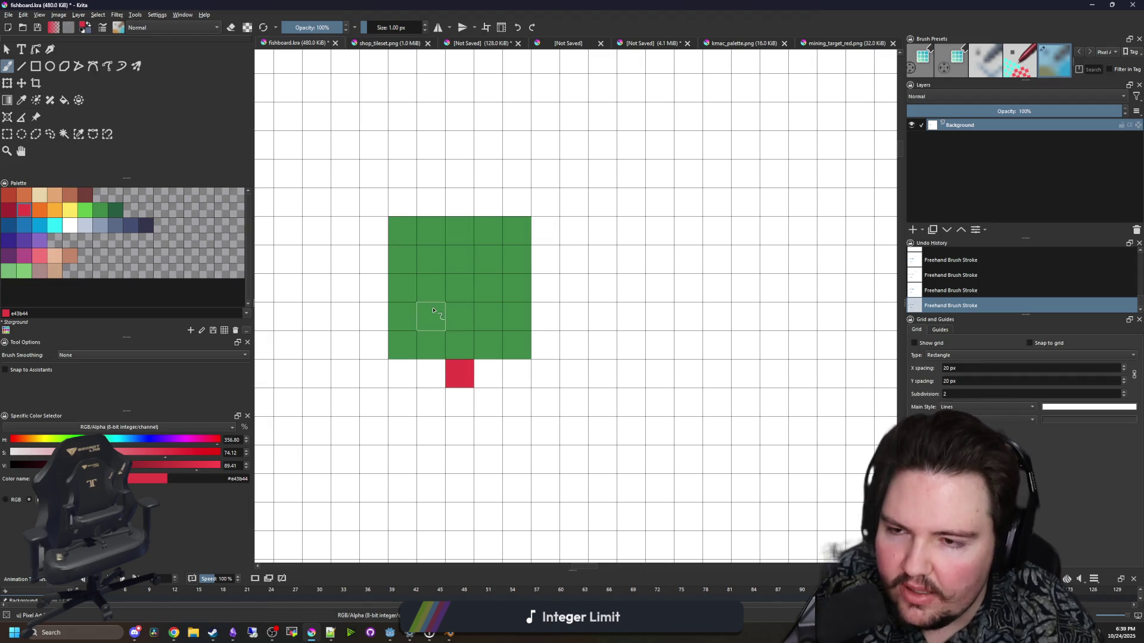
mouse_move(428, 312)
left_mouse_down()
mouse_move(412, 387)
mouse_move(444, 390)
mouse_move(444, 364)
mouse_move(500, 364)
mouse_move(448, 304)
mouse_move(417, 305)
mouse_move(385, 364)
mouse_move(385, 396)
left_mouse_up()
Try blue on the right column's top cells, then repaint them green
left_click(38, 225)
left_click_drag(499, 340, 499, 298)
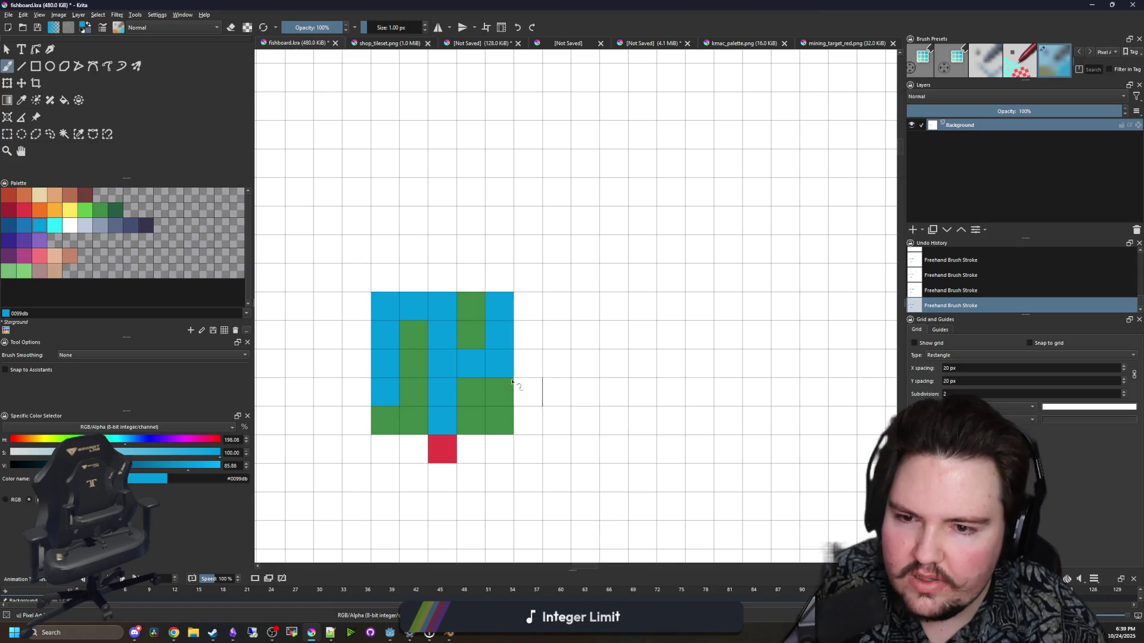
scroll(497, 307, "down", 1)
scroll(497, 294, "down", 2)
scroll(495, 280, "up", 3)
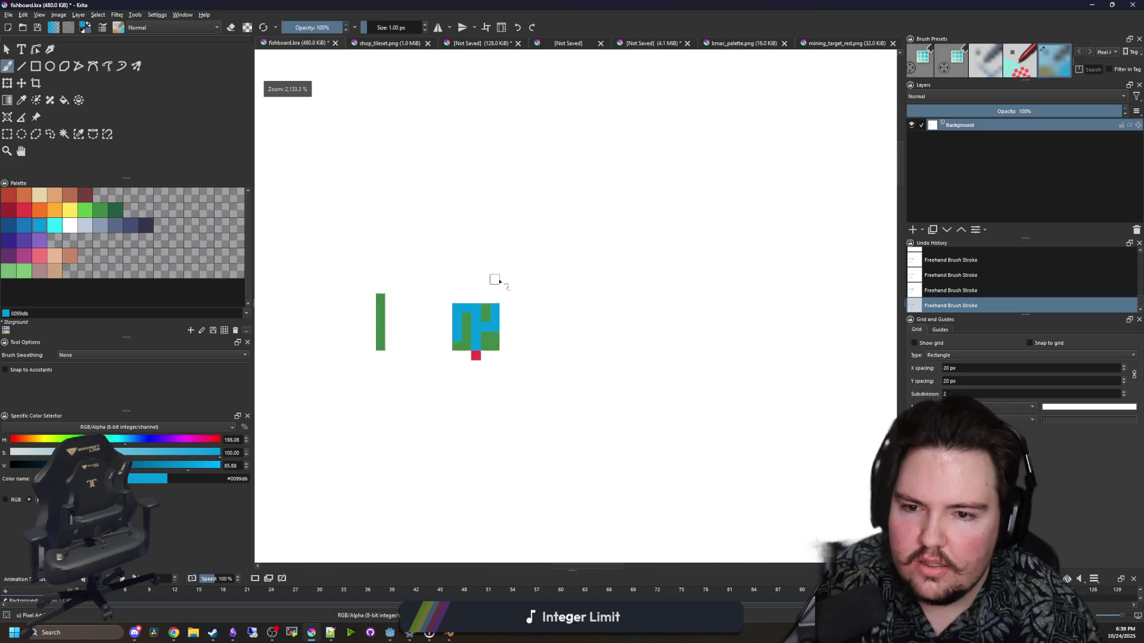
left_click(476, 398, "ctrl")
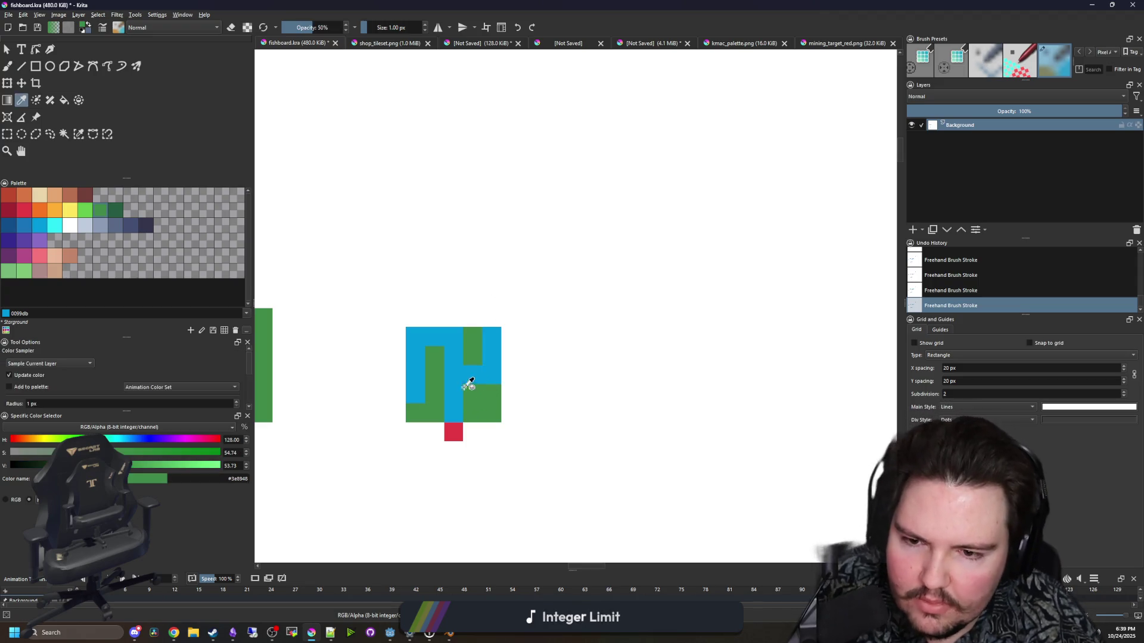
mouse_move(468, 378)
left_mouse_down()
mouse_move(438, 336)
mouse_move(421, 397)
mouse_move(484, 375)
mouse_move(487, 343)
left_mouse_up()
scroll(486, 343, "down", 3)
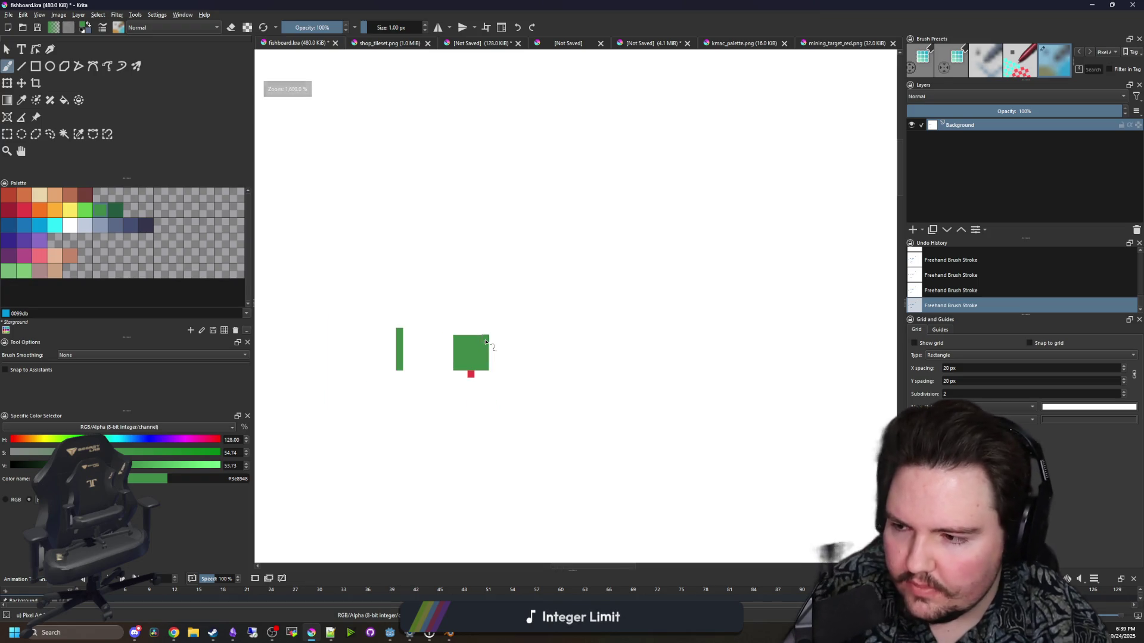
scroll(396, 333, "up", 4)
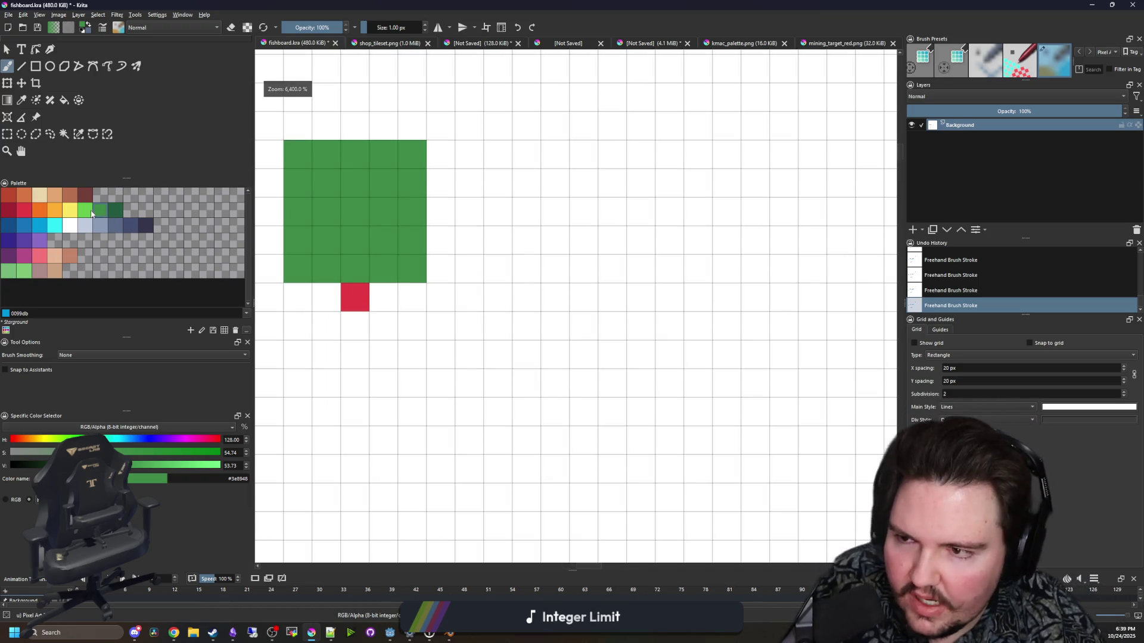
Paint a filled light-green 4x4 square on empty canvas beside the green shapes
left_click(91, 213)
left_click_drag(459, 250, 351, 316)
mouse_move(453, 339)
left_mouse_down()
mouse_move(448, 265)
mouse_move(535, 248)
mouse_move(470, 333)
mouse_move(481, 288)
left_mouse_up()
mouse_move(478, 391)
left_mouse_down()
mouse_move(476, 426)
mouse_move(506, 419)
left_mouse_up()
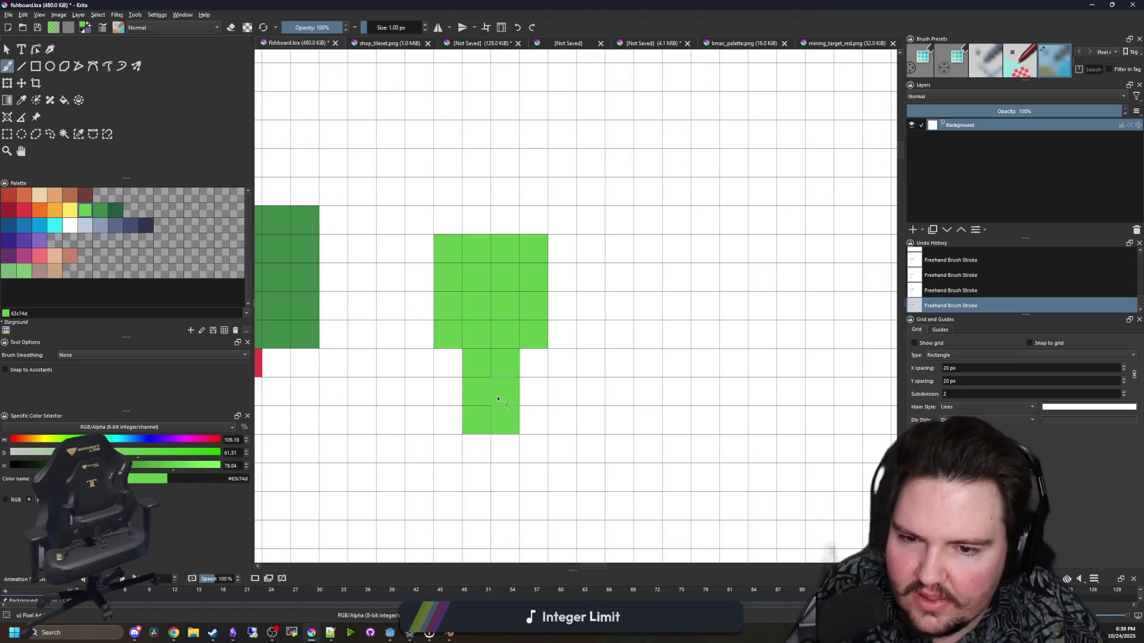
key("ctrl+z")
key("ctrl+z")
scroll(495, 377, "down", 3)
scroll(576, 352, "up", 3)
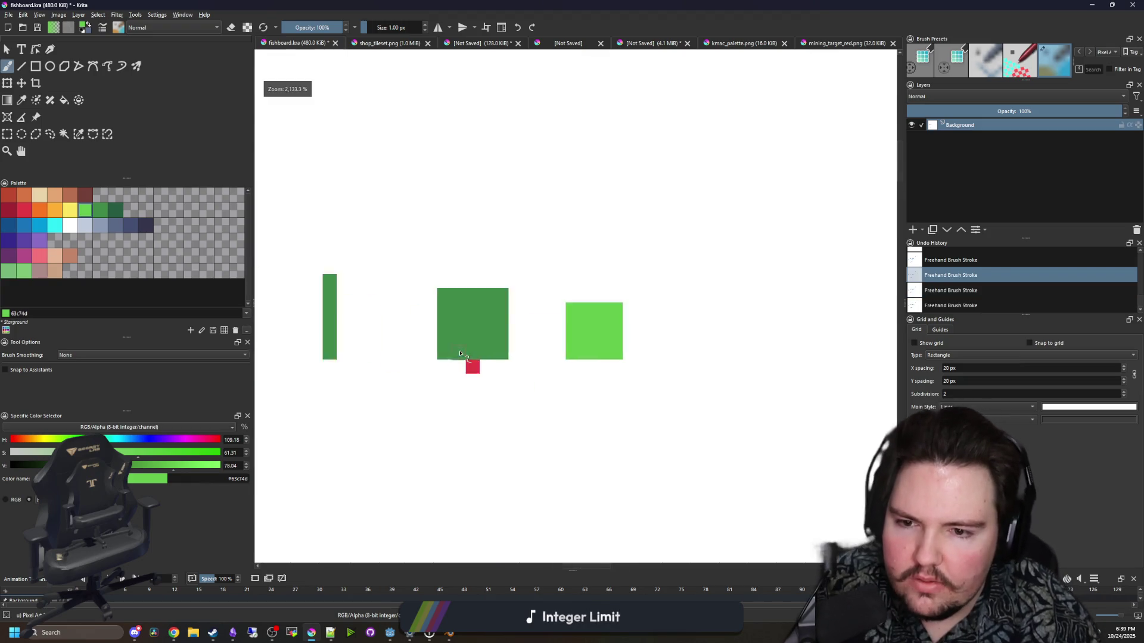
scroll(472, 331, "down", 2)
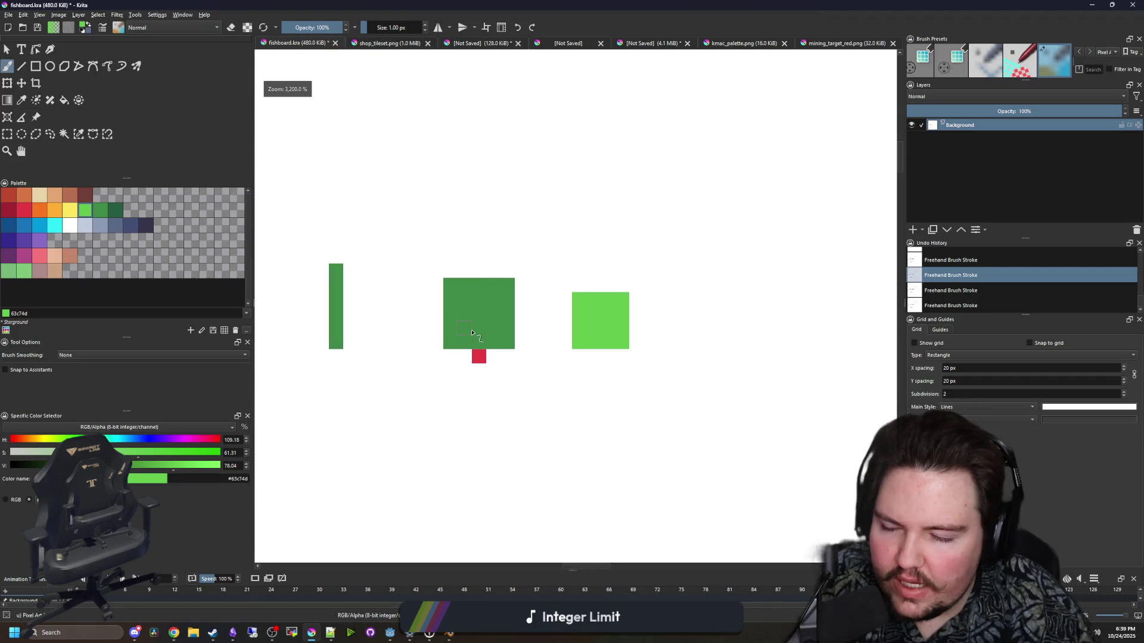
scroll(476, 242, "down", 4)
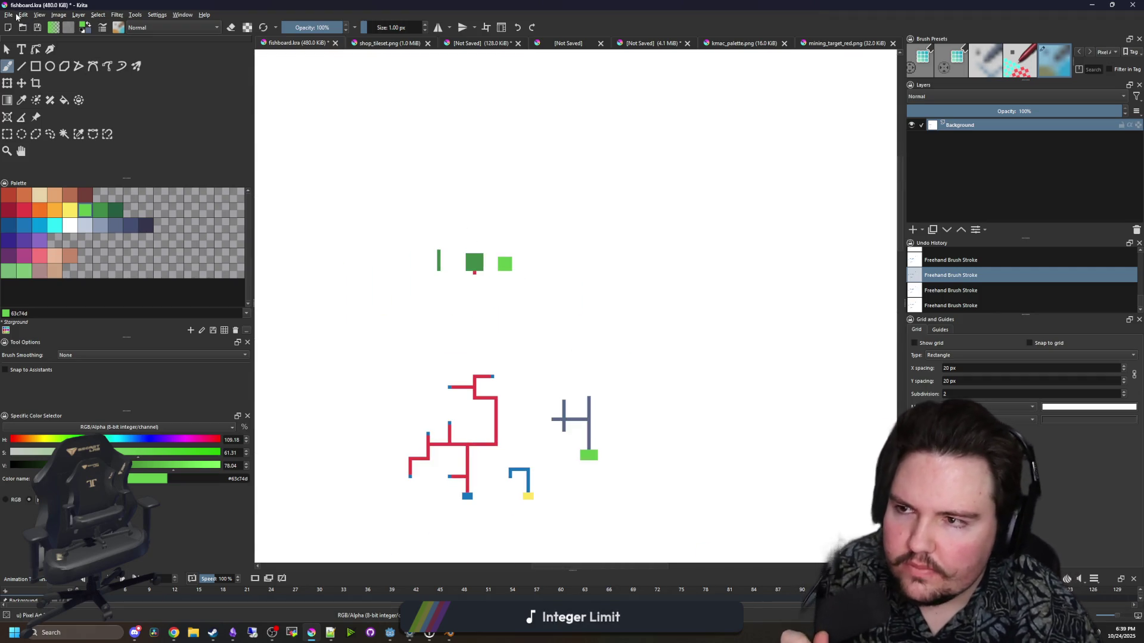
Create a Custom Document in Krita with width 11 and height 11 pixels
left_click(8, 14)
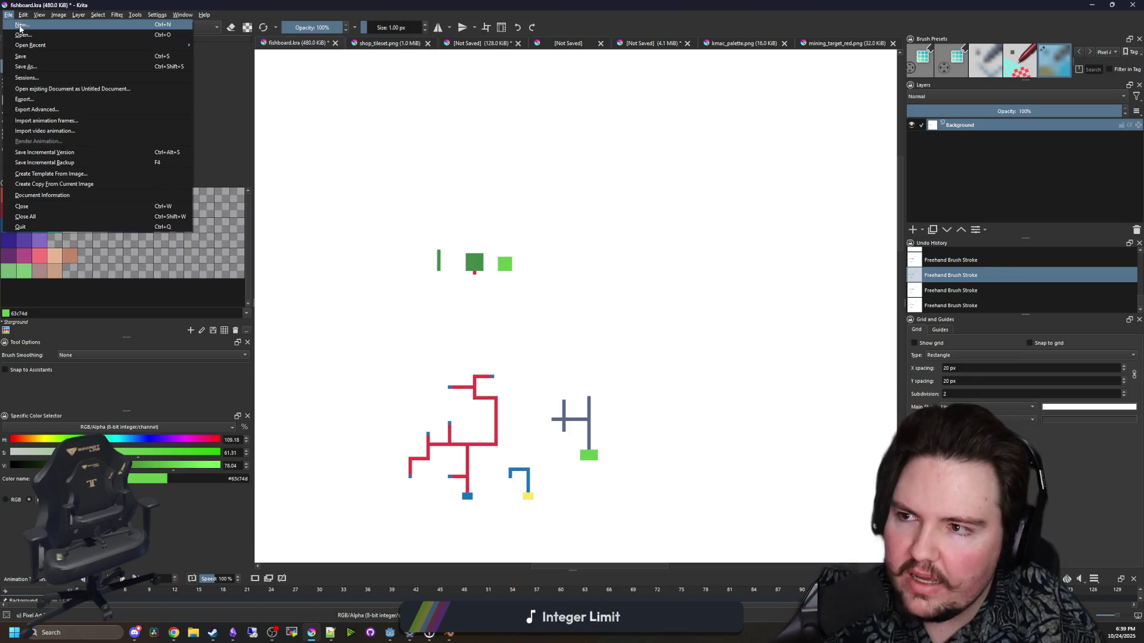
left_click(21, 25)
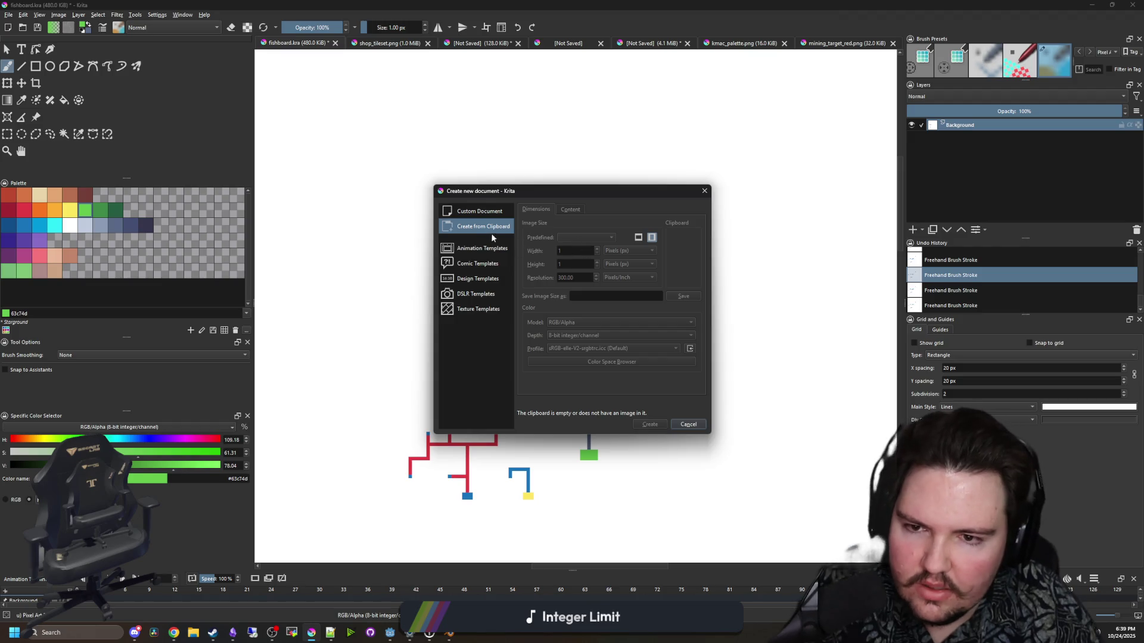
left_click(483, 214)
left_click_drag(578, 254, 520, 250)
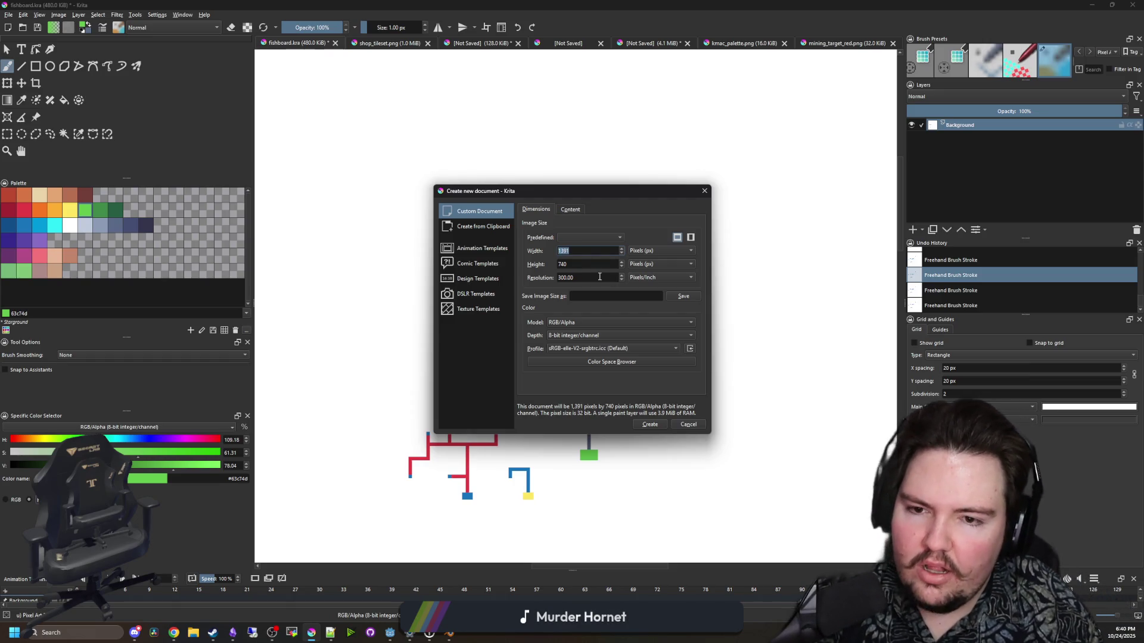
type("11")
key("Tab")
type("11")
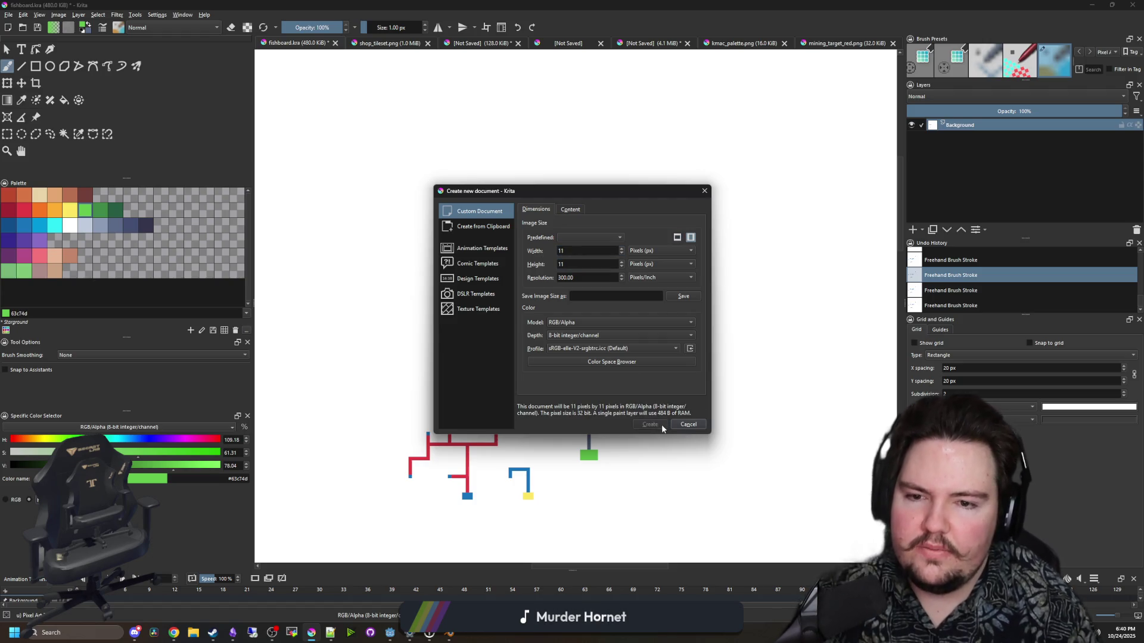
left_click(650, 425)
scroll(466, 357, "down", 1)
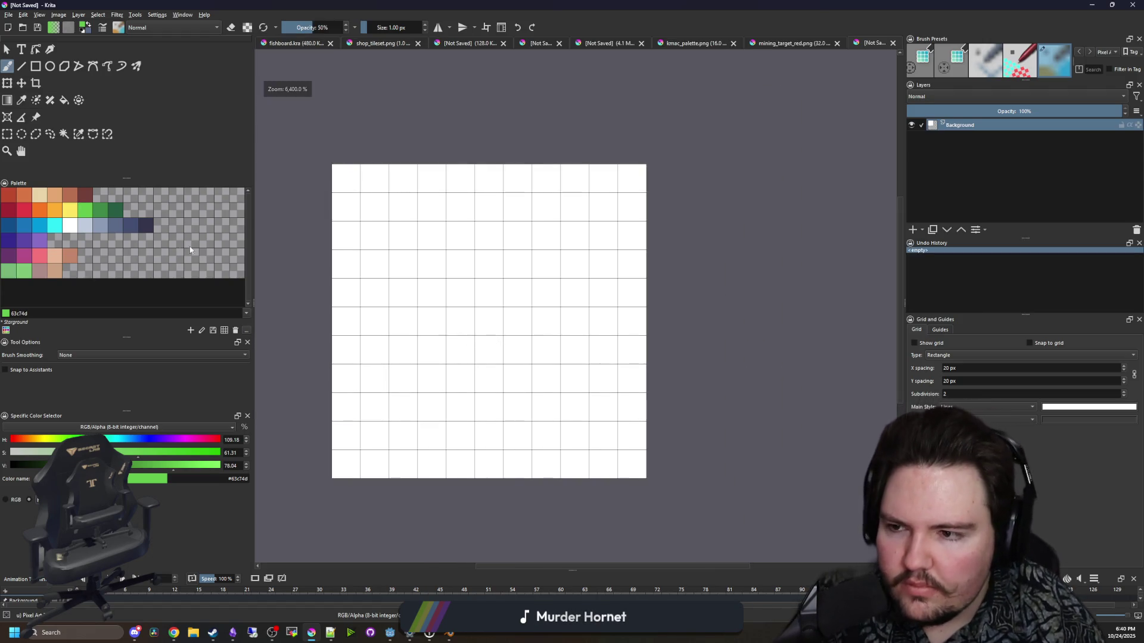
Paint the blue centre column, crossing bars and left bar at full brush opacity
left_click(34, 229)
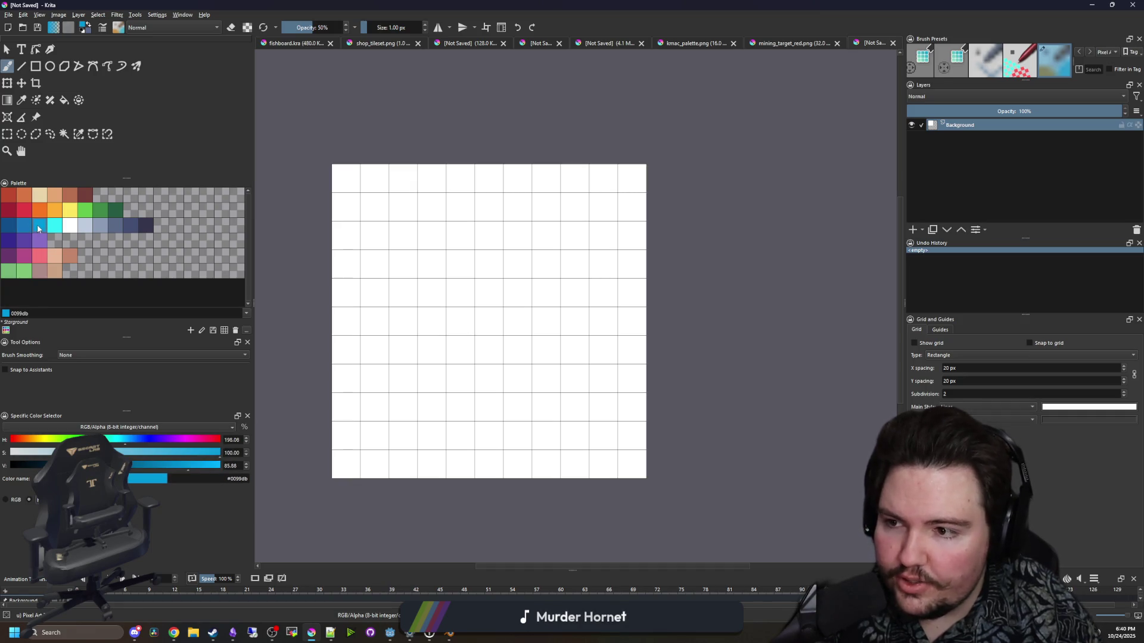
mouse_move(500, 457)
left_mouse_down()
mouse_move(492, 389)
mouse_move(367, 379)
left_mouse_up()
left_click_drag(489, 381, 487, 209)
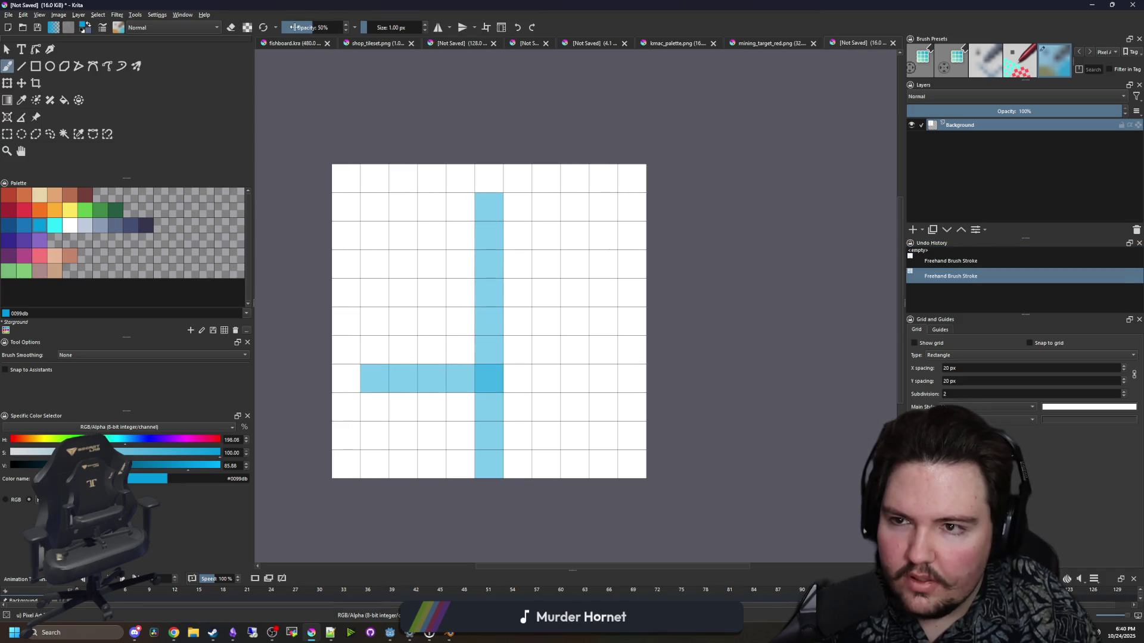
key("o")
key("o")
key("o")
mouse_move(489, 453)
left_mouse_down()
mouse_move(489, 470)
mouse_move(500, 223)
left_mouse_up()
mouse_move(480, 377)
left_mouse_down()
mouse_move(374, 378)
mouse_move(374, 441)
left_mouse_up()
left_click_drag(378, 370, 374, 286)
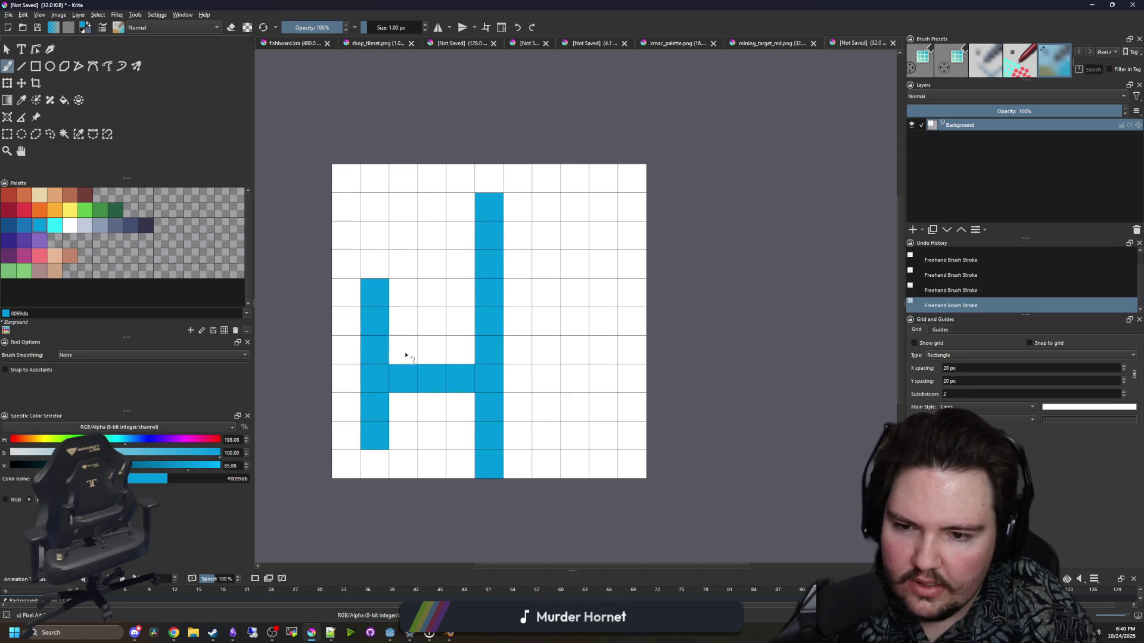
left_click_drag(407, 429, 435, 434)
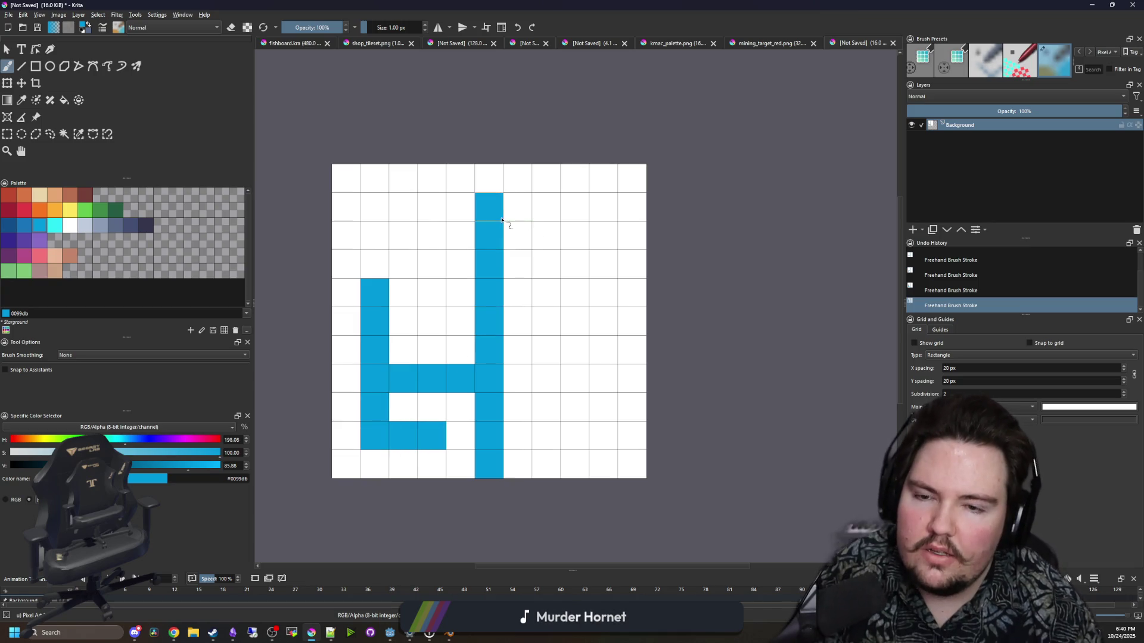
left_click_drag(465, 239, 546, 235)
left_click(432, 235)
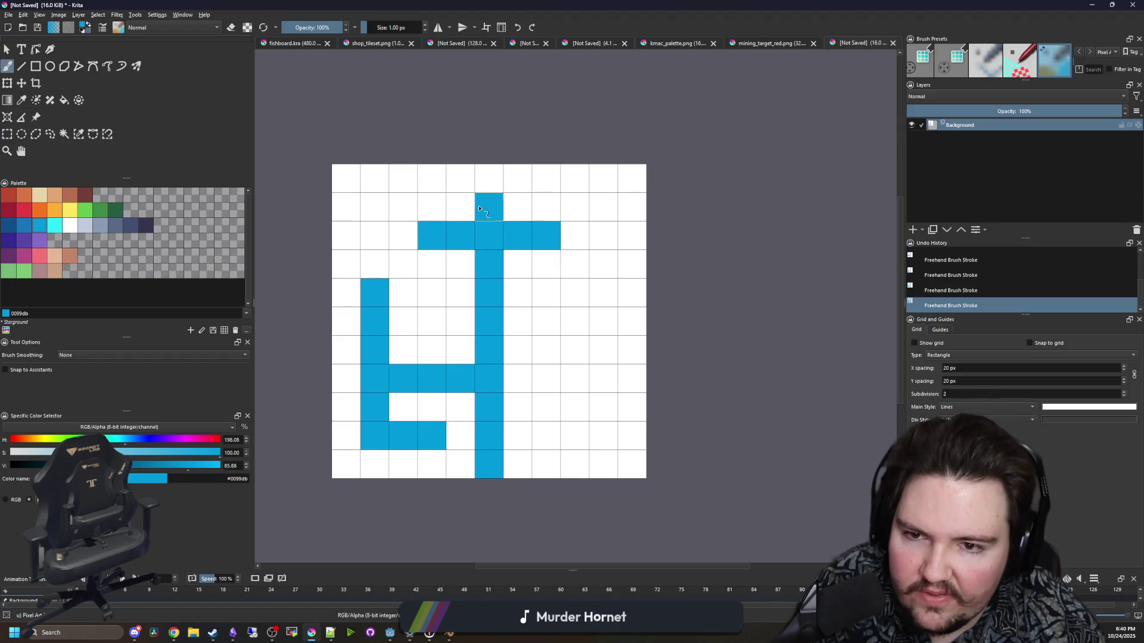
left_click(494, 178)
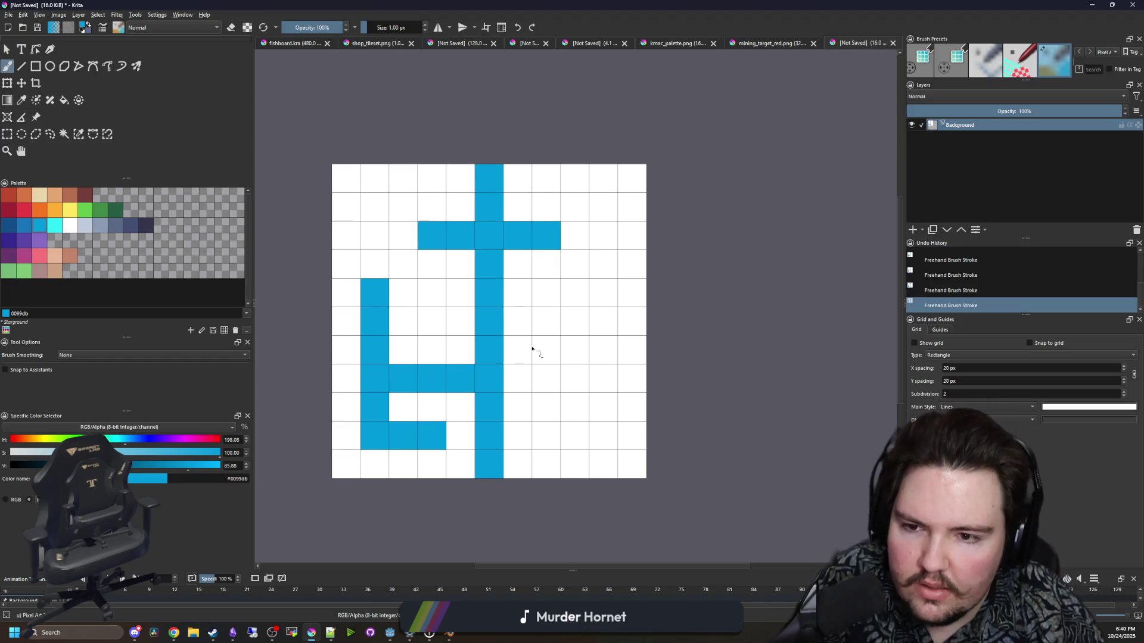
left_click(366, 405)
mouse_move(361, 397)
left_mouse_down()
mouse_move(344, 388)
mouse_move(411, 464)
mouse_move(432, 465)
mouse_move(383, 378)
mouse_move(375, 312)
left_mouse_up()
Turn a stray blue cell back to white, then paint the left column and top row blue
key("p")
left_click(448, 407)
key("b")
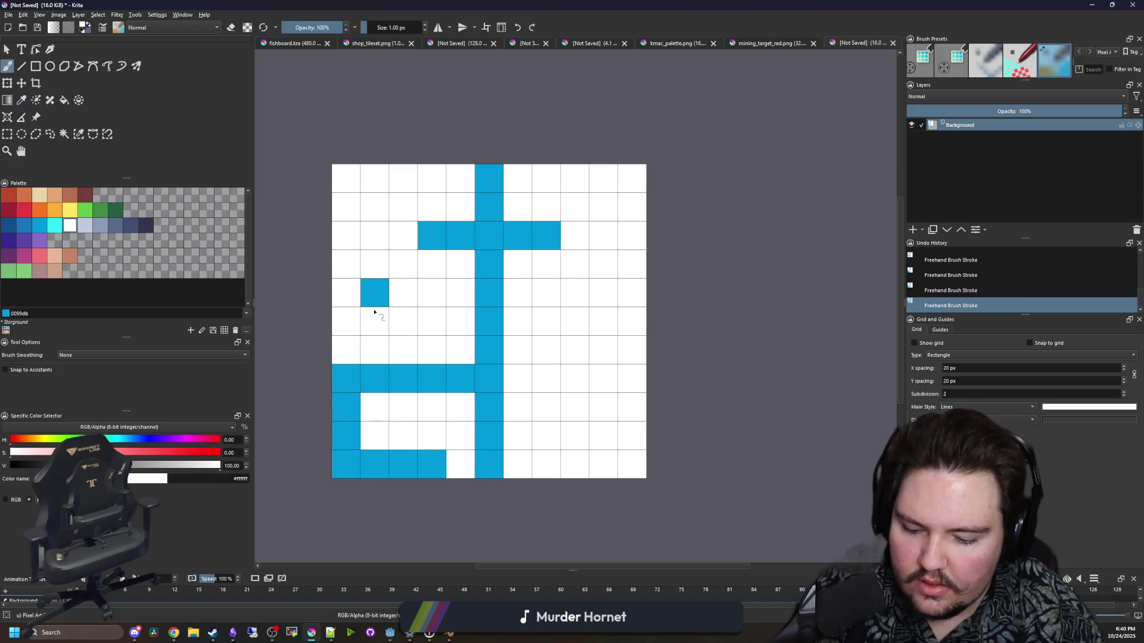
key("p")
key("b")
left_click(375, 293)
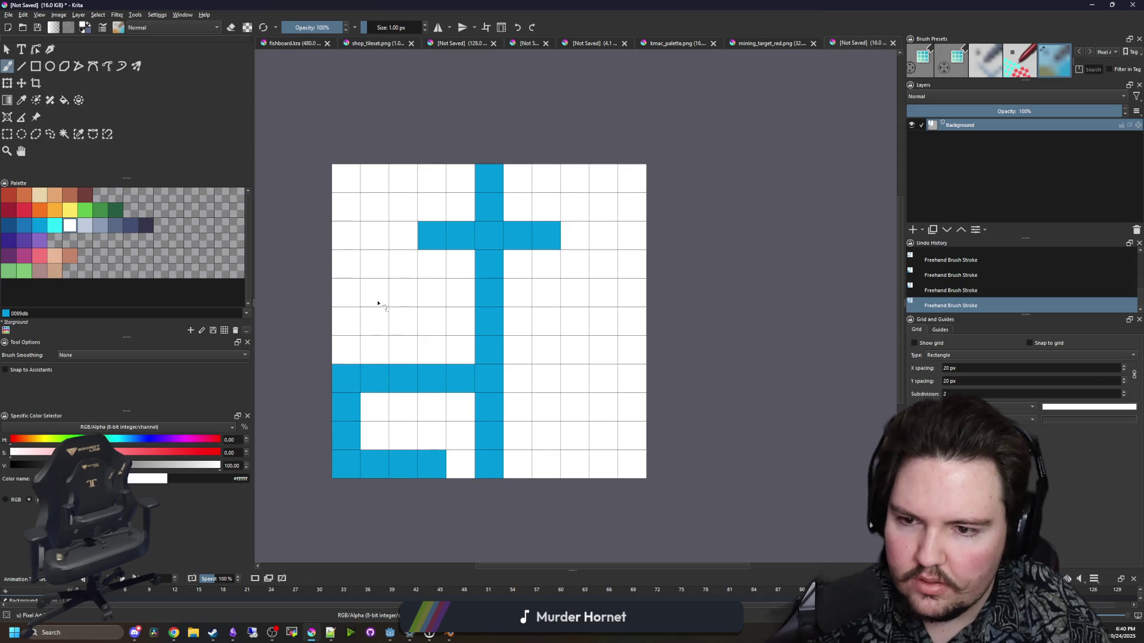
key("p")
left_click(419, 226)
key("b")
left_click(402, 235)
mouse_move(348, 352)
left_mouse_down()
mouse_move(345, 174)
mouse_move(428, 188)
left_mouse_up()
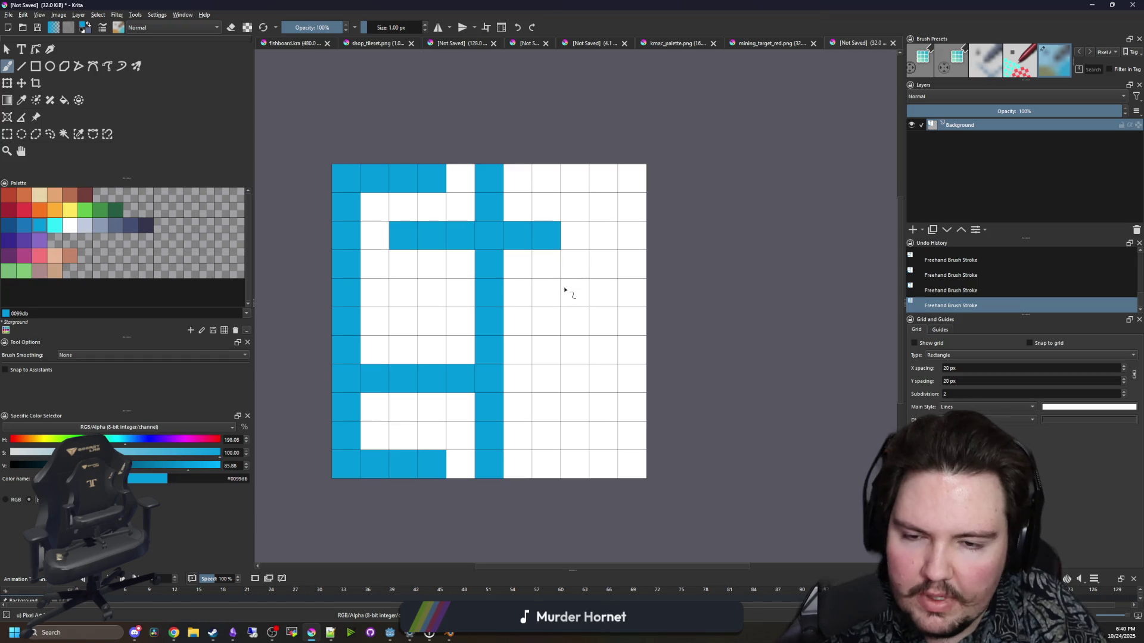
Paint the right-side walls and top bar blue, then zoom to check the maze
left_click_drag(578, 242, 575, 298)
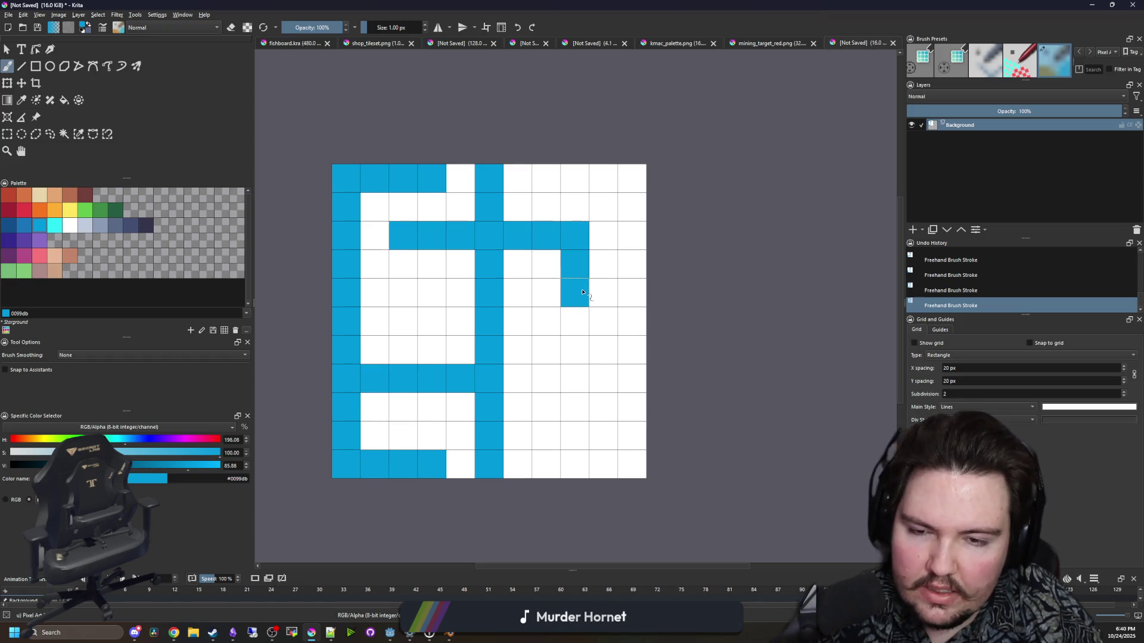
left_click(607, 241)
mouse_move(607, 242)
left_mouse_down()
mouse_move(632, 237)
mouse_move(634, 350)
mouse_move(558, 354)
mouse_move(548, 411)
left_mouse_up()
mouse_move(631, 375)
left_mouse_down()
mouse_move(633, 464)
mouse_move(548, 462)
mouse_move(560, 387)
left_mouse_up()
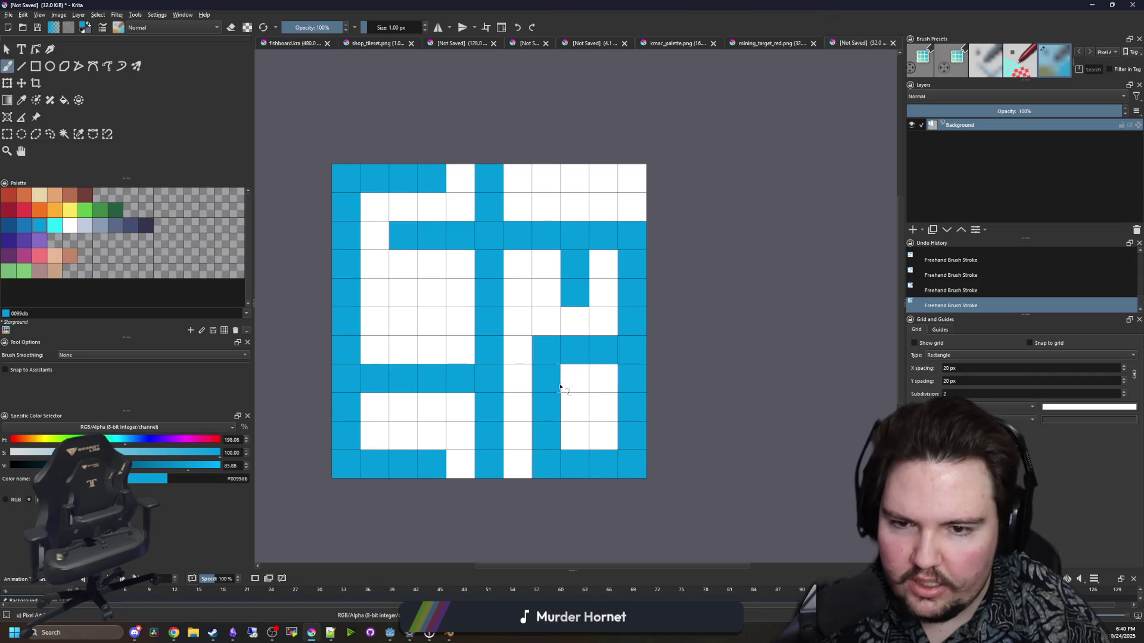
scroll(560, 387, "down", 6)
scroll(540, 405, "up", 5)
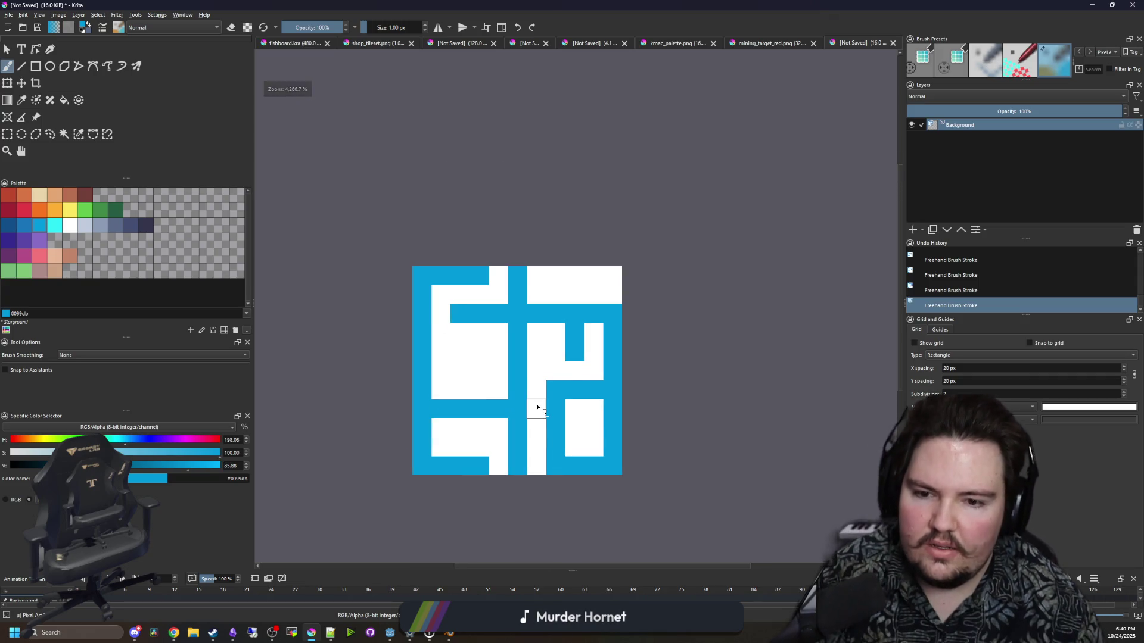
scroll(442, 383, "down", 3)
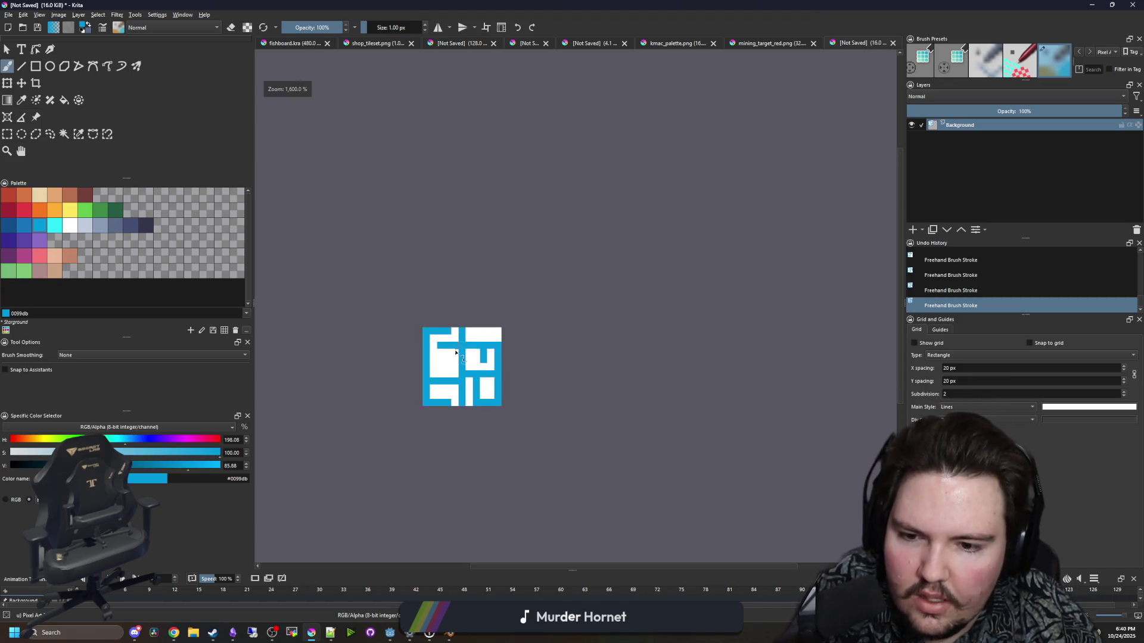
scroll(469, 391, "down", 2)
scroll(452, 391, "up", 6)
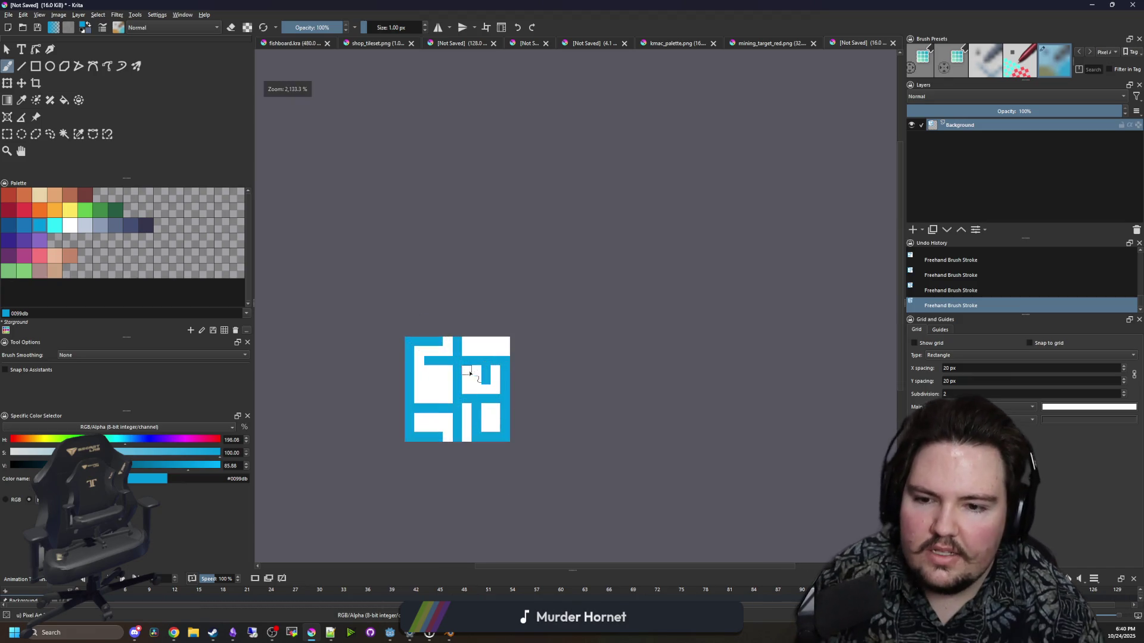
Clear the large left white area and two more white areas to transparency
left_click(64, 133)
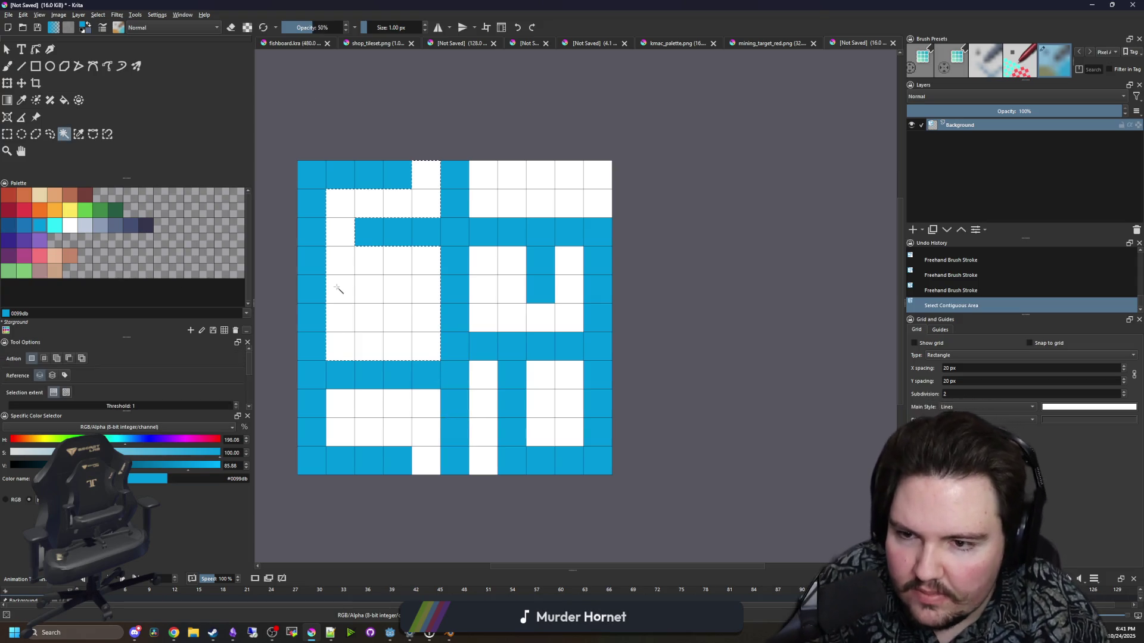
left_click(337, 288)
scroll(376, 297, "down", 1)
key("Delete")
left_click(454, 310)
key("Delete")
left_click(493, 372)
key("Delete")
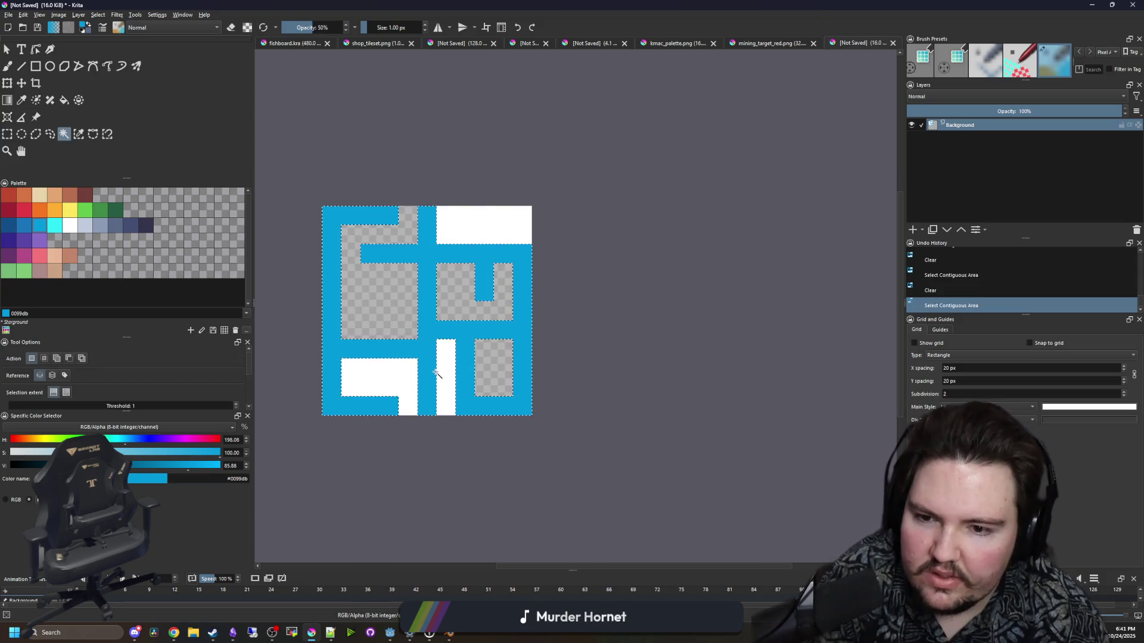
Clear the white column, lower-left and top-right areas, deselect, and pick a dark swatch
left_click(443, 376)
key("Delete")
left_click(411, 375)
key("Delete")
left_click(449, 224)
key("Delete")
key("ctrl+shift+a")
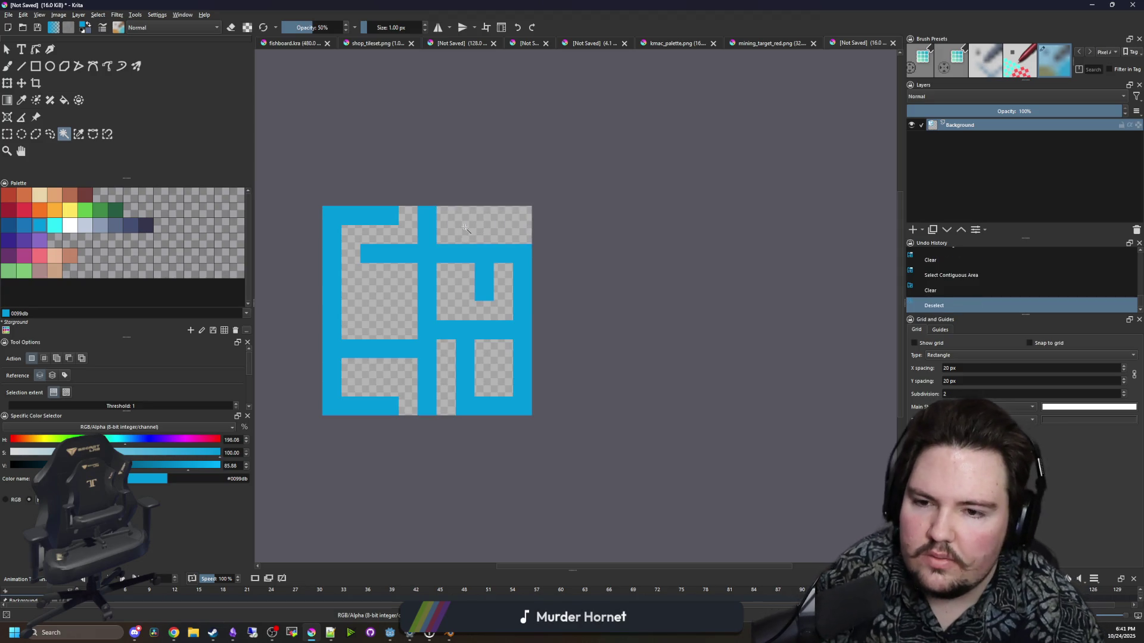
scroll(412, 273, "up", 1)
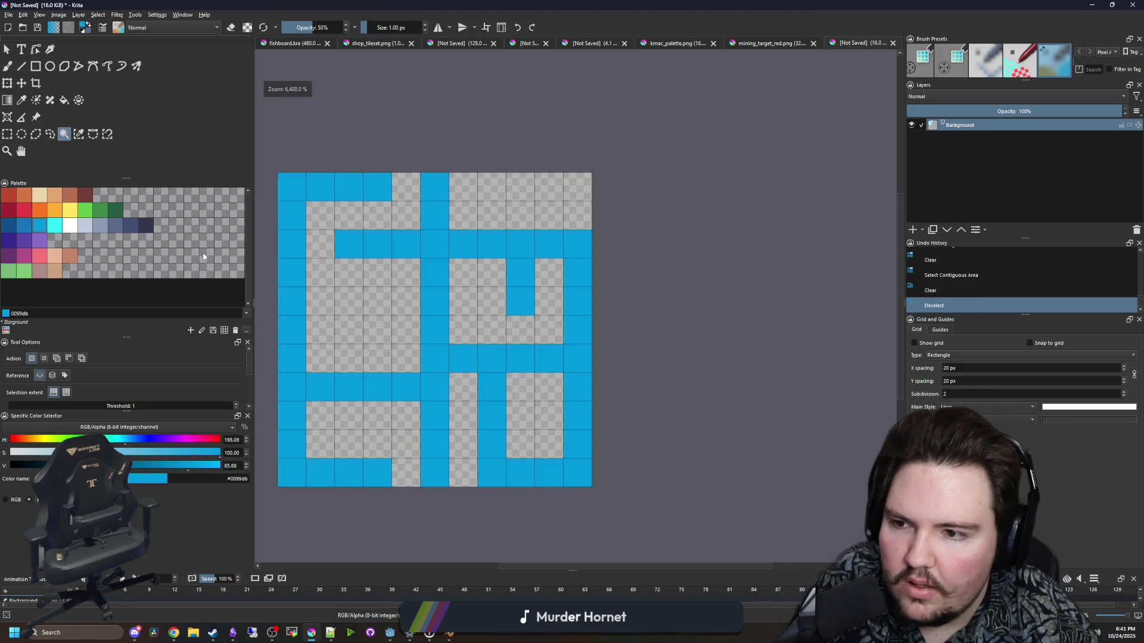
left_click(151, 223)
Set the colour to pure black and flood-fill the empty maze areas at 100% opacity
left_click_drag(20, 465, 6, 466)
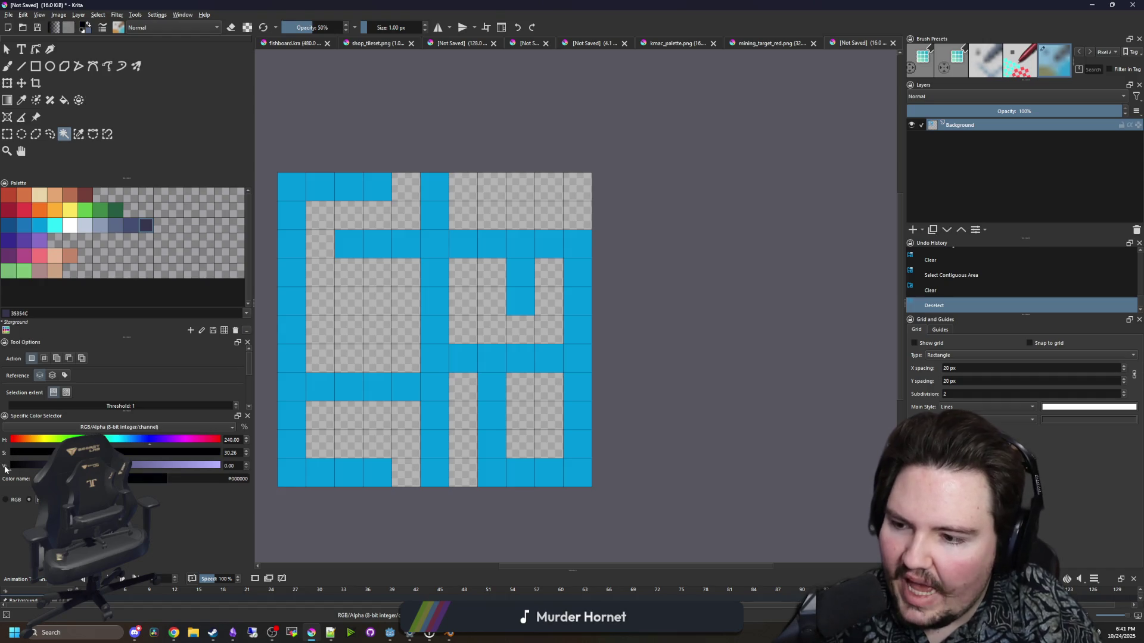
key("f")
left_click(358, 317)
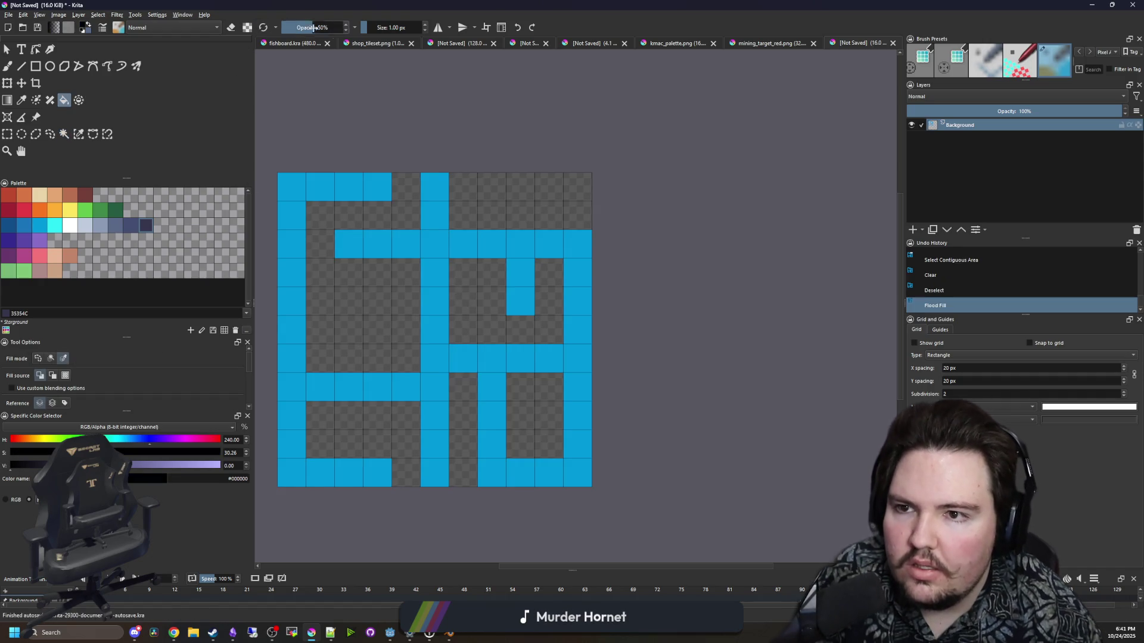
left_click_drag(305, 27, 343, 27)
left_click(378, 311)
scroll(506, 295, "down", 3)
scroll(472, 305, "up", 2)
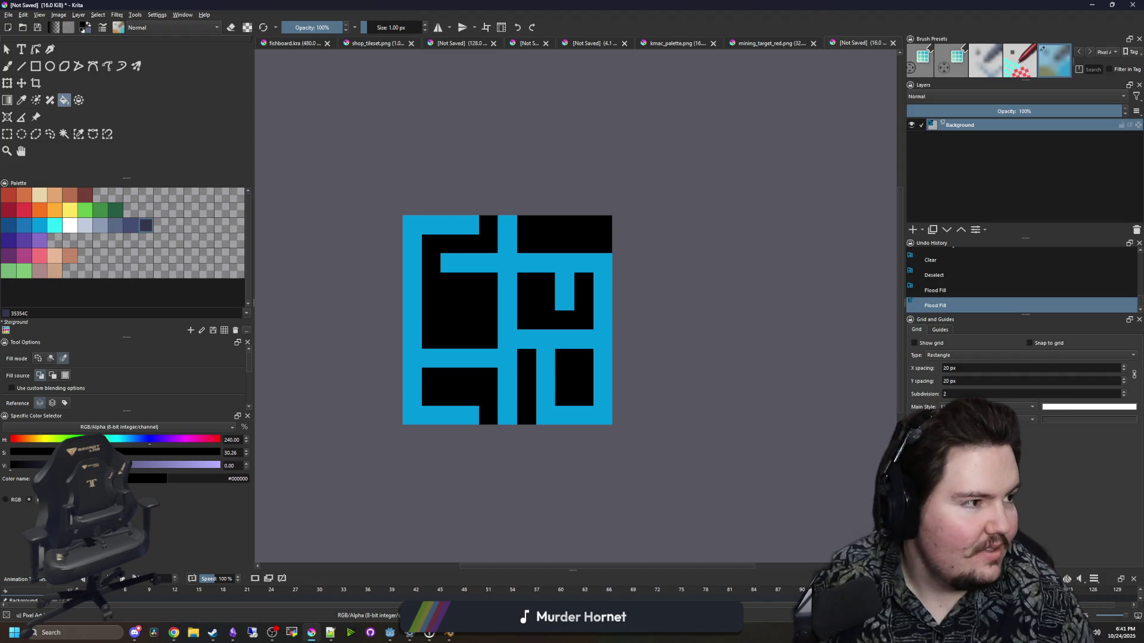
Switch to the browser window and scroll through the page
key("alt+Tab")
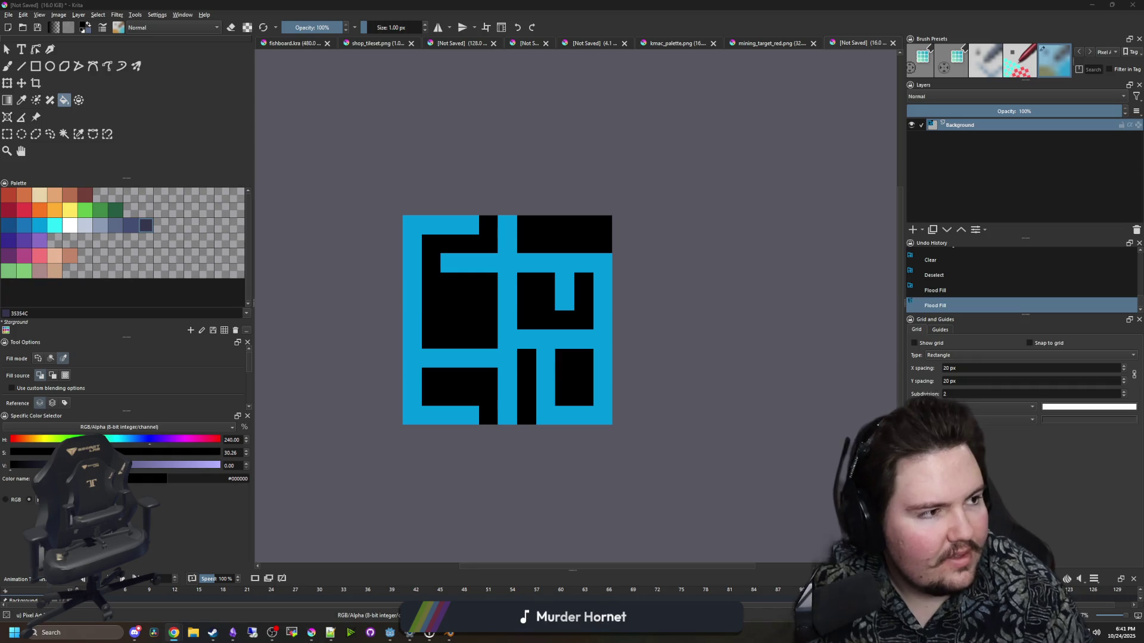
scroll(501, 379, "up", 3)
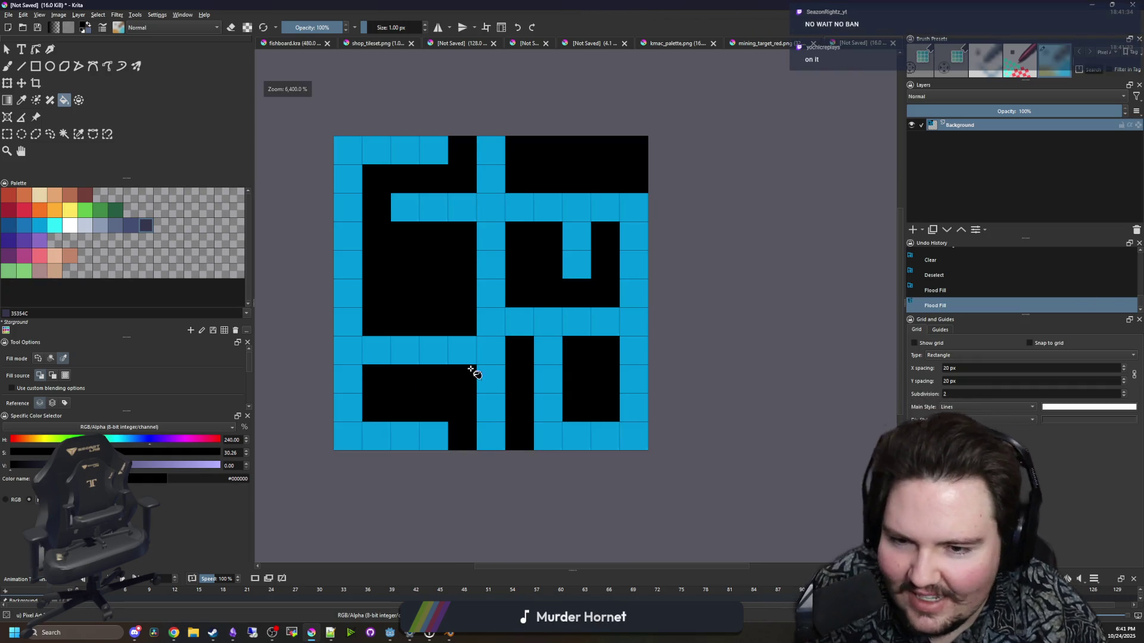
scroll(506, 396, "down", 2)
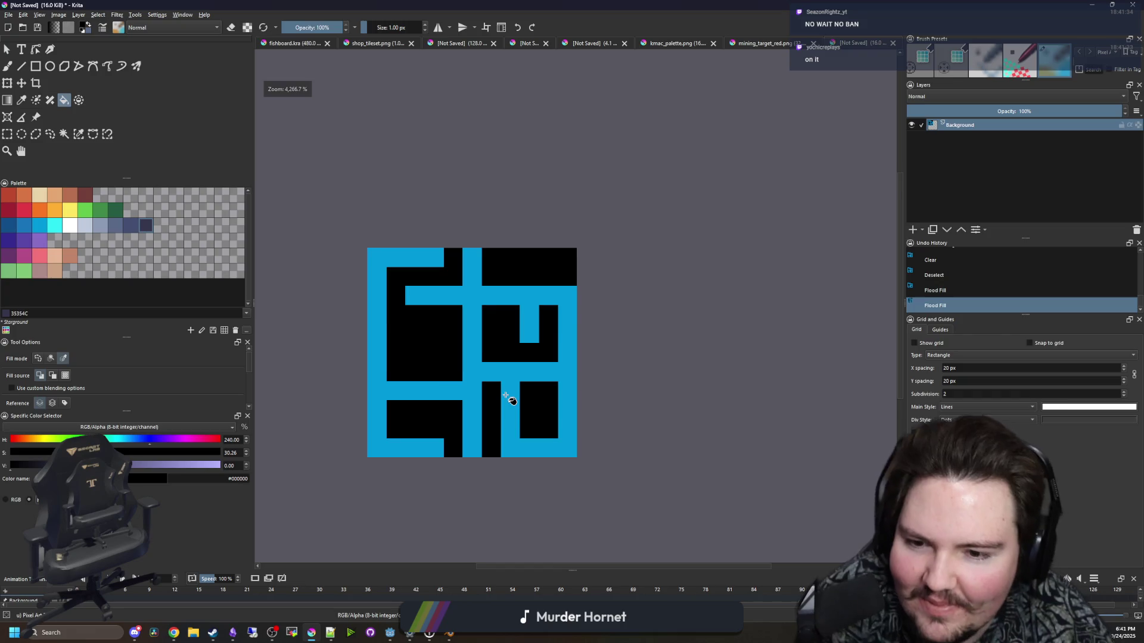
scroll(504, 397, "up", 2)
scroll(454, 337, "down", 2)
scroll(475, 383, "up", 2)
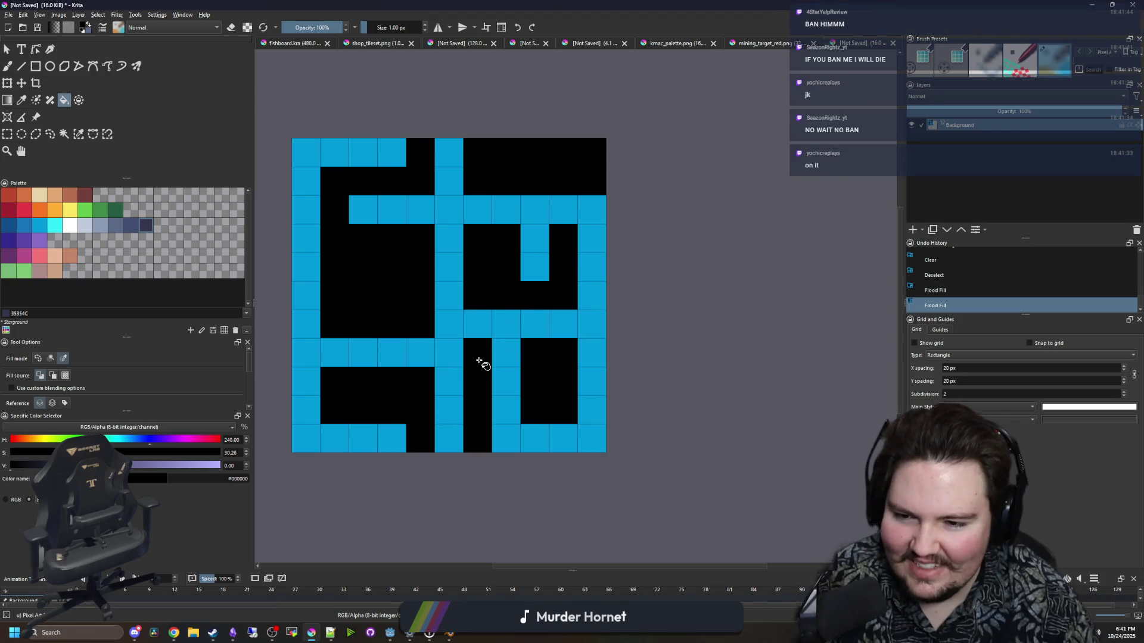
scroll(510, 401, "down", 1)
scroll(481, 415, "up", 1)
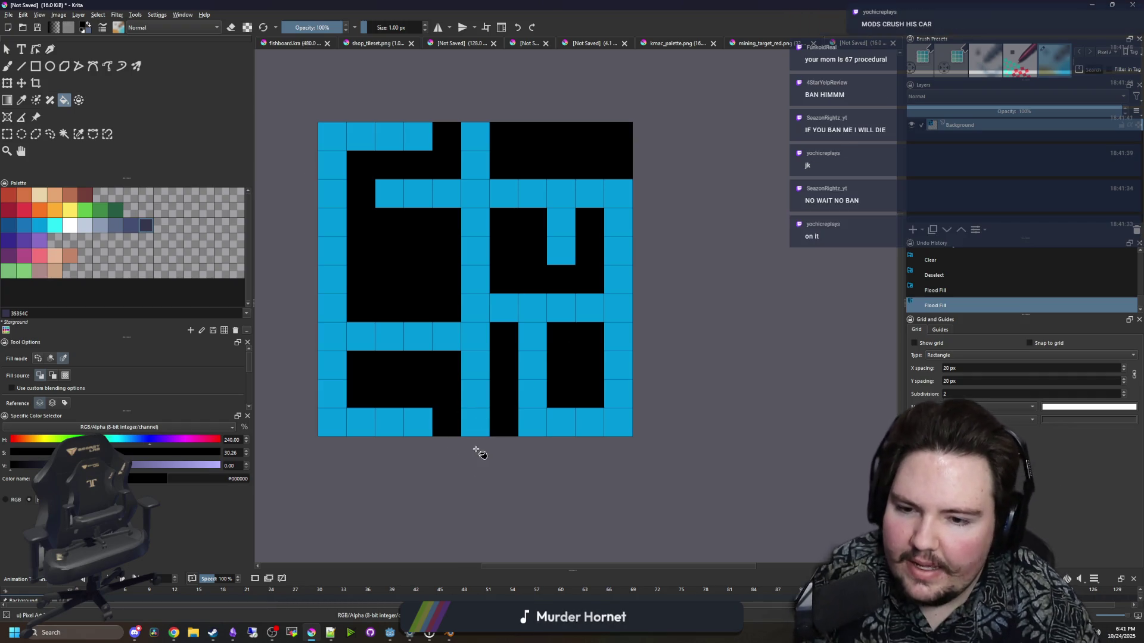
Select the Move tool and try to grab the image on the canvas
left_click(10, 51)
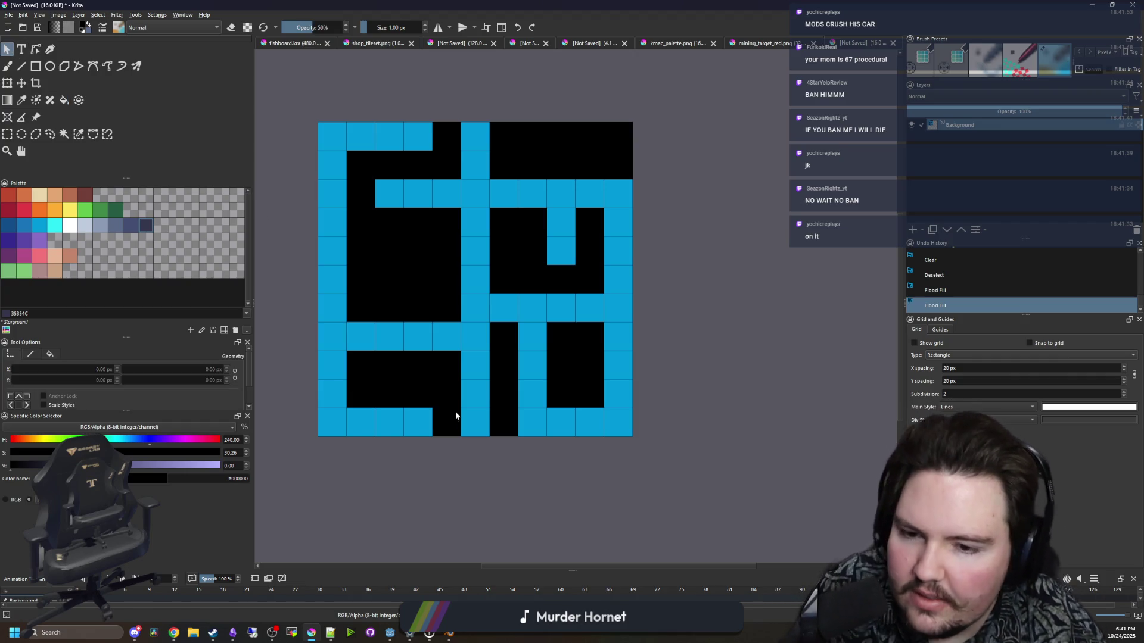
left_click(487, 423)
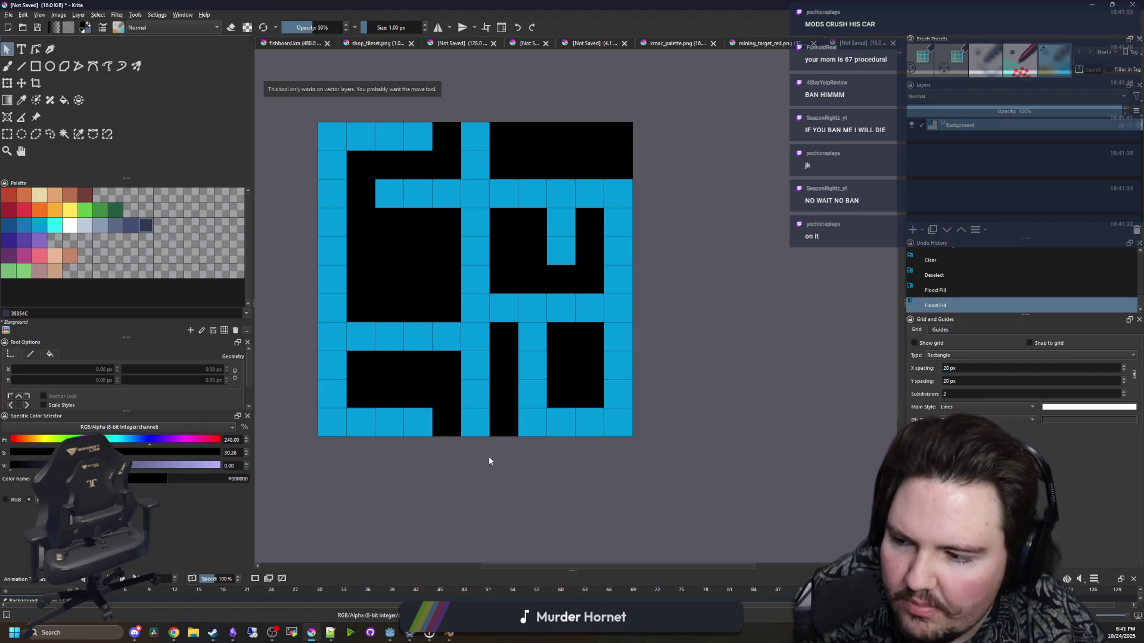
left_click_drag(488, 442, 505, 468)
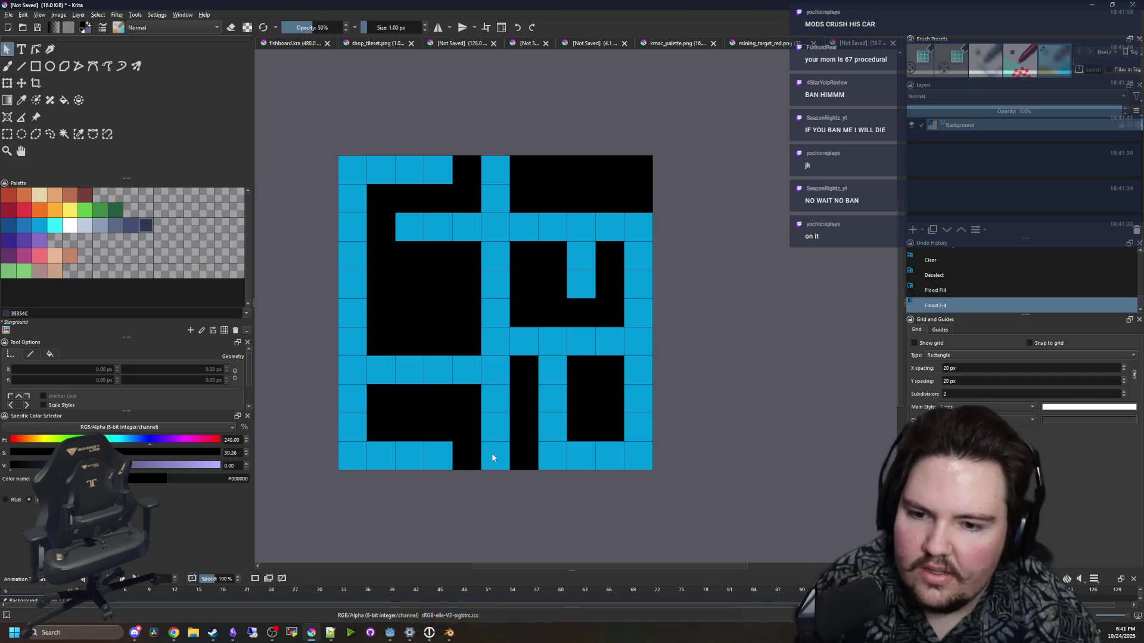
left_click(497, 460)
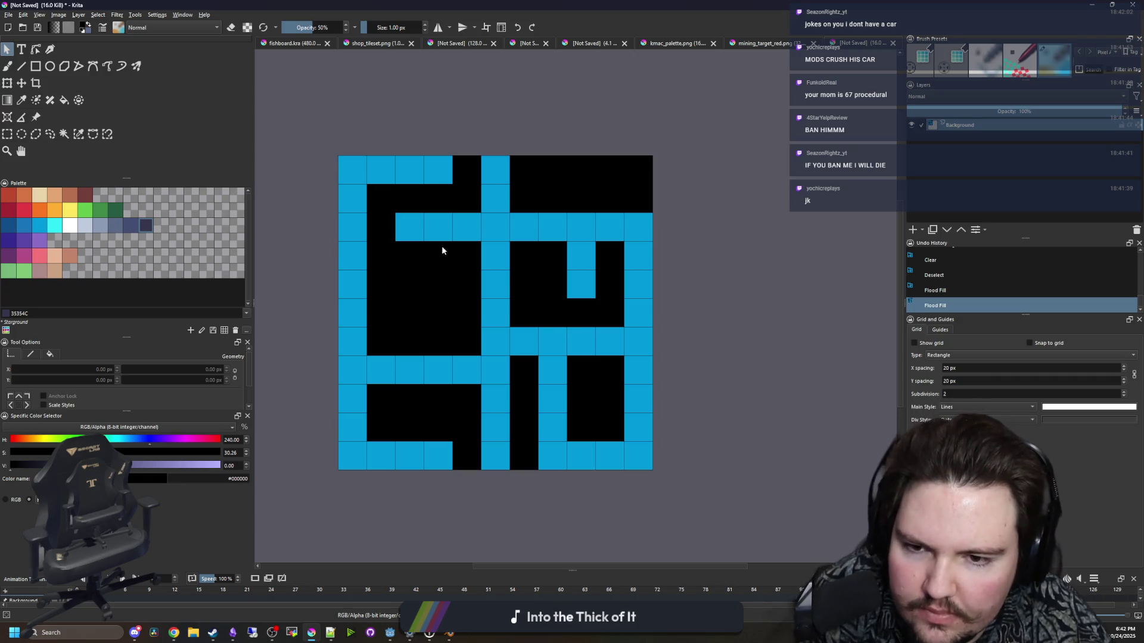
In Save As, create a new Maps folder inside the maze-game project folder and open it
left_click(9, 14)
left_click(29, 64)
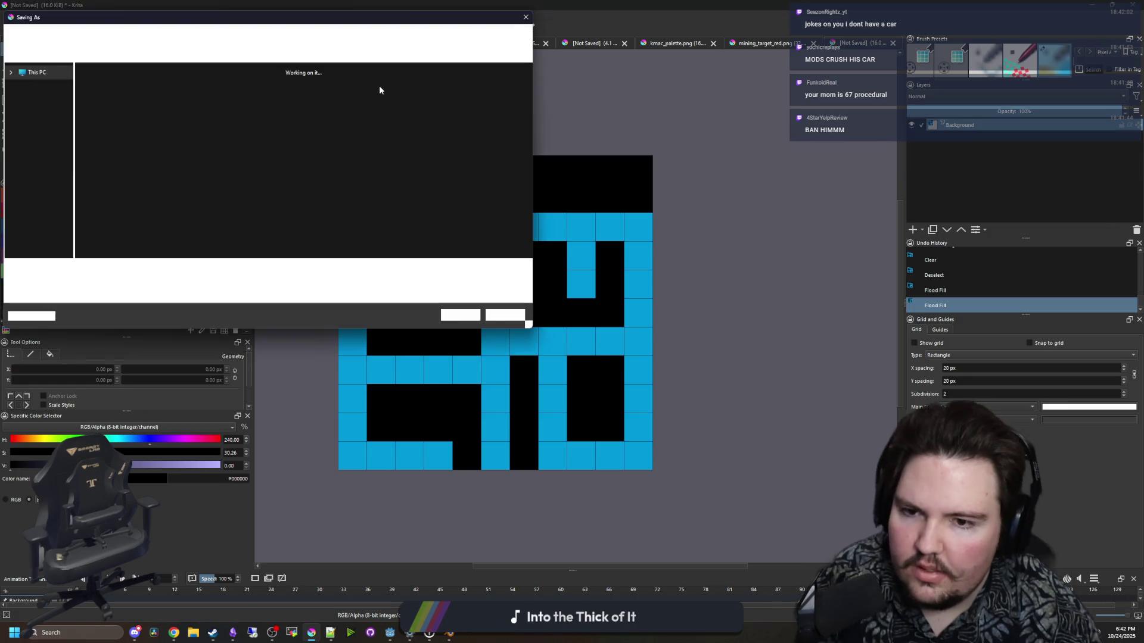
type("map_1")
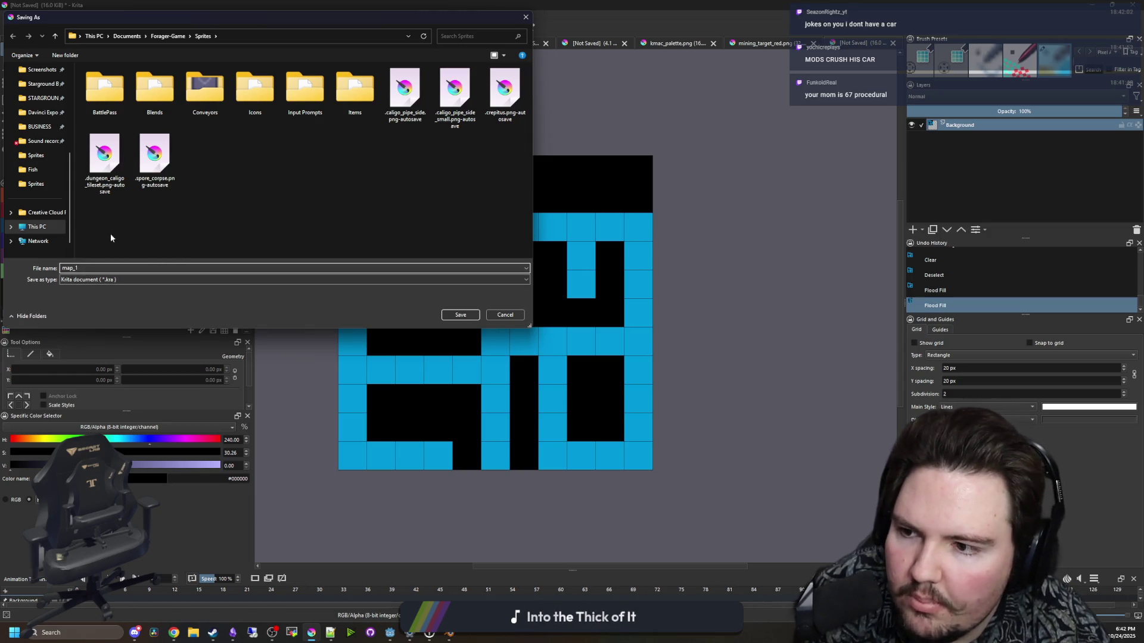
left_click(126, 36)
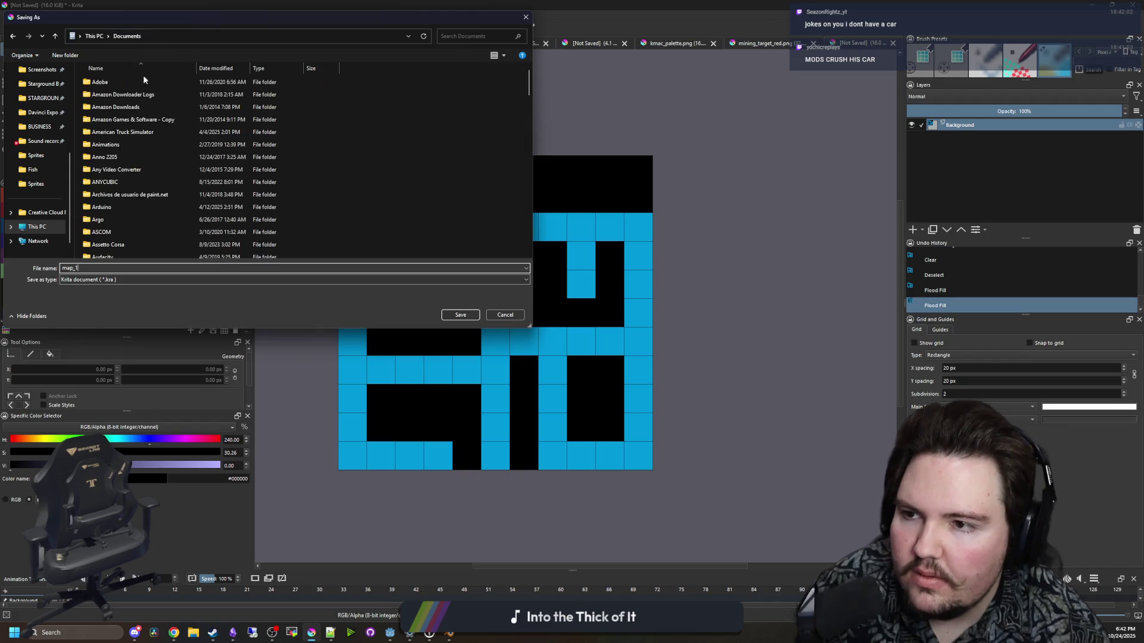
scroll(155, 112, "down", 15)
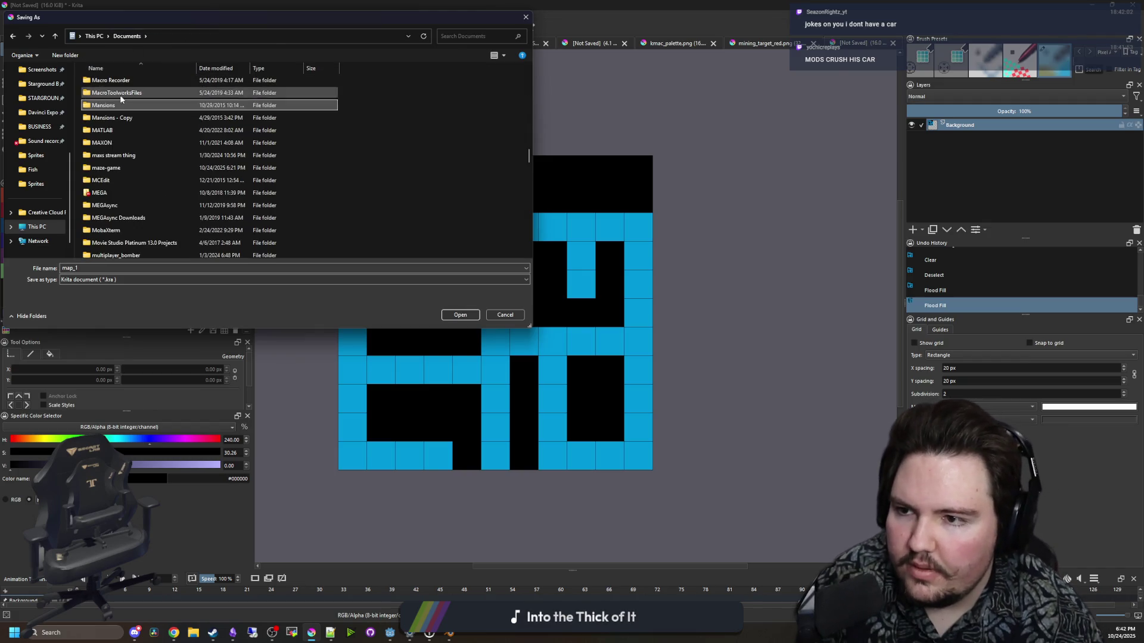
left_click(126, 143)
double_click(119, 168)
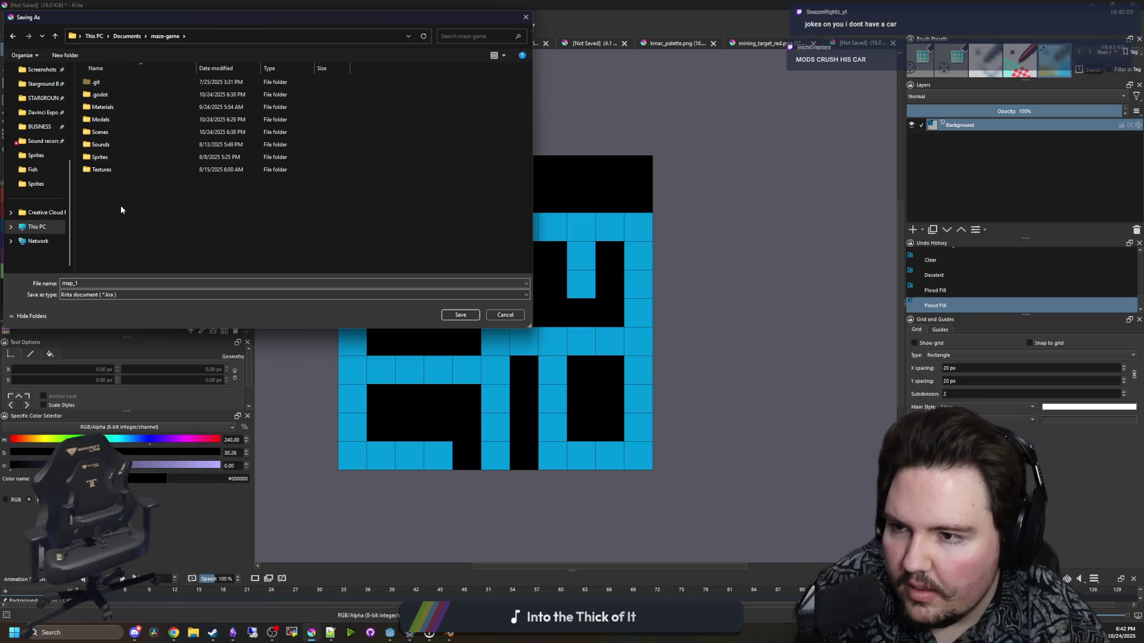
right_click(121, 205)
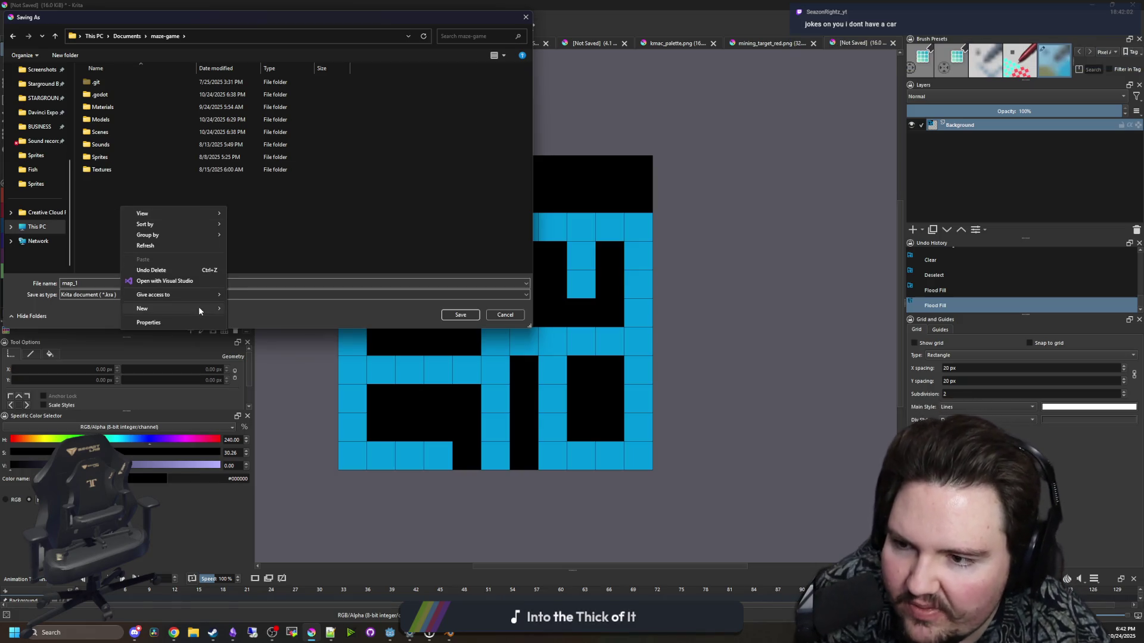
left_click(233, 306)
type("Maps")
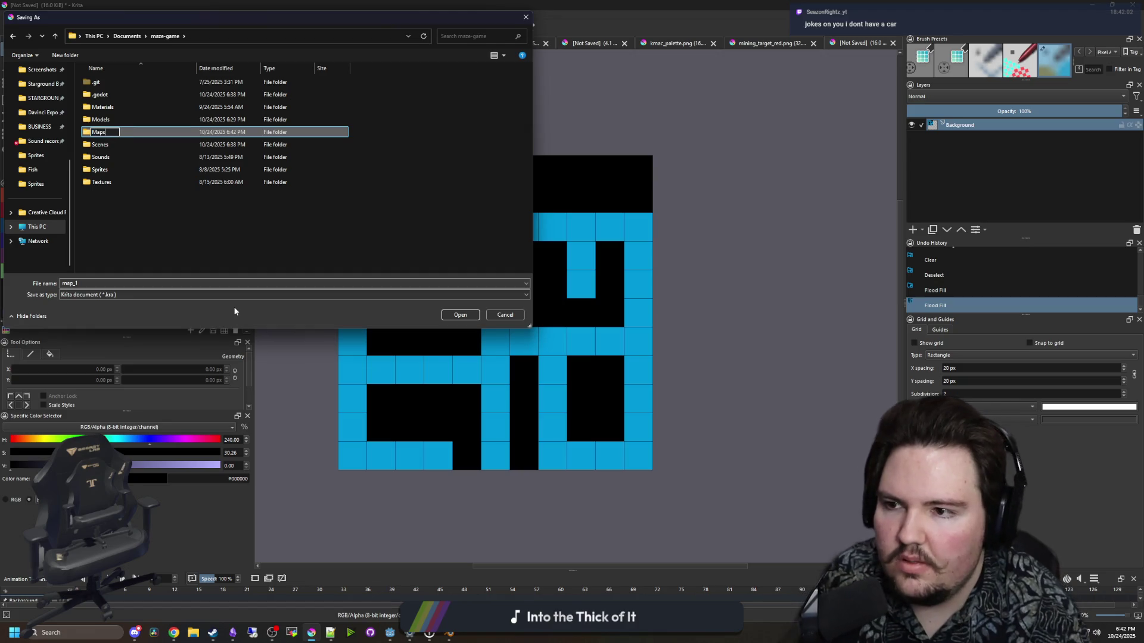
key("Return")
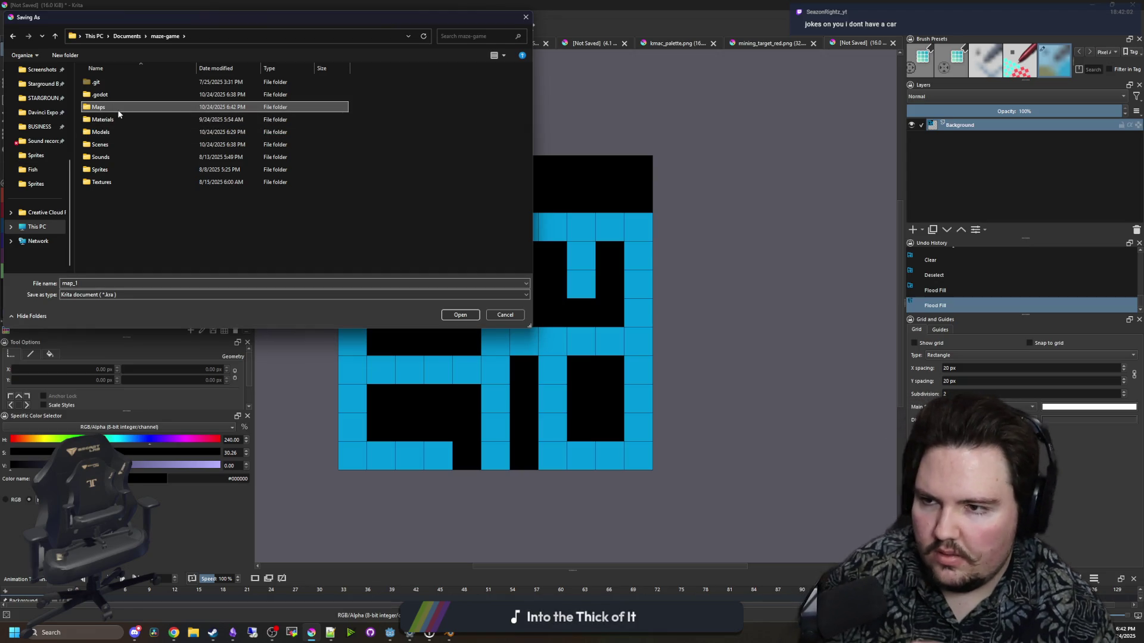
double_click(119, 111)
Save the image as PNG named map_1, accepting the default PNG options
left_click(93, 294)
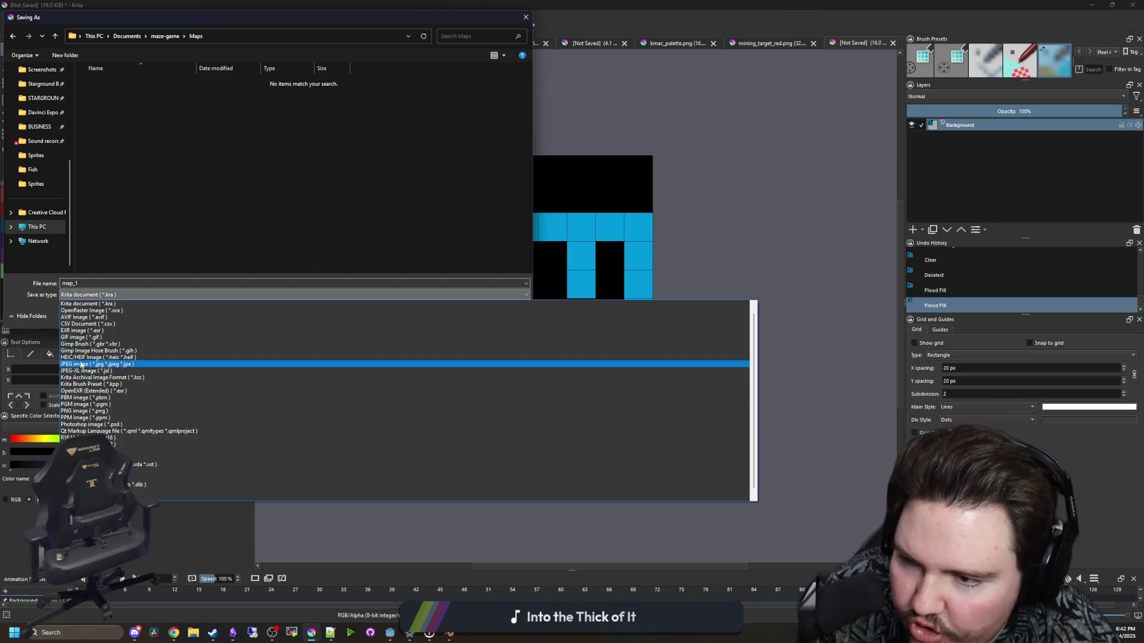
left_click(84, 412)
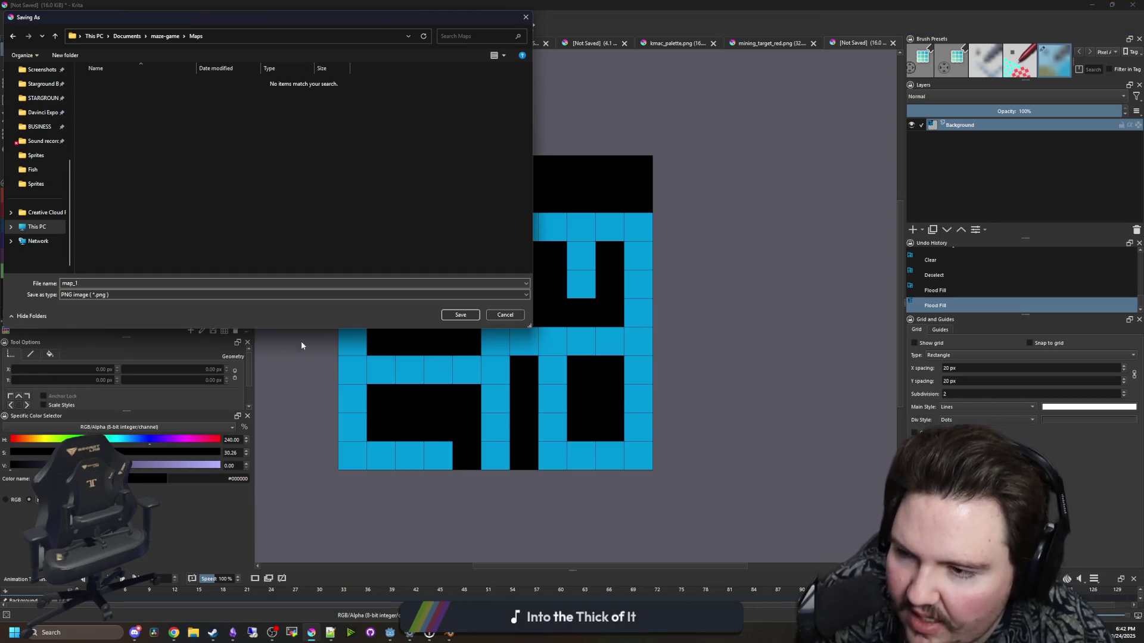
left_click(455, 319)
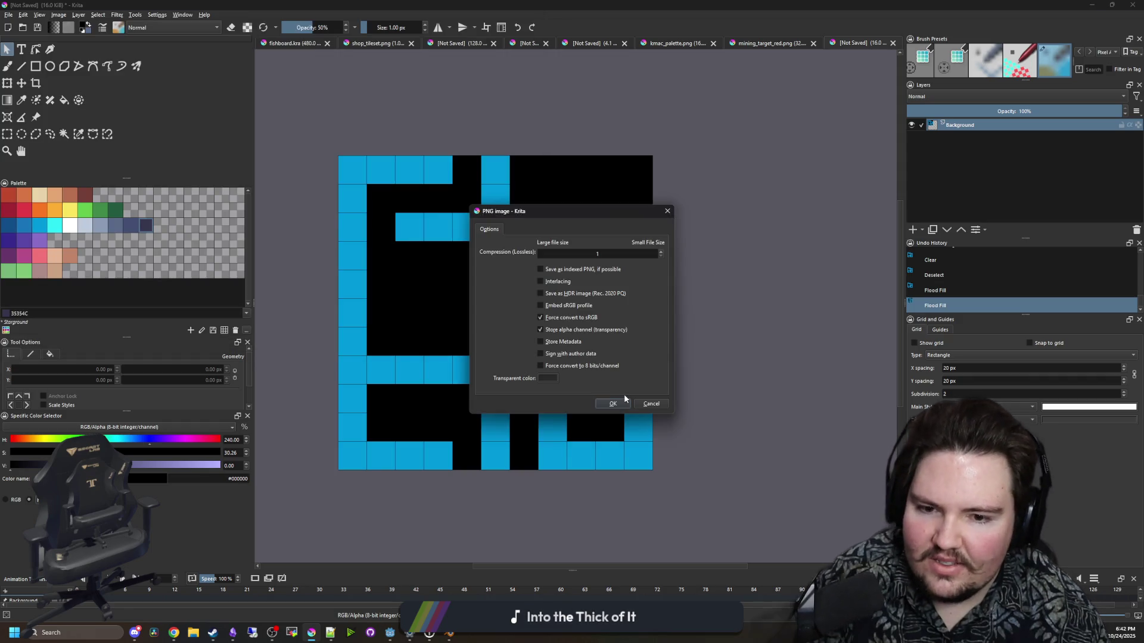
left_click(613, 405)
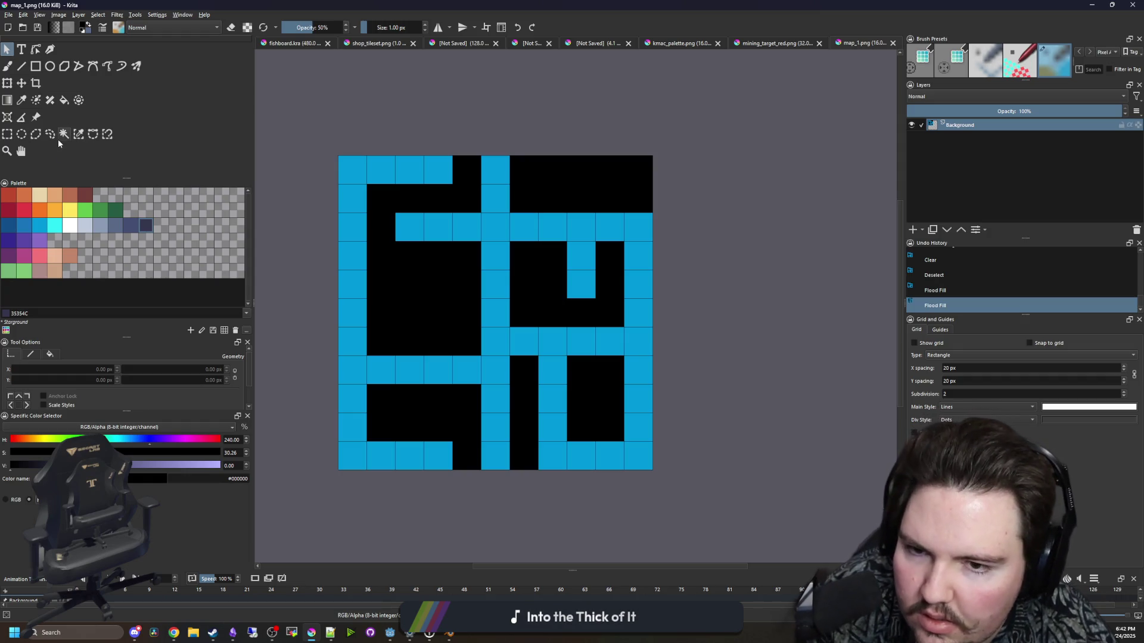
left_click(58, 138)
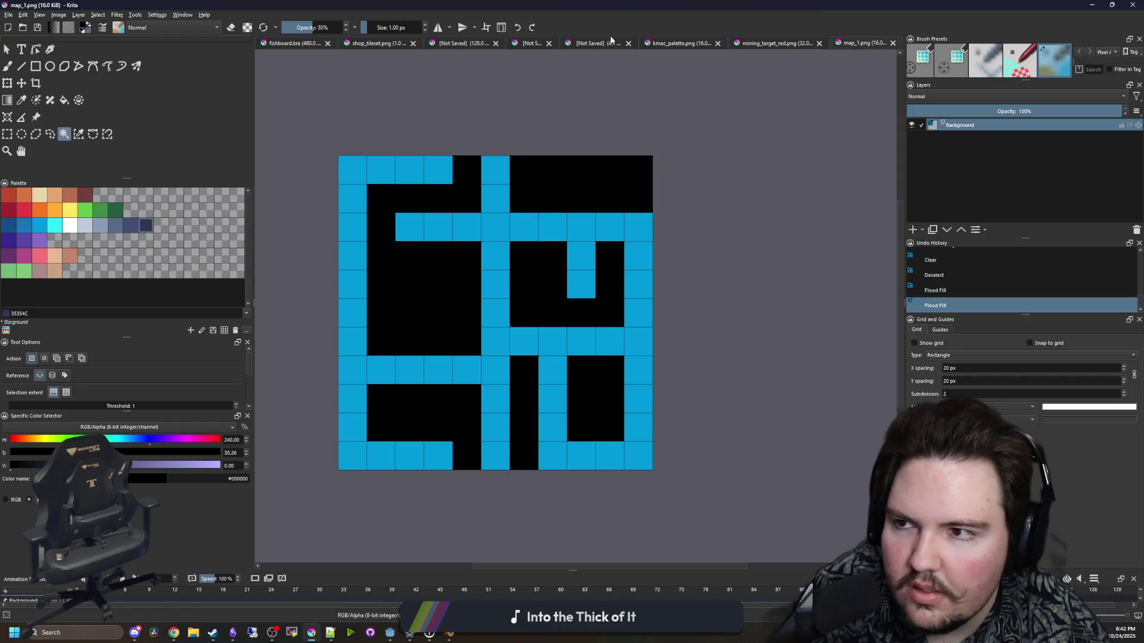
Remove the placeholder pass from generate_maze and type its parameter as mapID : String
key("alt+Tab")
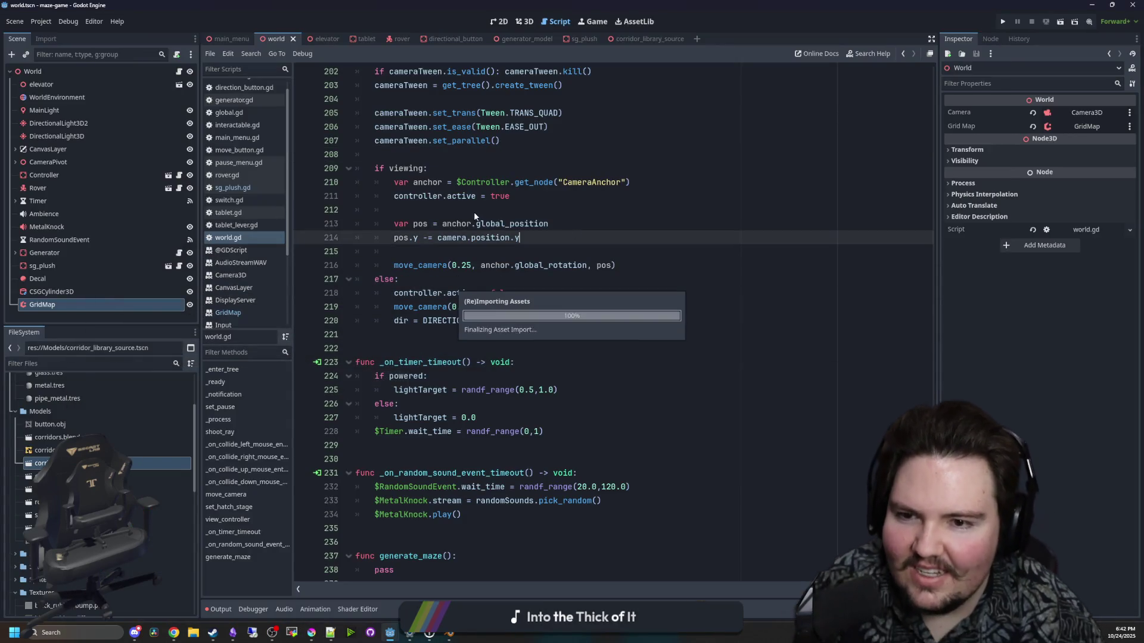
left_click(474, 213)
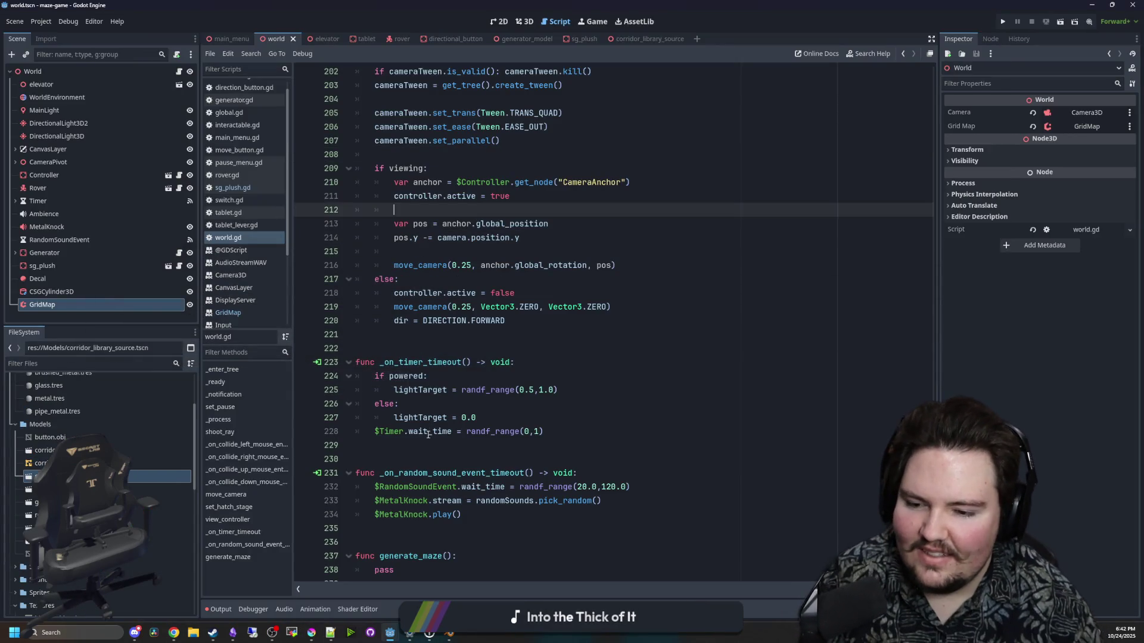
left_click(427, 345)
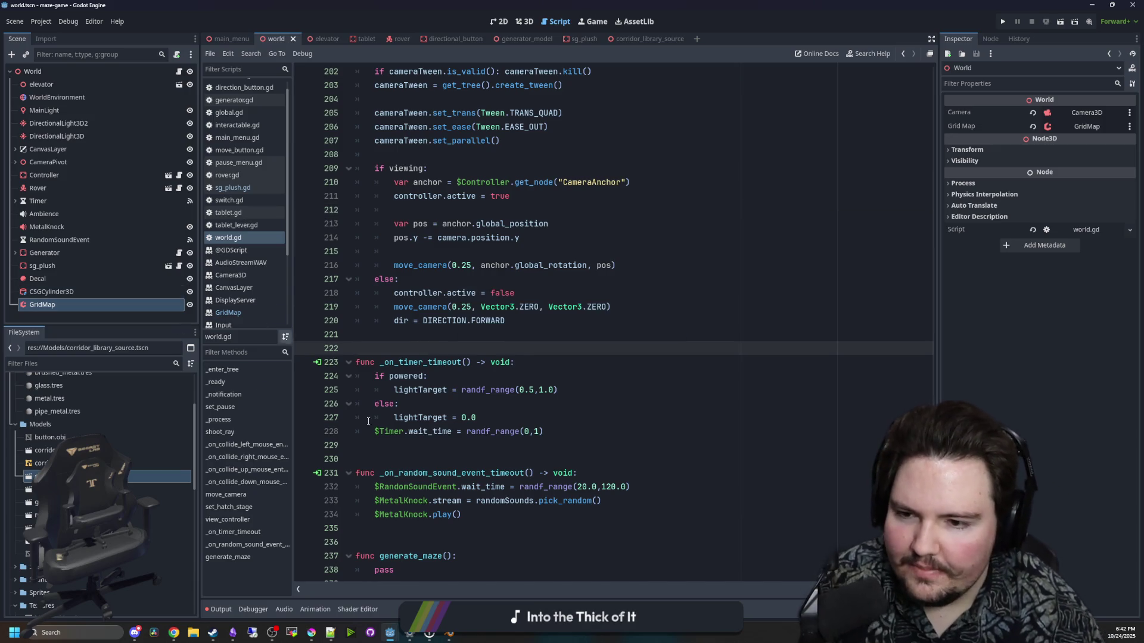
scroll(402, 537, "down", 1)
left_click_drag(394, 557, 373, 557)
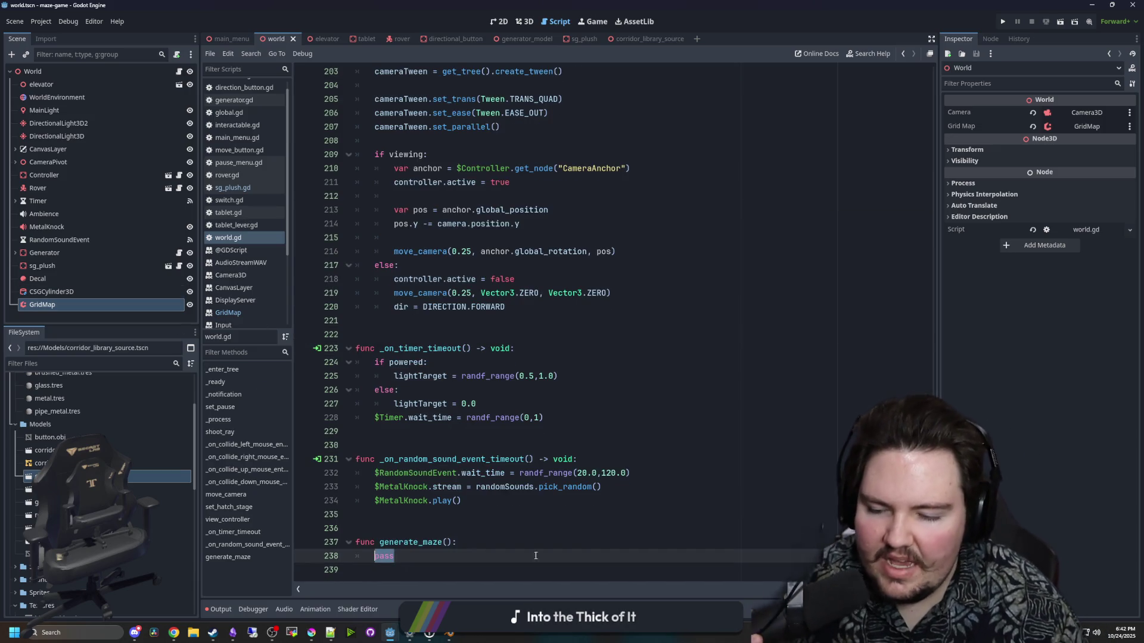
key("BackSpace")
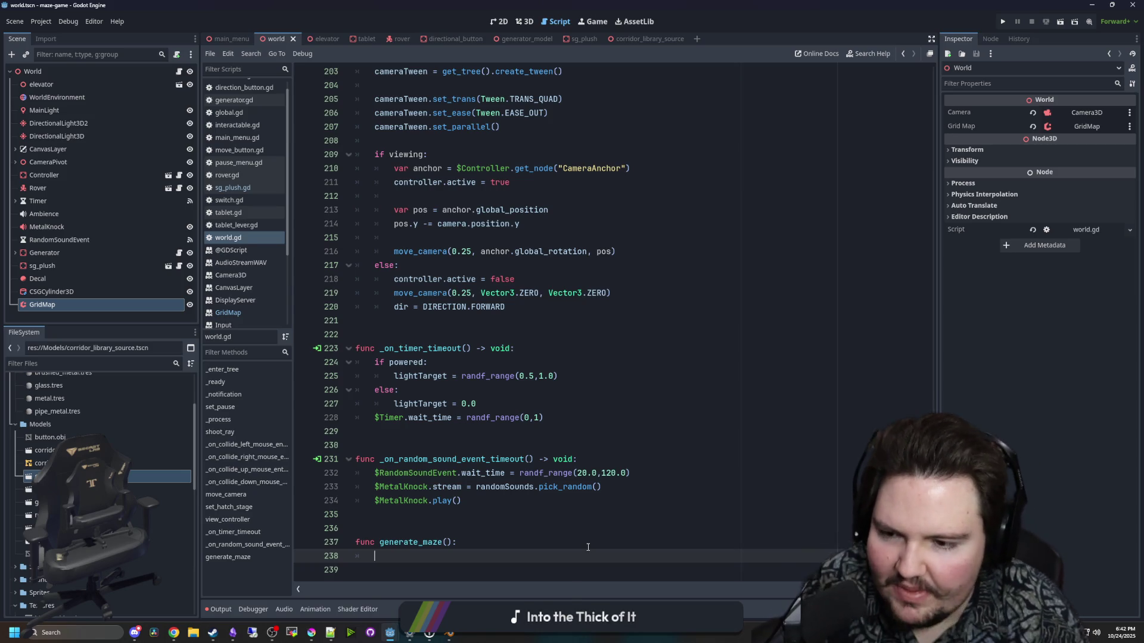
left_click(448, 542)
type("mapID")
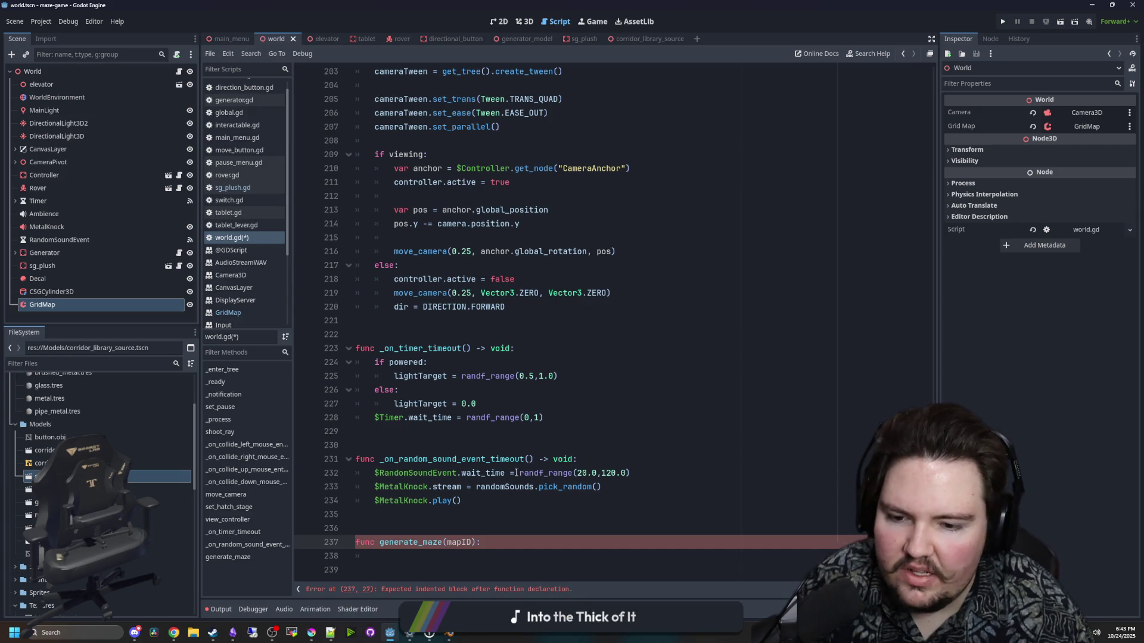
left_click(474, 530)
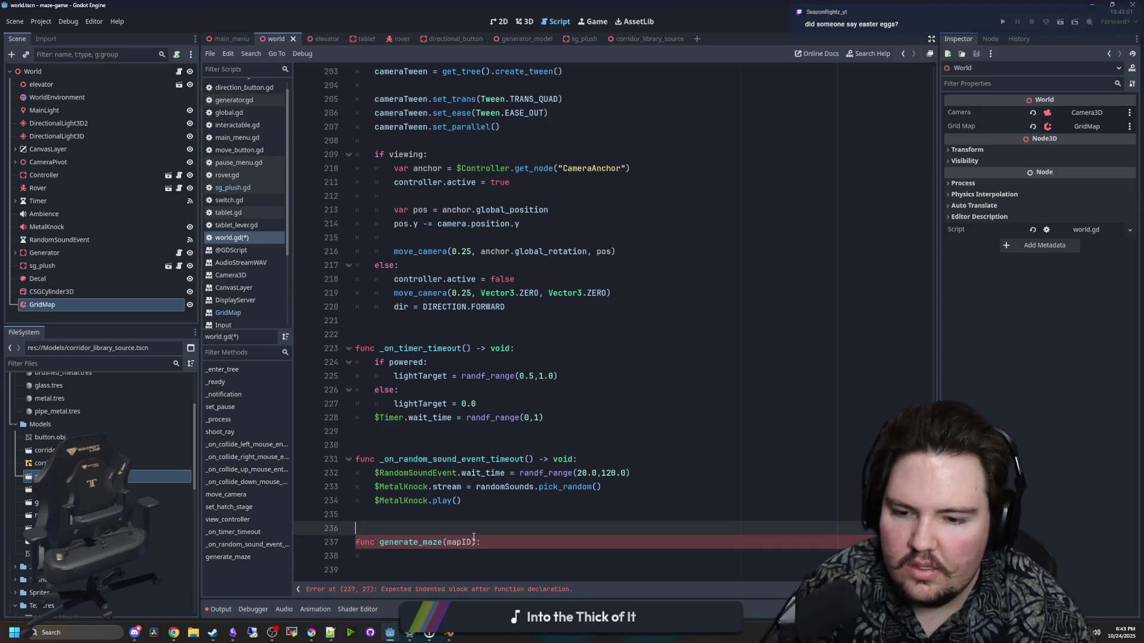
left_click(473, 542)
key("BackSpace")
key("BackSpace")
type(": String")
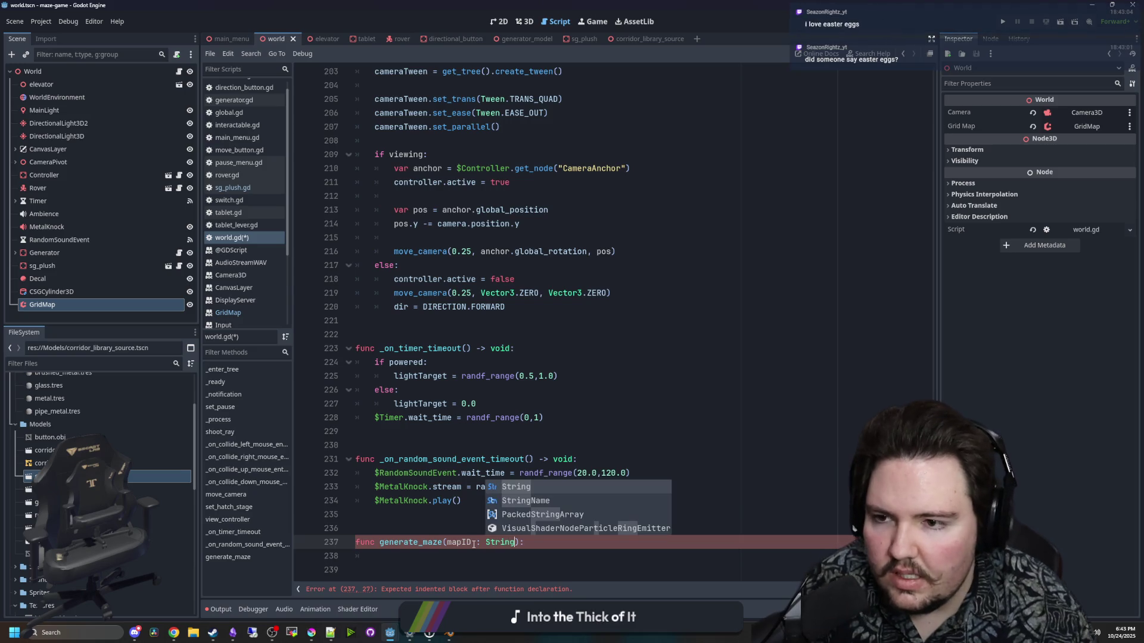
key("Escape")
Find global.gd by filtering FileSystem for 'glob', open it, and add lines below its code
scroll(245, 257, "down", 3)
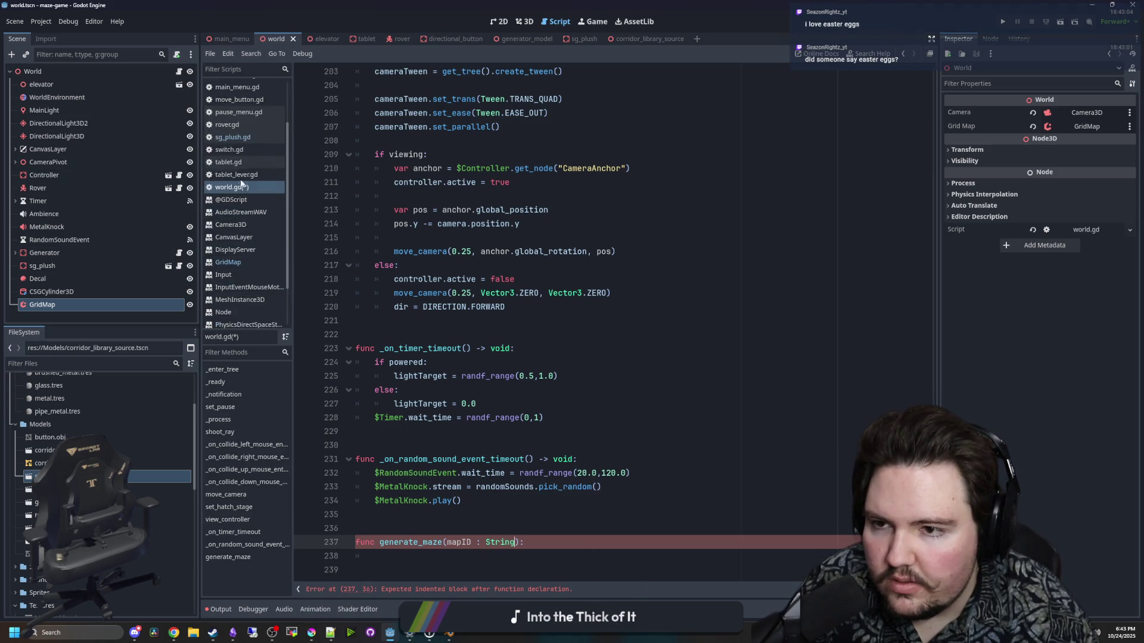
scroll(245, 274, "down", 2)
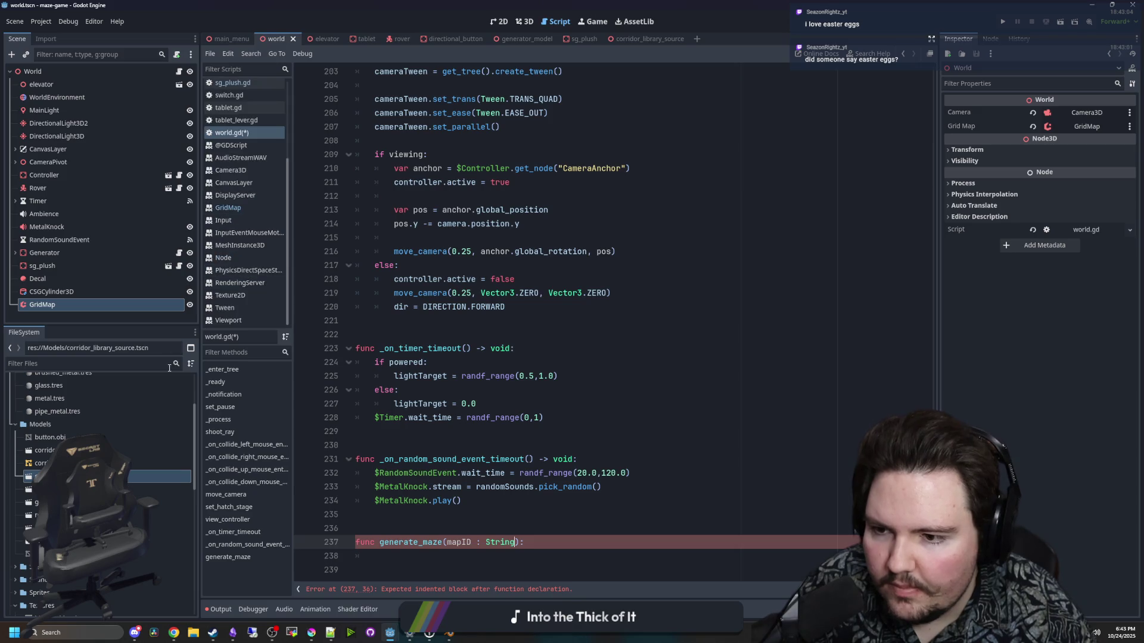
left_click(168, 363)
type("glob")
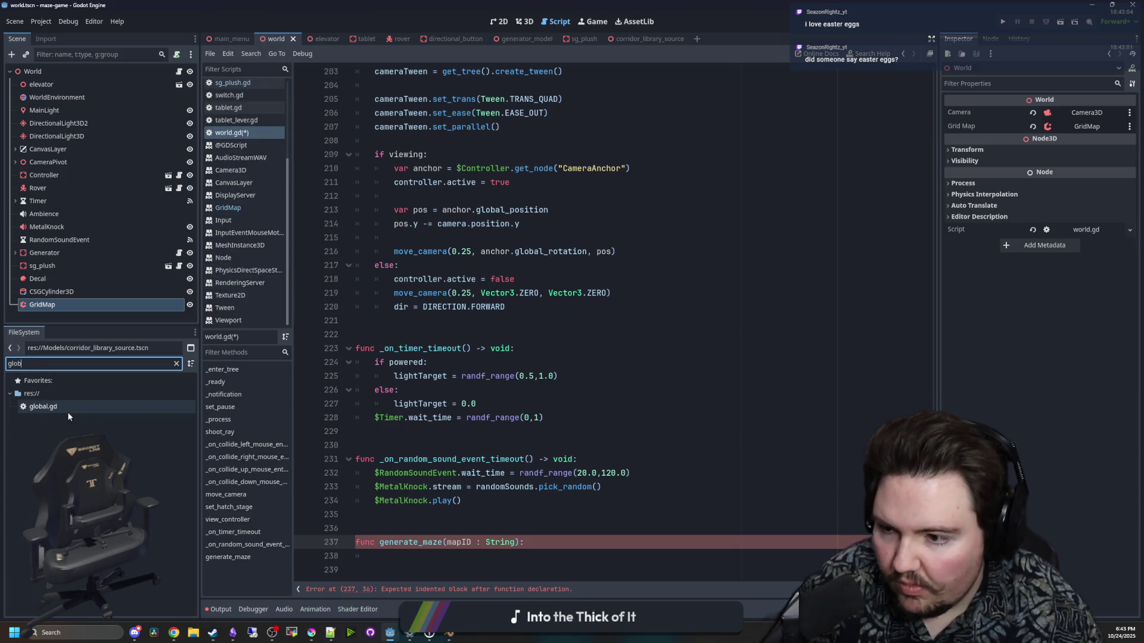
double_click(60, 406)
left_click(551, 272)
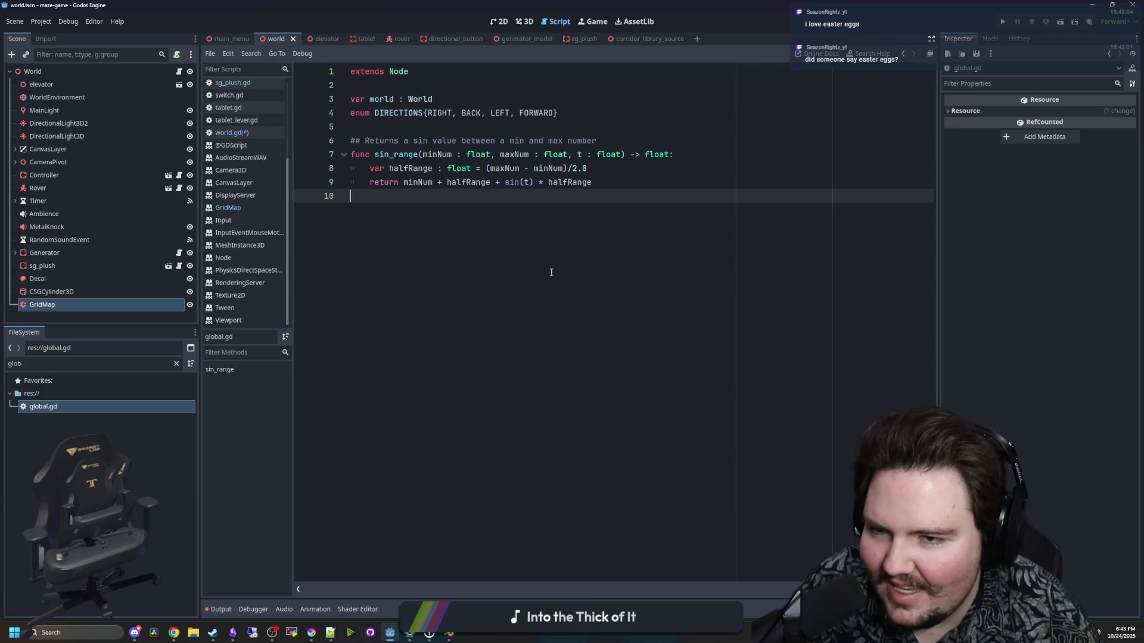
key("Return")
key("Return")
type("var mapsTable : Dictionary[String")
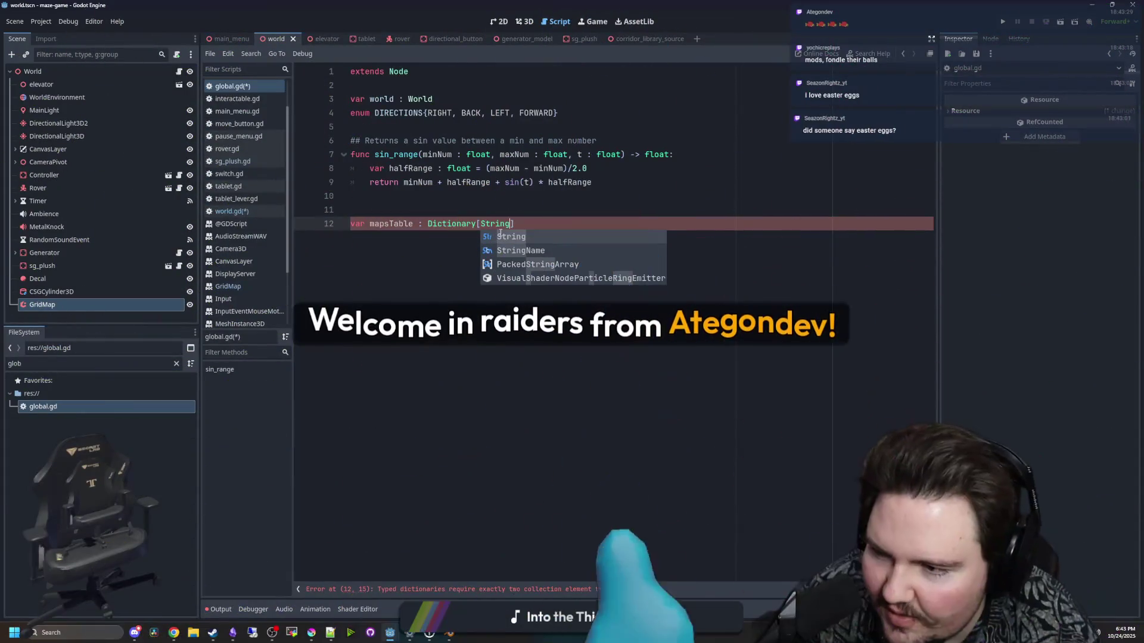
Complete the declaration as var mapsTable : Dictionary[String, Dictionary] = { with an empty body line
type(",")
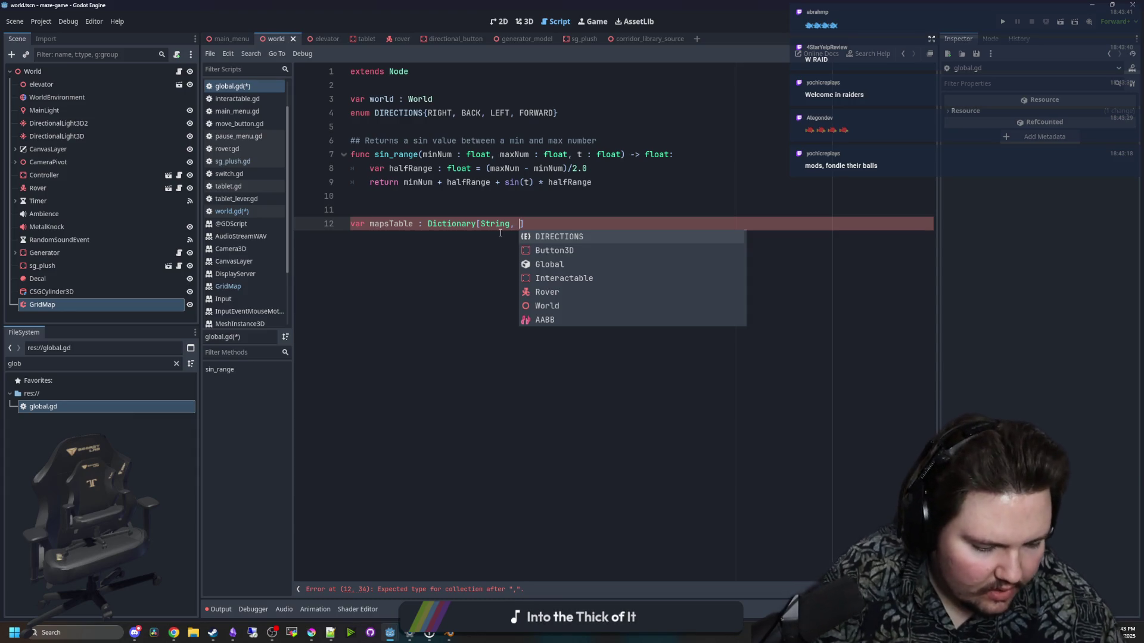
type("Dictiona")
key("Return")
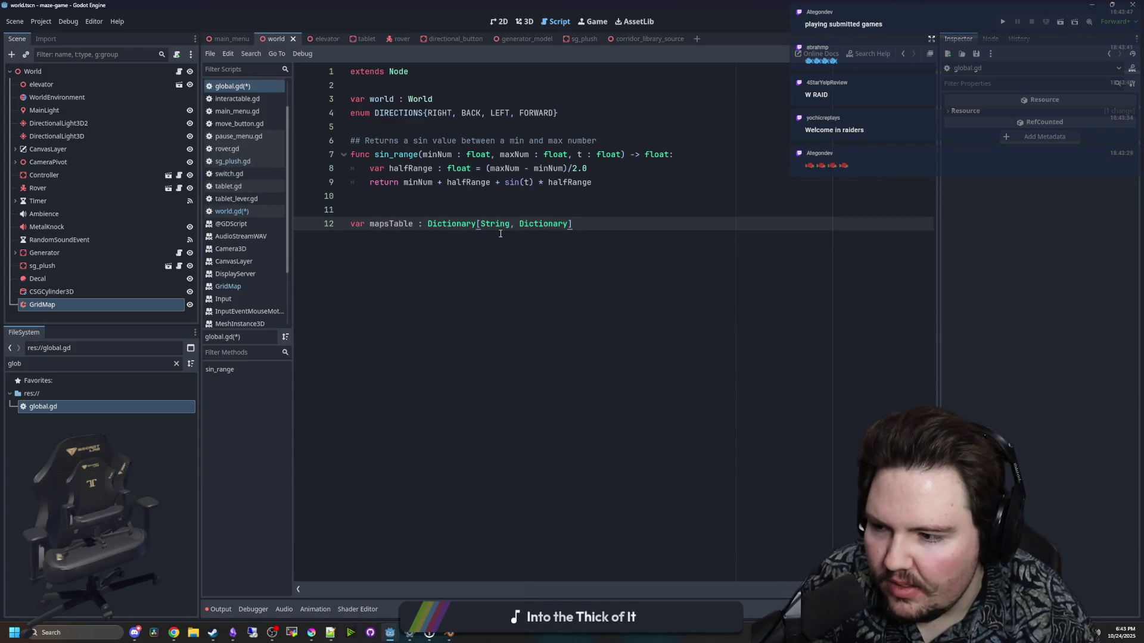
type("{")
key("Return")
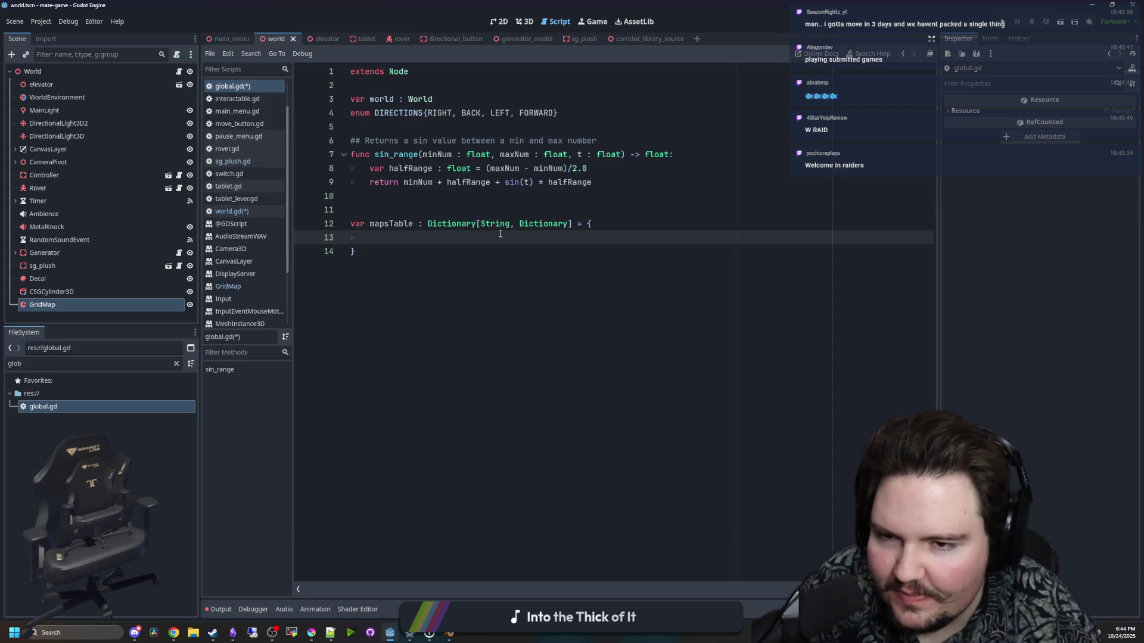
Add a "mg.map.1" key with an empty nested dictionary to mapsTable, then bring up Krita's map_1.png
type("\"")
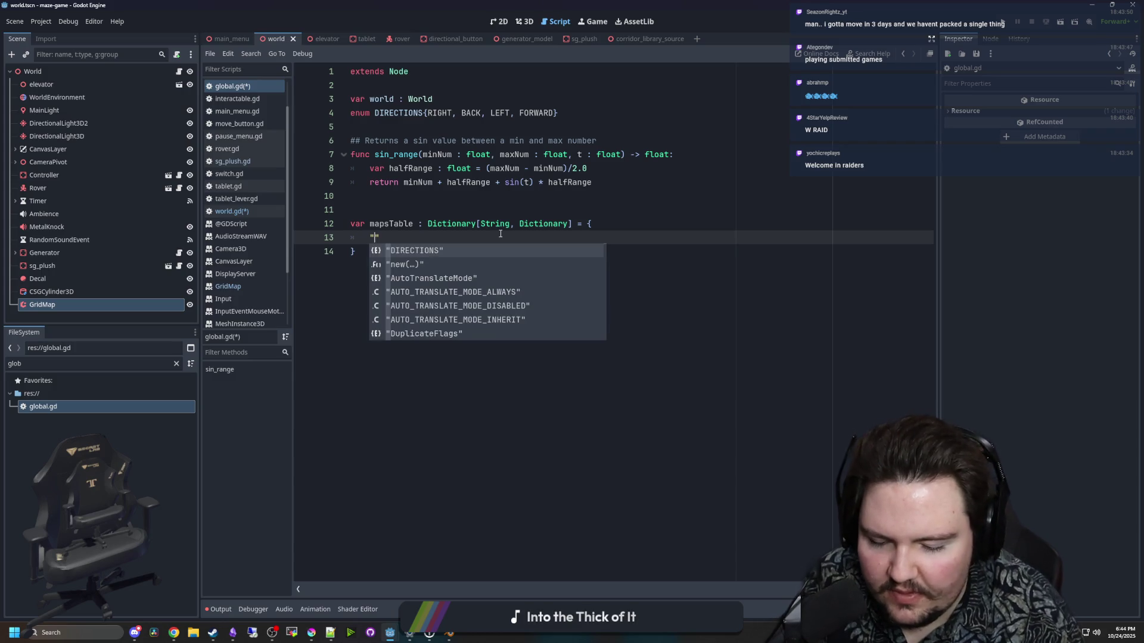
type("mg.map.")
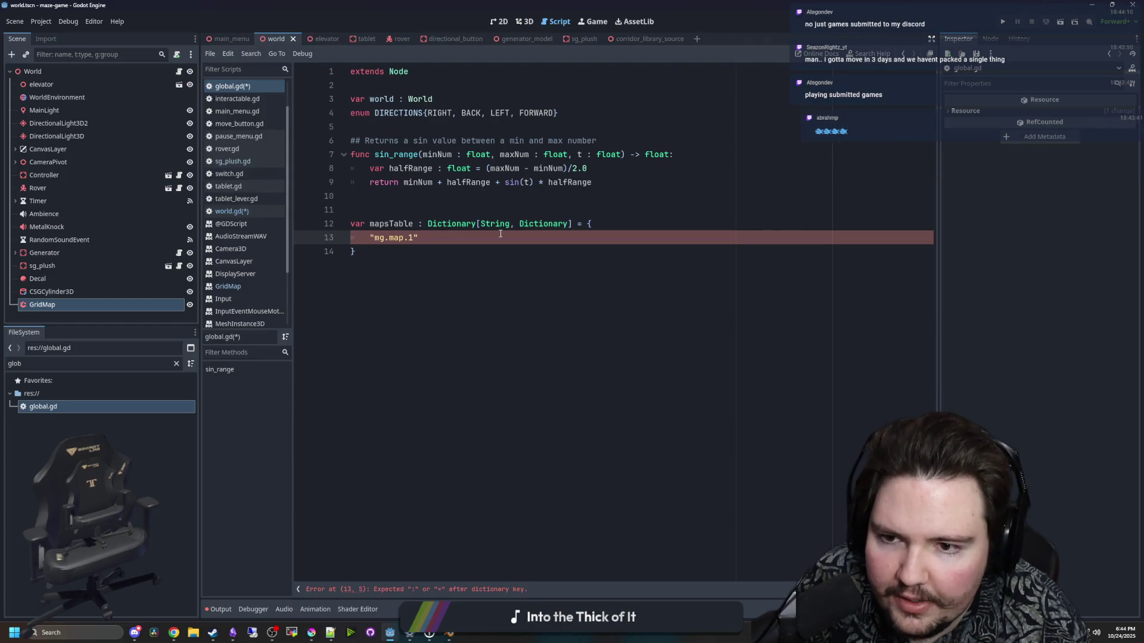
type("1\": {")
key("Return")
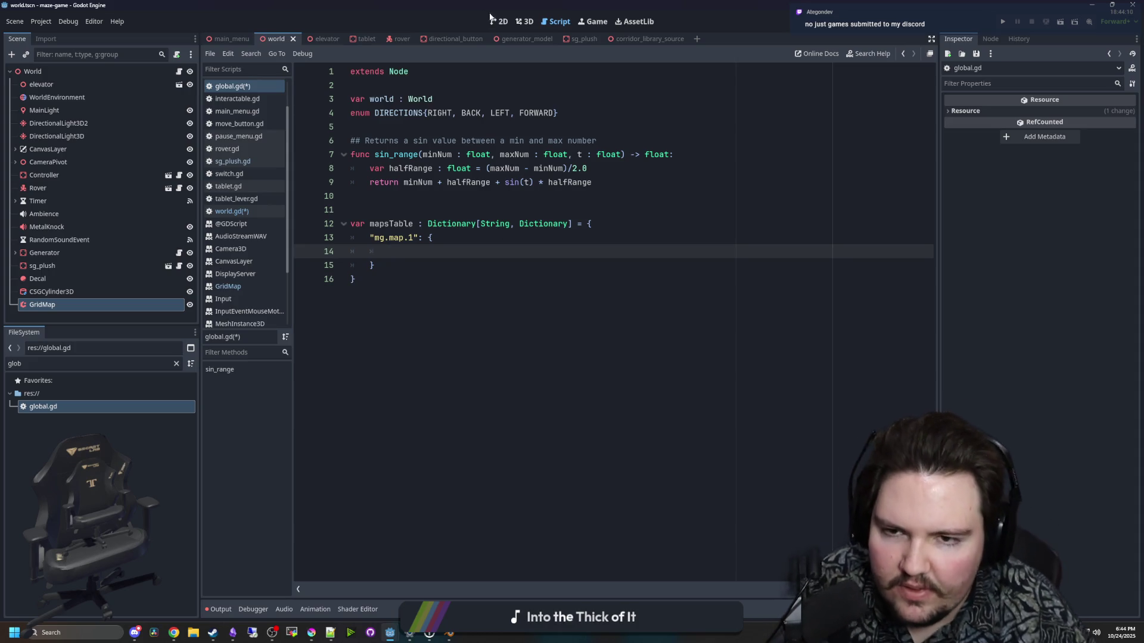
left_click(453, 238)
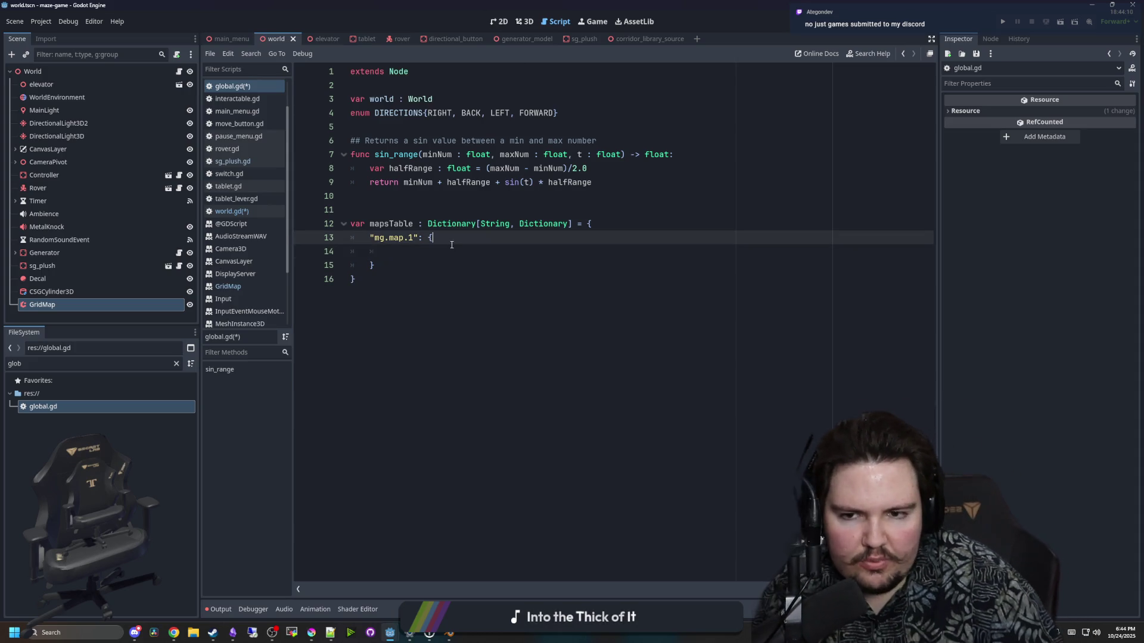
left_click(475, 263)
left_click(497, 250)
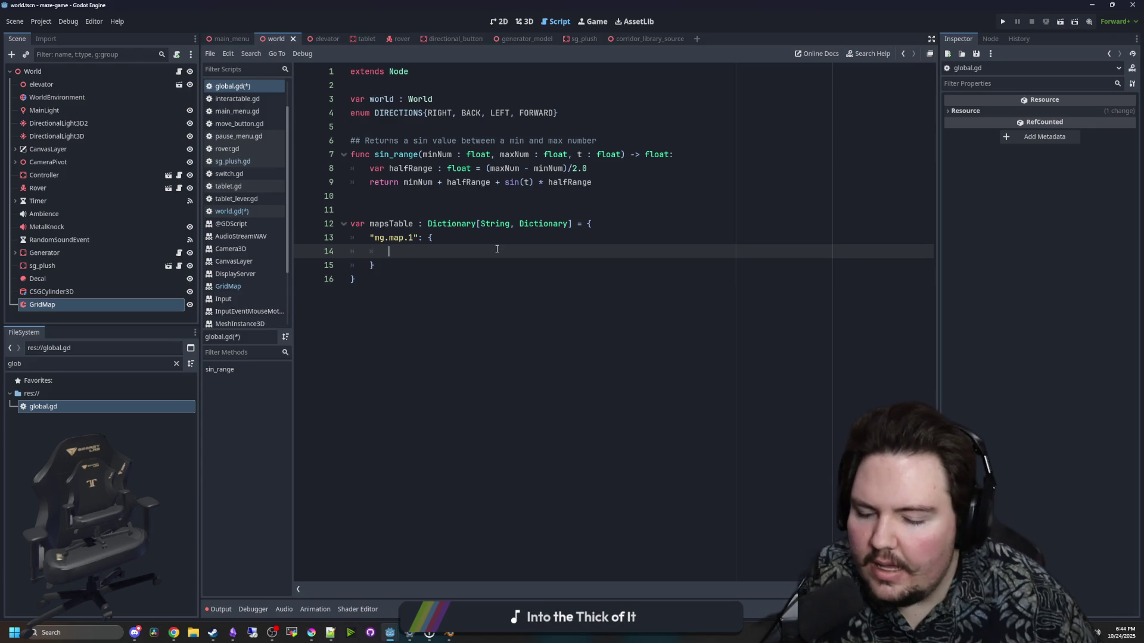
left_click(572, 327)
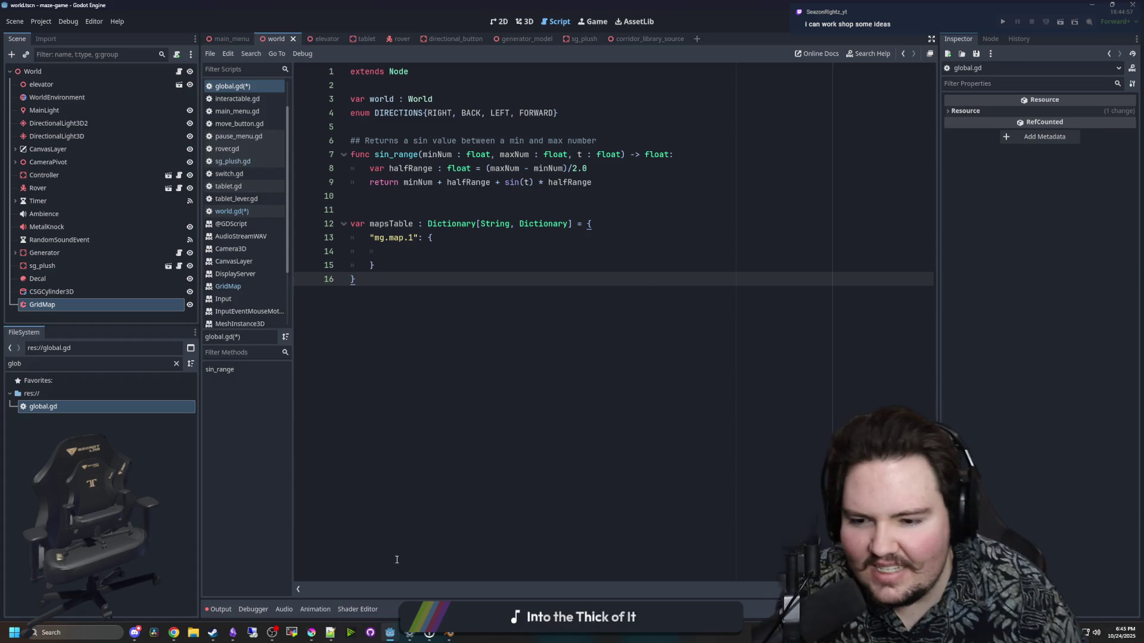
left_click(312, 633)
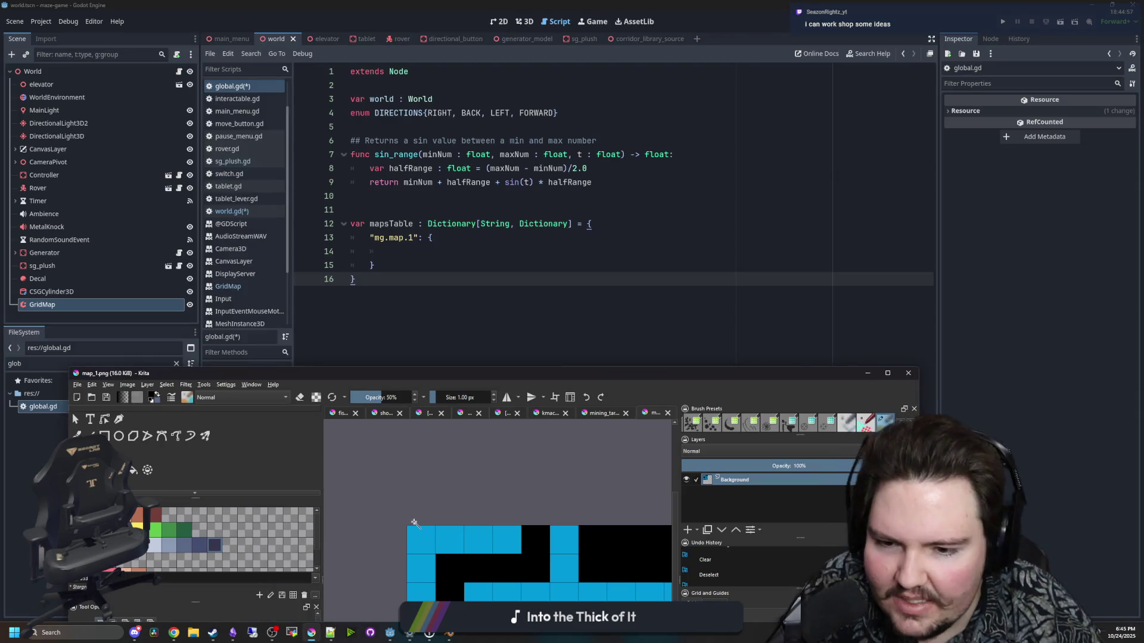
Maximize Krita to review the map_1 maze, then return to the mg.map.1 entry in global.gd
double_click(488, 373)
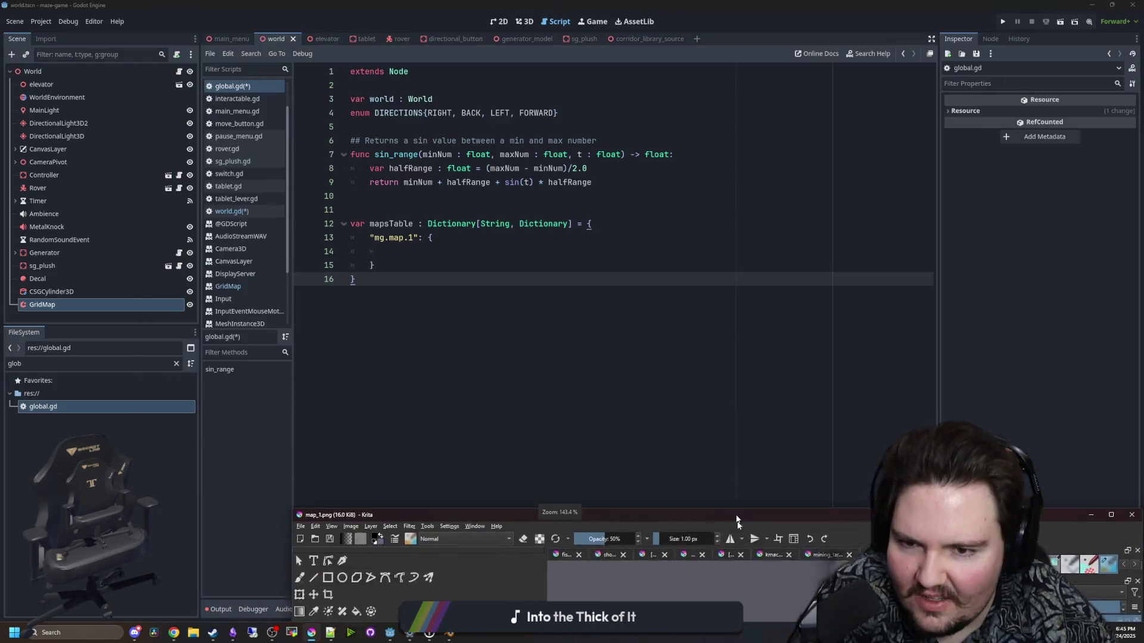
key("alt+Tab")
left_click(456, 255)
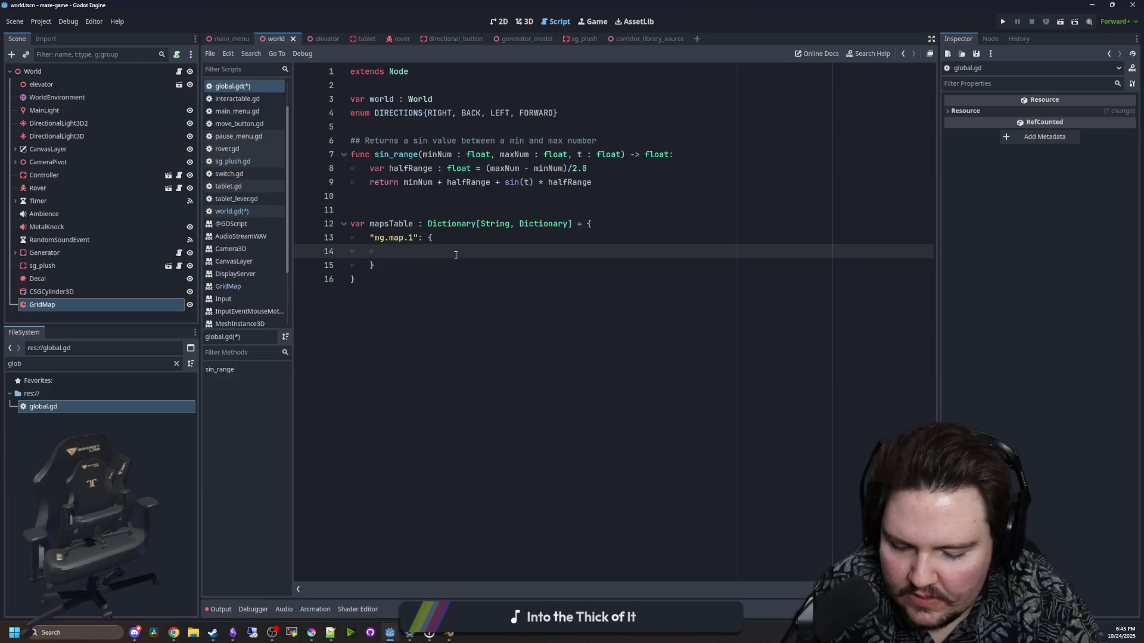
Give the mg.map.1 entry "Image": preload("res://Maps/map_1.png") and save global.gd
type("\"Image\"")
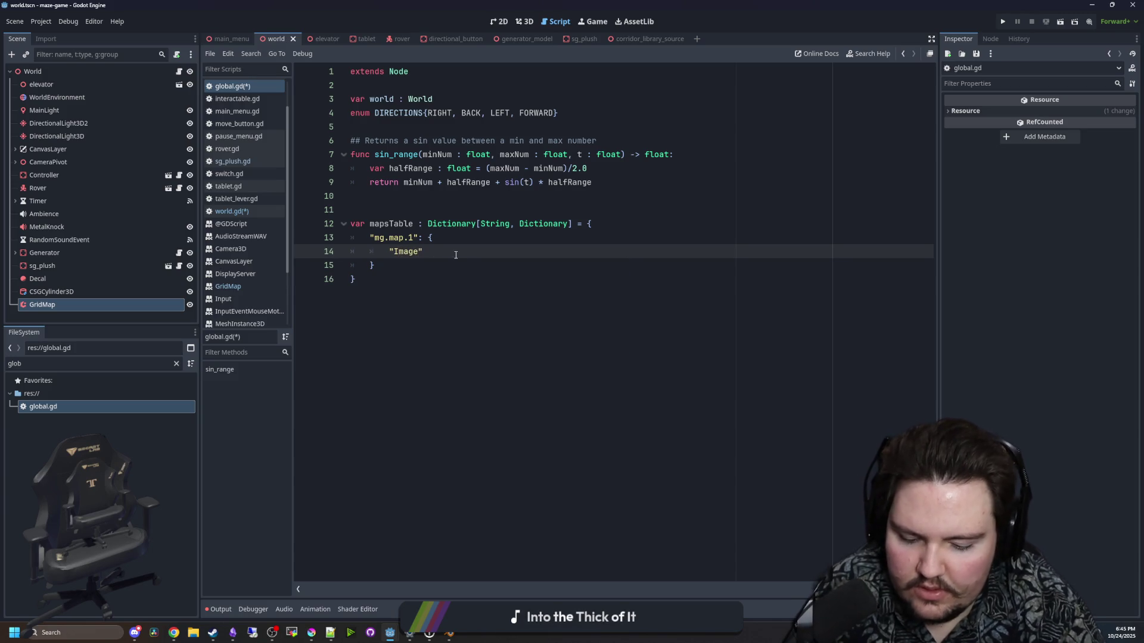
key("BackSpace")
key("BackSpace")
key("BackSpace")
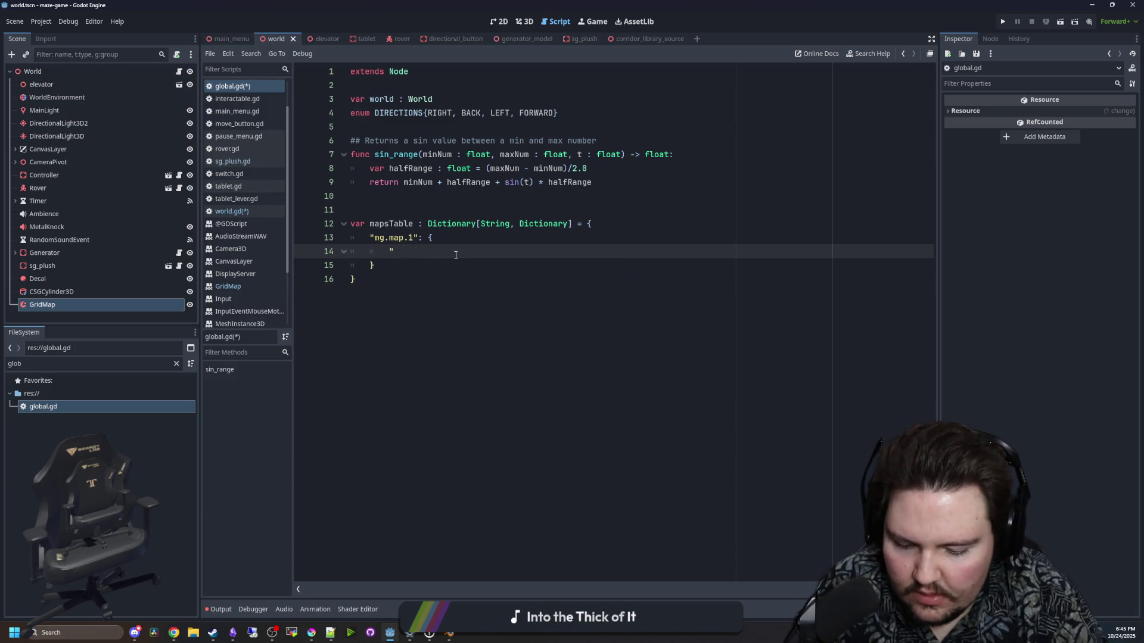
type("Image\": preload(\"map")
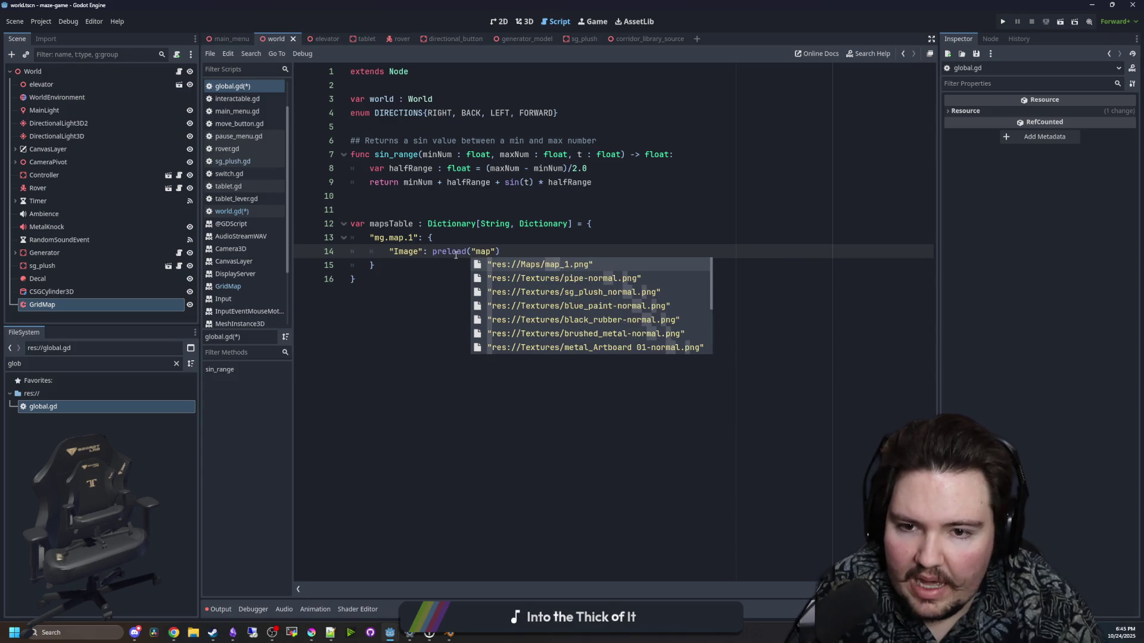
key("Return")
left_click(557, 299)
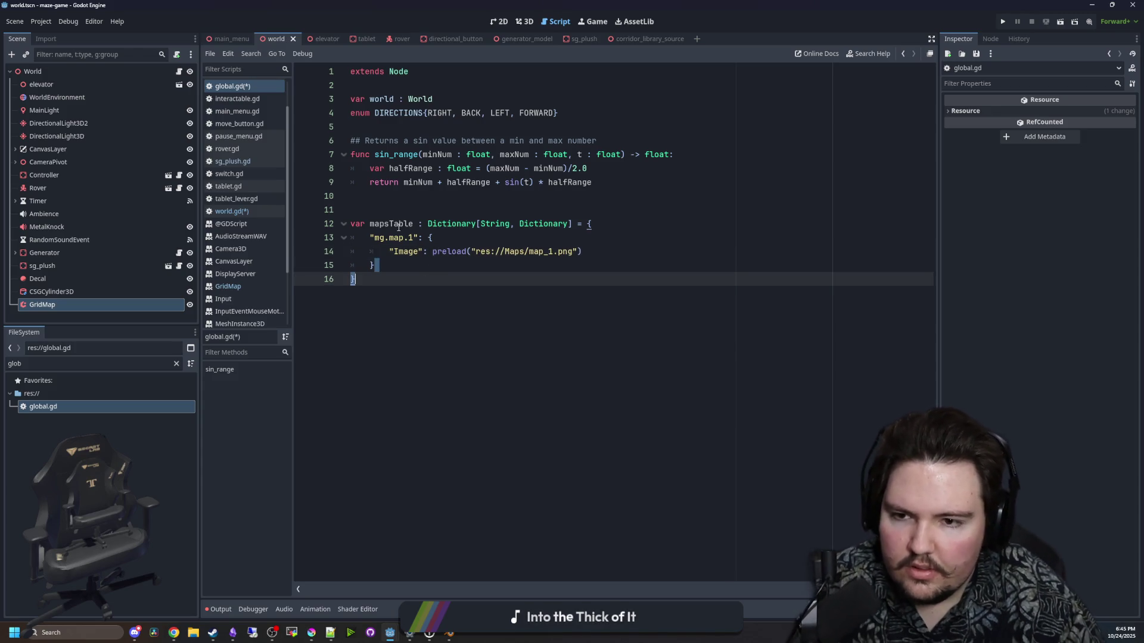
left_click_drag(413, 238, 376, 238)
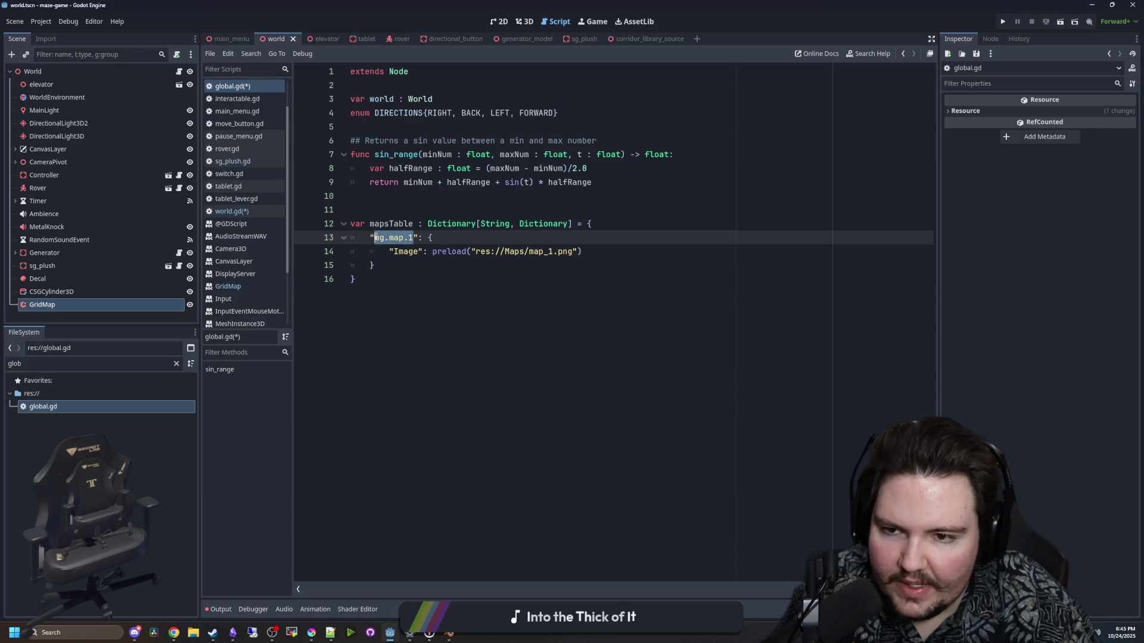
left_click(369, 196)
key("ctrl+s")
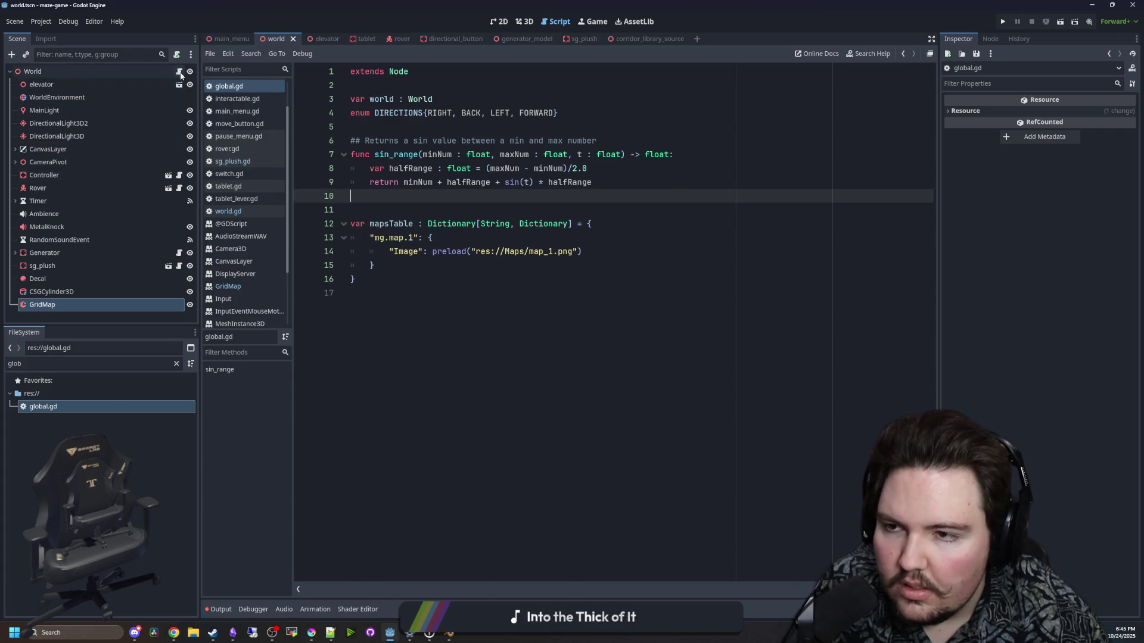
In world.gd, add the missing colon after generate_maze(mapID : String) and start its body
left_click(179, 72)
type(":")
key("Return")
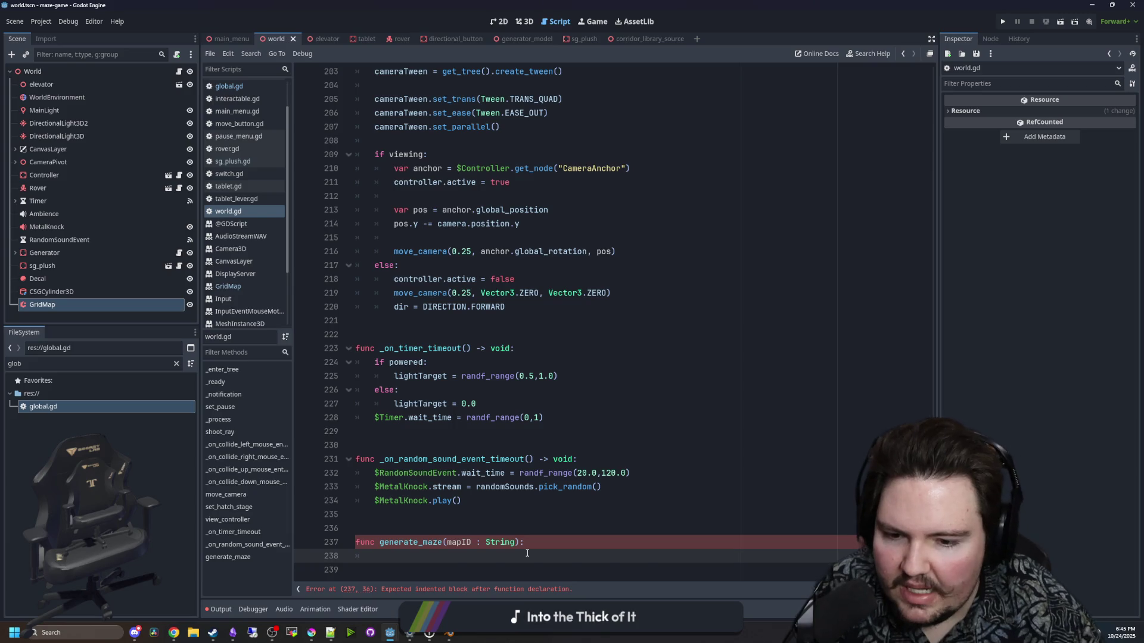
Scroll to _ready in world.gd and add blank lines below the pause menu line
left_click_drag(933, 542, 934, 51)
scroll(506, 364, "down", 5)
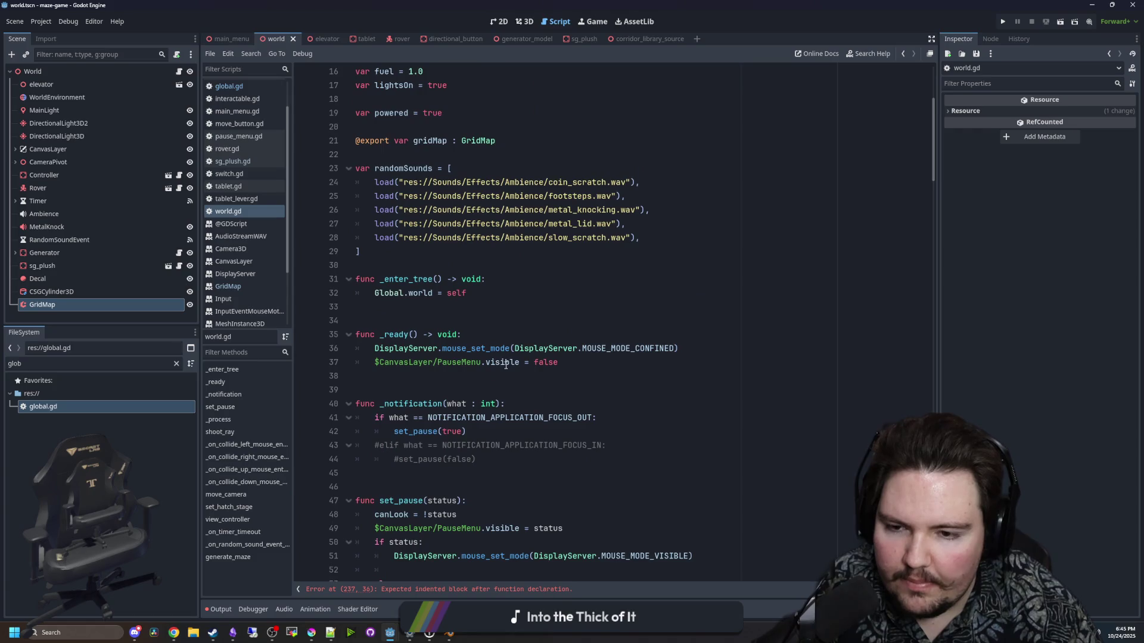
scroll(506, 364, "down", 1)
scroll(495, 352, "up", 4)
scroll(490, 344, "down", 1)
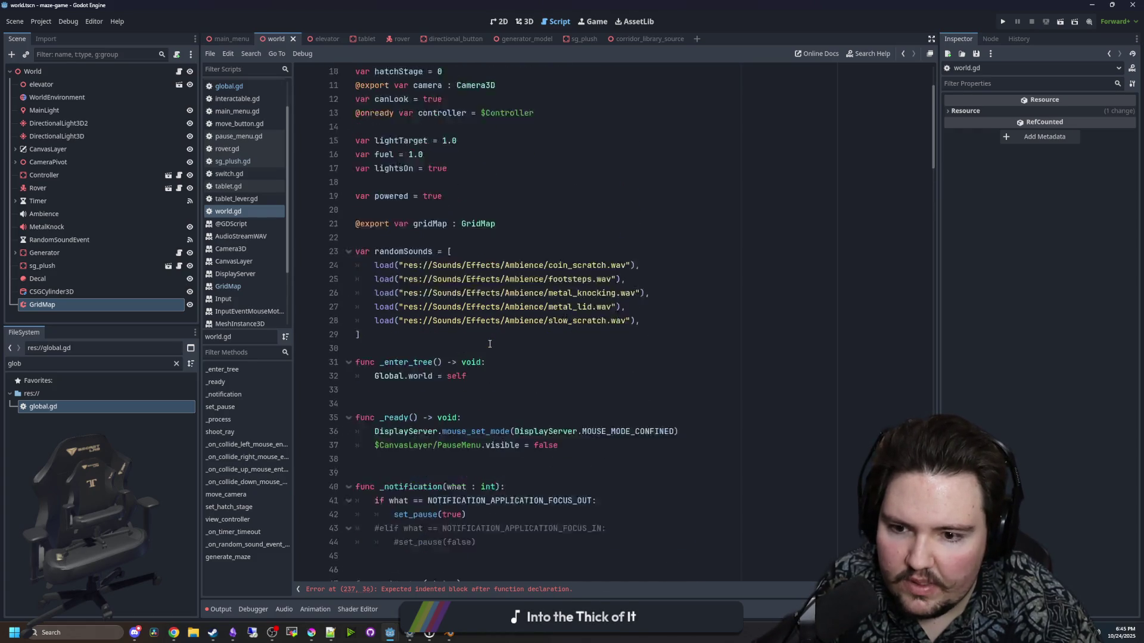
scroll(490, 344, "down", 3)
left_click(594, 321)
key("Return")
key("Return")
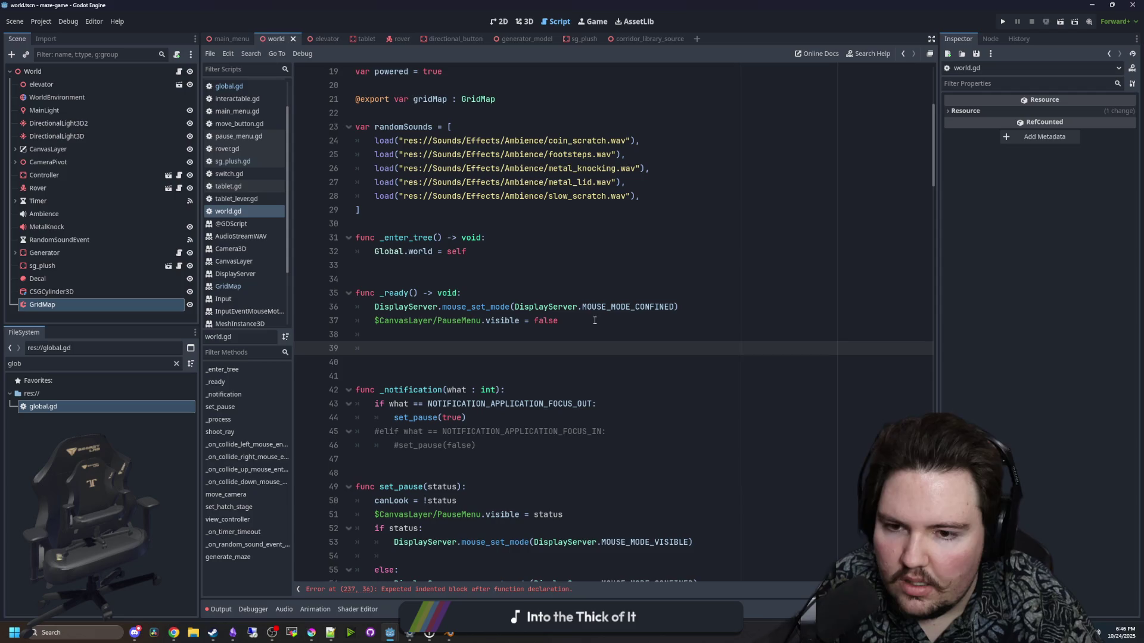
Write generate_maze(Global.mapsTable["mg.map.1"]) on line 39 and jump to generate_maze's definition
type("gen")
key("Return")
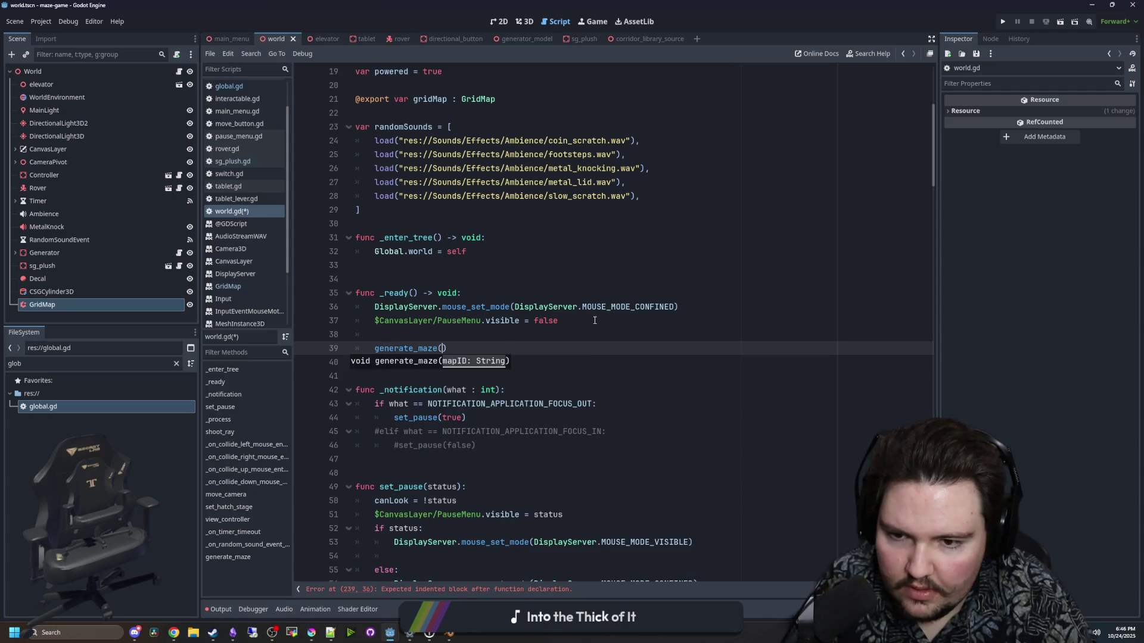
type("Global")
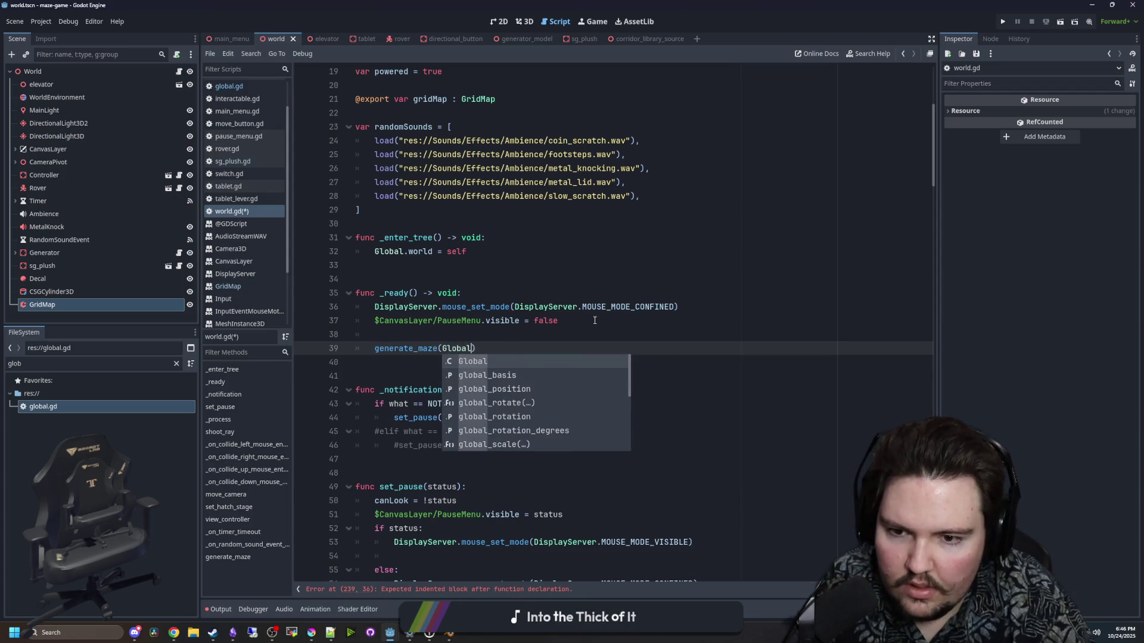
type(".map")
key("Return")
type(".")
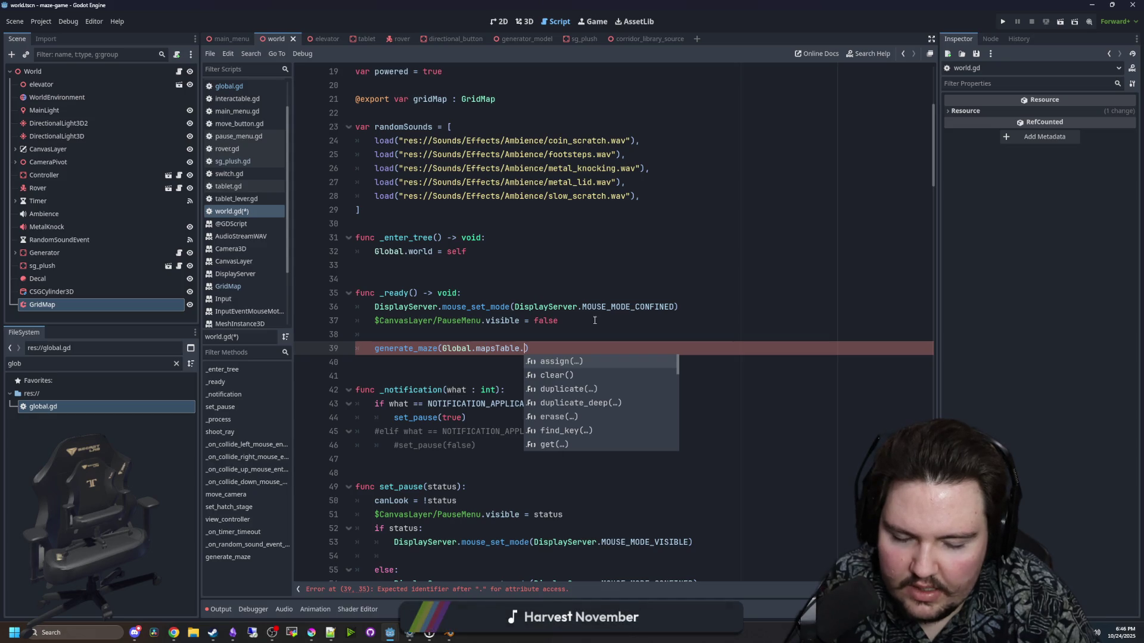
key("BackSpace")
type("Starground:")
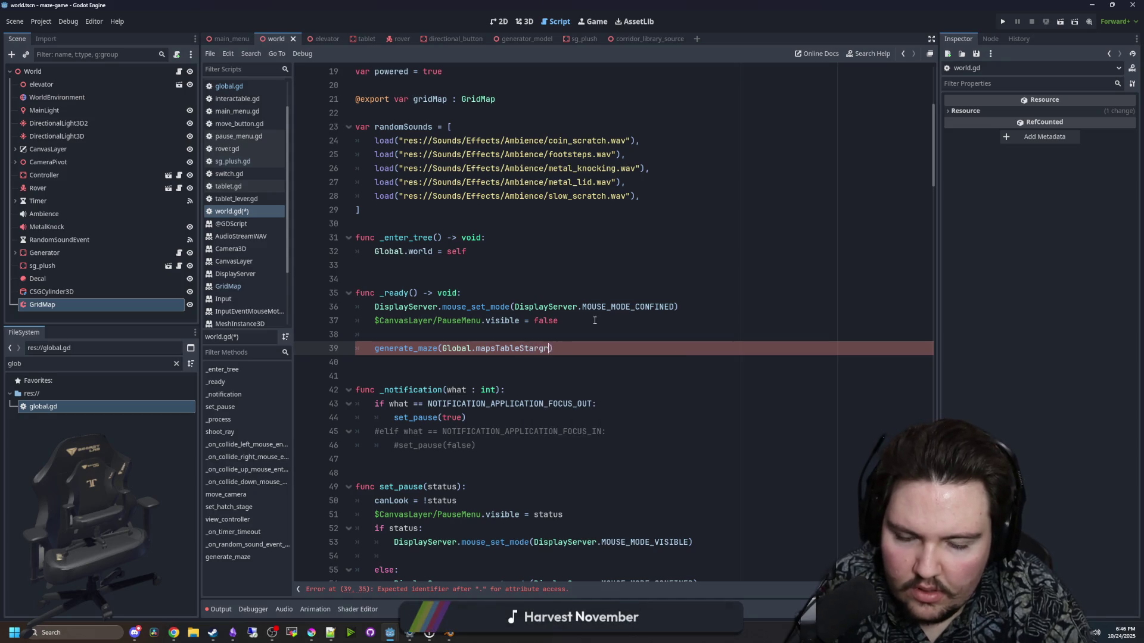
key("BackSpace")
key("BackSpace")
key("BackSpace")
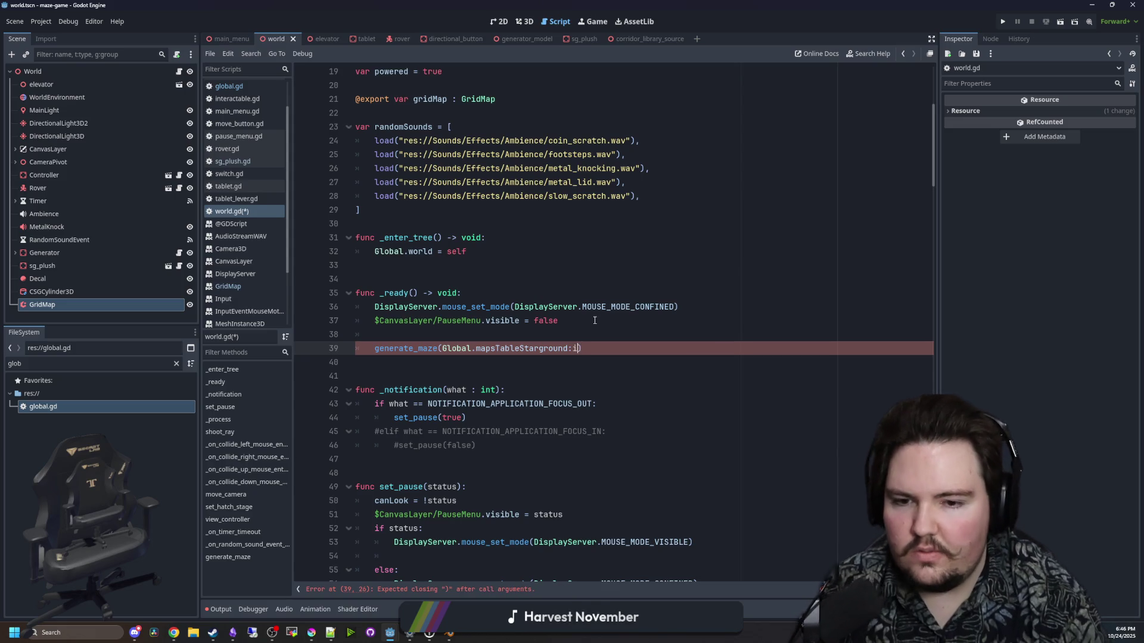
type("[\"")
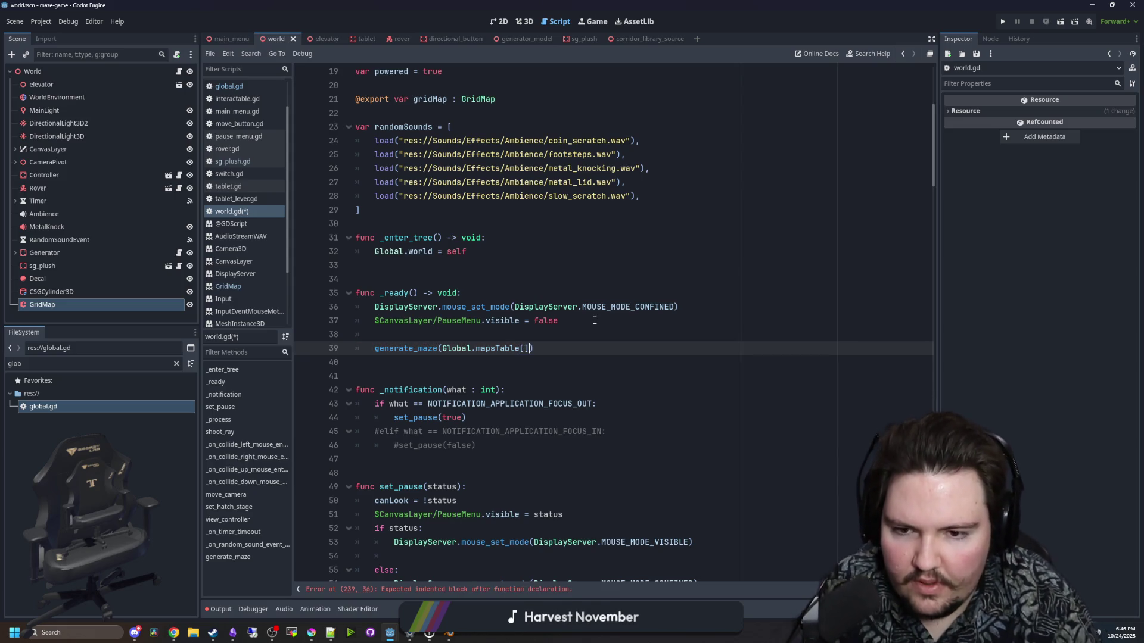
type("mg.")
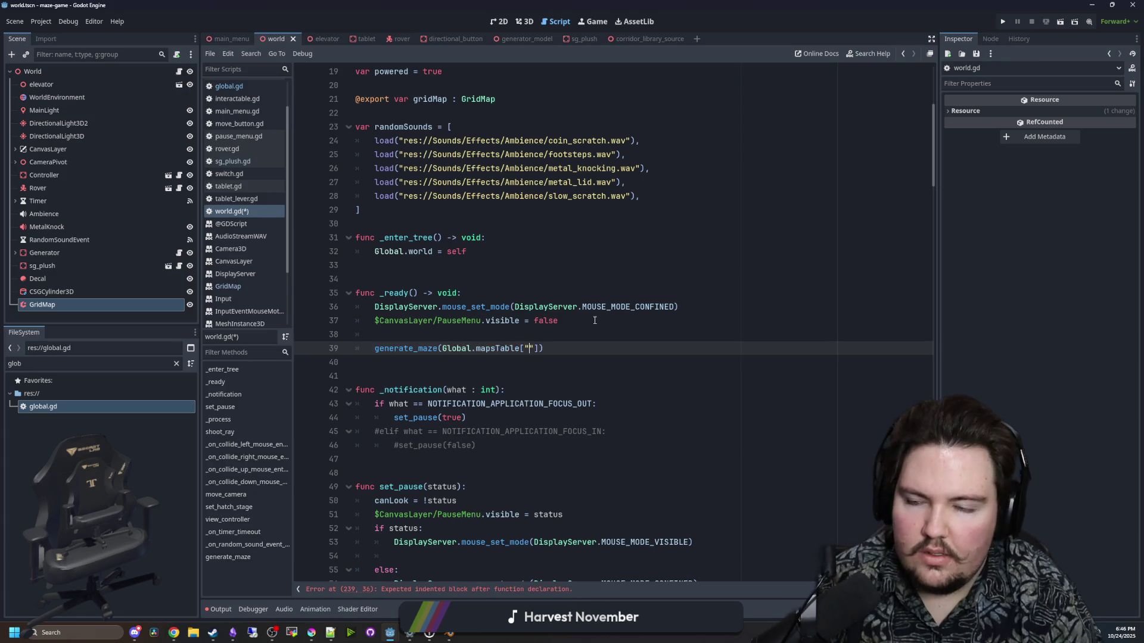
type("map")
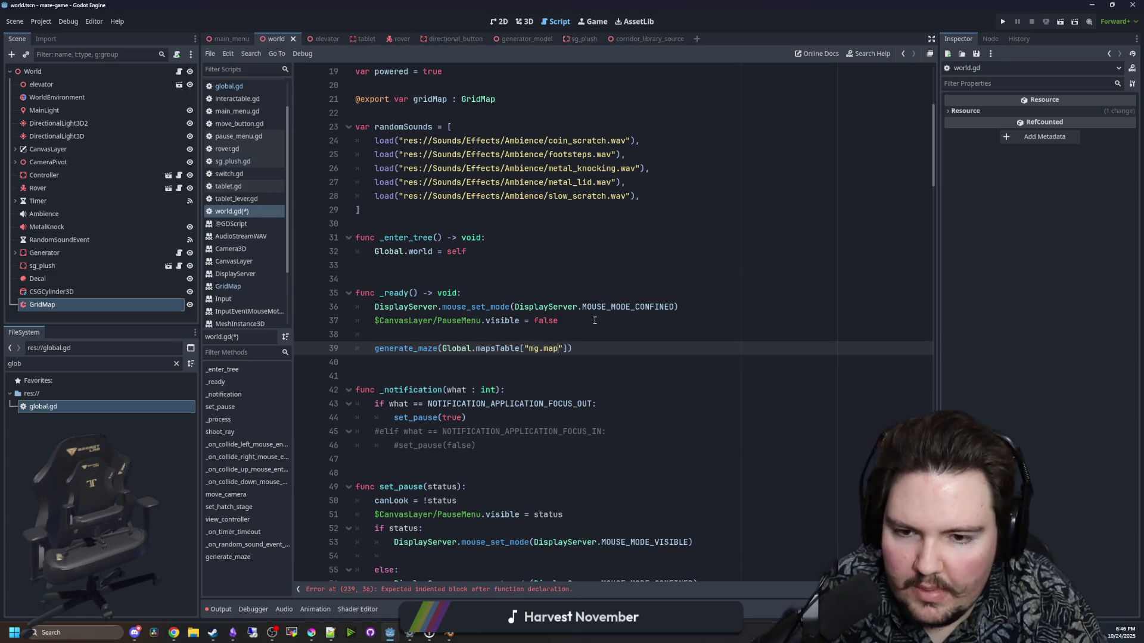
type(".1")
left_click(595, 321)
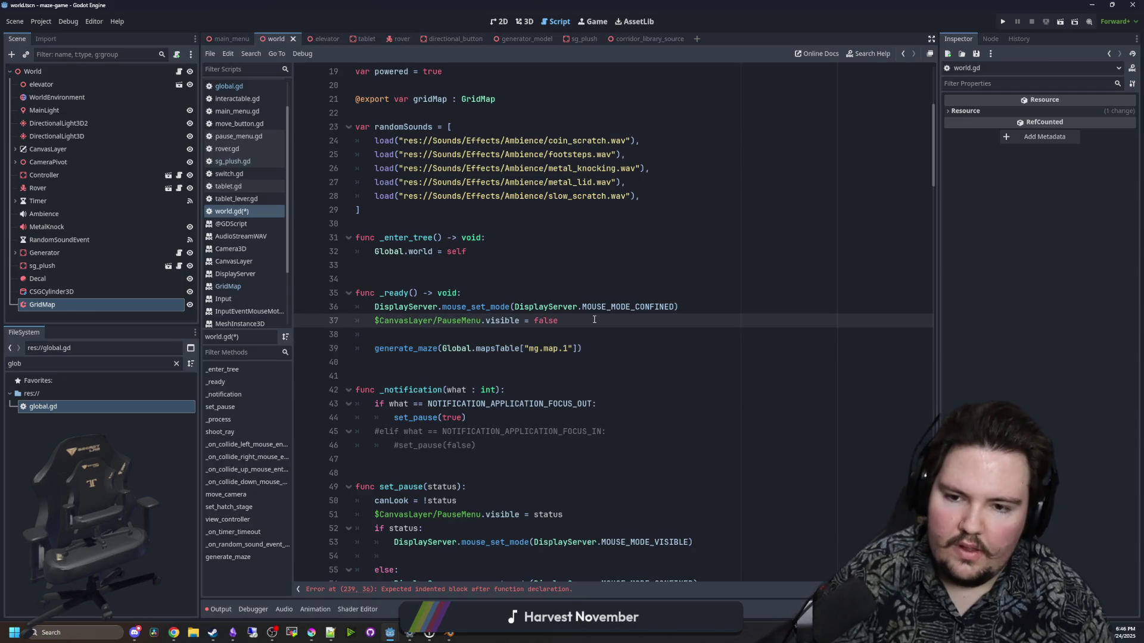
left_click(549, 337)
left_click(404, 351, "ctrl")
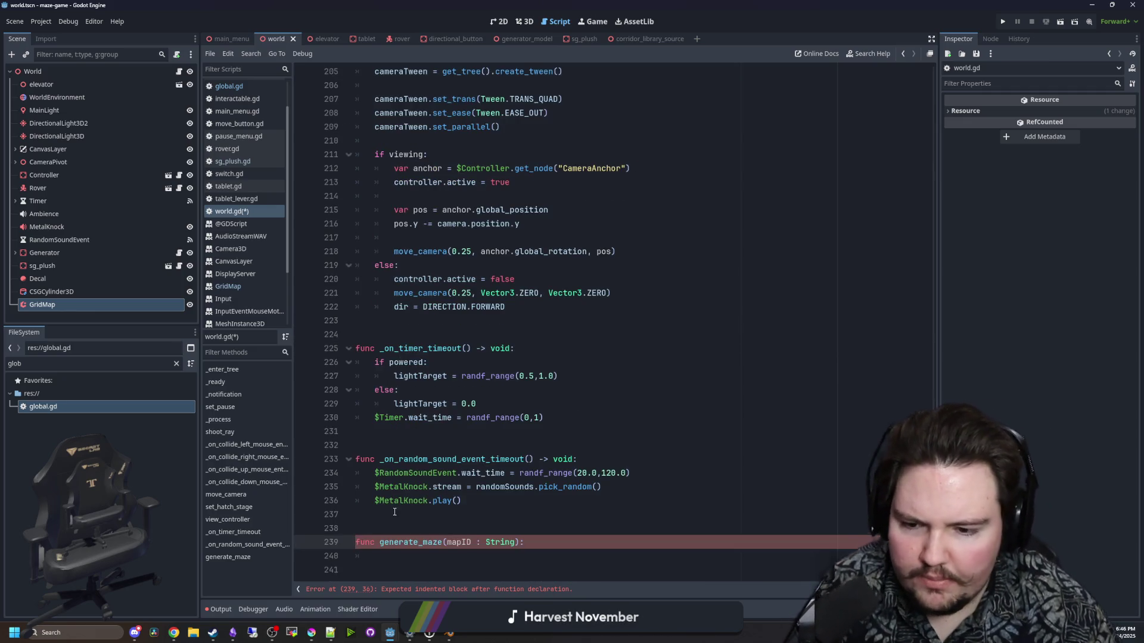
Fill generate_maze with var mapData = Global.mapsTable.get(mapID) and var mapImage = mapData.Image
left_click(402, 569)
left_click(402, 555)
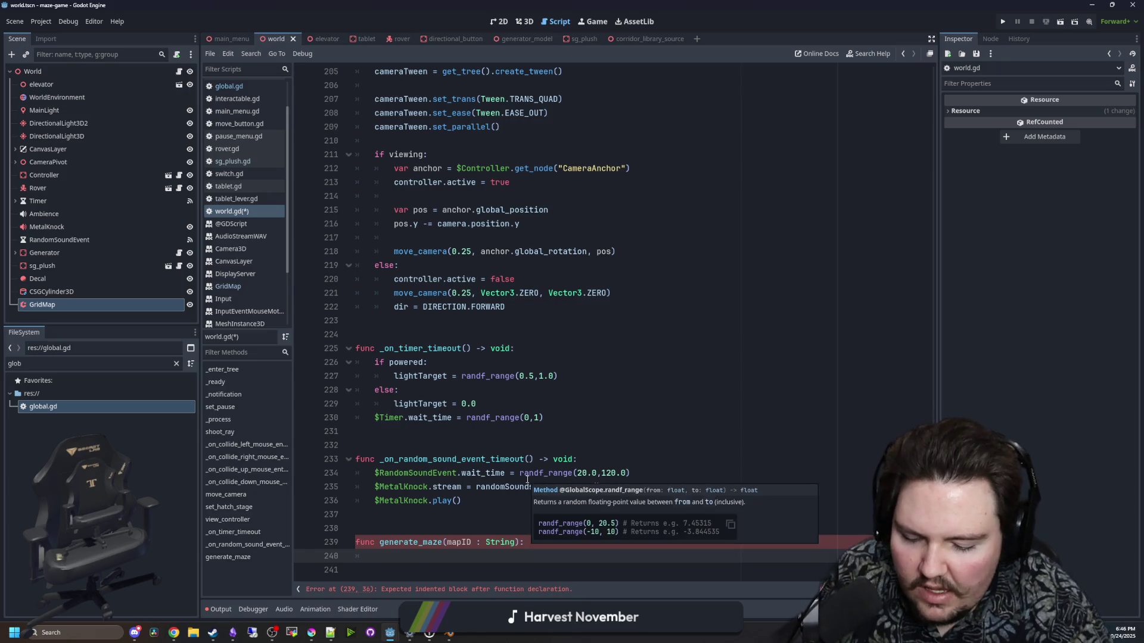
type("var img =")
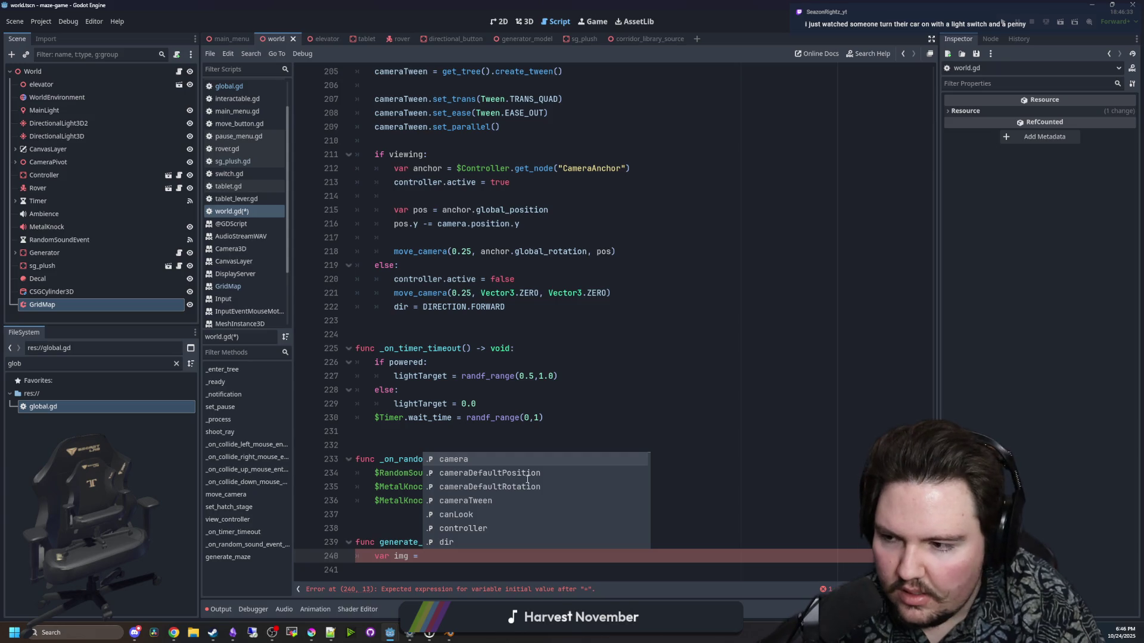
key("BackSpace")
key("BackSpace")
key("BackSpace")
type("mapData")
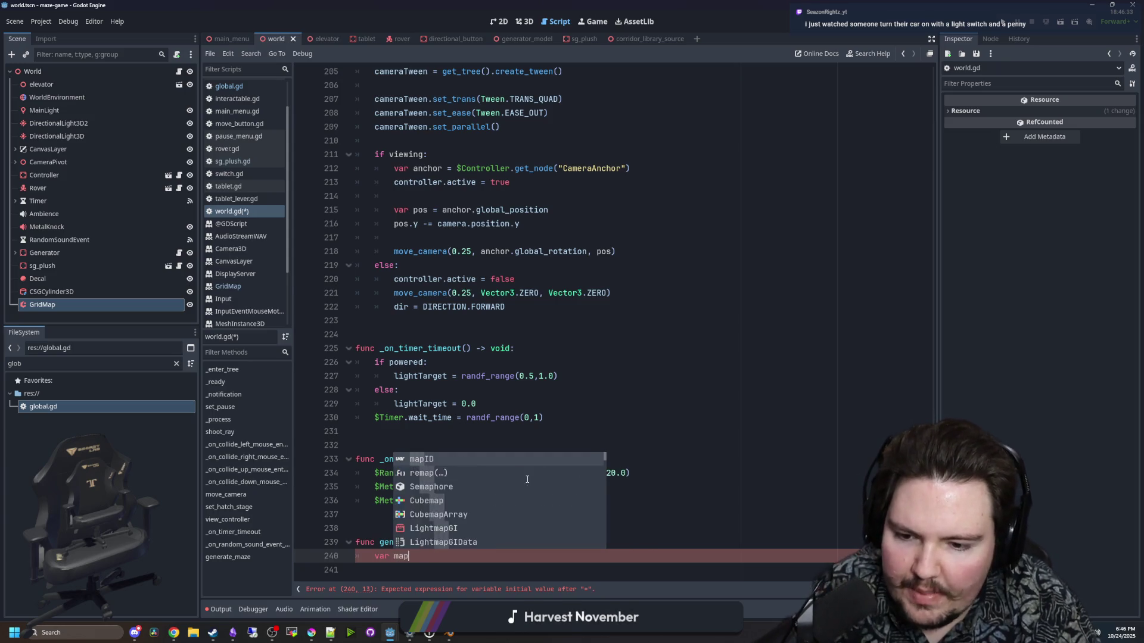
type(" = Global.m")
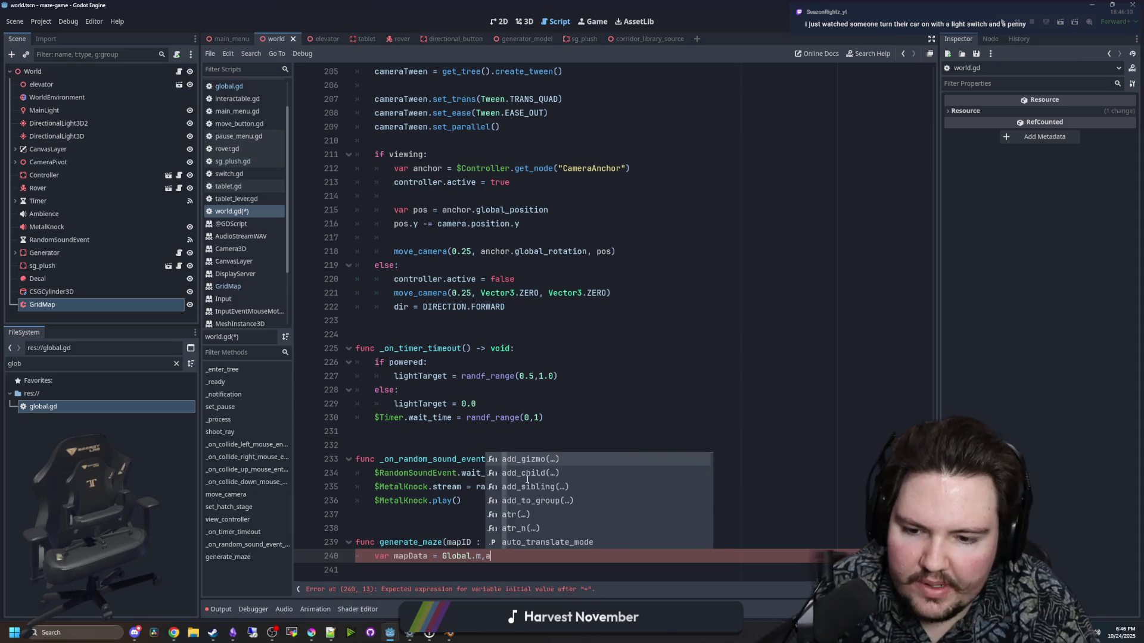
type("apsTable.get")
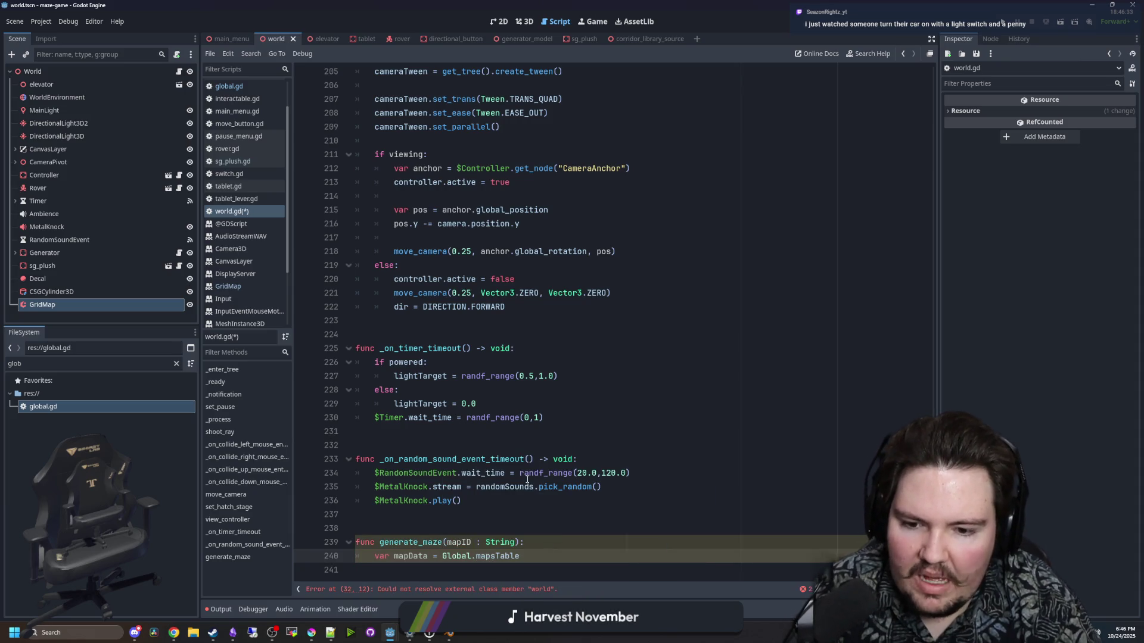
type("(mapID)")
key("Return")
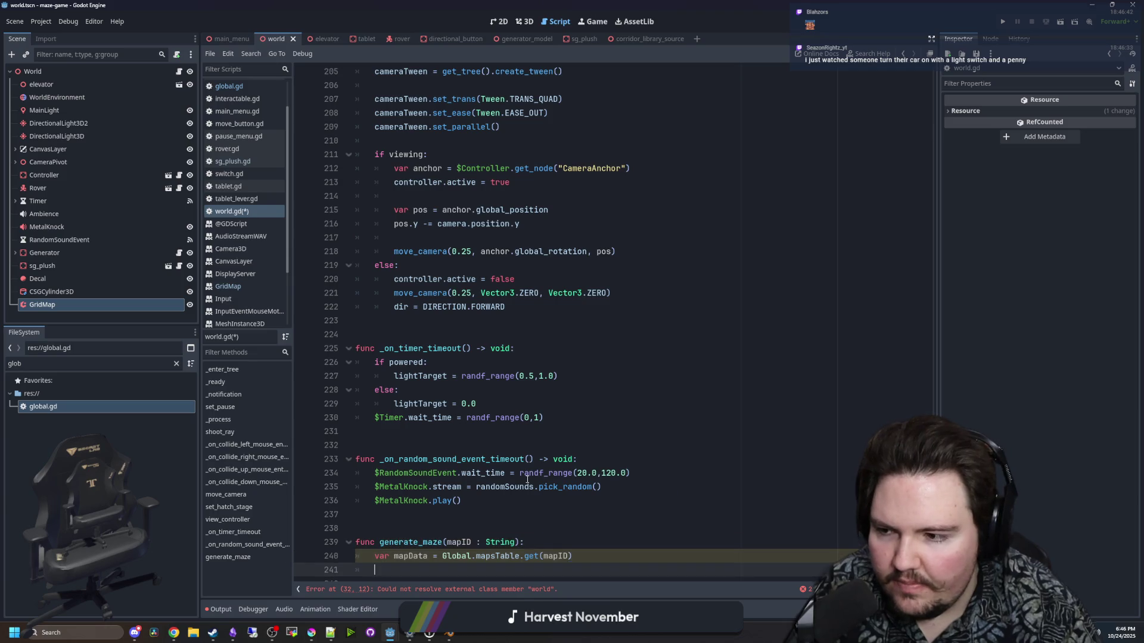
scroll(475, 542, "down", 1)
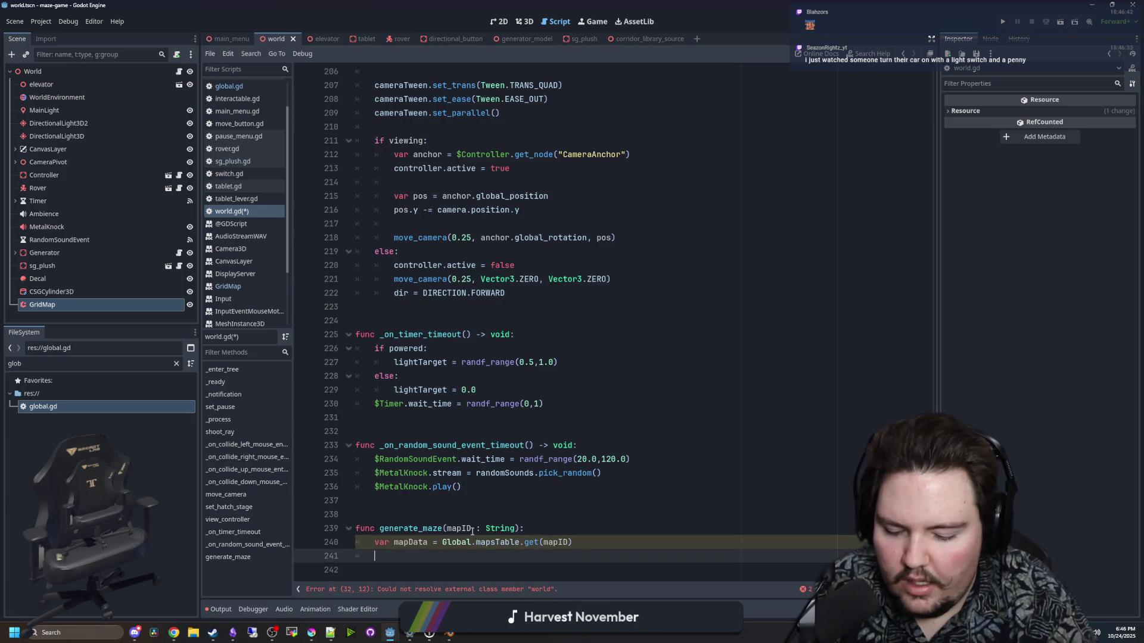
type("var mapImage =")
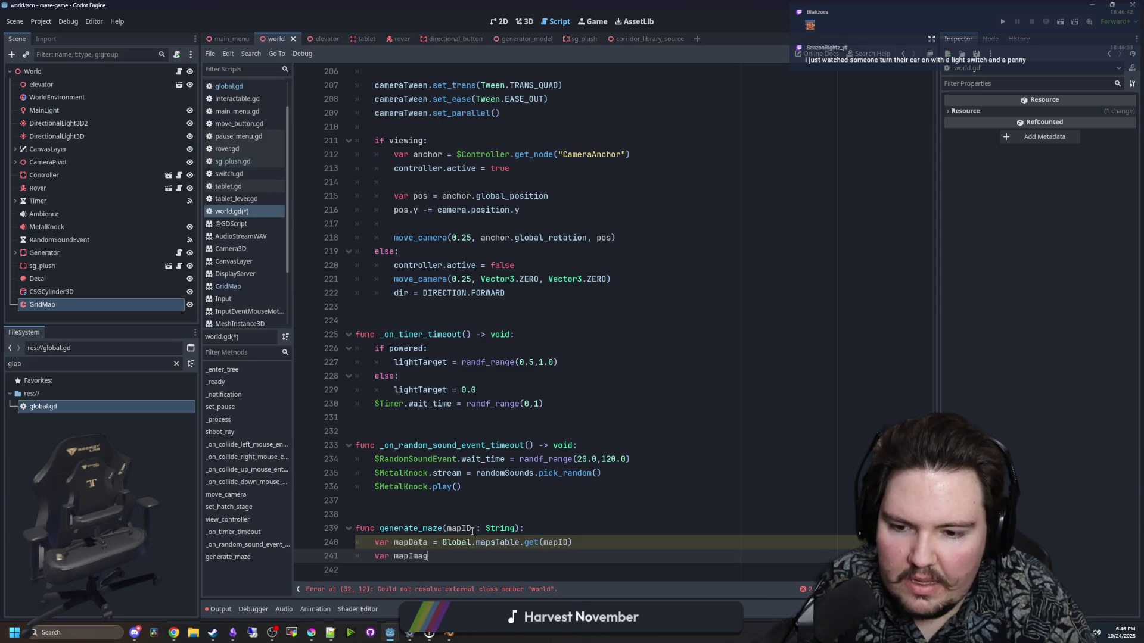
type(" mapData.Image")
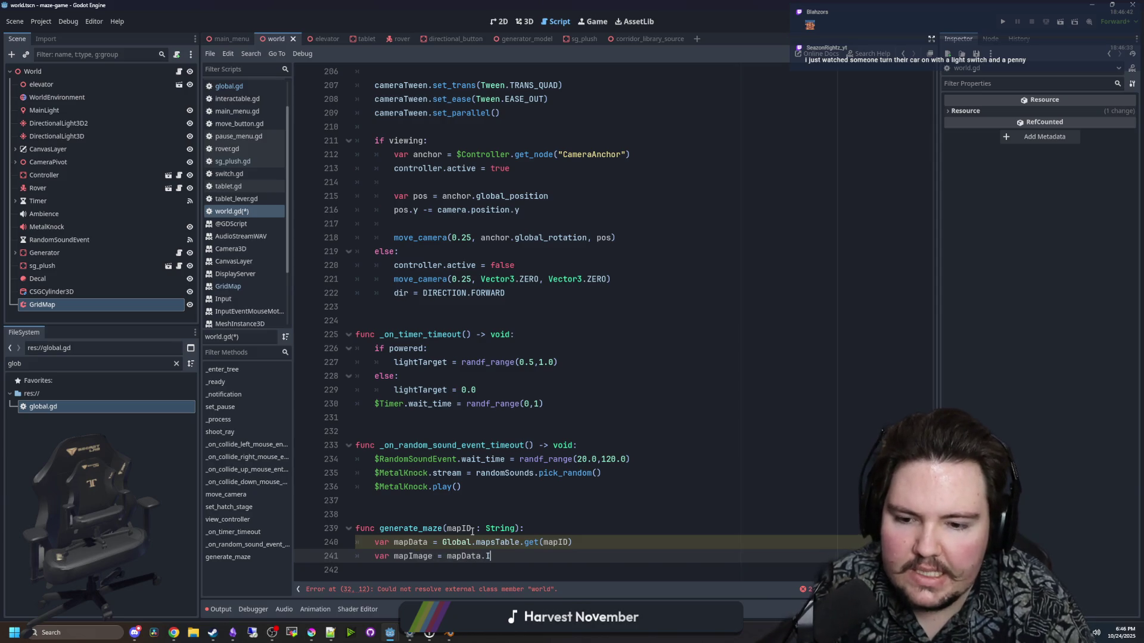
Annotate mapImage with the Image type, making it var mapImage : Image = mapData.Image
left_click(472, 529)
left_click(523, 516)
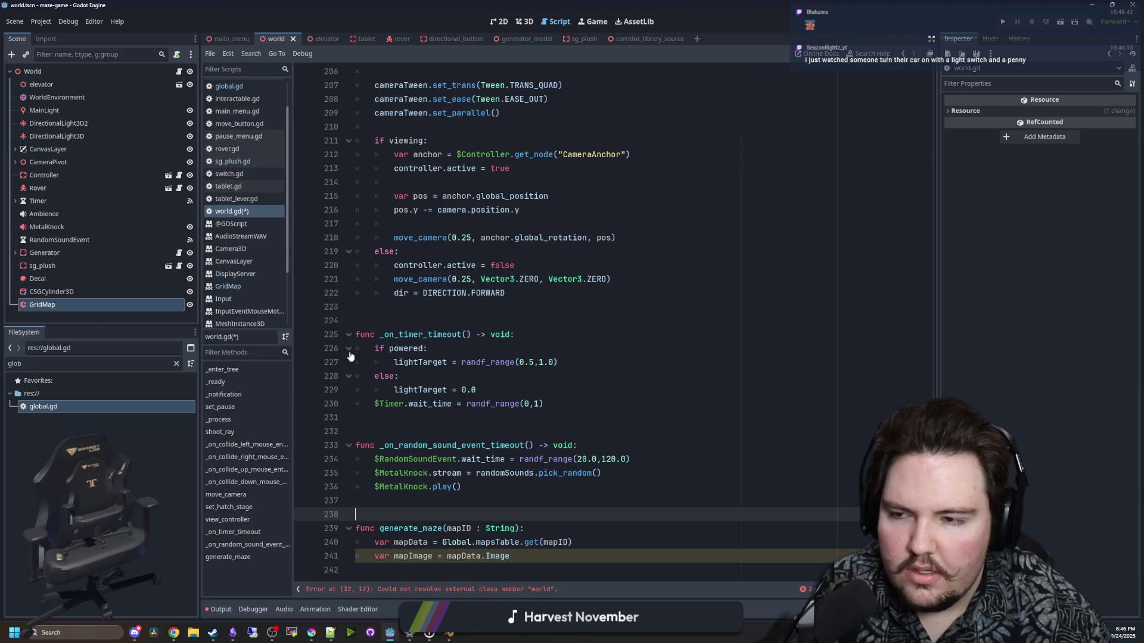
left_click(518, 555)
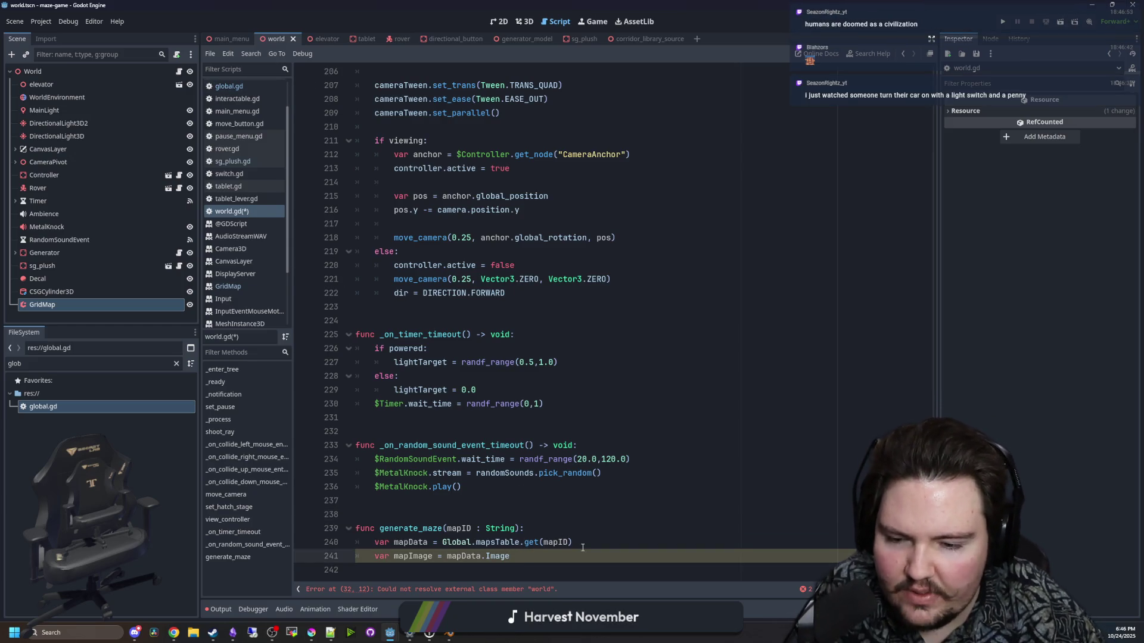
type(".image")
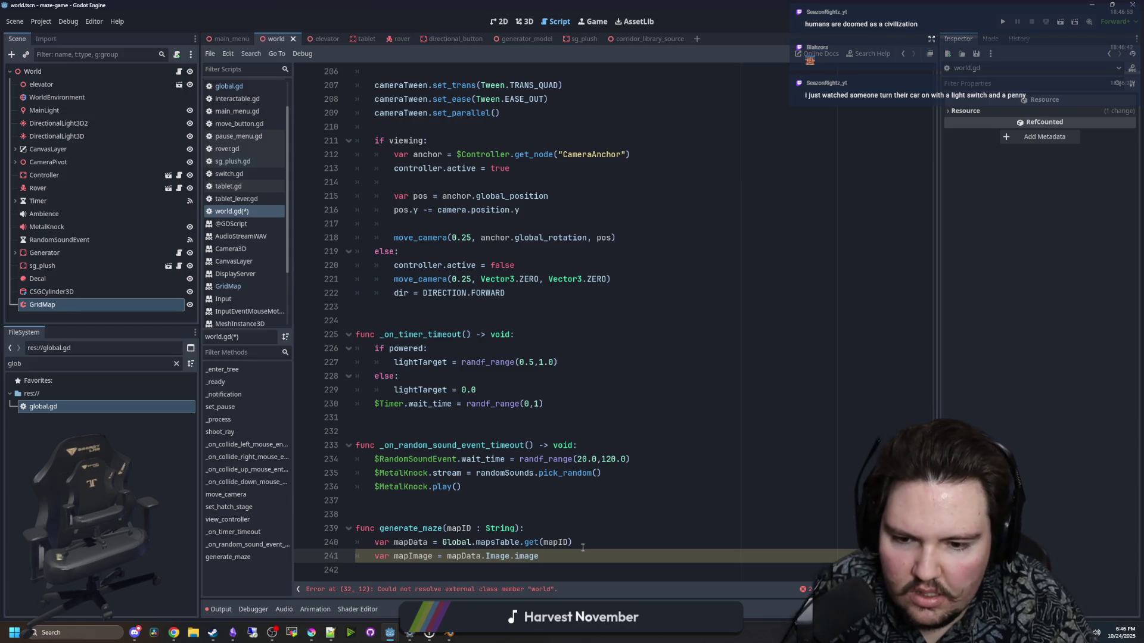
key("BackSpace")
key("BackSpace")
key("BackSpace")
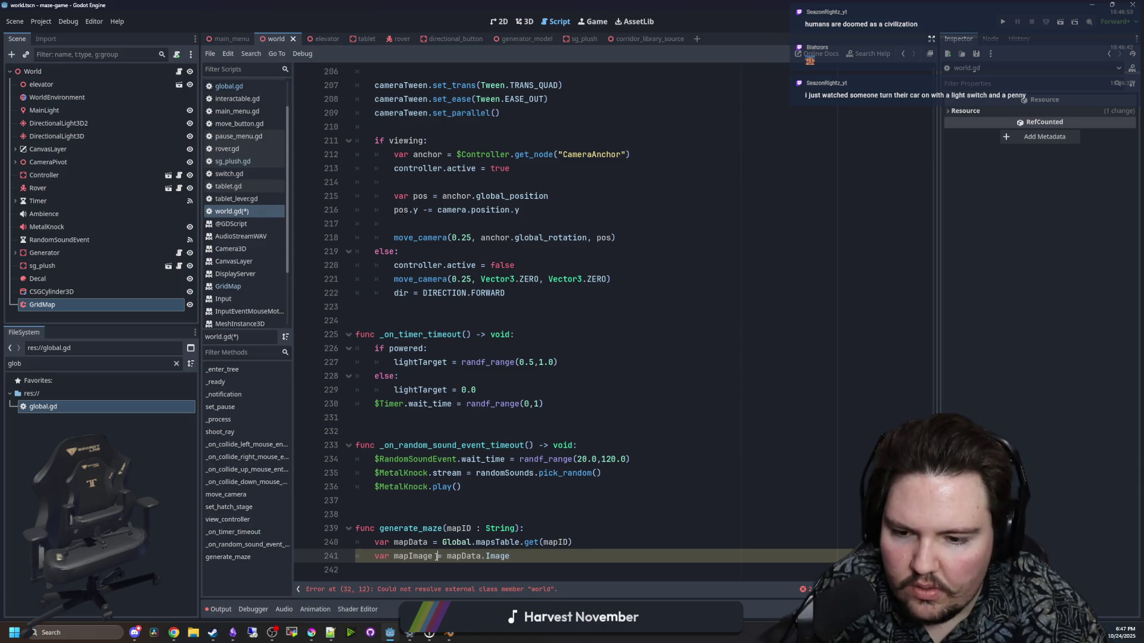
key("ctrl+Left")
key("ctrl+Left")
key("ctrl+Left")
type(": i")
key("BackSpace")
type("Im")
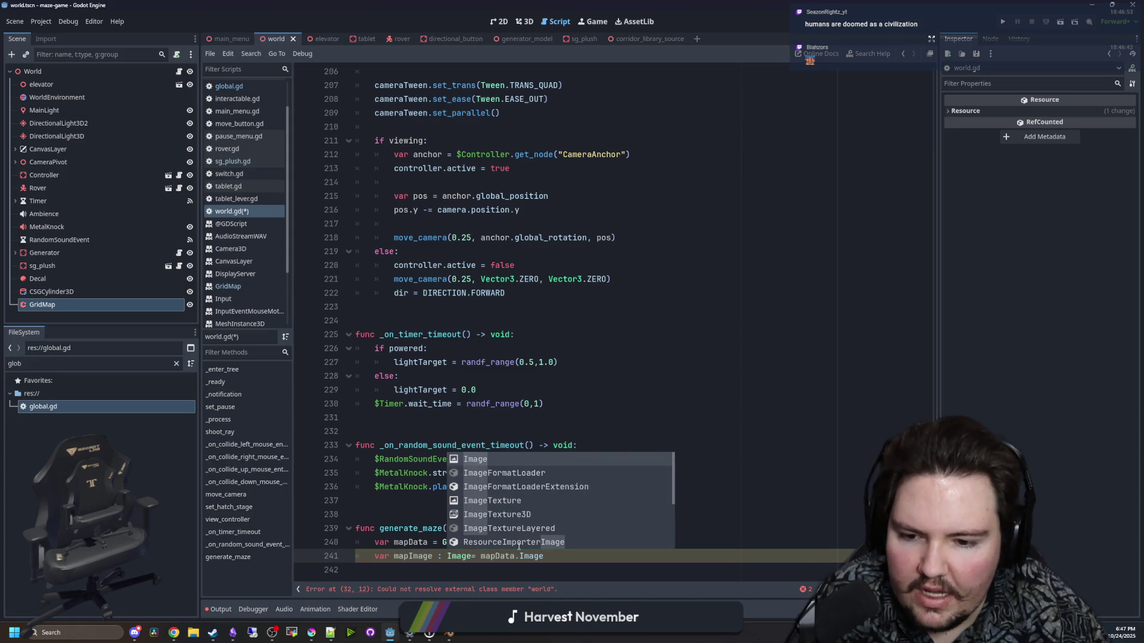
left_click(513, 563)
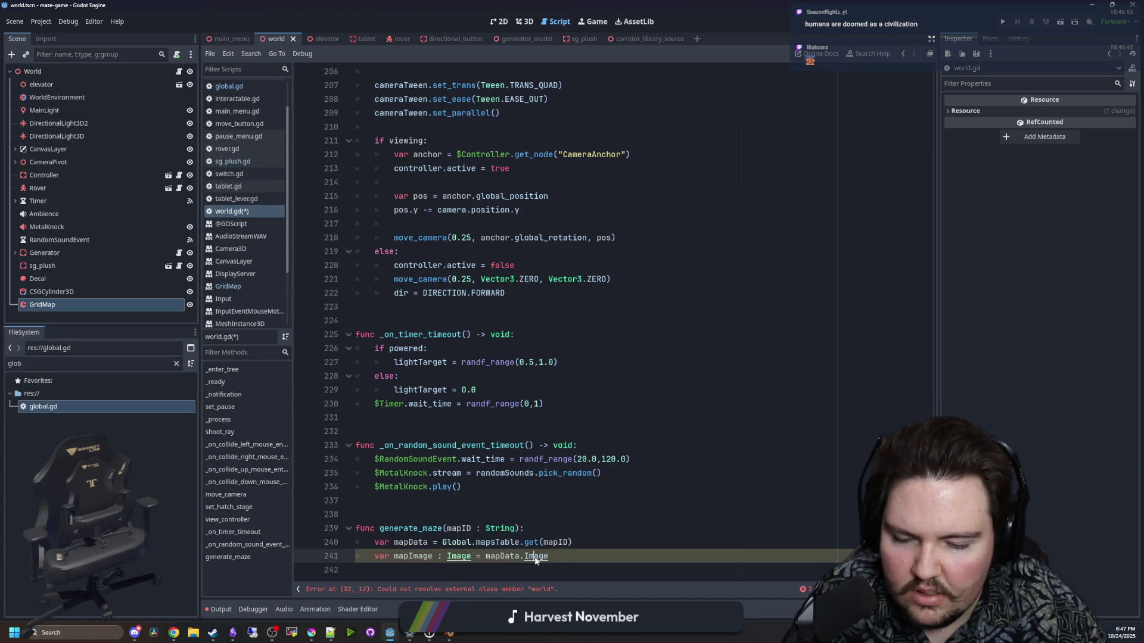
left_click(459, 556, "ctrl")
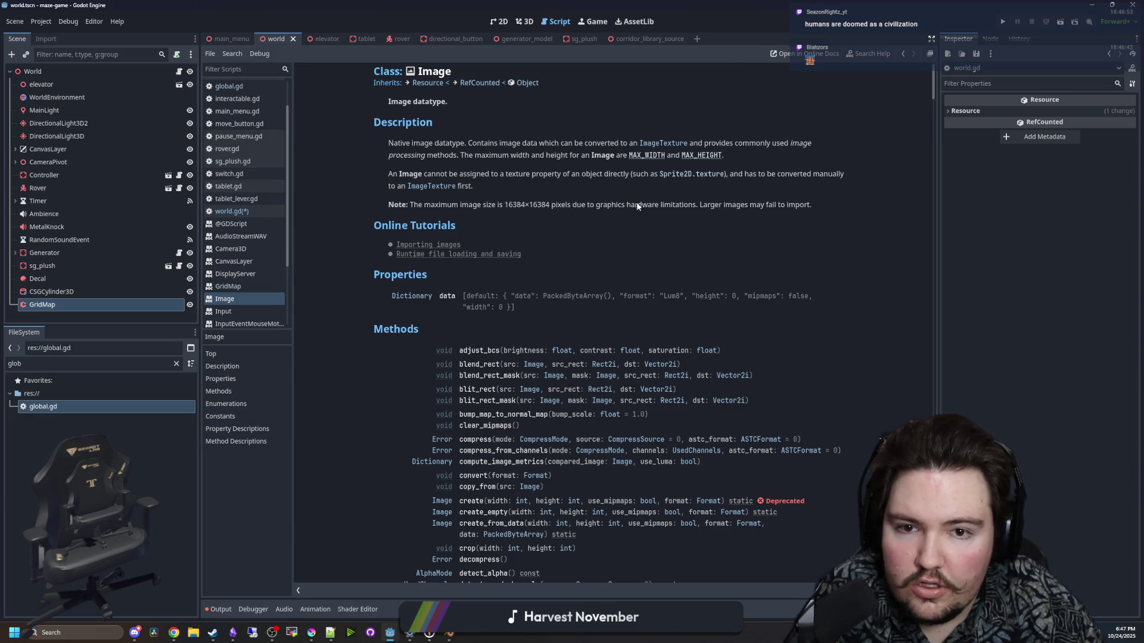
Read the ImageTexture and Texture2D class documentation, then go back to world.gd
left_click(677, 143)
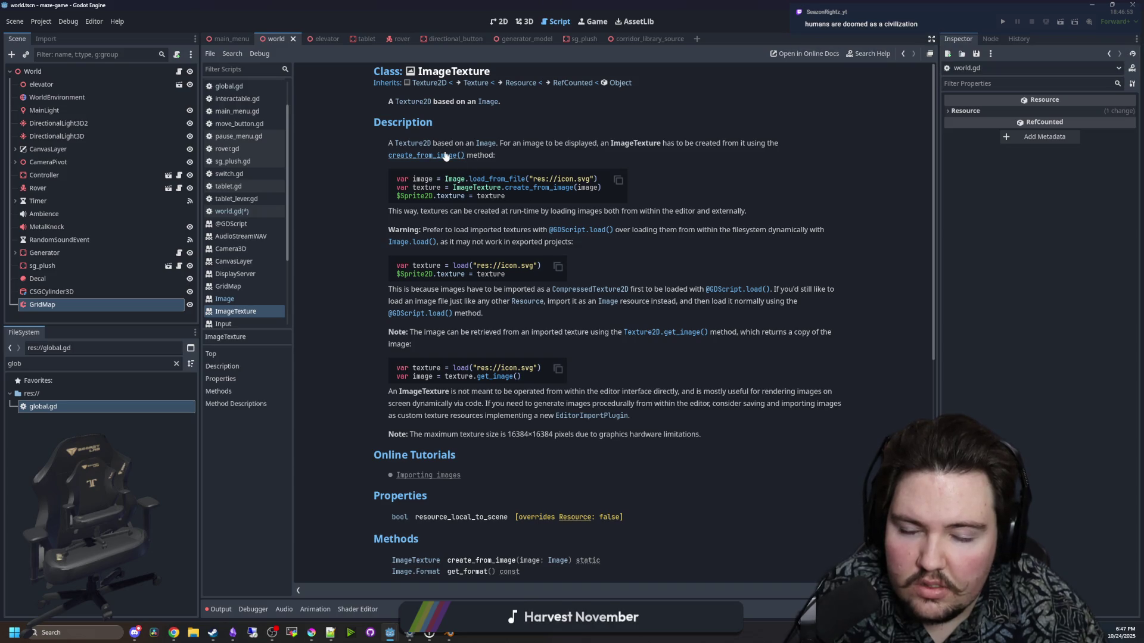
left_click(413, 143)
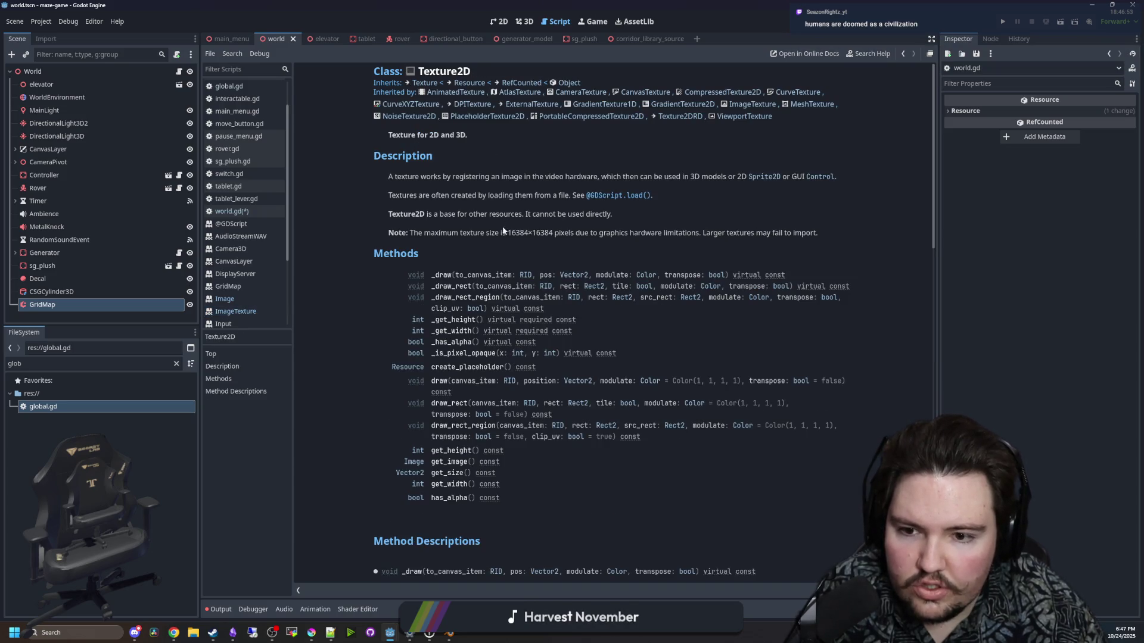
key("alt+Left")
key("alt+Left")
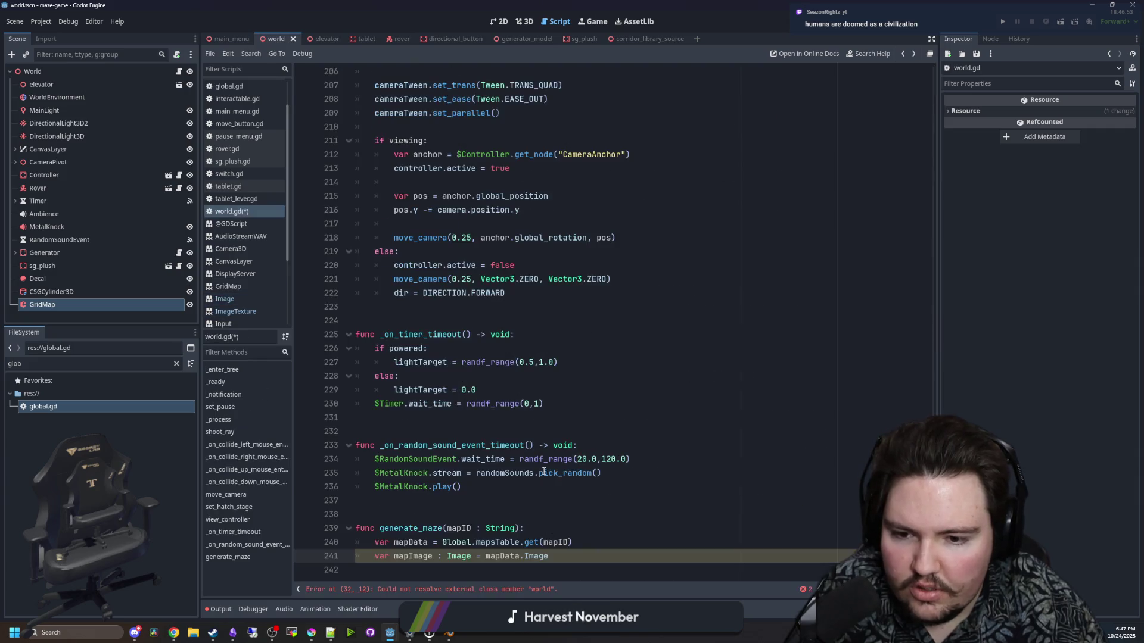
Append .get_image() to mapData.Image on line 241 and start a new line below
left_click(566, 551)
type(".get_ioma")
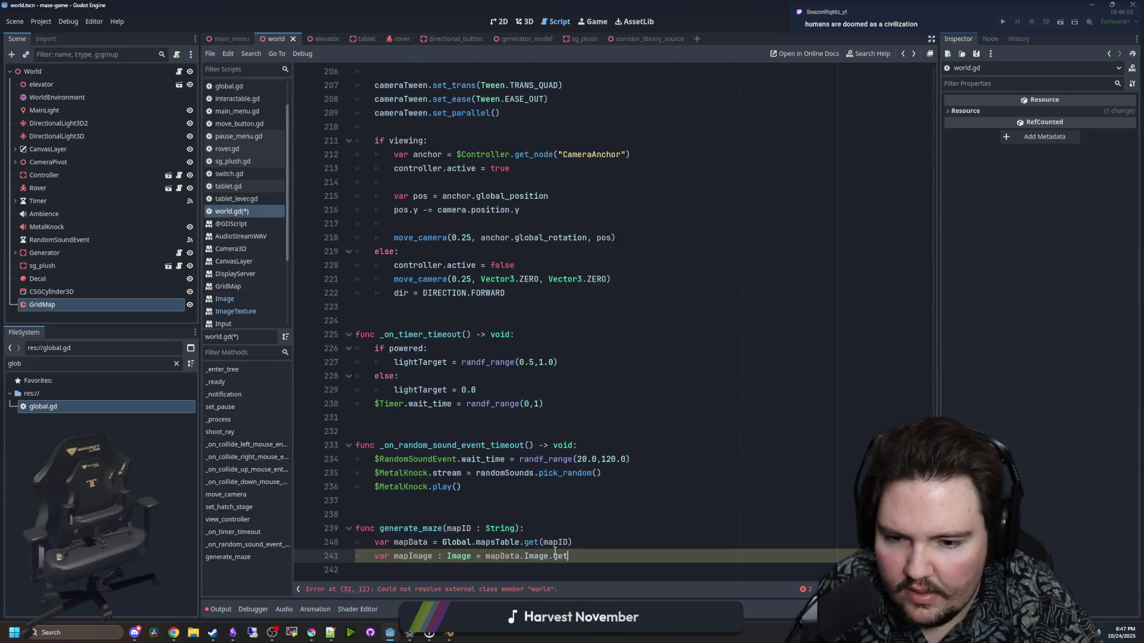
key("BackSpace")
key("Return")
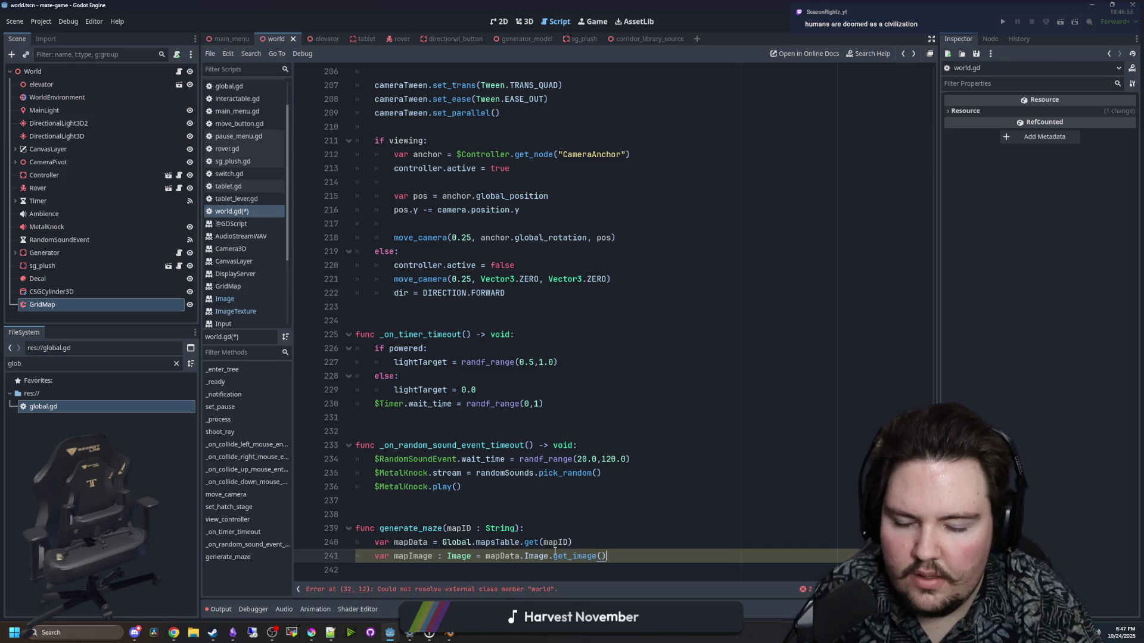
key("Return")
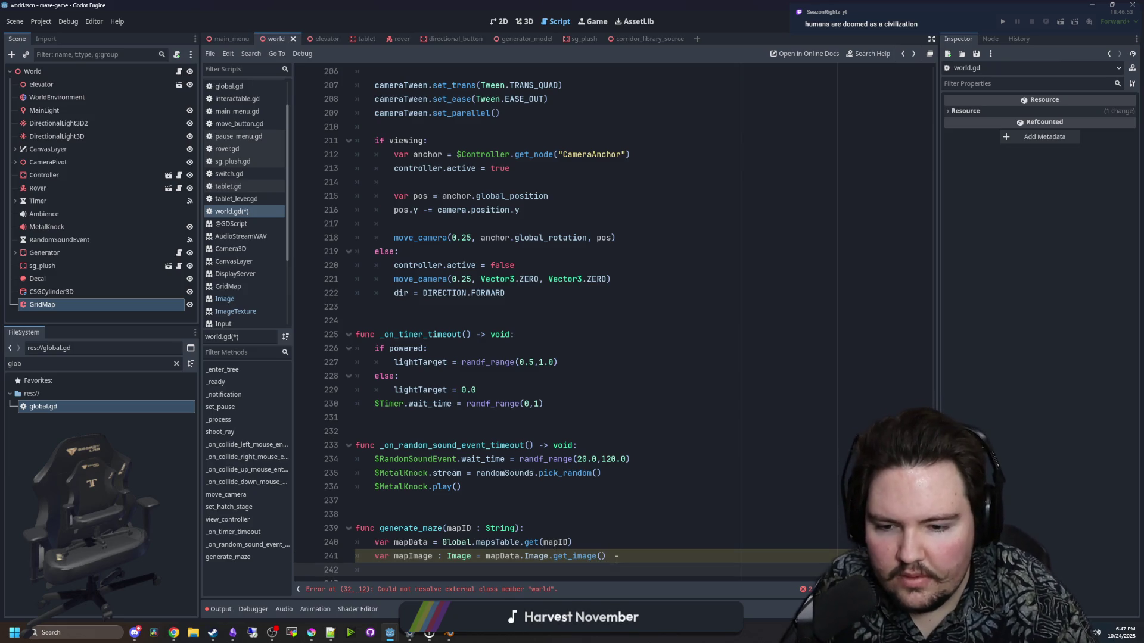
left_click(497, 590)
Check the world variable definition in global.gd, then return to world.gd's _ready
left_click(464, 346)
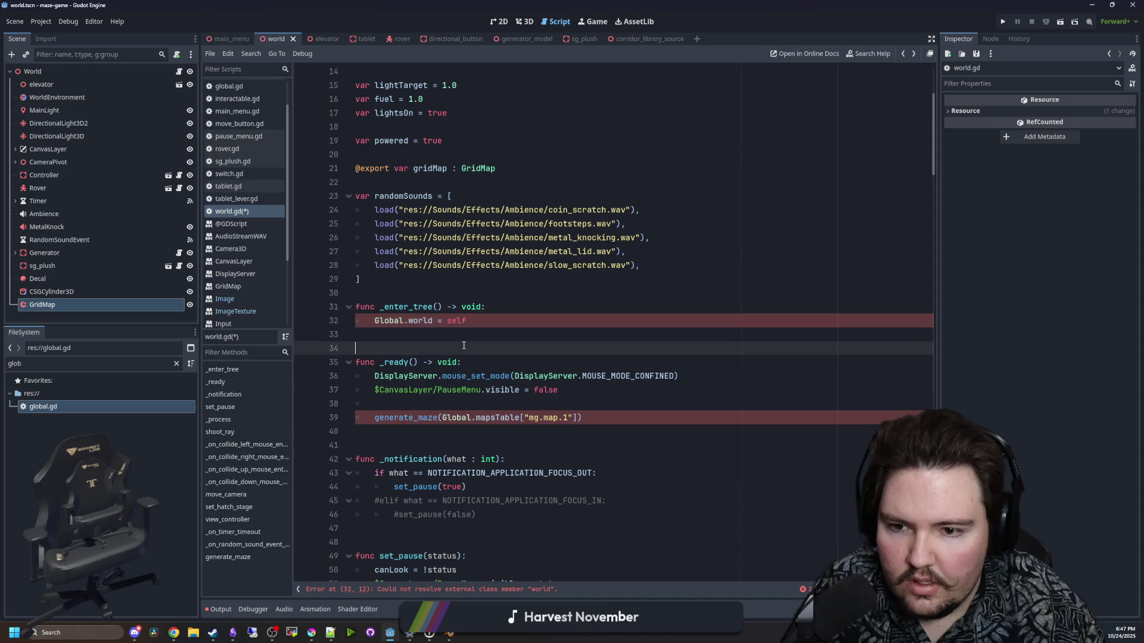
left_click(477, 295)
scroll(405, 347, "up", 4)
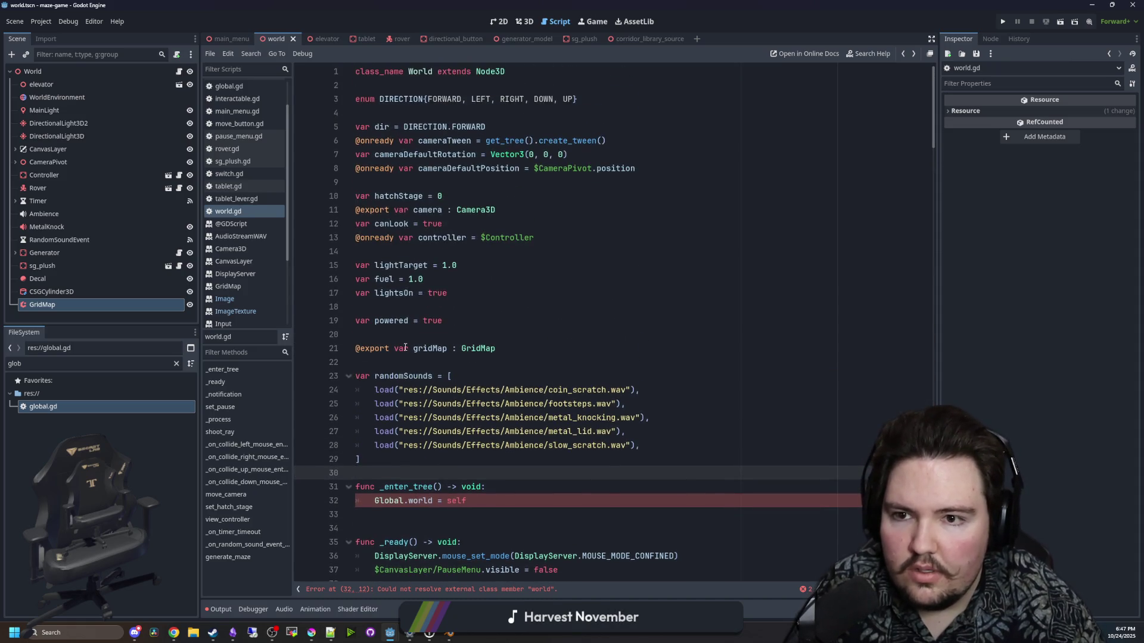
scroll(405, 347, "down", 4)
left_click(407, 338, "ctrl")
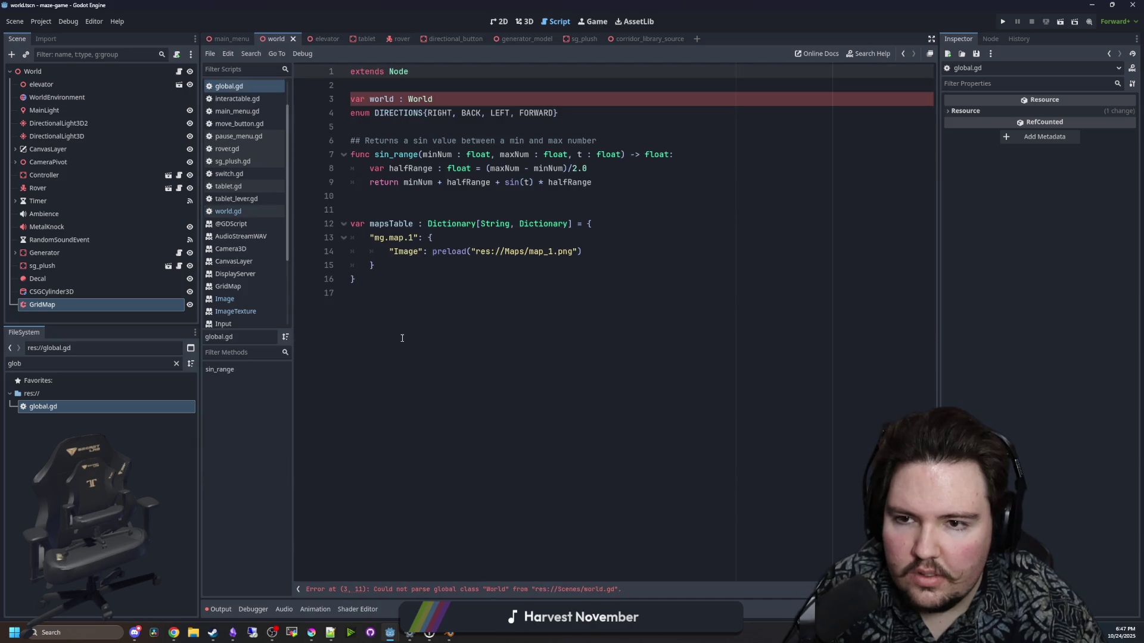
left_click(381, 210)
left_click(251, 212)
left_click(483, 306)
scroll(483, 400, "down", 1)
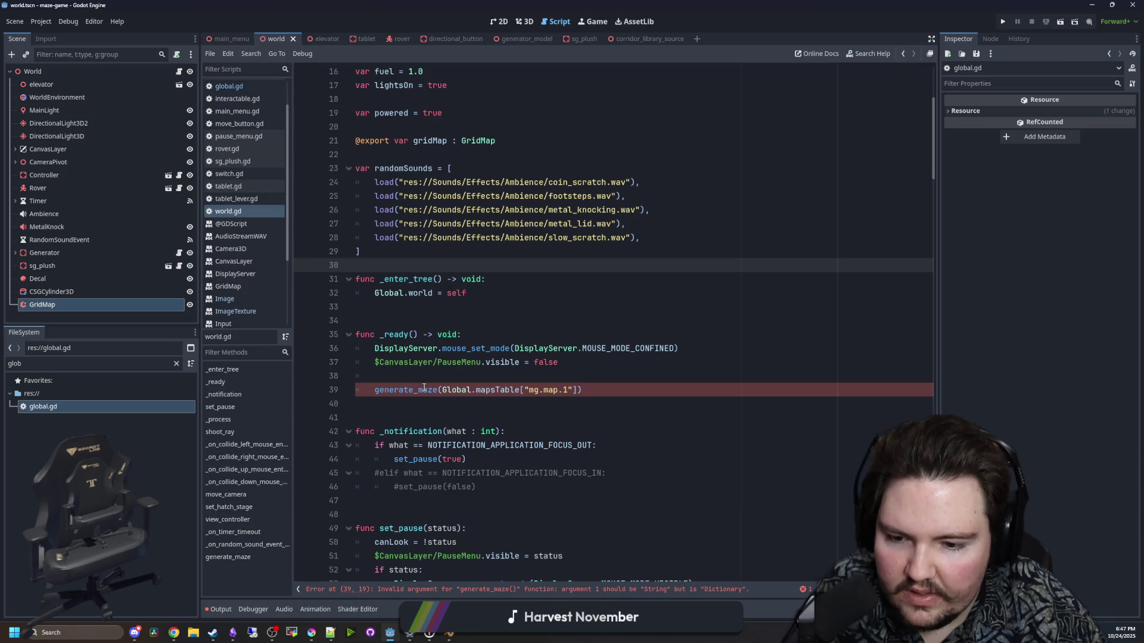
left_click(493, 375)
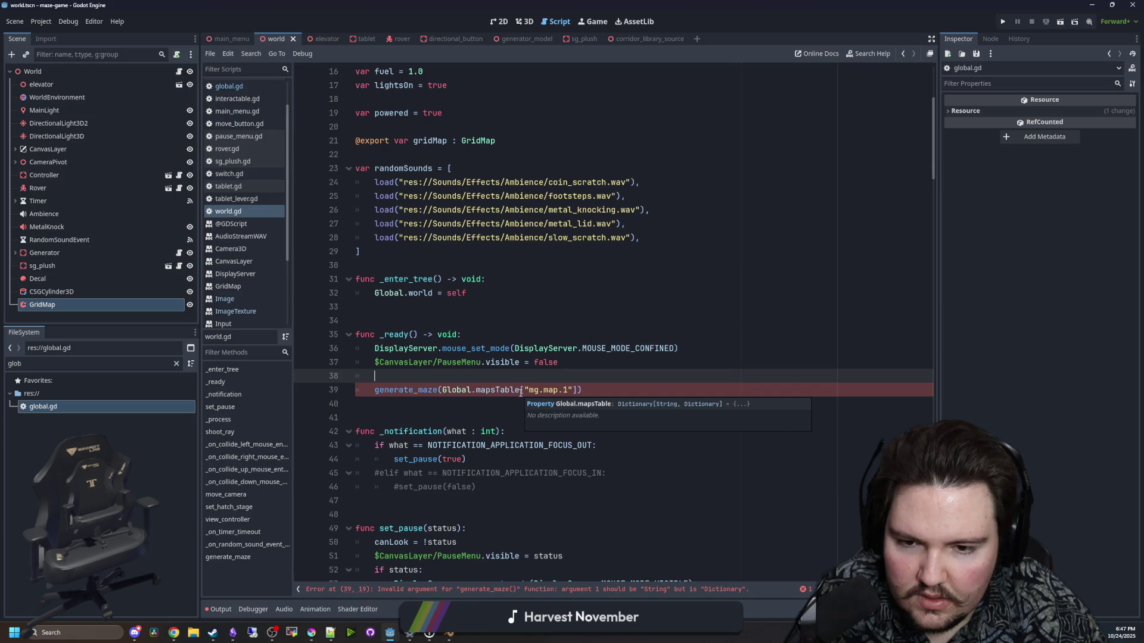
Strip the Global.mapsTable lookup so line 39 calls generate_maze("mg.map.1") with the plain key
left_click_drag(526, 391, 441, 391)
key("BackSpace")
left_click(490, 391)
key("BackSpace")
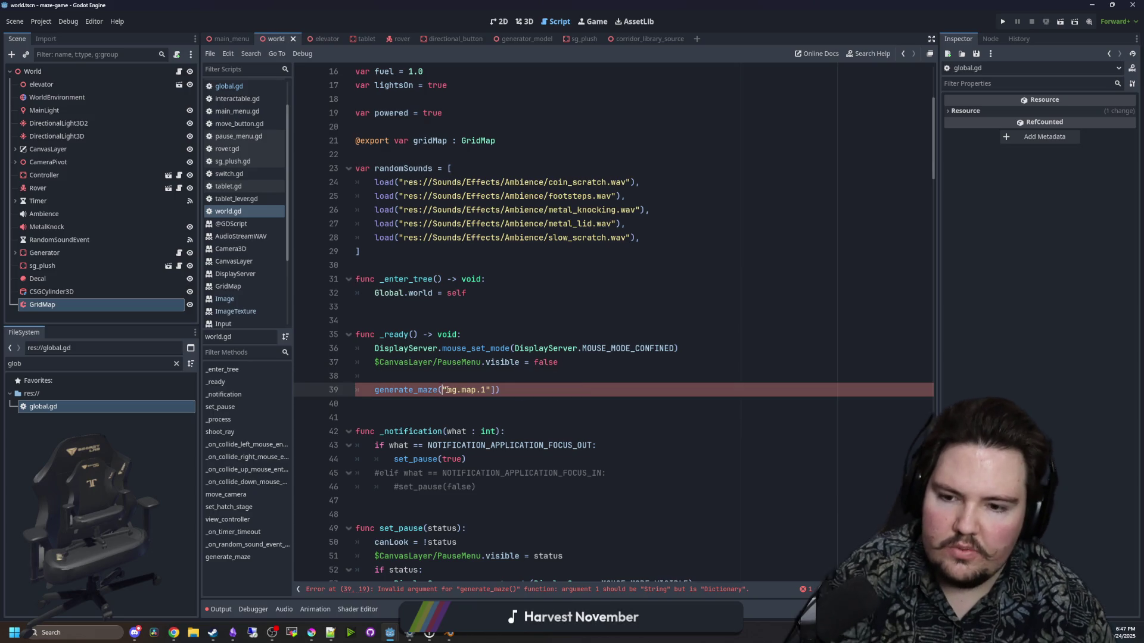
left_click(494, 378)
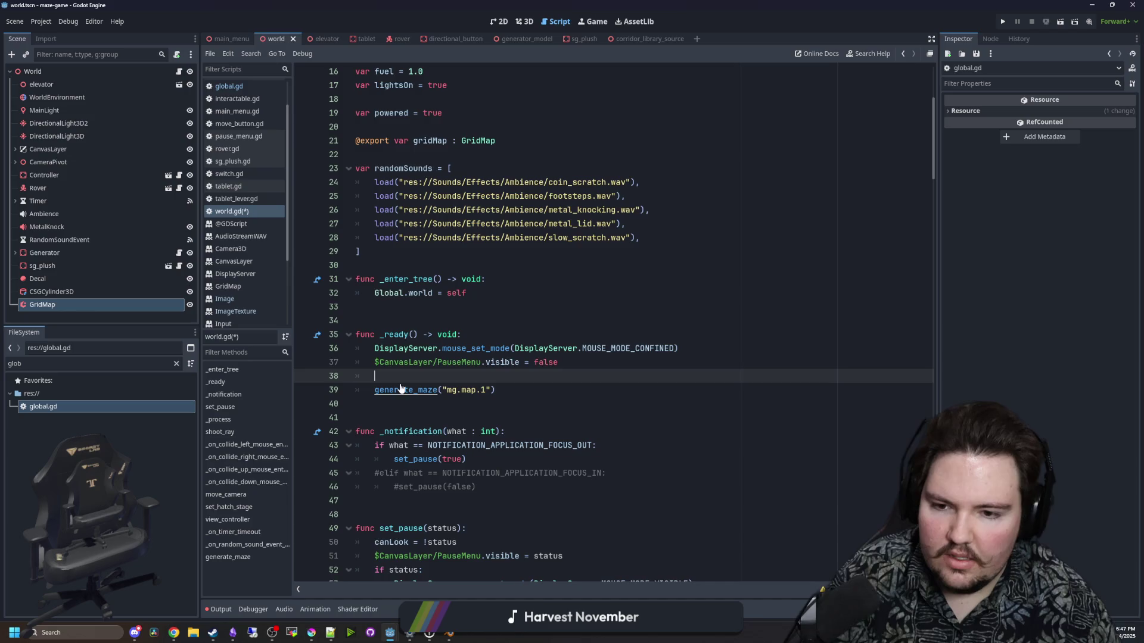
left_click(395, 390, "ctrl")
mouse_move(460, 398)
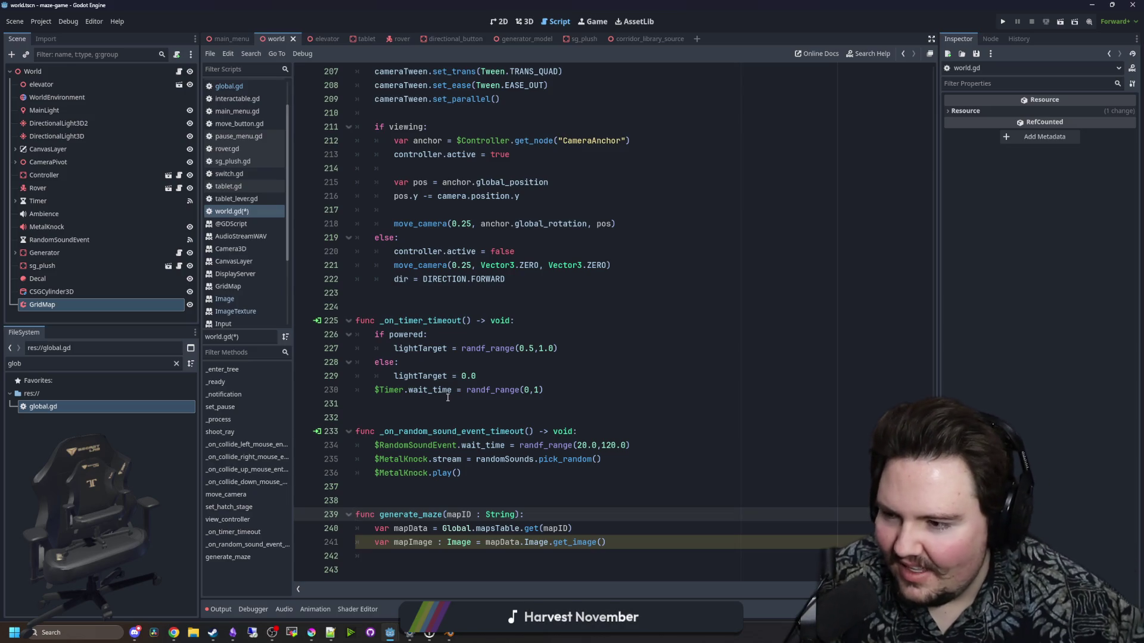
Check the Image class documentation, then put the caret on line 243 in generate_maze
key("Down")
key("Down")
key("Down")
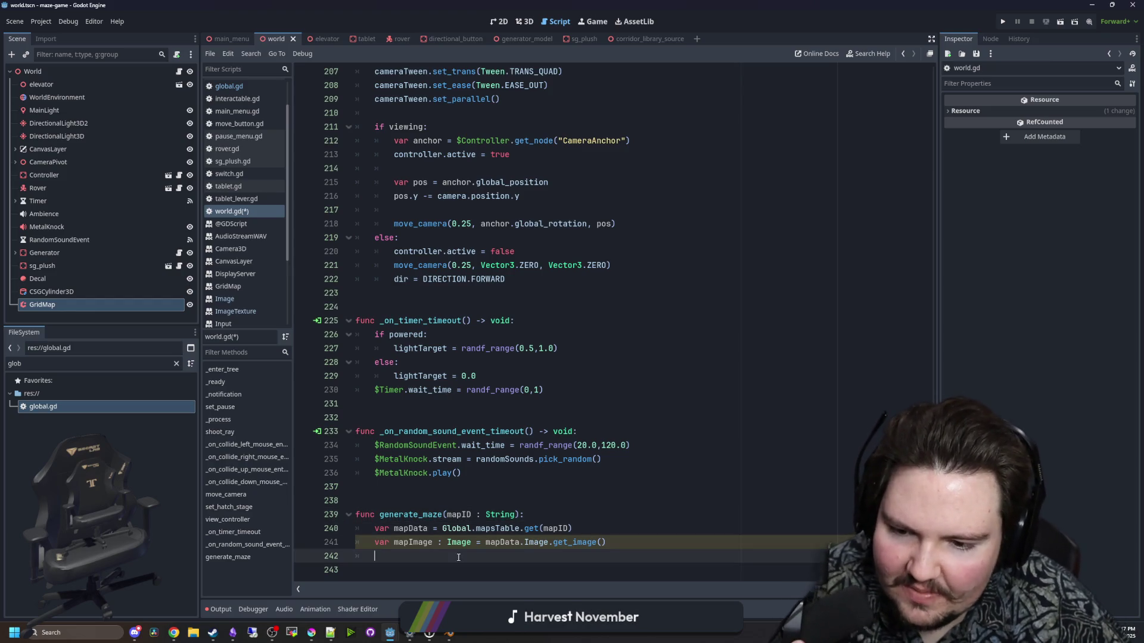
key("Return")
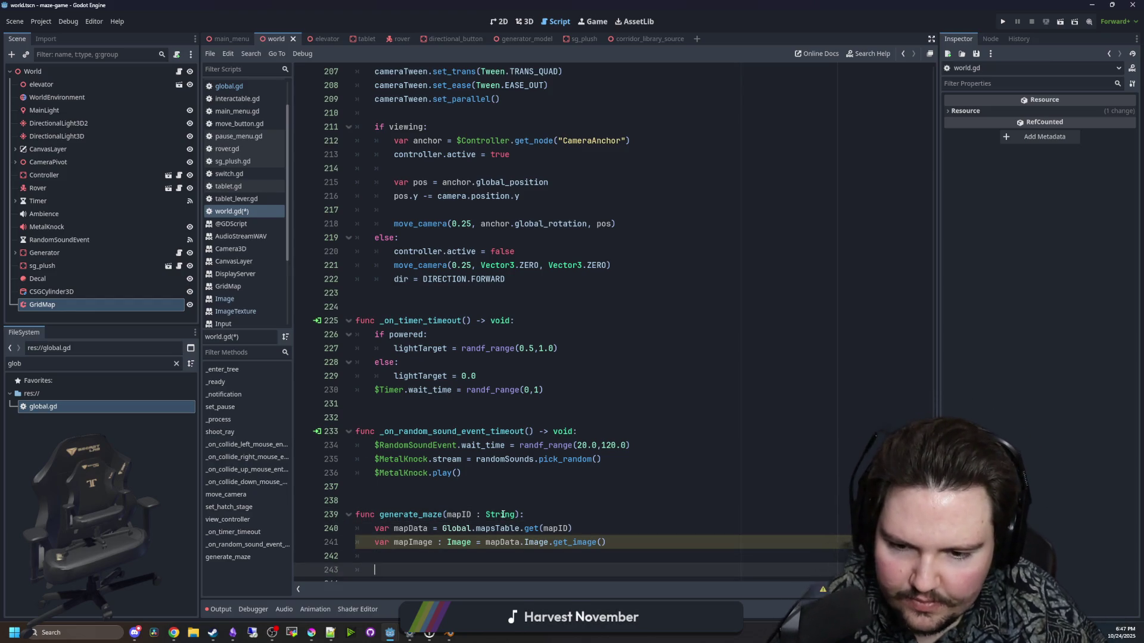
scroll(520, 544, "down", 1)
left_click(461, 530, "ctrl")
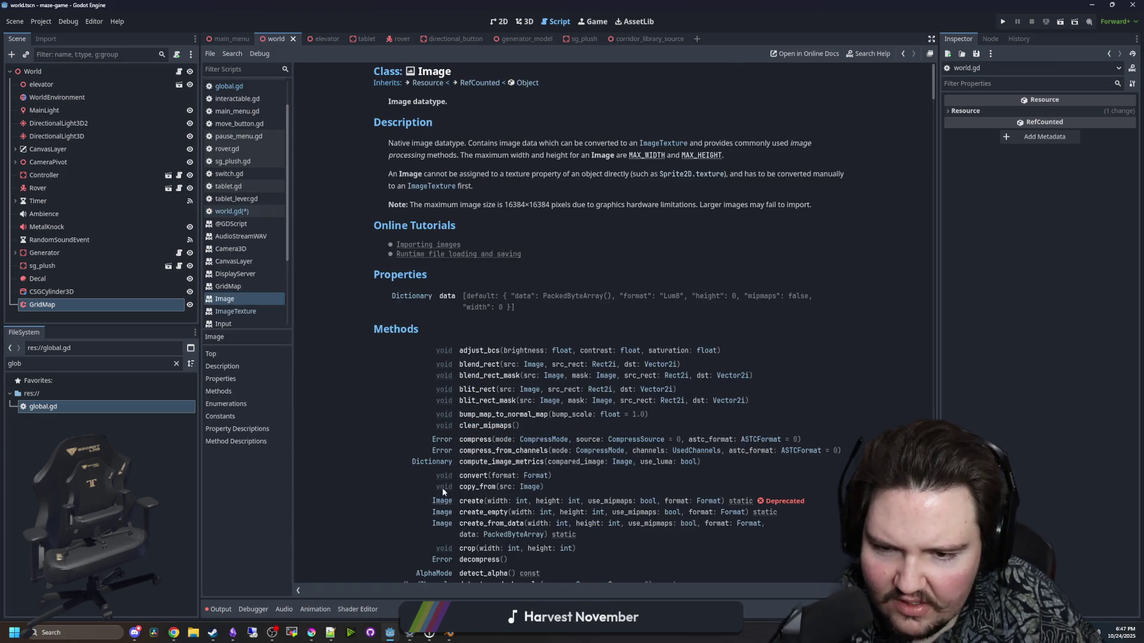
scroll(442, 487, "down", 10)
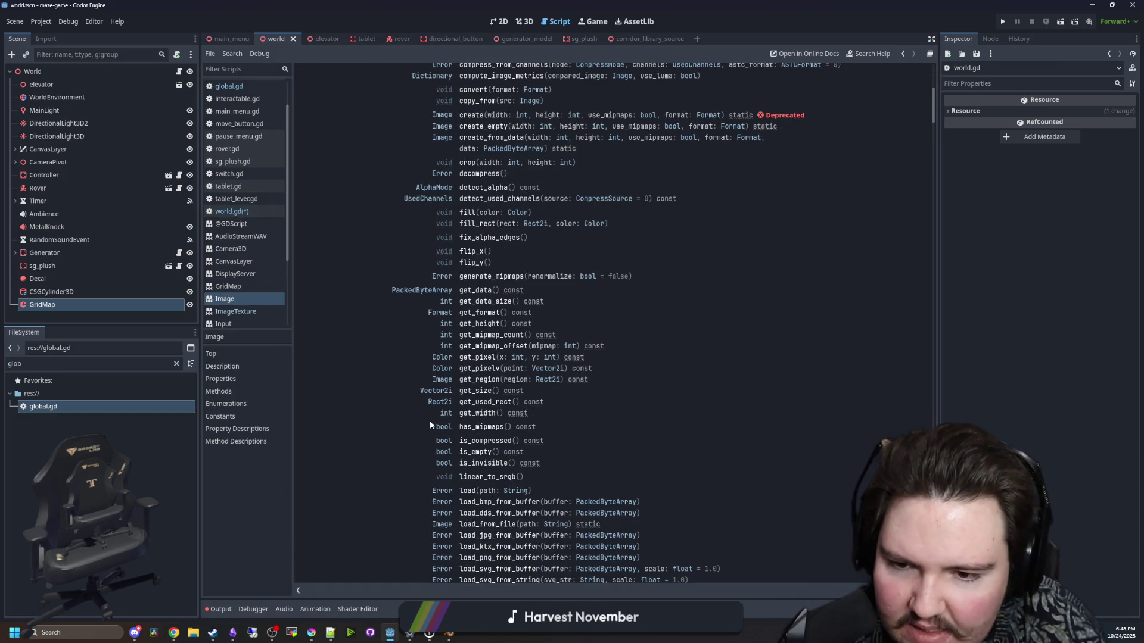
key("alt+Left")
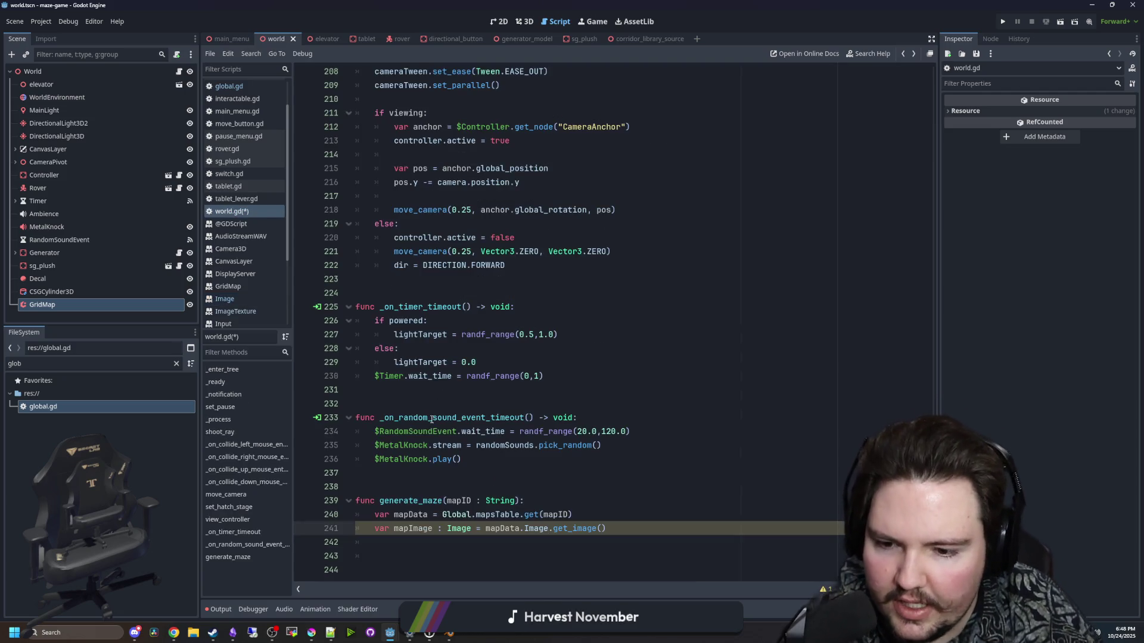
left_click(413, 547)
left_click(417, 554)
Write the outer loop 'for x : int in range(...)' over the map image's size
type("for i in ")
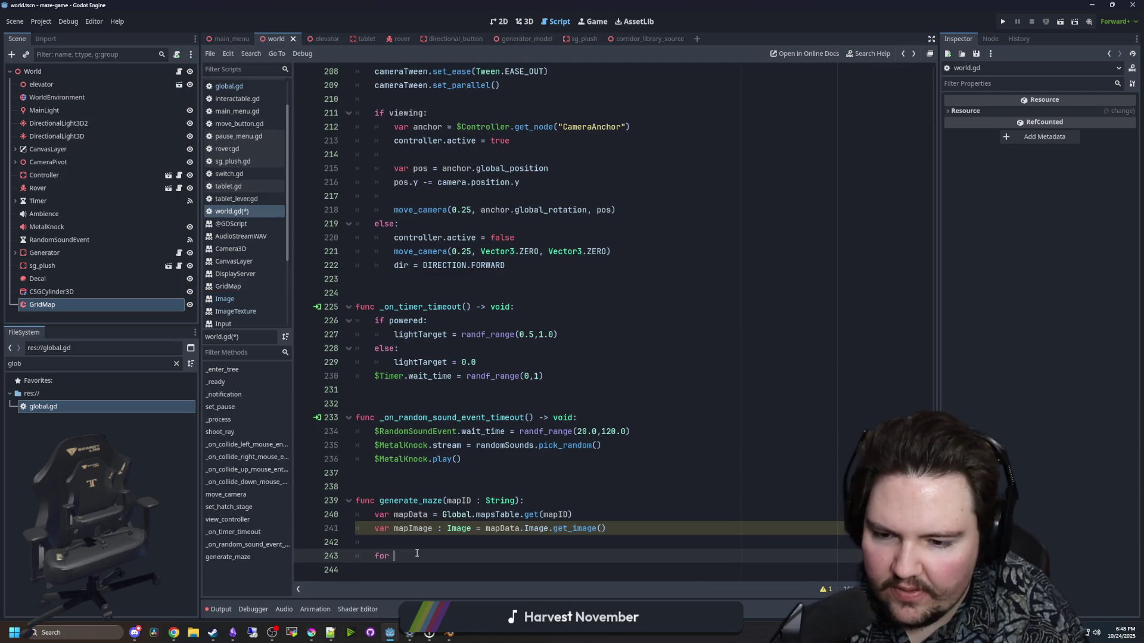
type("range(")
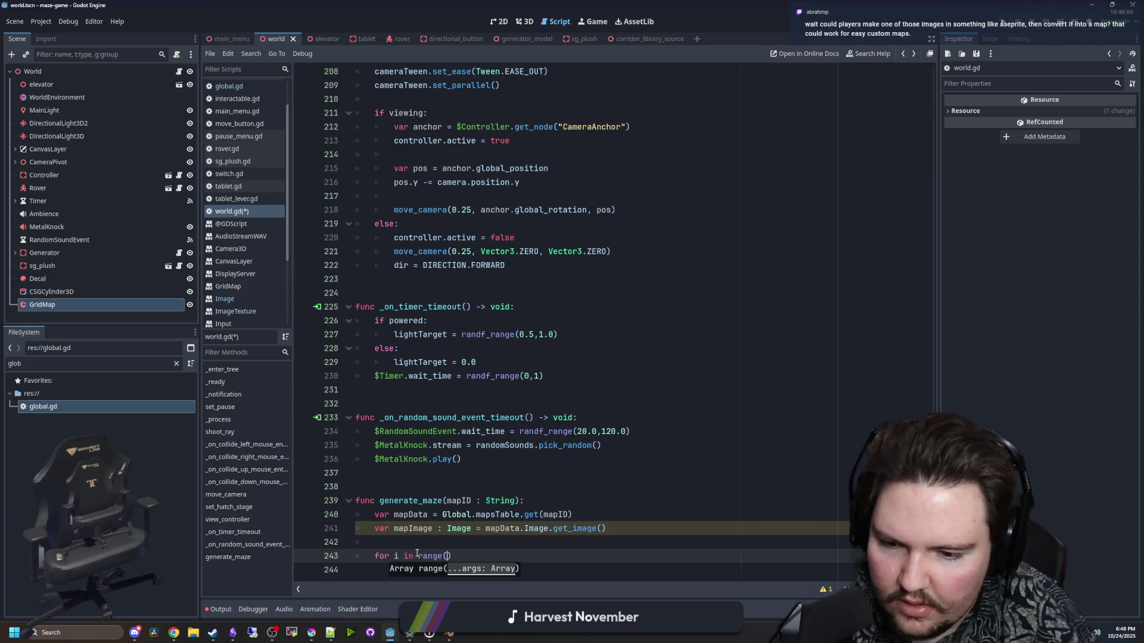
type("0,")
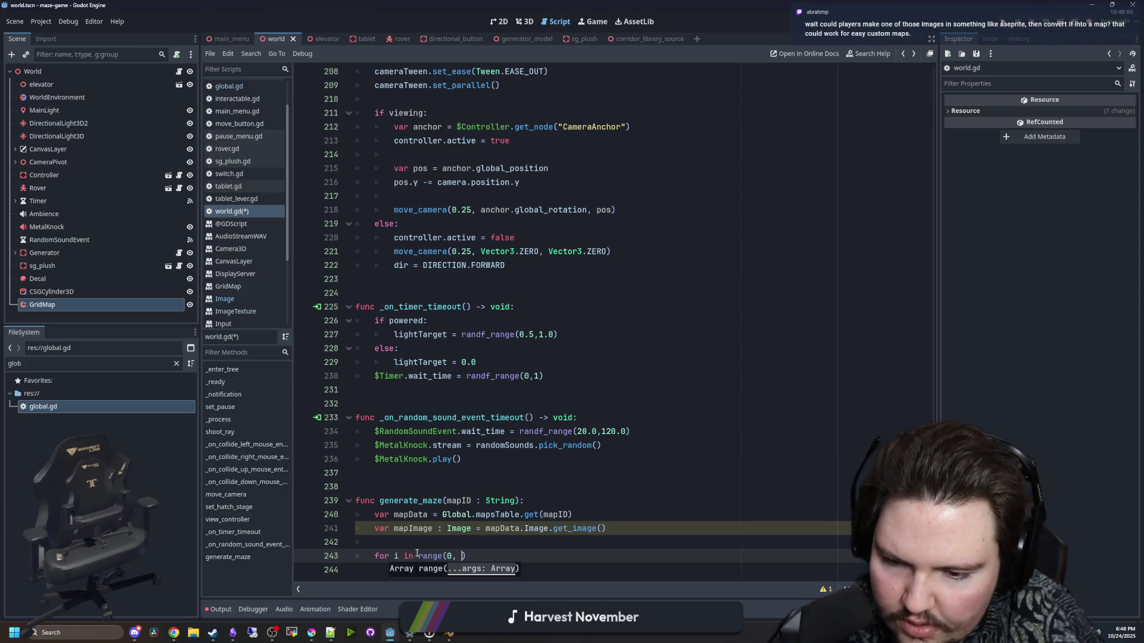
key("BackSpace")
key("BackSpace")
type("mapImage.get_s")
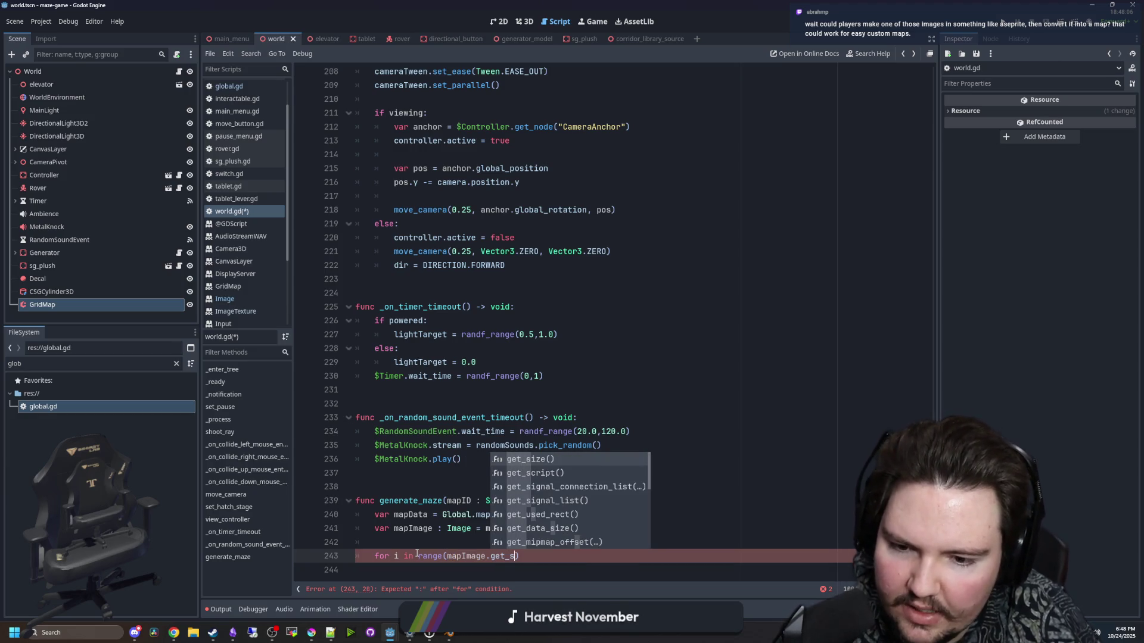
key("Return")
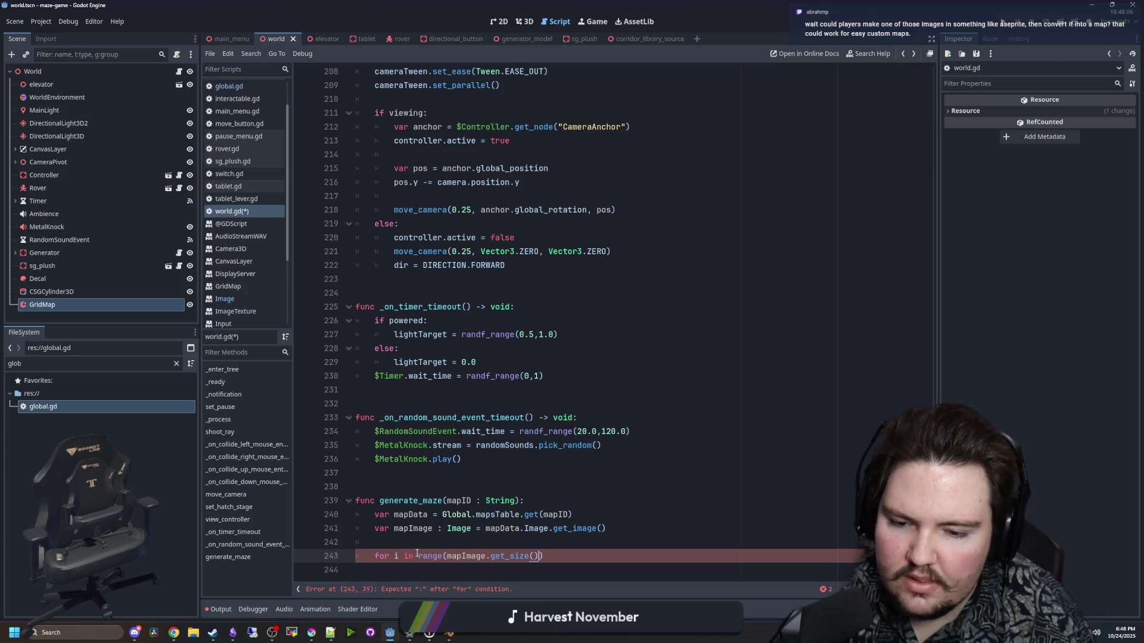
type("x")
key("End")
key("Return")
left_click(397, 556)
type(": int")
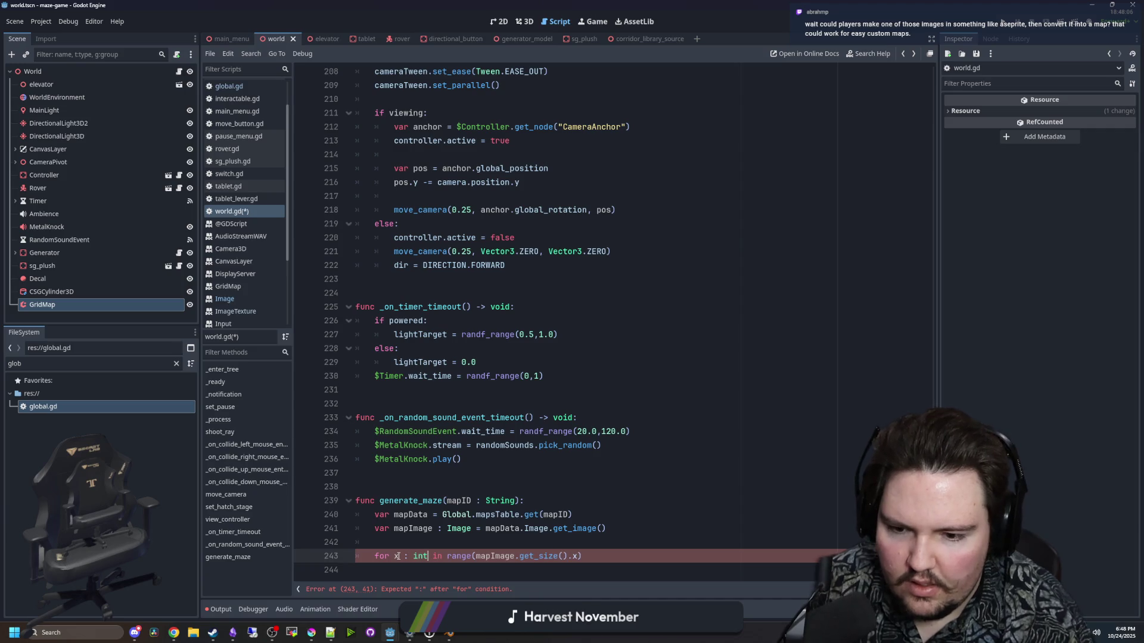
left_click(598, 559)
type(":")
key("Return")
Add the inner loop 'for y : int in range(mapImage.get_height())' and make x use get_width()
type("for y : int")
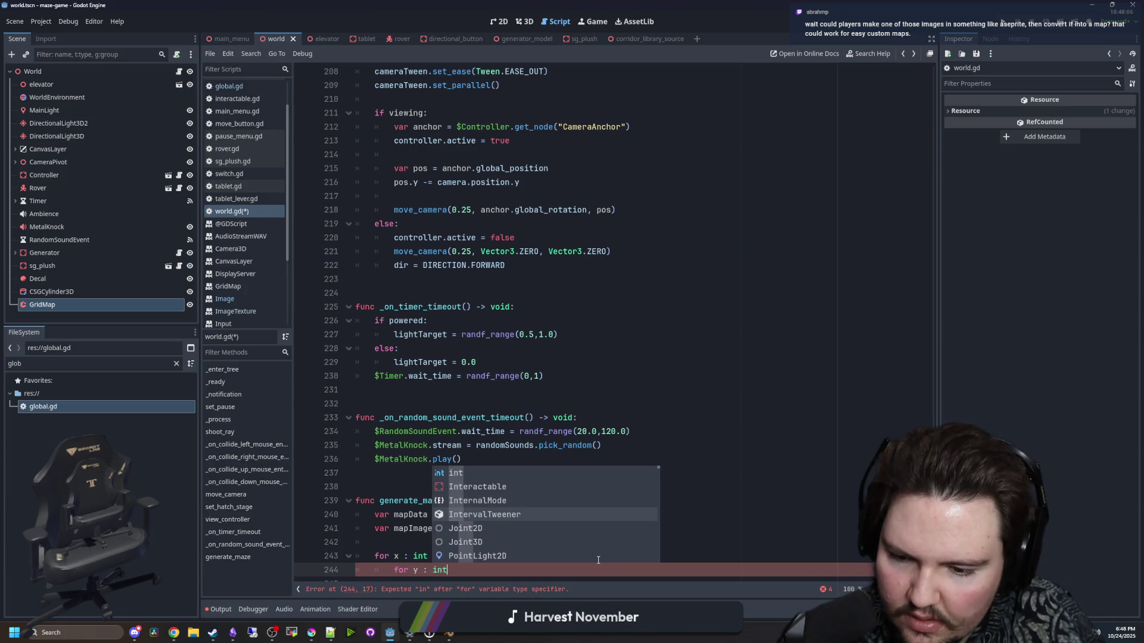
type(" in range(")
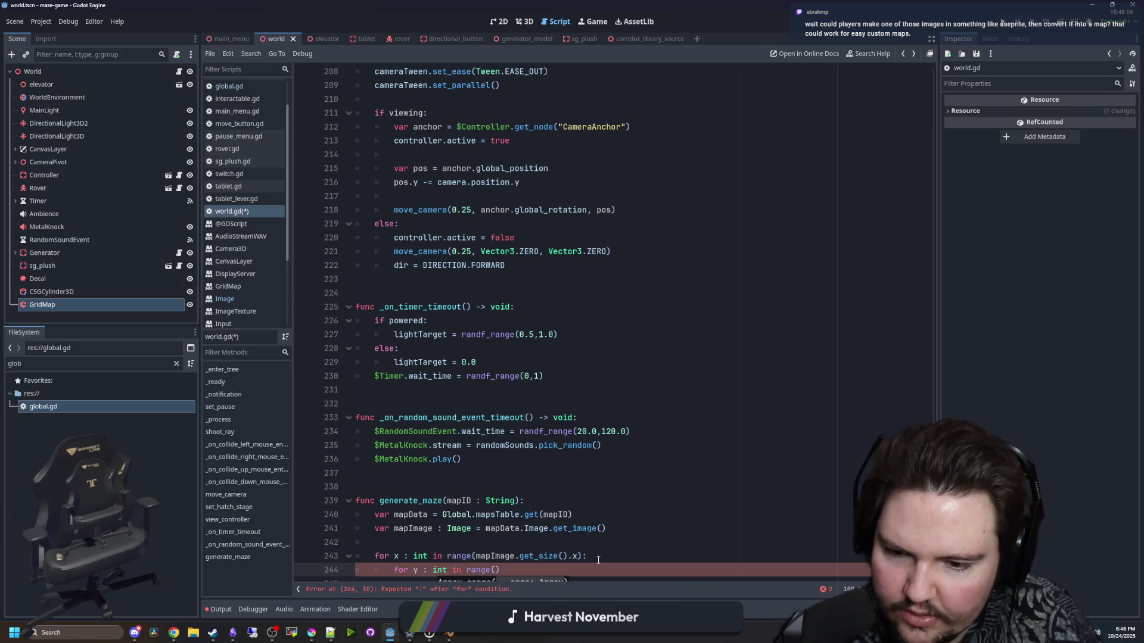
type("mapI")
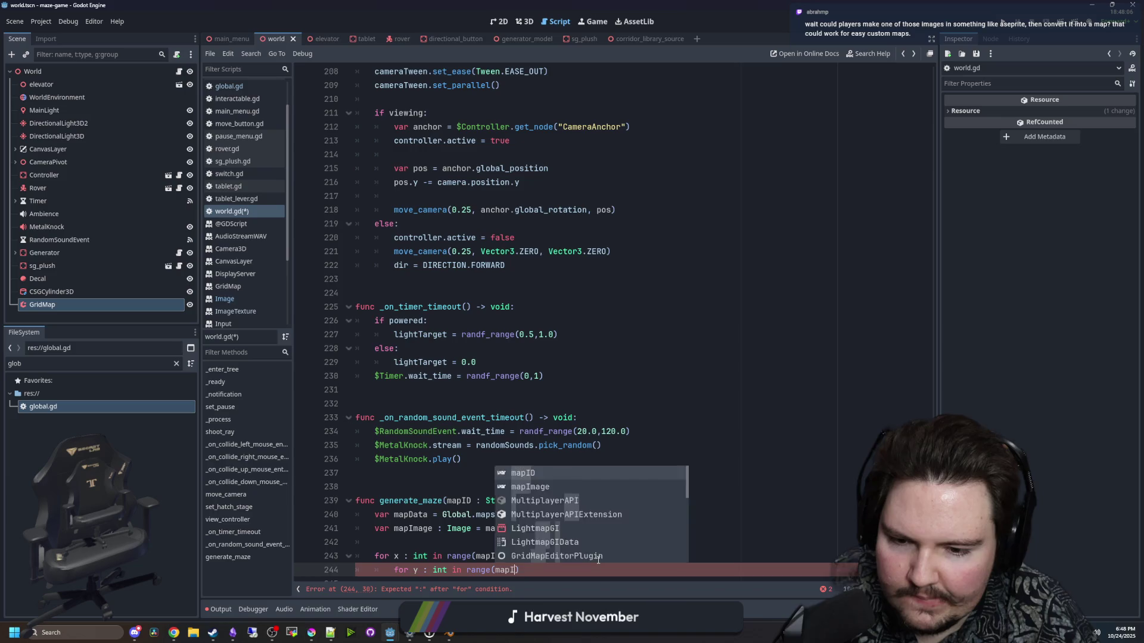
key("Return")
type(".get_hei")
key("Return")
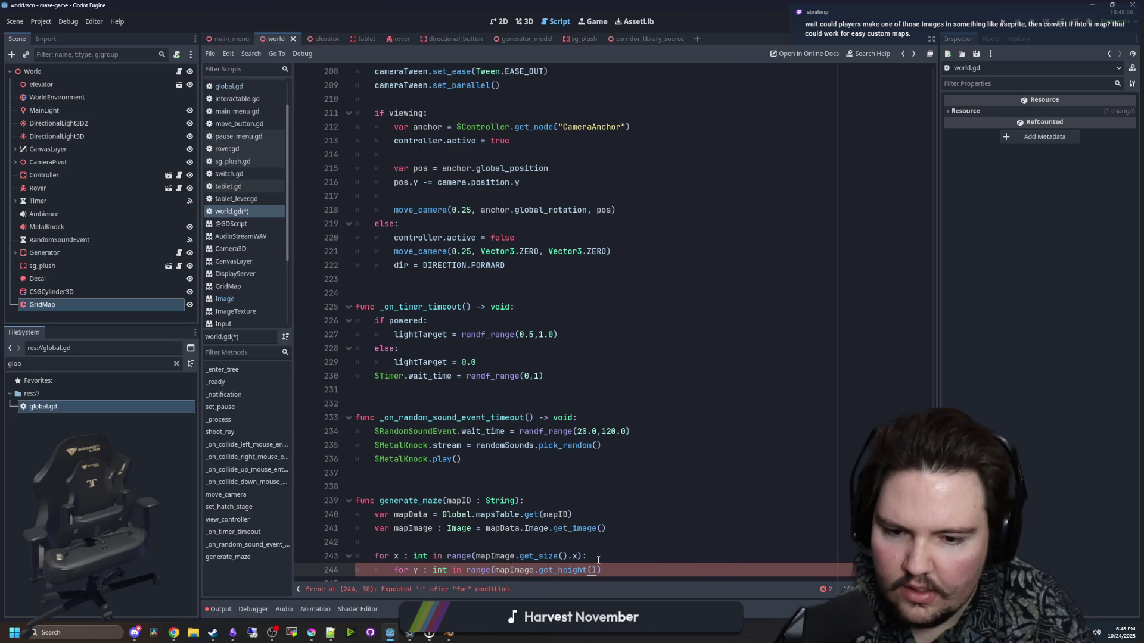
left_click_drag(576, 556, 543, 556)
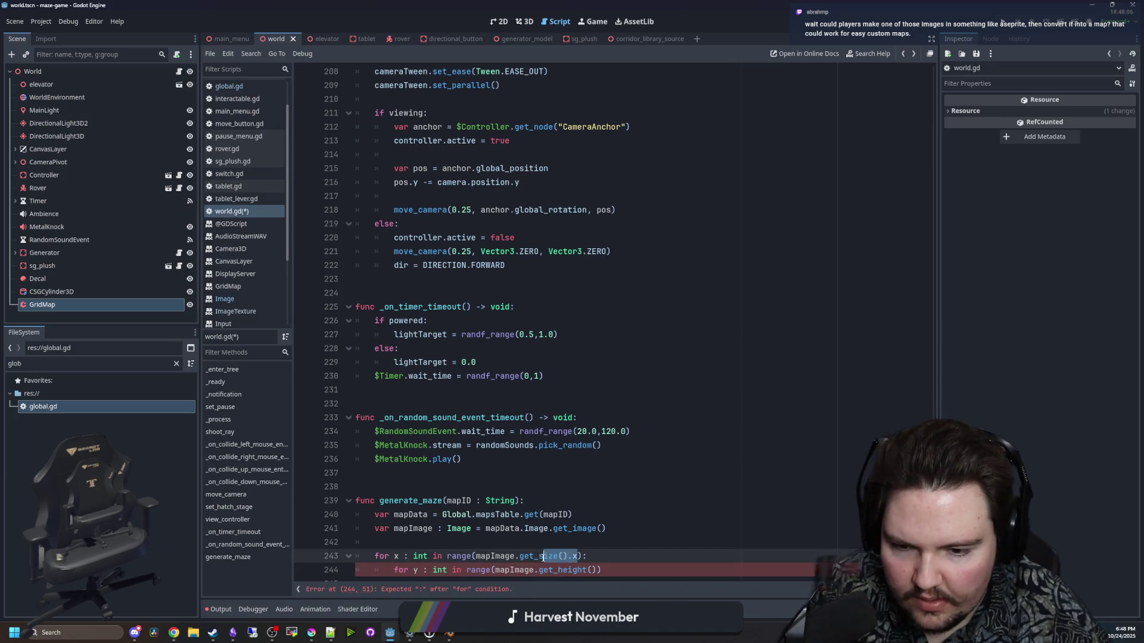
key("BackSpace")
key("BackSpace")
type("width")
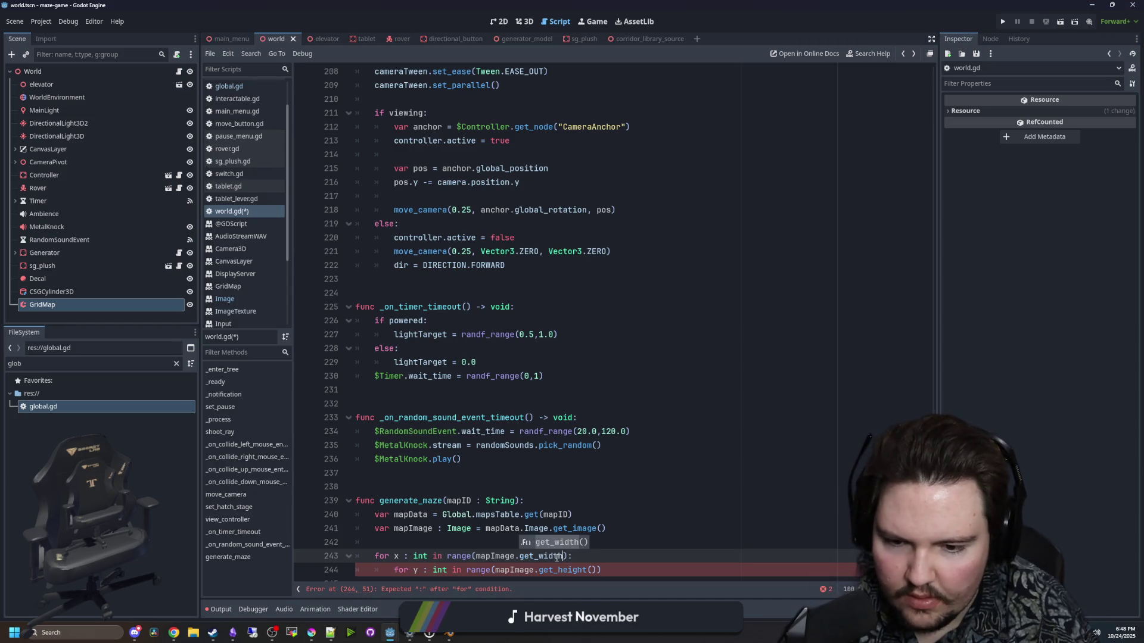
key("Return")
left_click(628, 571)
type(":")
key("Return")
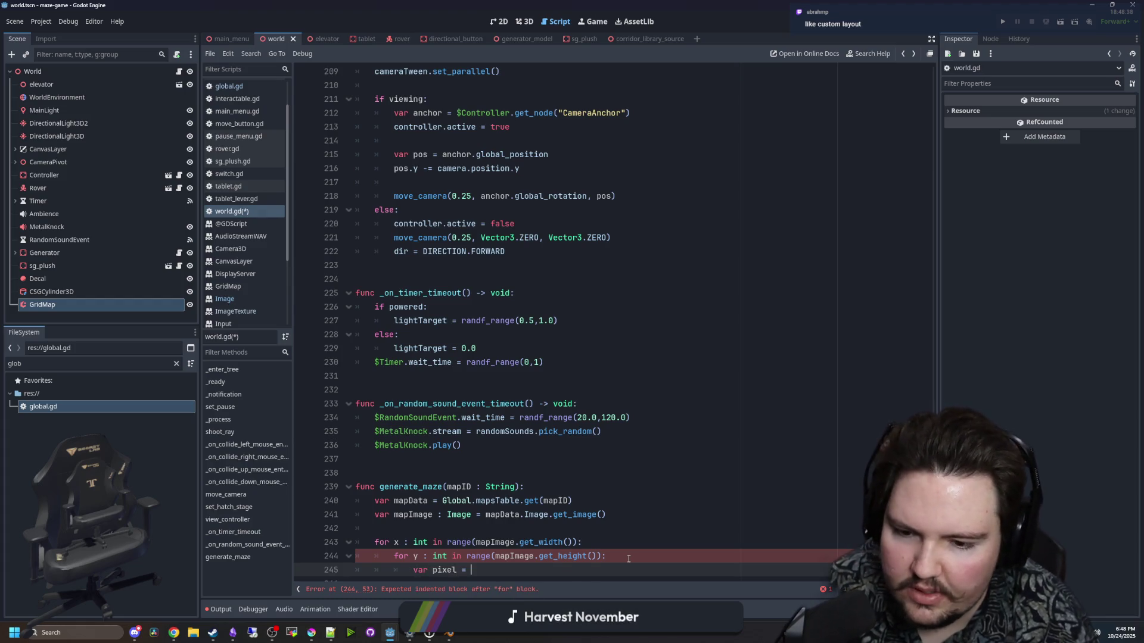
Read each pixel with mapImage.get_pixel(x, y), save world.gd, and bring Krita's map_1.png forward
type("mapImage.get_pix")
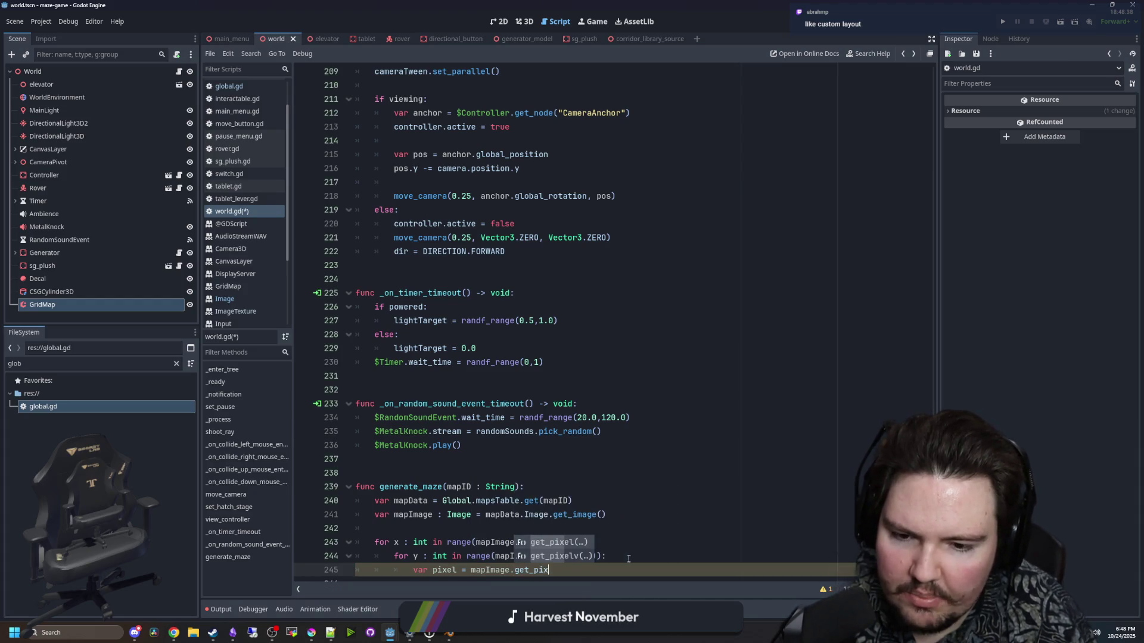
key("Return")
type("y")
key("Escape")
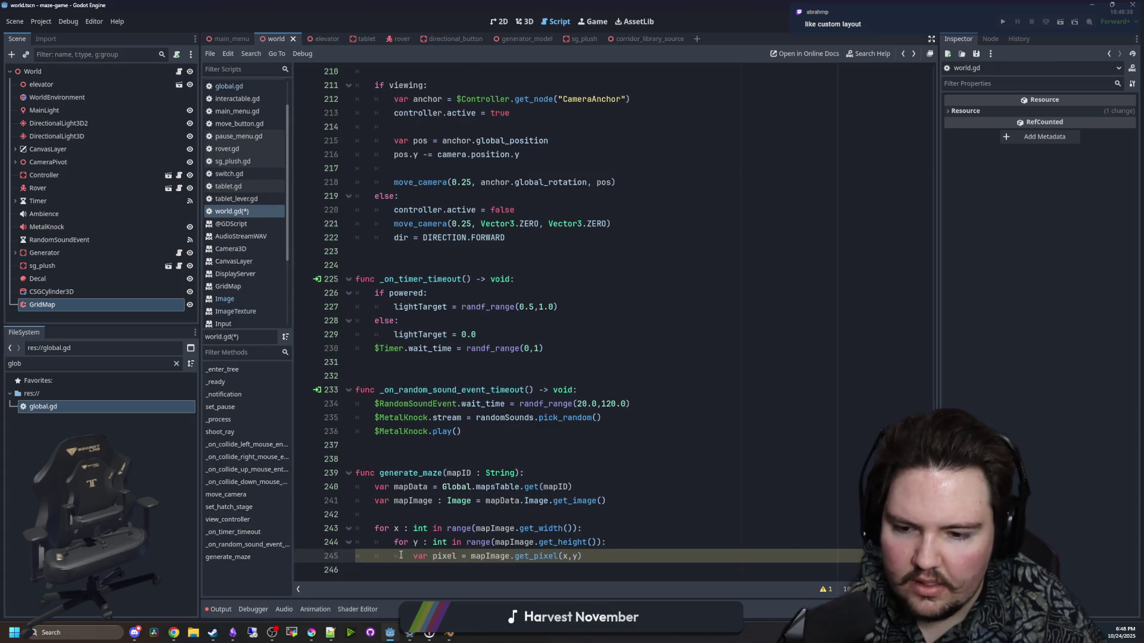
left_click(628, 500)
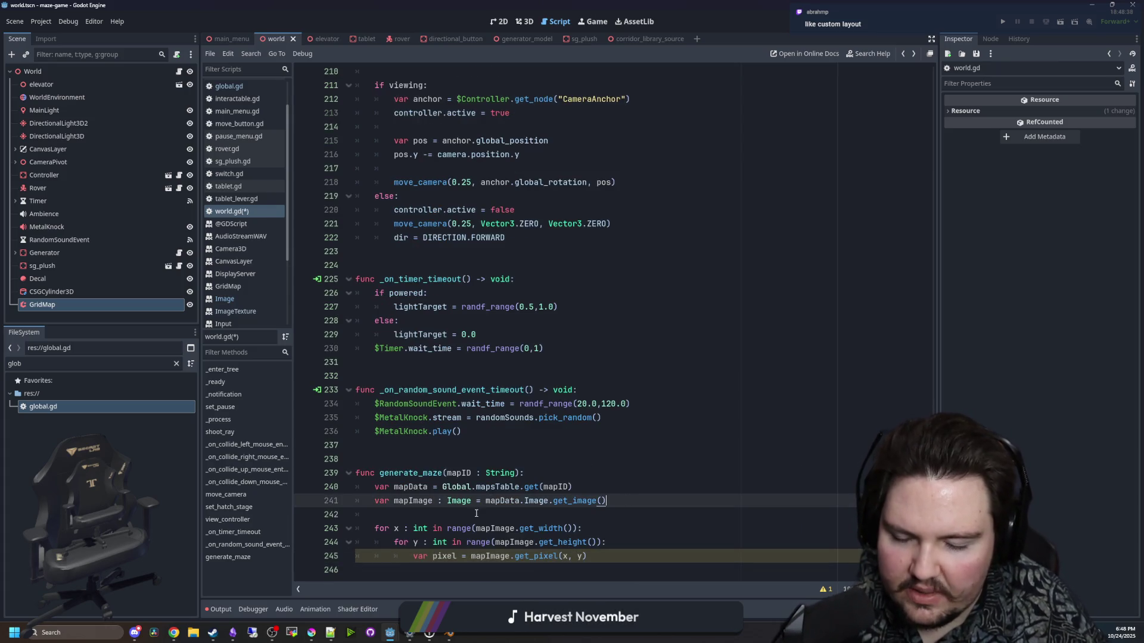
left_click(393, 445)
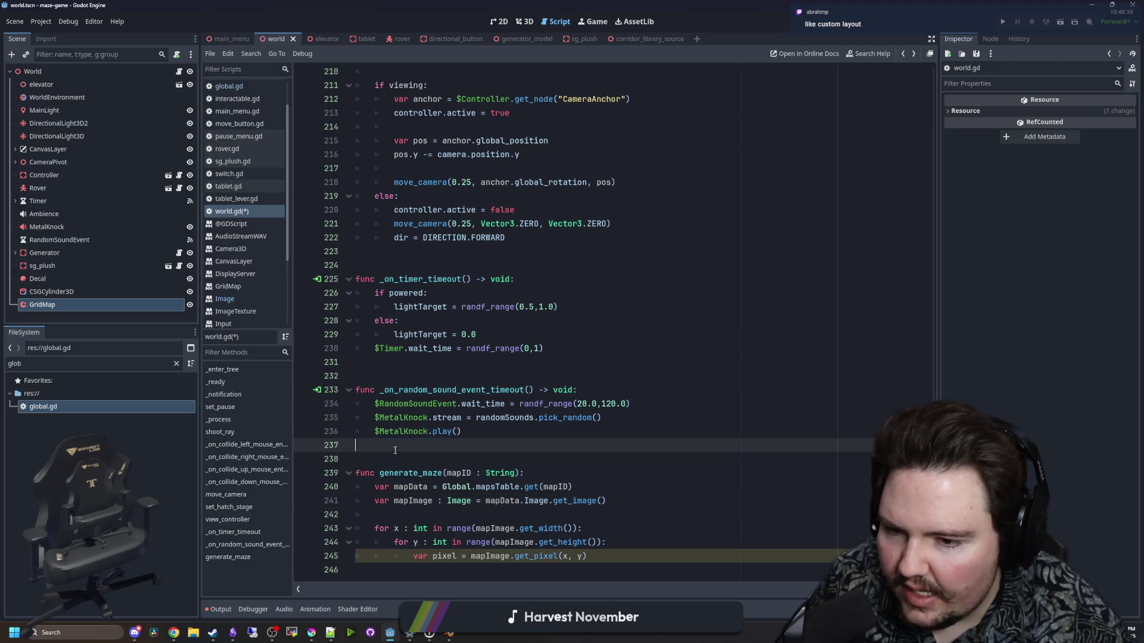
key("ctrl+s")
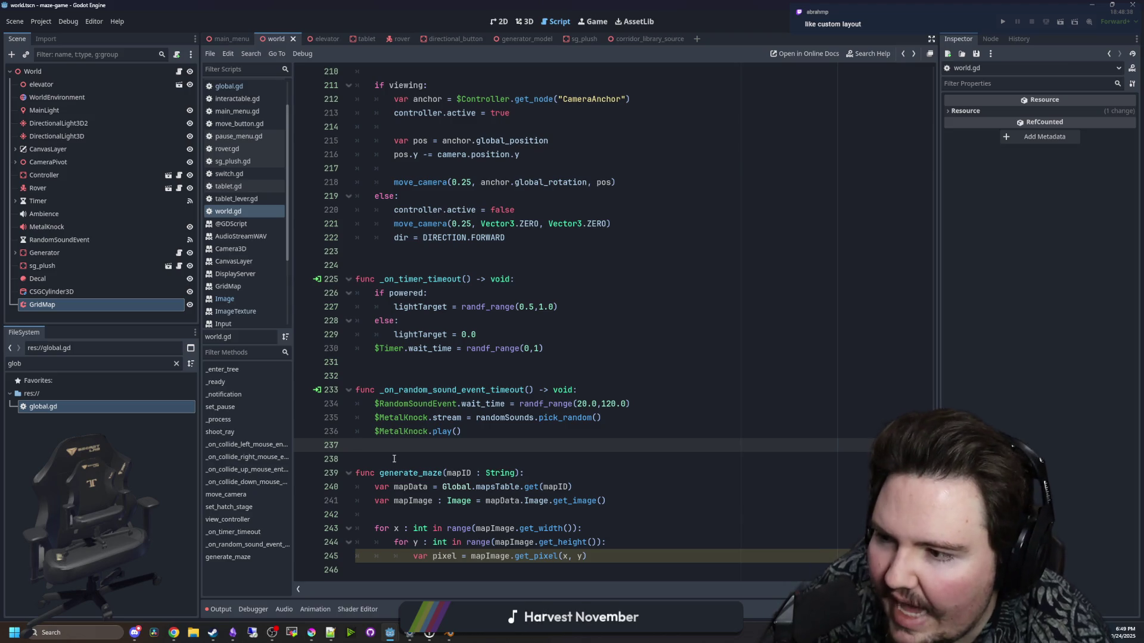
left_click(311, 633)
left_click_drag(702, 545, 565, 4)
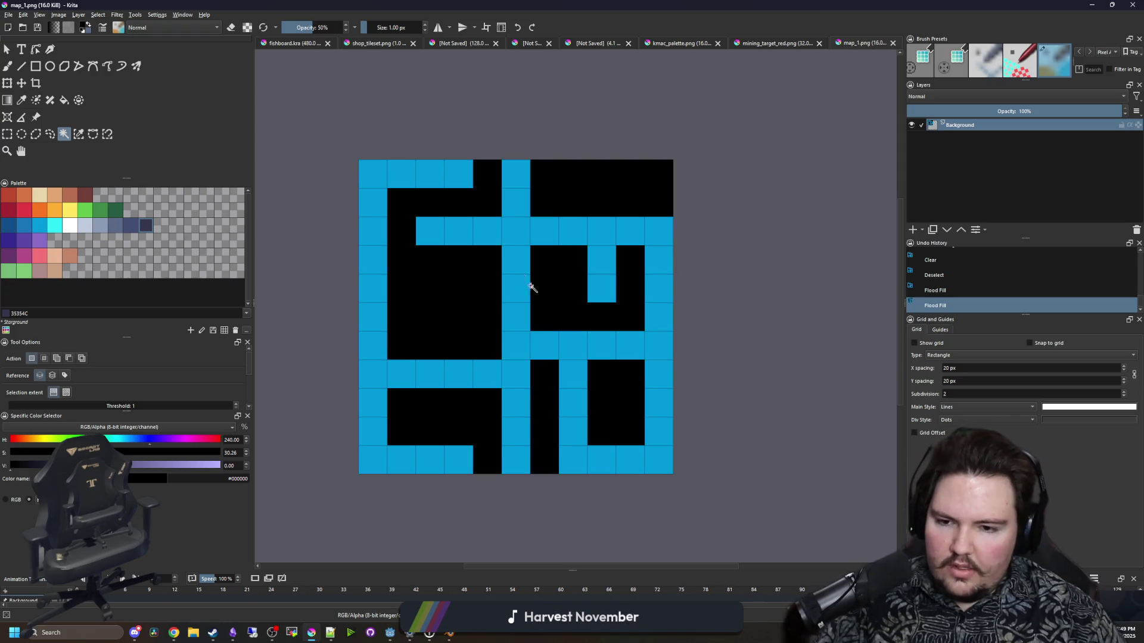
key("alt+Tab")
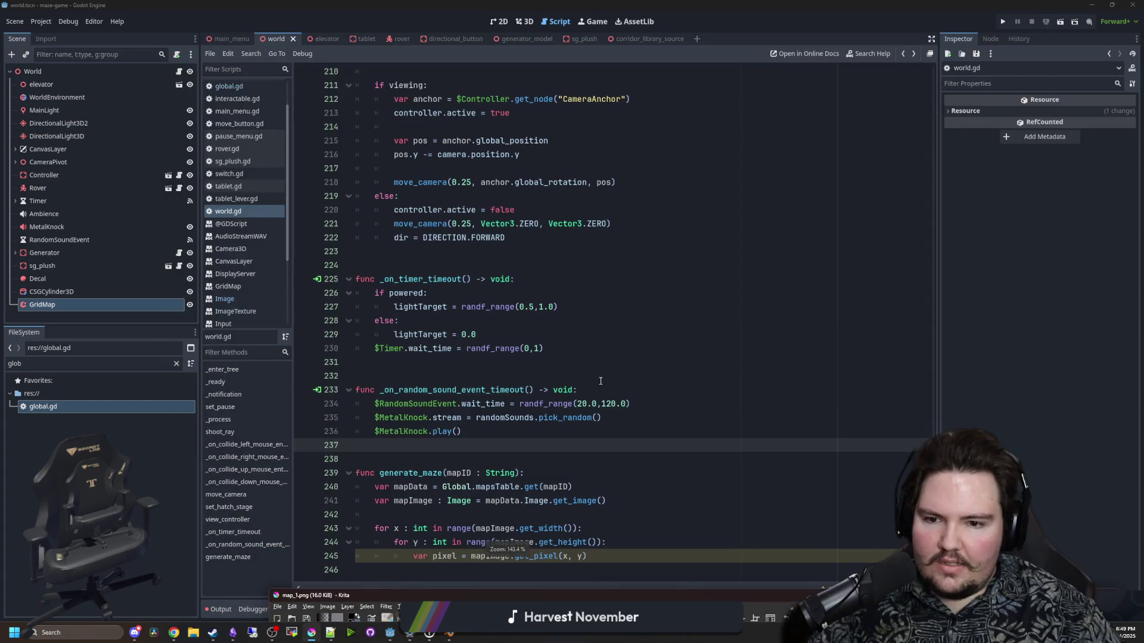
Open a new indented line 246 below the get_pixel line inside the y loop
left_click(463, 366)
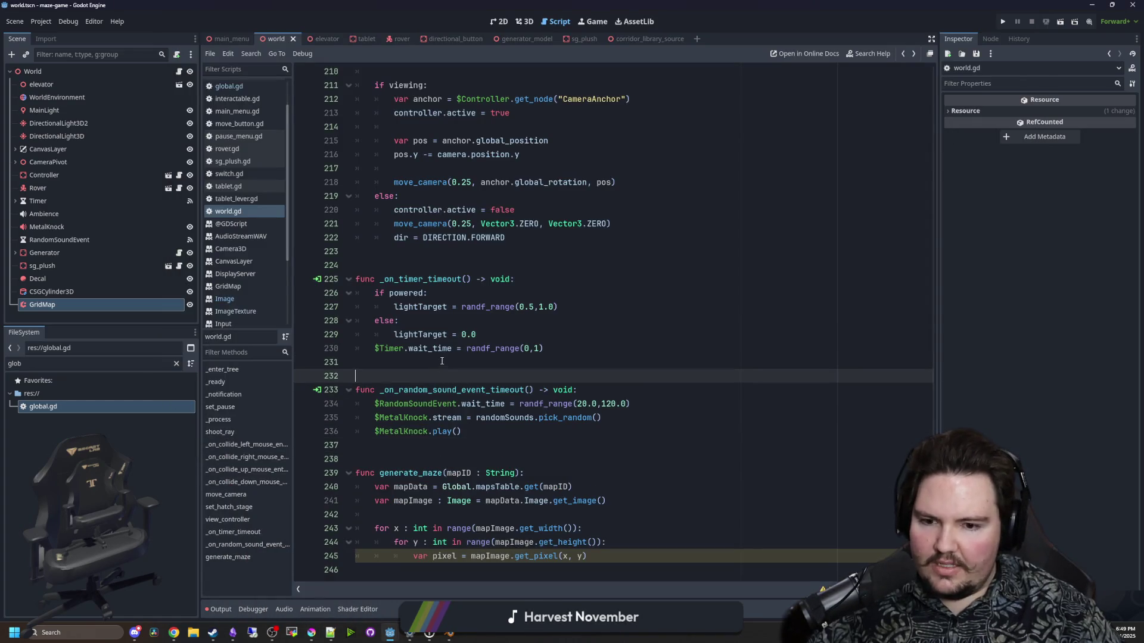
left_click(607, 528)
left_click(610, 501)
left_click(498, 445)
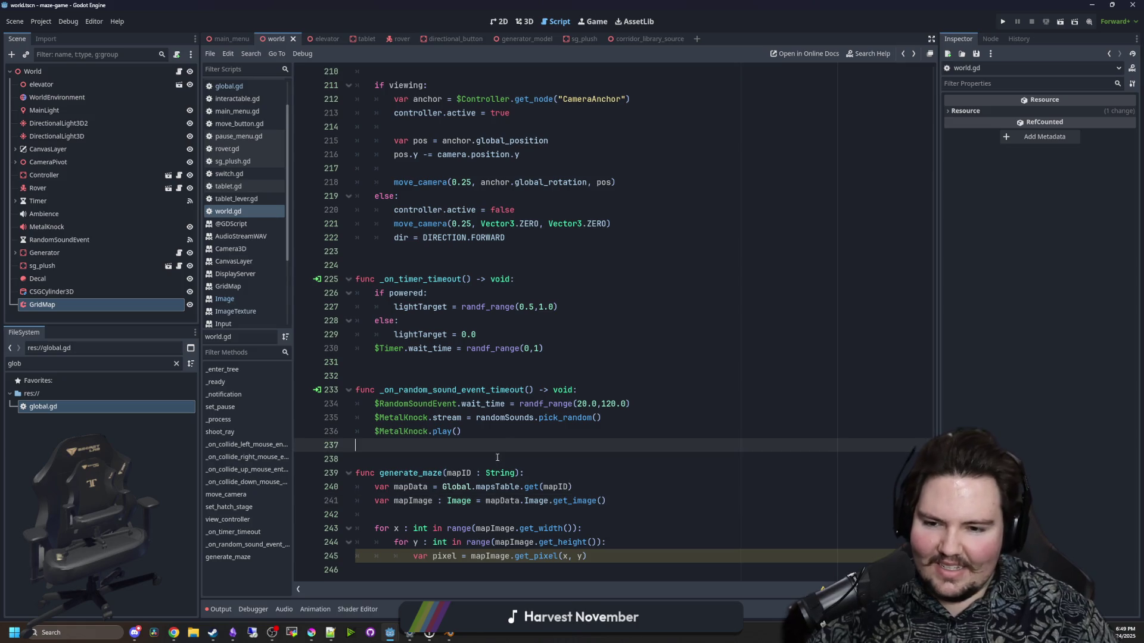
key("Down")
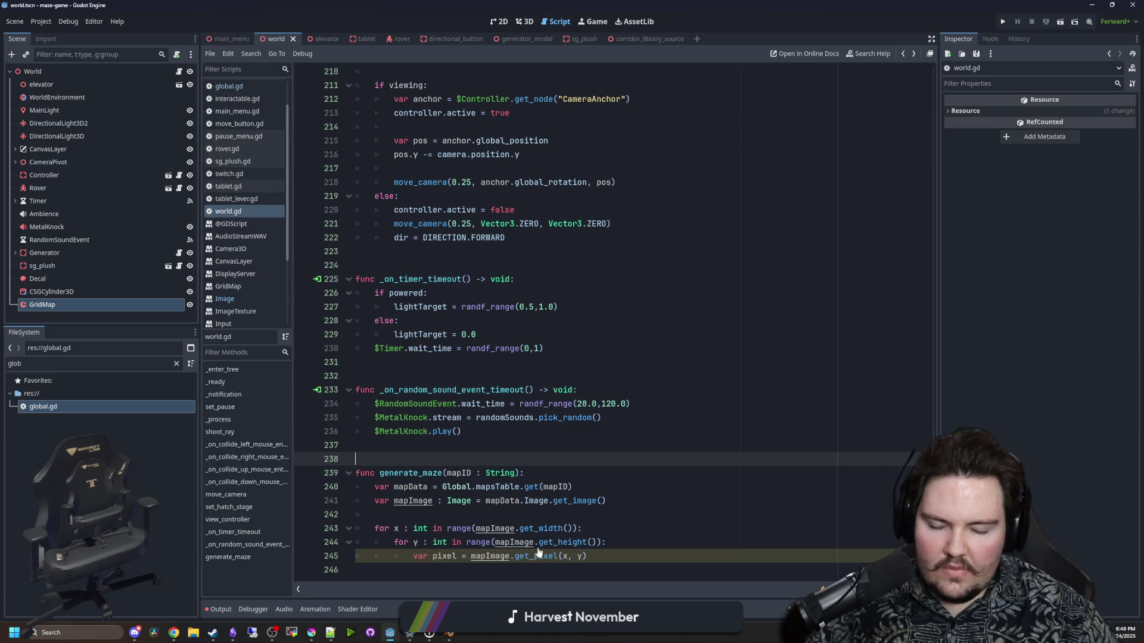
left_click(596, 557)
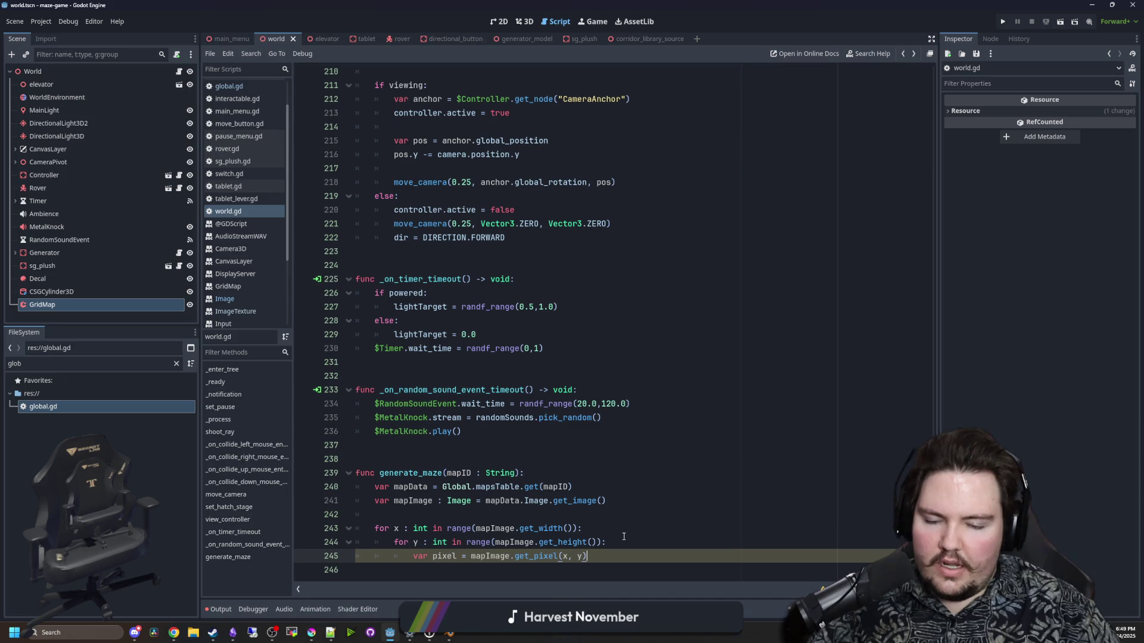
key("Return")
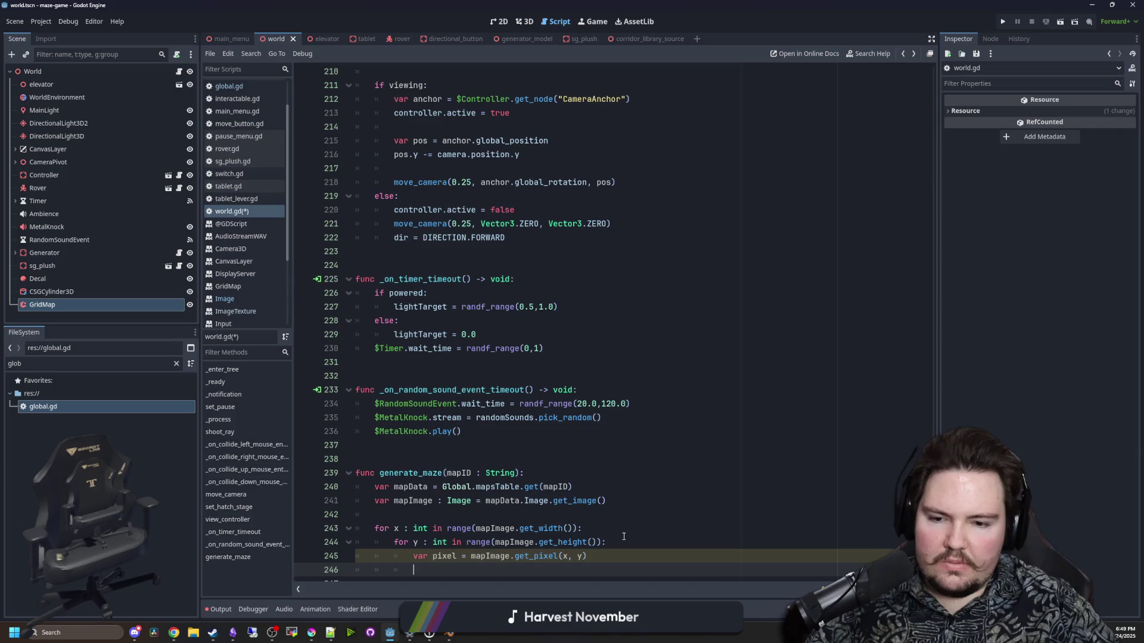
scroll(507, 554, "down", 1)
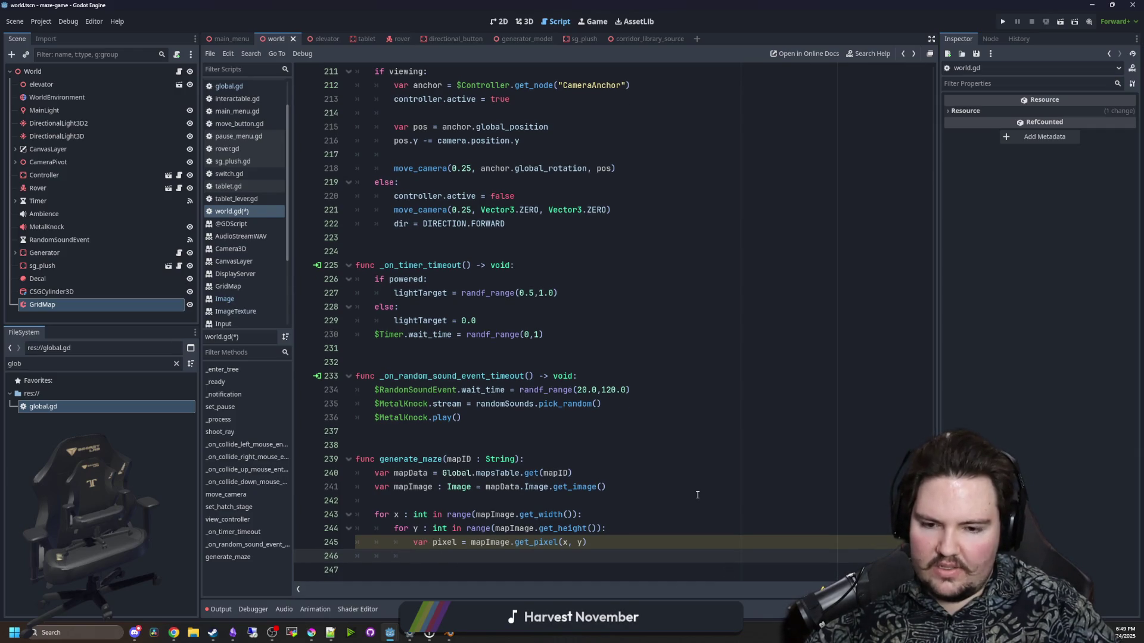
Add 'var mapCoords = {}' on line 239 above func generate_maze
left_click(358, 445)
key("Return")
key("Return")
key("Return")
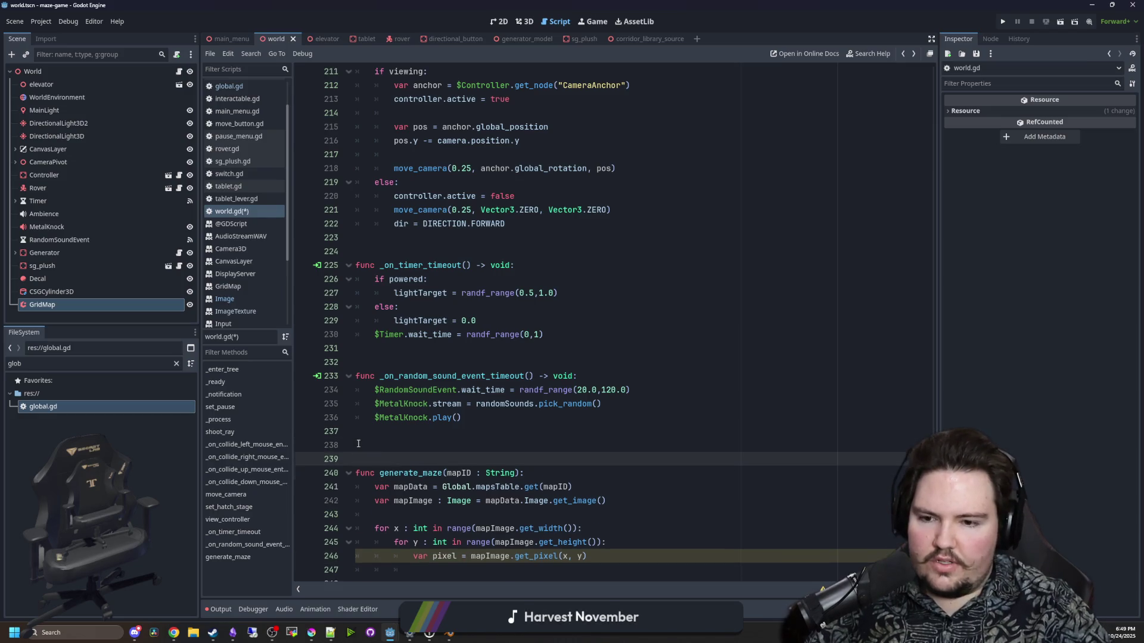
key("Up")
key("Up")
type("var mapCoor")
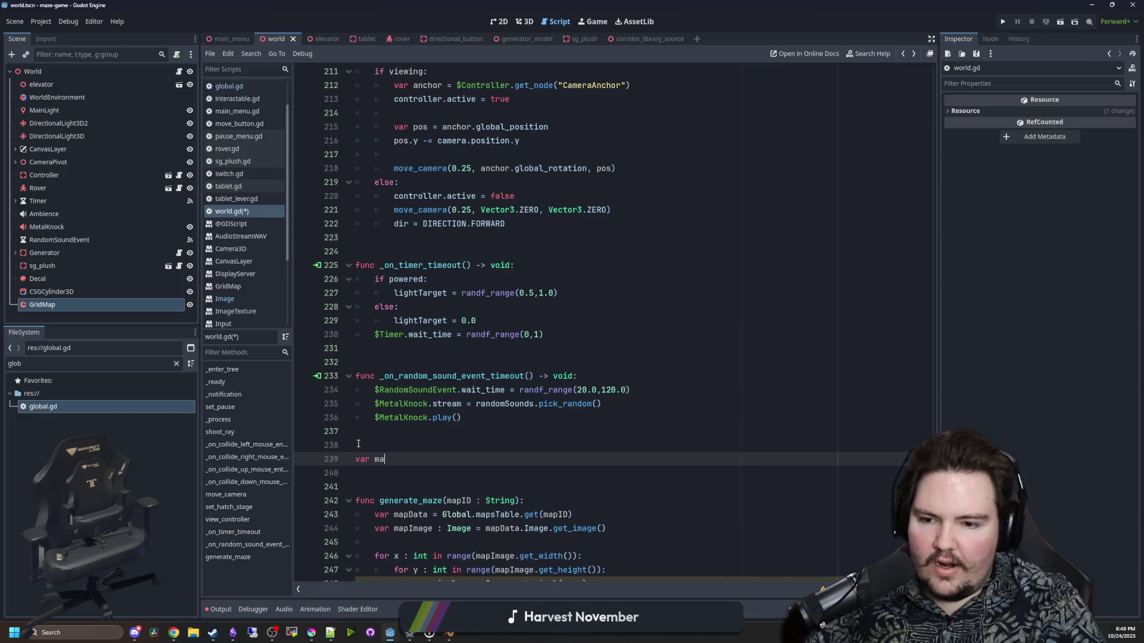
type("ds = {")
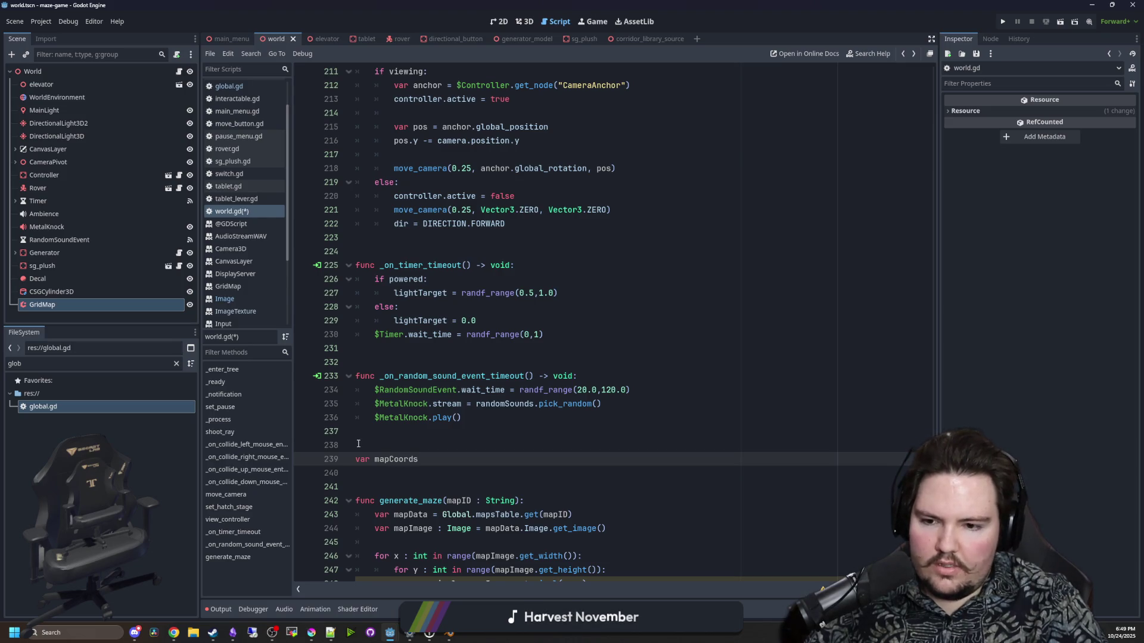
key("BackSpace")
type("{")
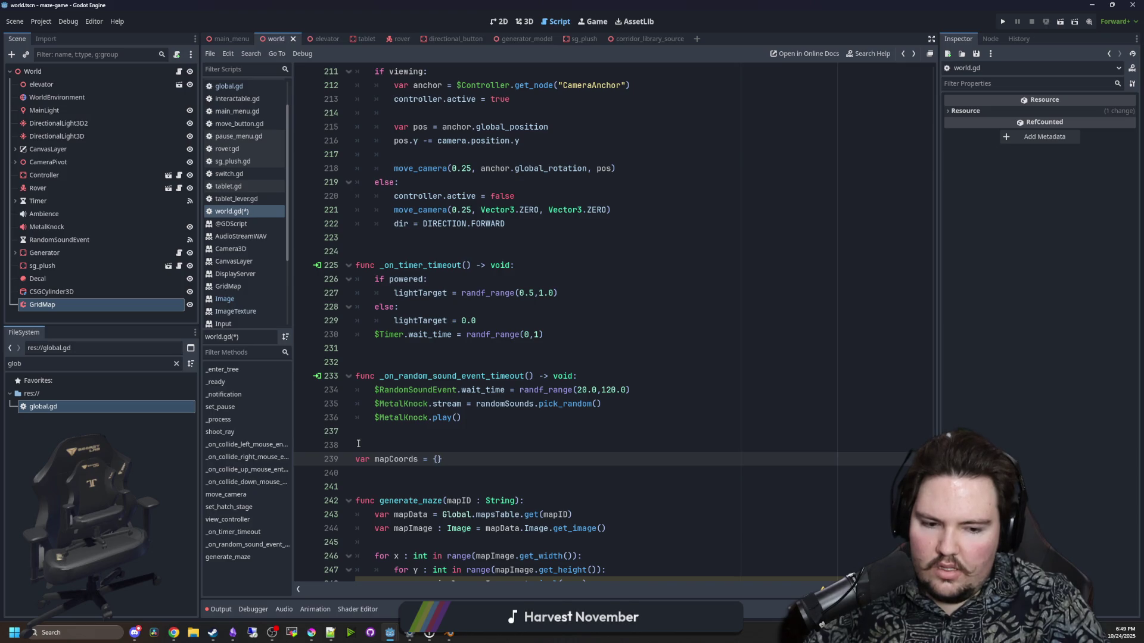
scroll(457, 418, "down", 1)
left_click(559, 560)
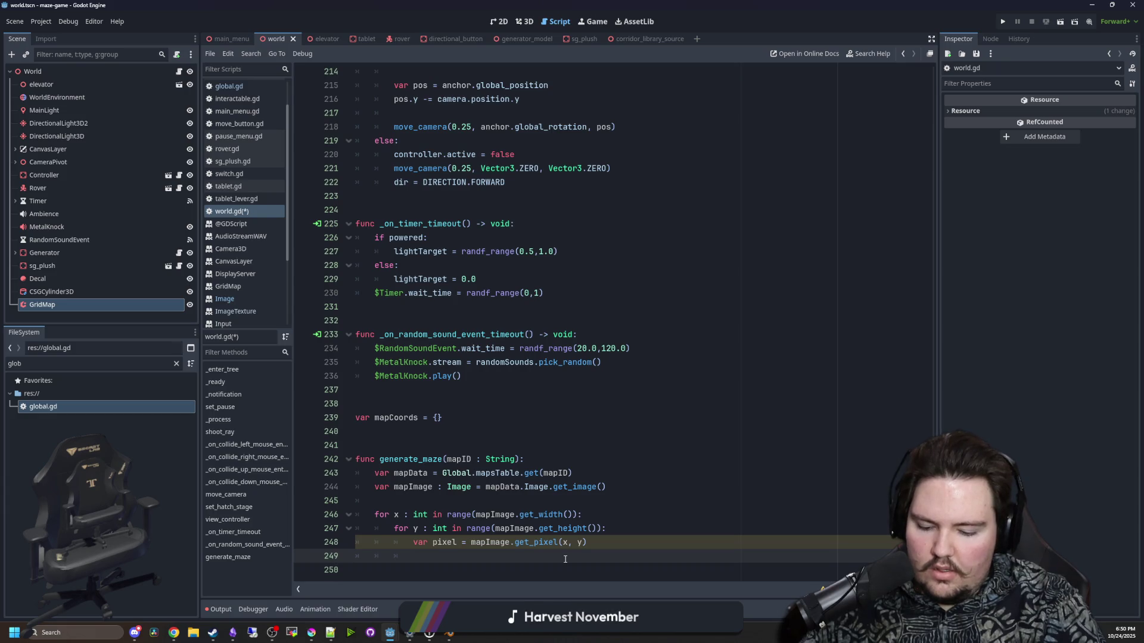
Write 'if pixel.r > 0:' in the pixel loop with a placeholder pass body
type("if pixel")
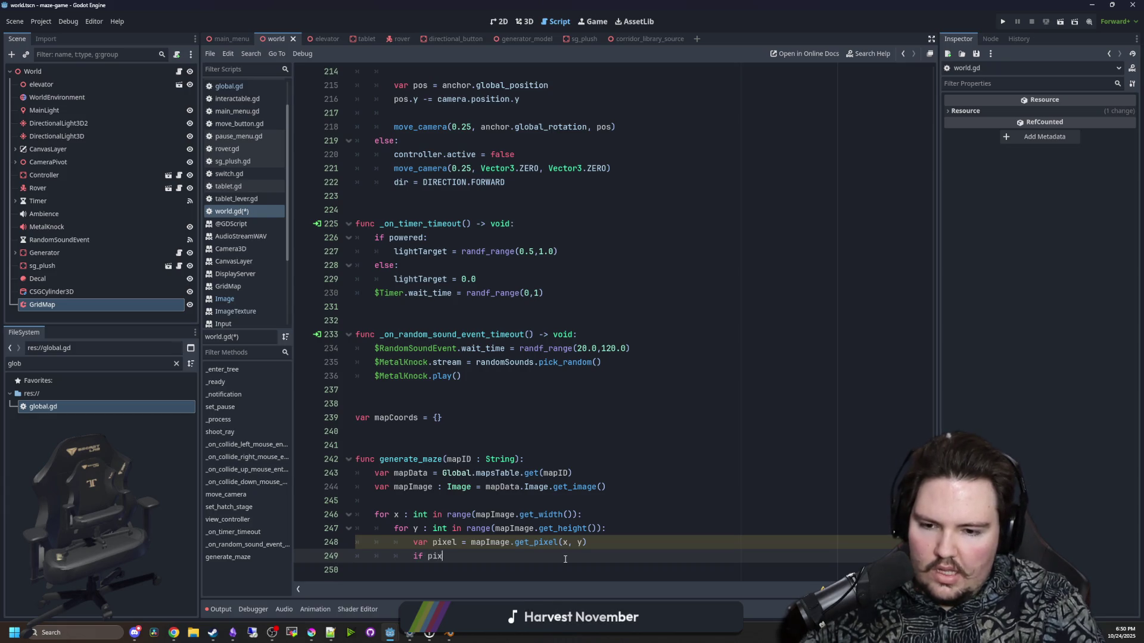
key("BackSpace")
type("el")
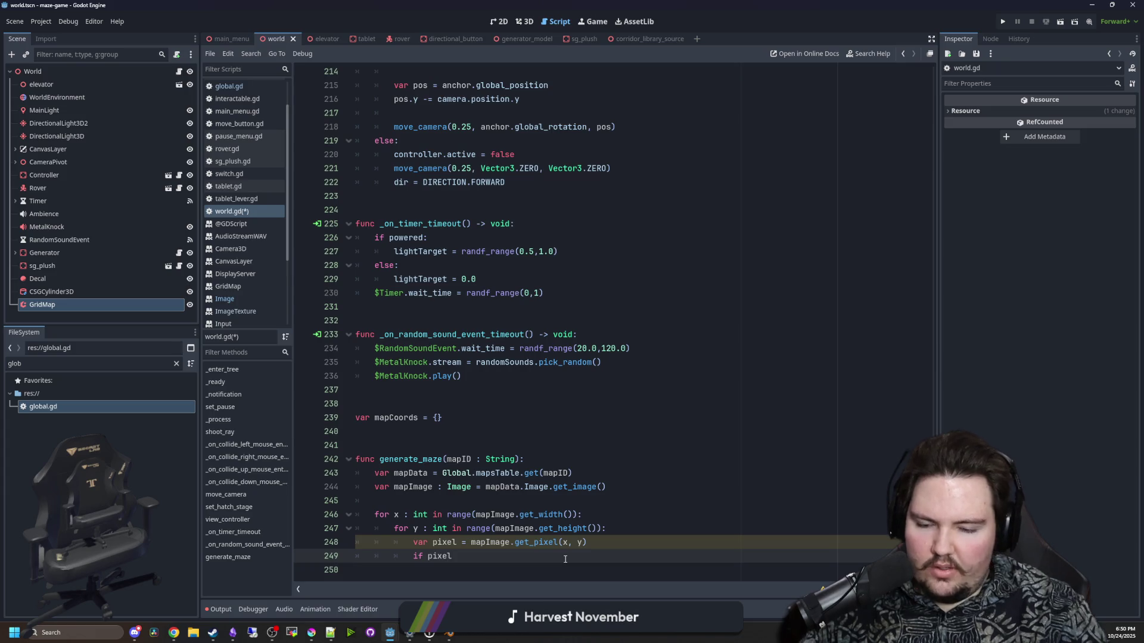
left_click(520, 543, "ctrl")
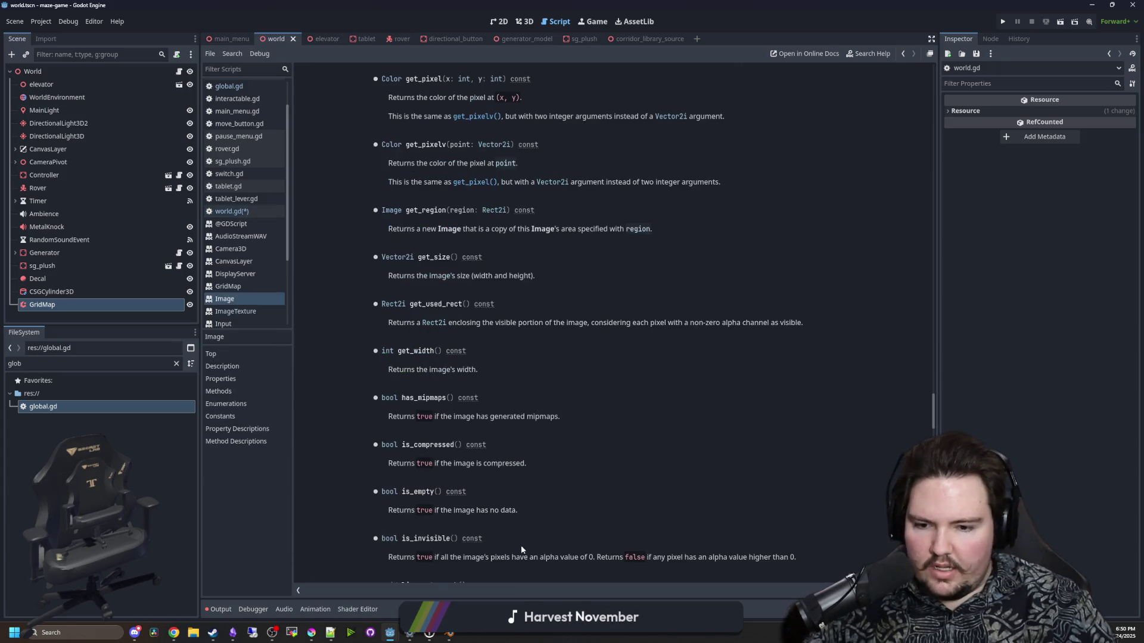
key("alt+Left")
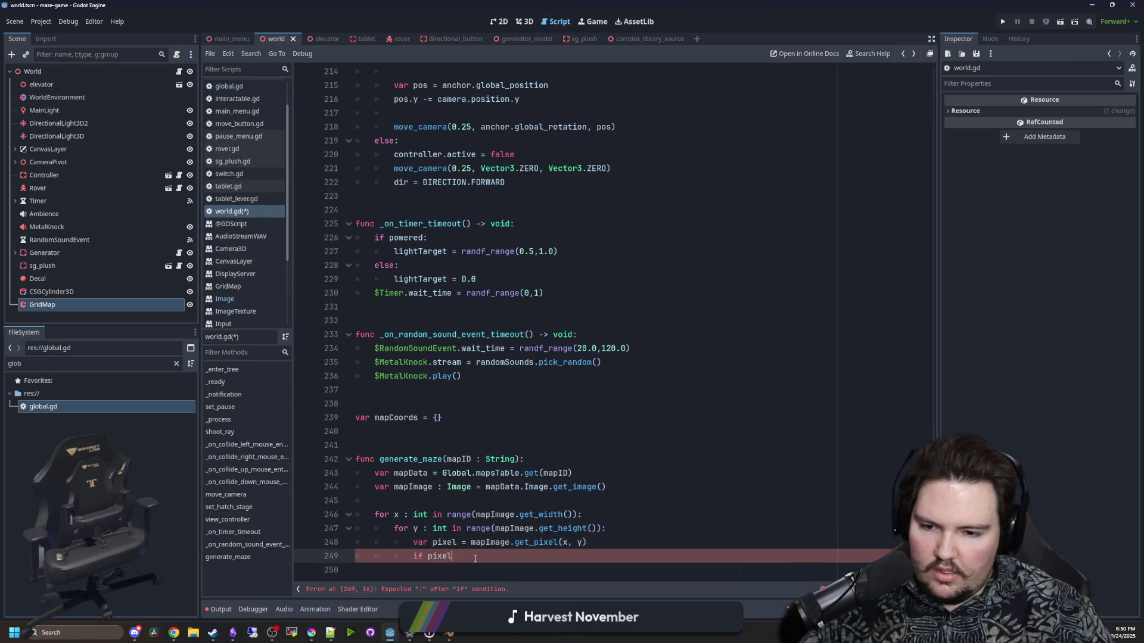
type("> 0:")
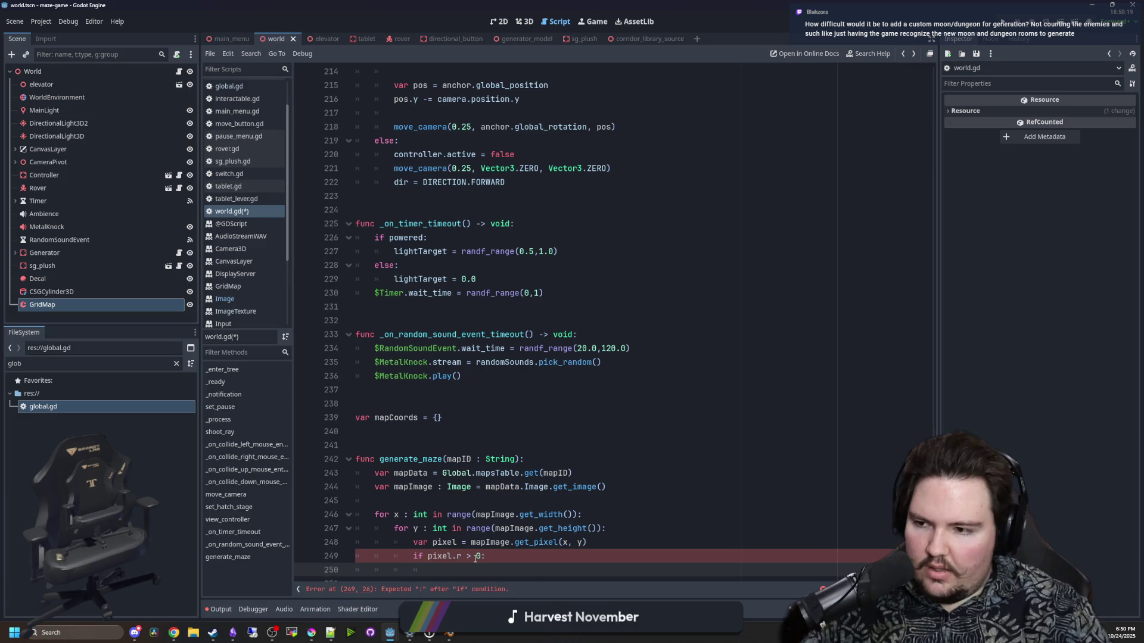
key("Return")
type("pass")
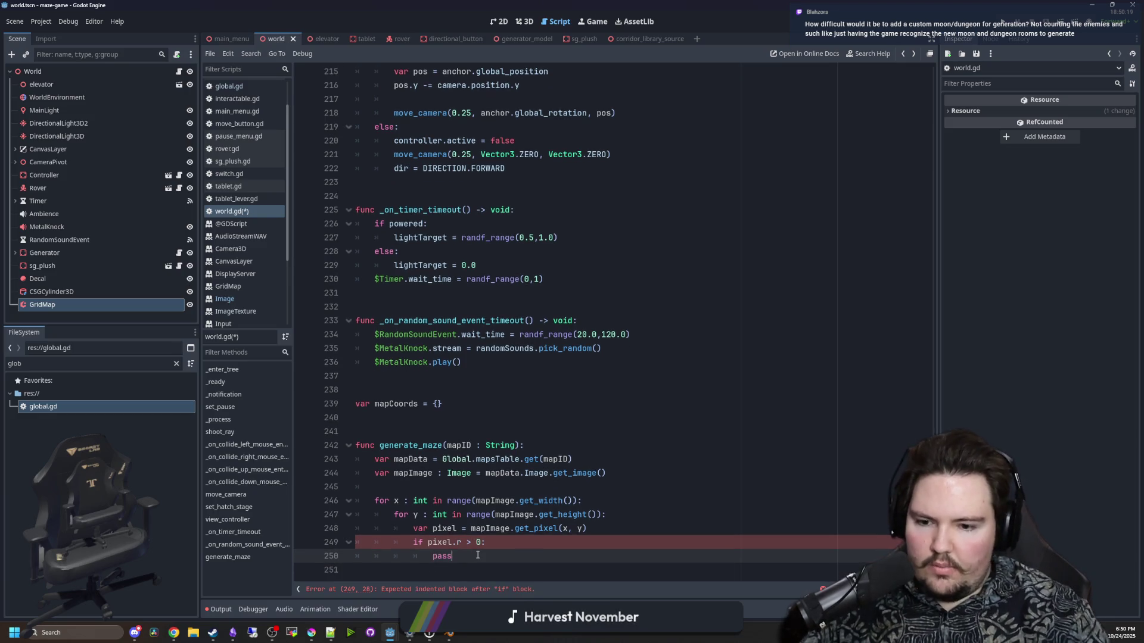
Start a 'mapCoords[' line under the if and delete the pass placeholder
left_click(504, 544)
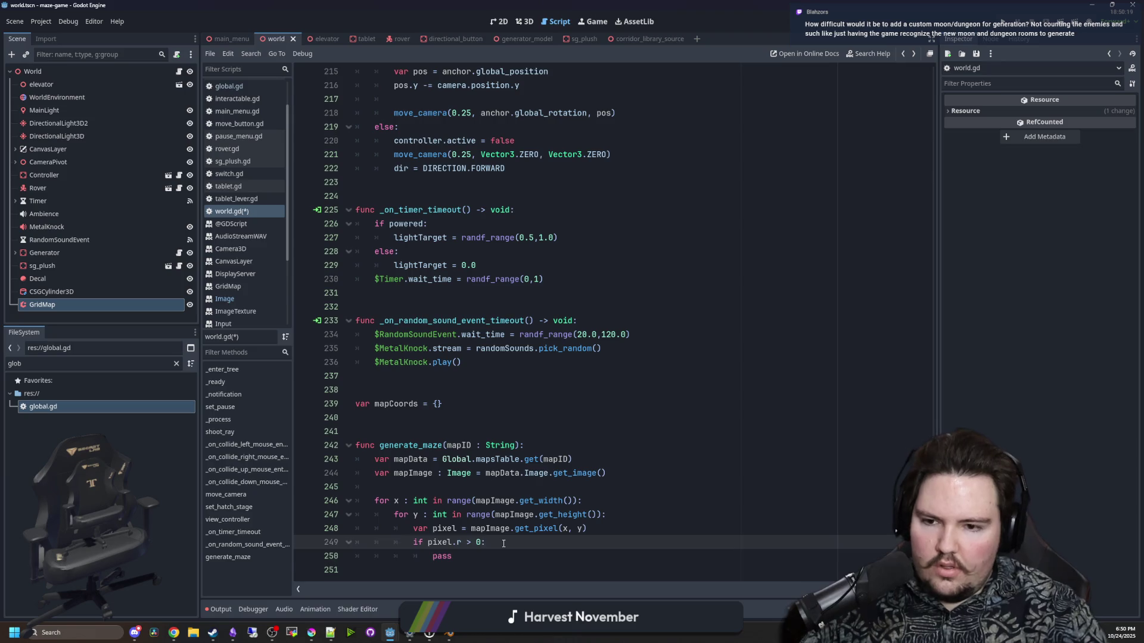
key("Return")
type("mapCoords.")
key("BackSpace")
type("[")
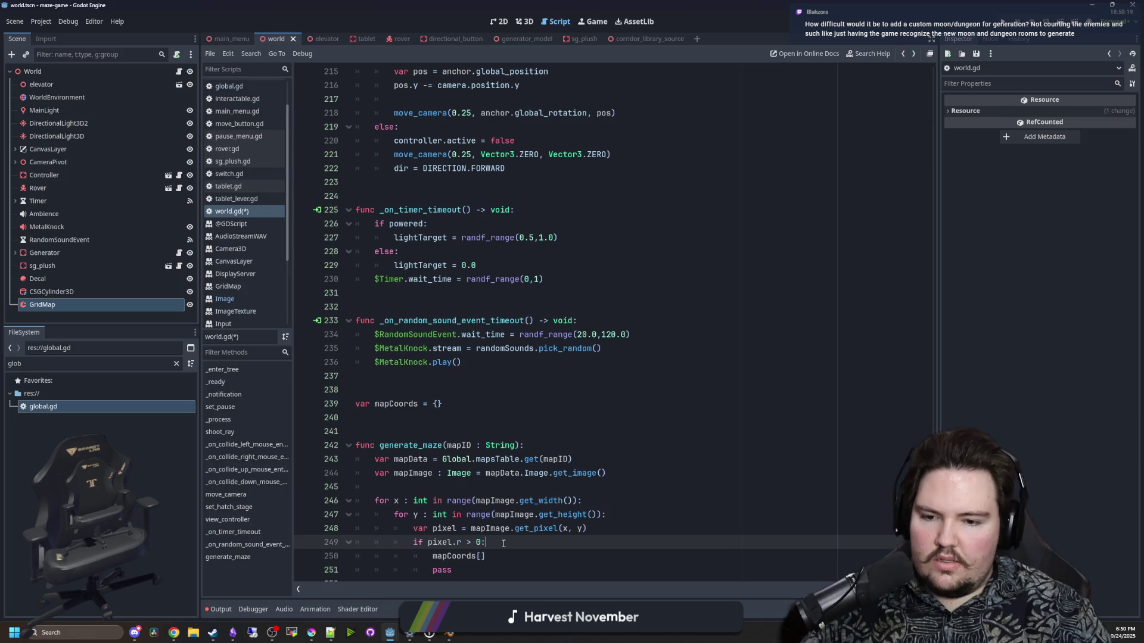
scroll(504, 543, "down", 1)
left_click_drag(452, 557, 350, 561)
key("BackSpace")
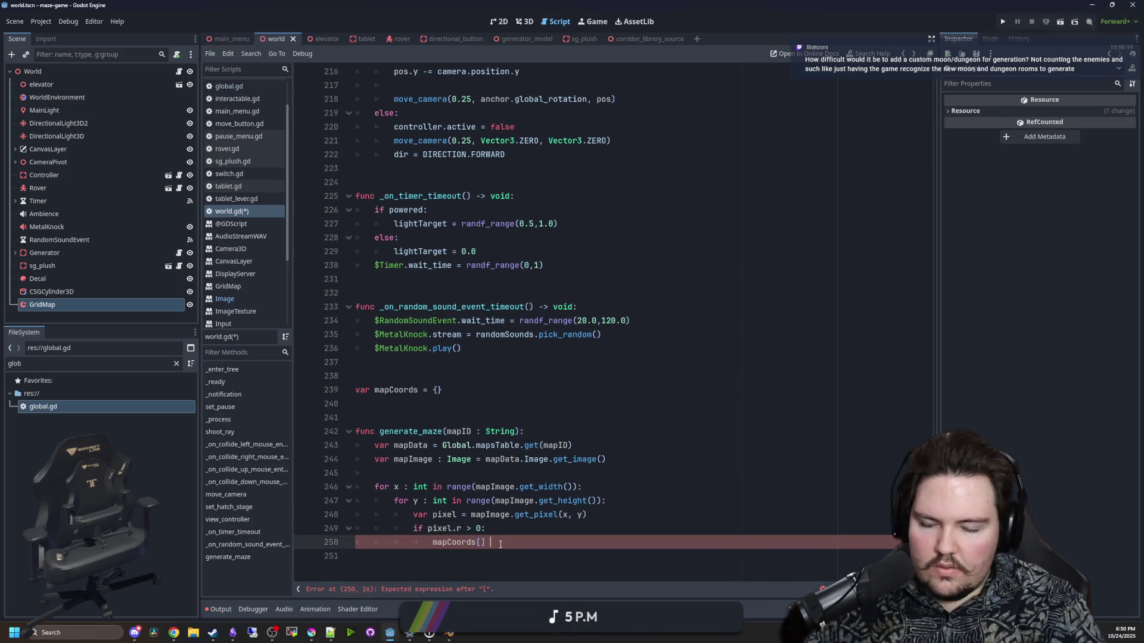
Check the mapCoords declaration and complete the line as 'mapCoords[] = {}'
left_click(463, 390)
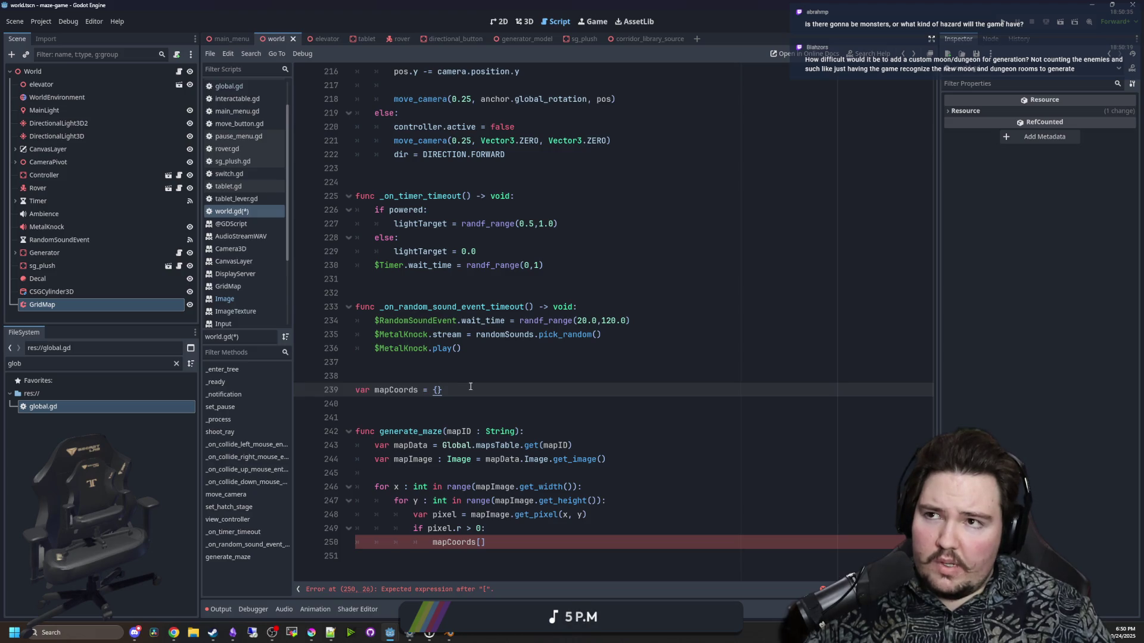
left_click(496, 543)
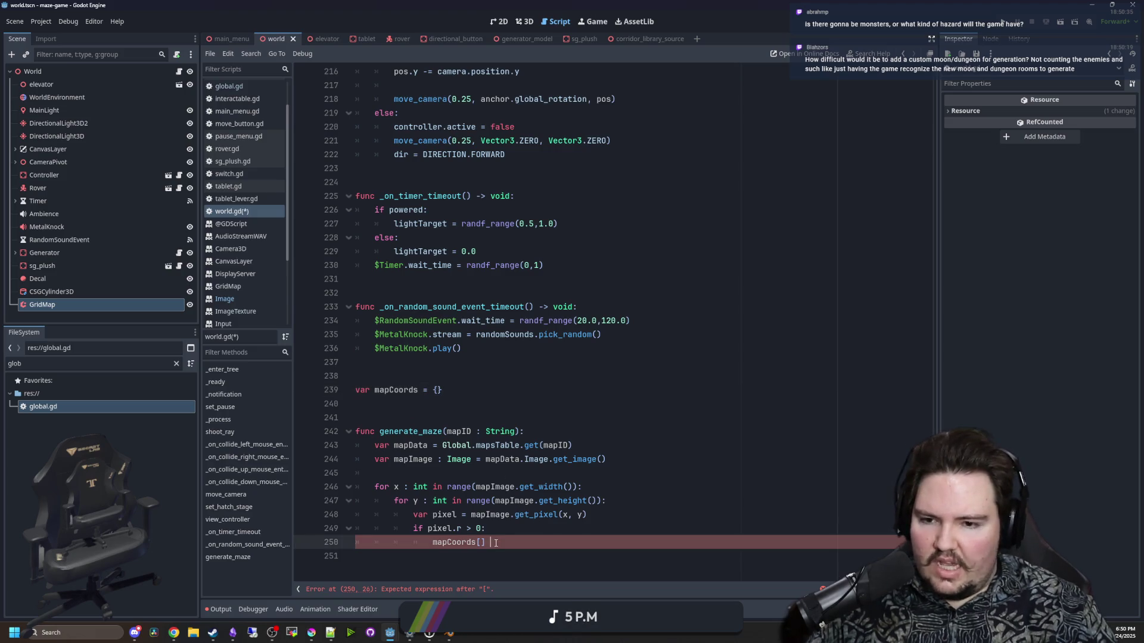
left_click(440, 389)
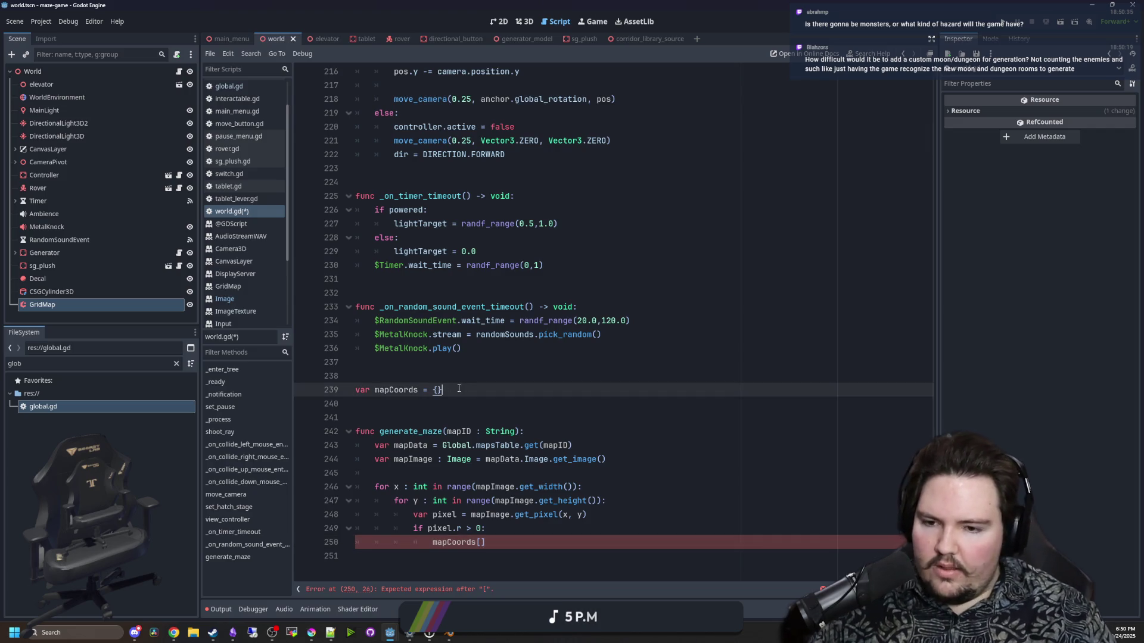
left_click(501, 544)
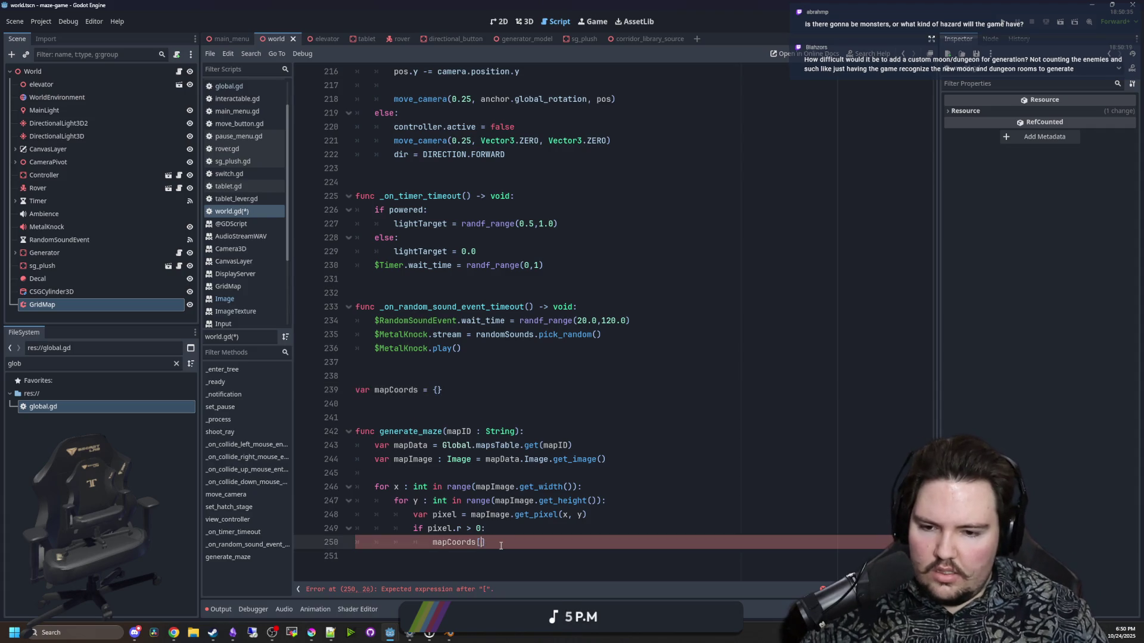
type("= {")
key("Left")
key("Left")
key("Left")
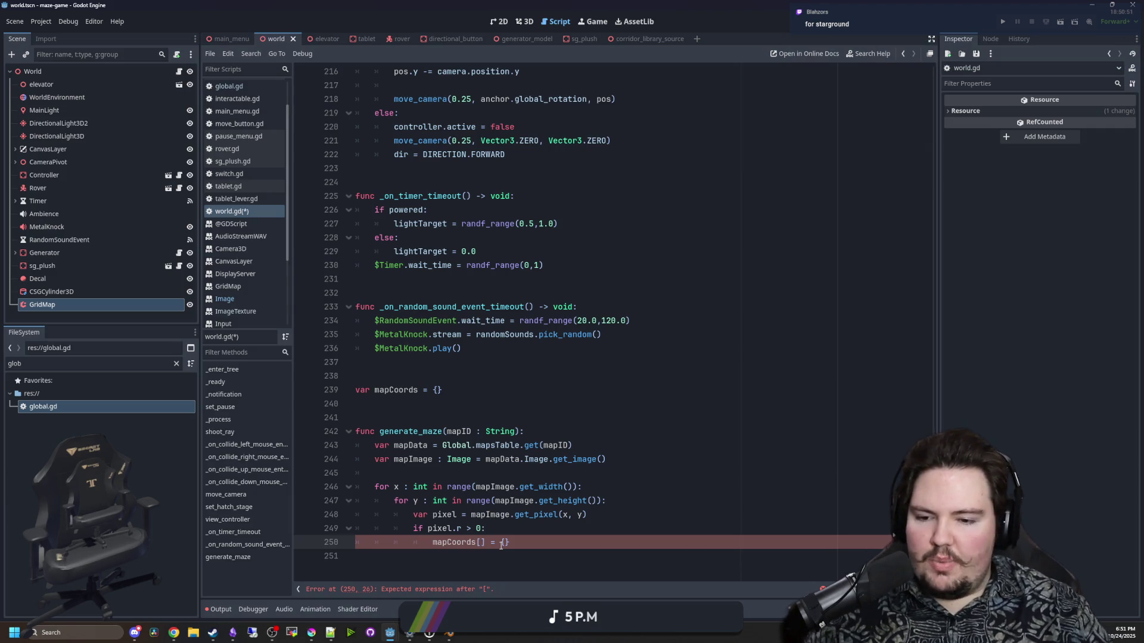
In the Starground project, filter FileSystem for 'region' and open regions_table.gd
mouse_move(392, 630)
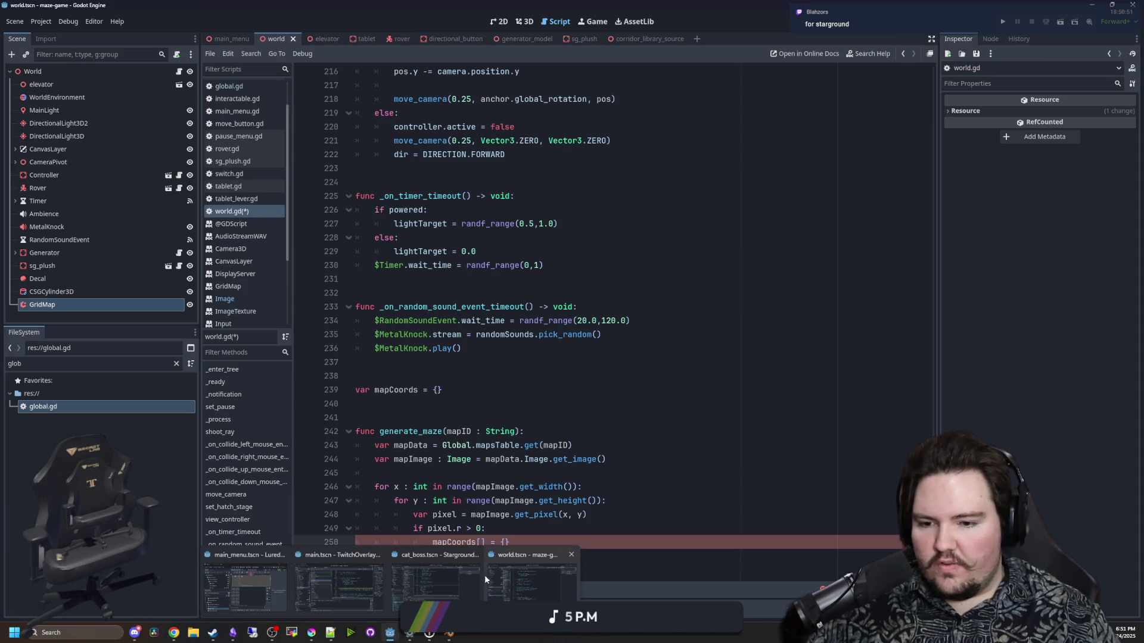
left_click(470, 577)
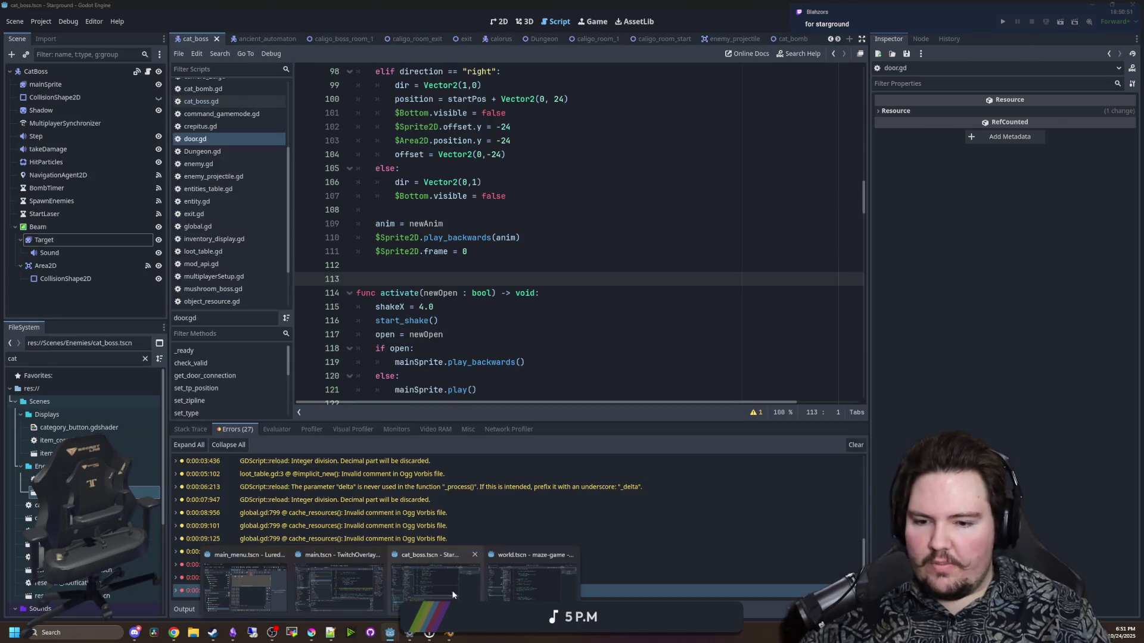
left_click(146, 358)
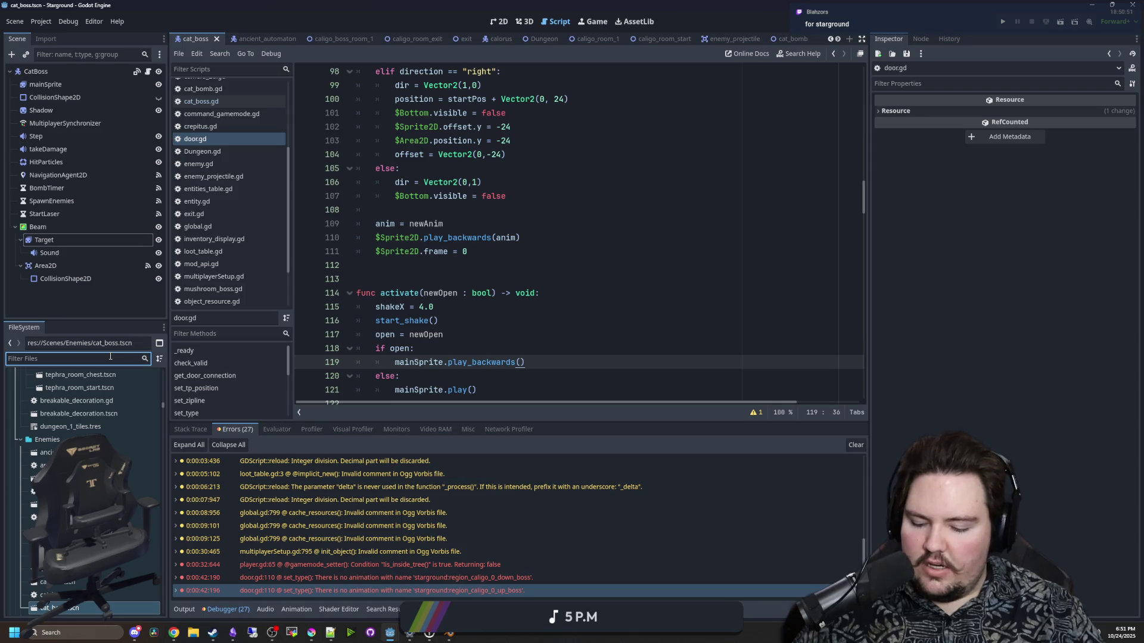
type("regi")
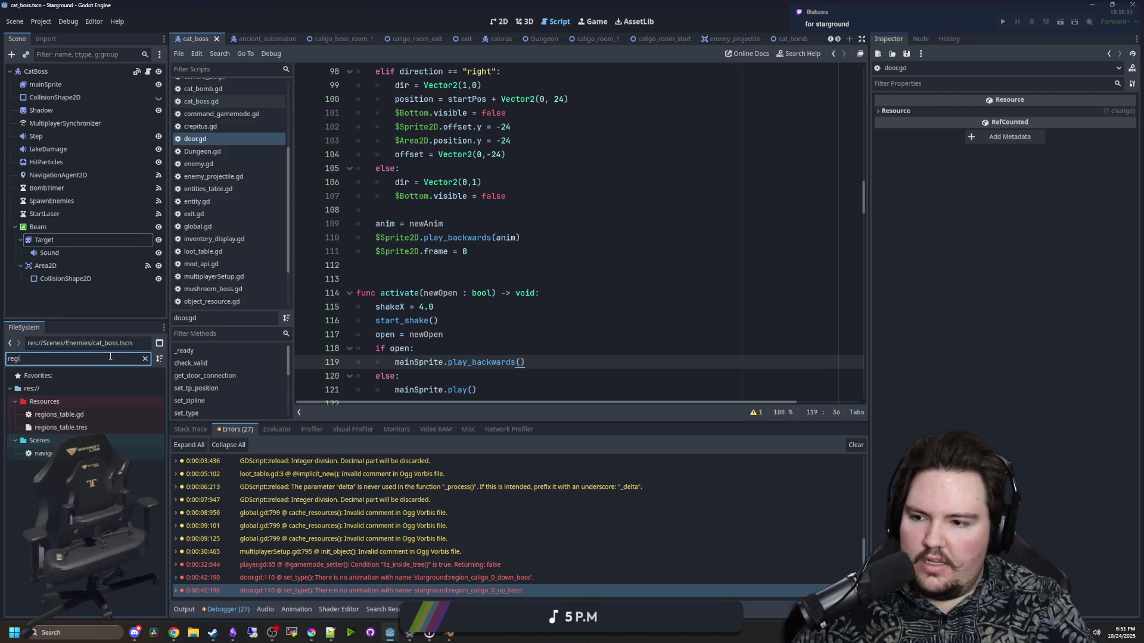
type("on")
double_click(59, 415)
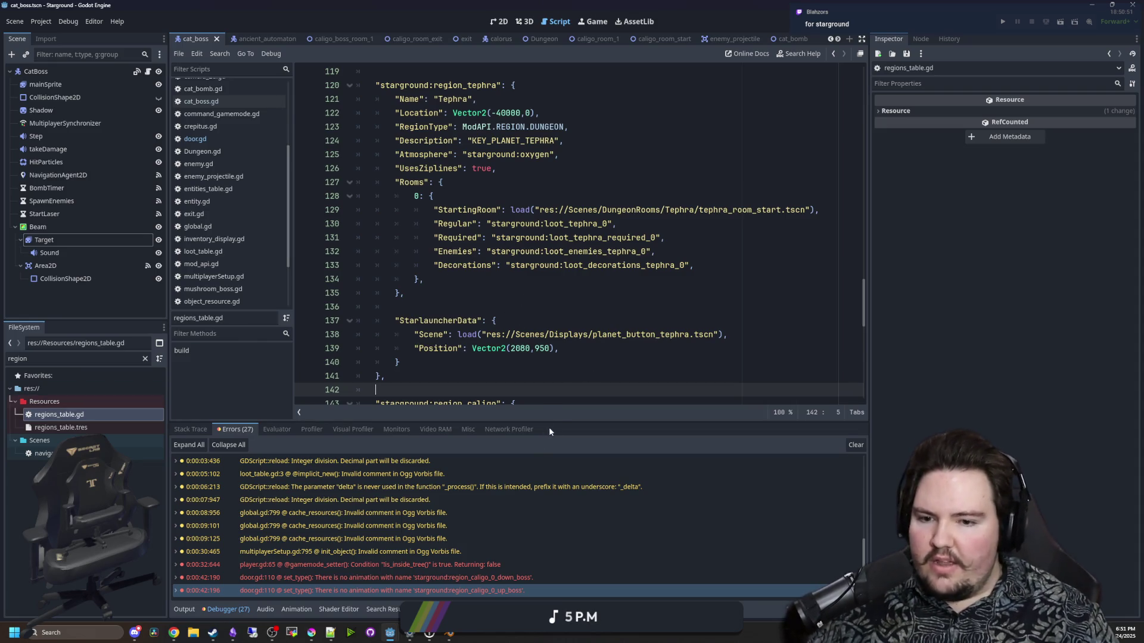
Search the script for 'encel' and highlight the Enceladus RegionType and Rooms block
left_click_drag(550, 422, 550, 489)
scroll(490, 266, "up", 4)
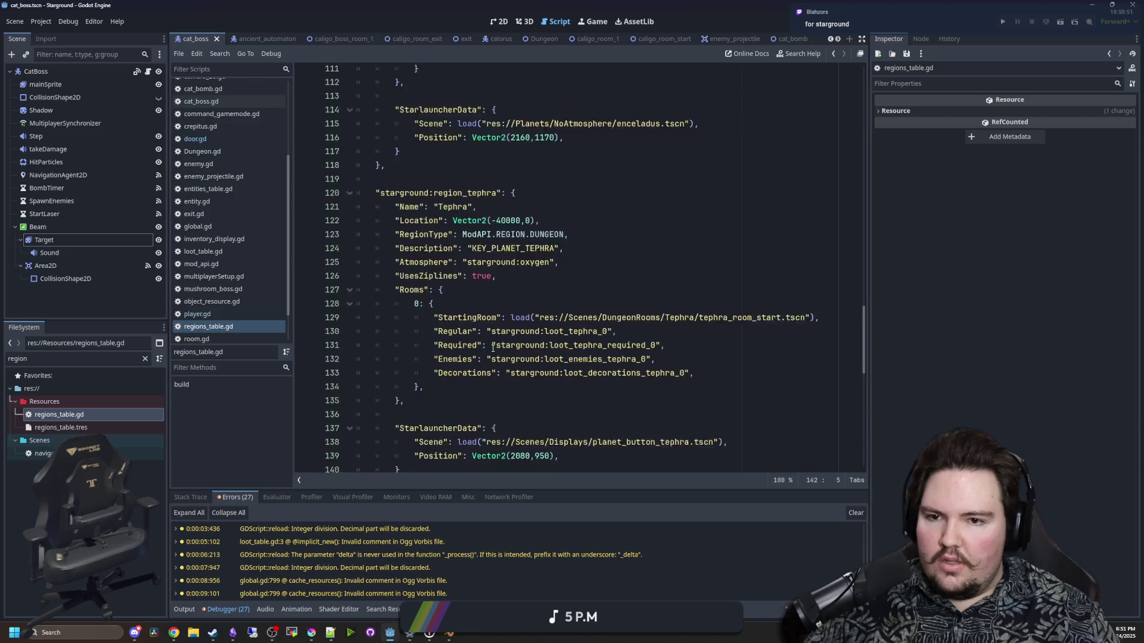
scroll(689, 325, "down", 5)
scroll(689, 324, "up", 4)
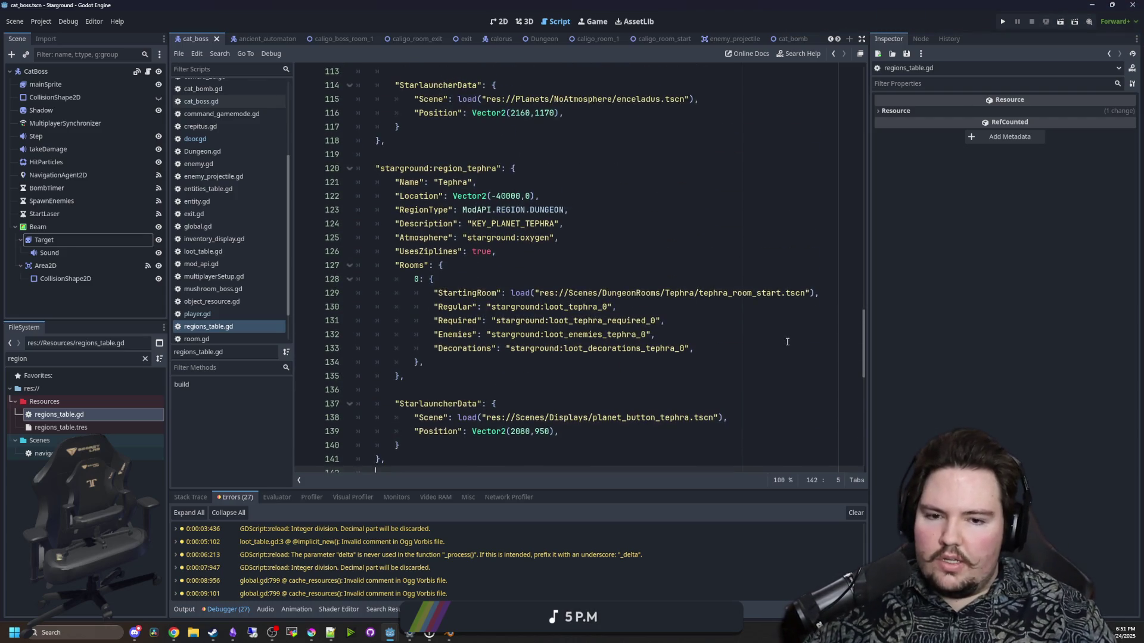
left_click(785, 341)
key("ctrl+f")
type("encel")
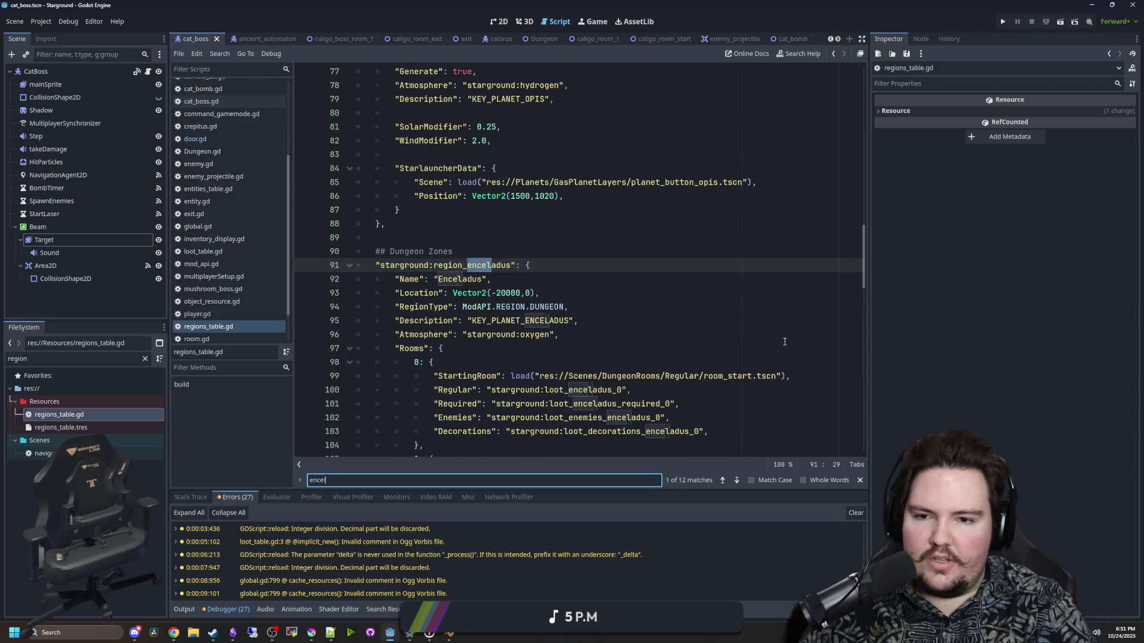
scroll(727, 320, "down", 3)
left_click(504, 226)
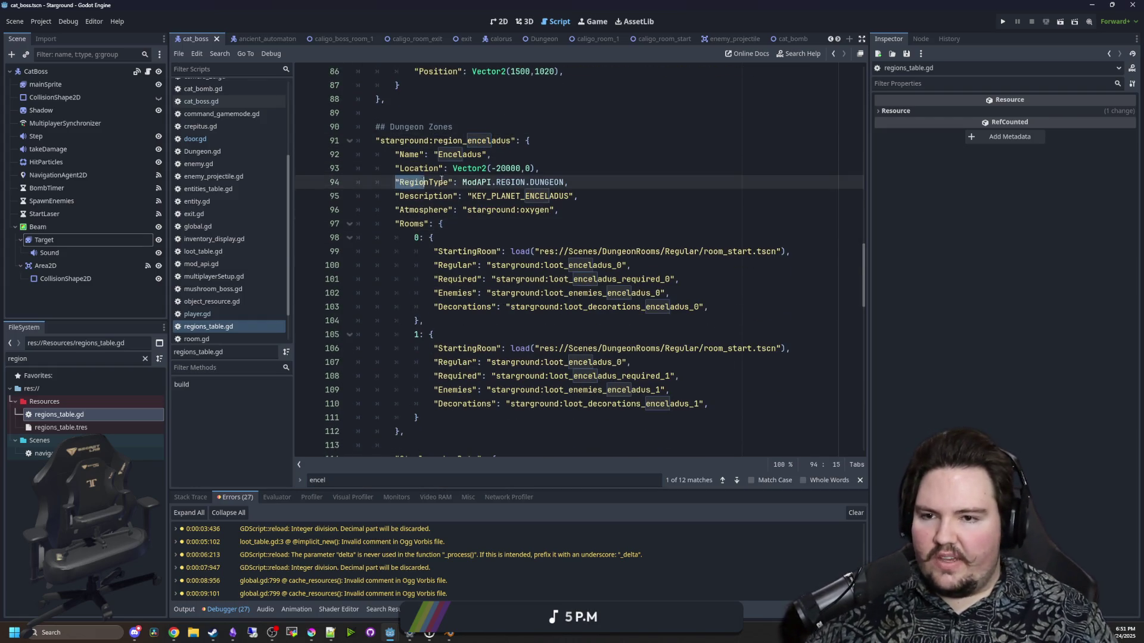
left_click_drag(569, 182, 410, 186)
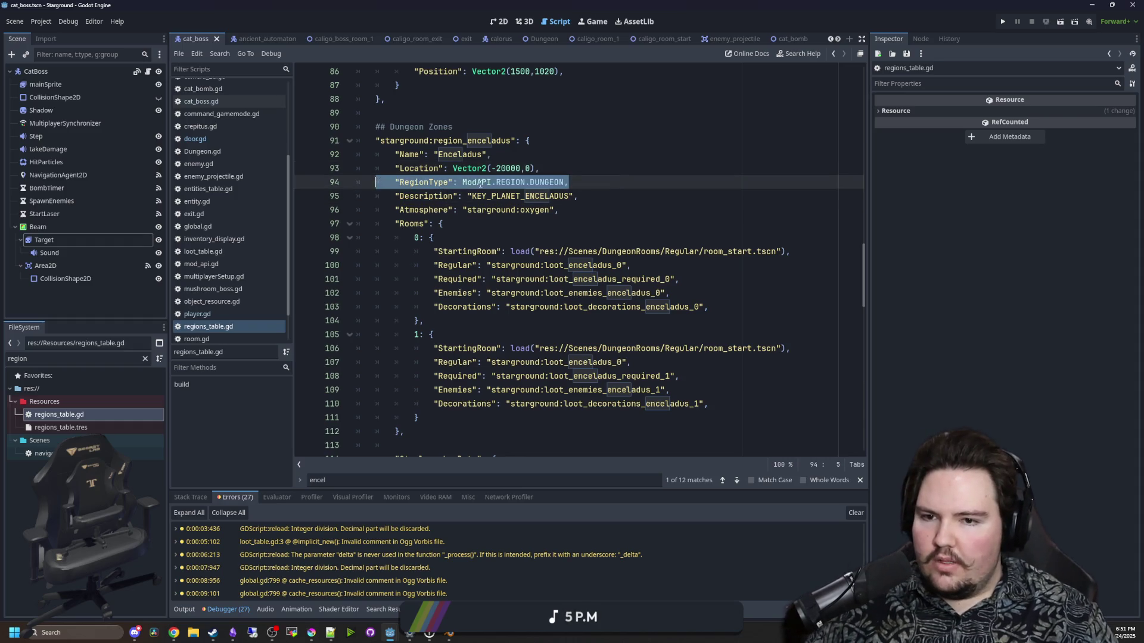
scroll(453, 268, "down", 2)
left_click_drag(496, 376, 406, 349)
left_click_drag(589, 322, 596, 146)
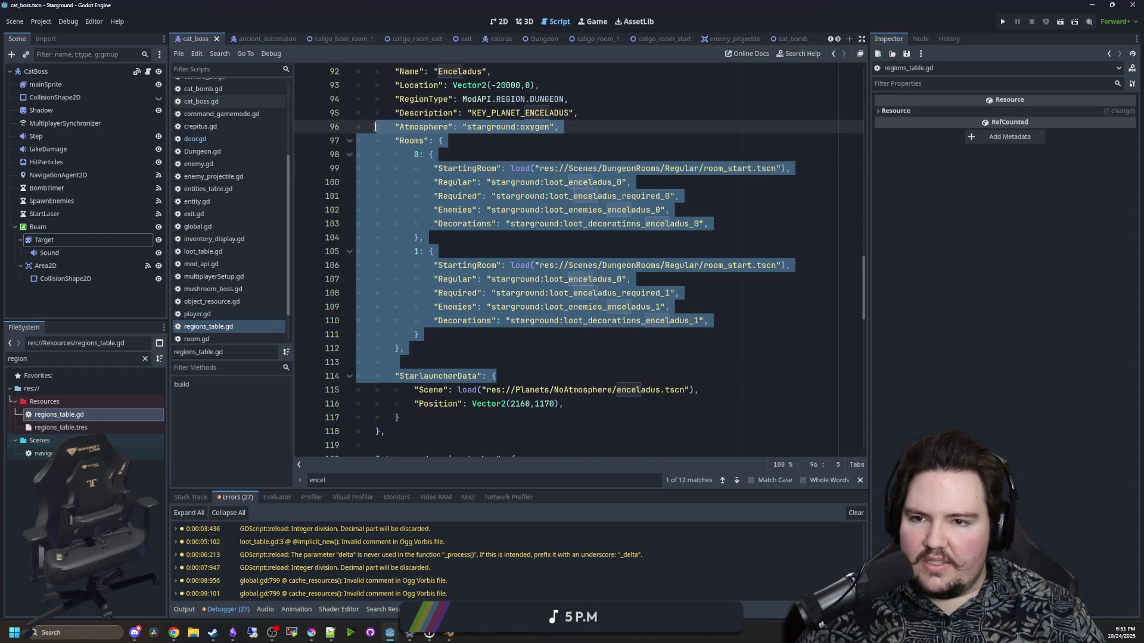
Review room 0's StartingRoom, Regular and Required loot, and Enemies entries
left_click(613, 183)
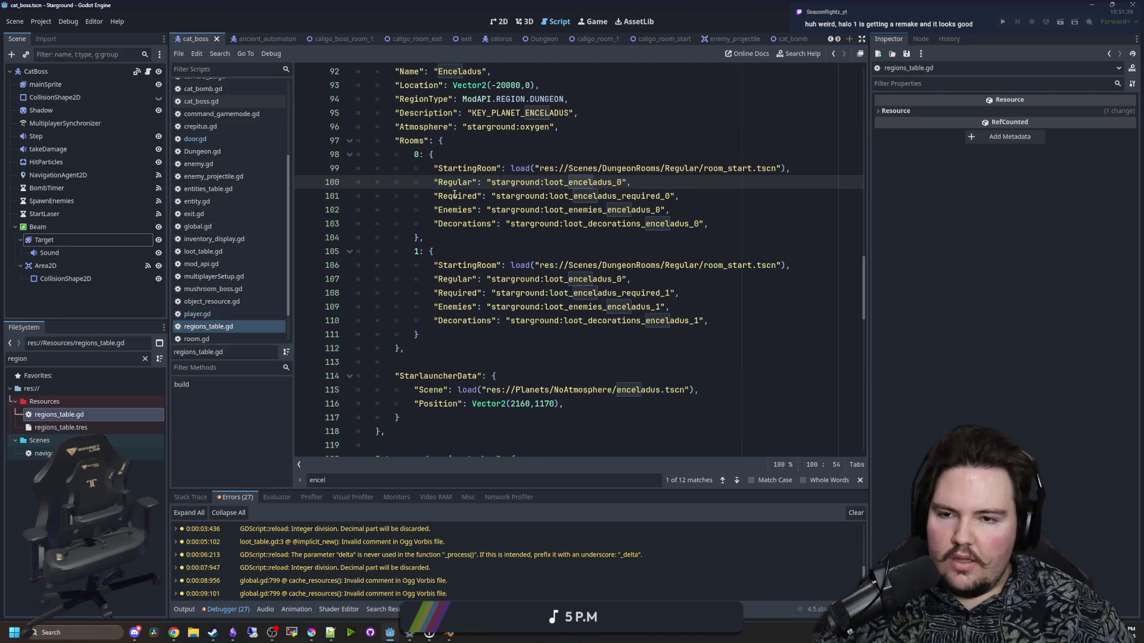
left_click_drag(437, 162, 793, 168)
left_click(800, 165)
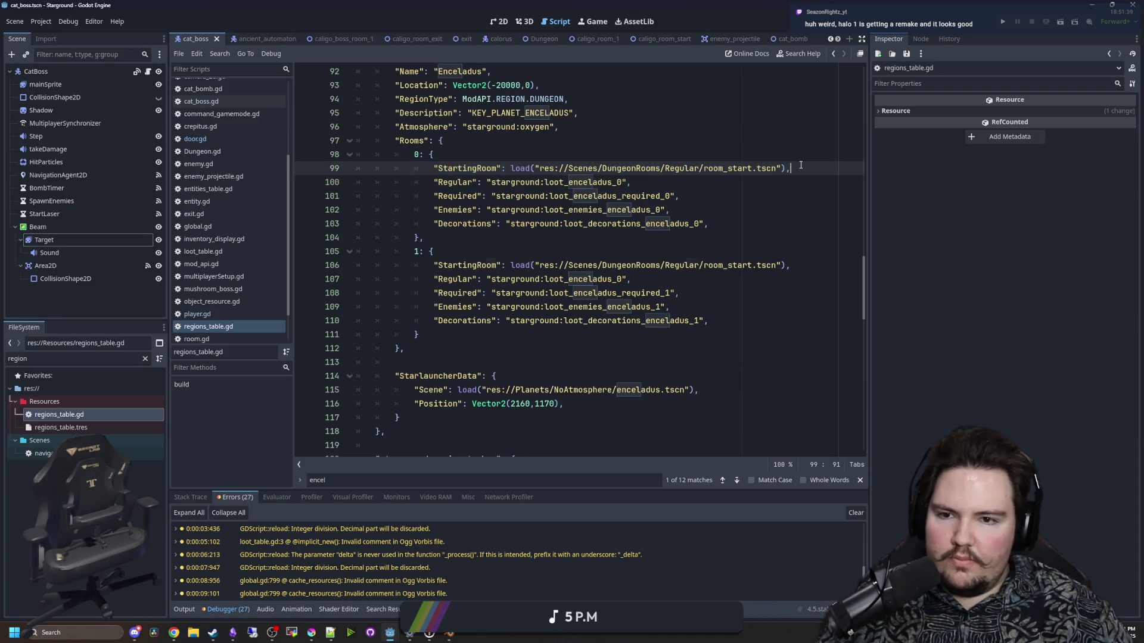
mouse_move(435, 179)
left_mouse_down()
mouse_move(588, 168)
mouse_move(631, 181)
mouse_move(476, 195)
mouse_move(438, 182)
mouse_move(438, 196)
left_mouse_up()
left_click(696, 198)
mouse_move(670, 210)
left_mouse_down()
mouse_move(444, 210)
mouse_move(438, 224)
mouse_move(782, 215)
left_mouse_up()
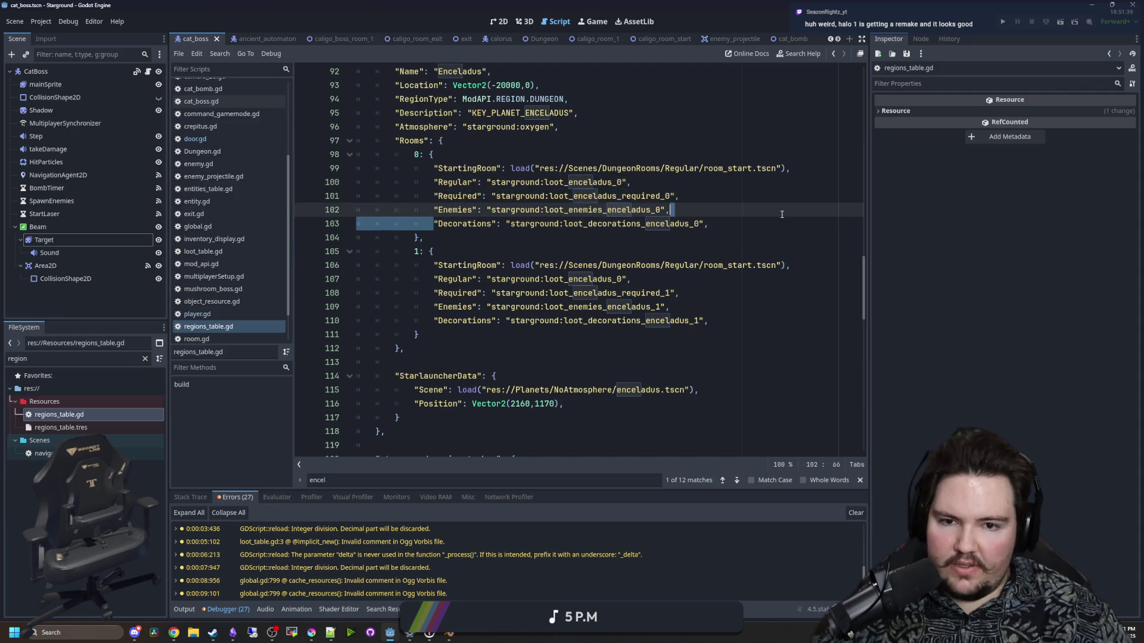
left_click_drag(709, 224, 358, 170)
left_click(510, 184)
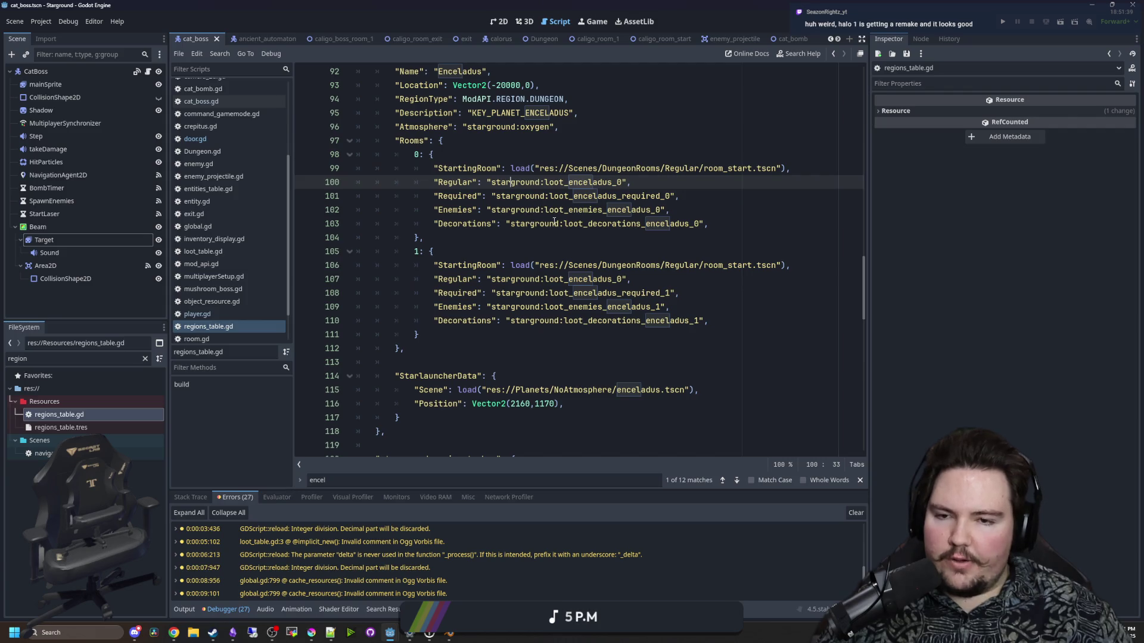
left_click_drag(358, 182, 709, 224)
left_click(709, 224)
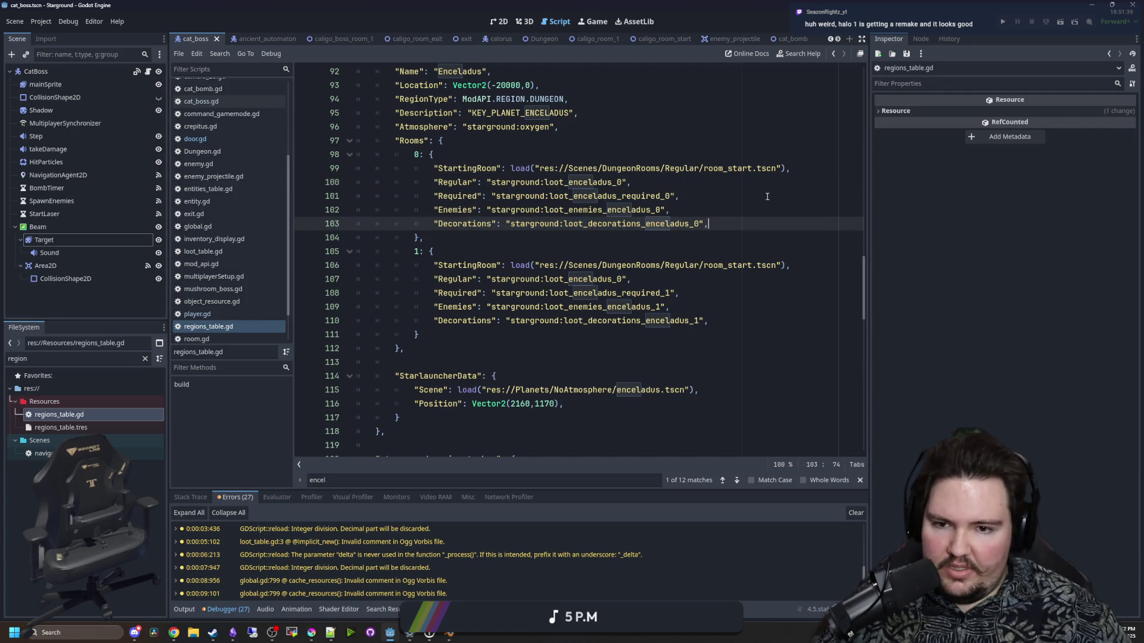
Inspect the room_start scene path on line 99, then clear the FileSystem filter
mouse_move(809, 171)
left_mouse_down()
mouse_move(488, 169)
mouse_move(522, 169)
left_mouse_up()
left_click(553, 140)
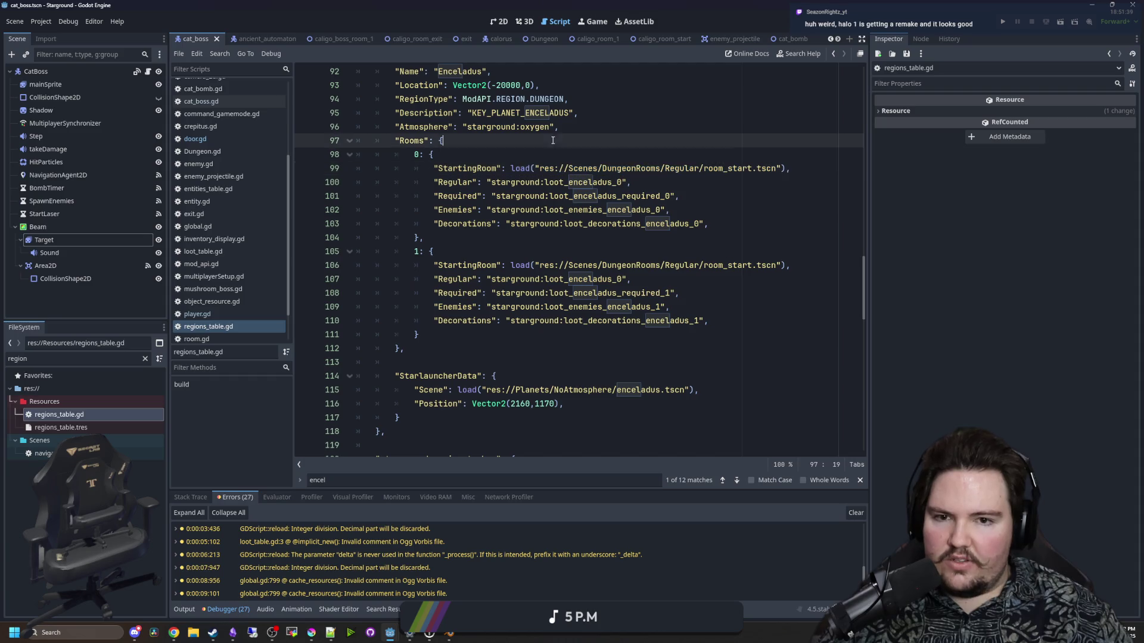
left_click_drag(695, 168, 781, 168)
left_click(813, 143)
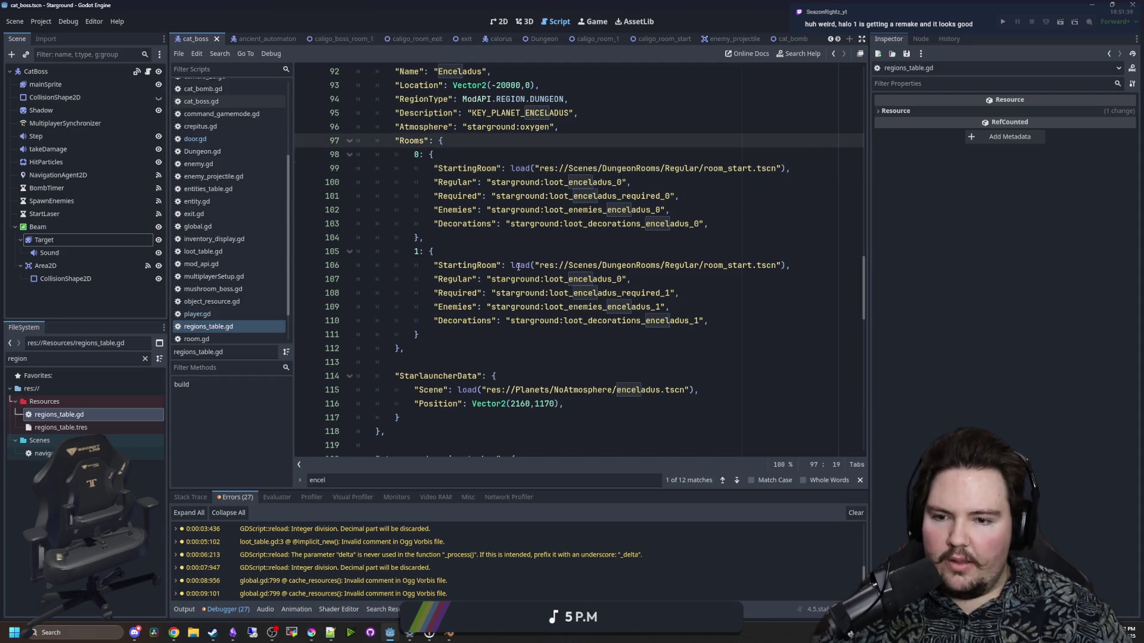
left_click(145, 358)
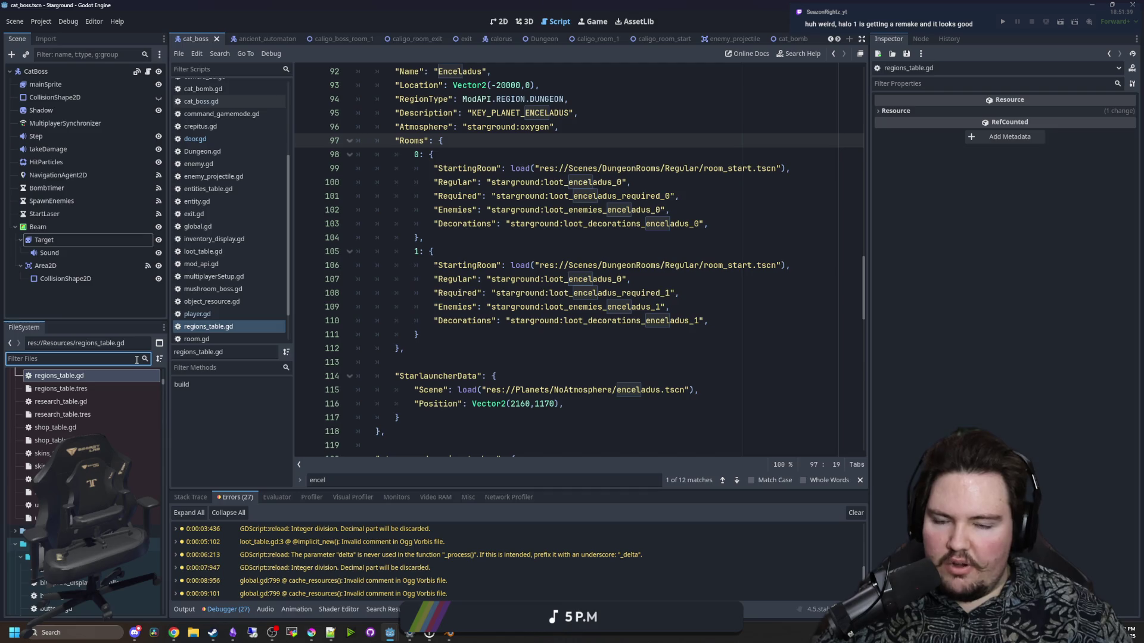
Filter FileSystem for 'loot', open loot_table.gd, and inspect the weighted fearwig entry on line 230
type("loot")
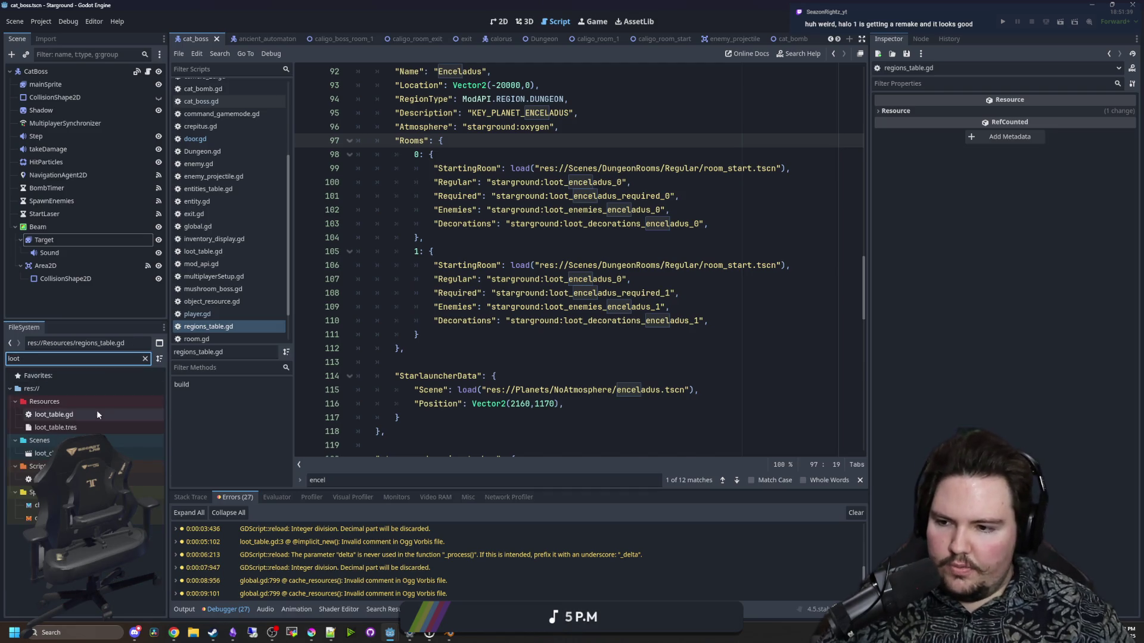
double_click(98, 414)
left_click(531, 251)
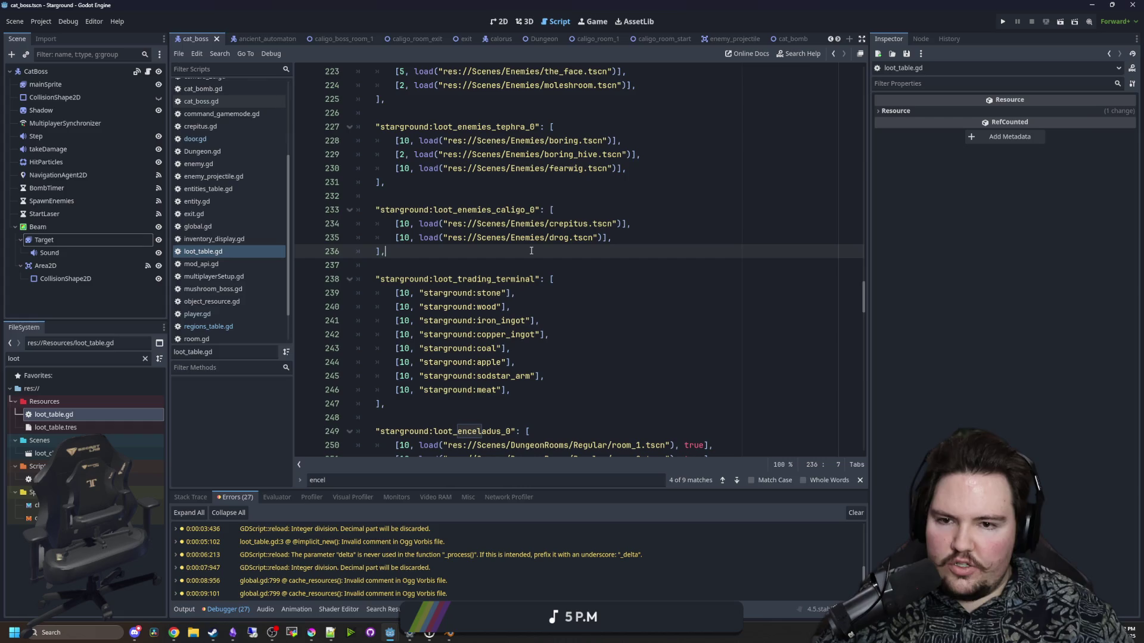
scroll(423, 238, "up", 2)
double_click(403, 224)
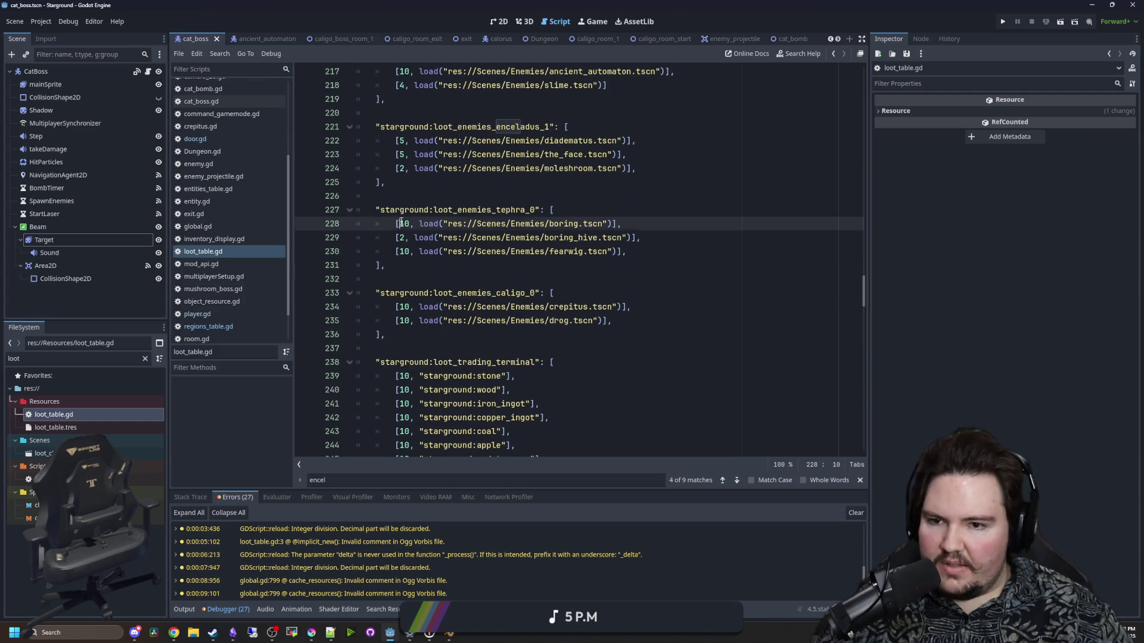
left_click(401, 238)
double_click(402, 252)
left_click_drag(419, 251, 595, 255)
left_click(595, 293)
Review the loot_enceladus_0 room_1 entry and the true/false flags on lines 297-298
scroll(512, 275, "down", 1)
scroll(511, 274, "down", 8)
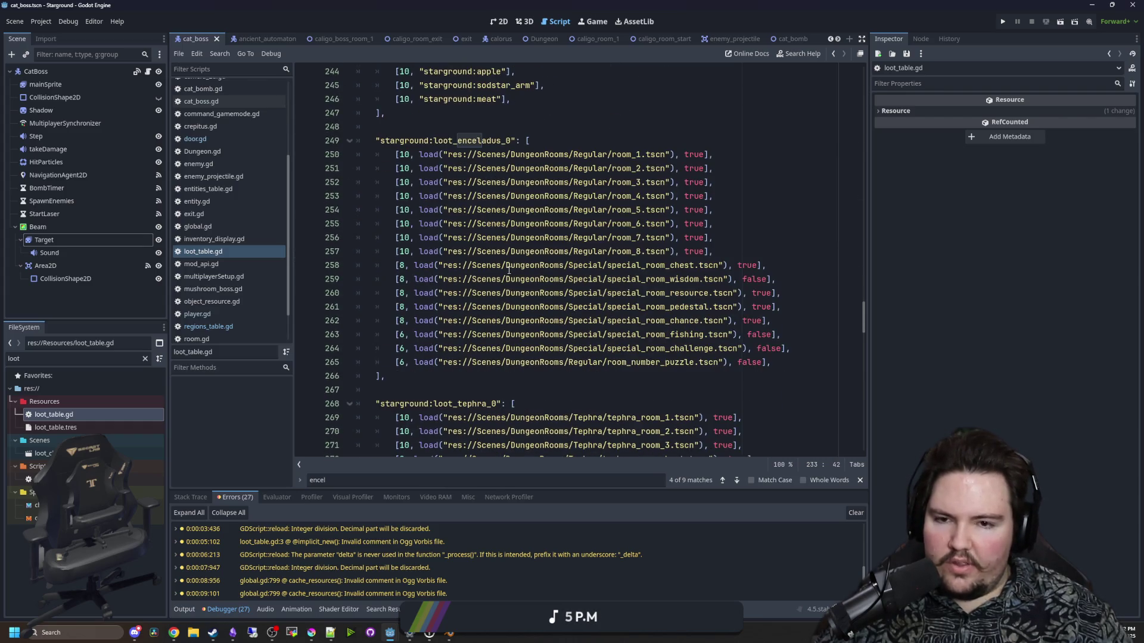
left_click(398, 154)
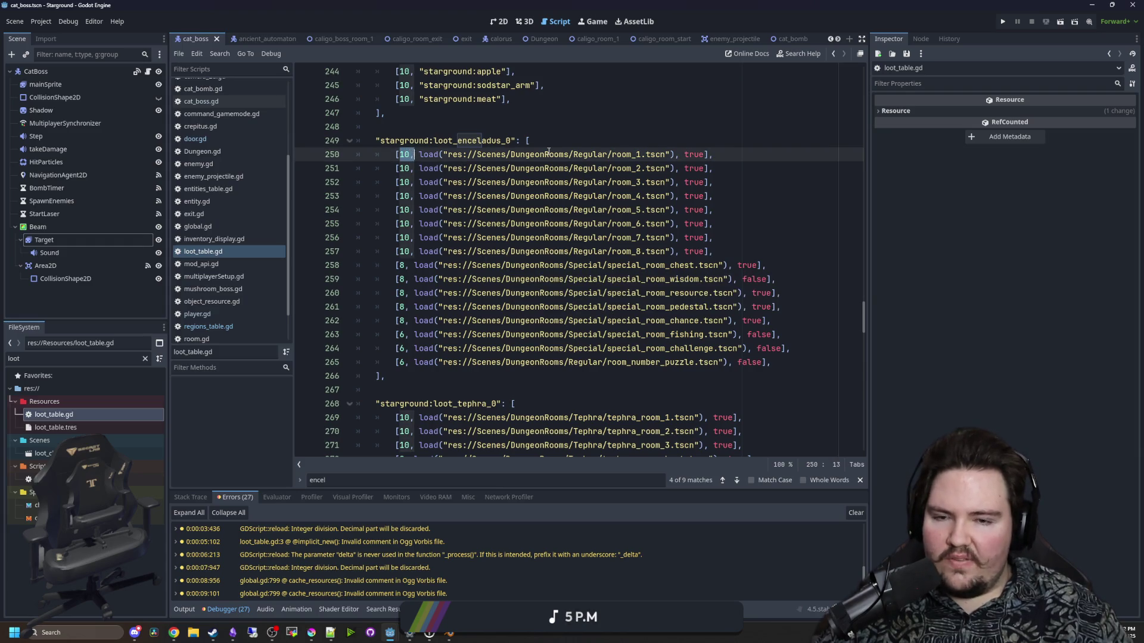
left_click_drag(418, 154, 671, 154)
left_click(685, 154)
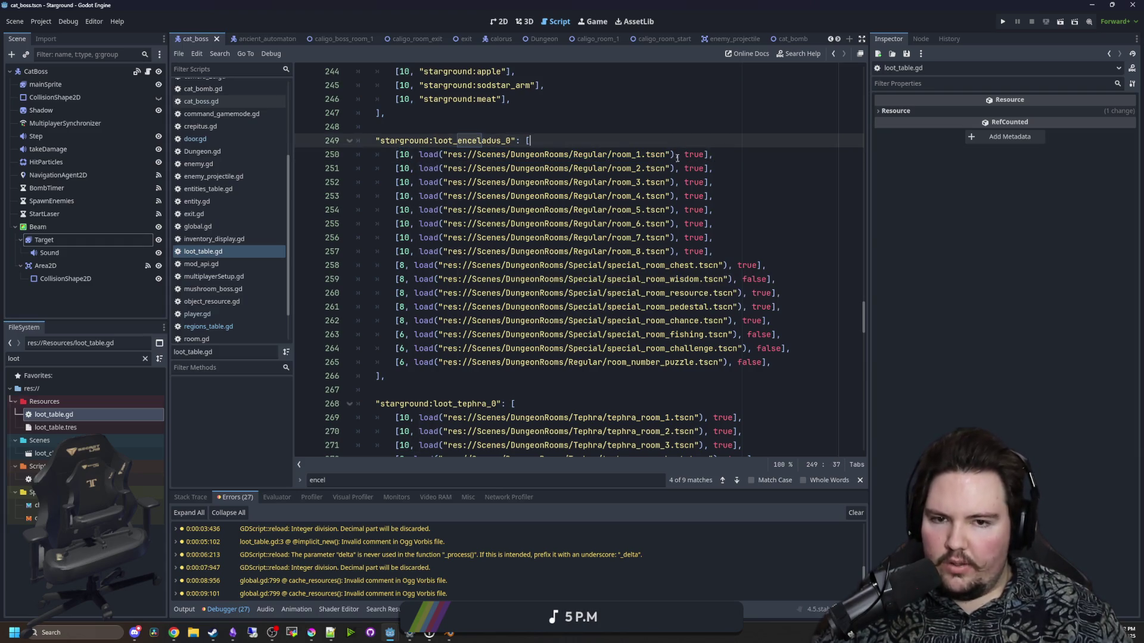
double_click(694, 154)
left_click(702, 143)
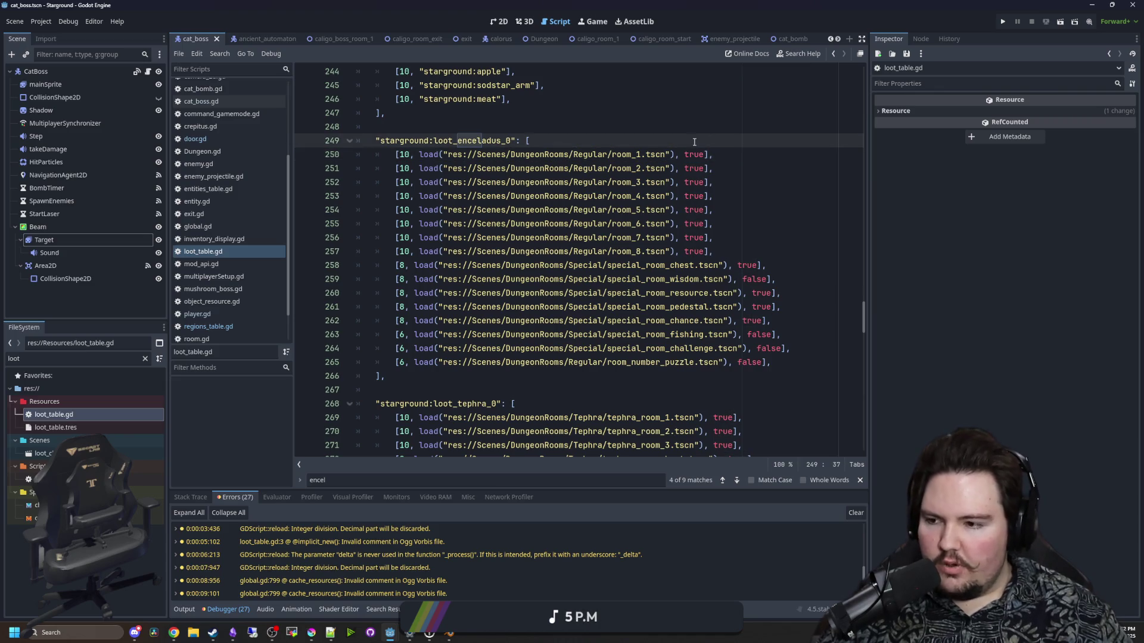
scroll(655, 227, "down", 8)
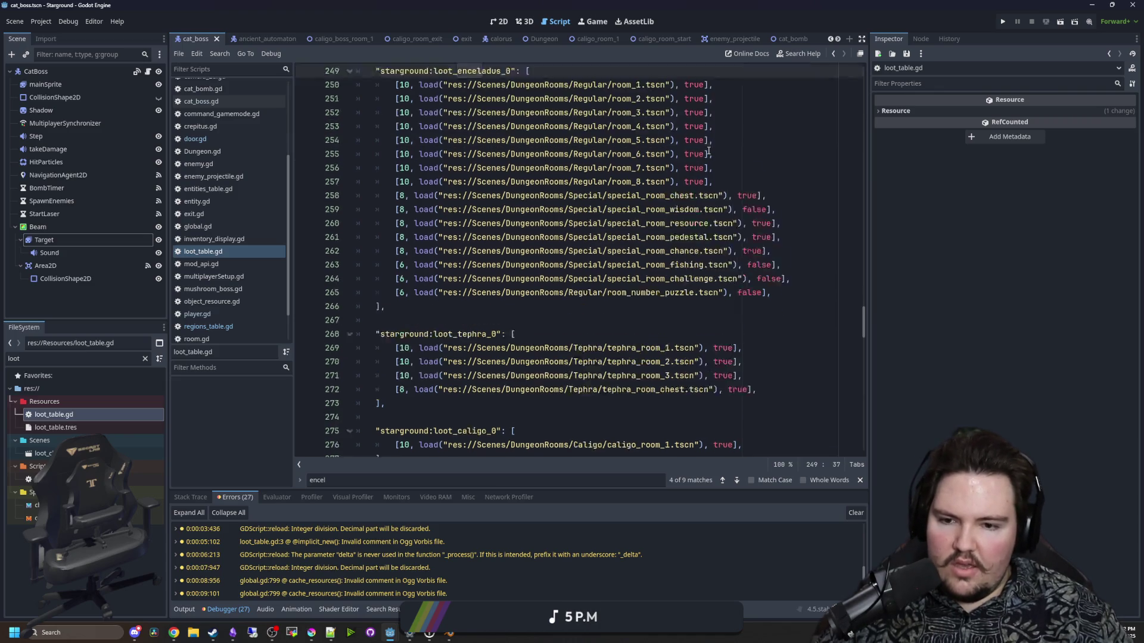
scroll(565, 276, "down", 1)
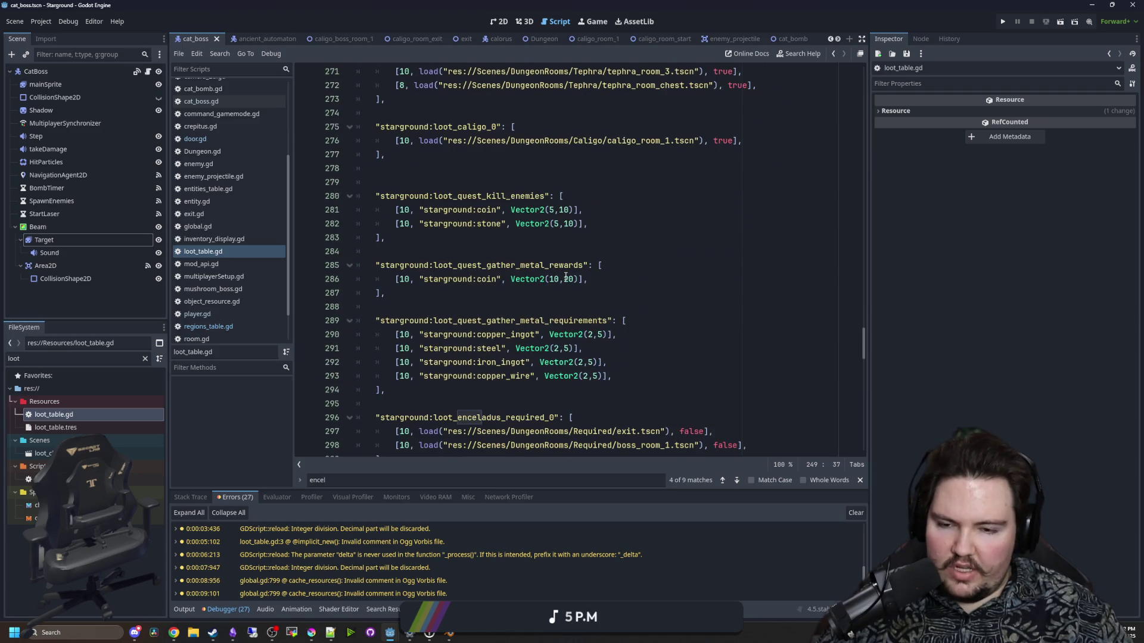
scroll(566, 276, "down", 4)
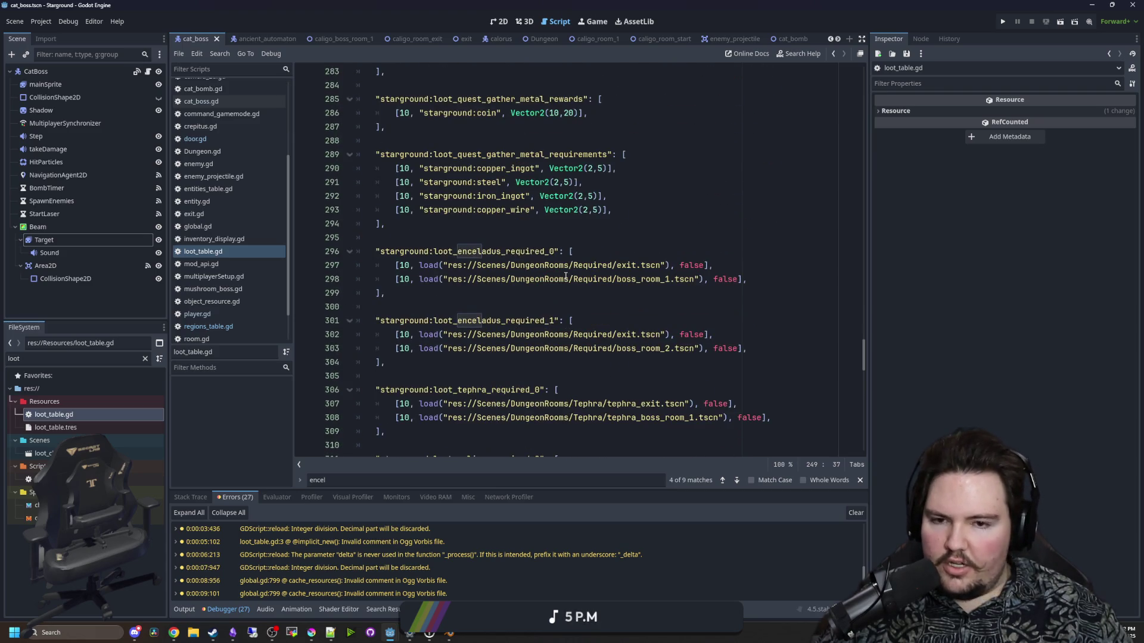
double_click(688, 266)
double_click(725, 279)
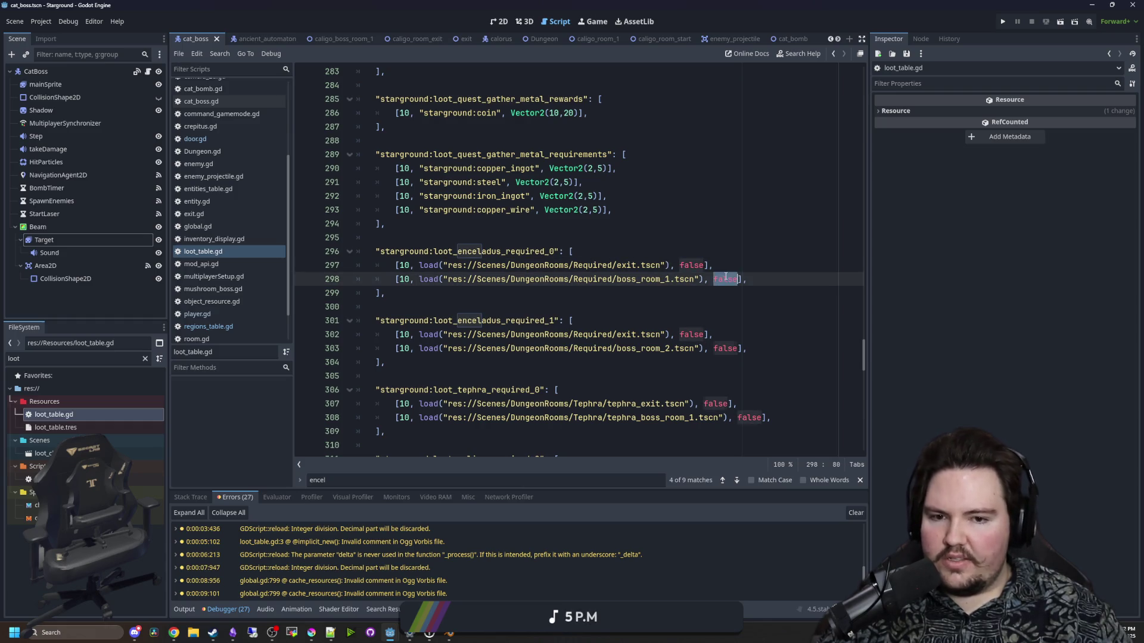
left_click(698, 238)
Save, then filter the FileSystem dock for 'mod_a' to find mod_api.gd
scroll(536, 269, "up", 10)
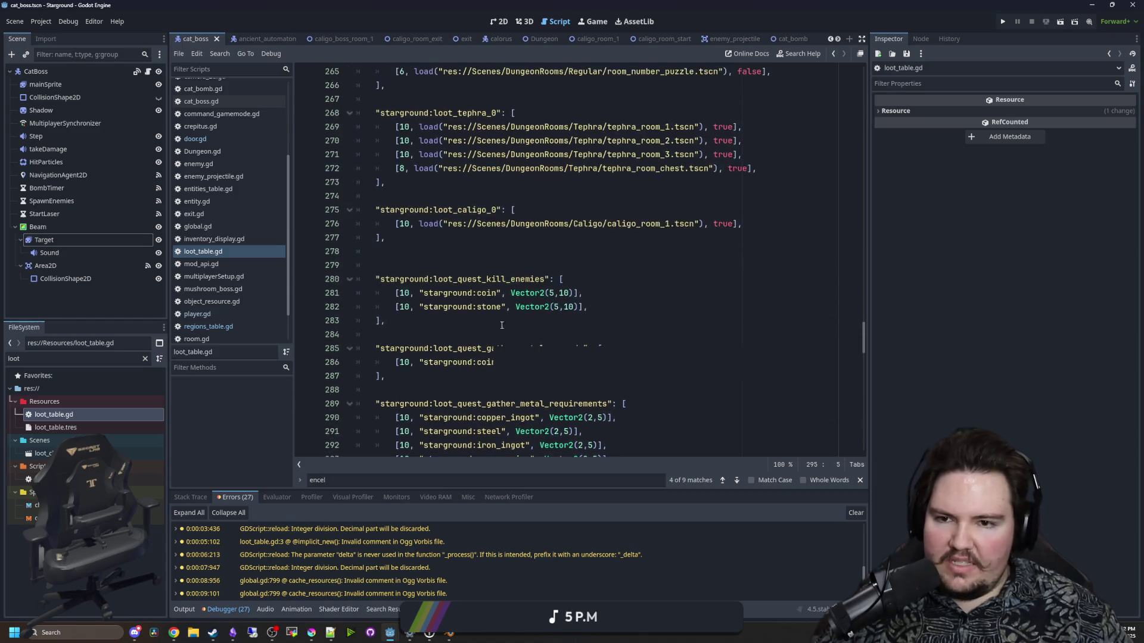
left_click(536, 269)
key("ctrl+s")
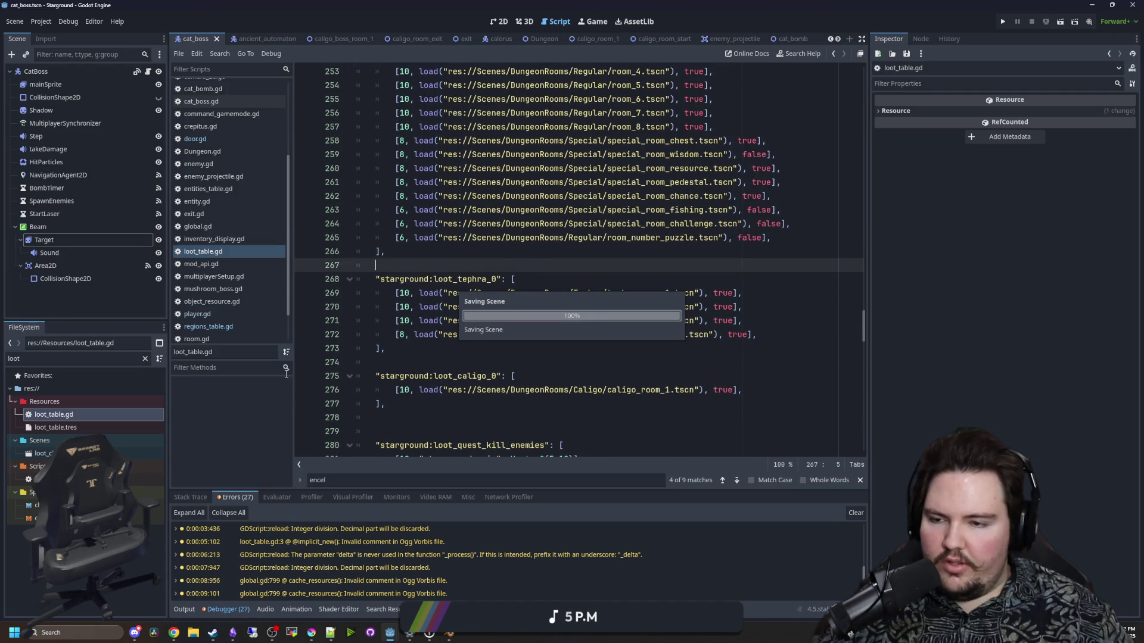
left_click(145, 360)
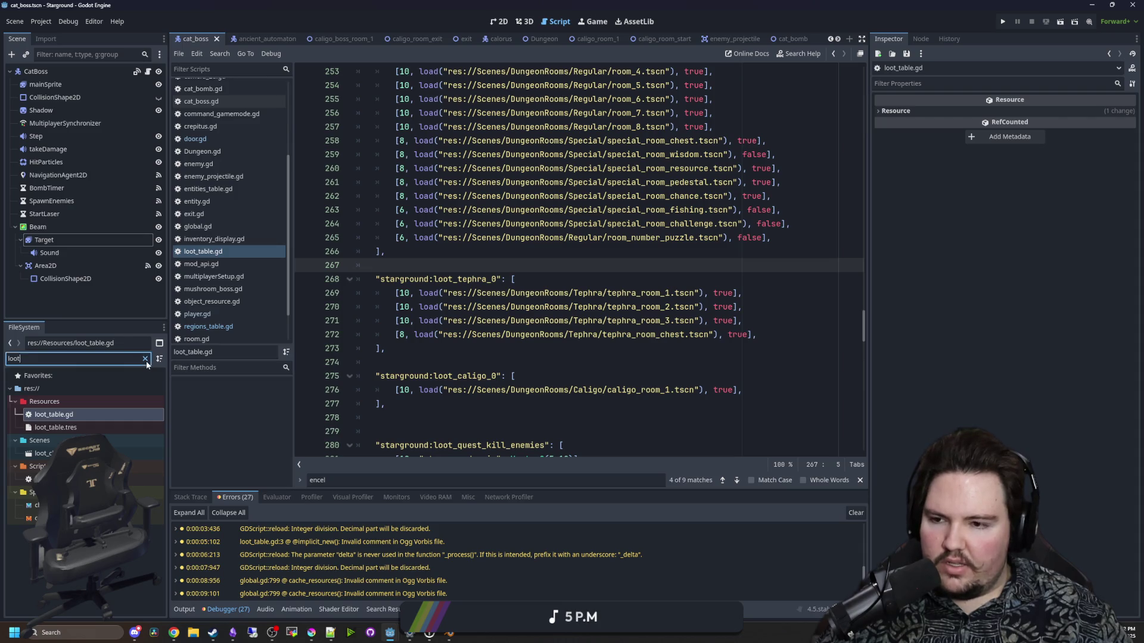
type("ModAPI")
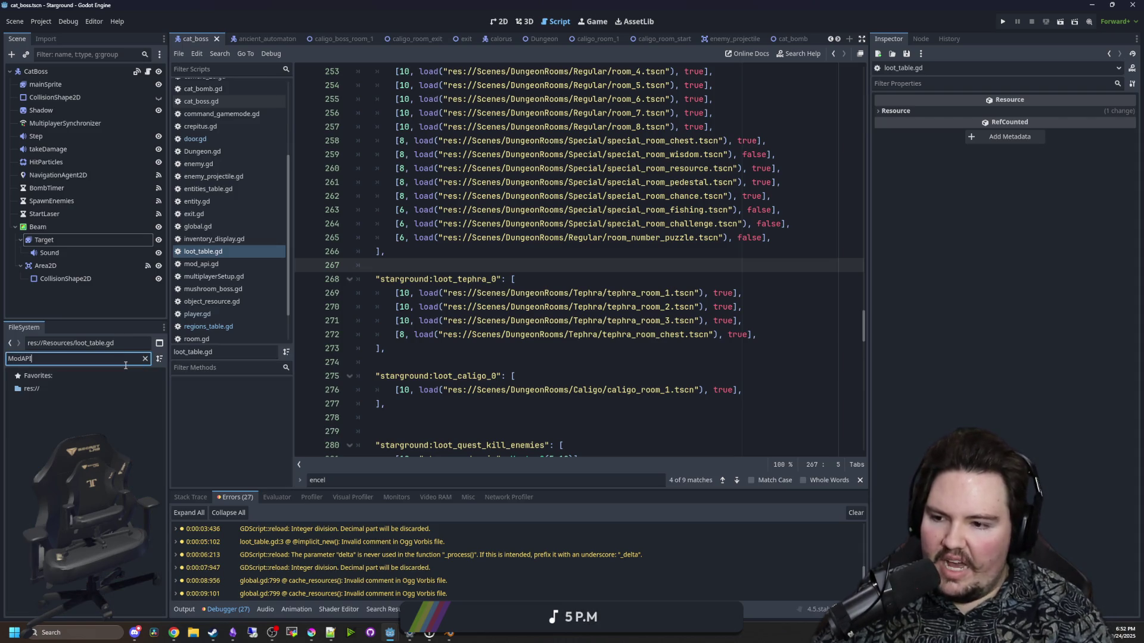
left_click(146, 358)
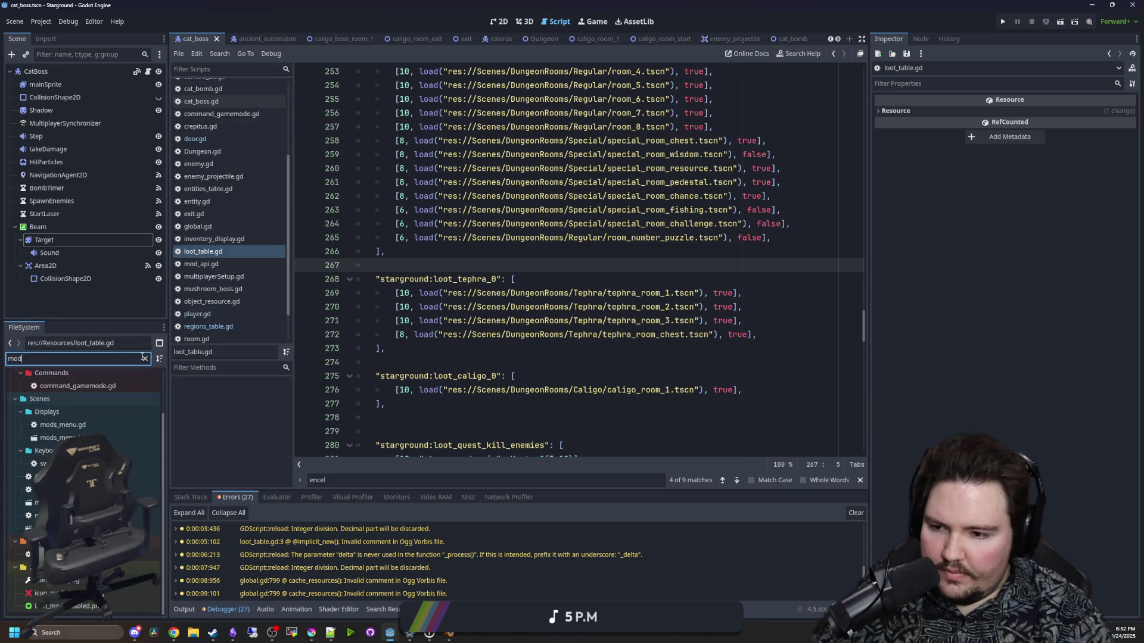
type("mod-a")
key("BackSpace")
key("BackSpace")
Open mod_api.gd and find and highlight the add_loot_entry function
type("_a")
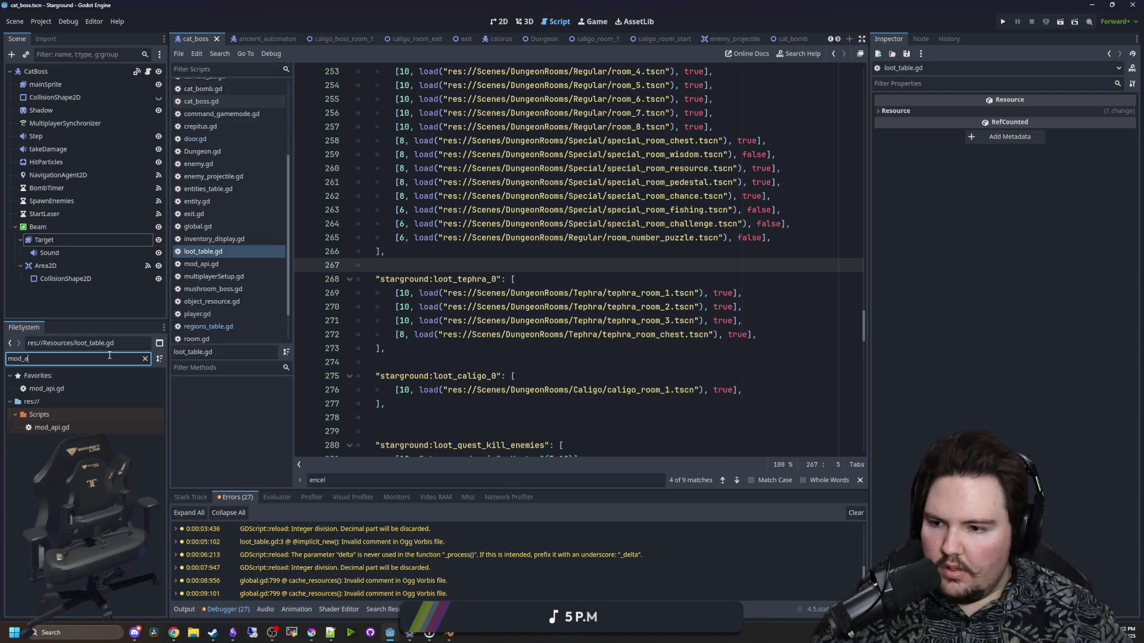
left_click(72, 427)
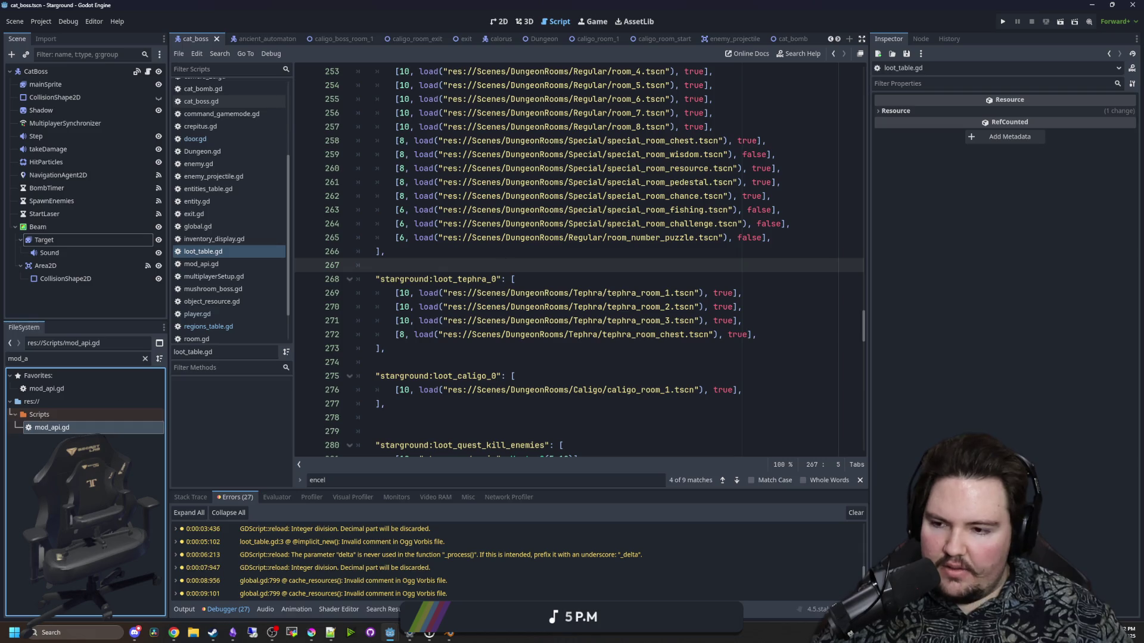
double_click(67, 428)
key("ctrl+f")
type("add_l")
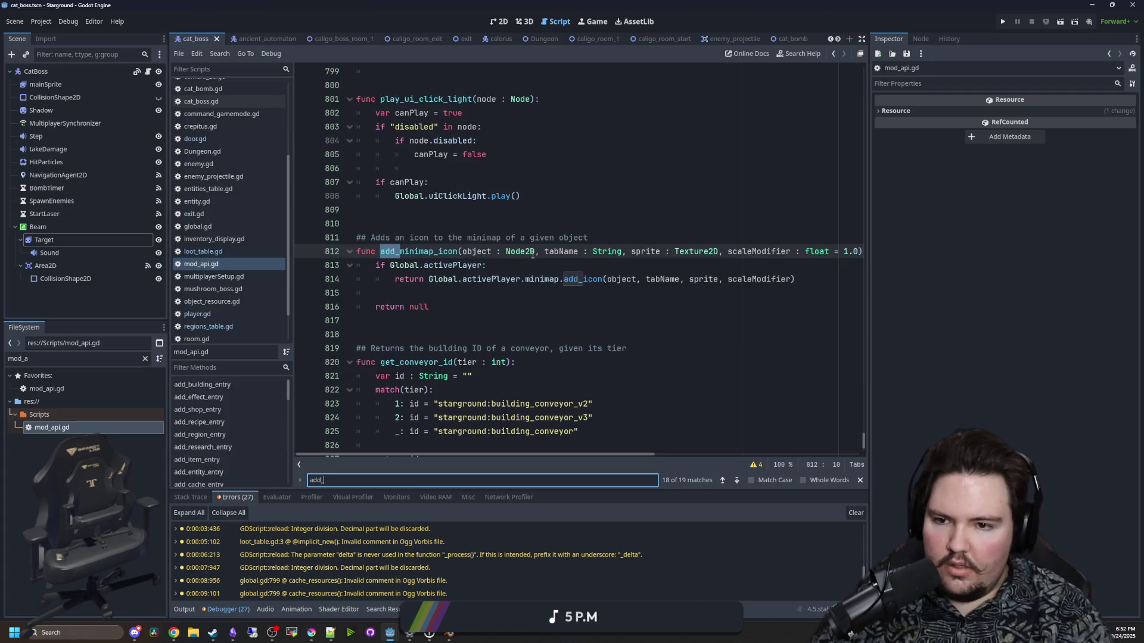
type("oot")
left_click_drag(559, 306, 360, 252)
left_click(452, 313)
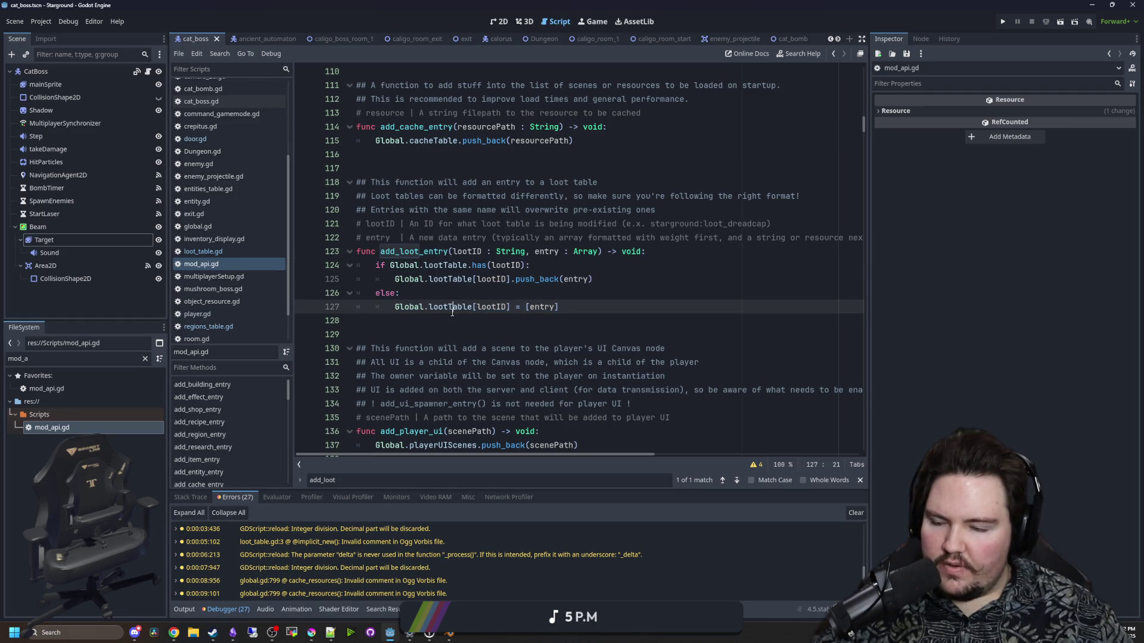
Search mod_api.gd for add_region_entry and highlight its lines
key("ctrl+f")
type("add_region")
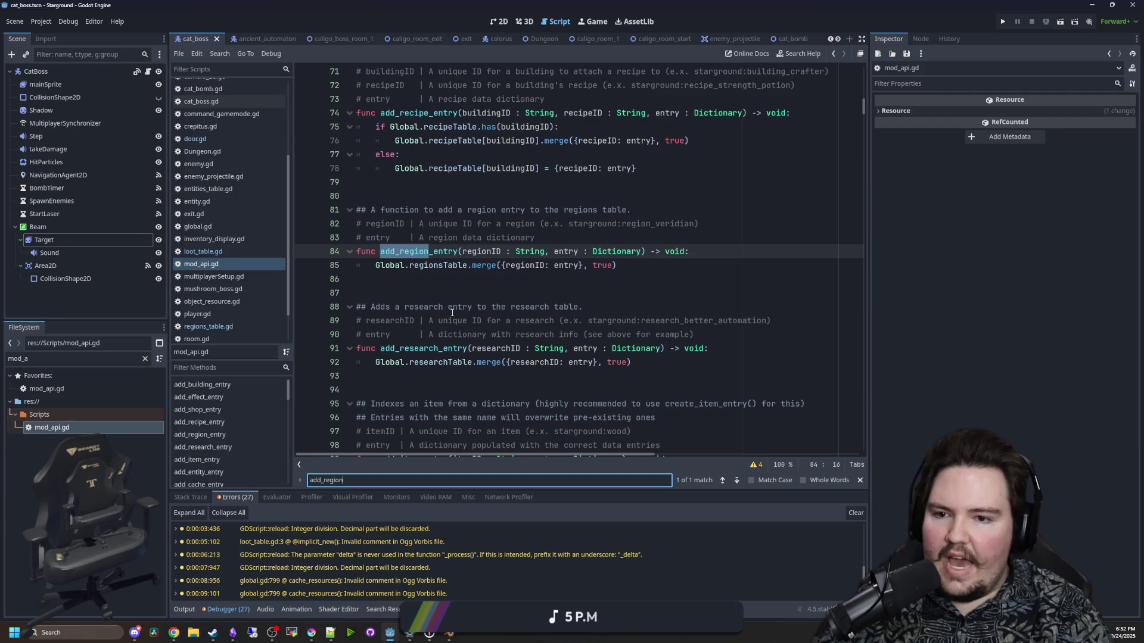
left_click_drag(670, 263, 357, 251)
left_click(357, 293)
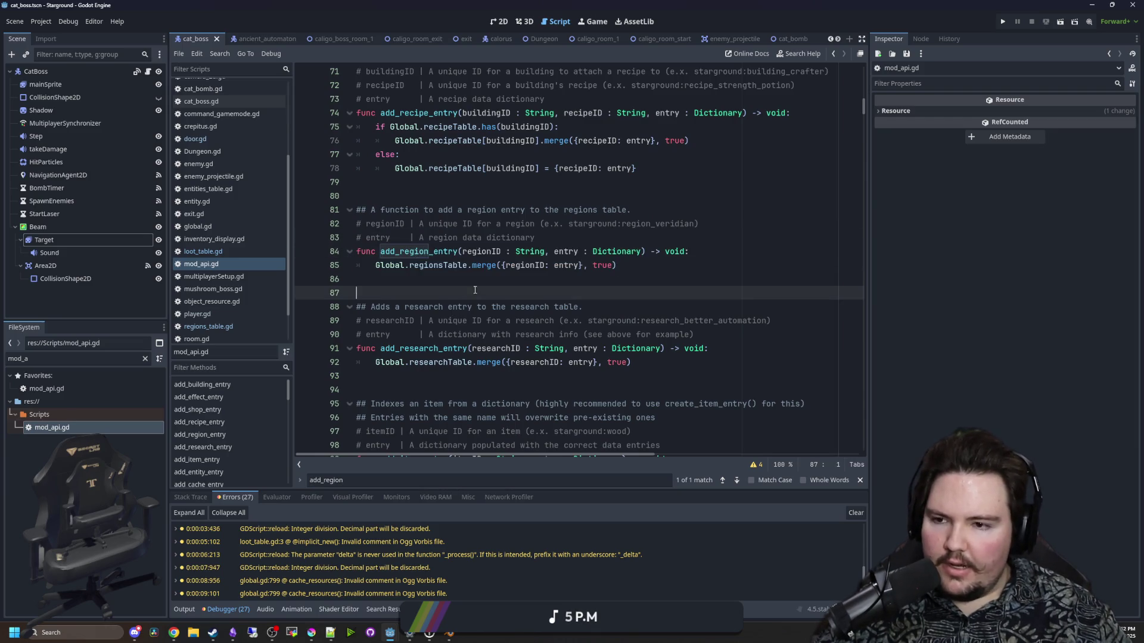
Filter the FileSystem for 'room' and open the room_1 scene and its room.gd script
left_click(145, 357)
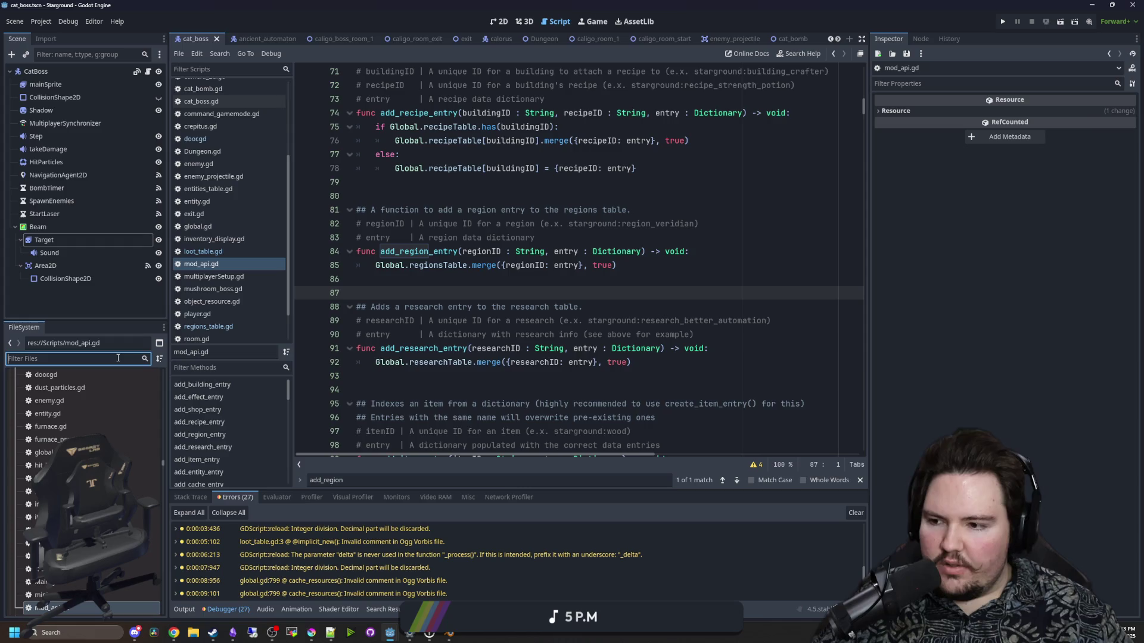
type("room")
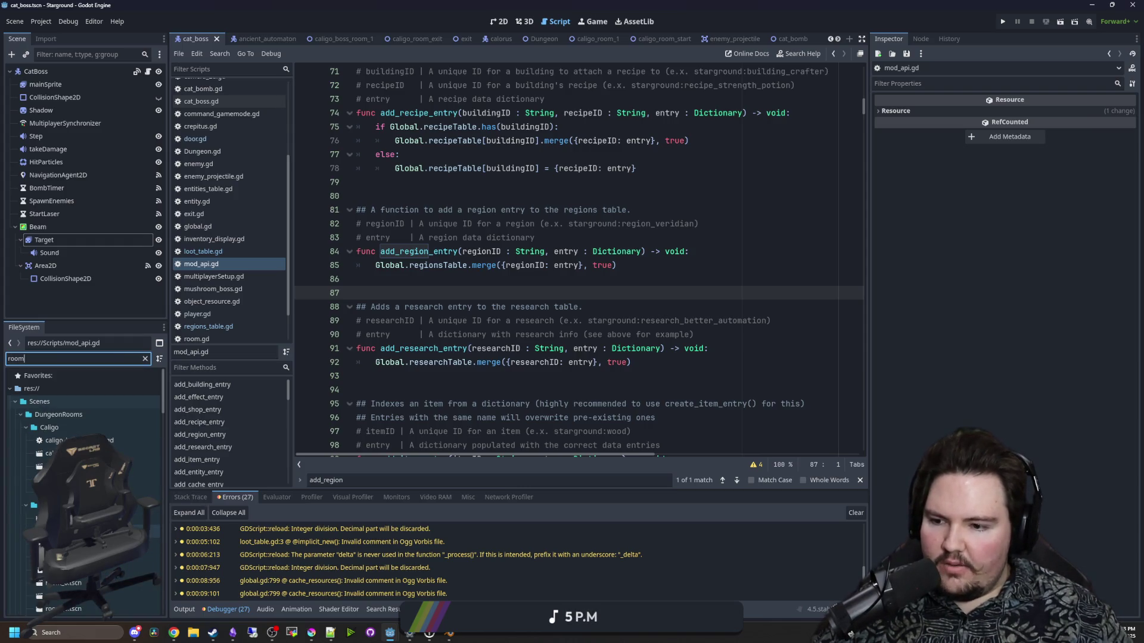
double_click(152, 522)
left_click(355, 279)
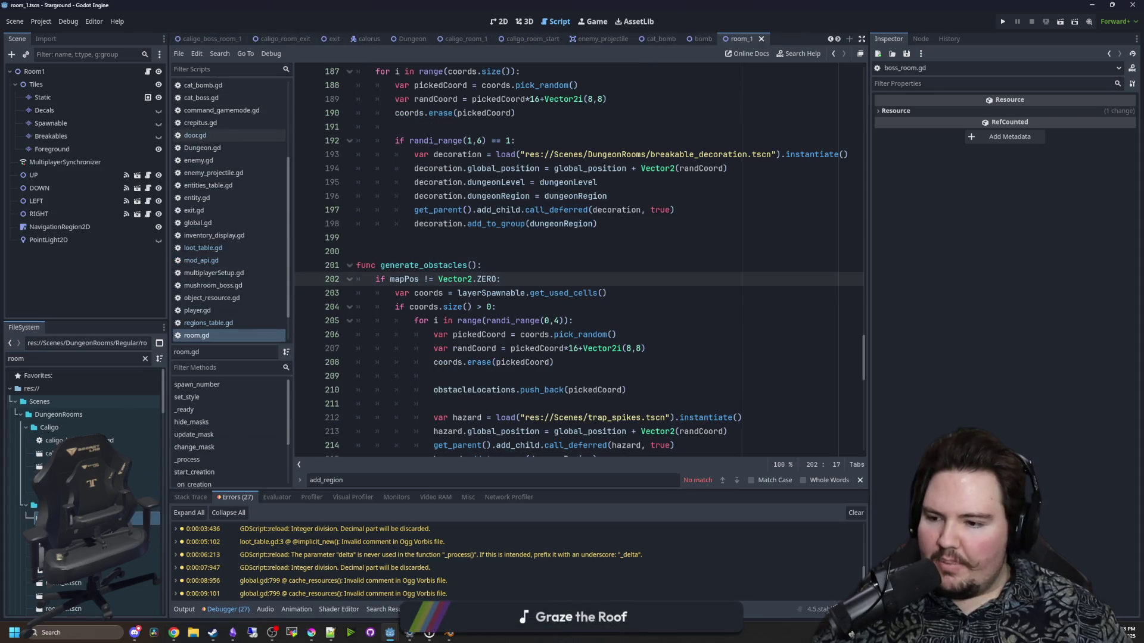
Switch to the room_1 scene layout
left_click(499, 21)
scroll(321, 191, "up", 4)
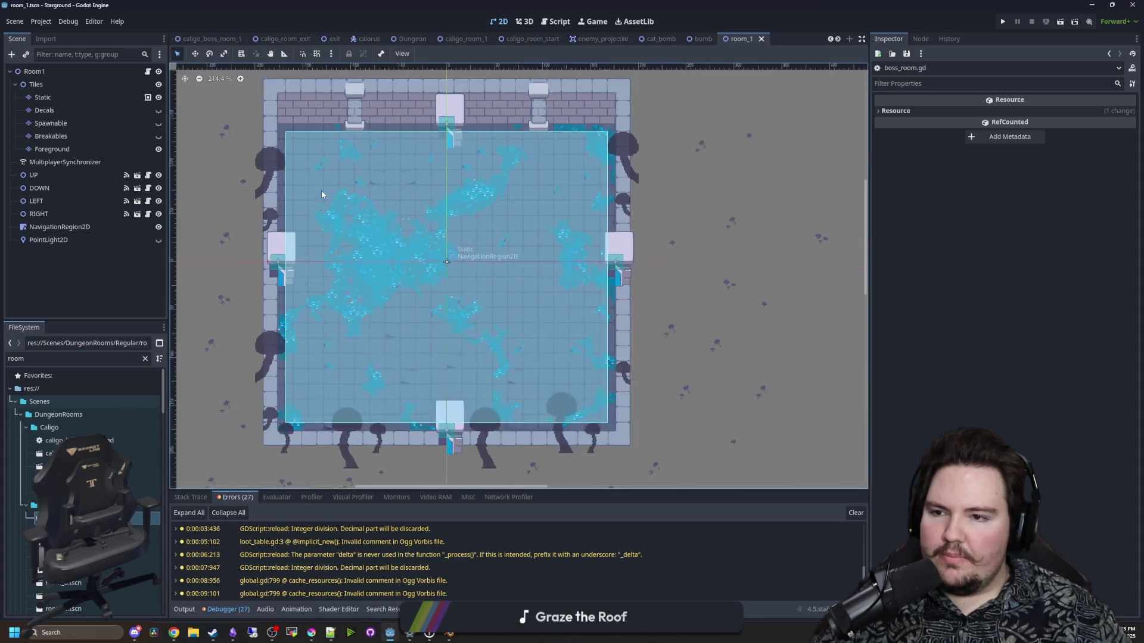
scroll(453, 265, "down", 3)
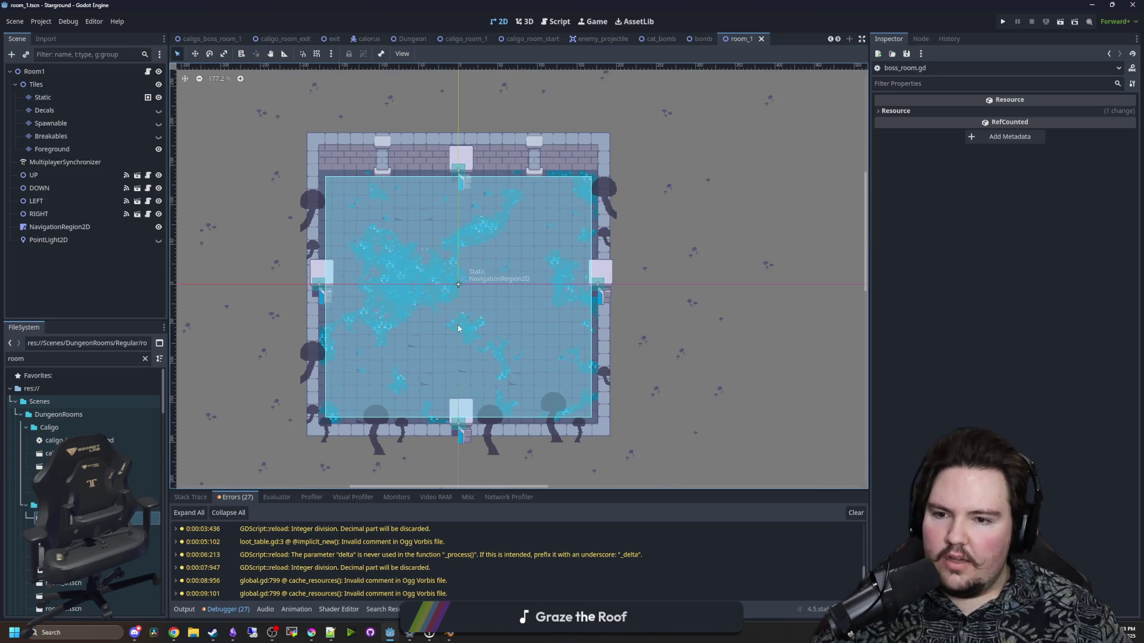
Read Room1's room.gd script and its DungeonDoor exports, then return to the 2D view
left_click(34, 71)
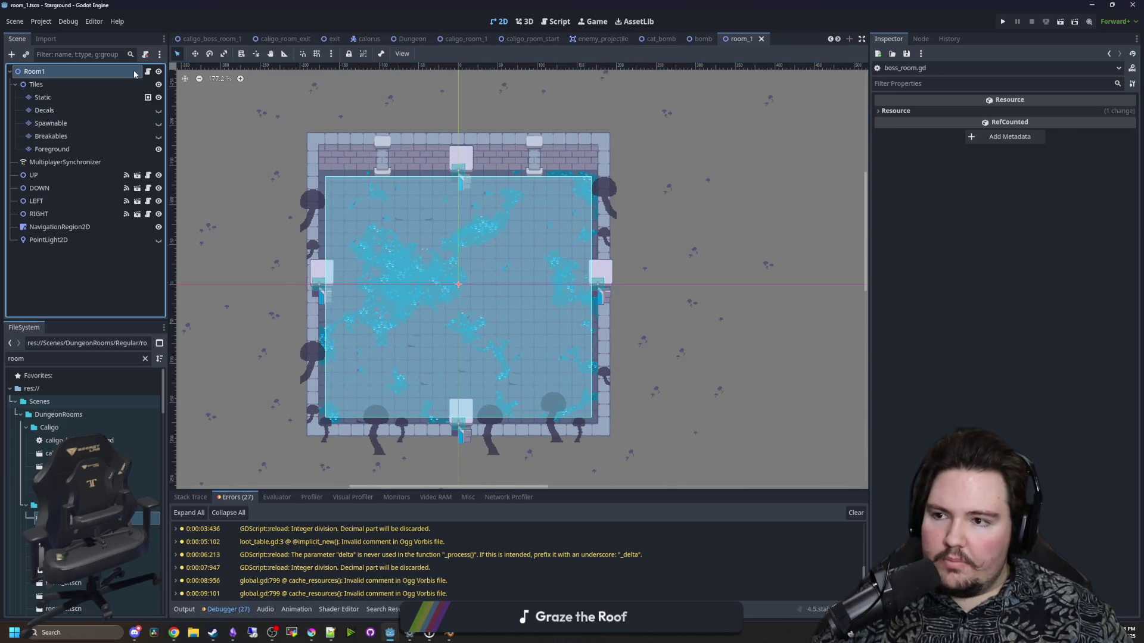
left_click(148, 71)
scroll(448, 114, "up", 20)
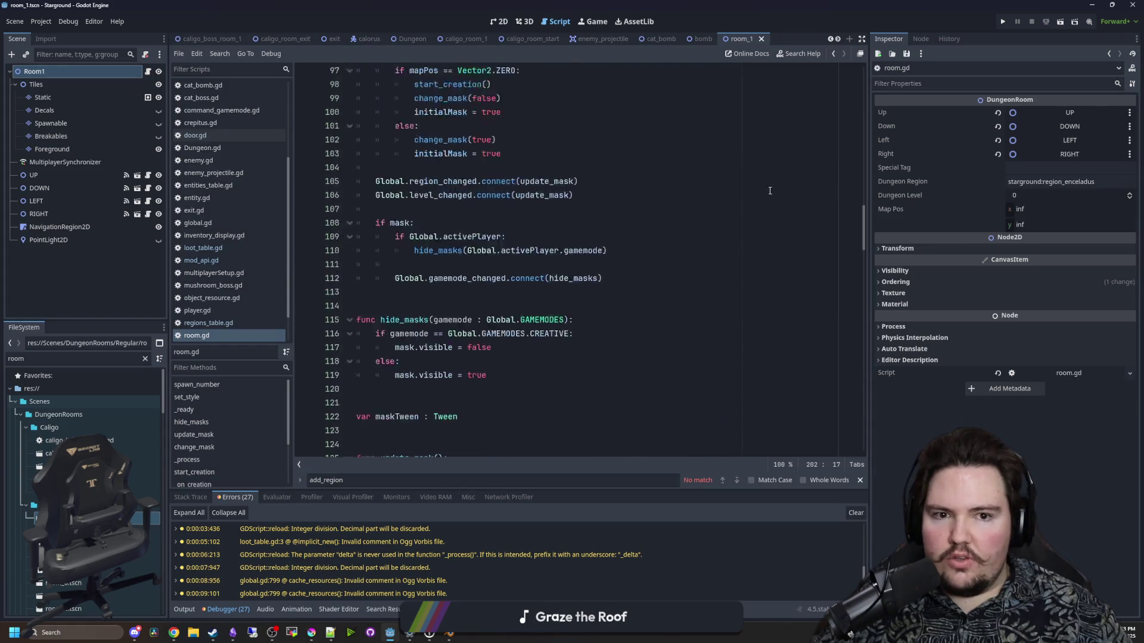
scroll(745, 294, "up", 5)
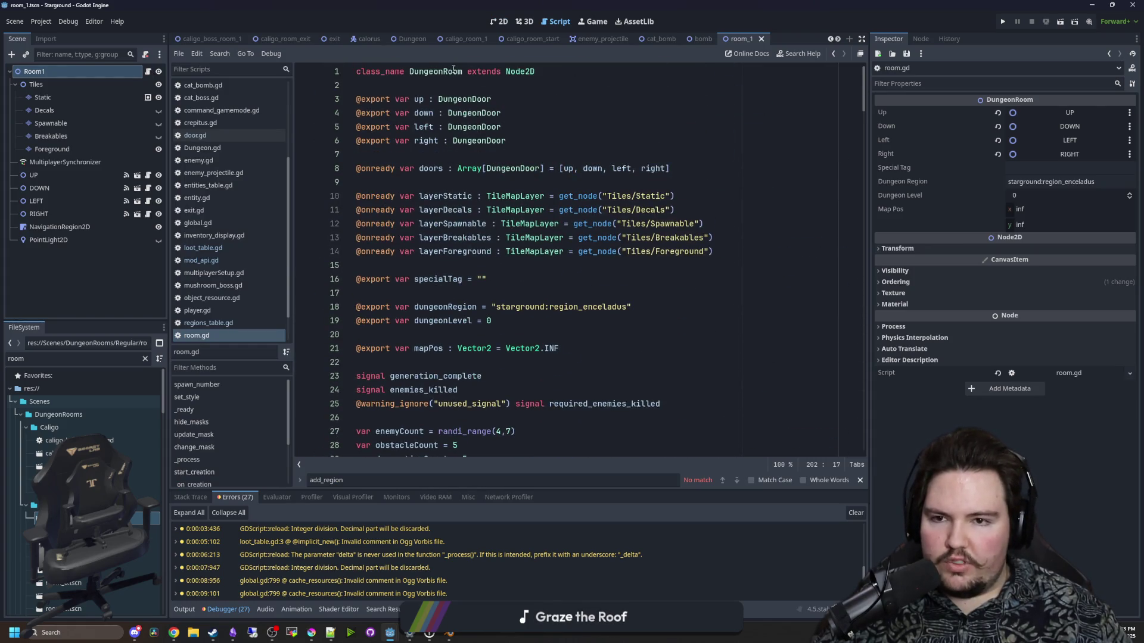
scroll(824, 409, "down", 20)
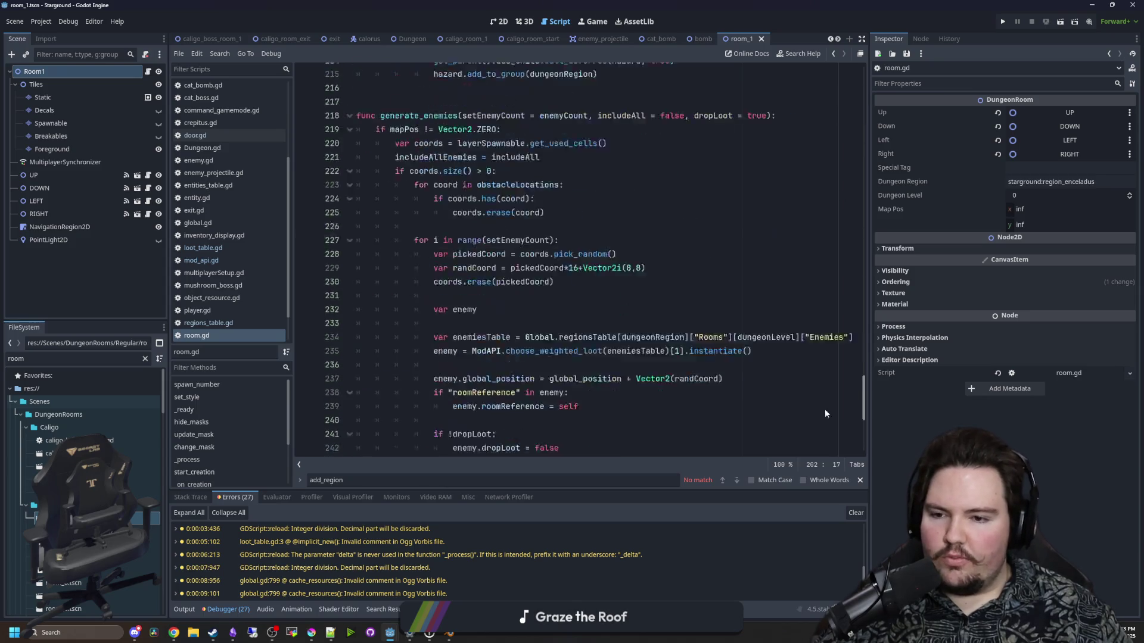
scroll(825, 298, "up", 20)
left_click(630, 126)
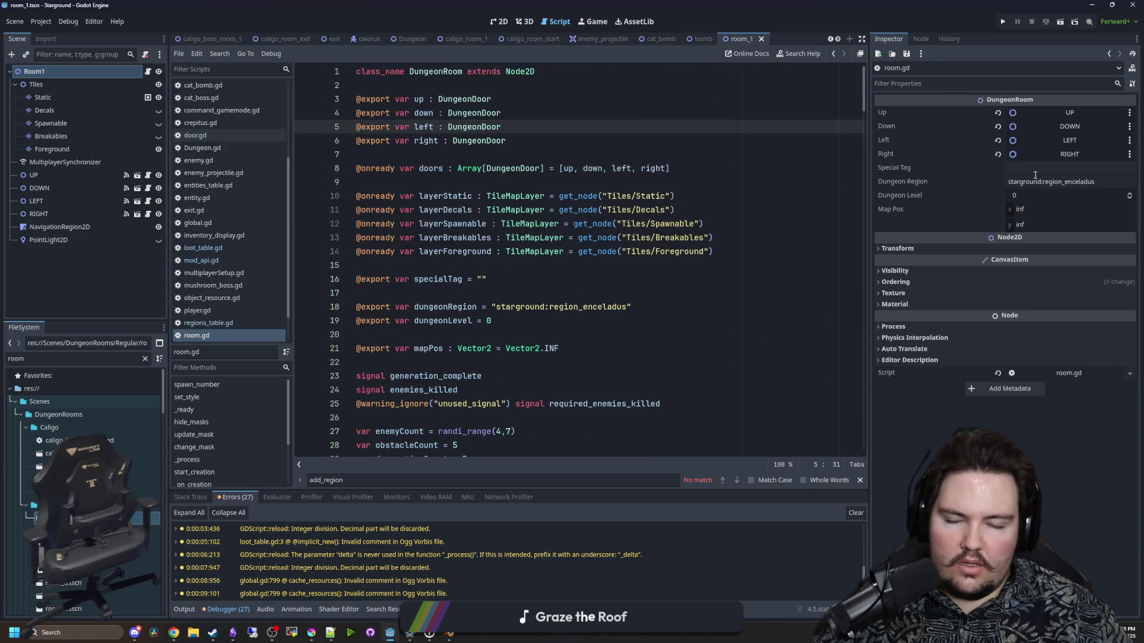
left_click(498, 21)
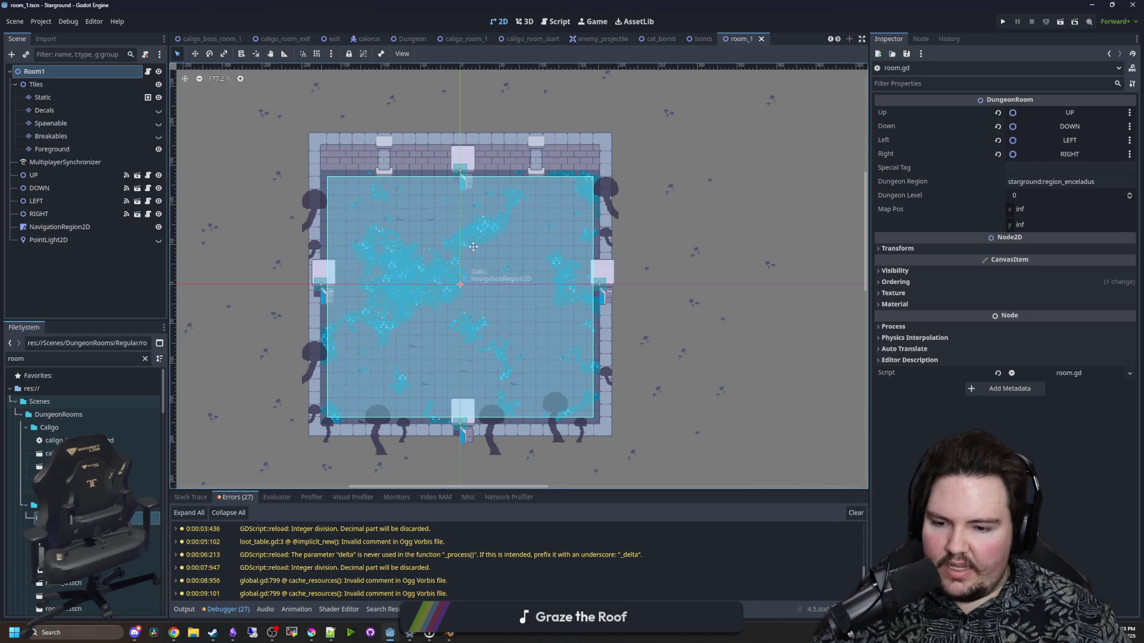
Open regions_table.gd and inspect the level 1 StartingRoom entry in the Rooms dictionary
left_click_drag(473, 246, 504, 243)
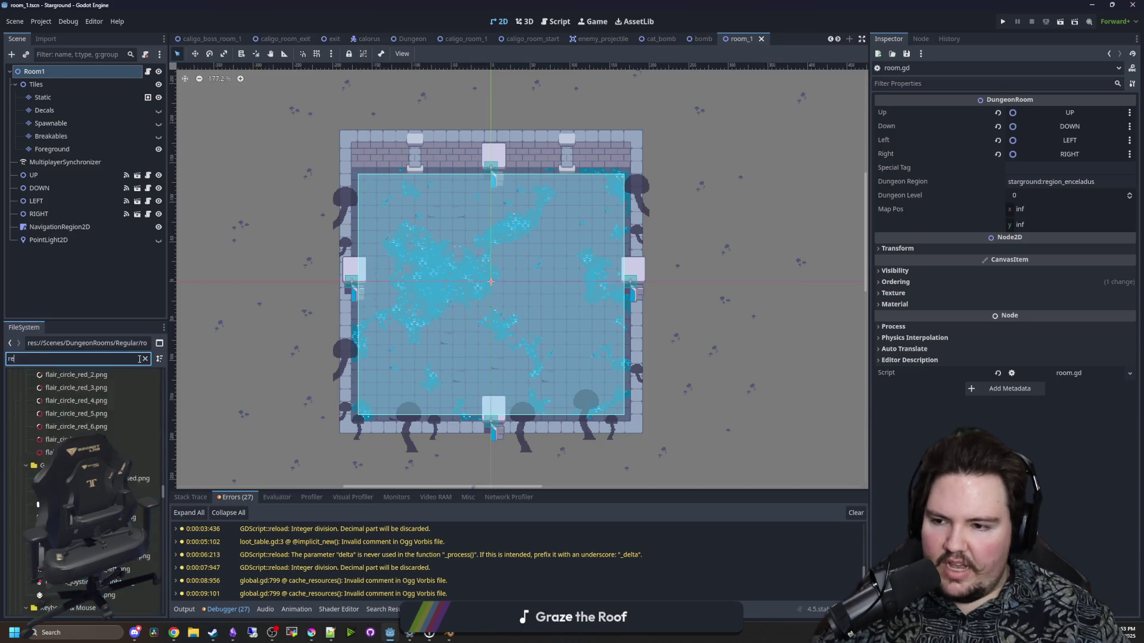
double_click(48, 440)
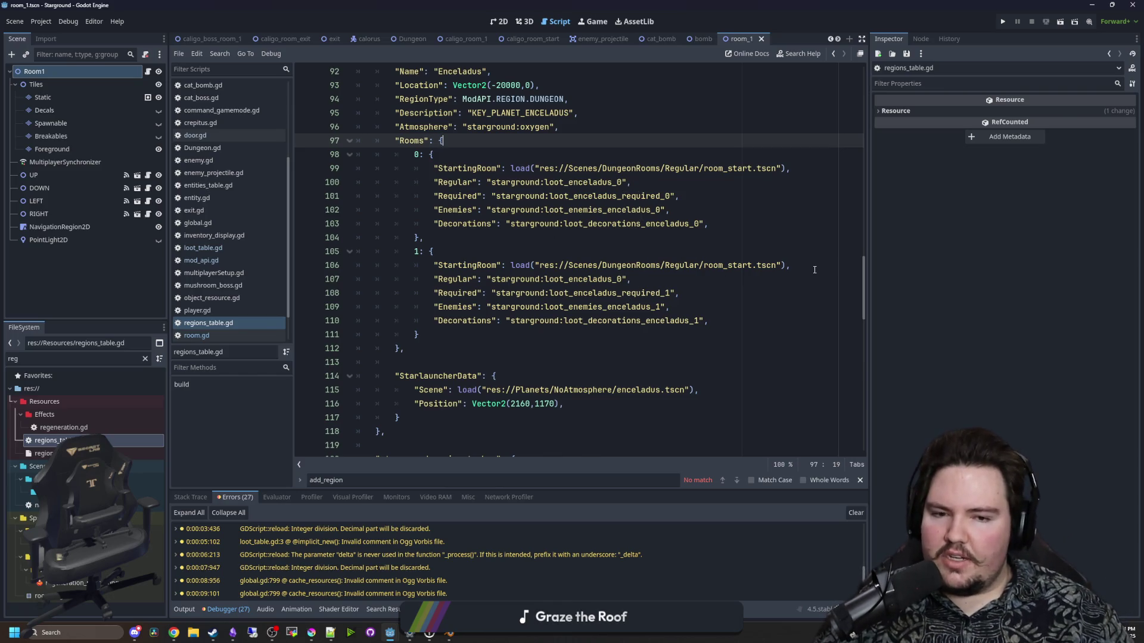
left_click_drag(814, 269, 465, 264)
left_click(458, 235)
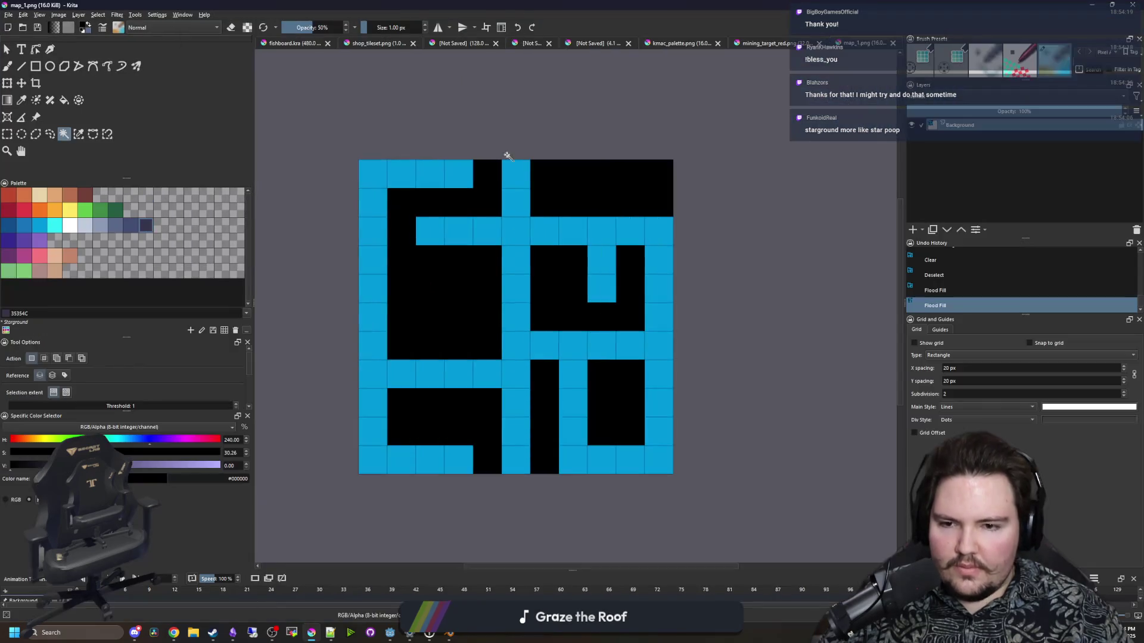
In fishboard.kra, draw a red bottle with a cap beside the jar sketch
left_click(278, 44)
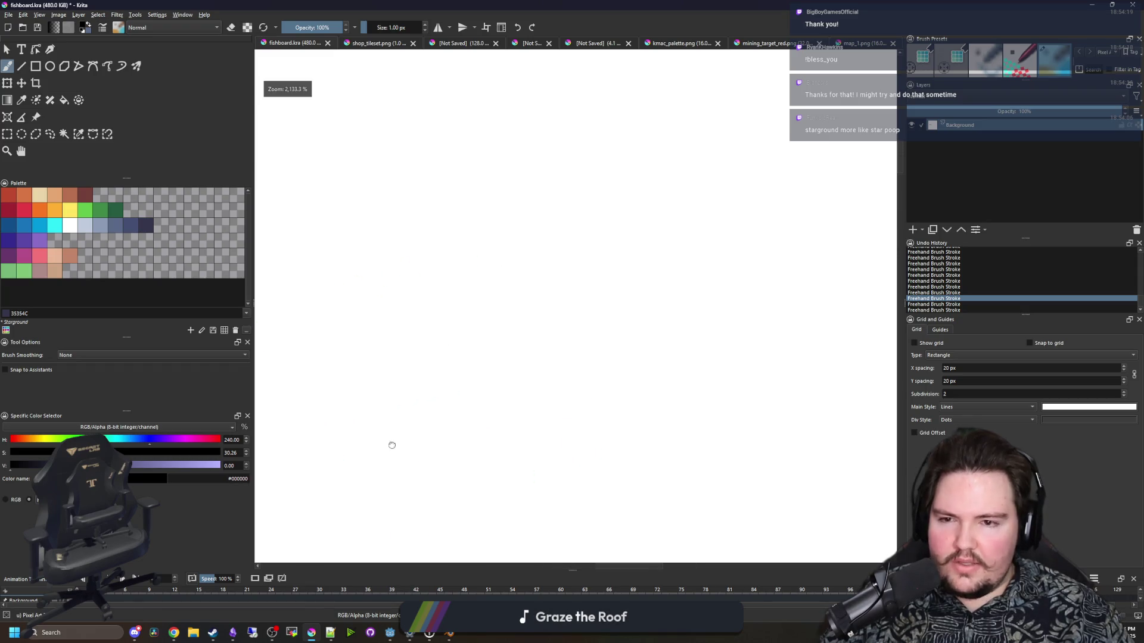
scroll(650, 232, "down", 5)
scroll(552, 340, "up", 3)
scroll(560, 343, "down", 3)
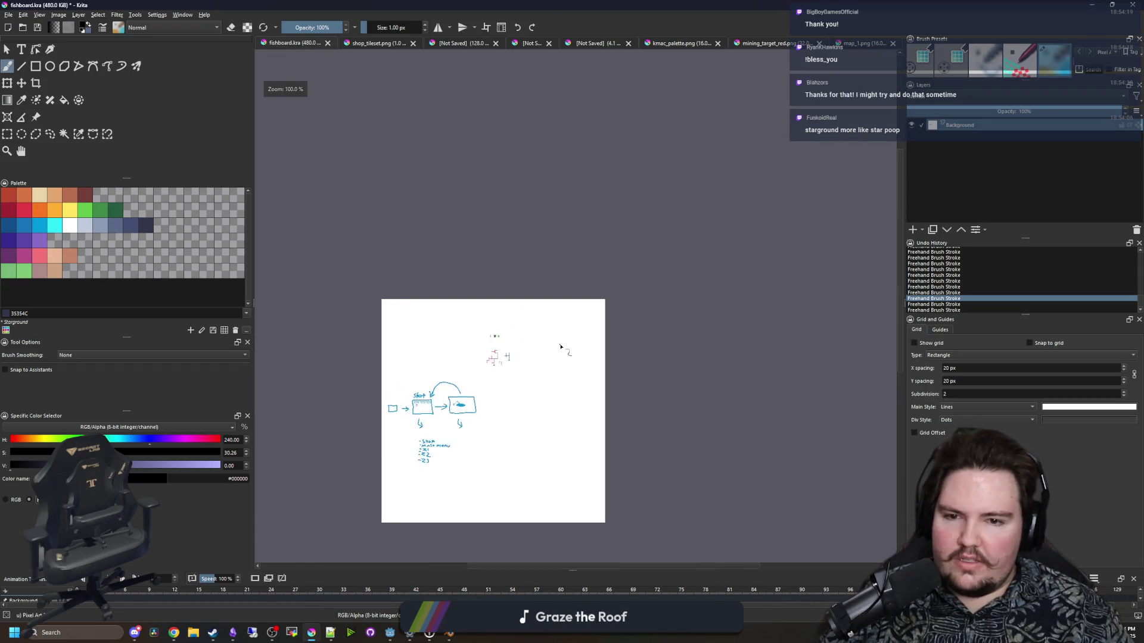
scroll(455, 352, "up", 5)
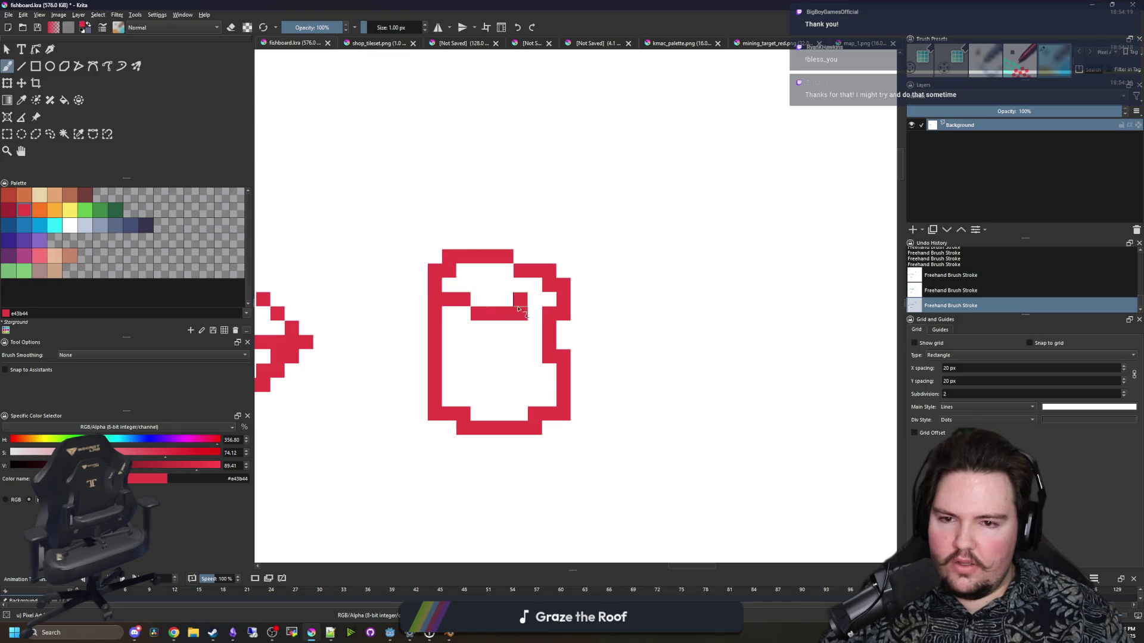
scroll(480, 371, "up", 1)
left_click(488, 369)
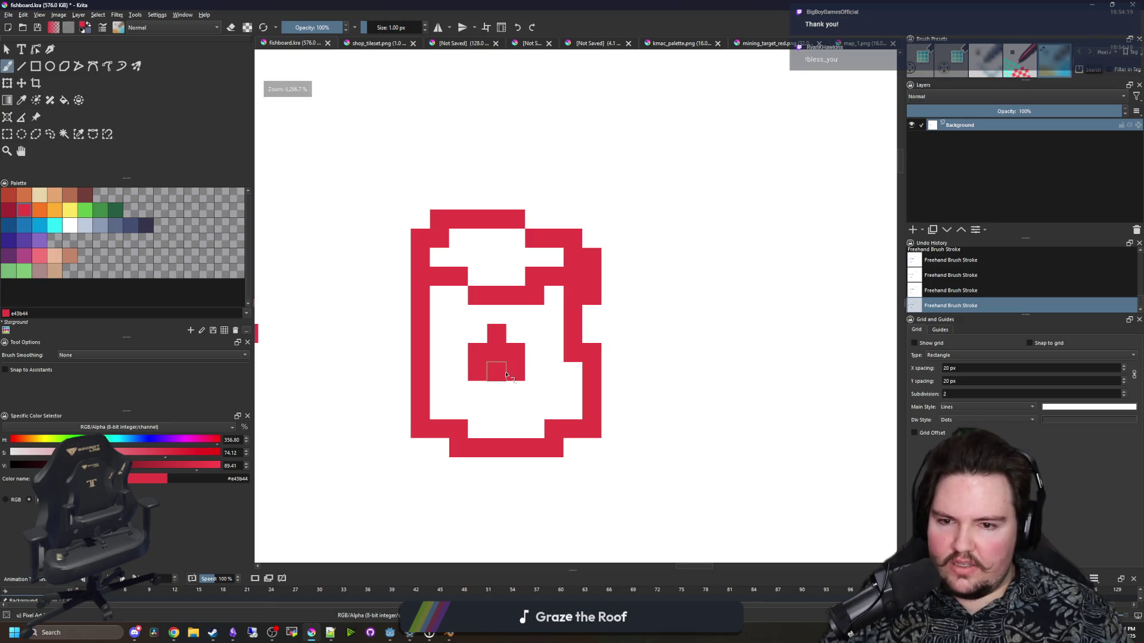
scroll(501, 366, "down", 6)
scroll(480, 385, "up", 1)
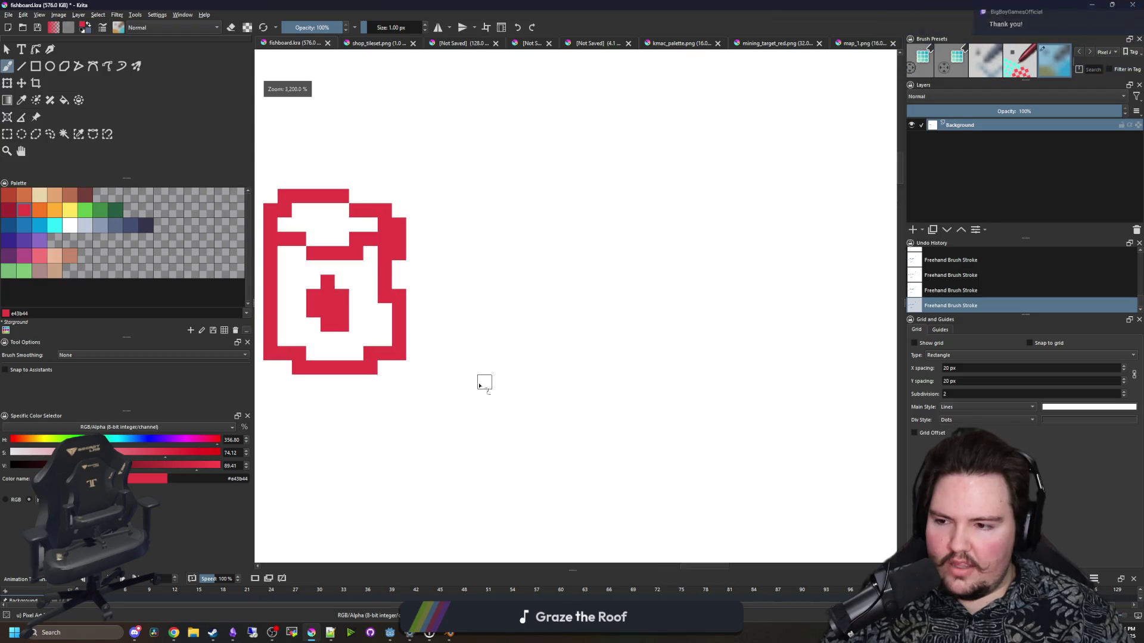
mouse_move(498, 193)
left_mouse_down()
mouse_move(558, 152)
mouse_move(585, 168)
mouse_move(618, 343)
left_mouse_up()
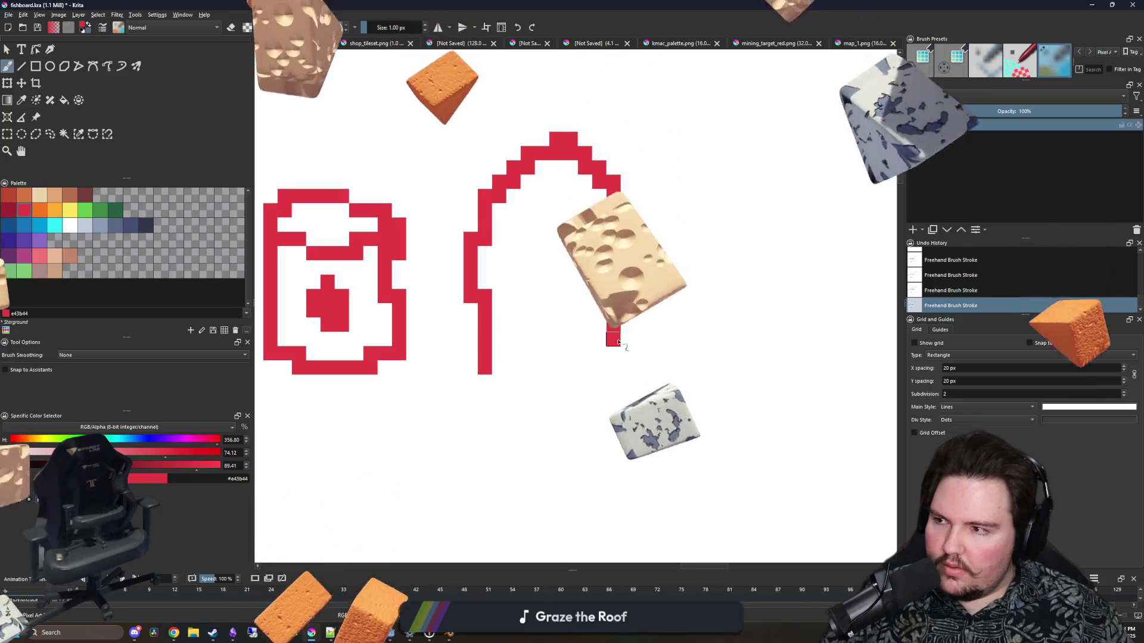
mouse_move(529, 140)
left_mouse_down()
mouse_move(530, 119)
mouse_move(582, 112)
mouse_move(563, 139)
left_mouse_up()
Draw a curved arrow looping back left from the bottle and an upward arrow below
scroll(611, 320, "down", 4)
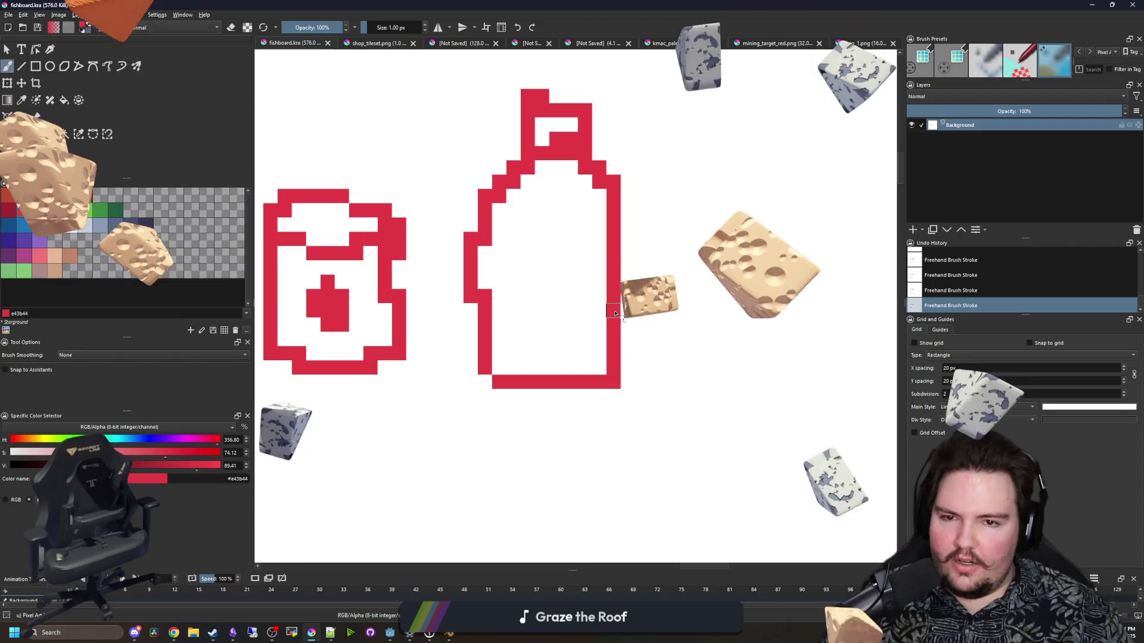
scroll(582, 260, "up", 2)
scroll(600, 298, "up", 2)
mouse_move(637, 292)
left_mouse_down()
mouse_move(467, 188)
mouse_move(327, 292)
mouse_move(359, 292)
left_mouse_up()
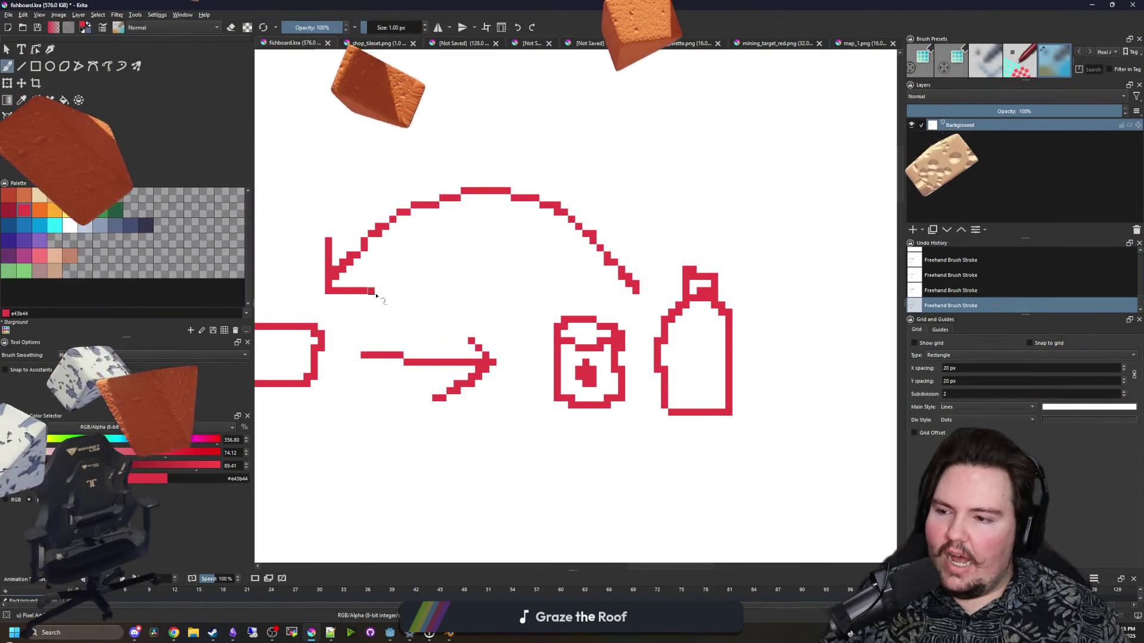
scroll(483, 345, "down", 3)
scroll(485, 346, "up", 3)
scroll(487, 347, "down", 1)
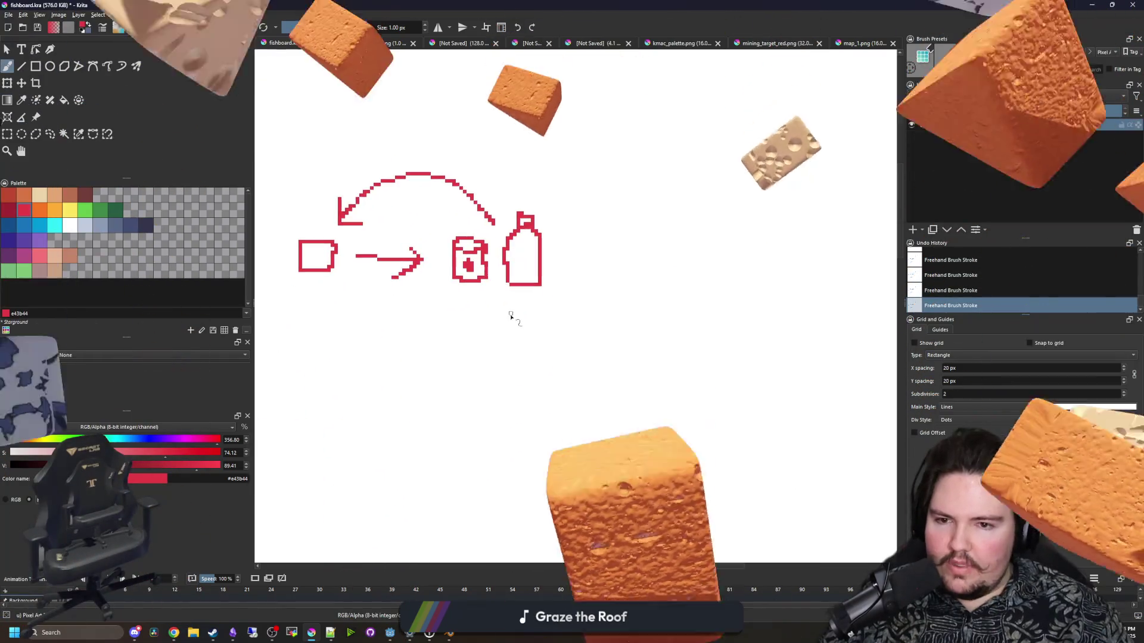
scroll(409, 358, "up", 1)
mouse_move(396, 409)
left_mouse_down()
mouse_move(397, 293)
mouse_move(408, 289)
left_mouse_up()
mouse_move(417, 289)
left_mouse_down()
mouse_move(447, 338)
mouse_move(518, 324)
left_mouse_up()
Draw a grinning face with eyes, an open mouth and teeth under the arrow
scroll(517, 323, "up", 2)
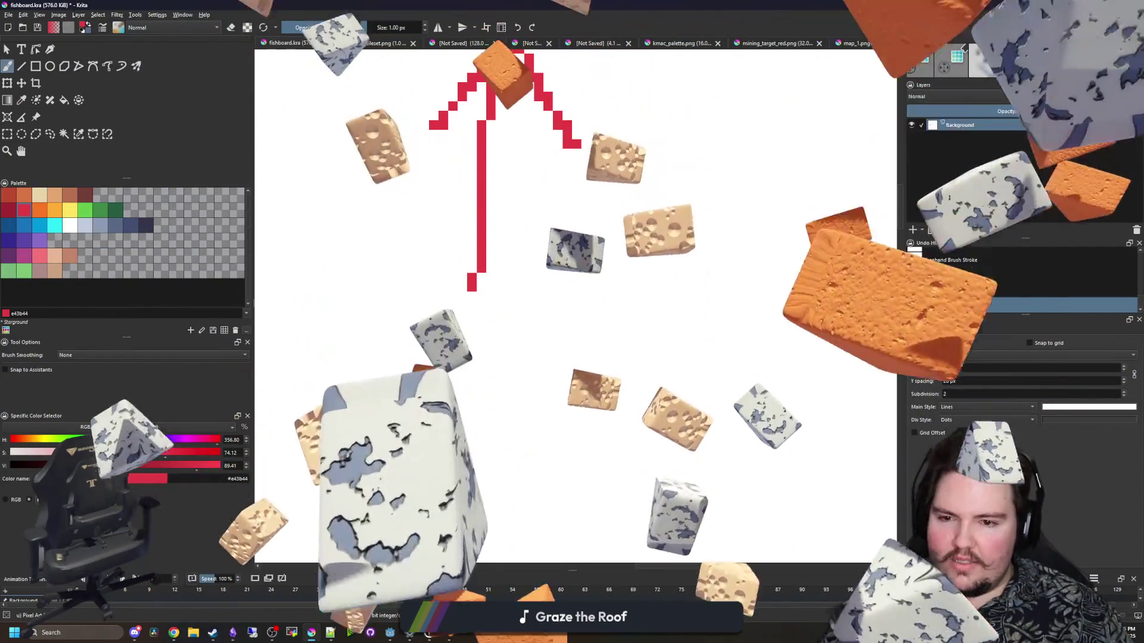
mouse_move(357, 409)
left_mouse_down()
mouse_move(465, 448)
mouse_move(573, 437)
mouse_move(616, 399)
left_mouse_up()
mouse_move(394, 344)
left_mouse_down()
mouse_move(425, 382)
mouse_move(447, 382)
left_mouse_up()
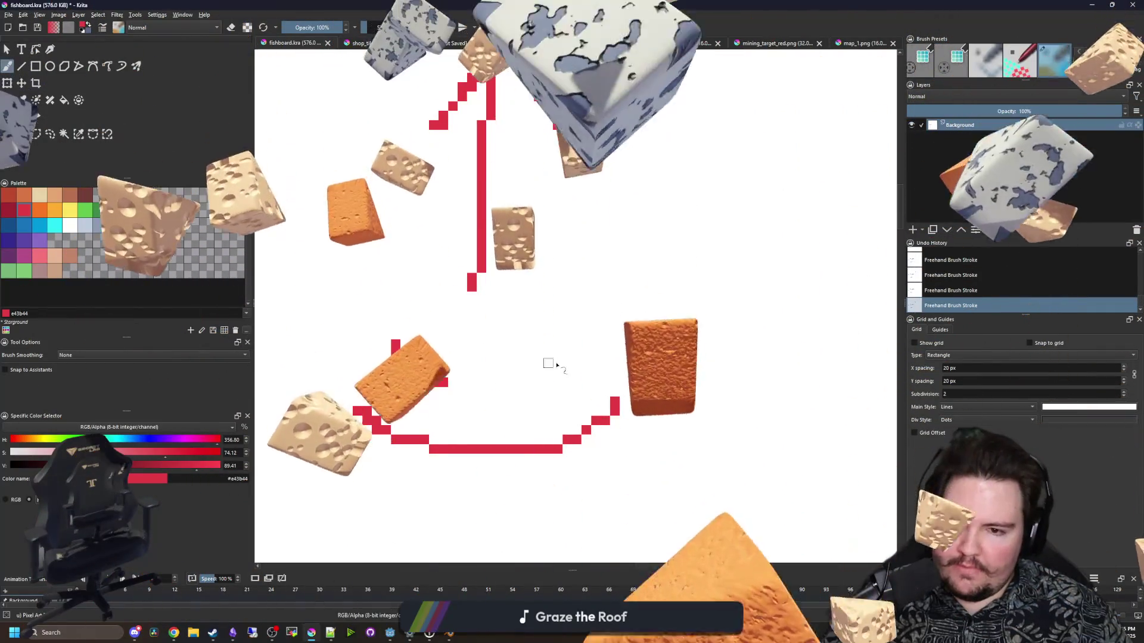
left_click_drag(562, 340, 486, 391)
mouse_move(364, 426)
left_mouse_down()
mouse_move(355, 381)
mouse_move(468, 462)
left_mouse_up()
mouse_move(596, 367)
left_mouse_down()
mouse_move(474, 460)
mouse_move(472, 408)
left_mouse_up()
left_click_drag(433, 459, 434, 408)
left_click_drag(519, 446, 520, 393)
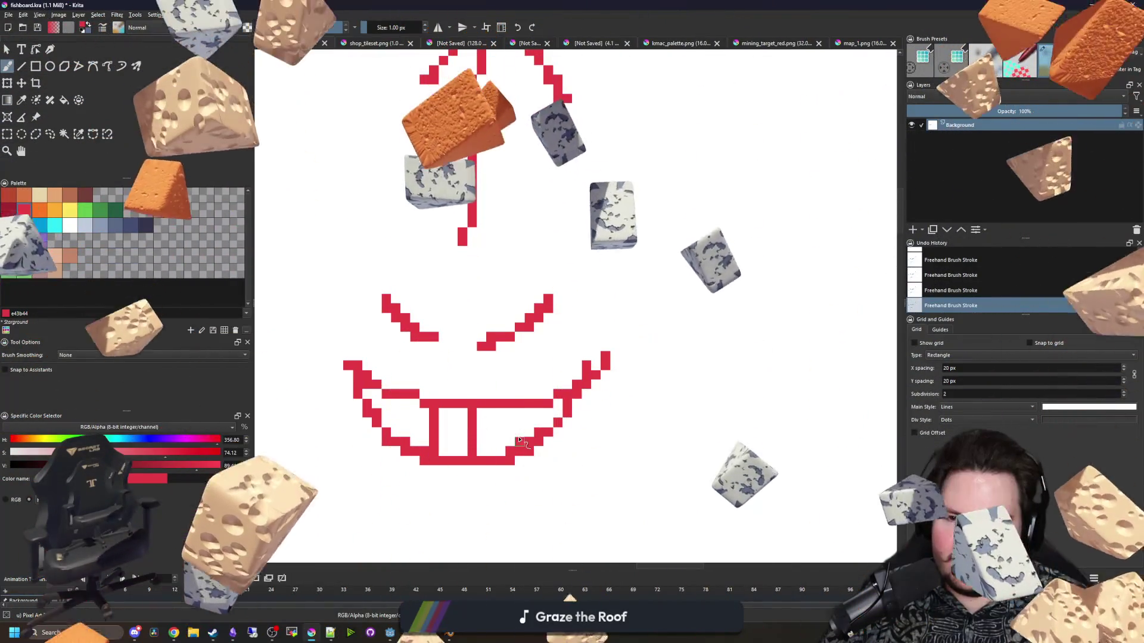
left_click_drag(405, 251, 424, 295)
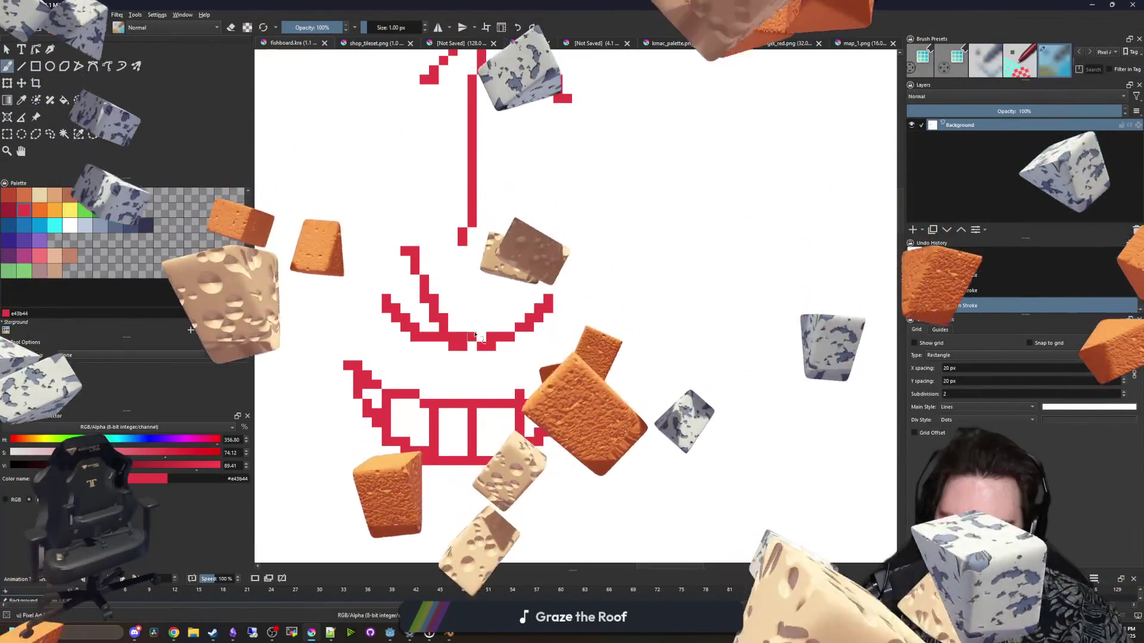
scroll(487, 365, "down", 5)
scroll(487, 365, "up", 2)
scroll(488, 364, "up", 5)
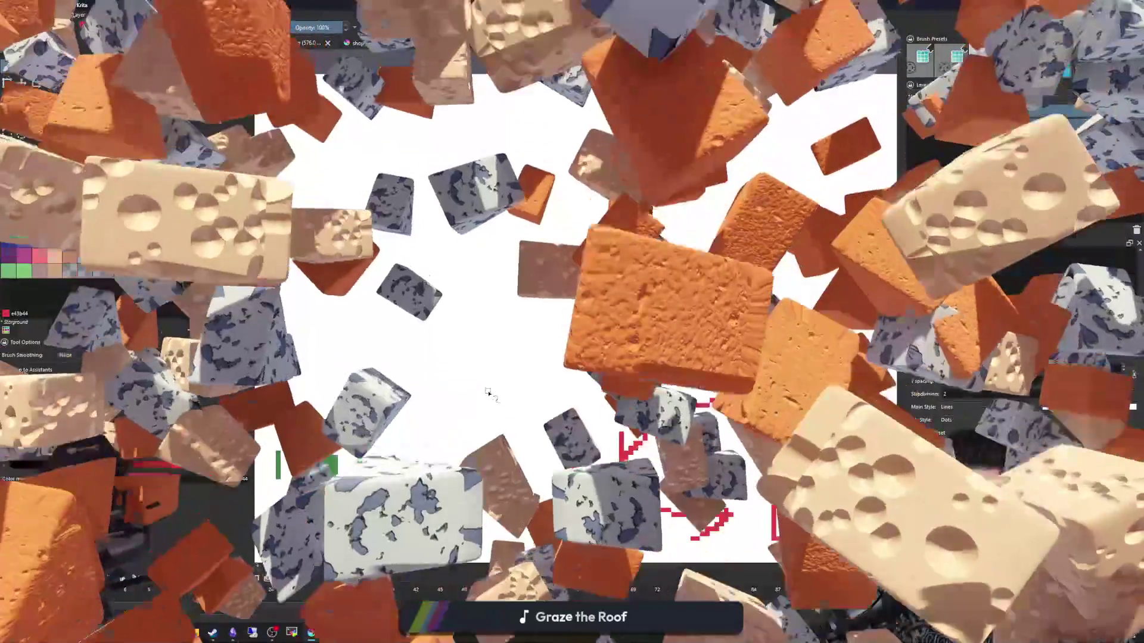
Zoom the fishboard canvas in, then back out to view the whole flow sketch
scroll(439, 325, "up", 3)
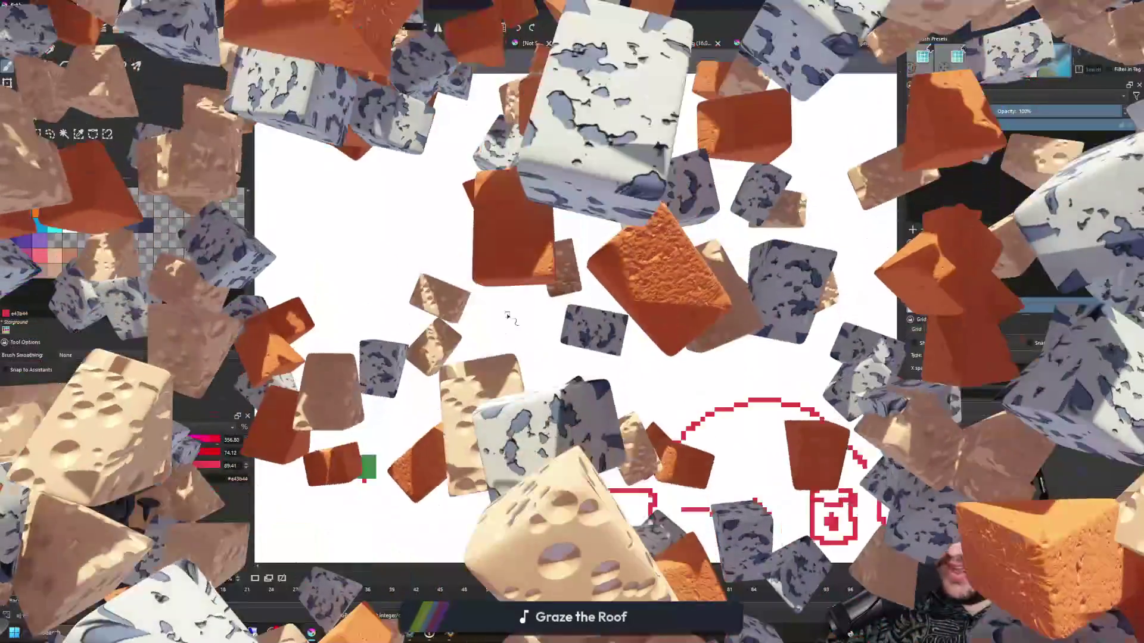
scroll(440, 324, "up", 2)
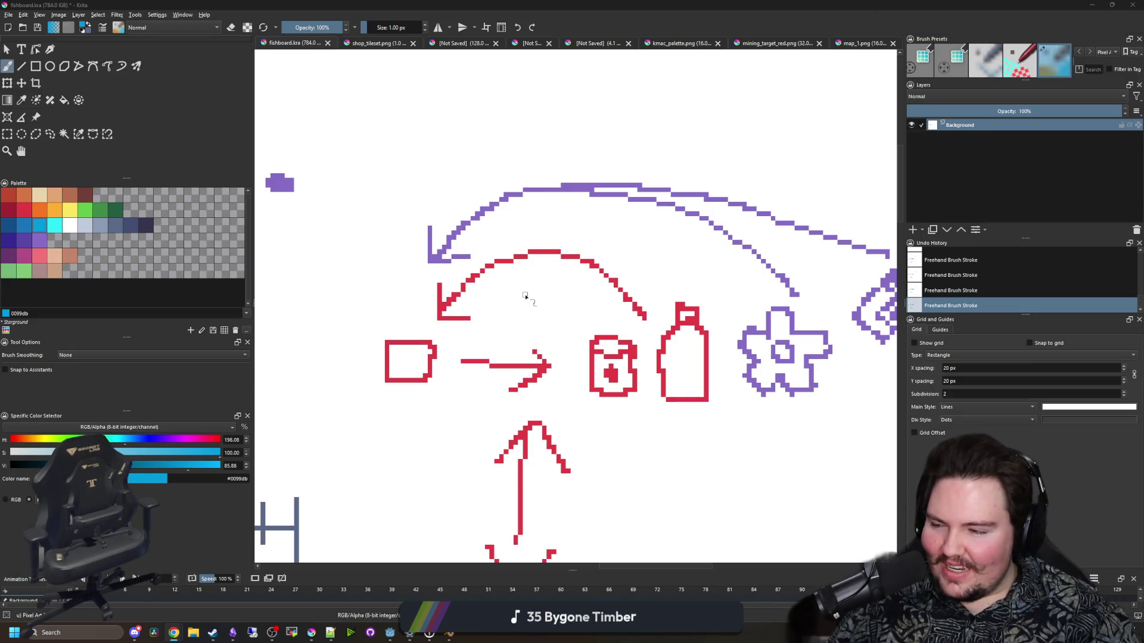
scroll(505, 301, "down", 1)
scroll(500, 299, "down", 1)
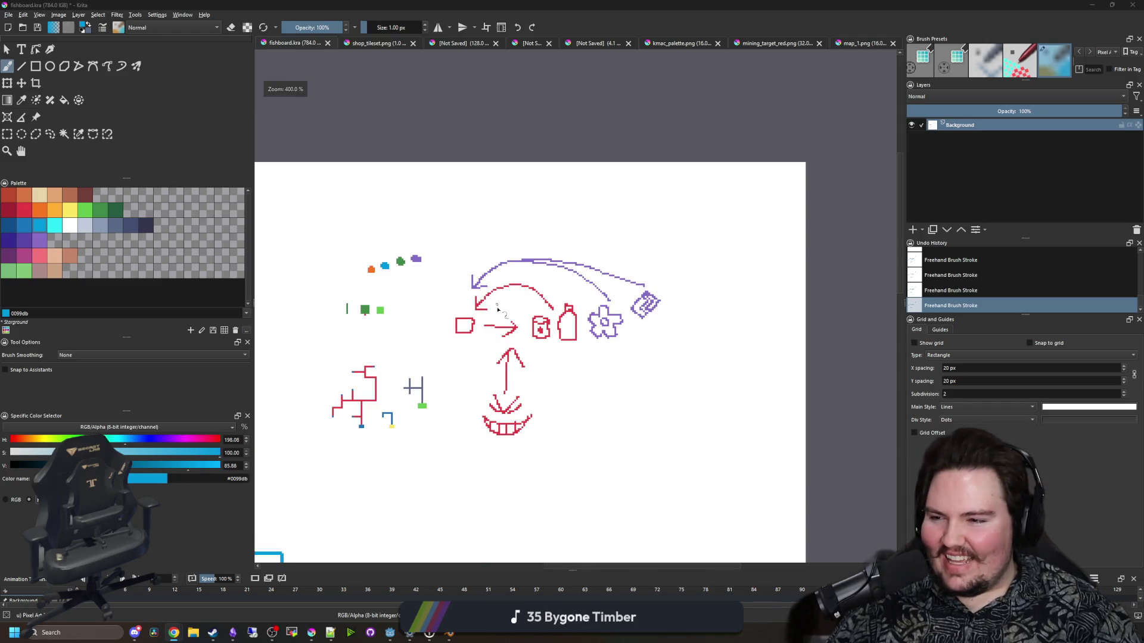